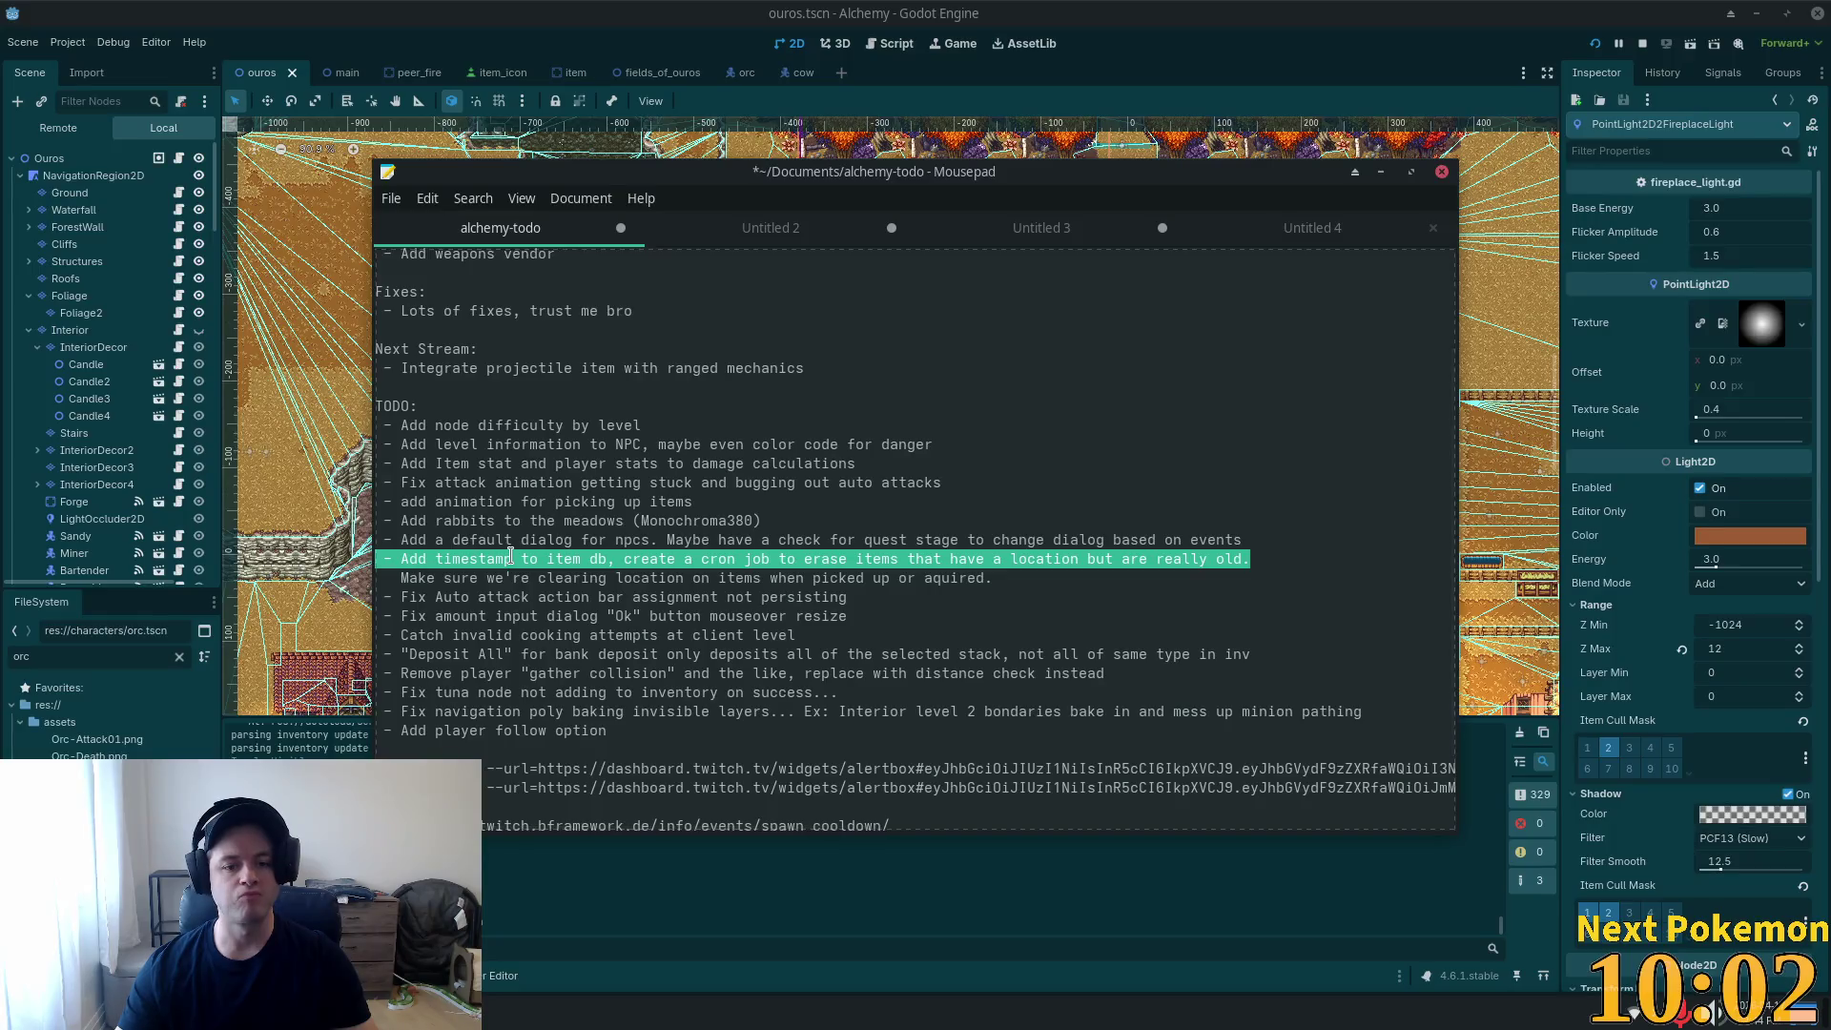
Delete the timestamp cleanup TODO line and its leftover blank line.
{"action": "left_click", "coordinate": [780, 558]}
{"action": "left_click_drag", "start_coordinate": [1267, 556], "coordinate": [390, 562]}
{"action": "key", "text": "BackSpace"}
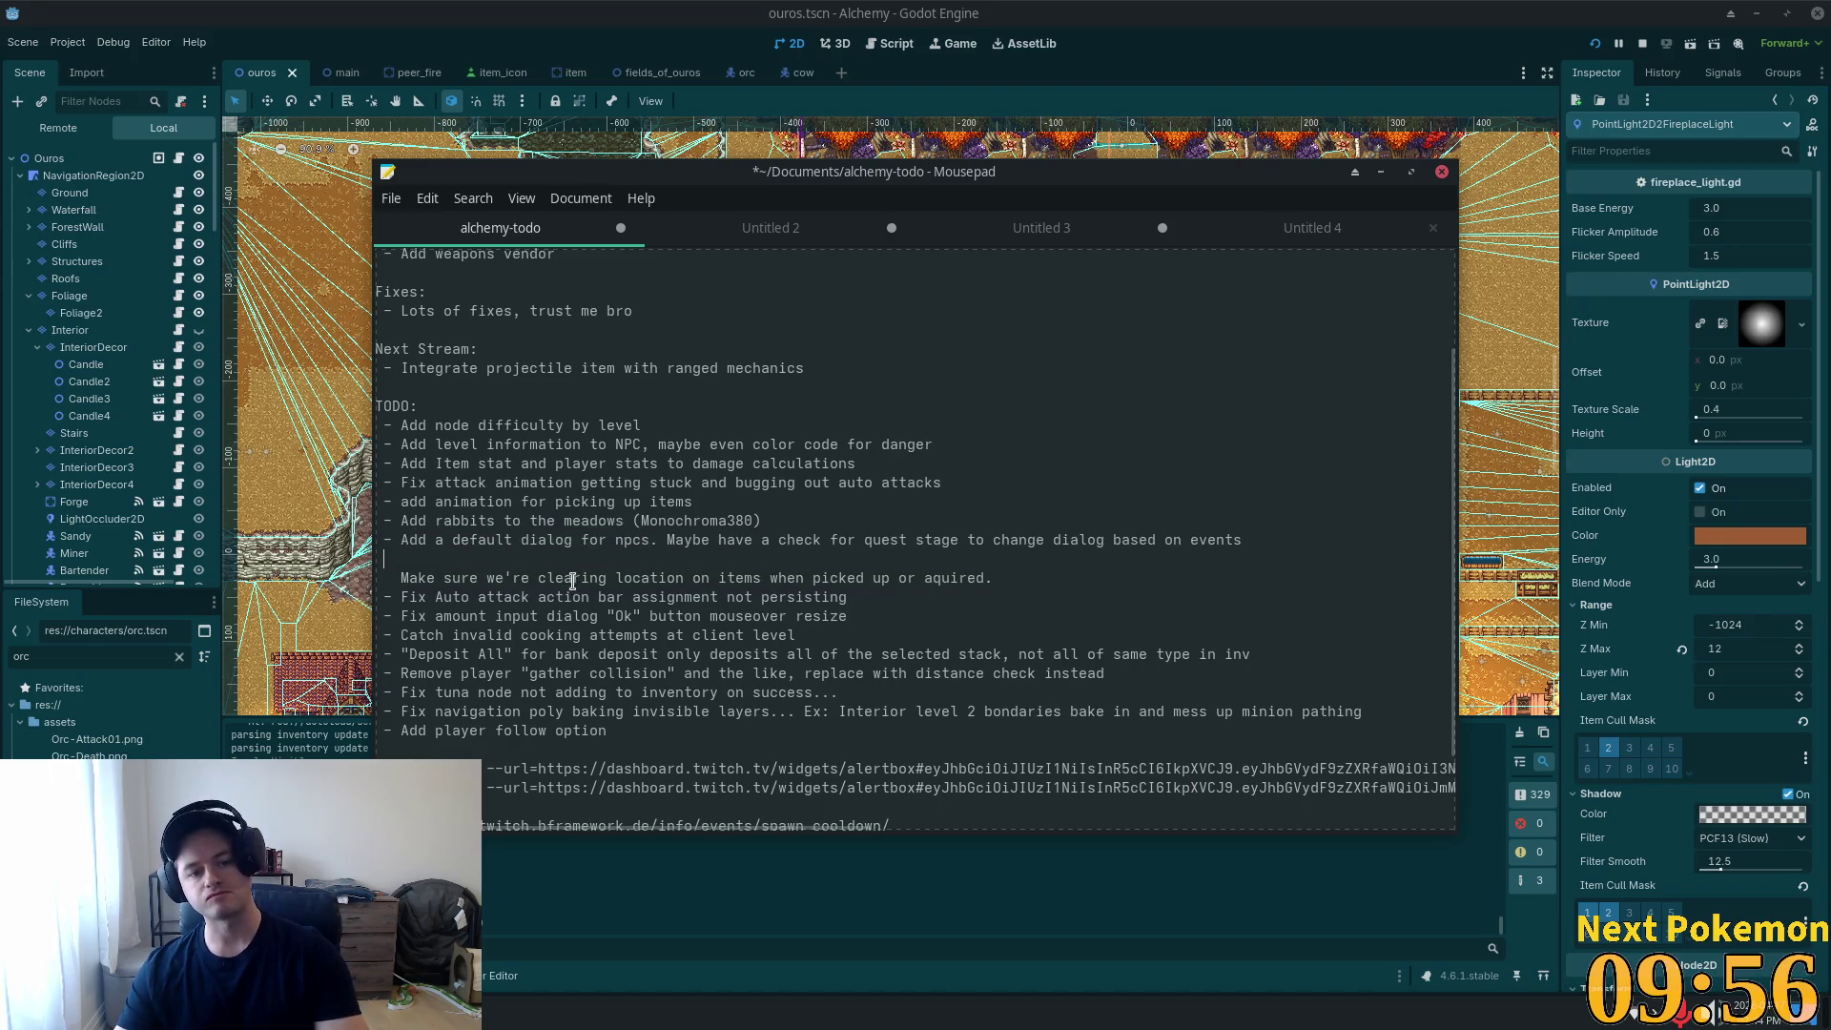
{"action": "key", "text": "BackSpace"}
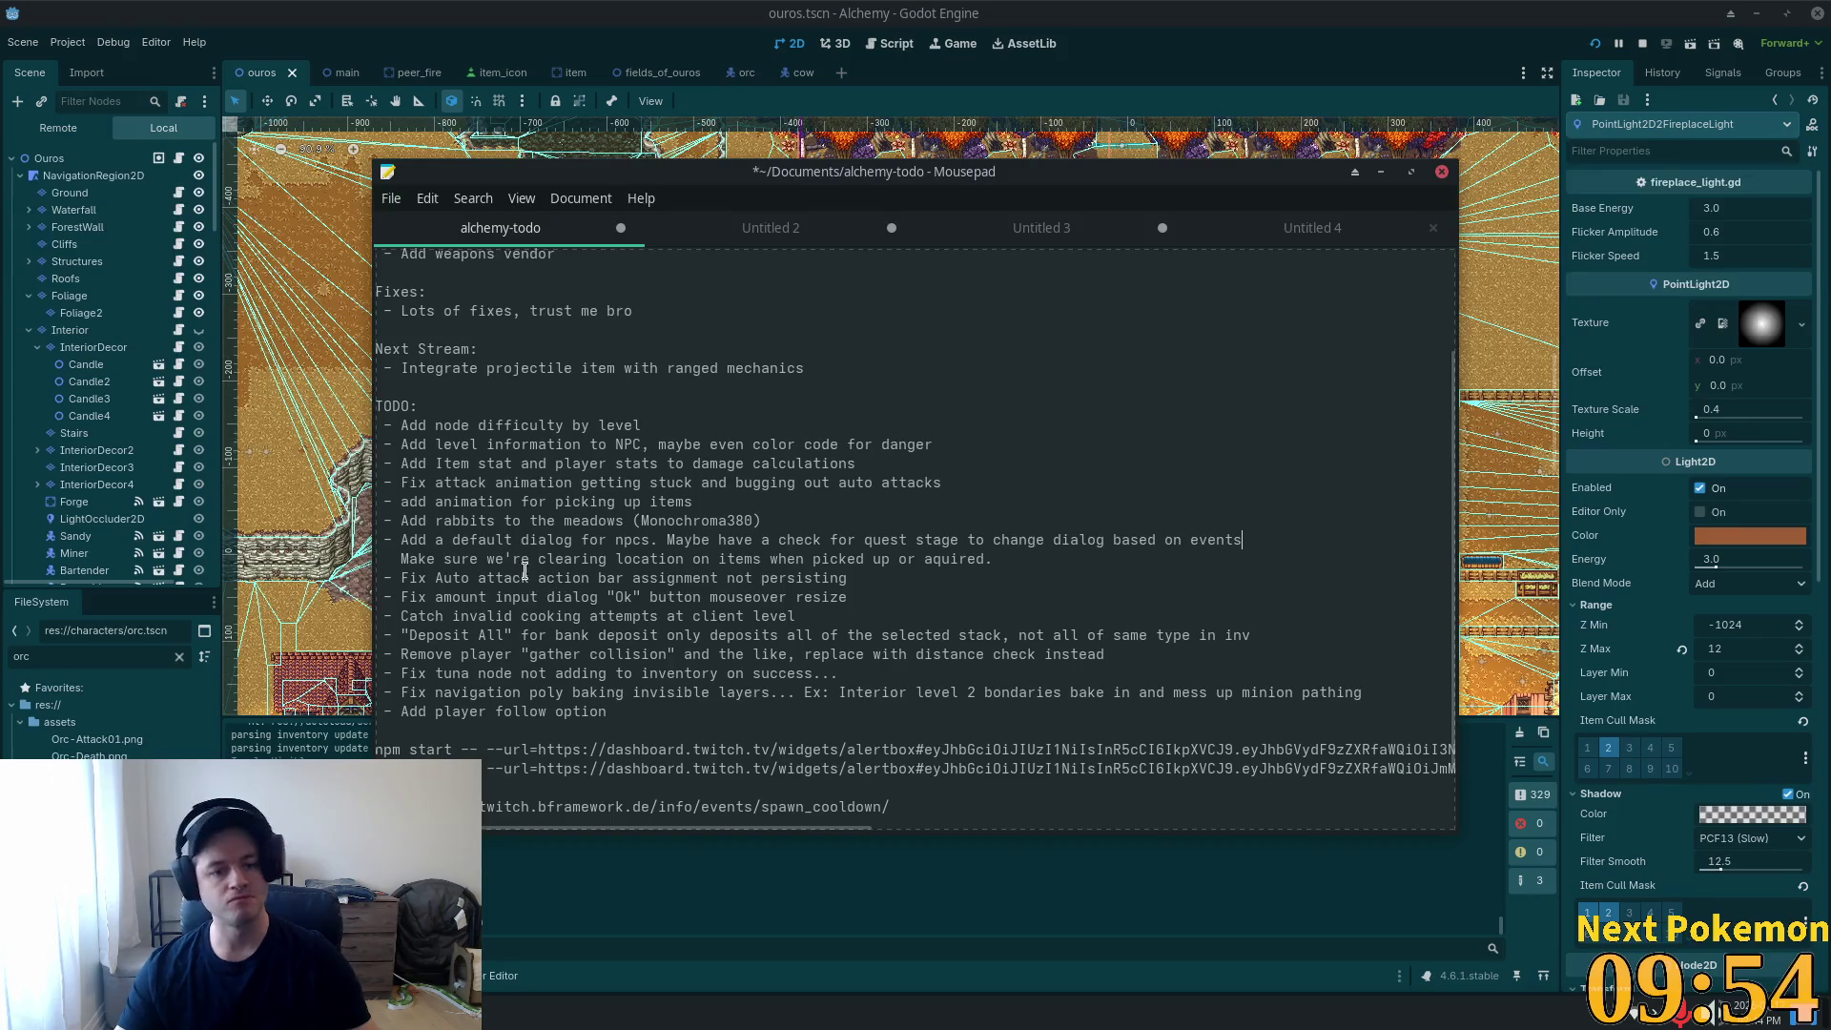
Delete the clearing-location and auto attack action bar TODO lines, then switch away from Mousepad.
{"action": "left_click", "coordinate": [531, 561]}
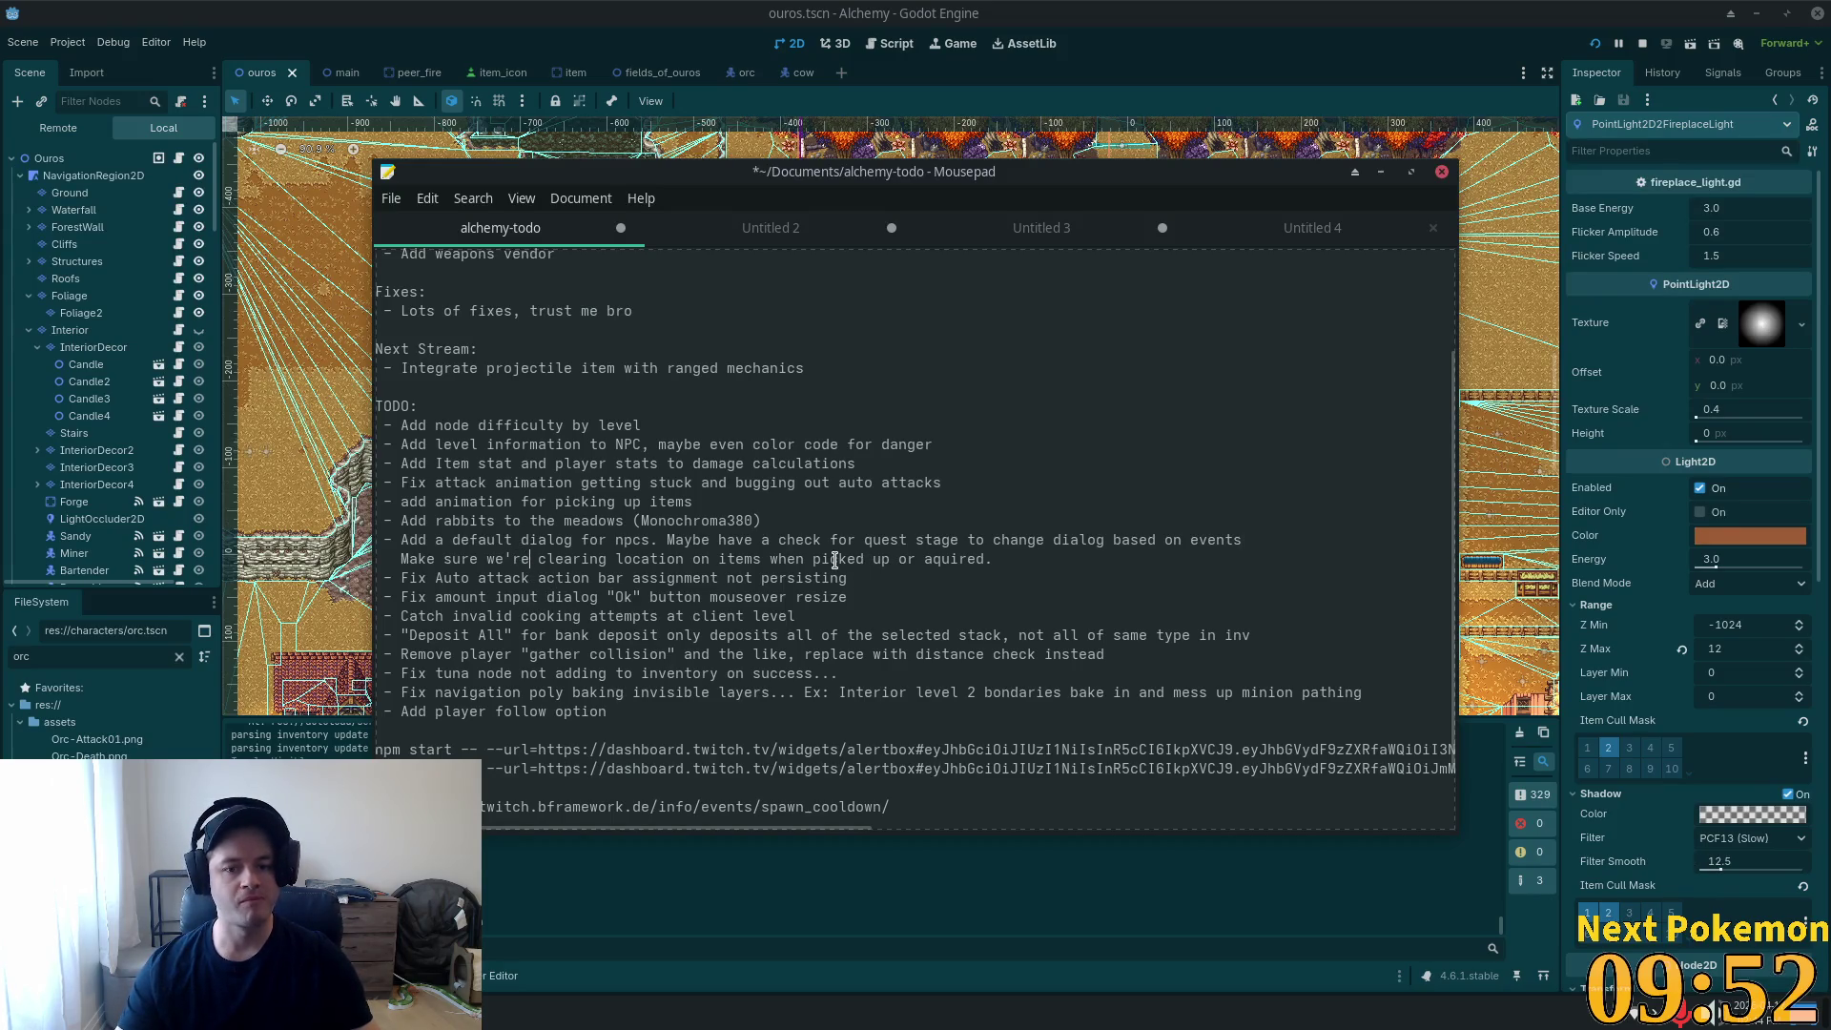
{"action": "left_click_drag", "start_coordinate": [1012, 561], "coordinate": [370, 562]}
{"action": "key", "text": "BackSpace"}
{"action": "key", "text": "BackSpace"}
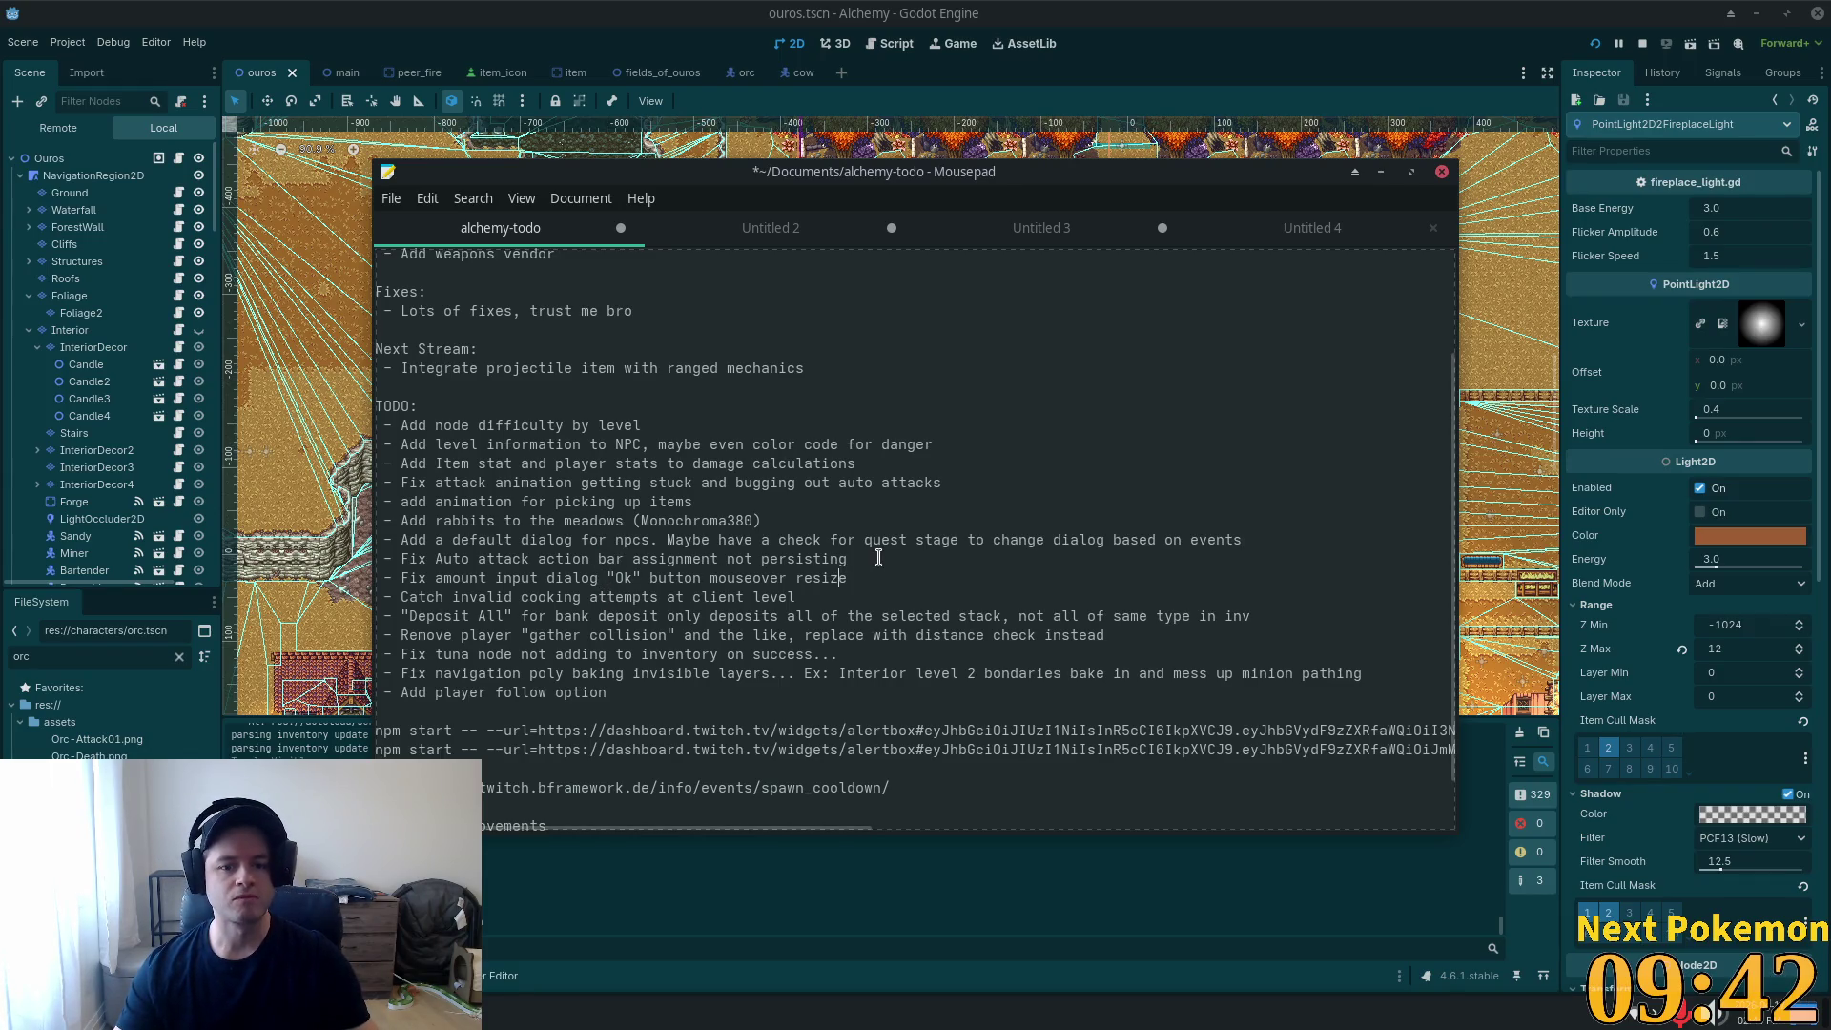
{"action": "left_click_drag", "start_coordinate": [877, 559], "coordinate": [363, 563]}
{"action": "key", "text": "BackSpace"}
{"action": "key", "text": "BackSpace"}
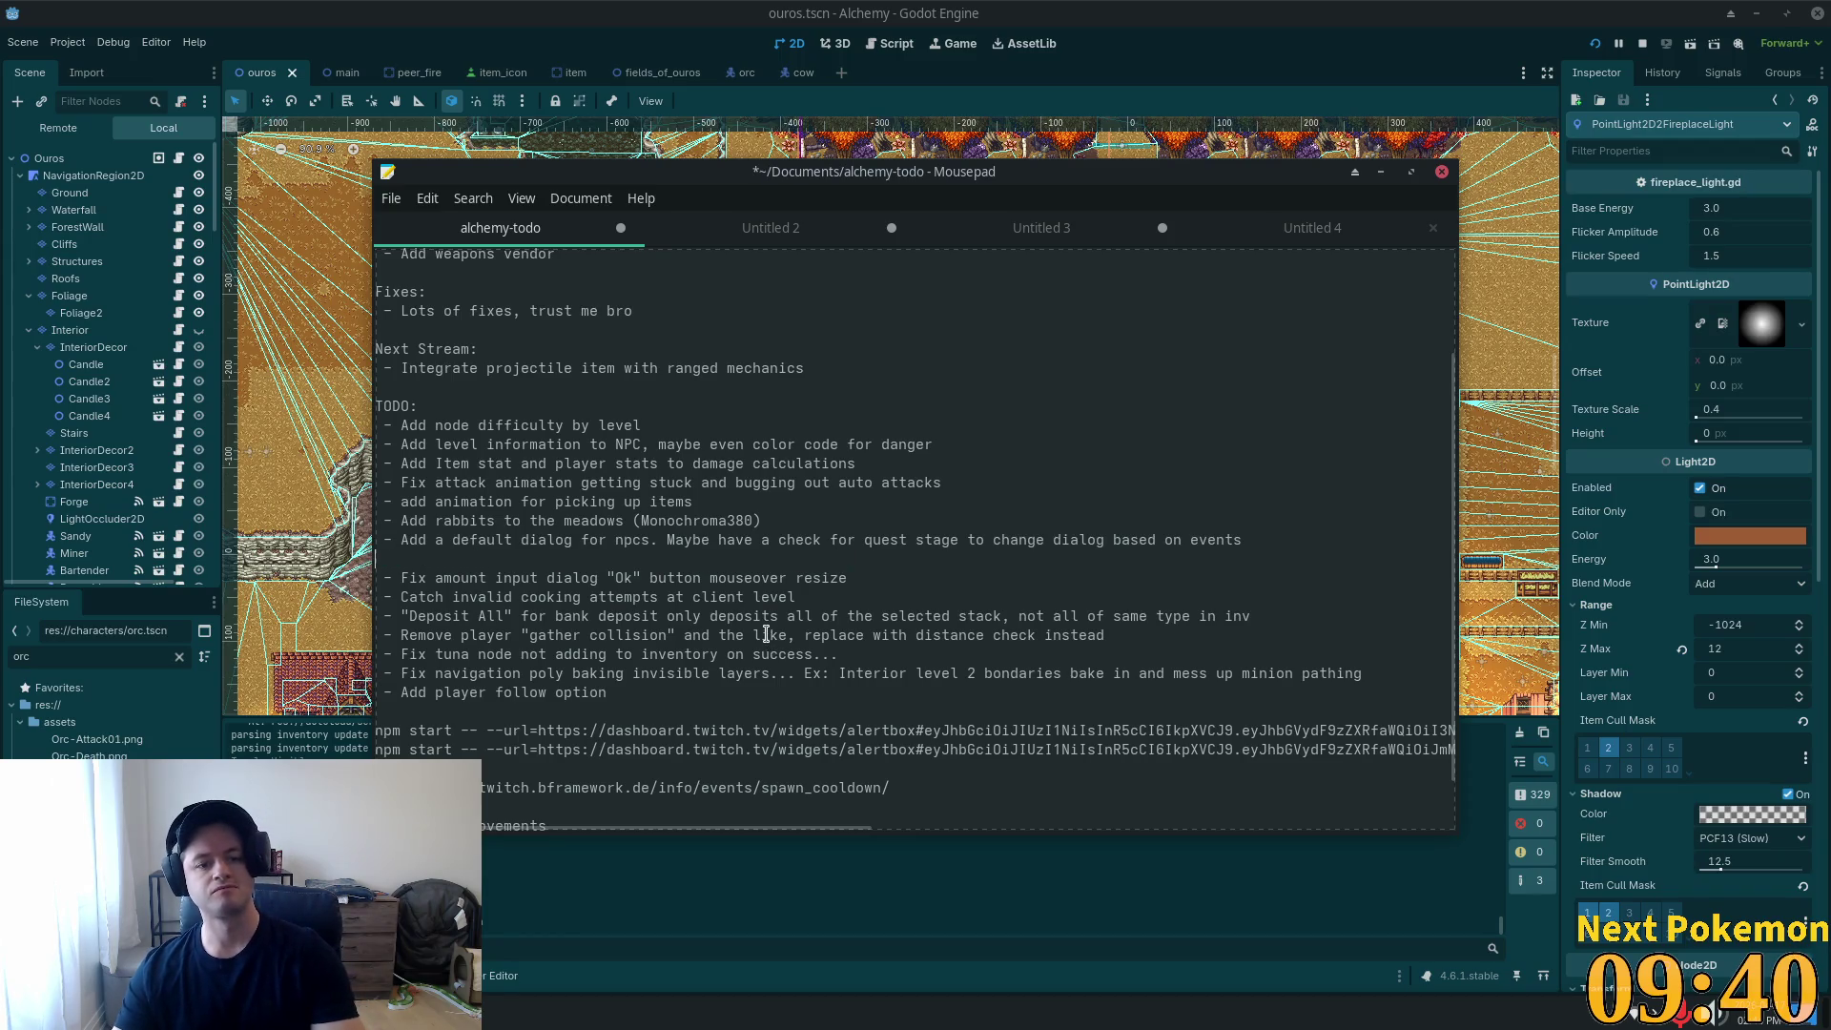
{"action": "left_click", "coordinate": [635, 560]}
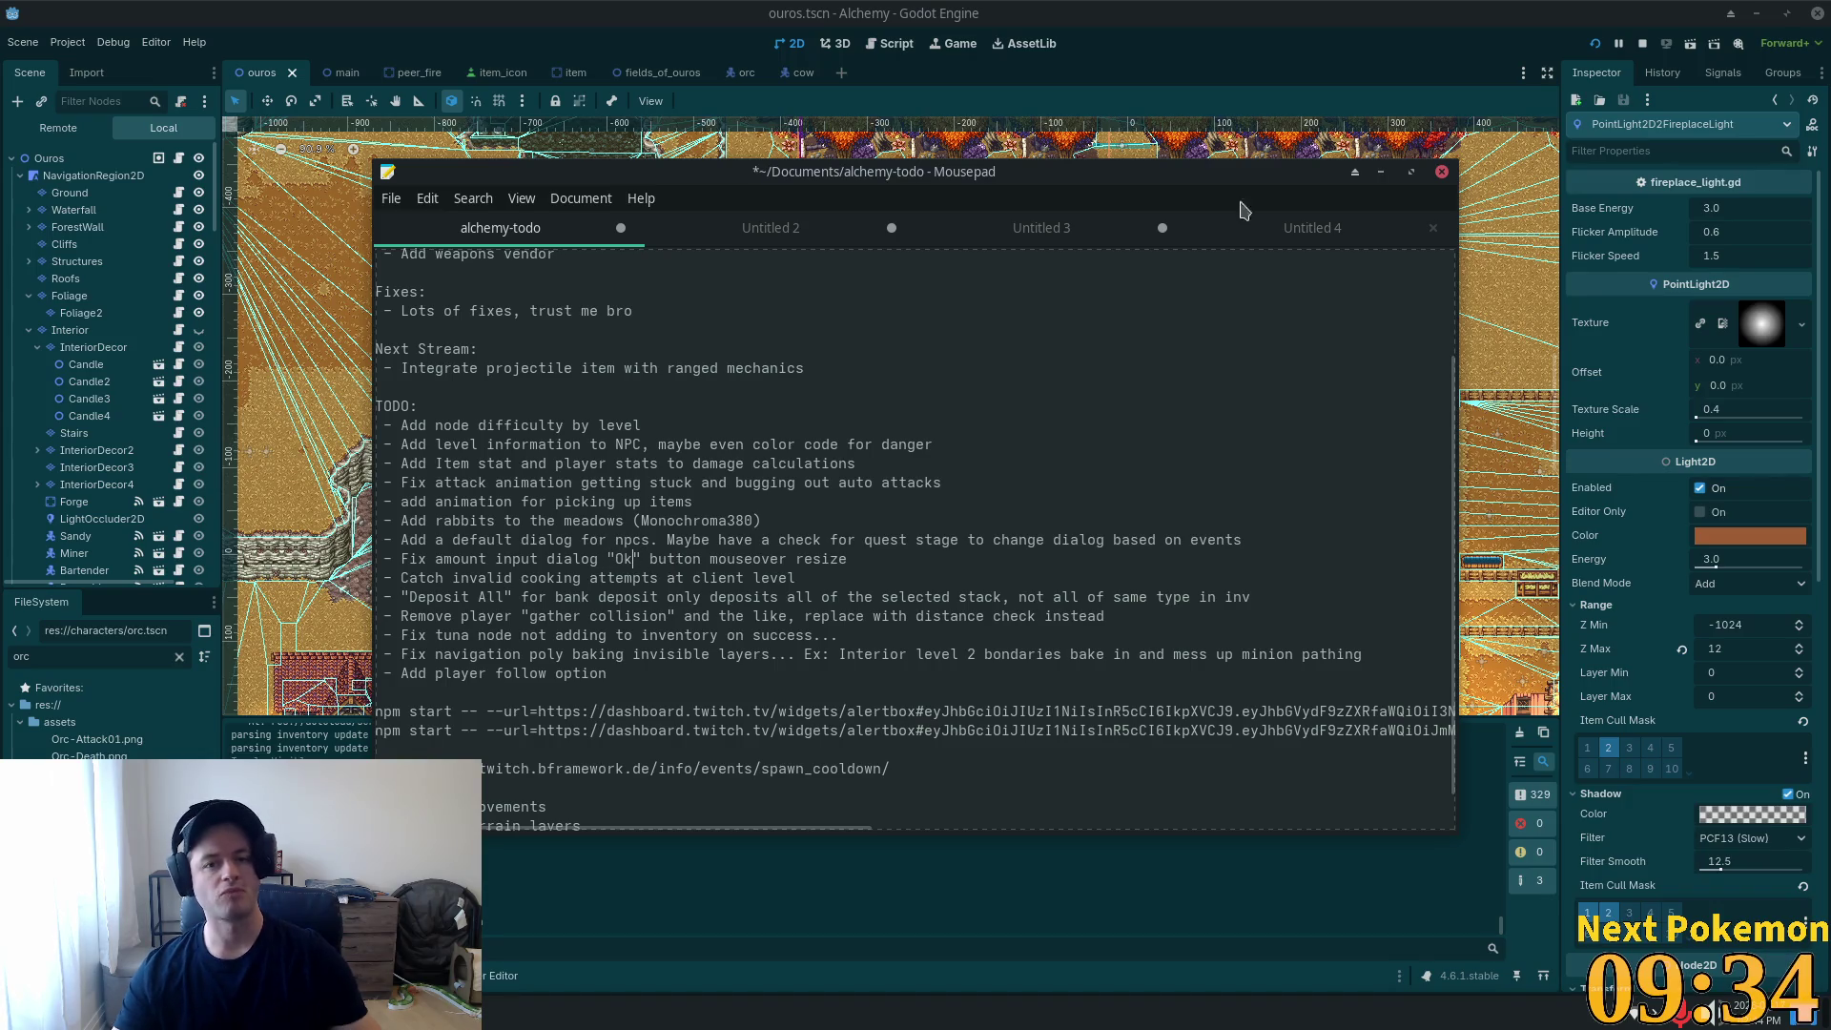
{"action": "key", "text": "alt+Tab"}
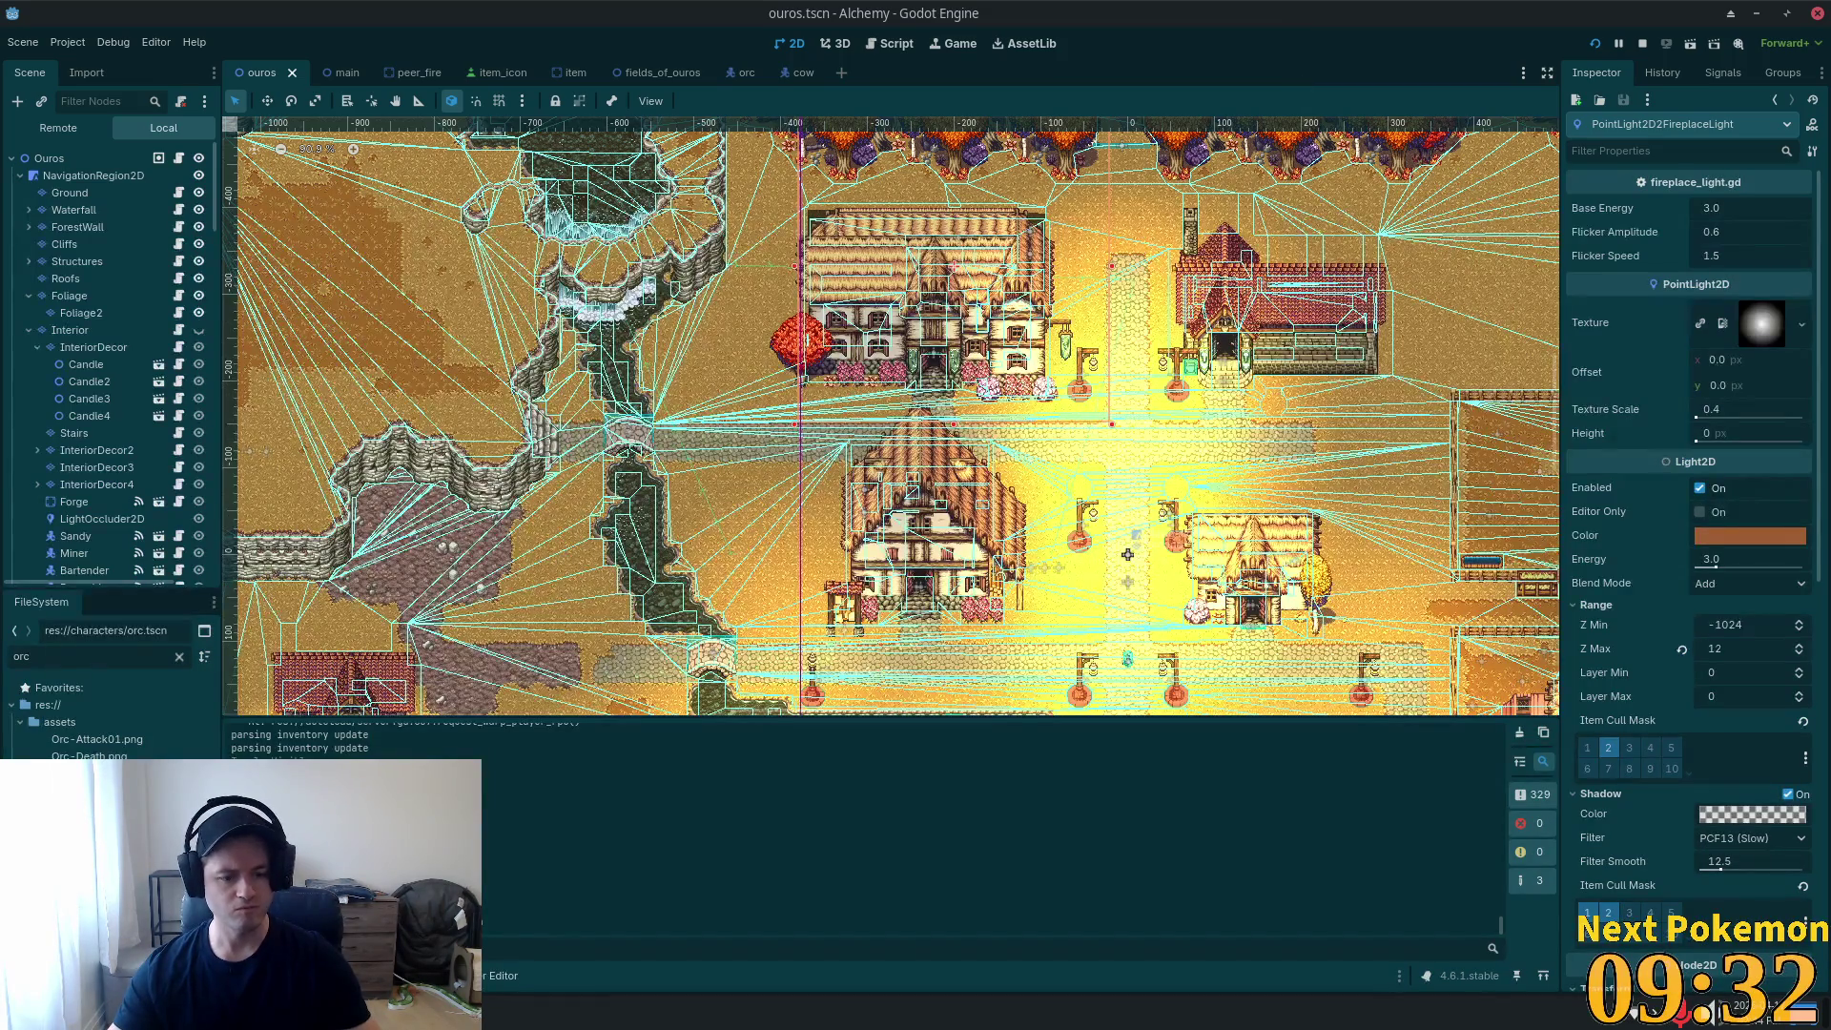
In the Alchemy game, teleport to Ouros, reach the Teller, and open the Gold Coin's deposit options.
{"action": "key", "text": "alt+Tab"}
{"action": "left_click", "coordinate": [1006, 454]}
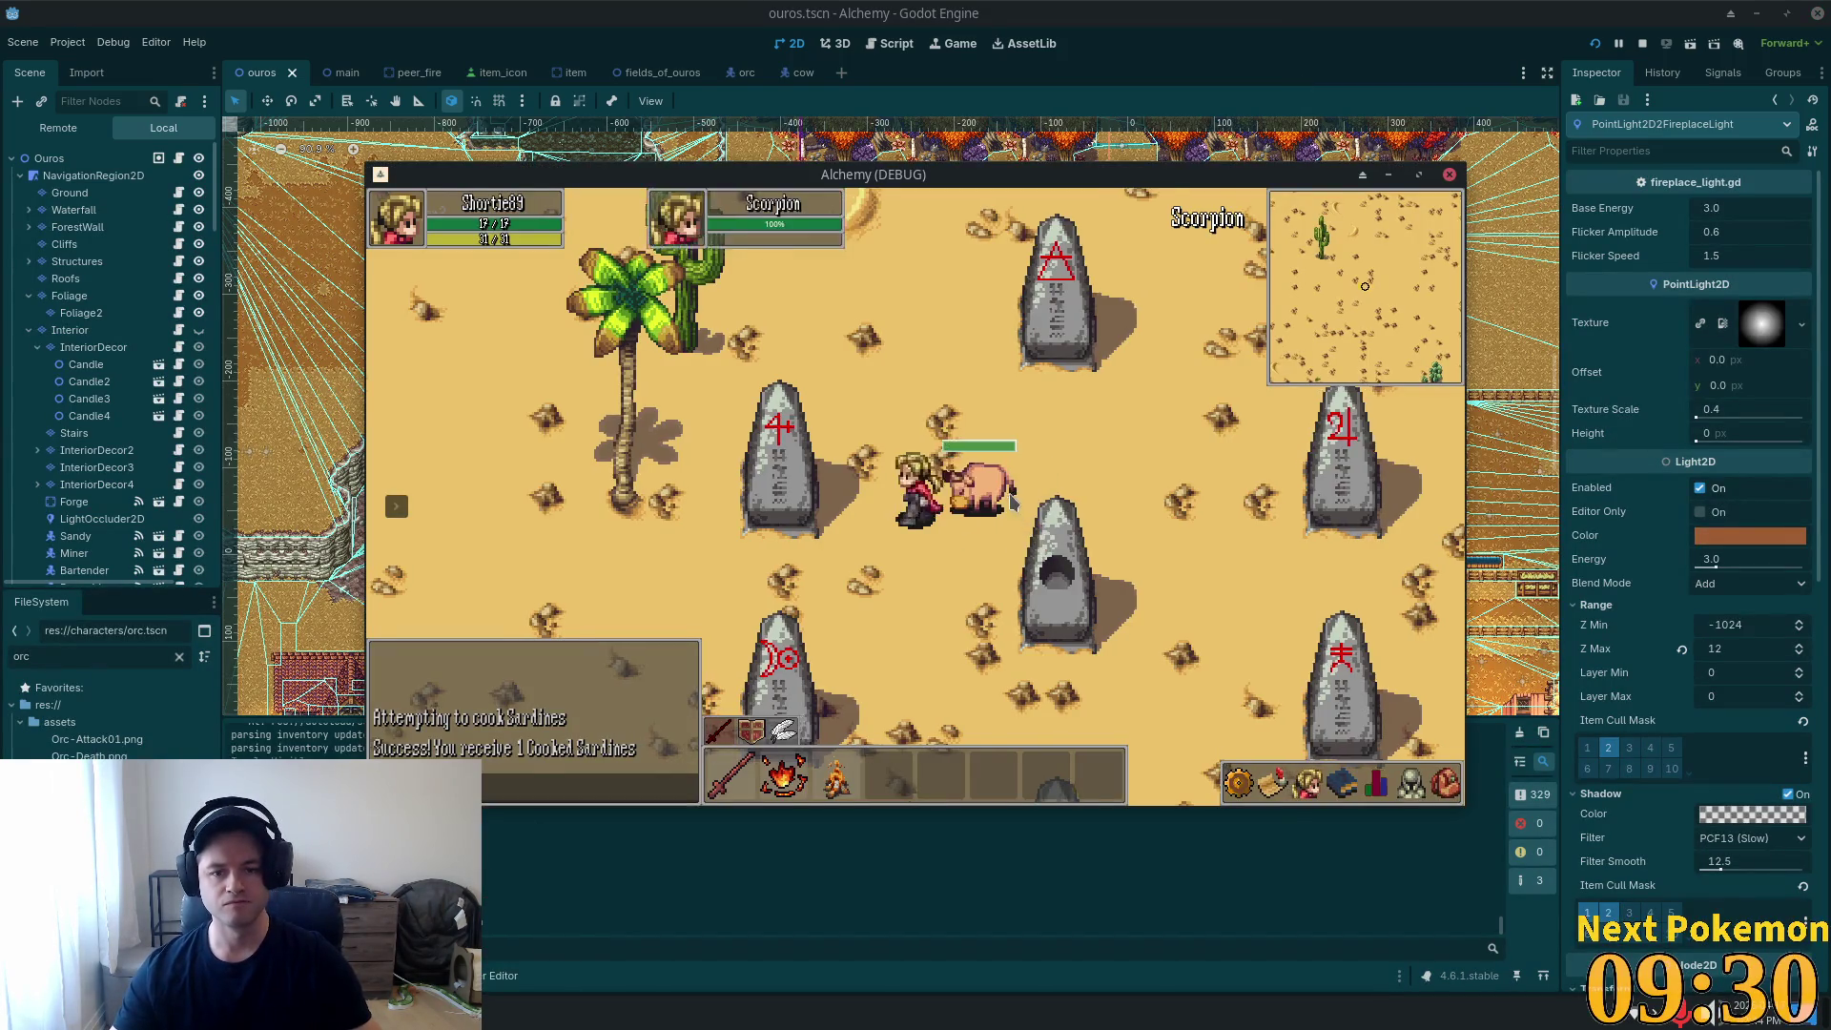
{"action": "left_click", "coordinate": [531, 630]}
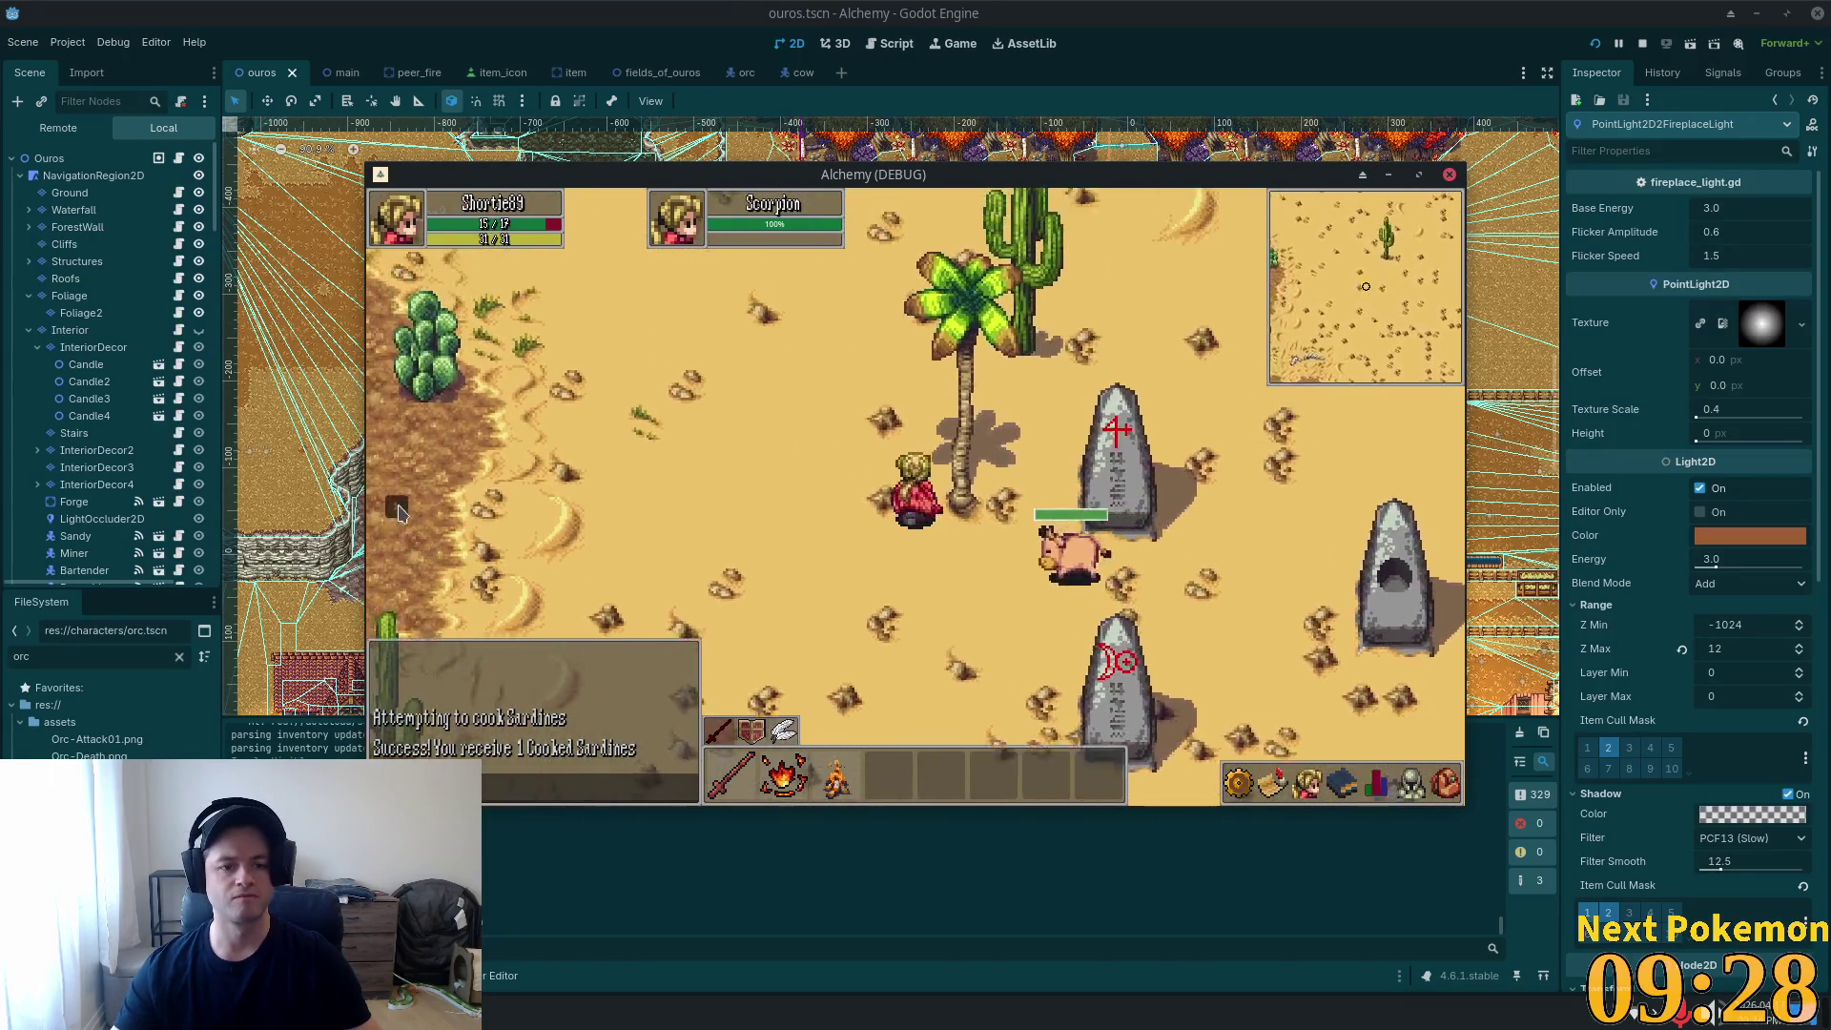
{"action": "left_click", "coordinate": [482, 490]}
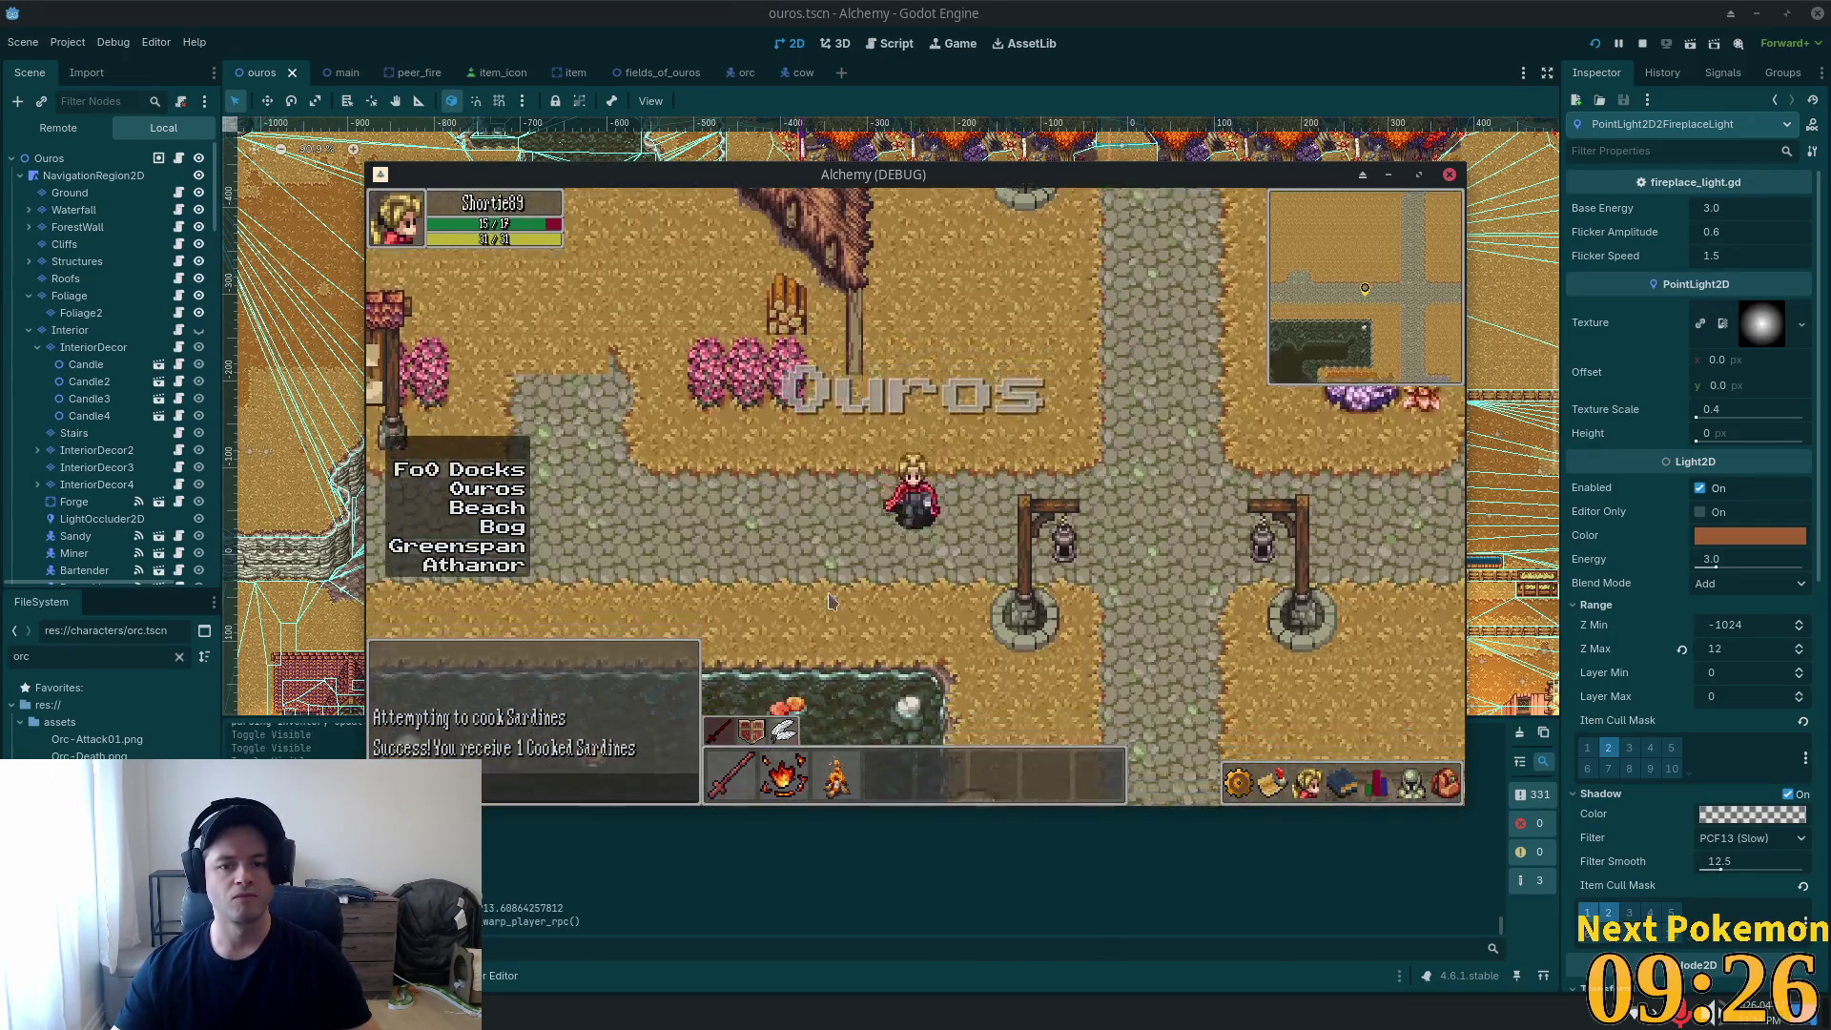
{"action": "left_click", "coordinate": [1084, 662]}
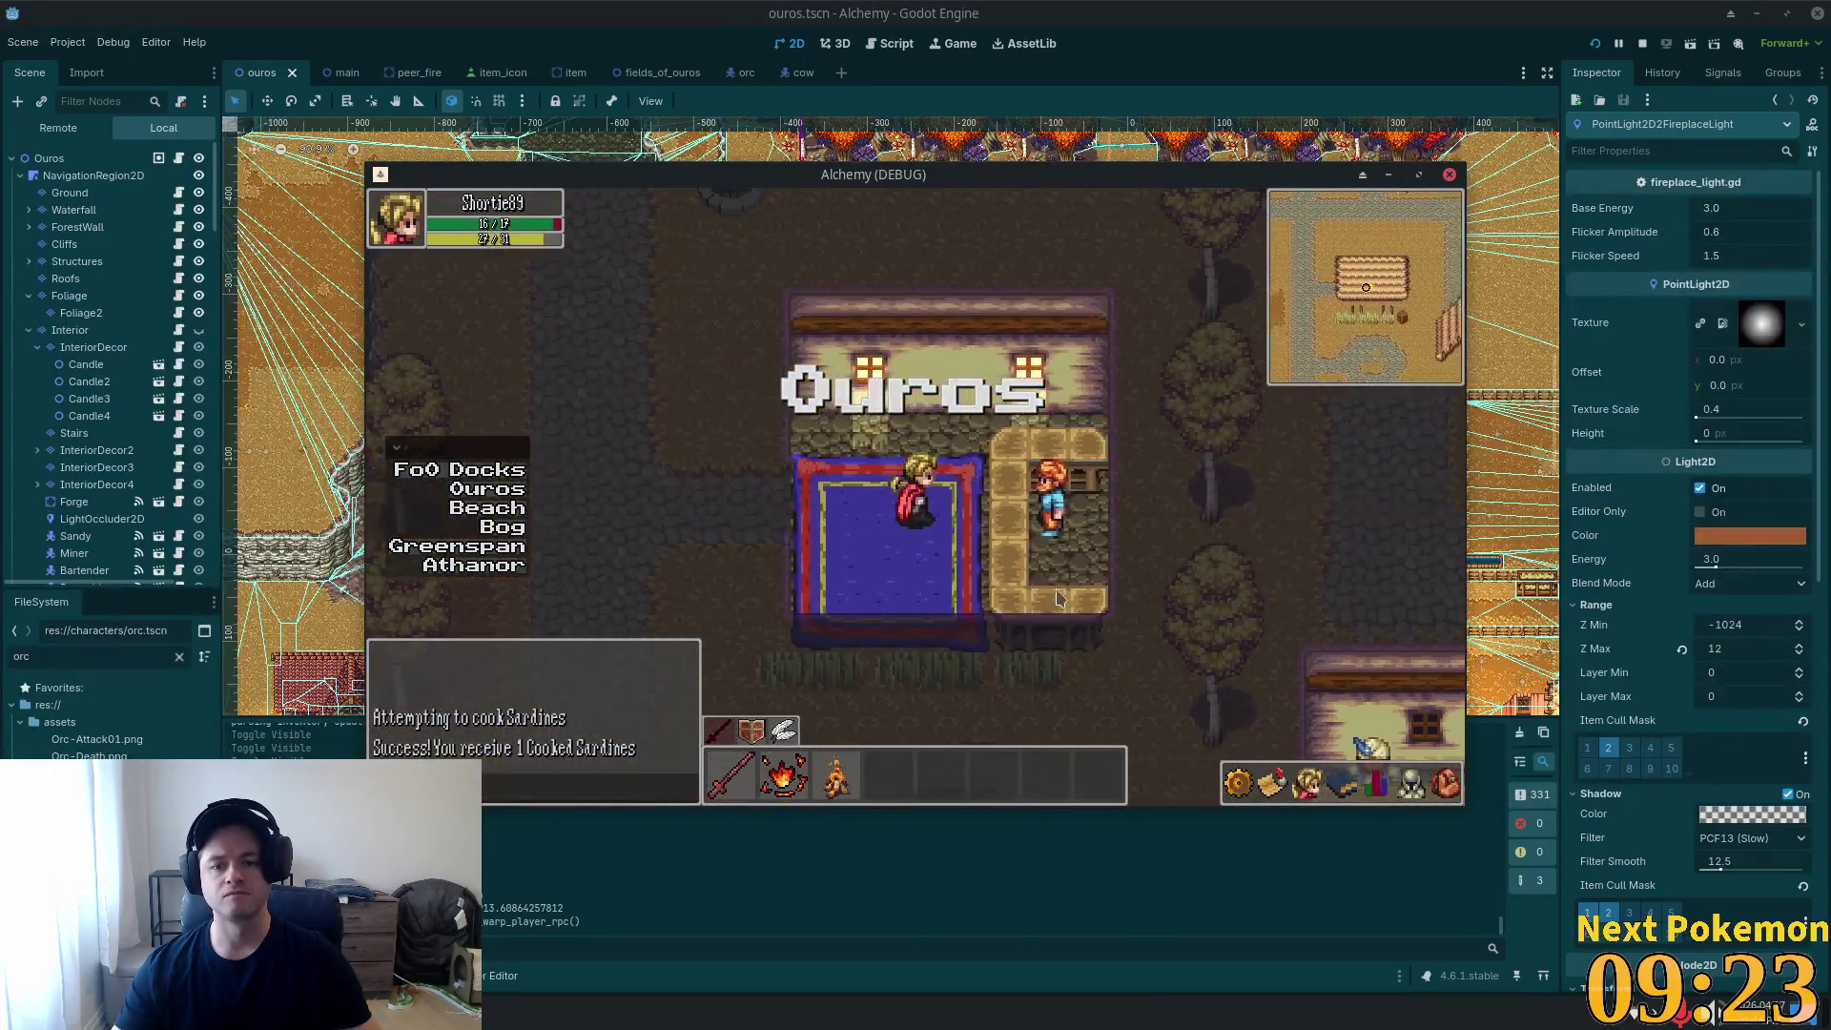
{"action": "left_click", "coordinate": [1018, 527]}
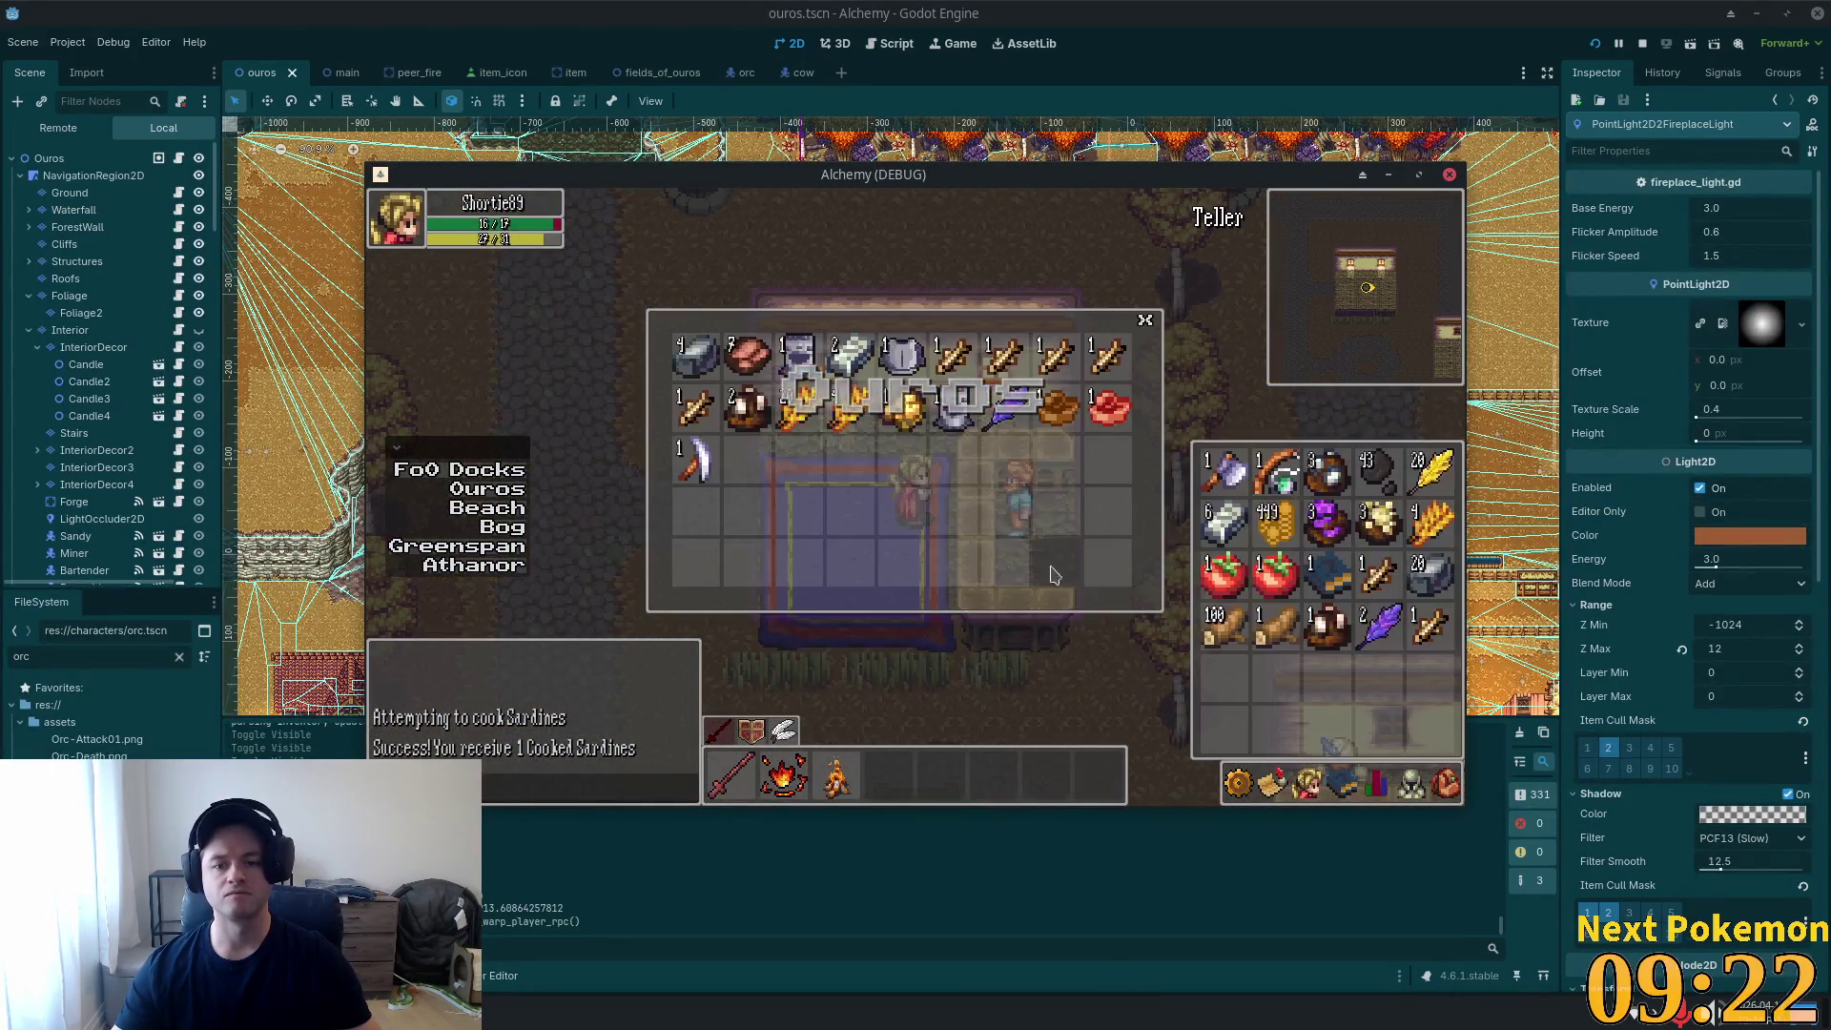
{"action": "right_click", "coordinate": [1283, 525]}
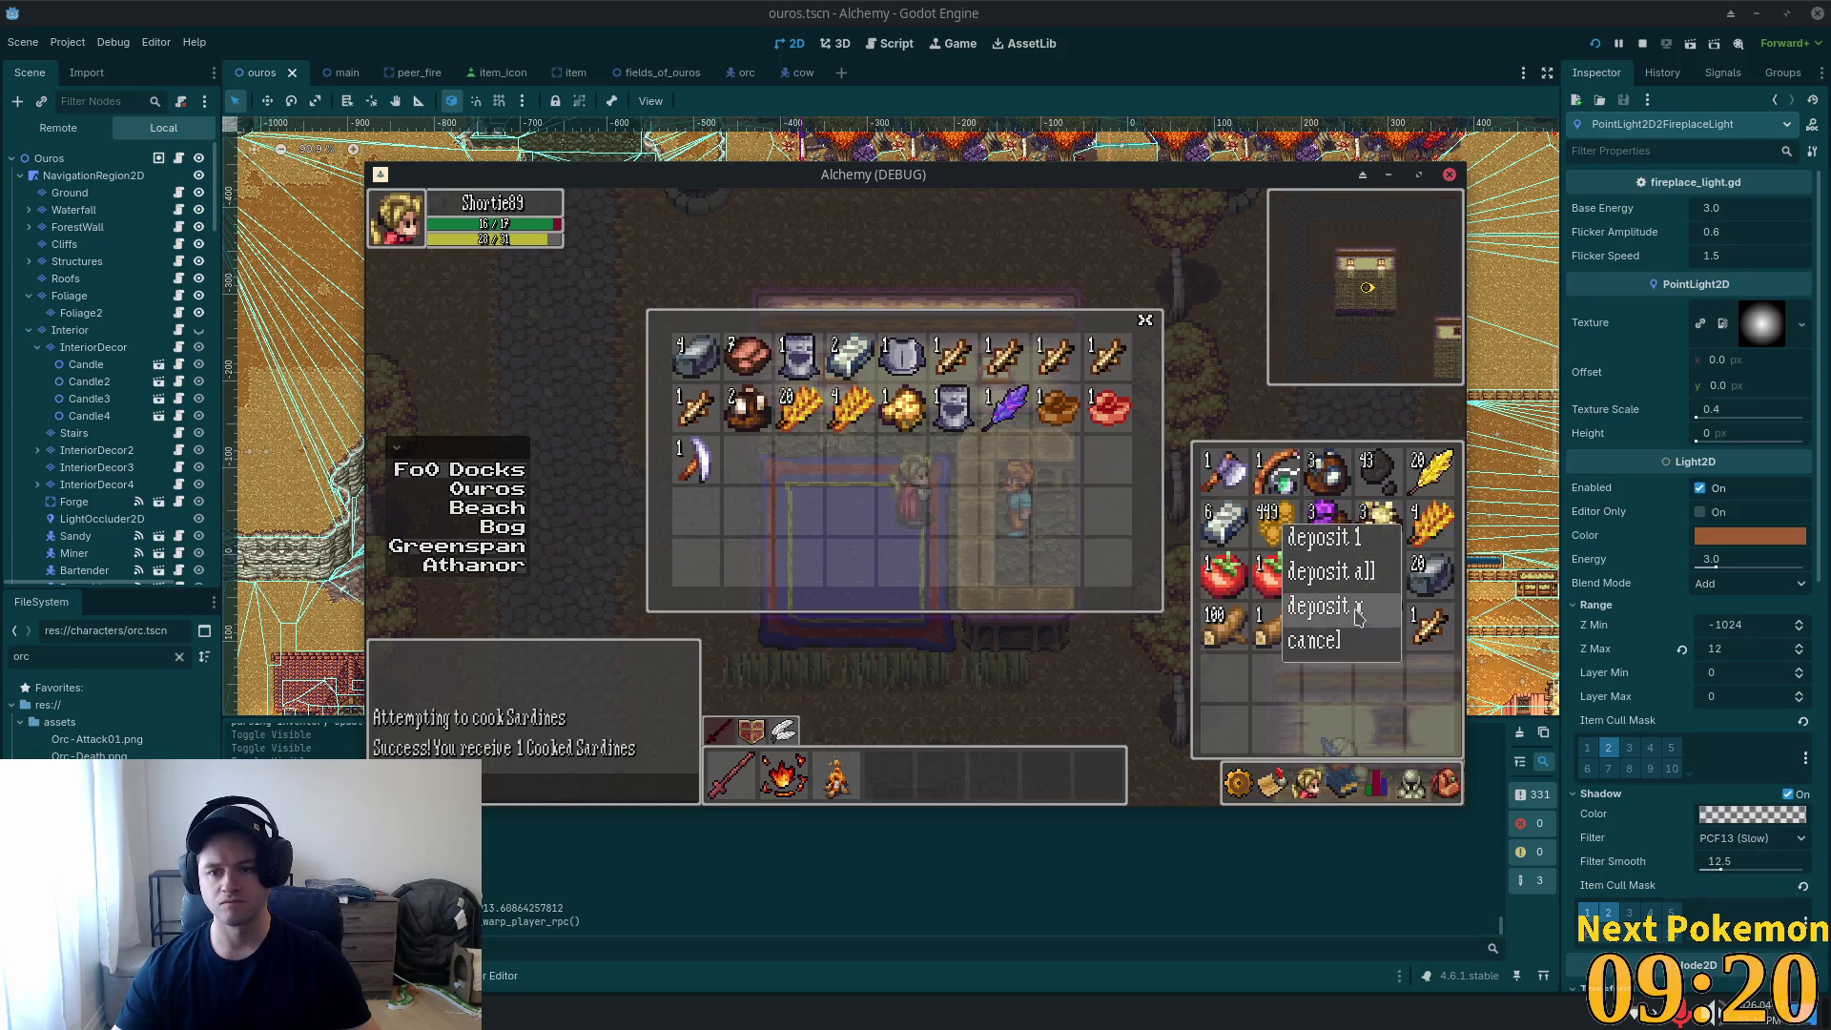
Test the 'deposit x' Amount dialog, close it and the bank panels, then return to the editor.
{"action": "left_click", "coordinate": [1323, 606]}
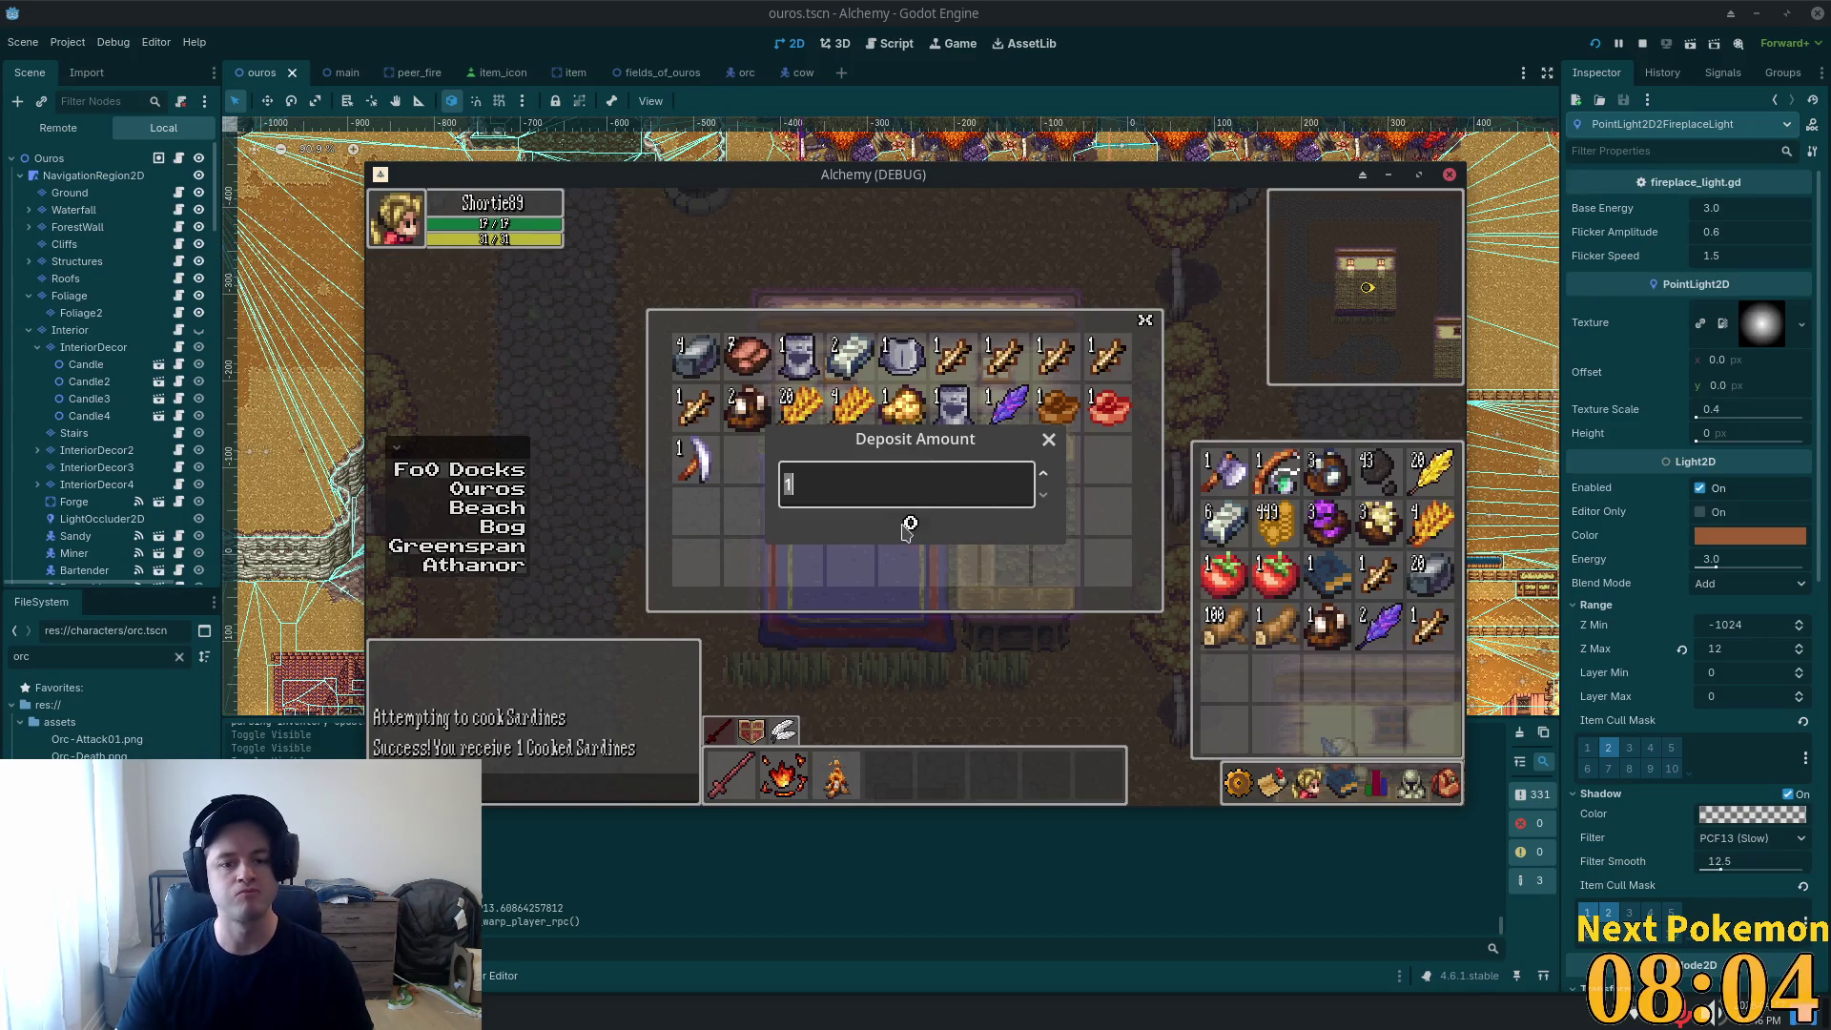
{"action": "left_click", "coordinate": [1047, 441]}
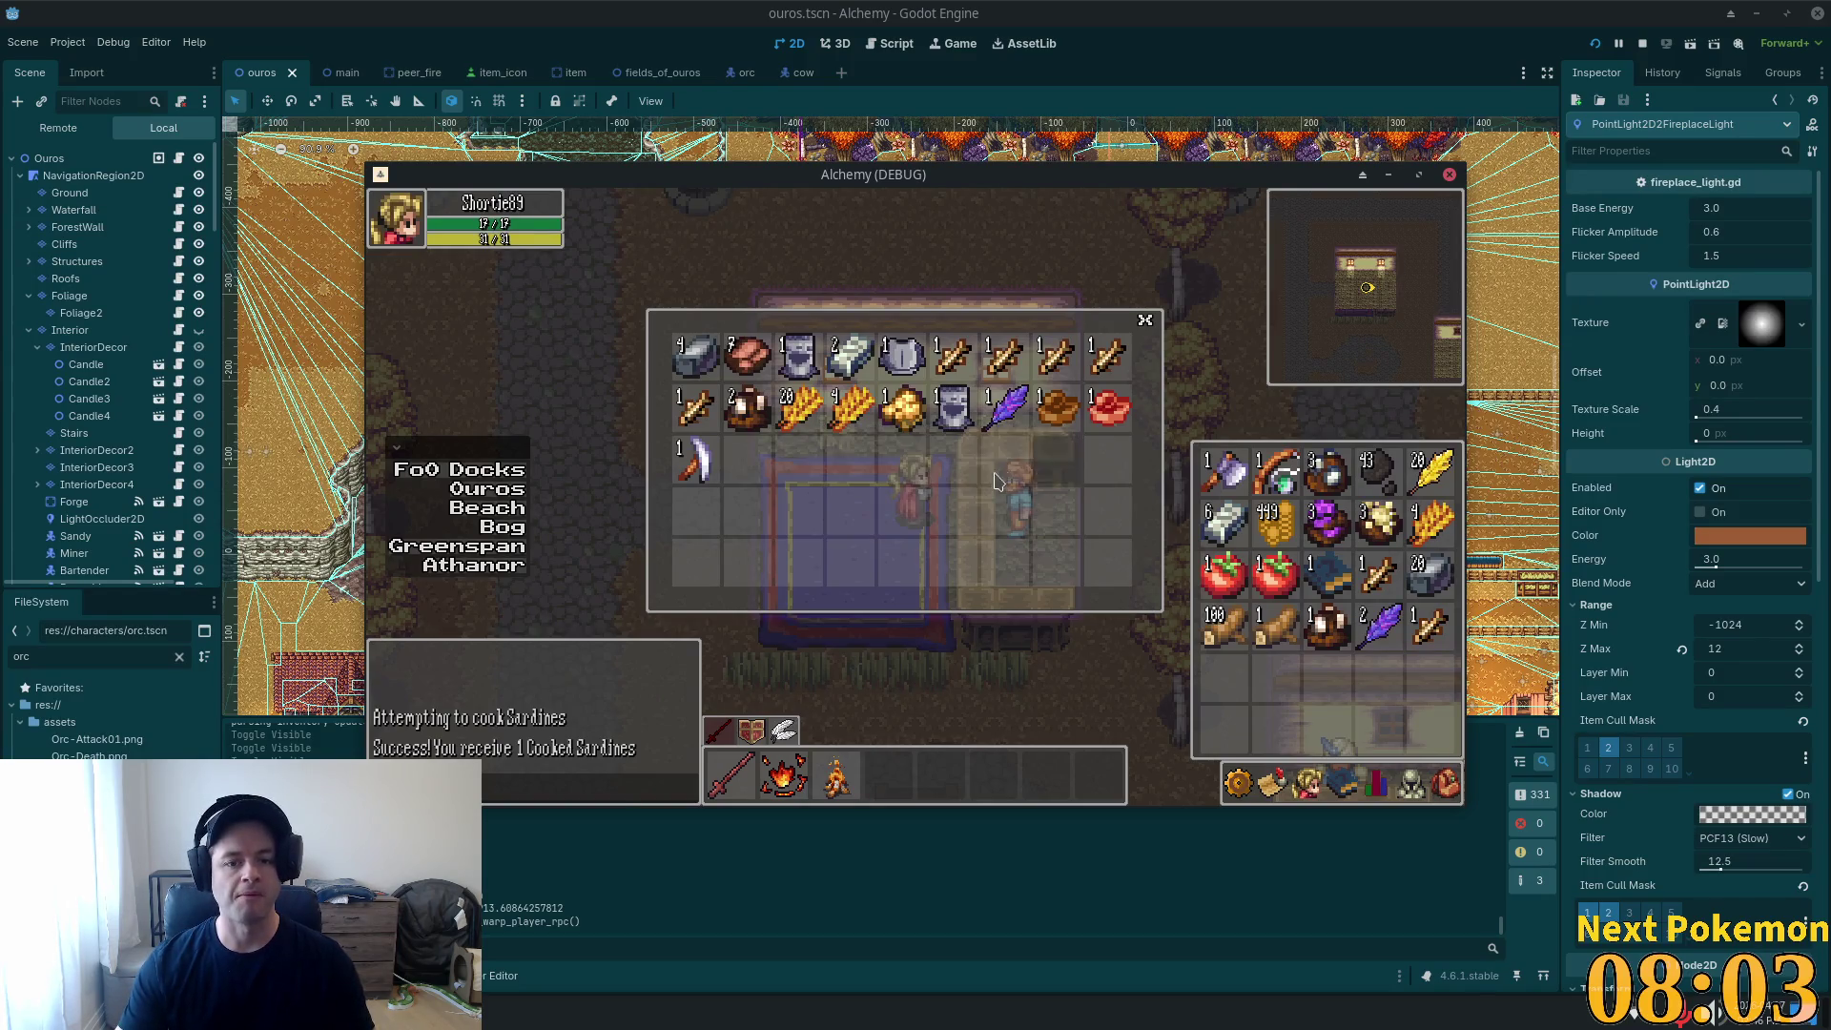
{"action": "left_click", "coordinate": [1150, 326]}
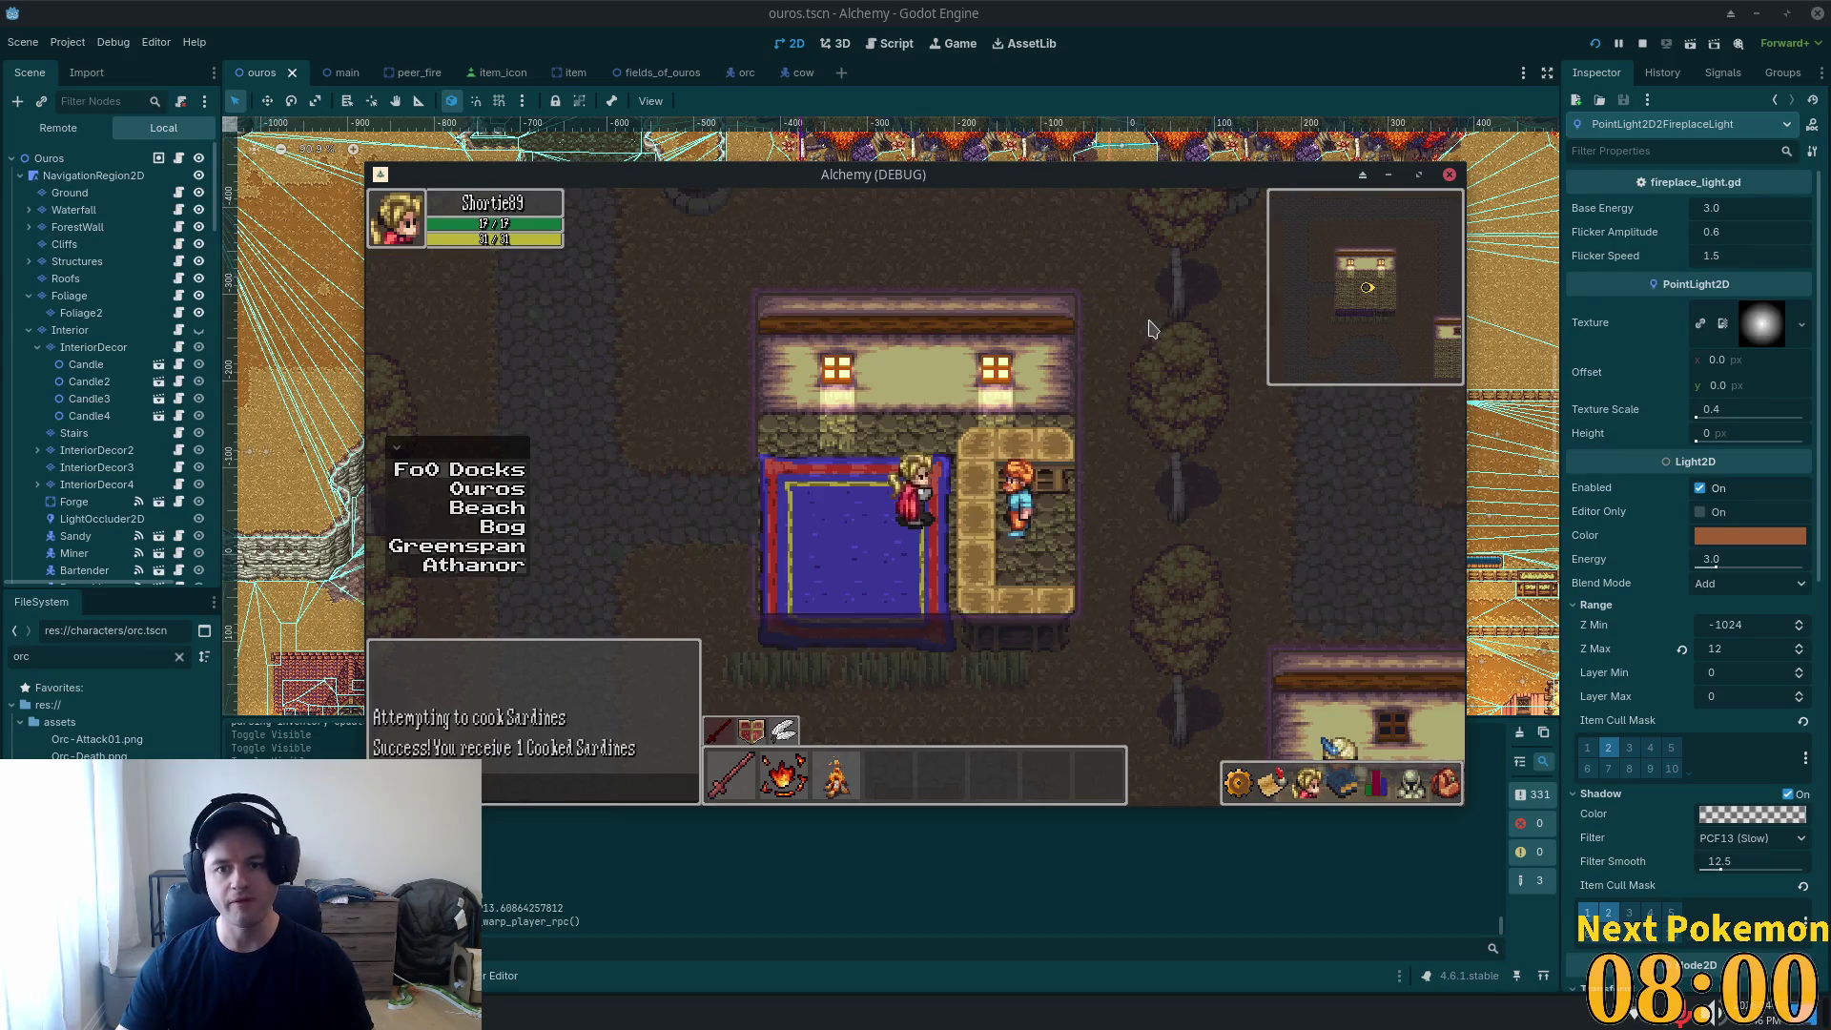
{"action": "left_click", "coordinate": [913, 572]}
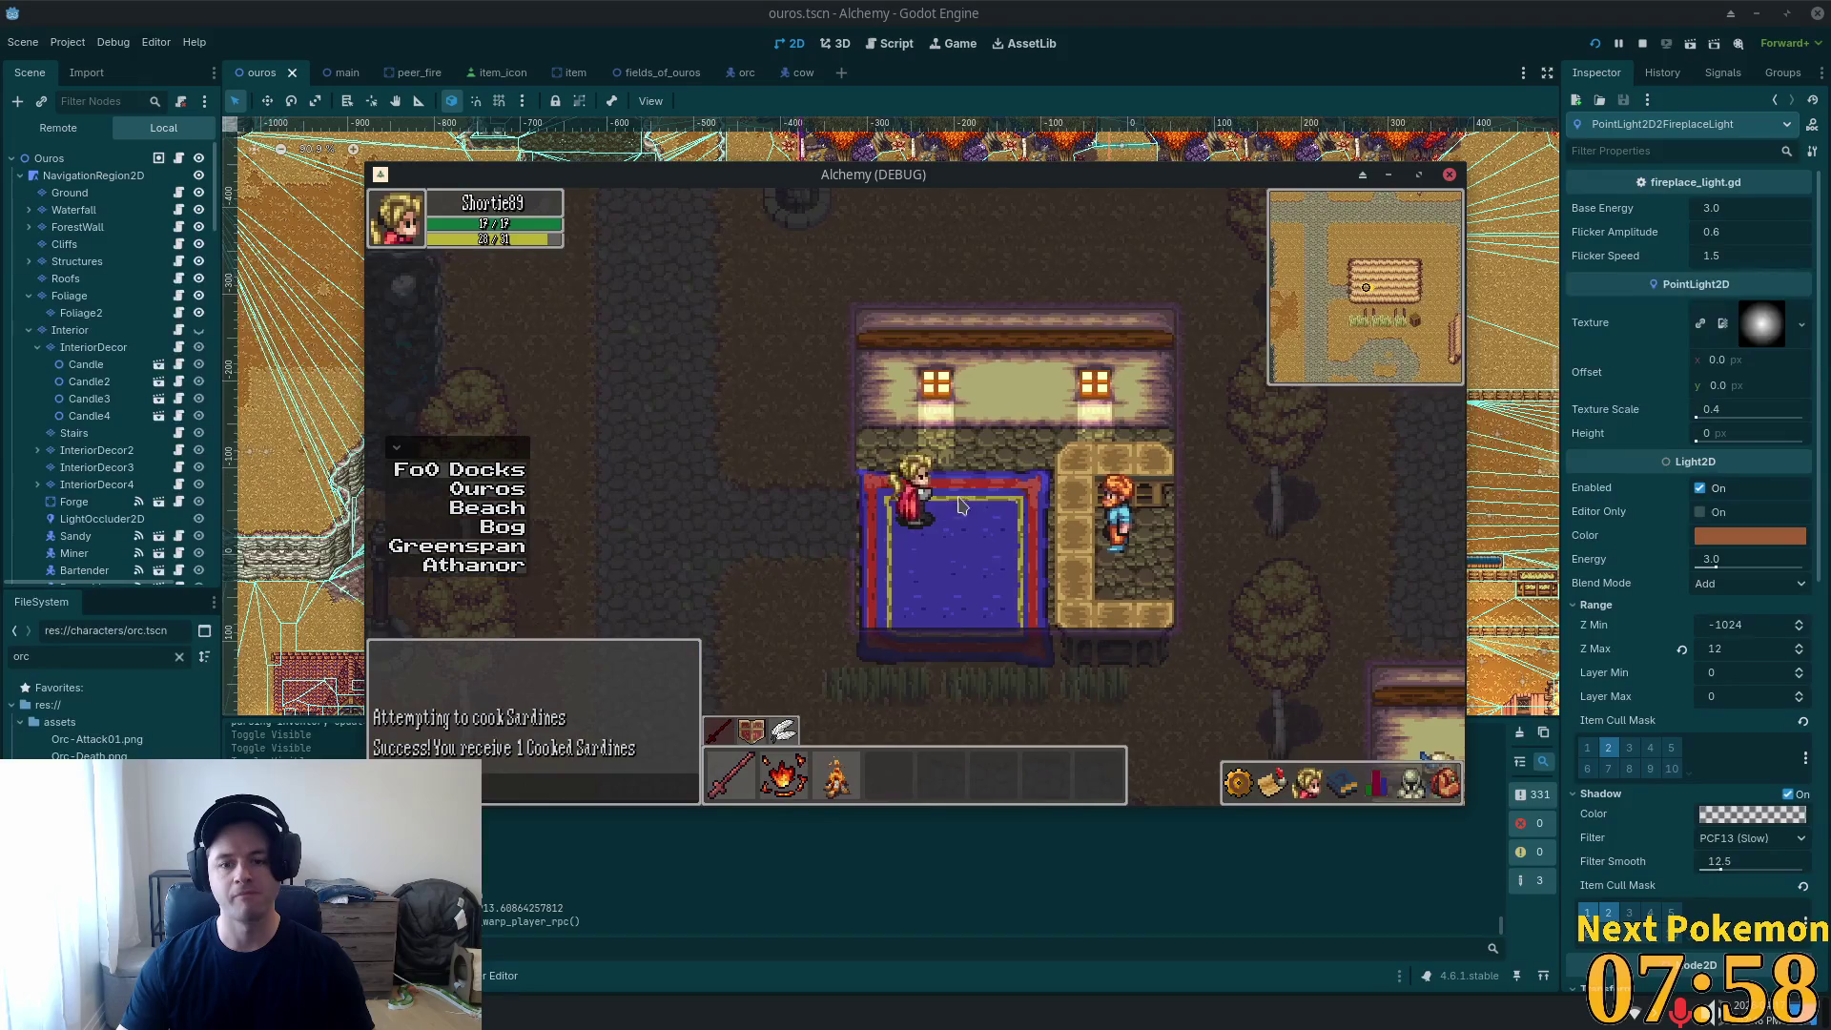
{"action": "left_click", "coordinate": [1106, 501]}
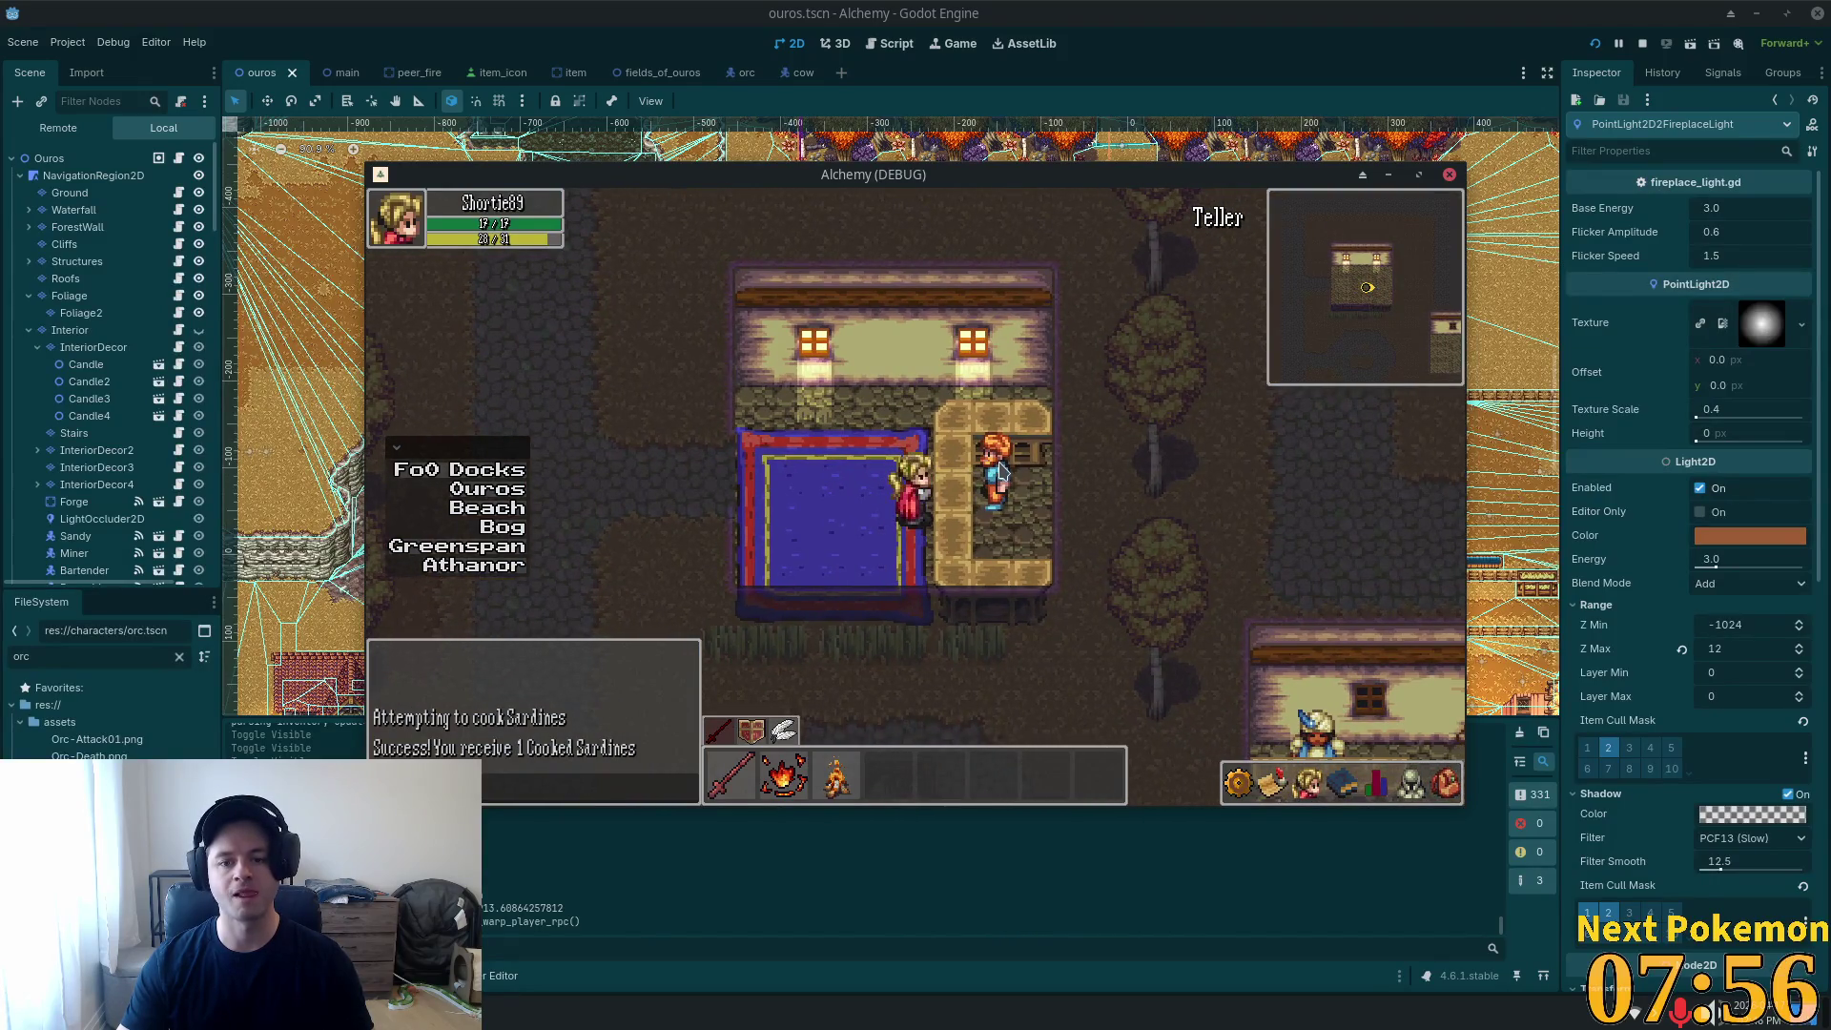
{"action": "left_click", "coordinate": [286, 153]}
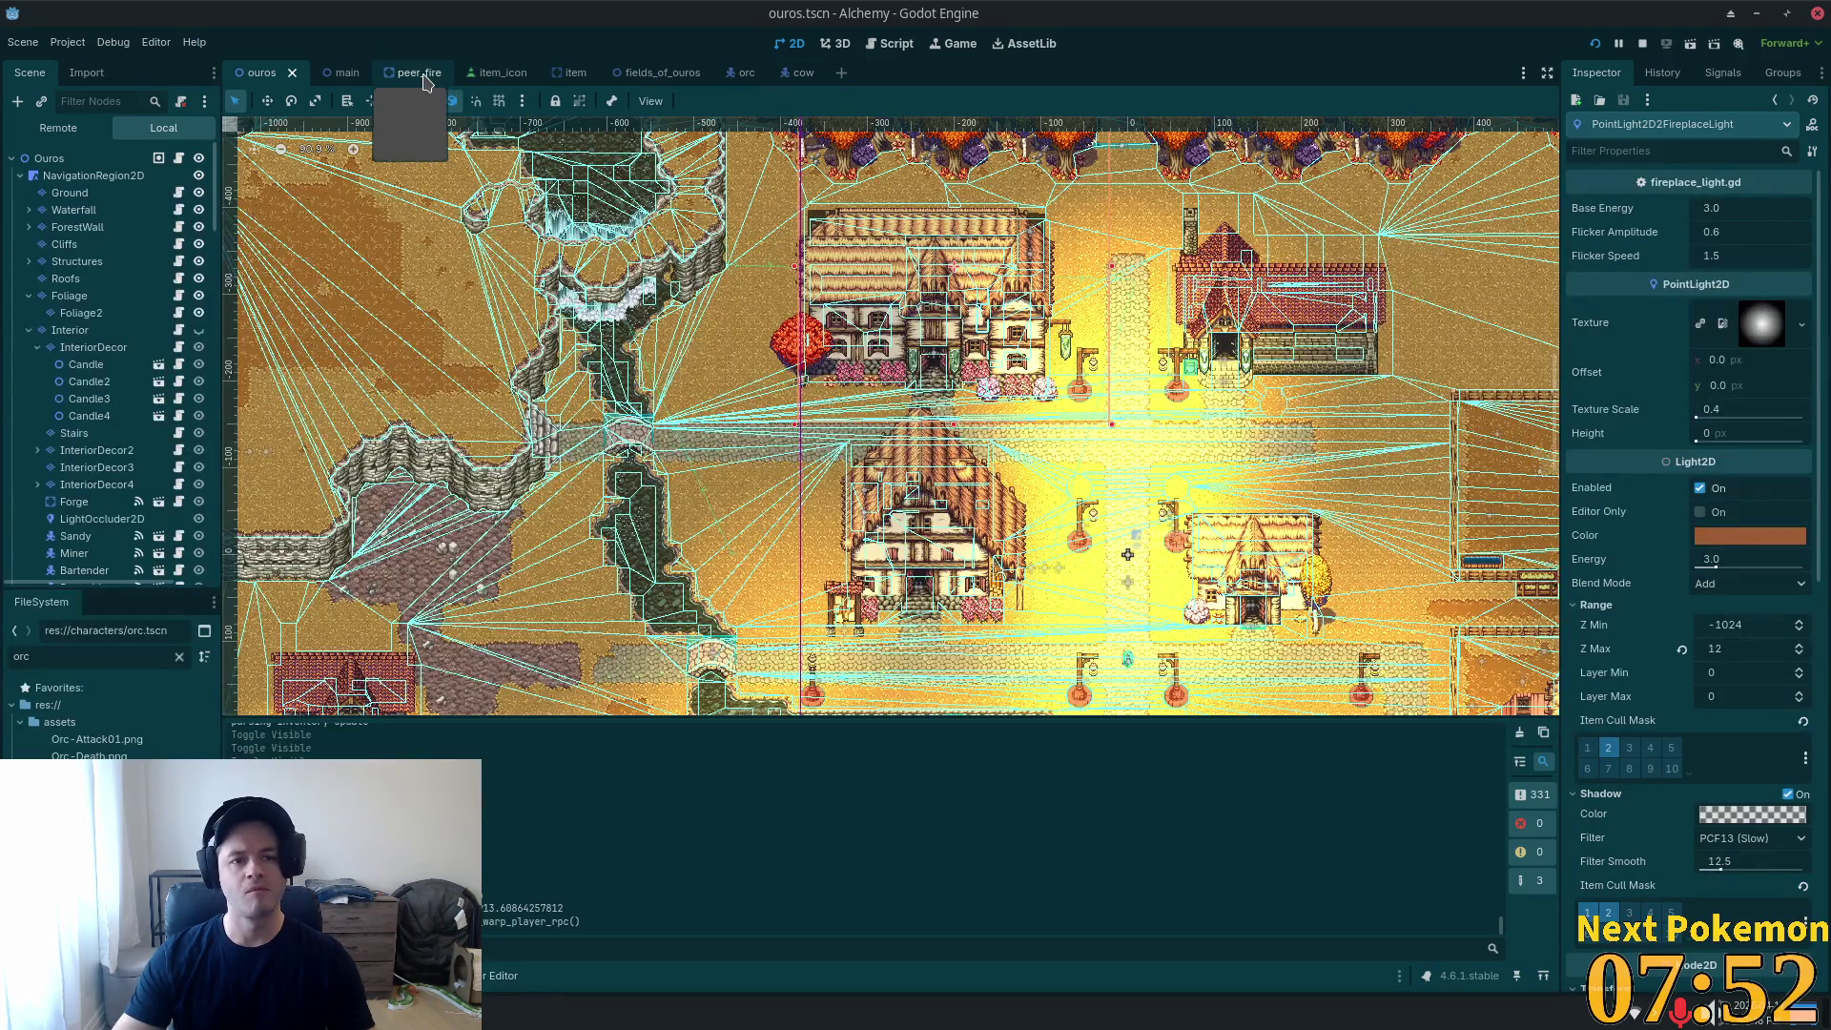
Open item_icon.tscn and view DepositMenu's items: deposit 1, deposit all, deposit x.
{"action": "key", "text": "shift+alt+o"}
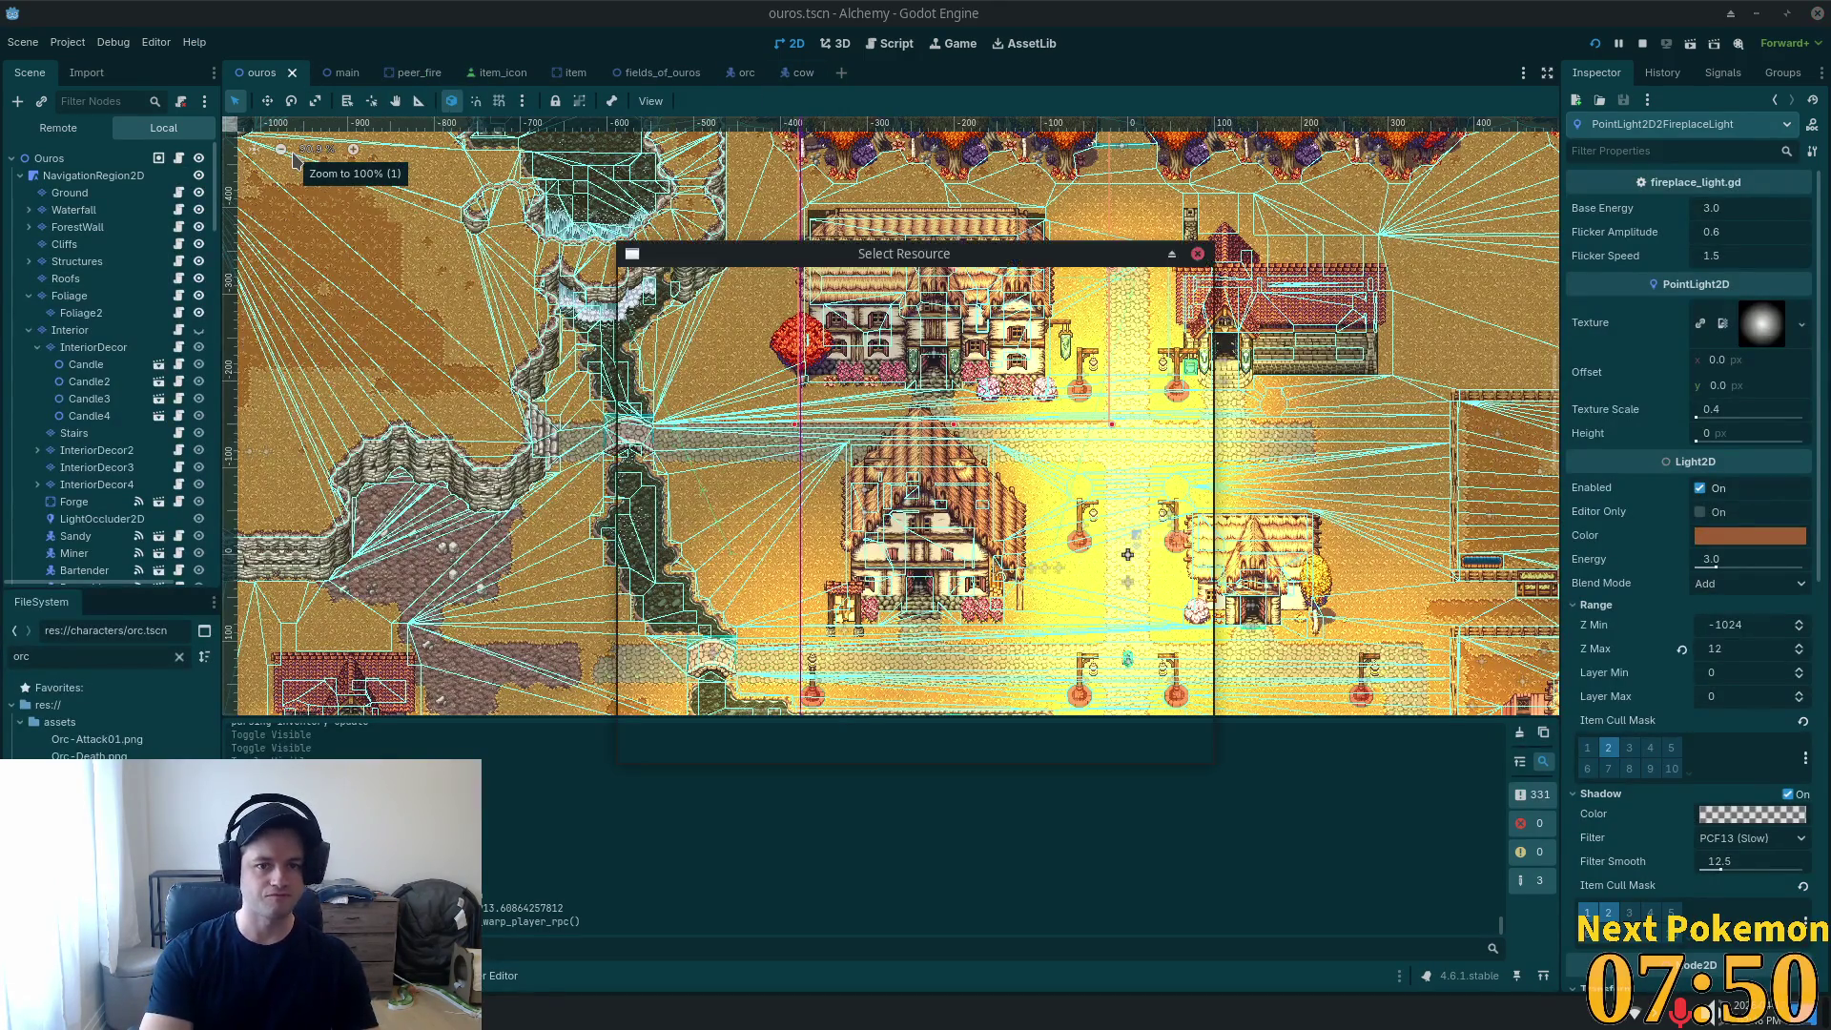
{"action": "type", "text": "ite"}
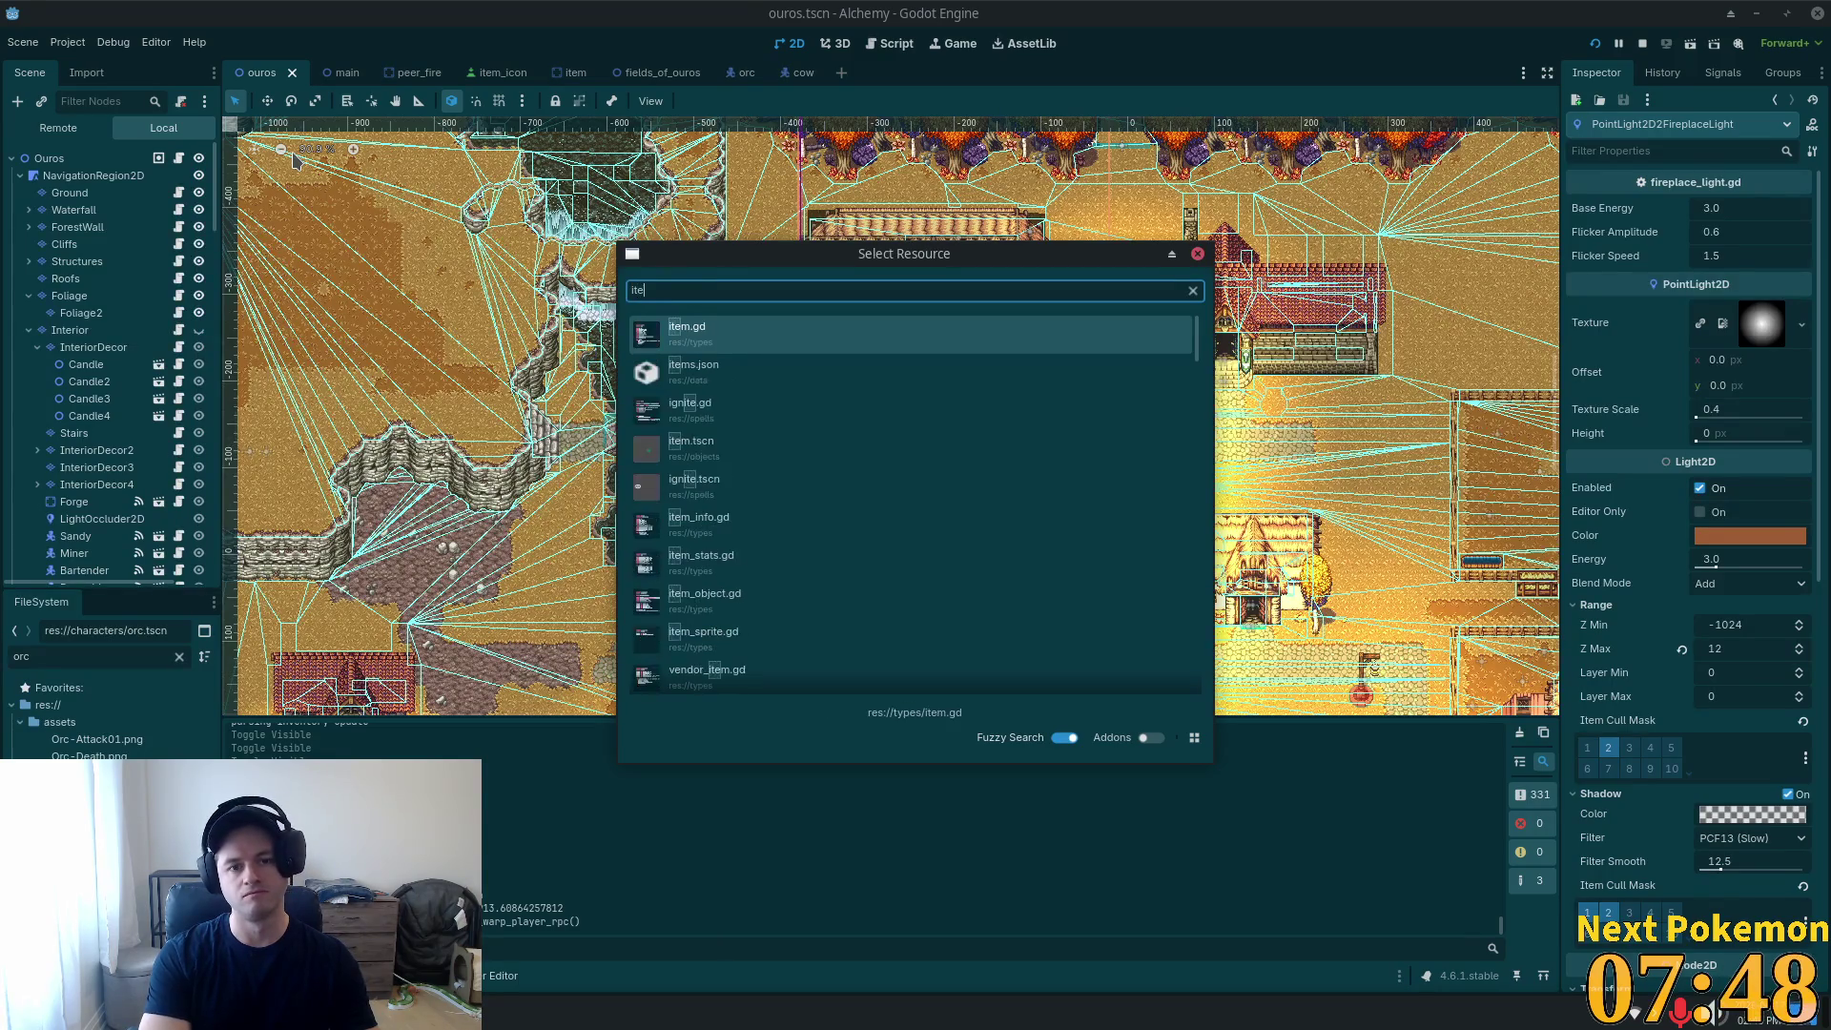
{"action": "type", "text": "m_icp"}
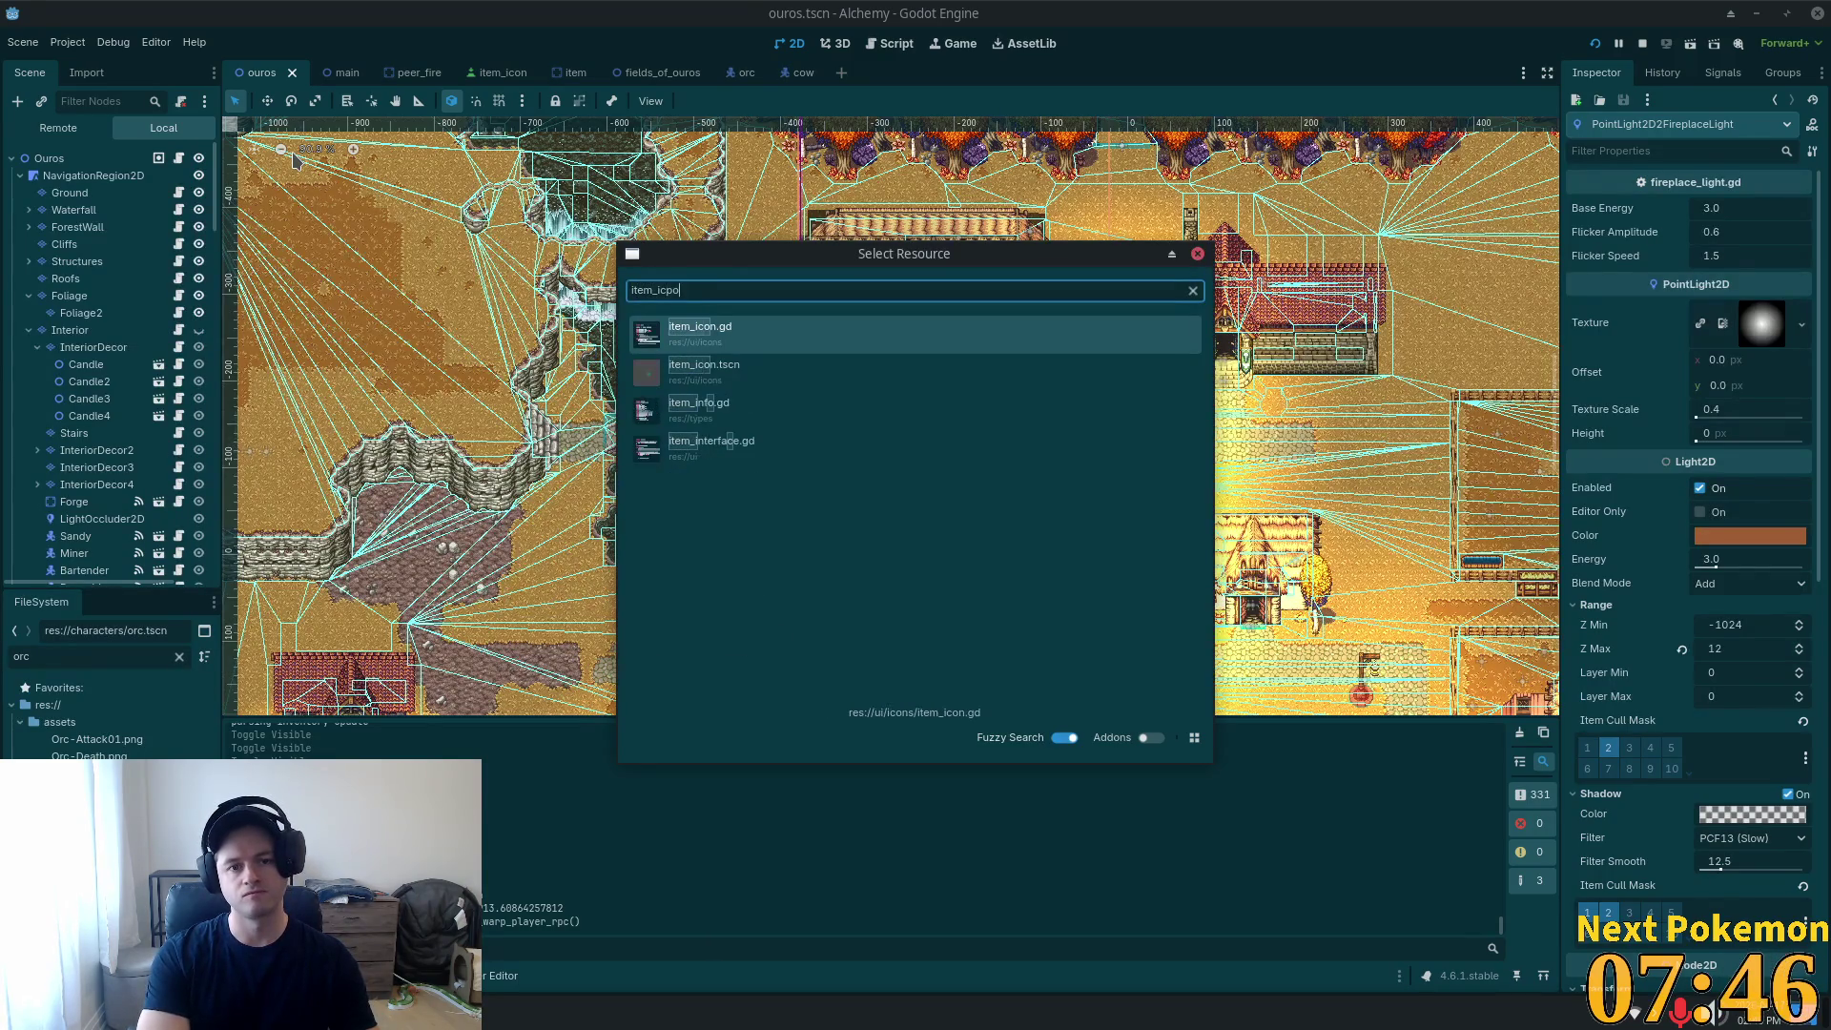
{"action": "key", "text": "BackSpace"}
{"action": "type", "text": "o"}
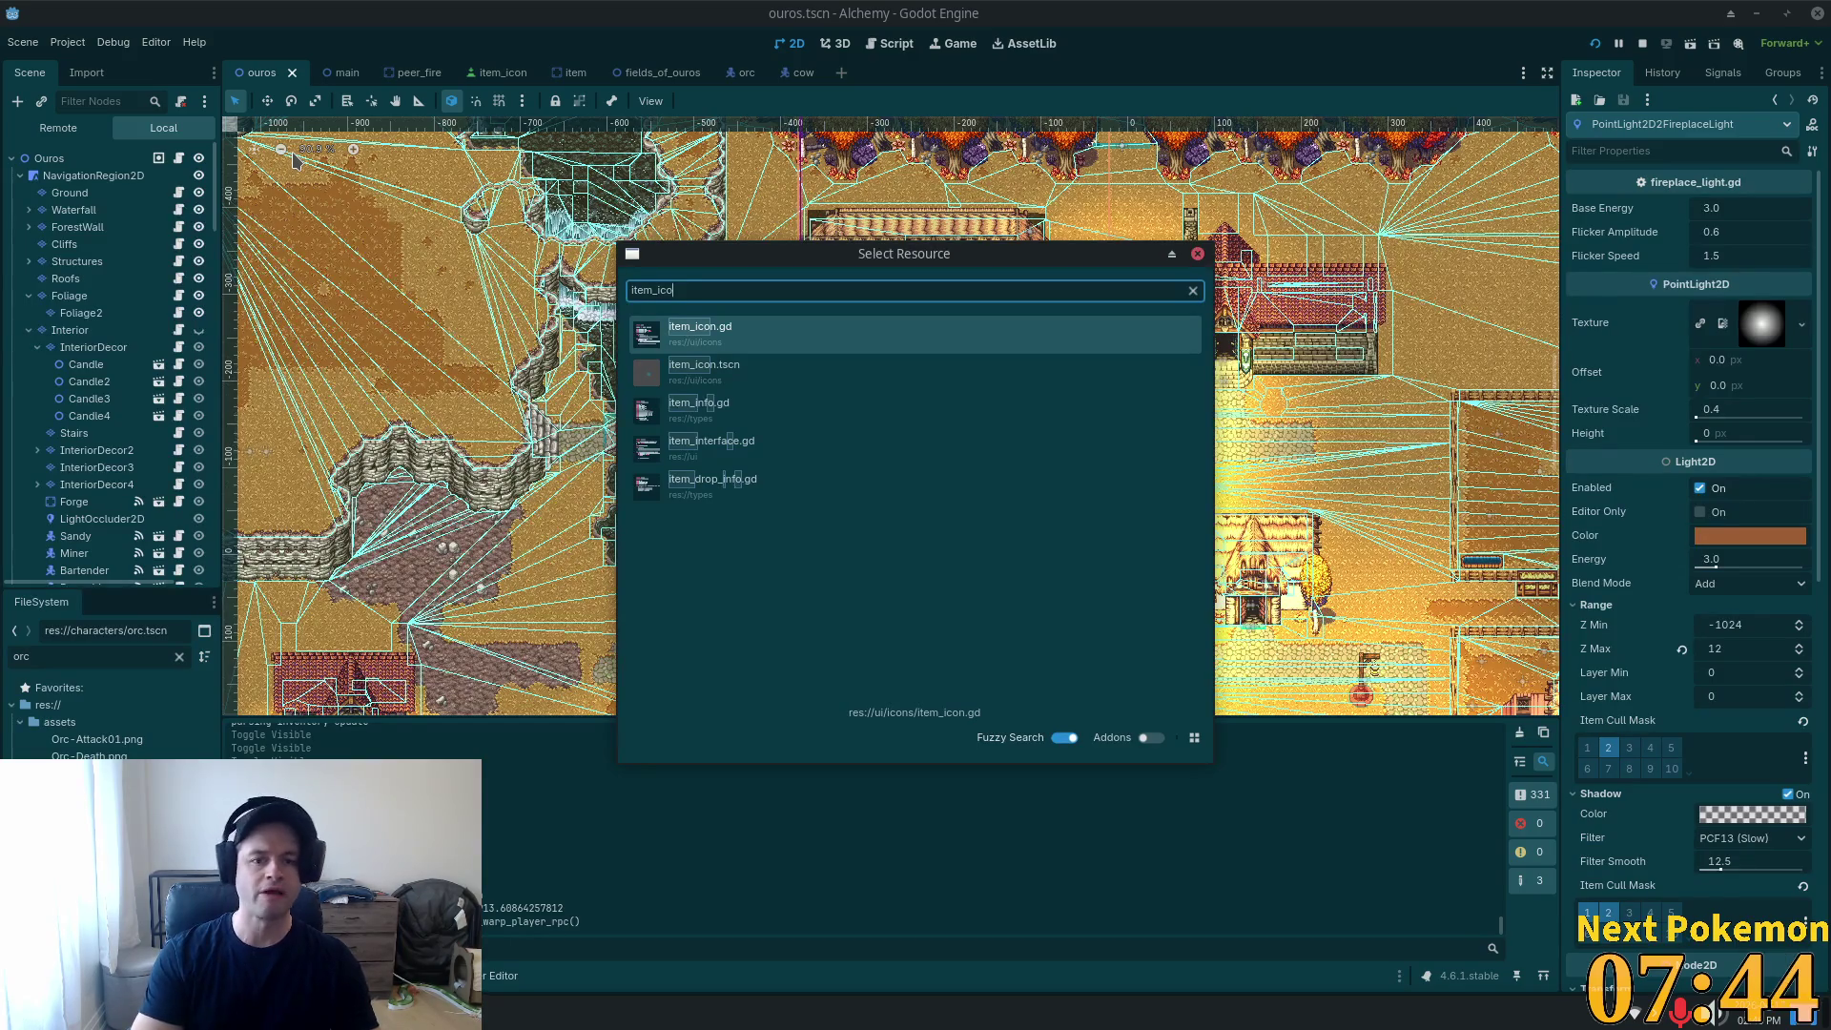
{"action": "key", "text": "Down"}
{"action": "key", "text": "Return"}
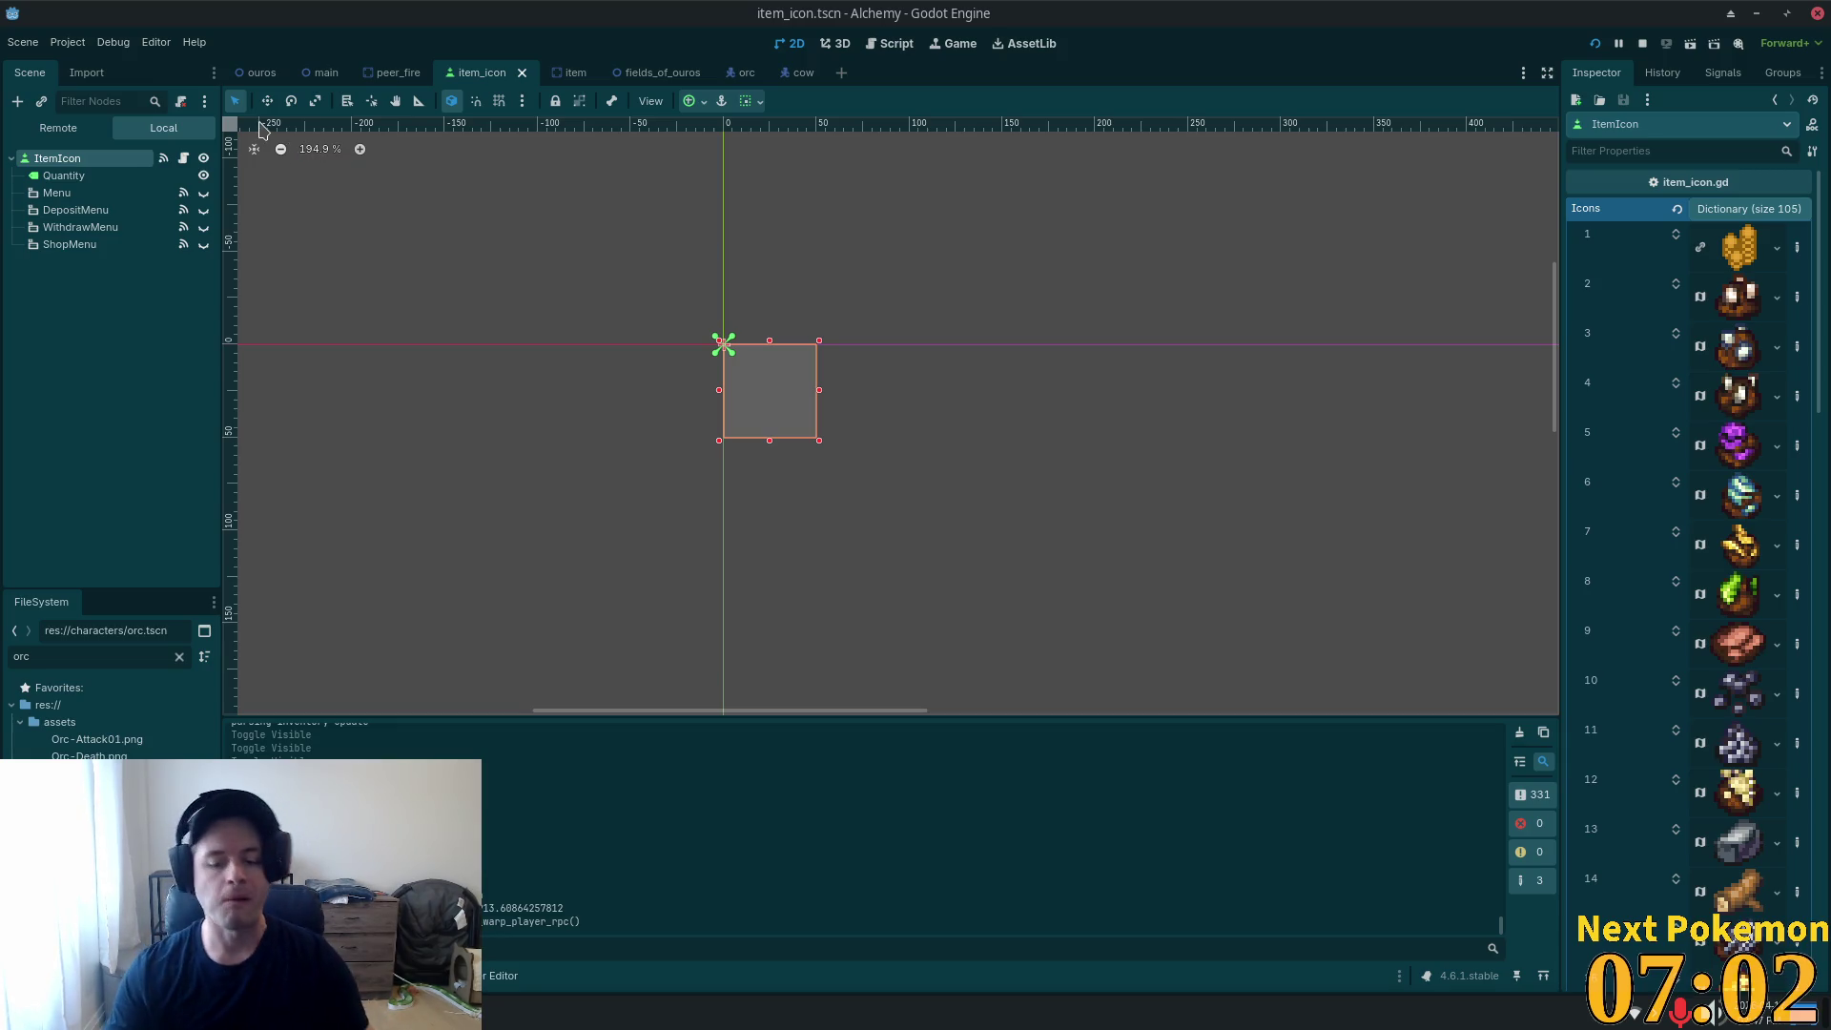
{"action": "left_click", "coordinate": [68, 230]}
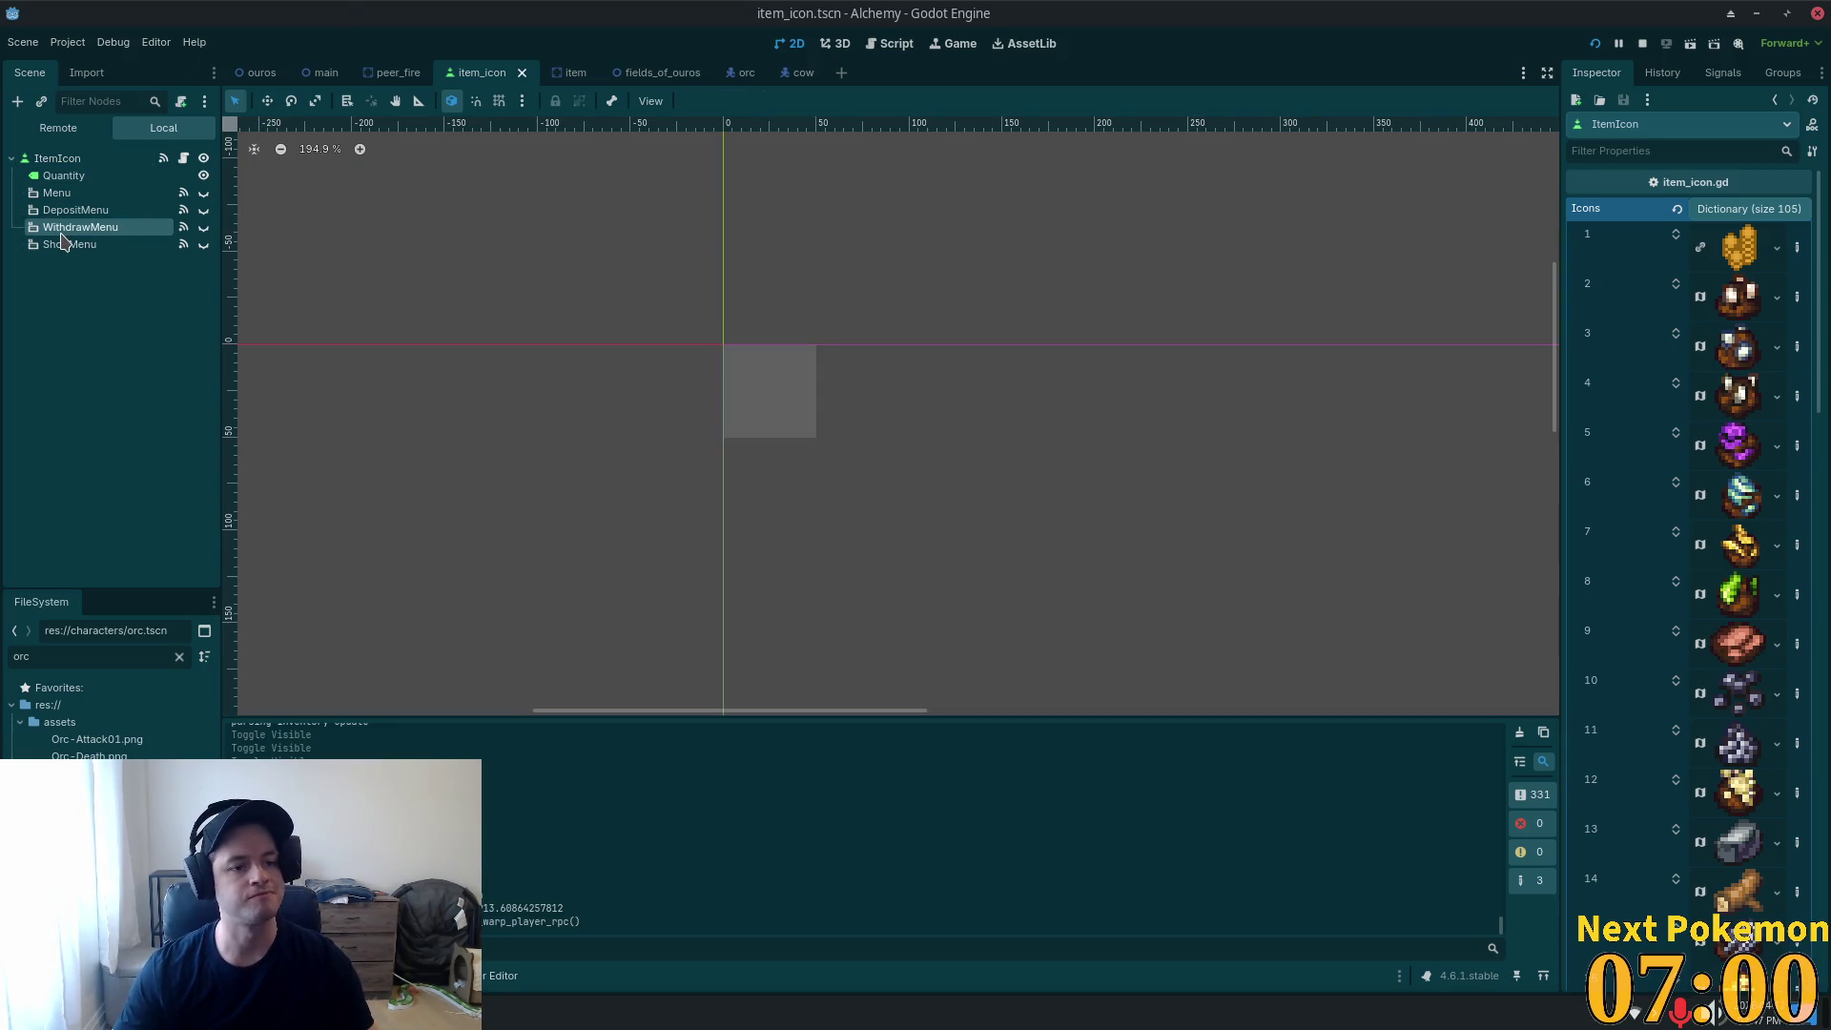
{"action": "left_click", "coordinate": [65, 211]}
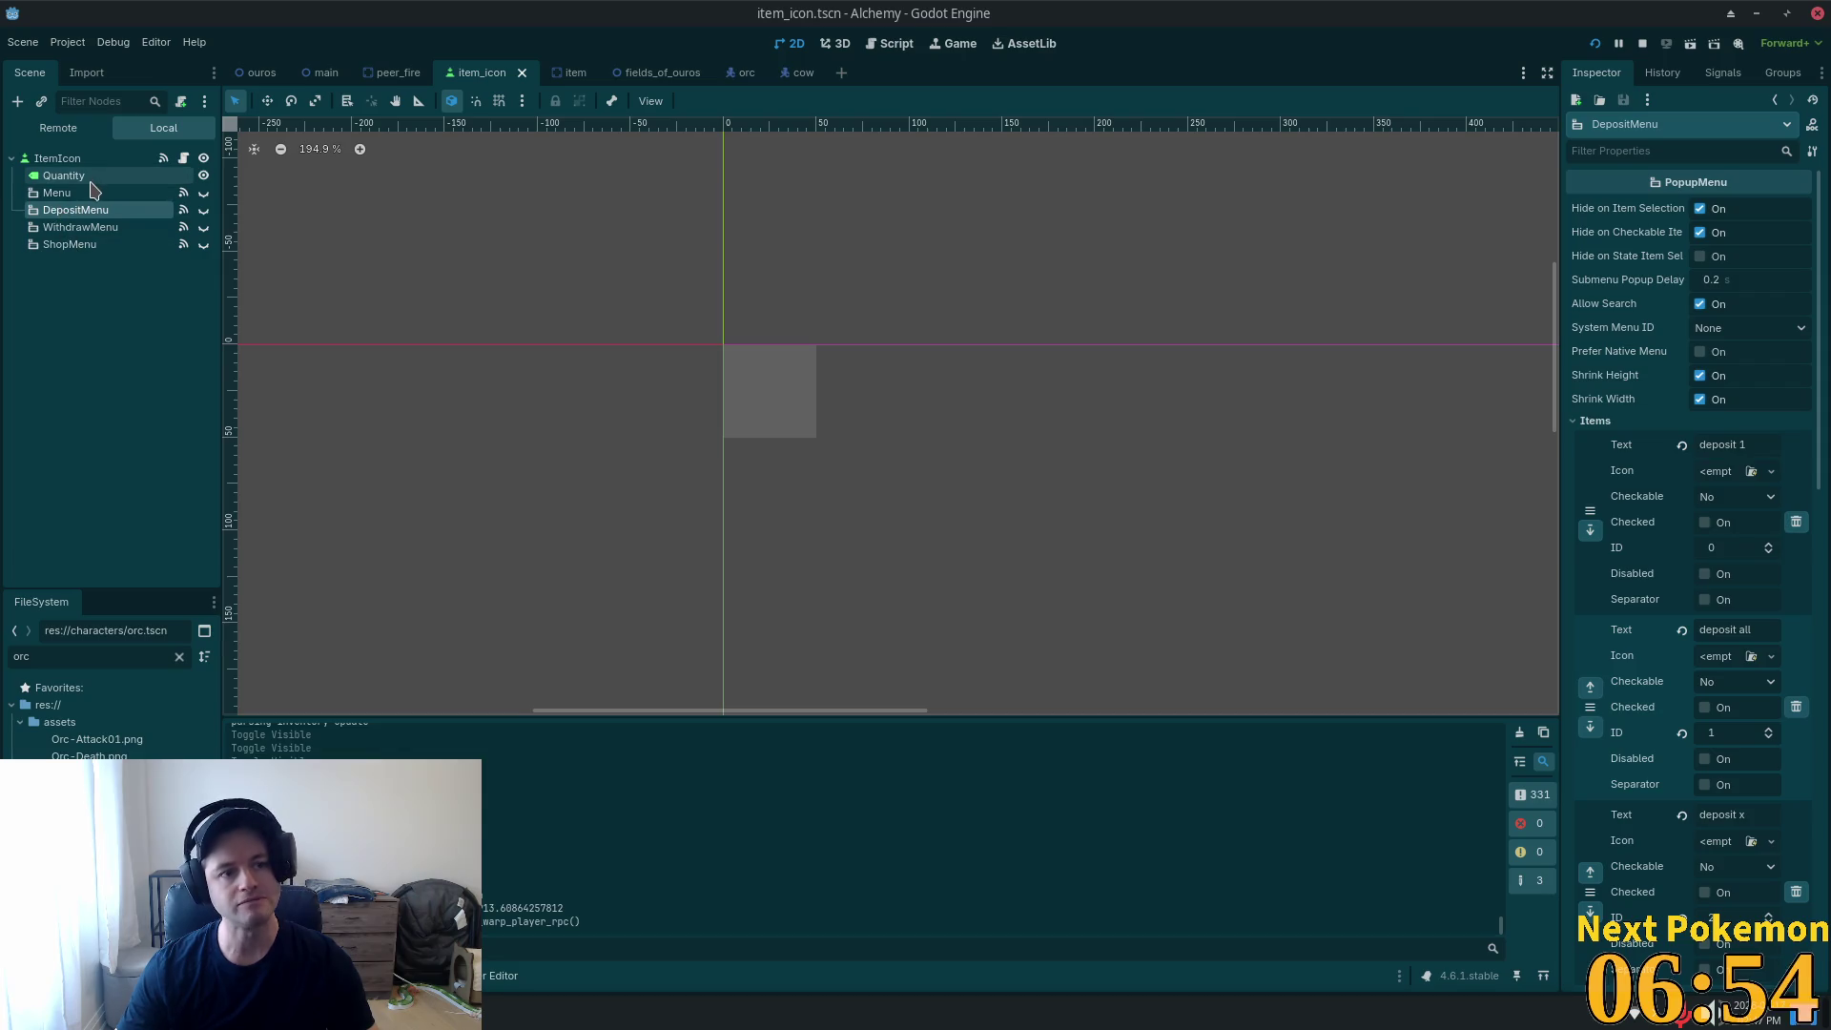
Open item_icon.gd and search the script for 'dialo'.
{"action": "left_click", "coordinate": [183, 158]}
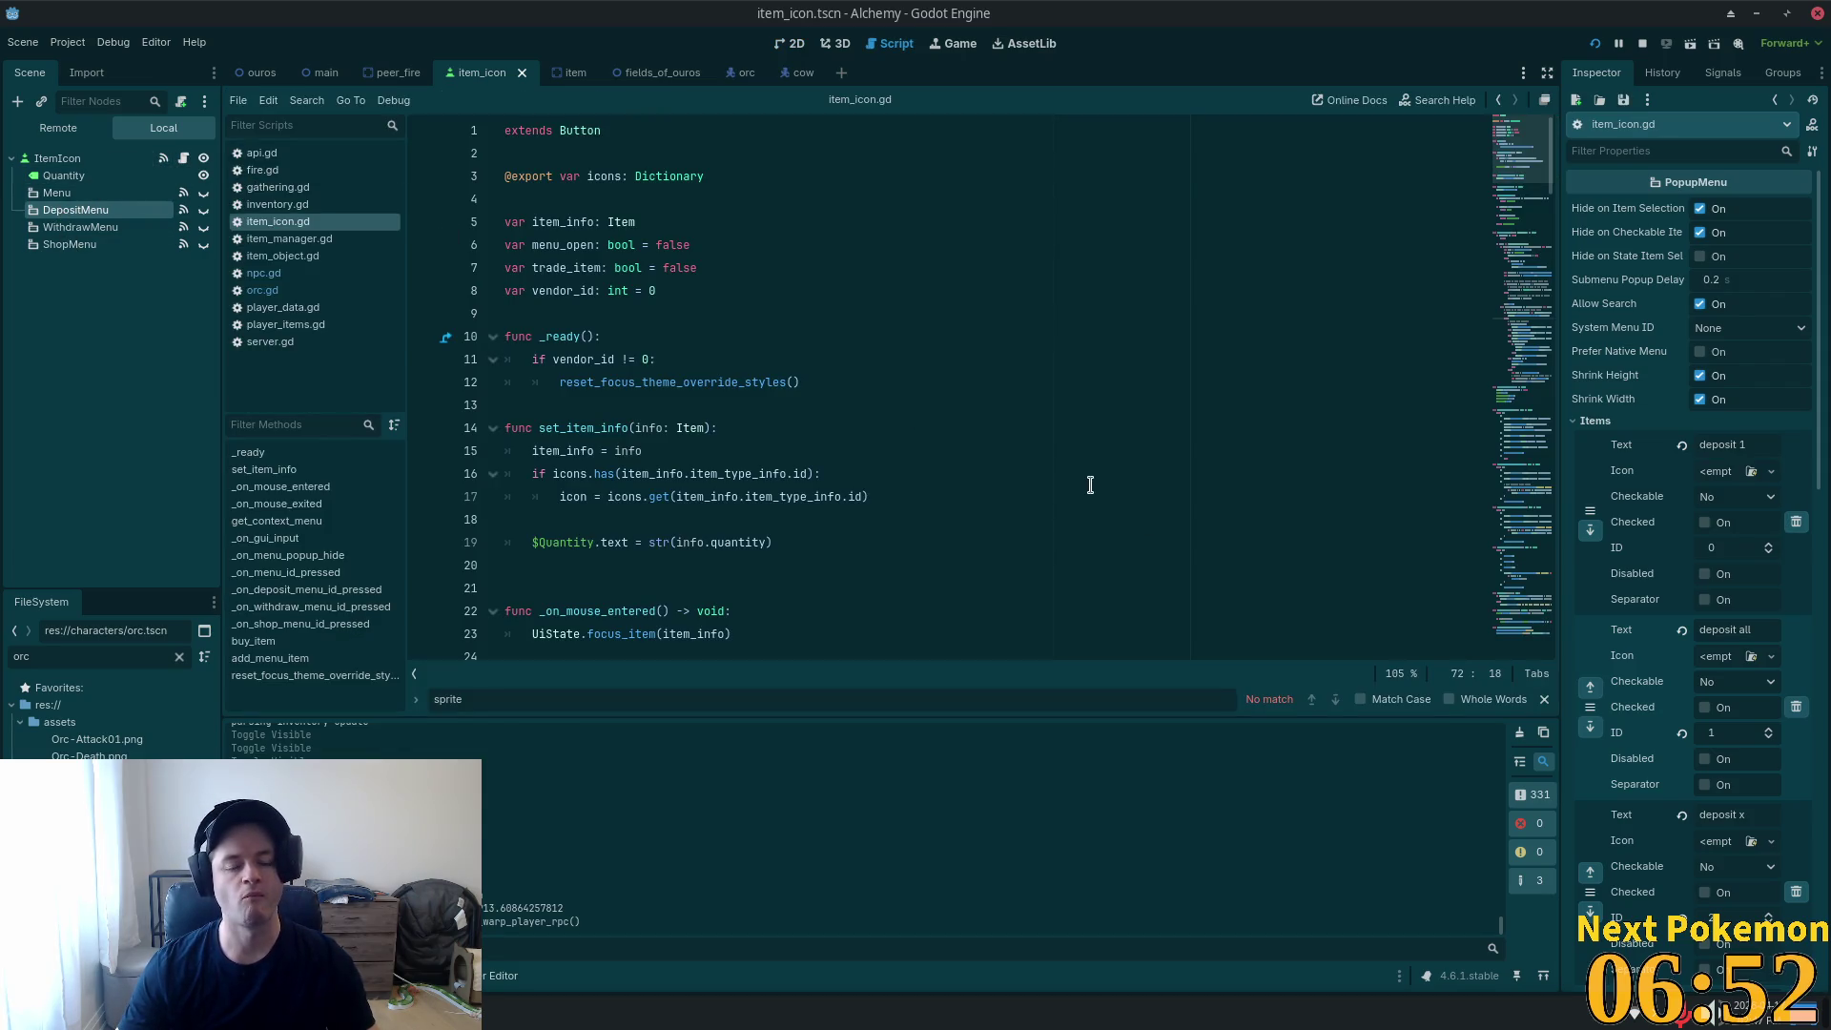
{"action": "scroll", "coordinate": [1088, 492], "scroll_direction": "down", "scroll_amount": 3}
{"action": "left_click", "coordinate": [1107, 450]}
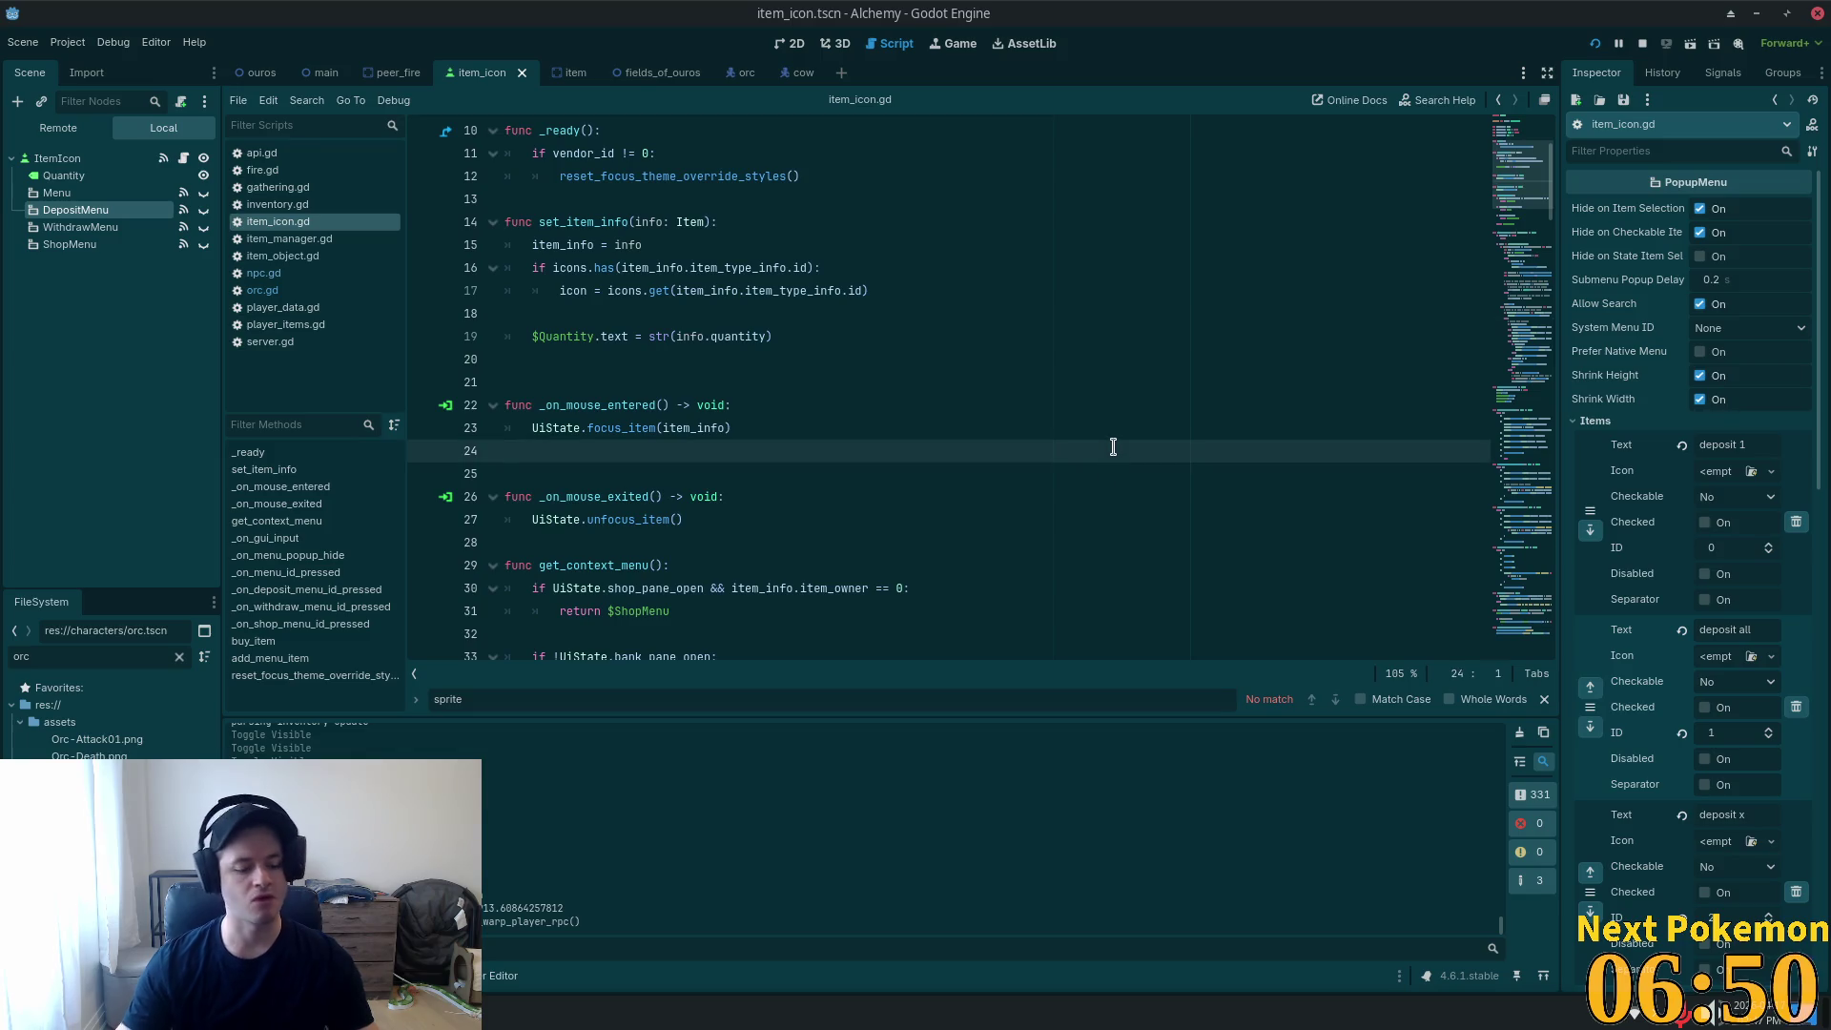
{"action": "key", "text": "ctrl+f"}
{"action": "type", "text": "dialo"}
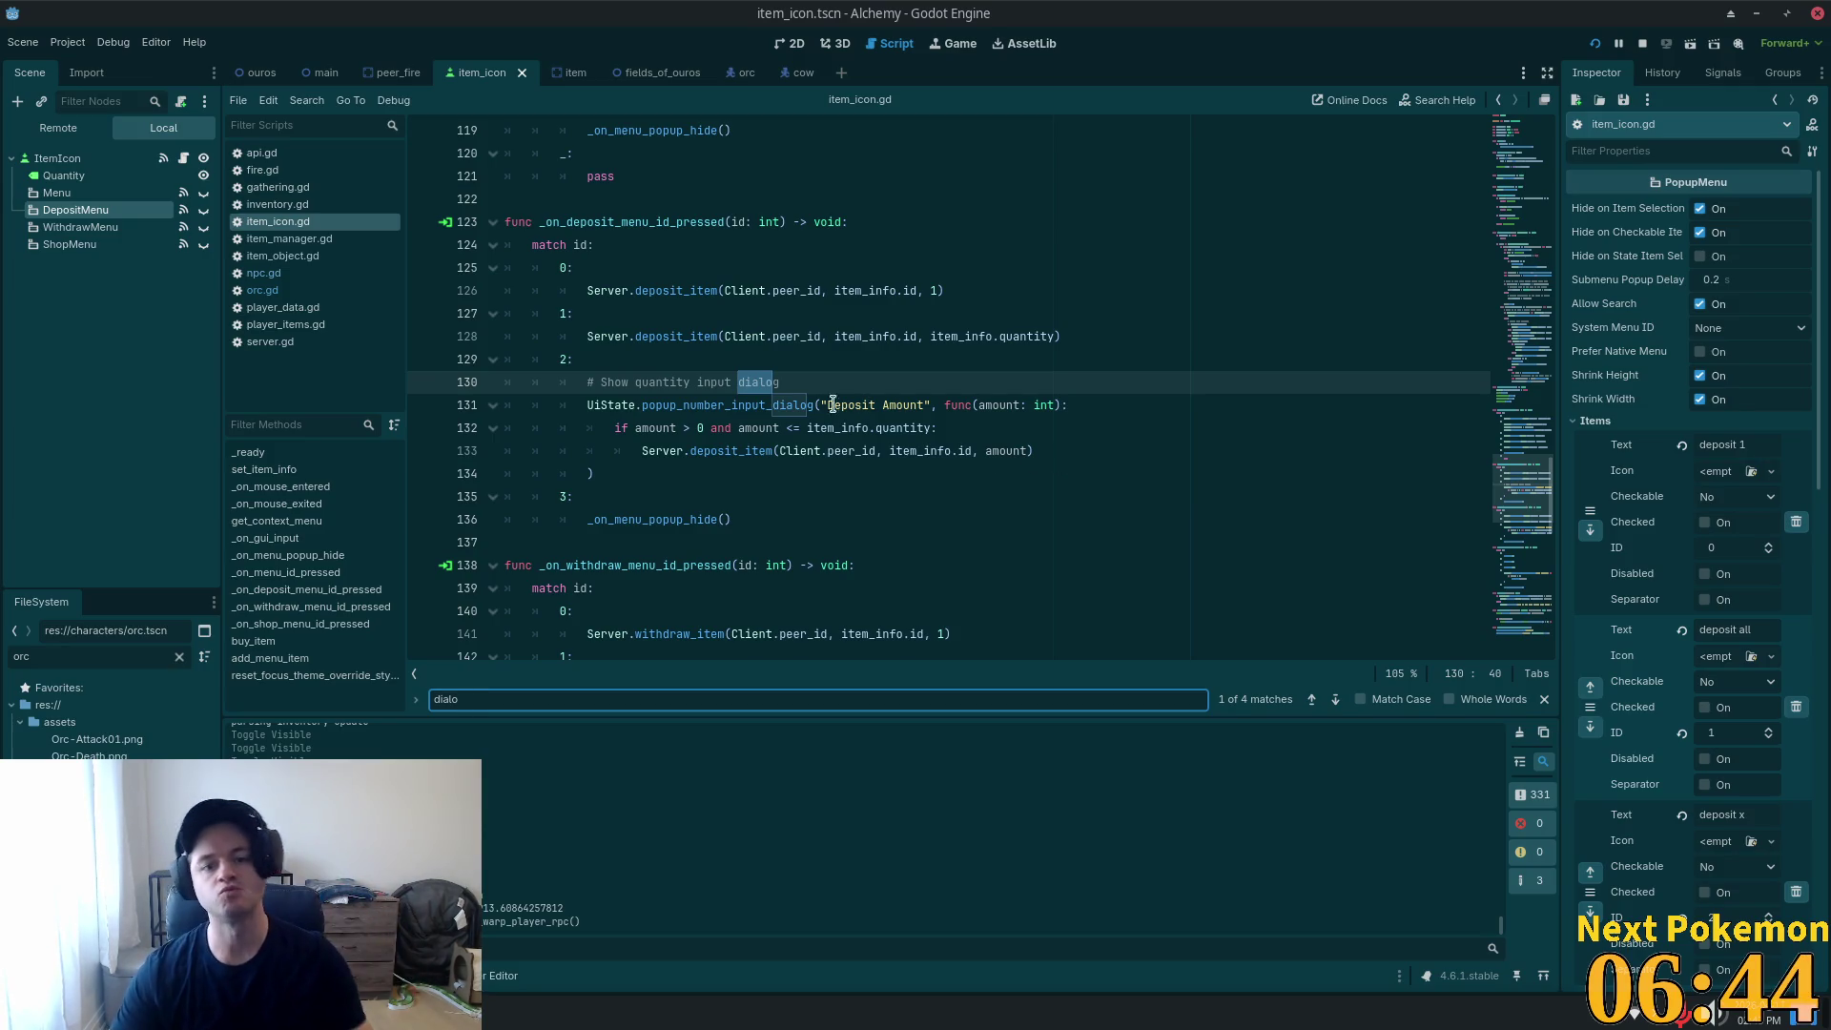
Follow popup_number_input_dialog to the number_input_dialog_popup signal and select its name.
{"action": "double_click", "coordinate": [728, 404]}
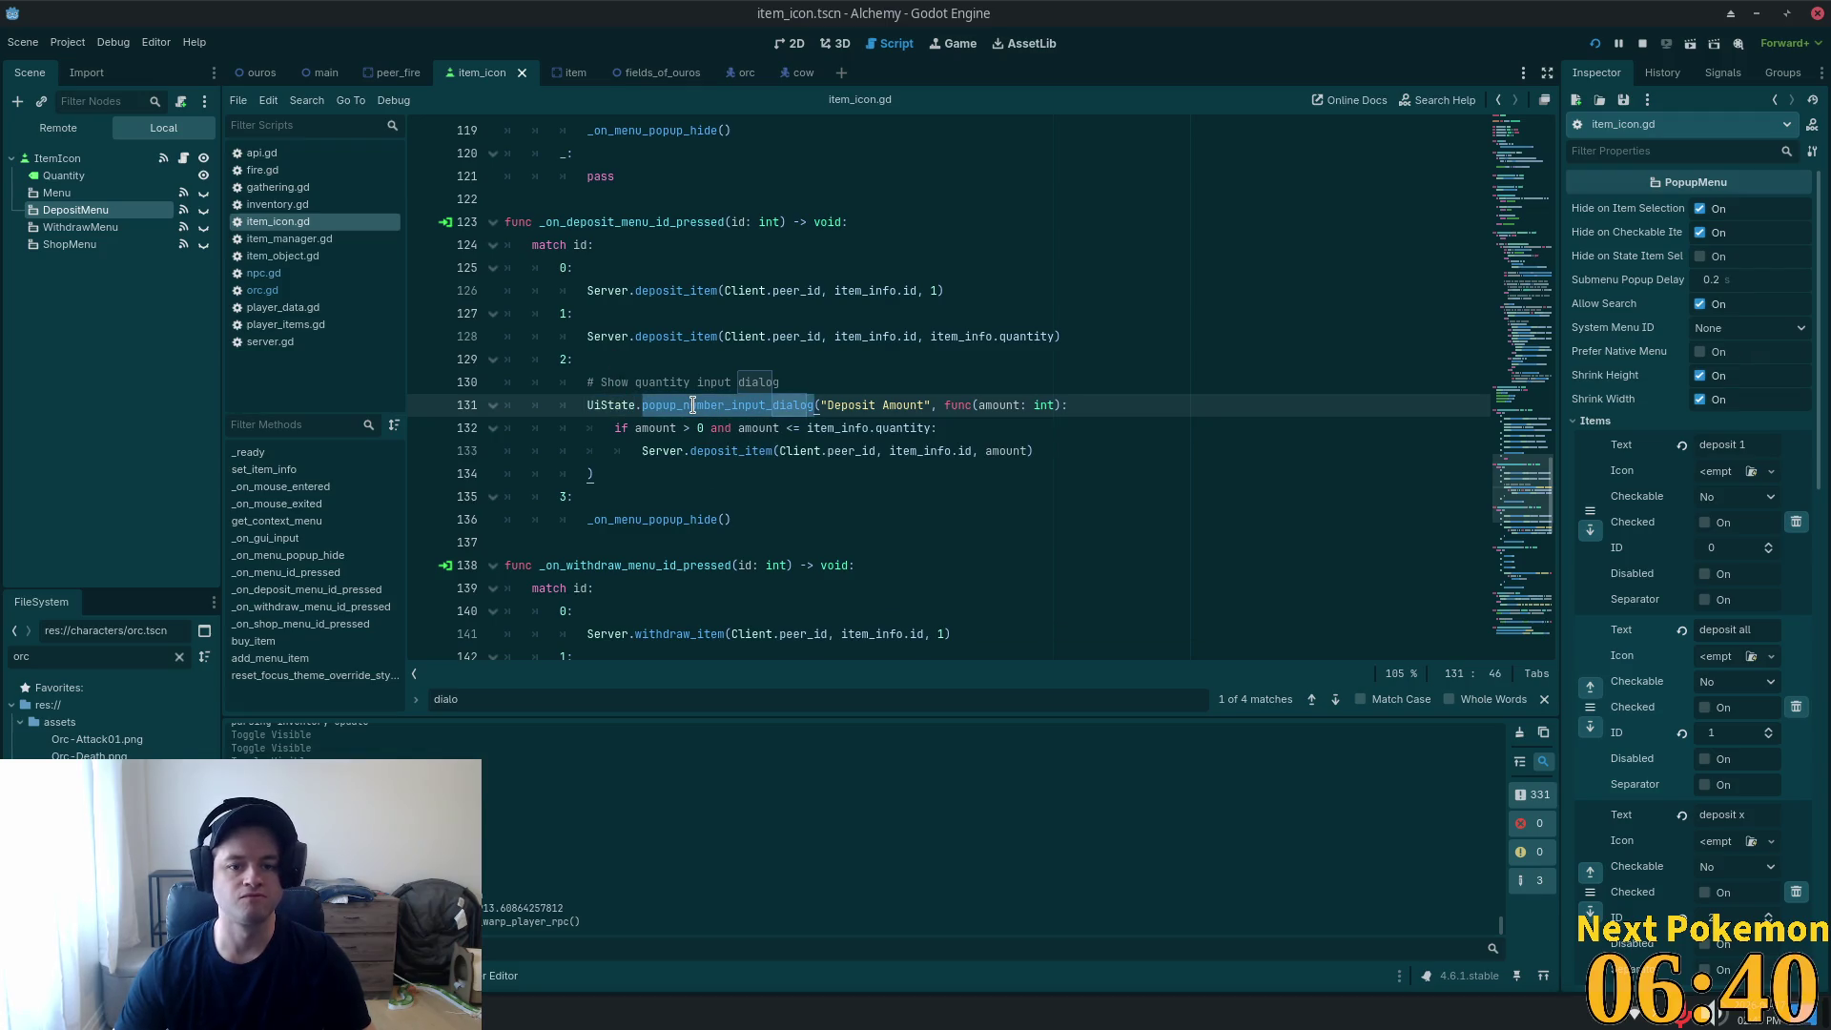
{"action": "left_click", "coordinate": [680, 405], "text": "ctrl"}
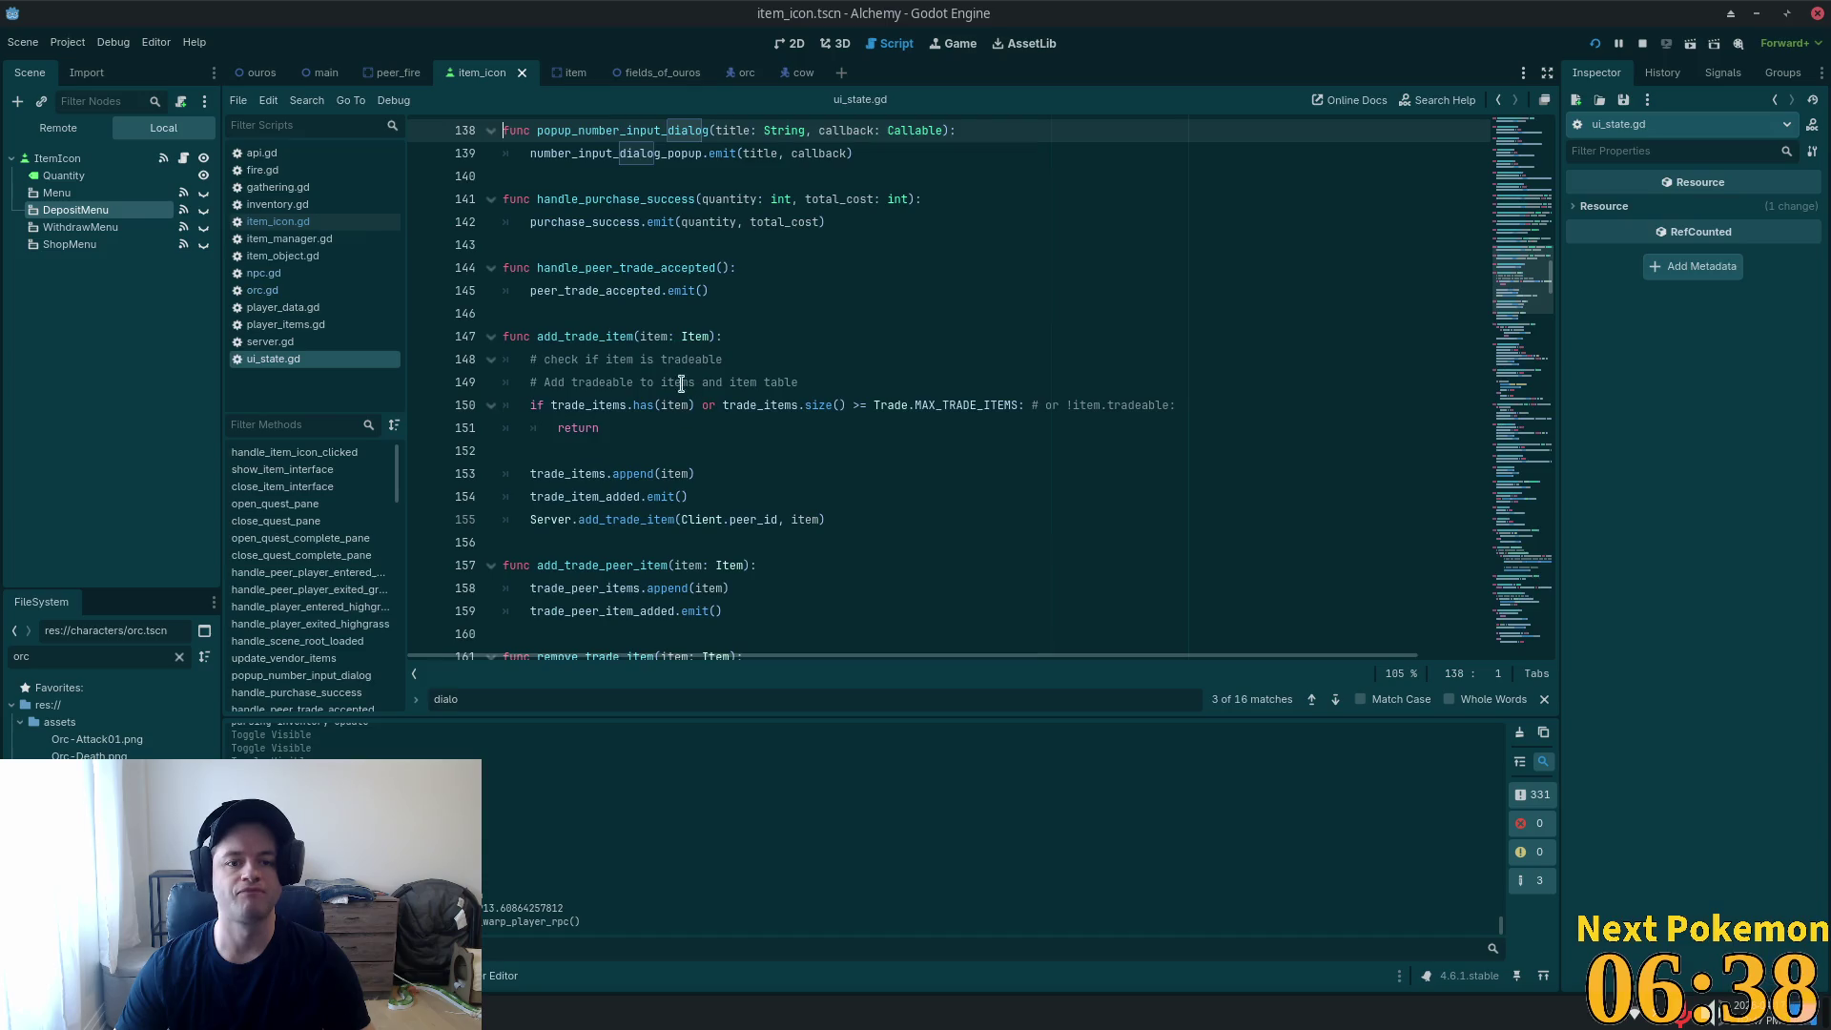
{"action": "left_click", "coordinate": [583, 152]}
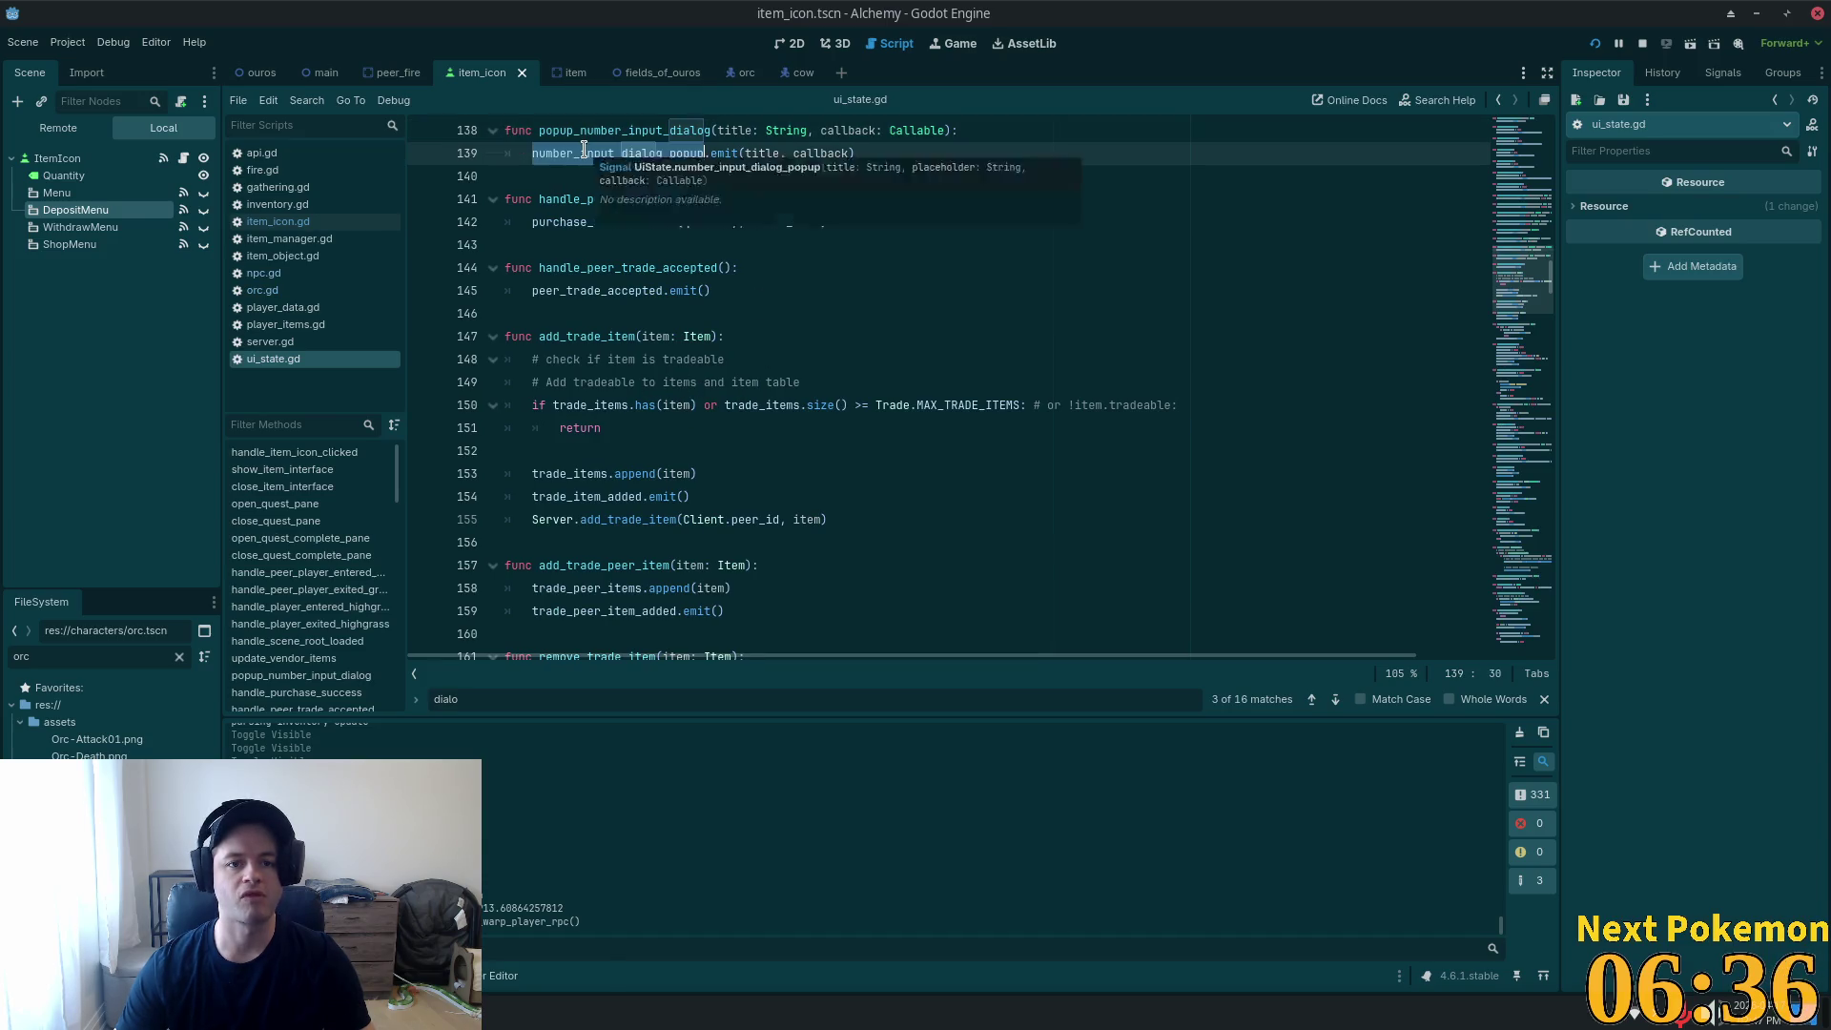
{"action": "left_click", "coordinate": [583, 153], "text": "ctrl"}
{"action": "double_click", "coordinate": [613, 381]}
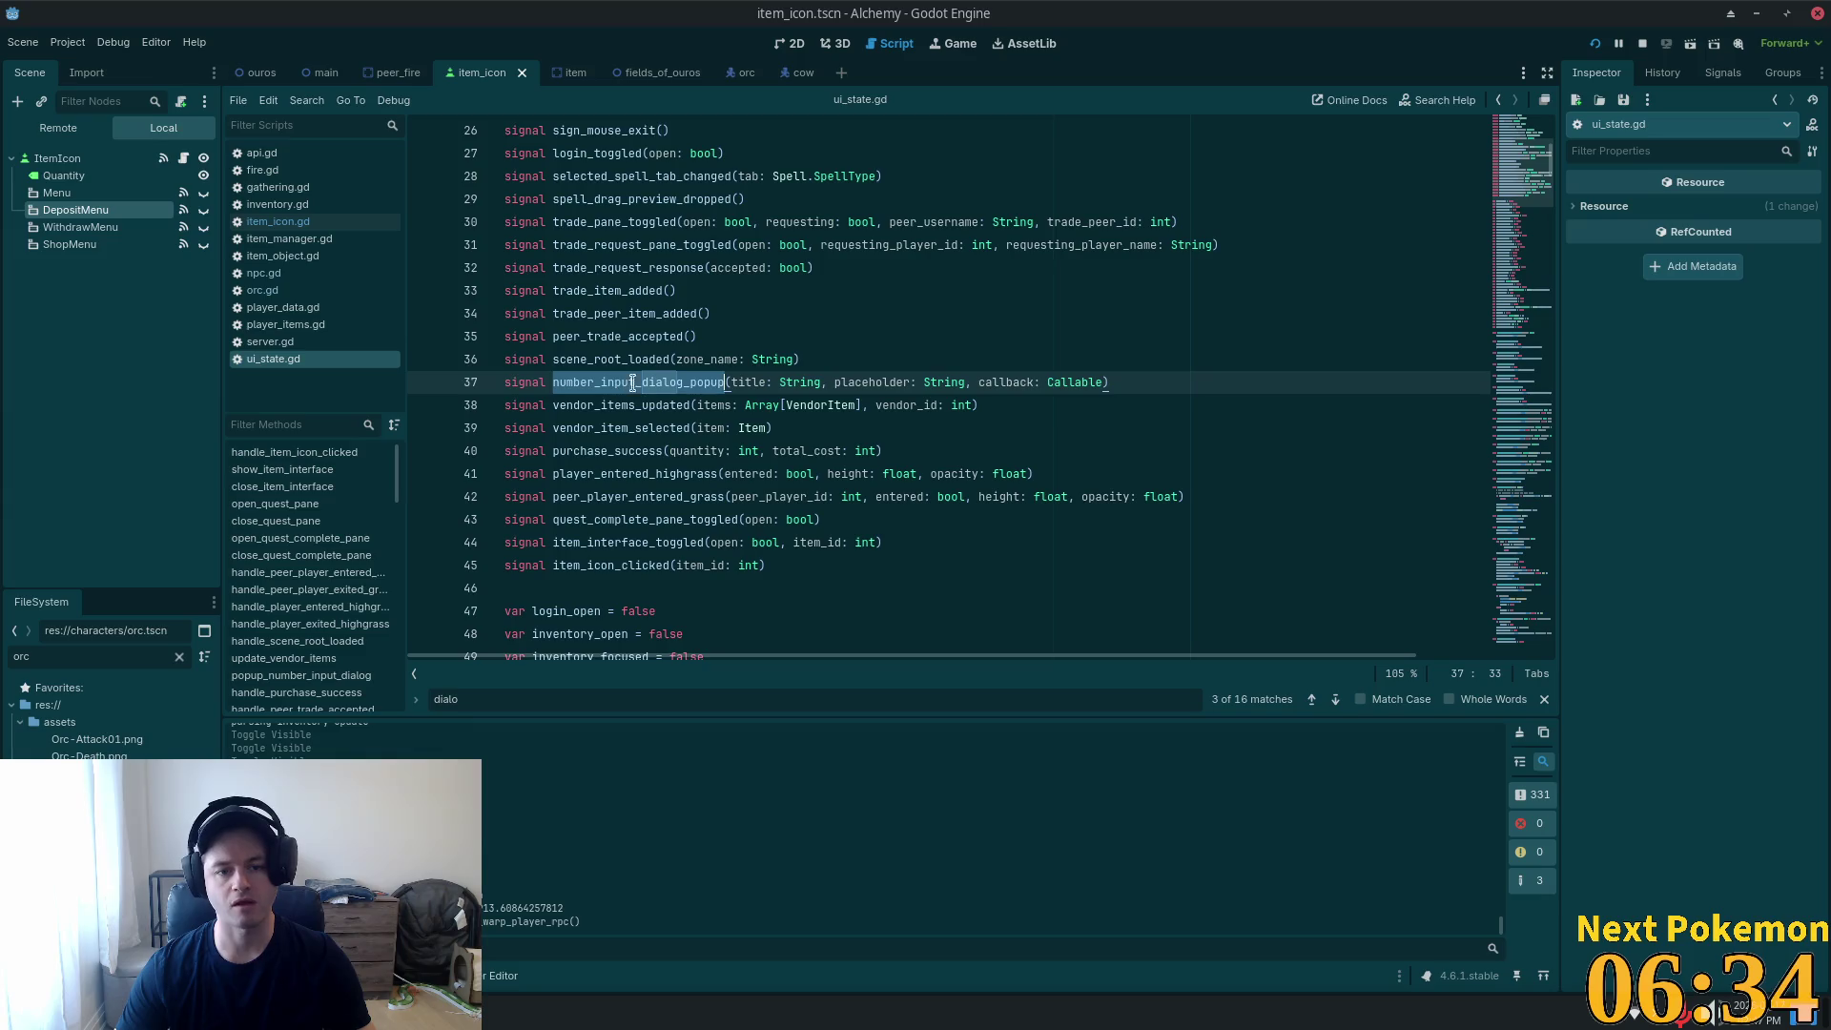
Search Cursor for 'number_input_dialog_popup.conn' to find where the signal is connected.
{"action": "key", "text": "ctrl+c"}
{"action": "key", "text": "alt+Tab"}
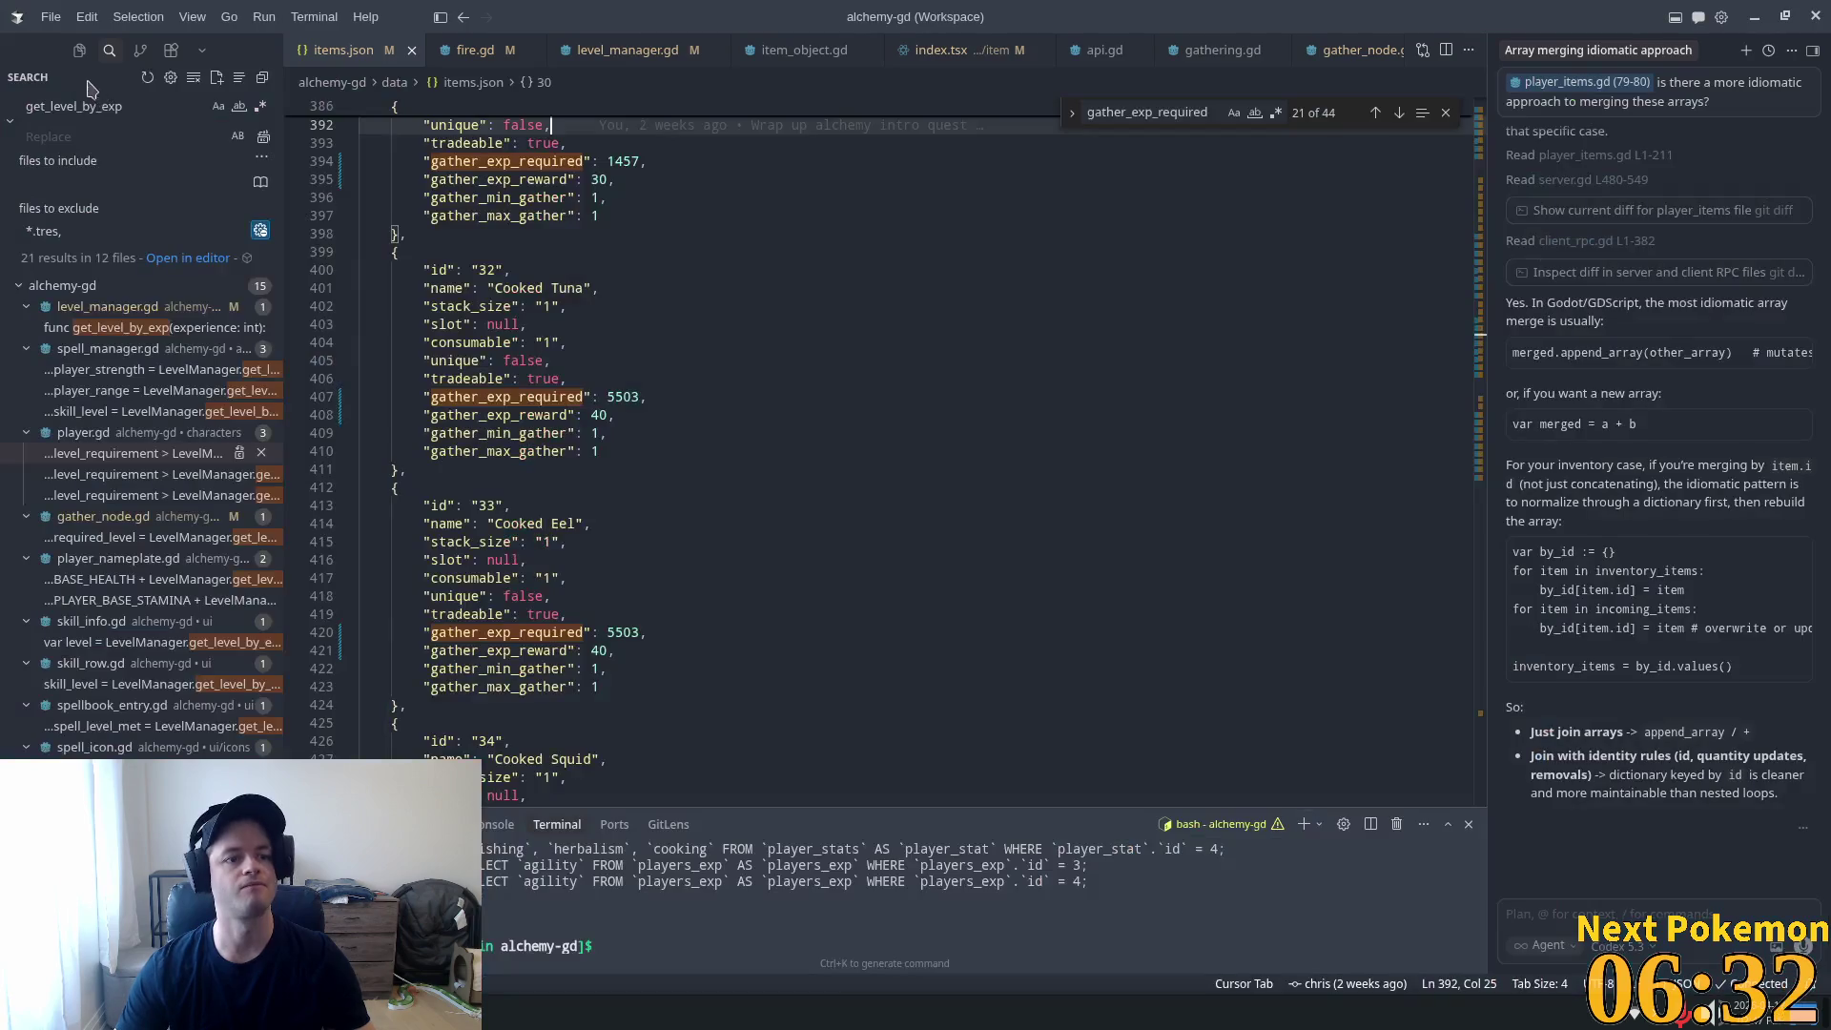
{"action": "triple_click", "coordinate": [127, 108]}
{"action": "key", "text": "ctrl+v"}
{"action": "type", "text": ".conn"}
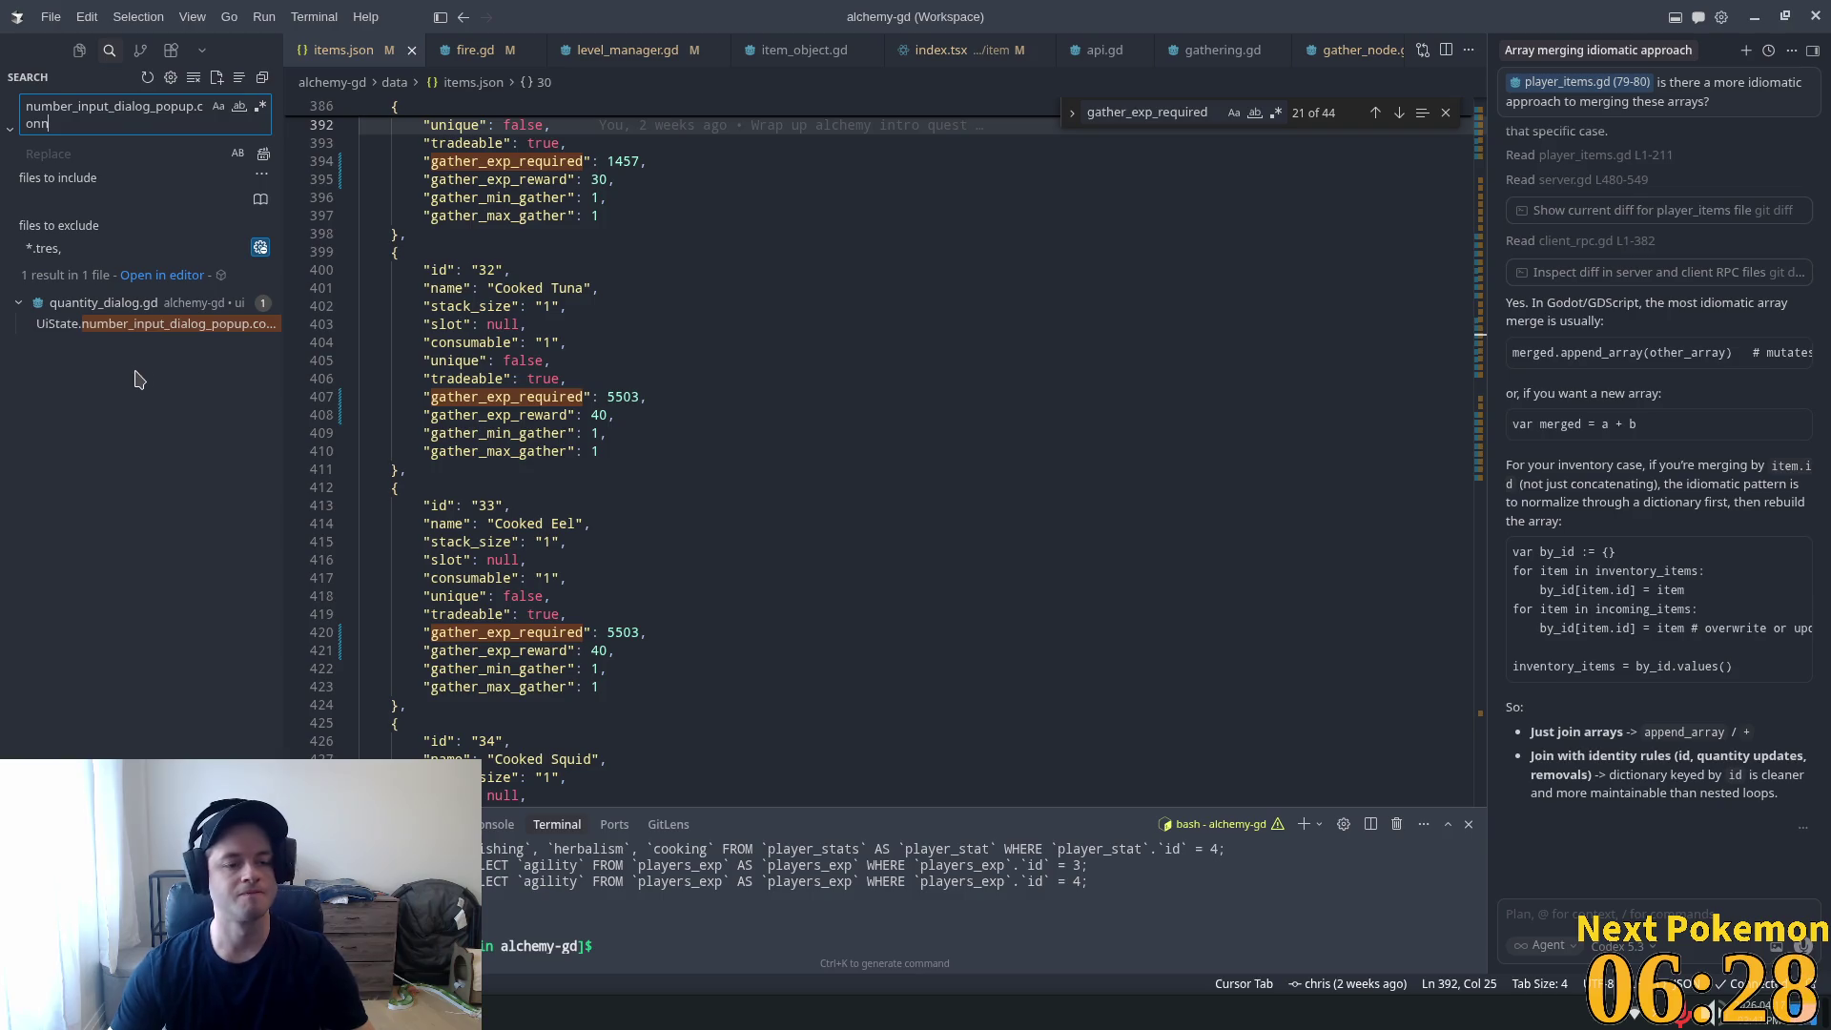
Inspect the _on_number_input_dialog_popup handler in quantity_dialog.gd, then return to Godot.
{"action": "left_click", "coordinate": [124, 325]}
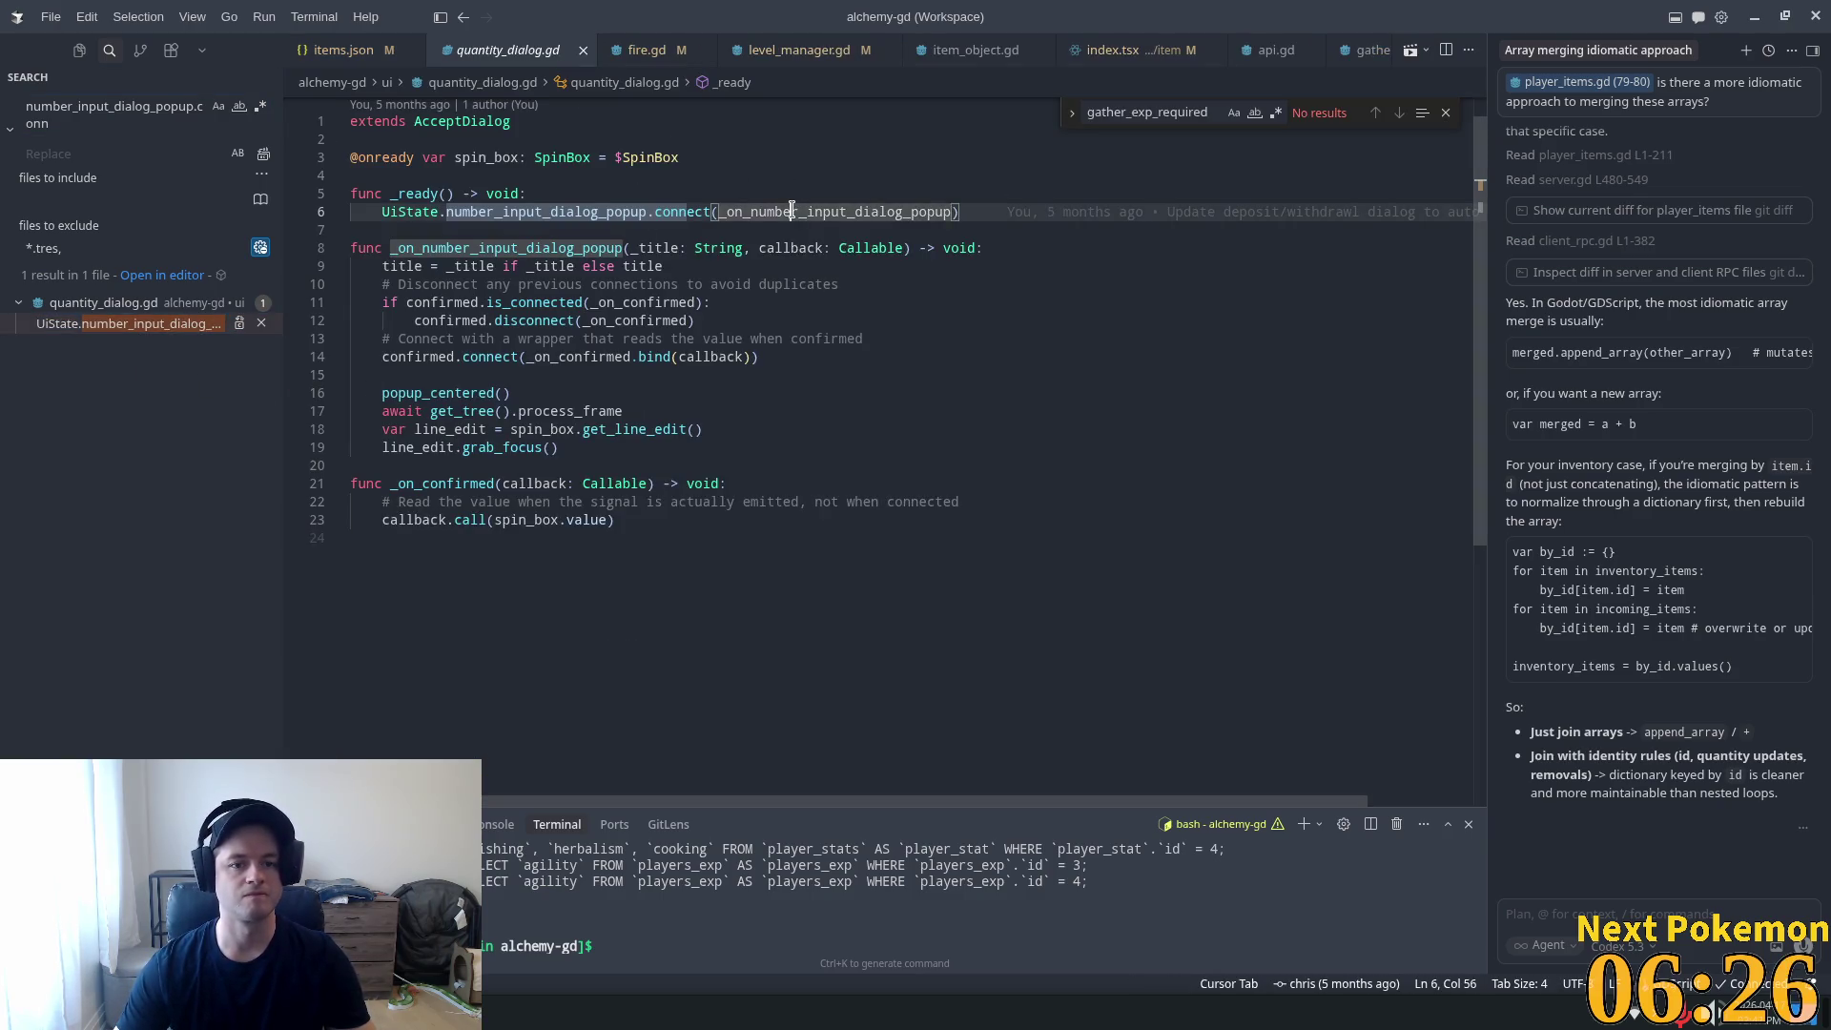
{"action": "left_click", "coordinate": [772, 212], "text": "ctrl"}
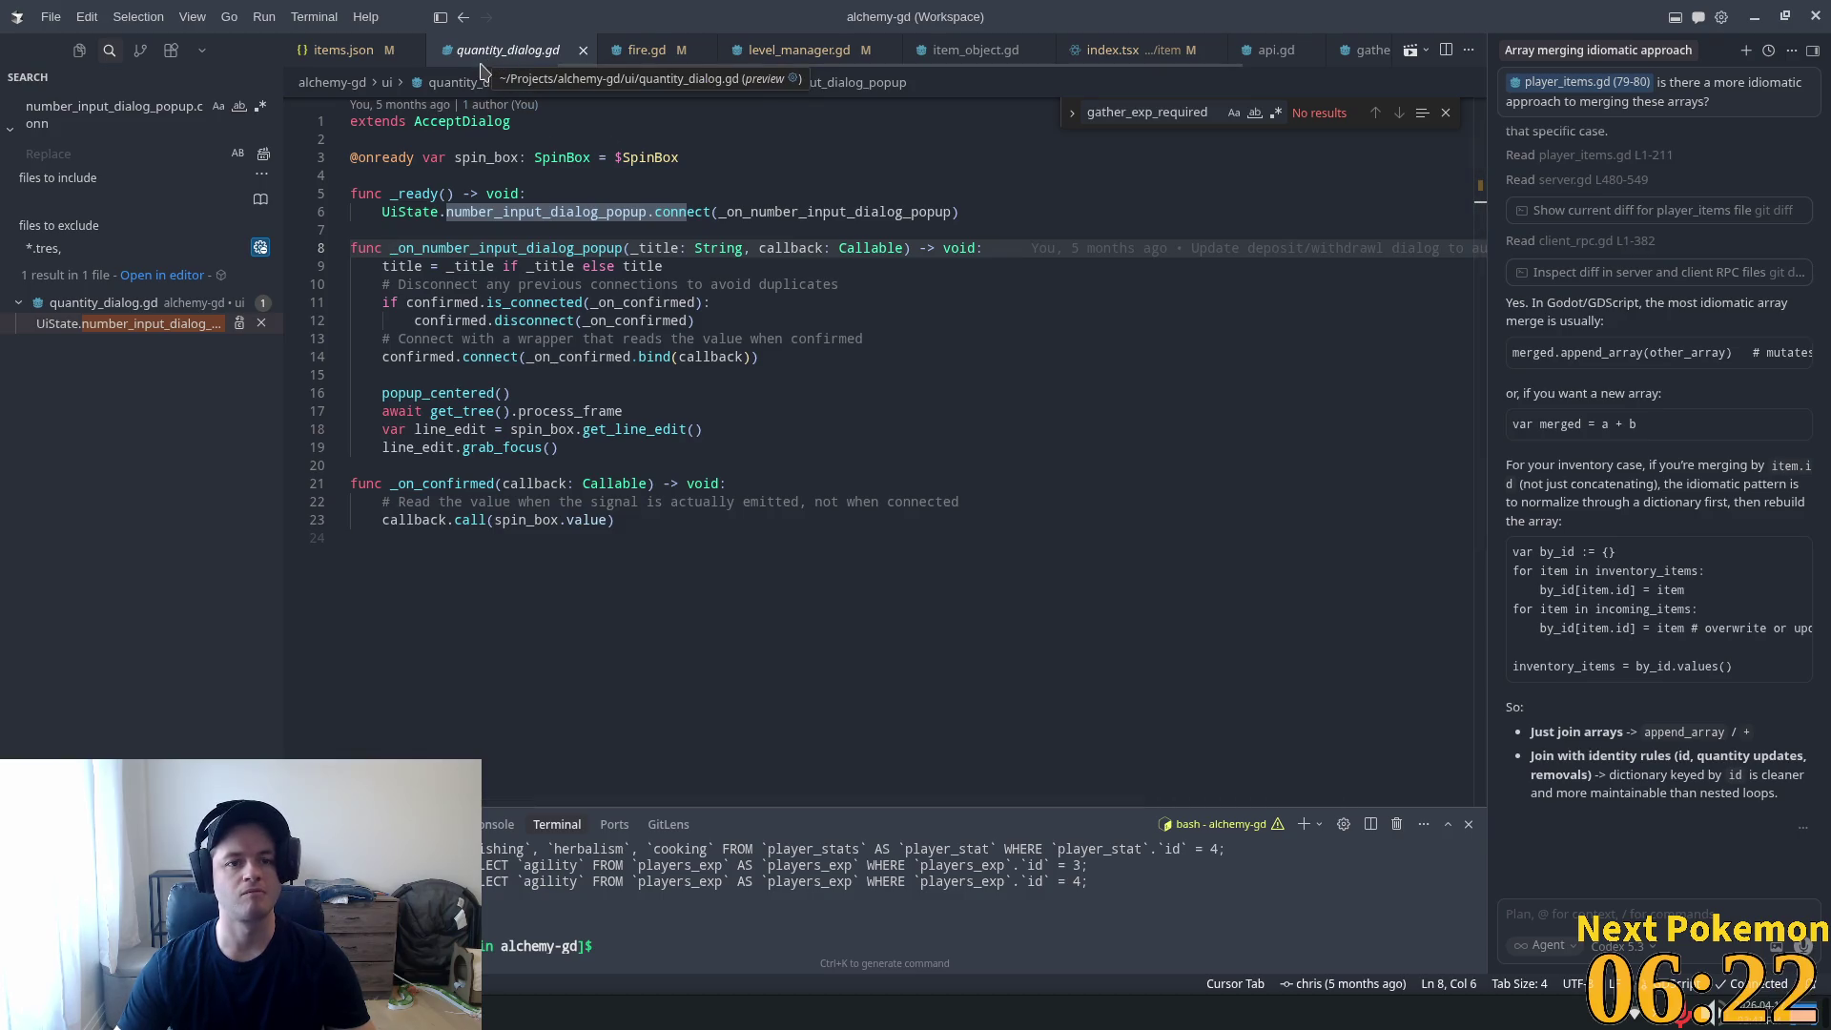
{"action": "left_click", "coordinate": [911, 412]}
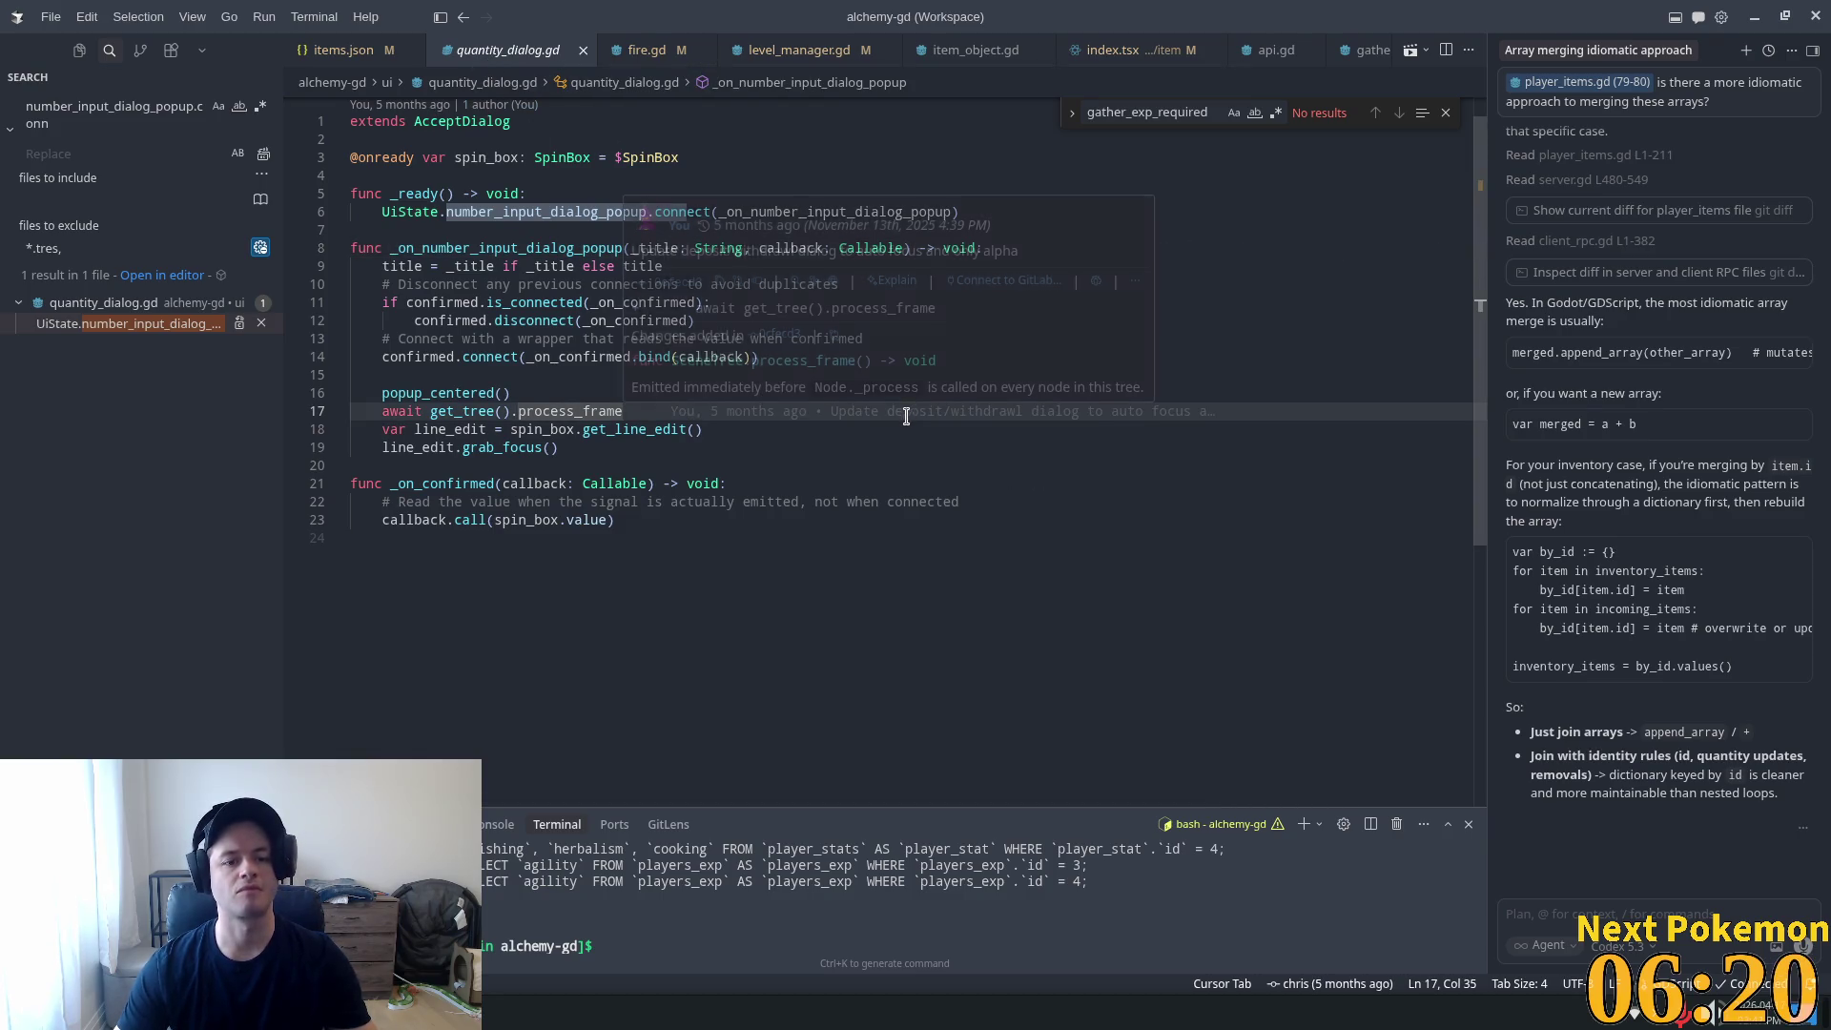
{"action": "key", "text": "alt+Tab"}
{"action": "left_click", "coordinate": [960, 323]}
Open quantity_dialog.tscn via quick open ('quano') and view its Amount dialog in 2D.
{"action": "key", "text": "shift+alt+o"}
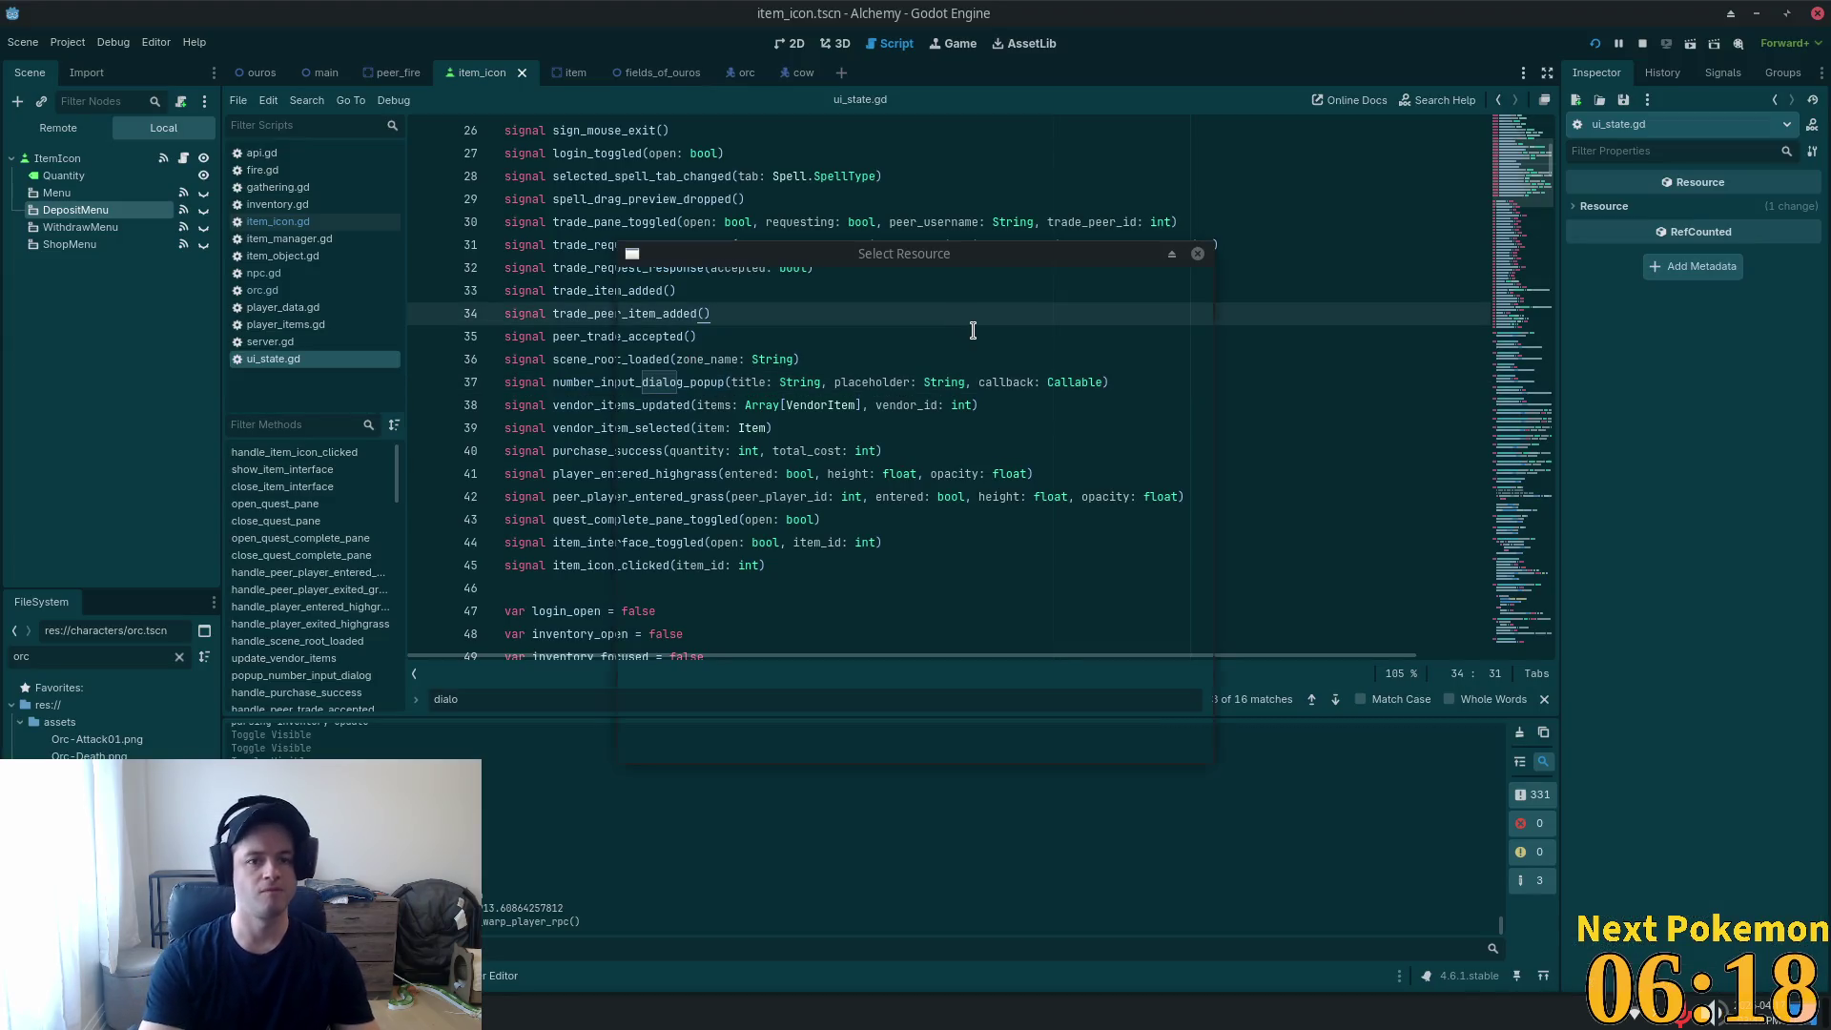
{"action": "type", "text": "quano"}
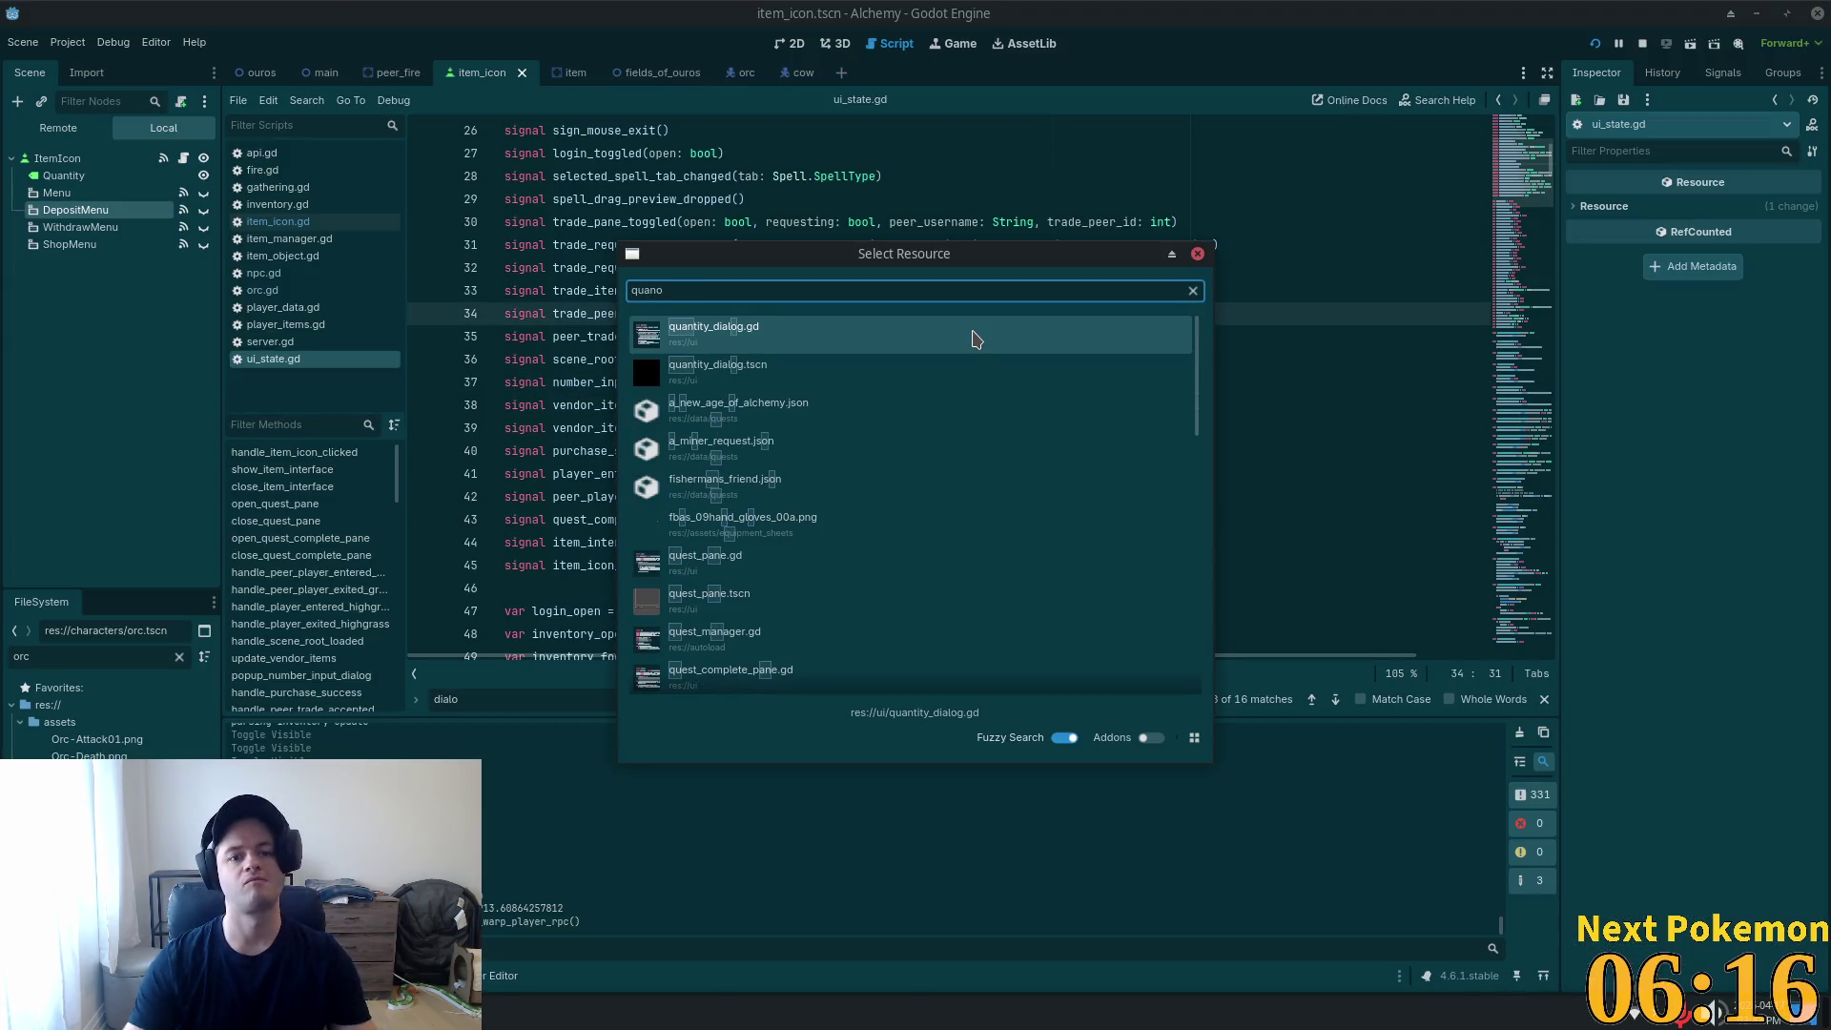
{"action": "left_click", "coordinate": [821, 372]}
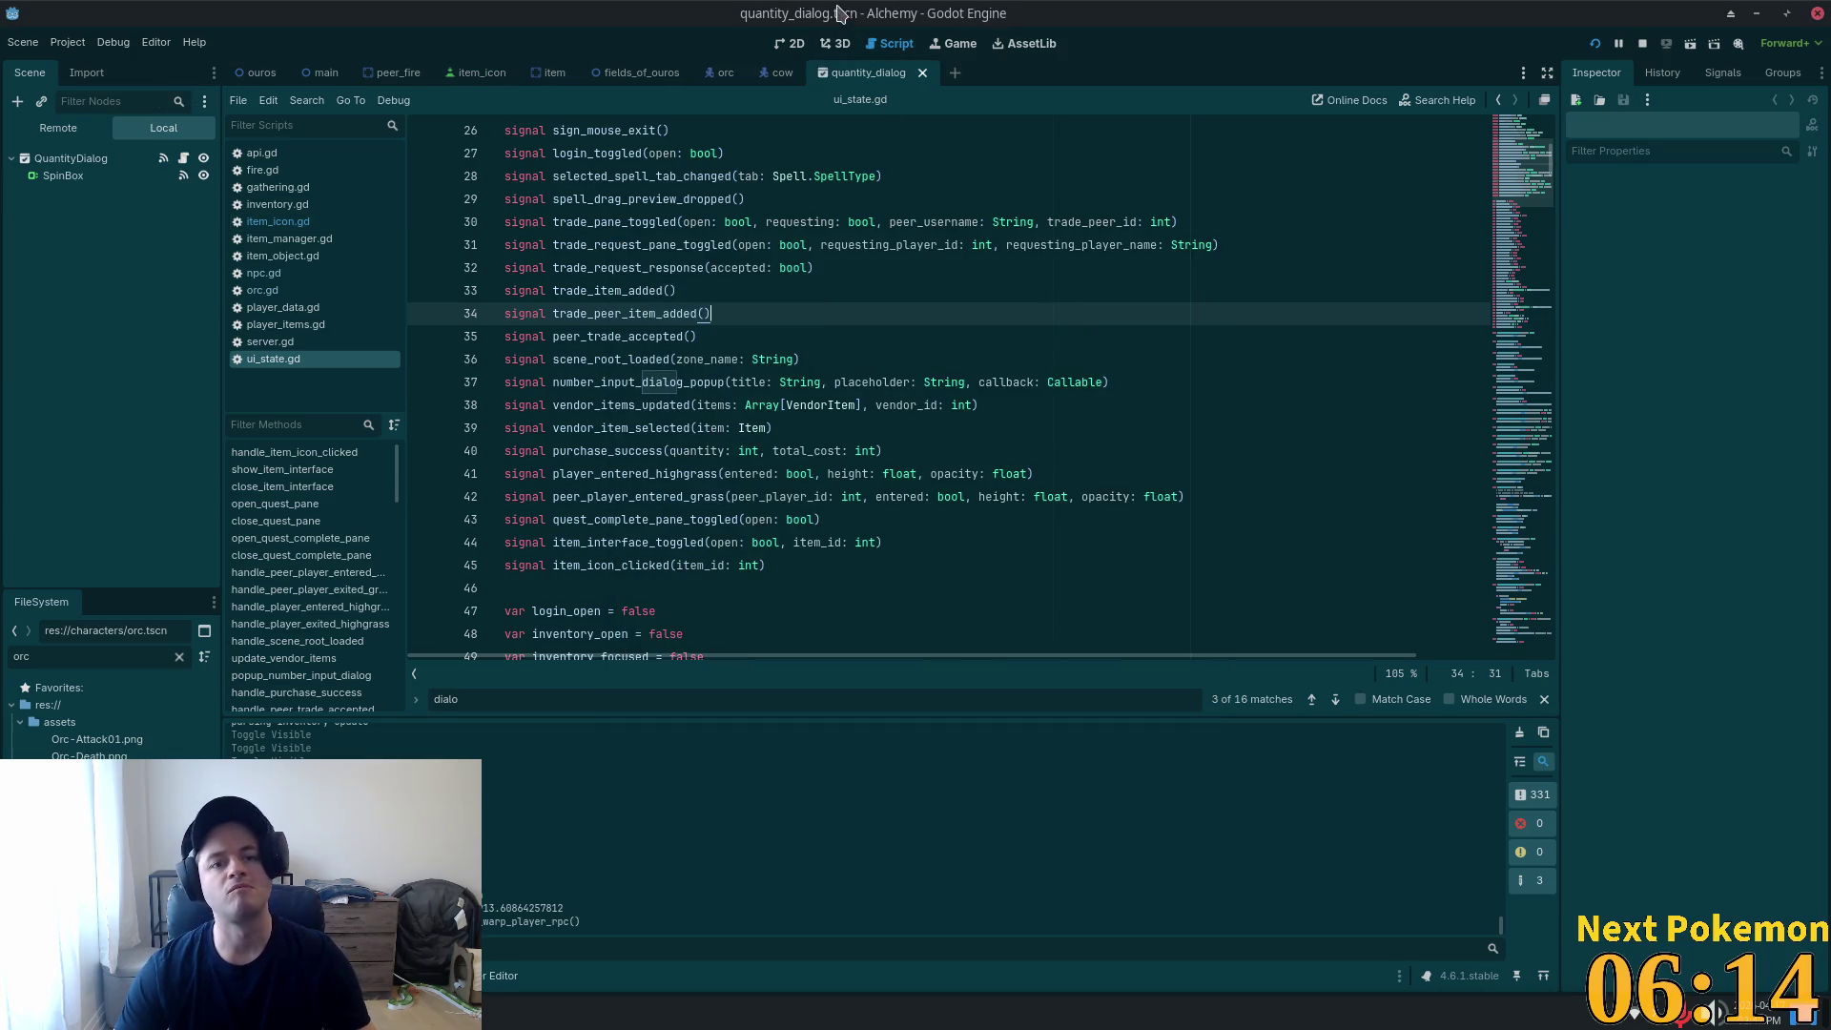
{"action": "left_click", "coordinate": [791, 43]}
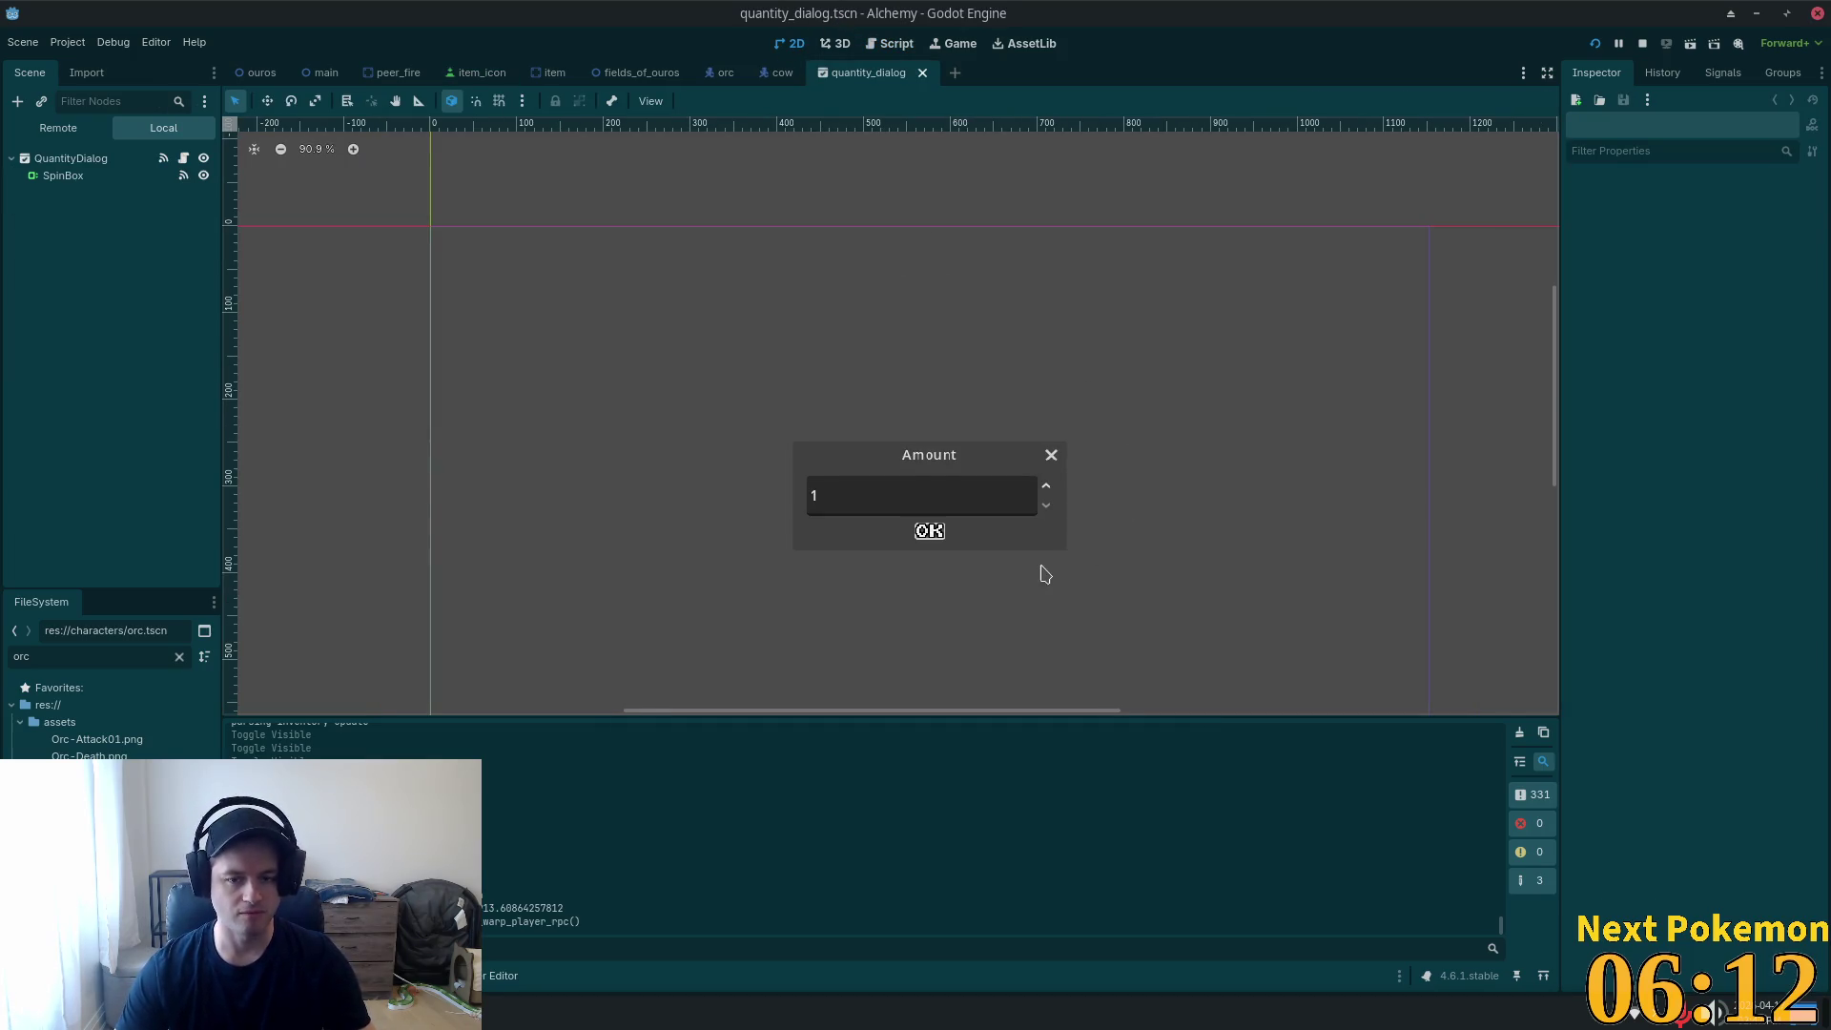
{"action": "scroll", "coordinate": [1043, 573], "scroll_direction": "up", "scroll_amount": 10}
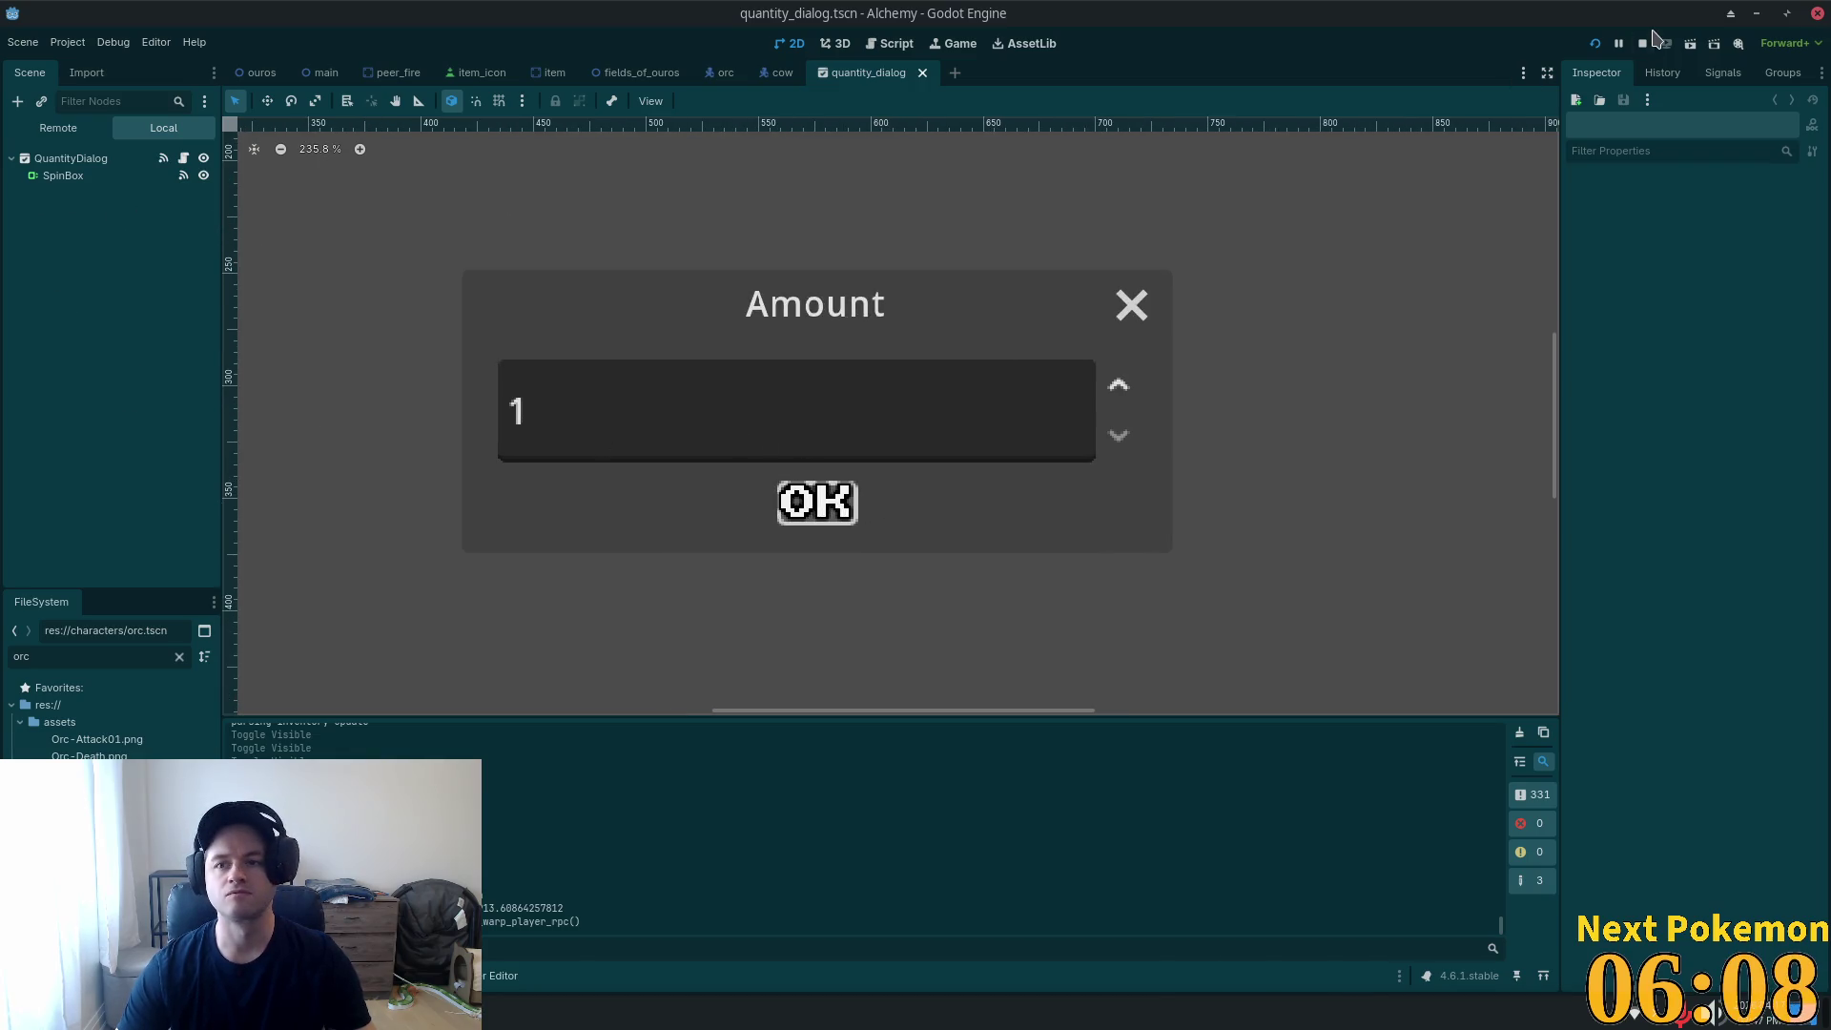
Test-run the quantity dialog scene, close it, then select SpinBox and the QuantityDialog root.
{"action": "left_click", "coordinate": [1690, 43]}
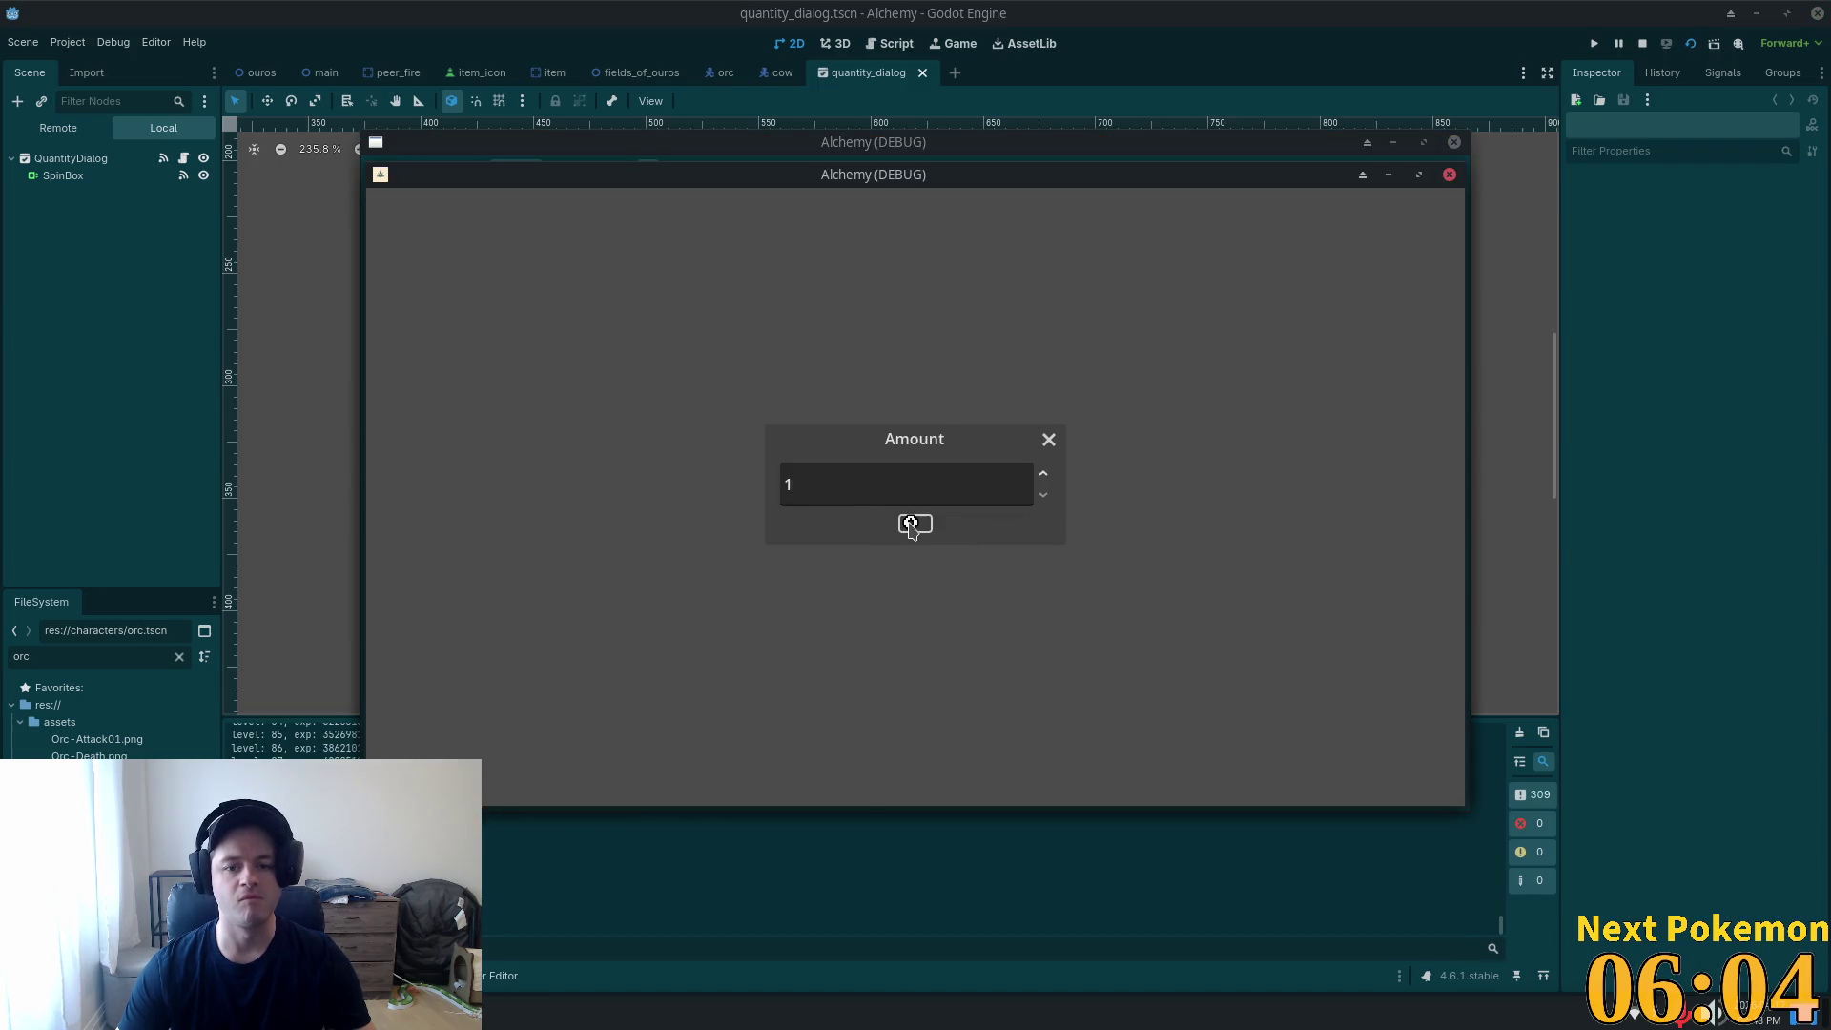
{"action": "left_click", "coordinate": [1230, 9]}
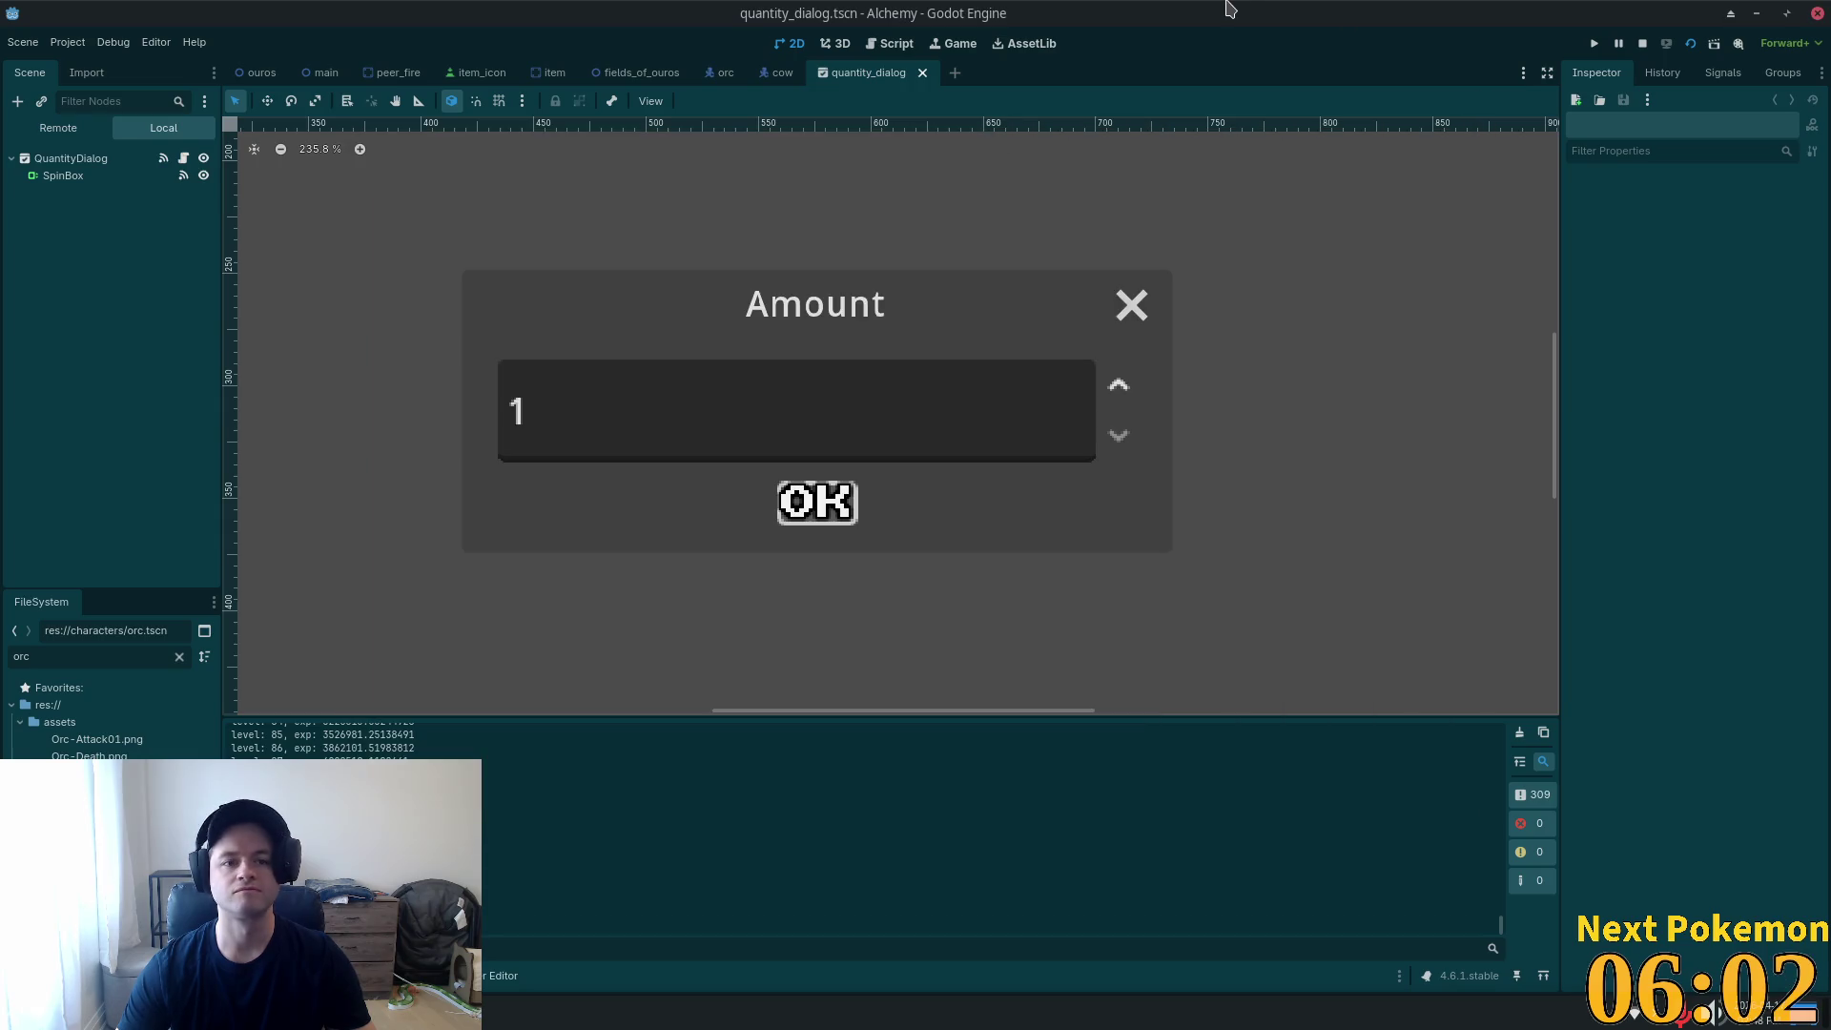
{"action": "left_click", "coordinate": [62, 176]}
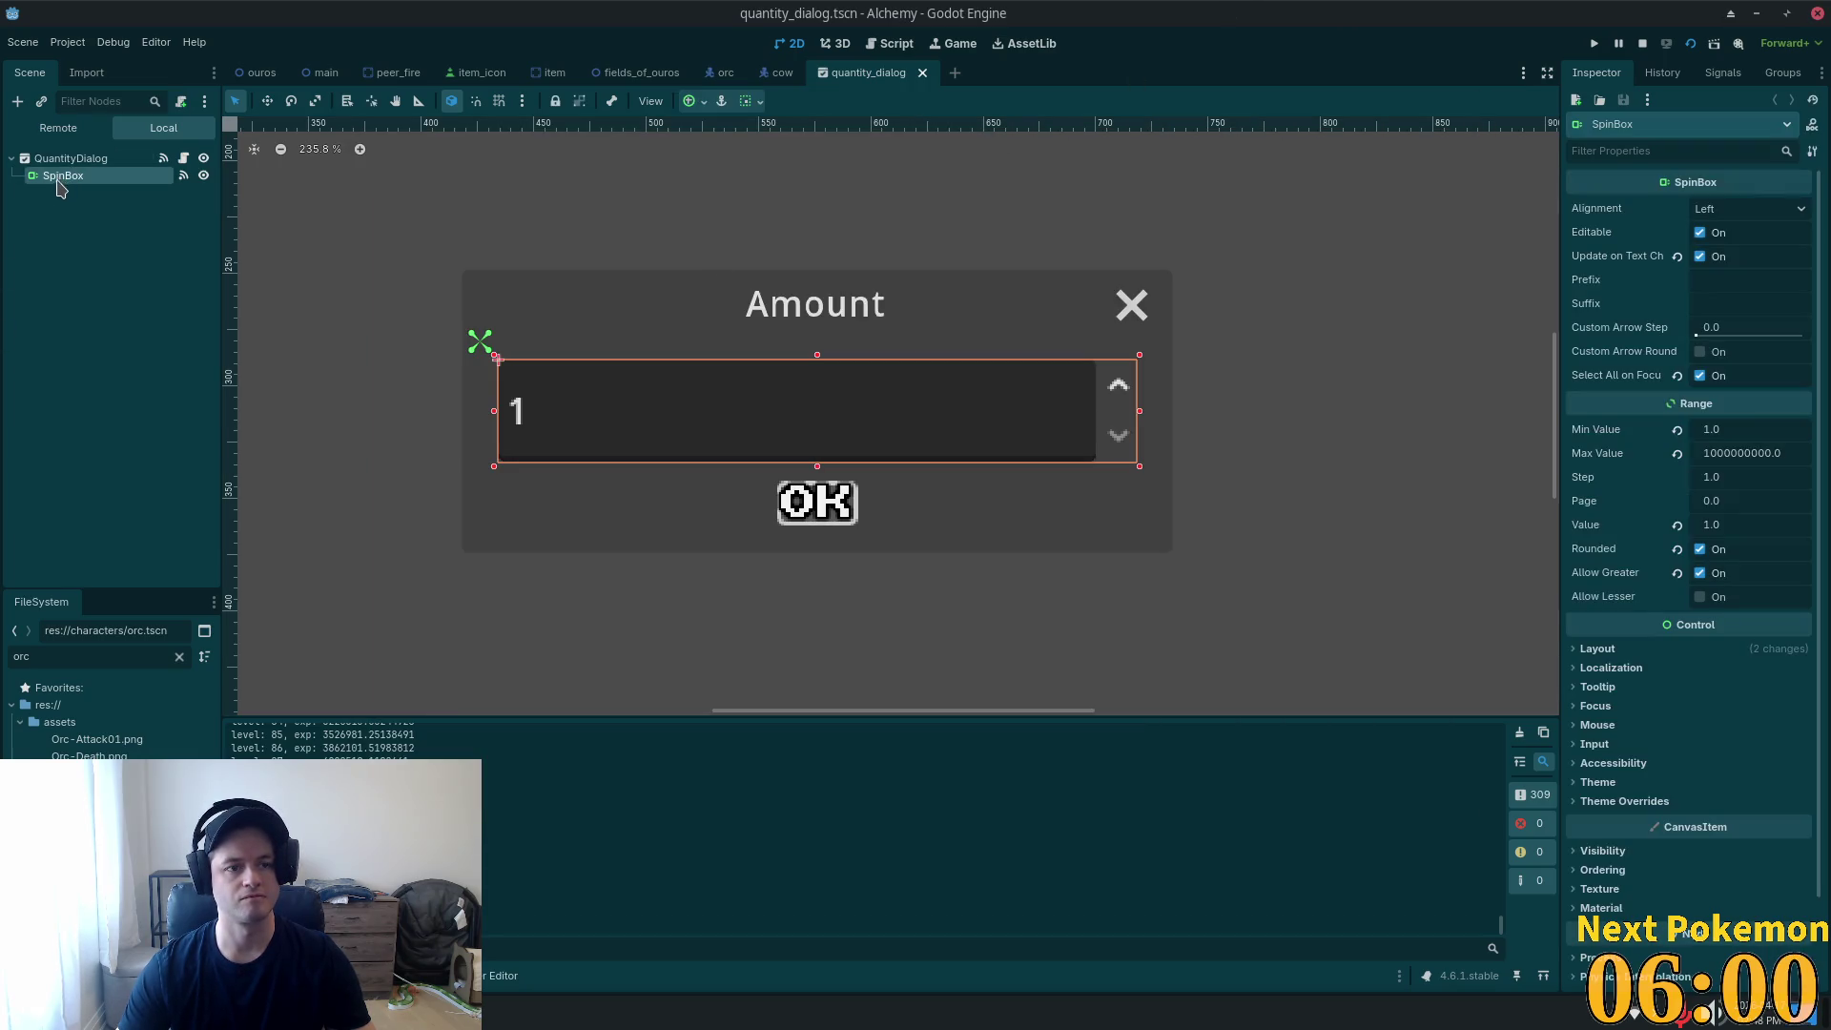
{"action": "left_click", "coordinate": [63, 160]}
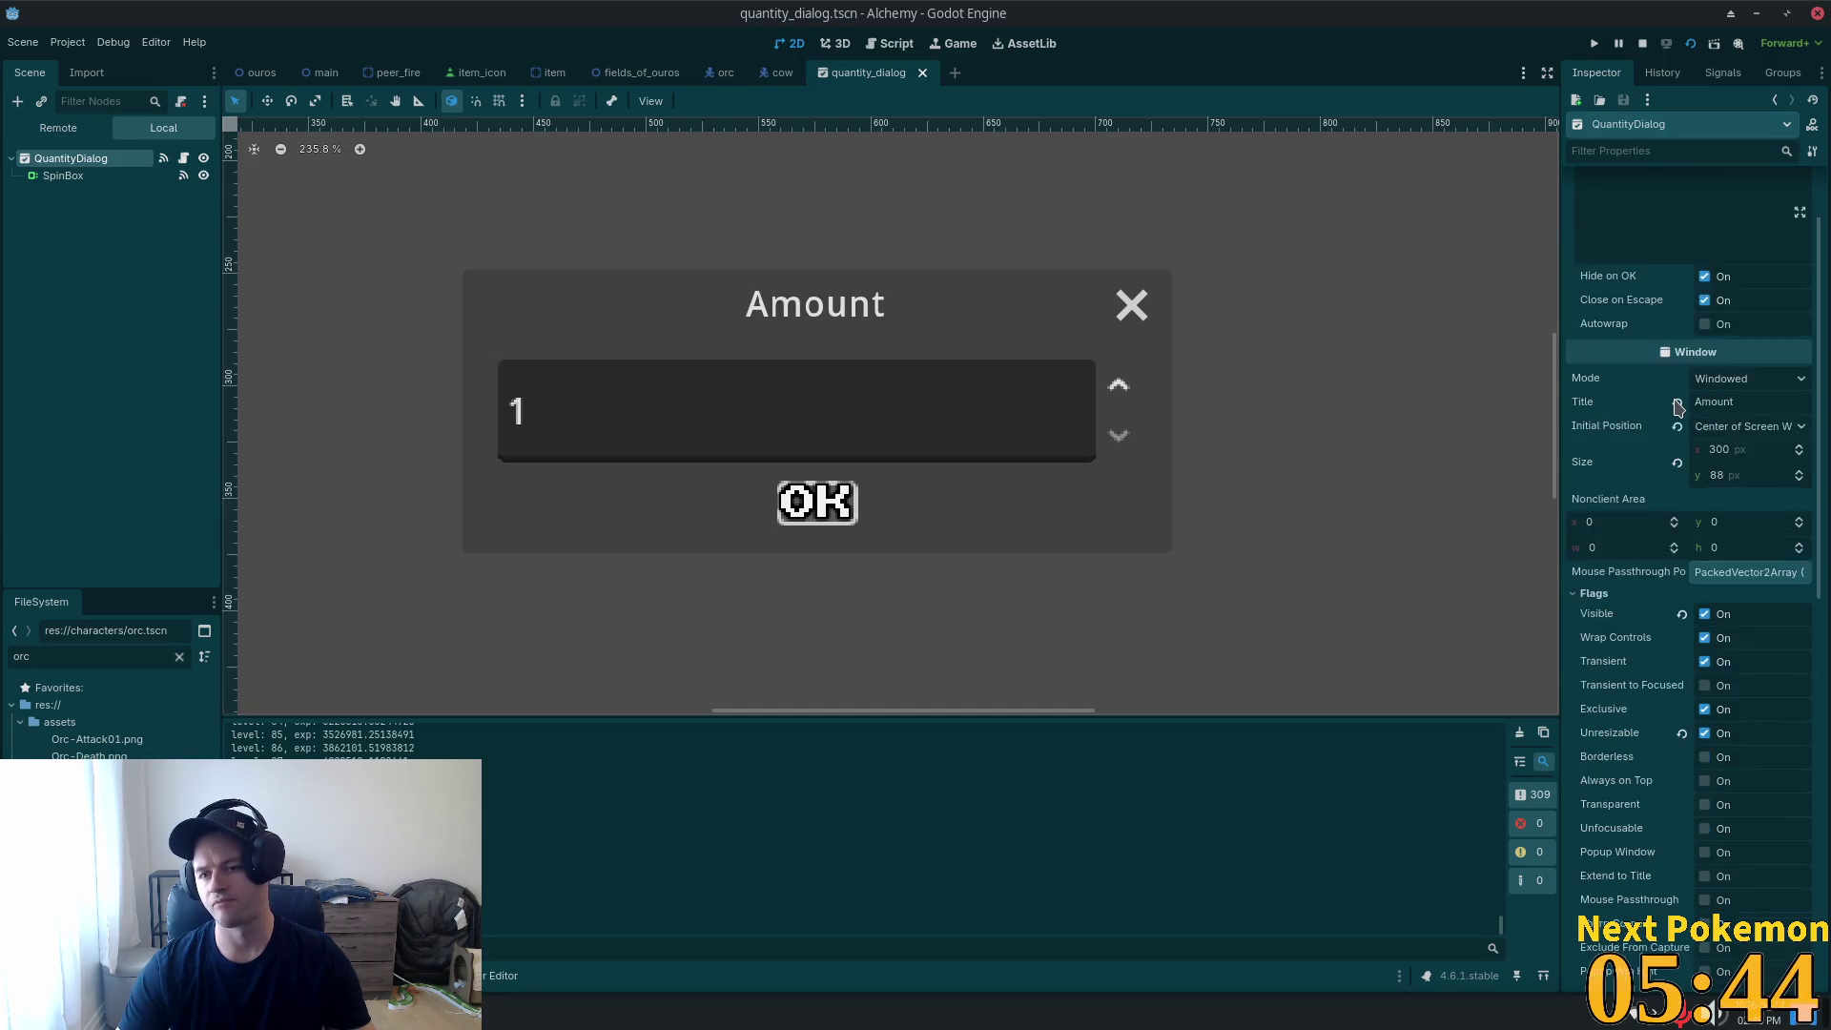
{"action": "scroll", "coordinate": [1703, 287], "scroll_direction": "down", "scroll_amount": 4}
{"action": "scroll", "coordinate": [1668, 448], "scroll_direction": "up", "scroll_amount": 2}
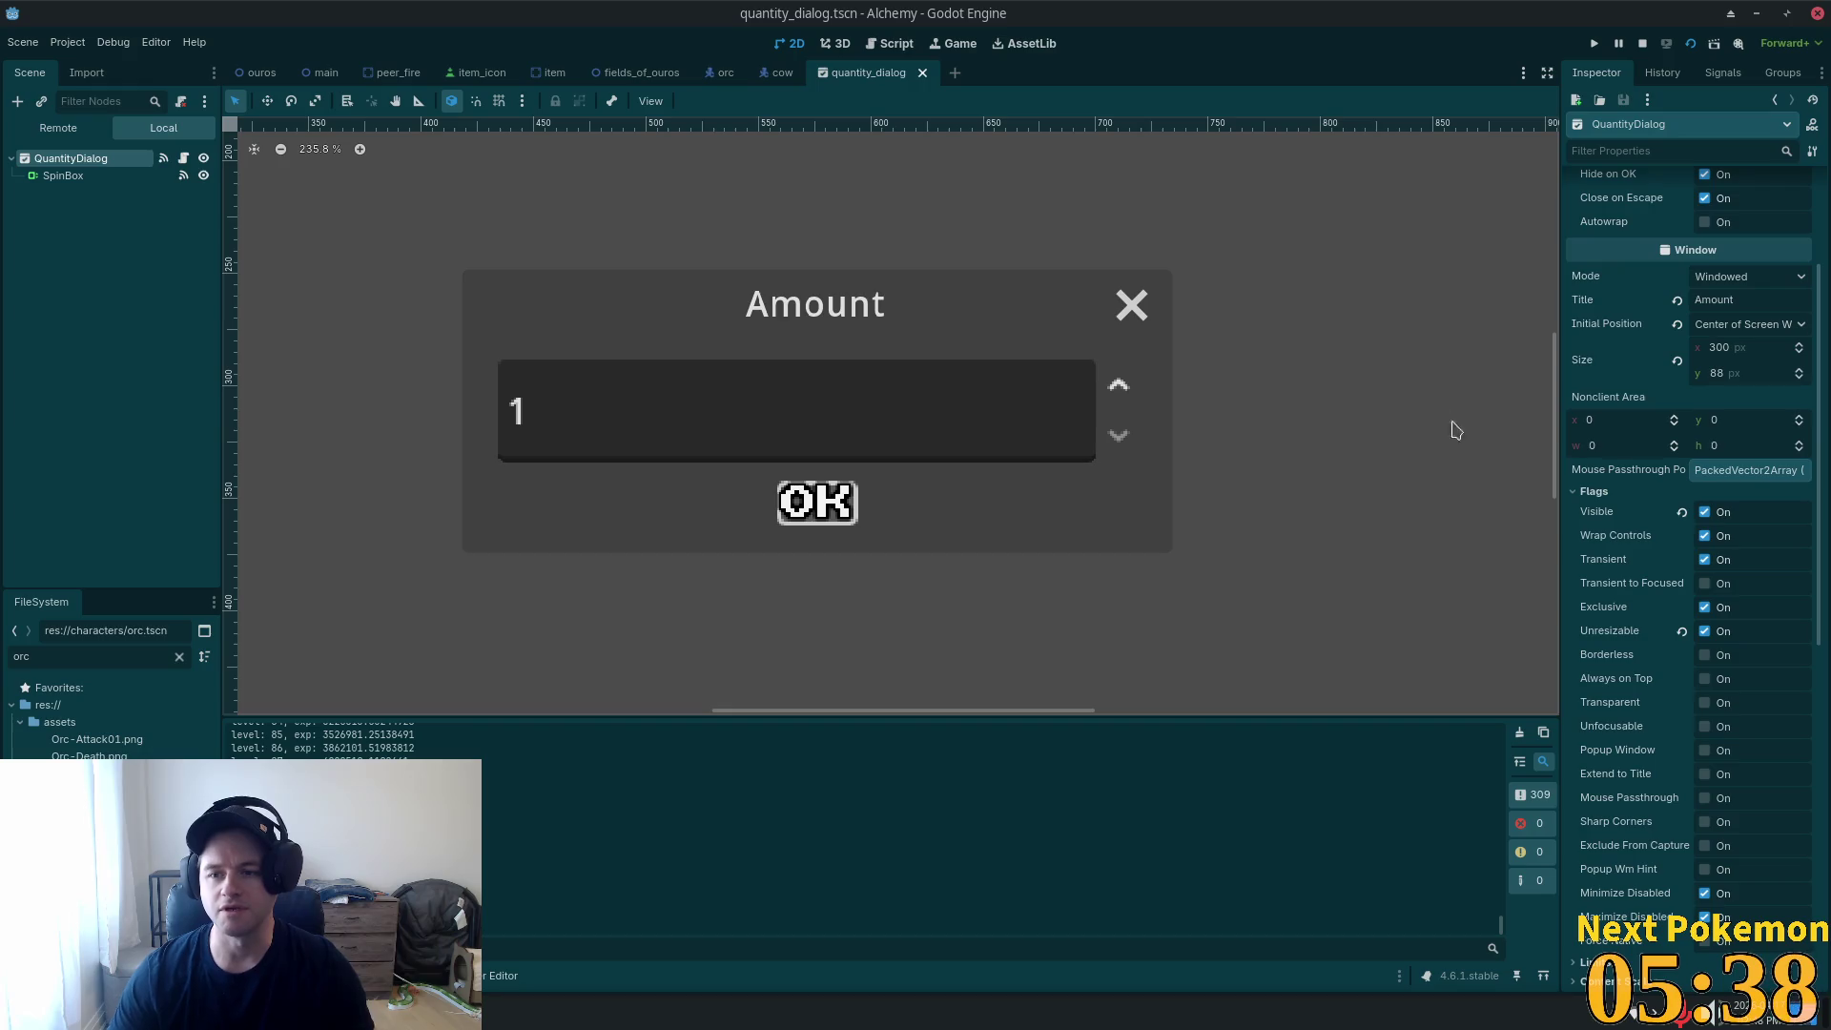
{"action": "scroll", "coordinate": [1765, 476], "scroll_direction": "up", "scroll_amount": 3}
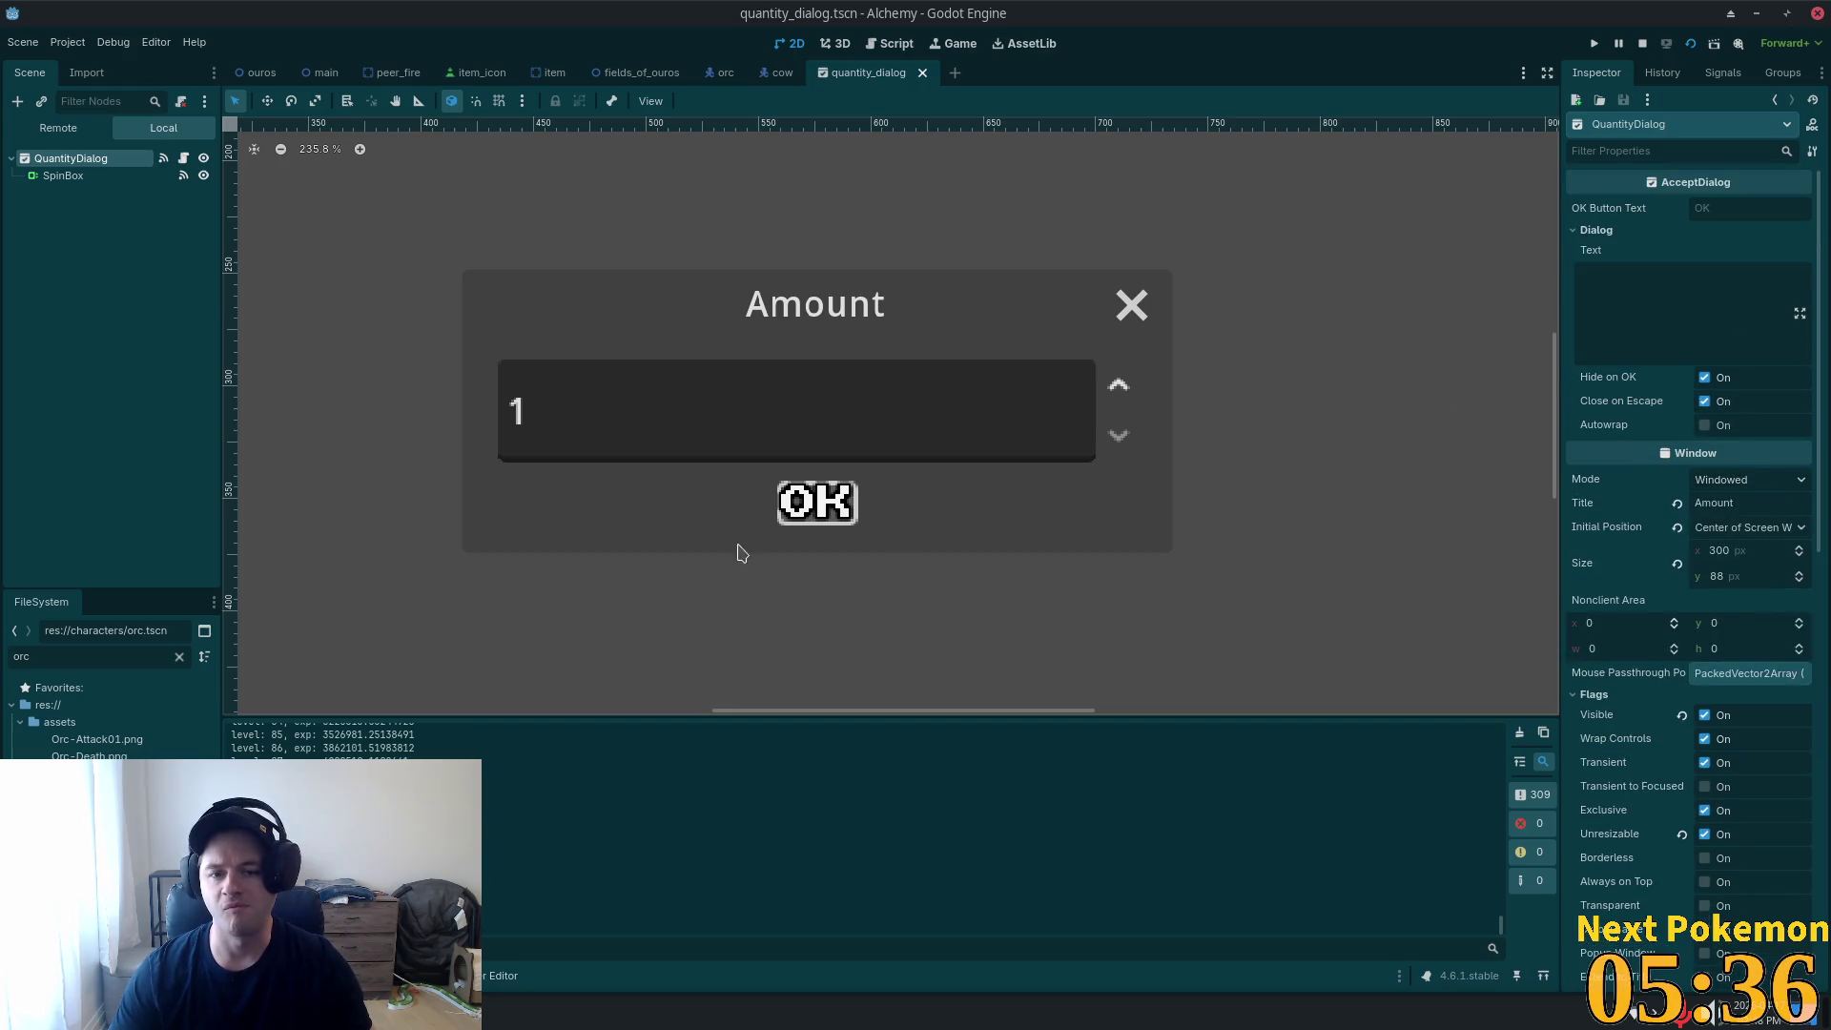
{"action": "right_click", "coordinate": [401, 878]}
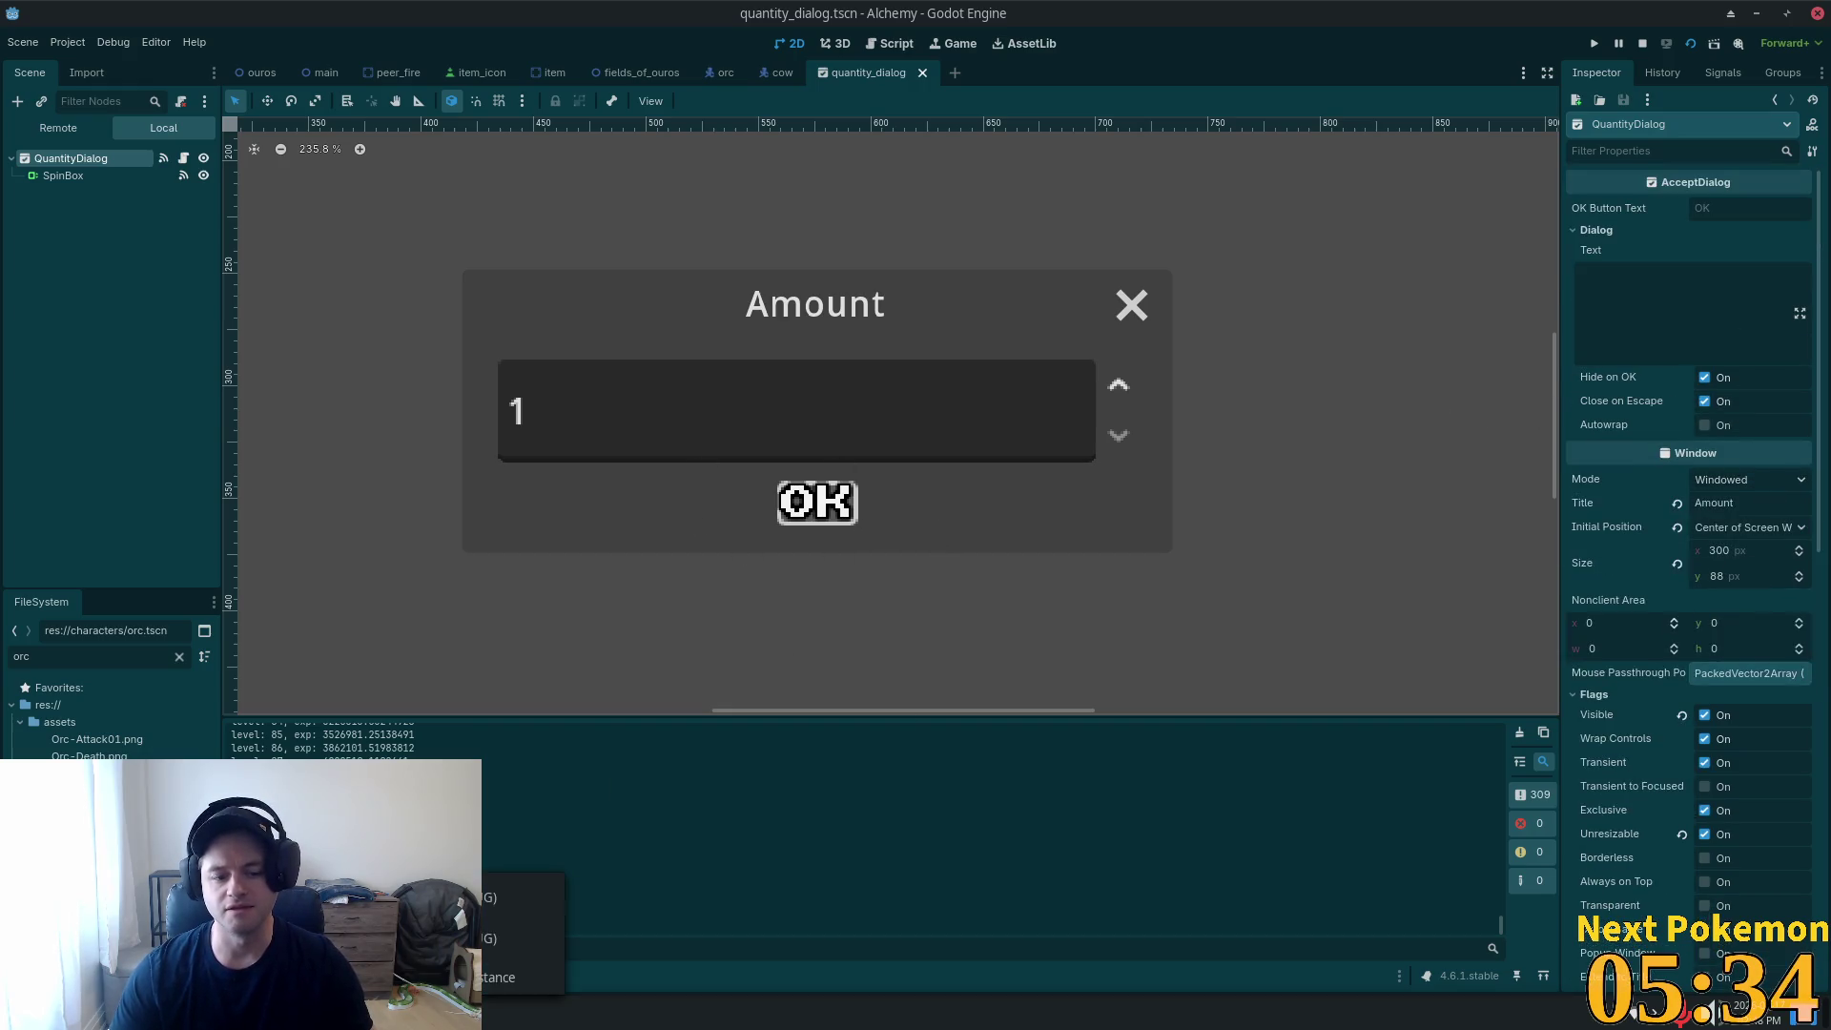
{"action": "key", "text": "Escape"}
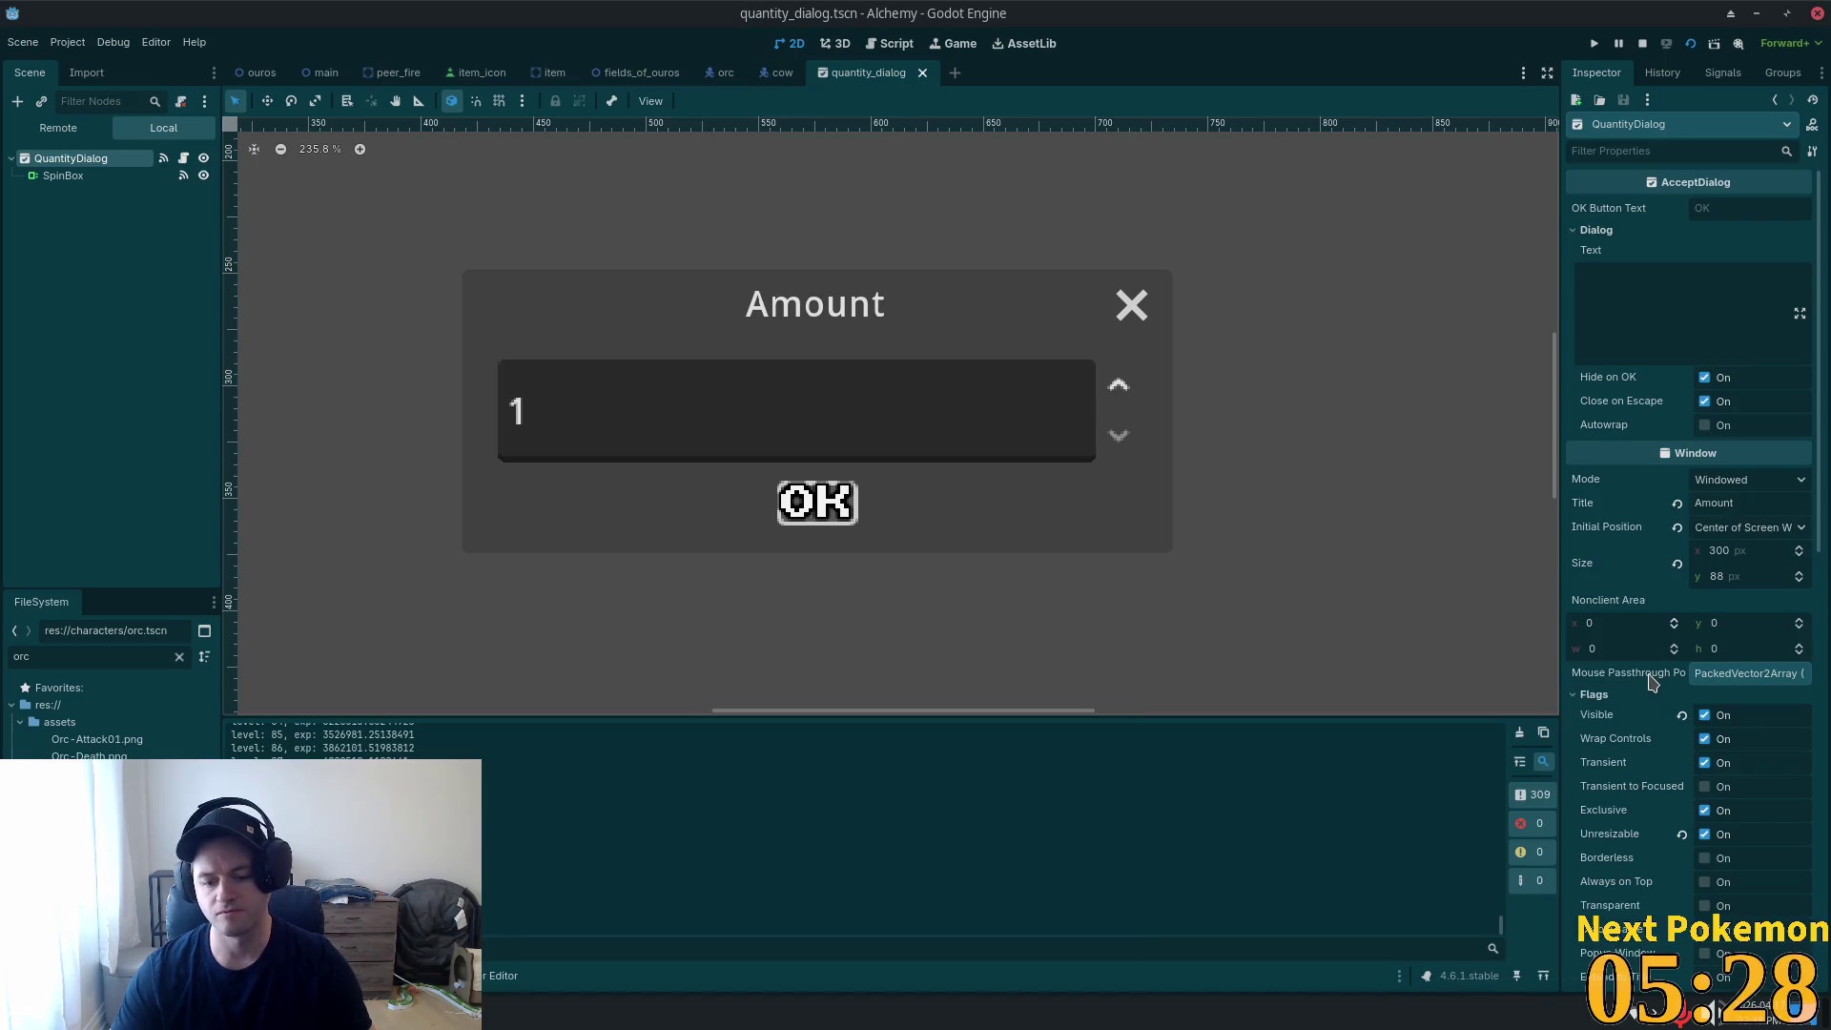
{"action": "scroll", "coordinate": [1642, 697], "scroll_direction": "down", "scroll_amount": 5}
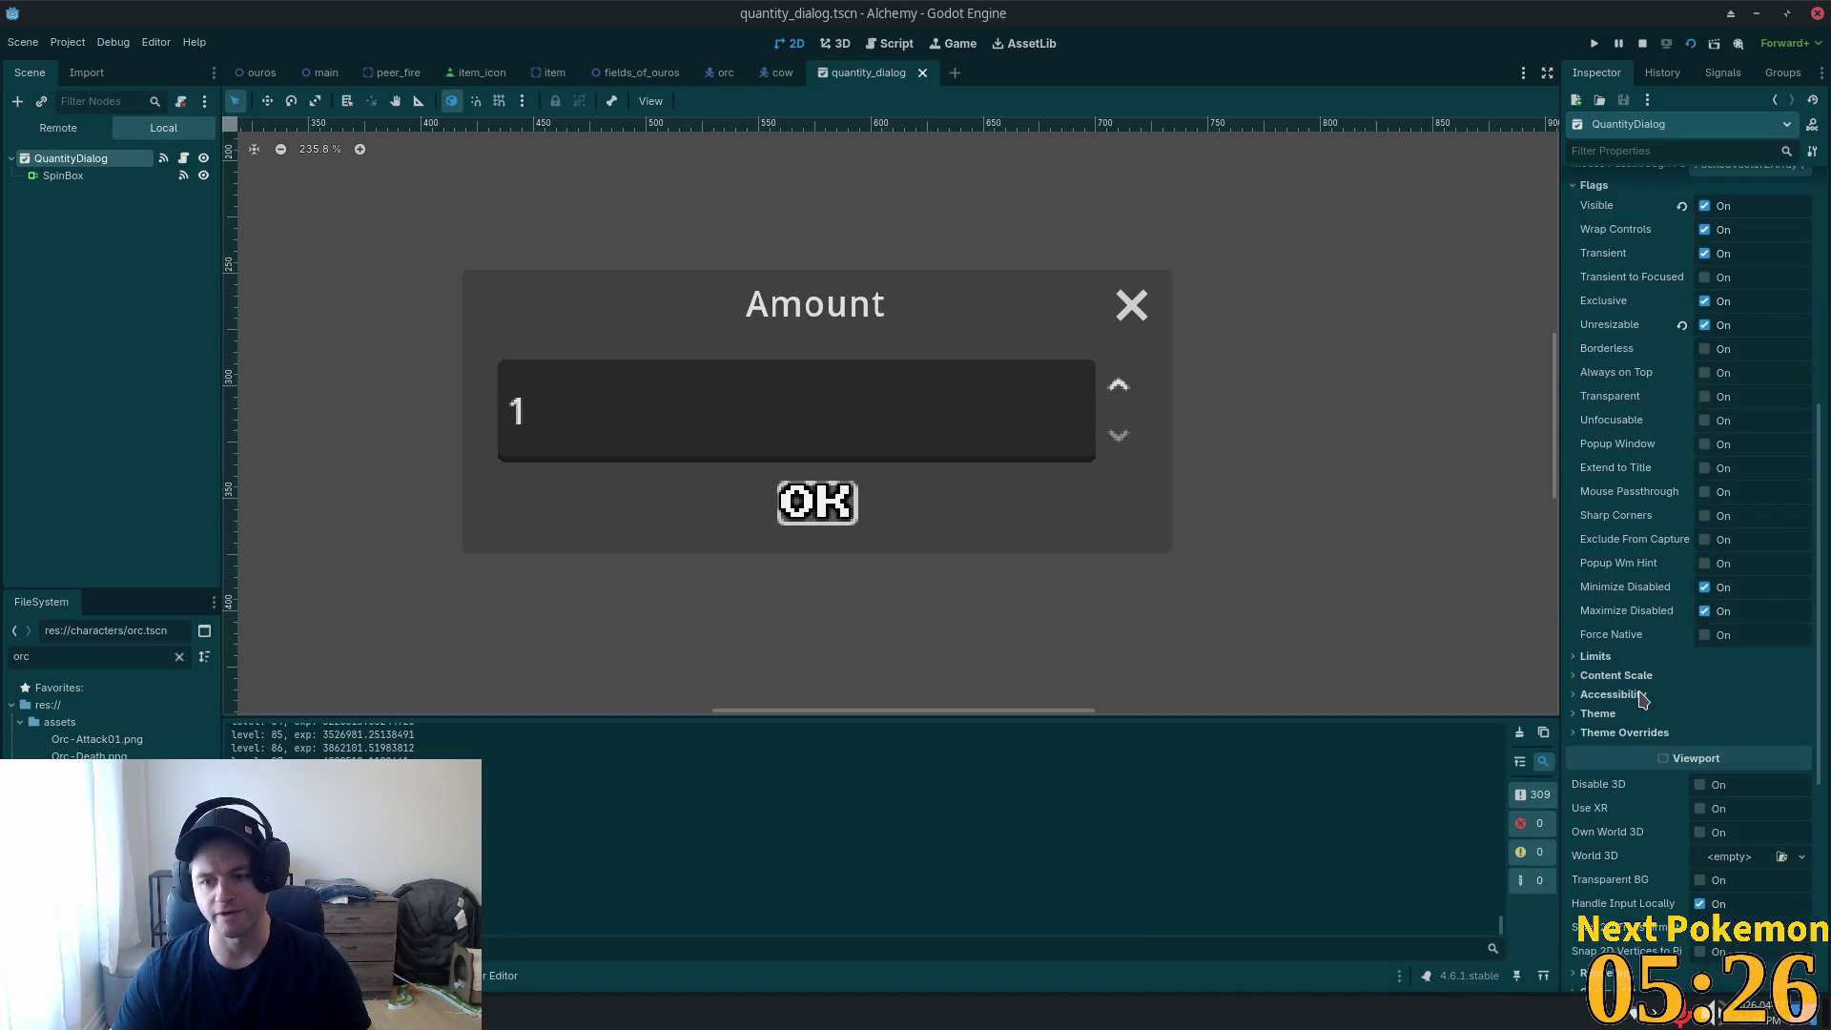
{"action": "scroll", "coordinate": [1641, 699], "scroll_direction": "down", "scroll_amount": 5}
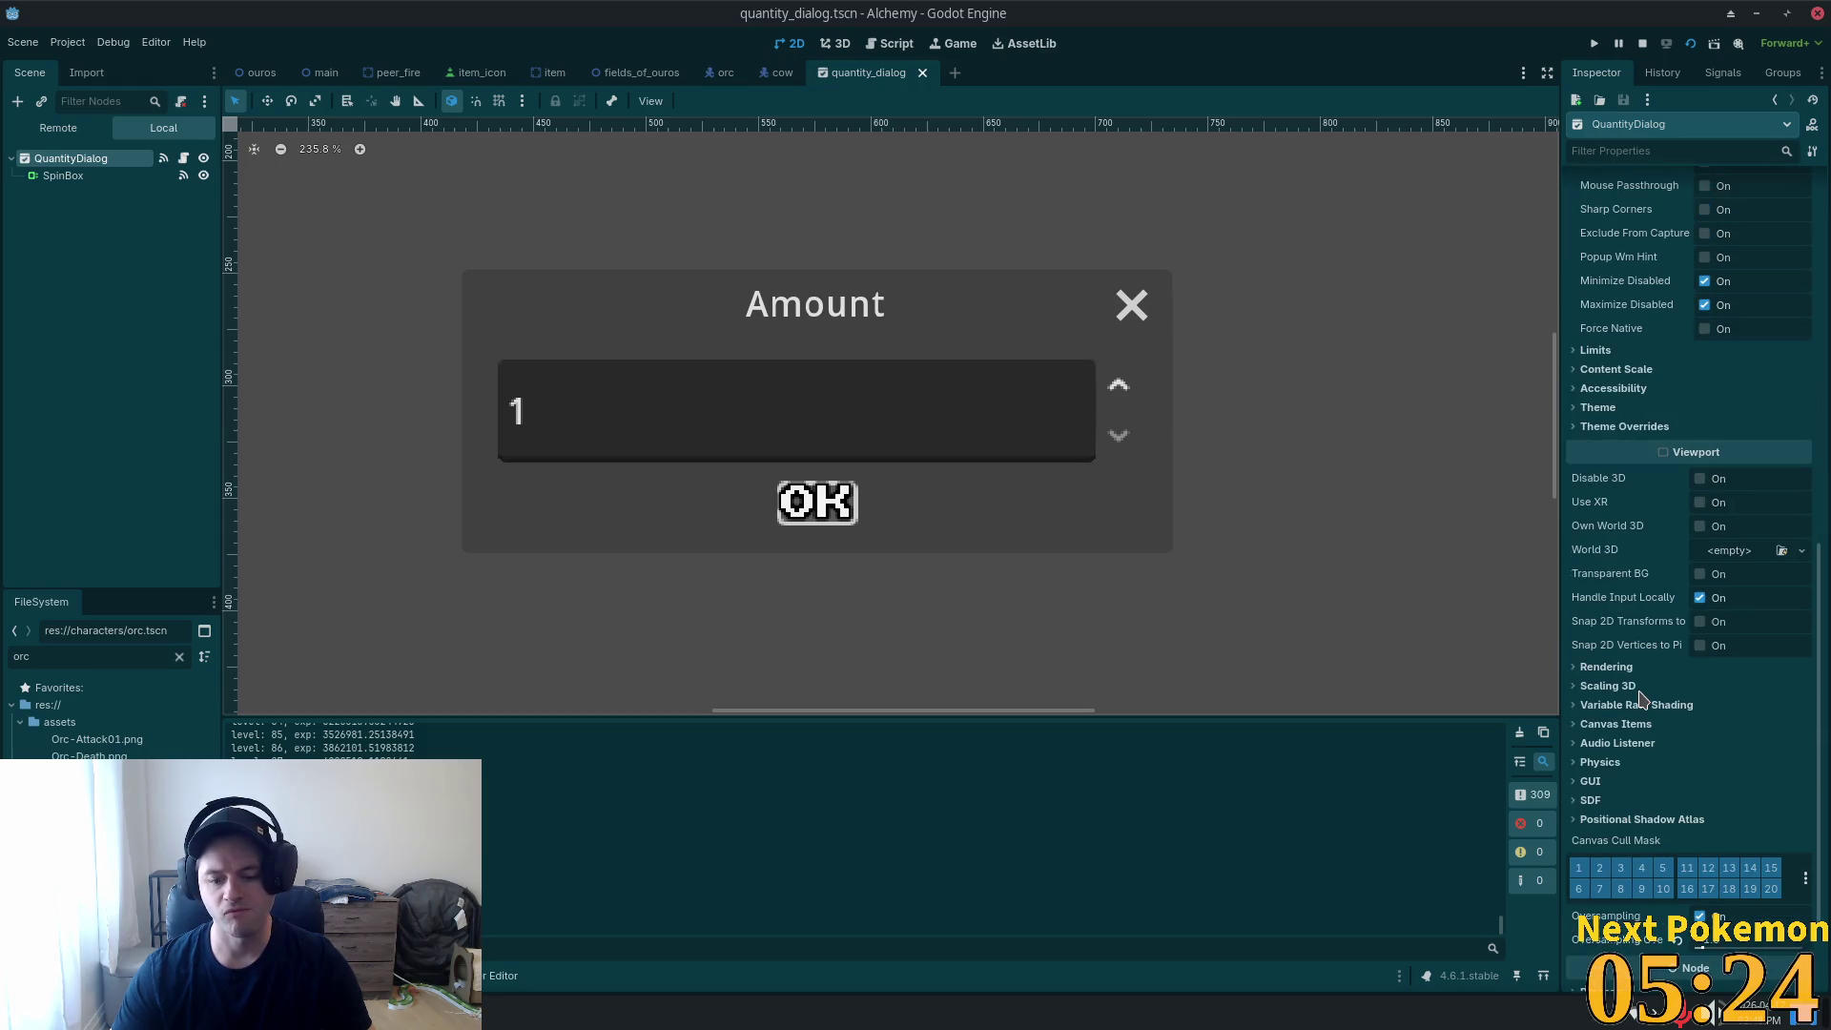
{"action": "scroll", "coordinate": [1641, 698], "scroll_direction": "down", "scroll_amount": 2}
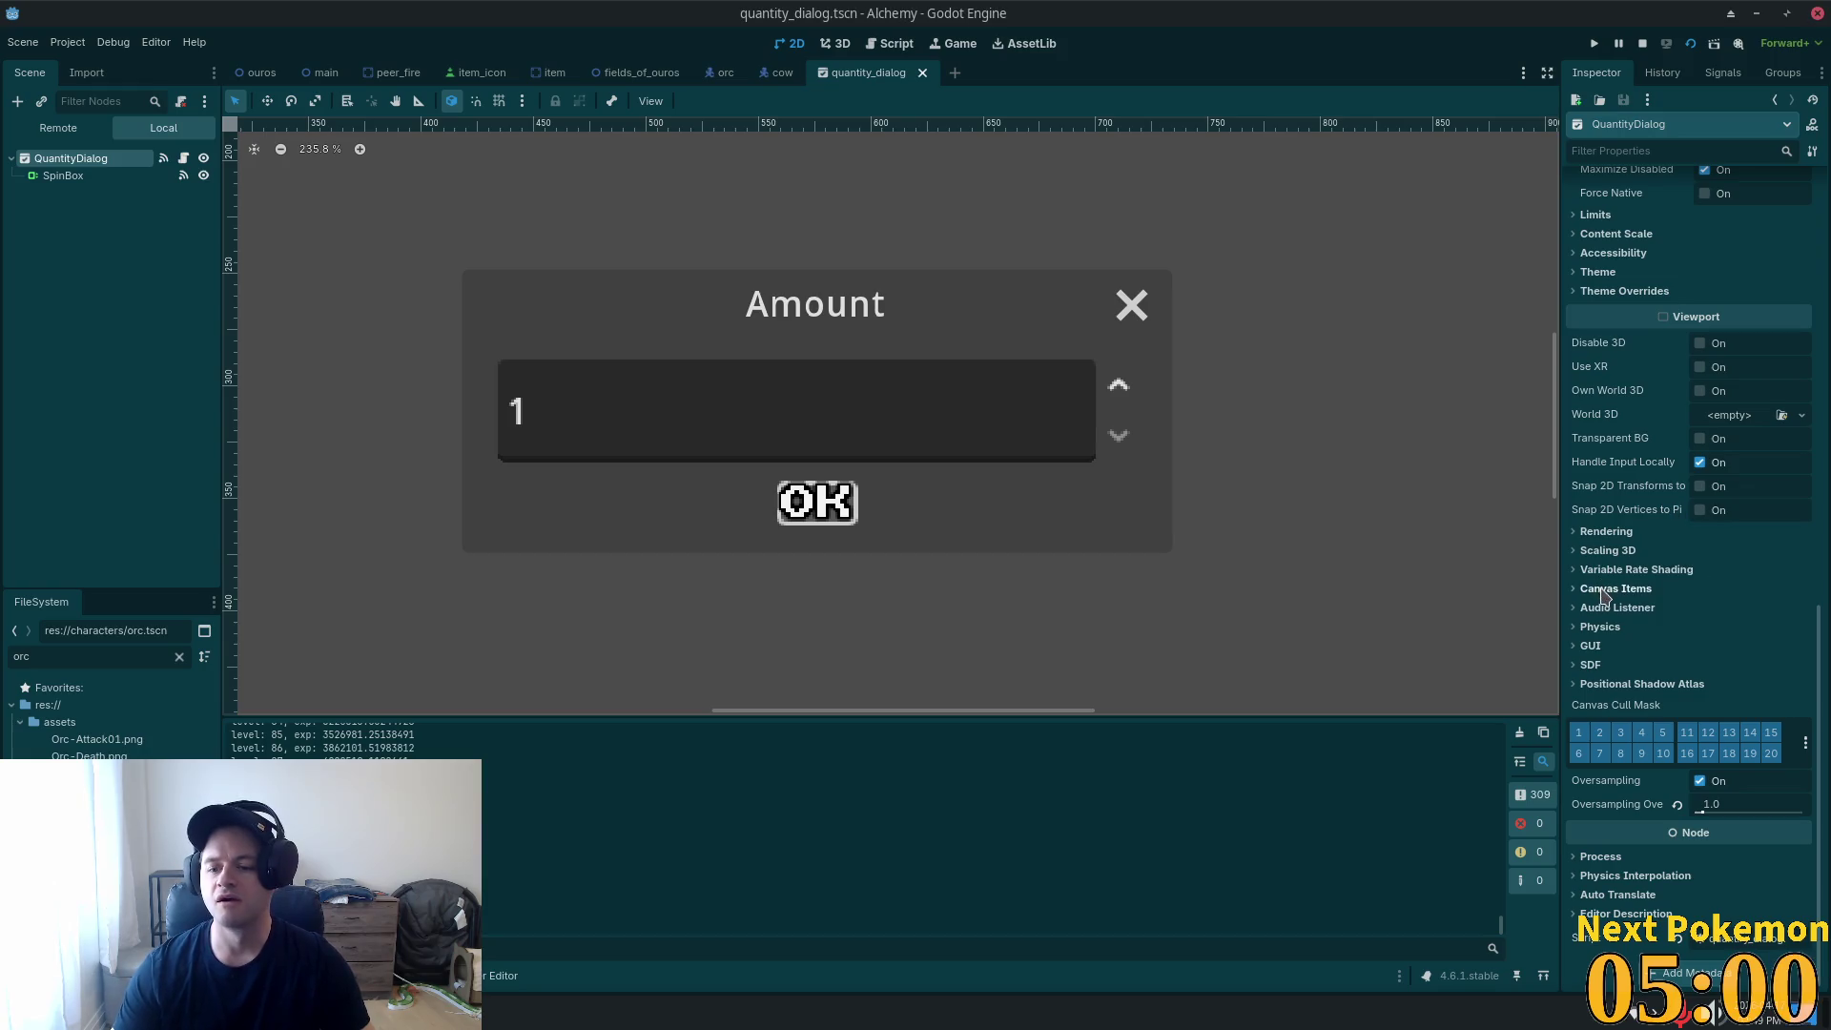
{"action": "scroll", "coordinate": [1681, 540], "scroll_direction": "up", "scroll_amount": 3}
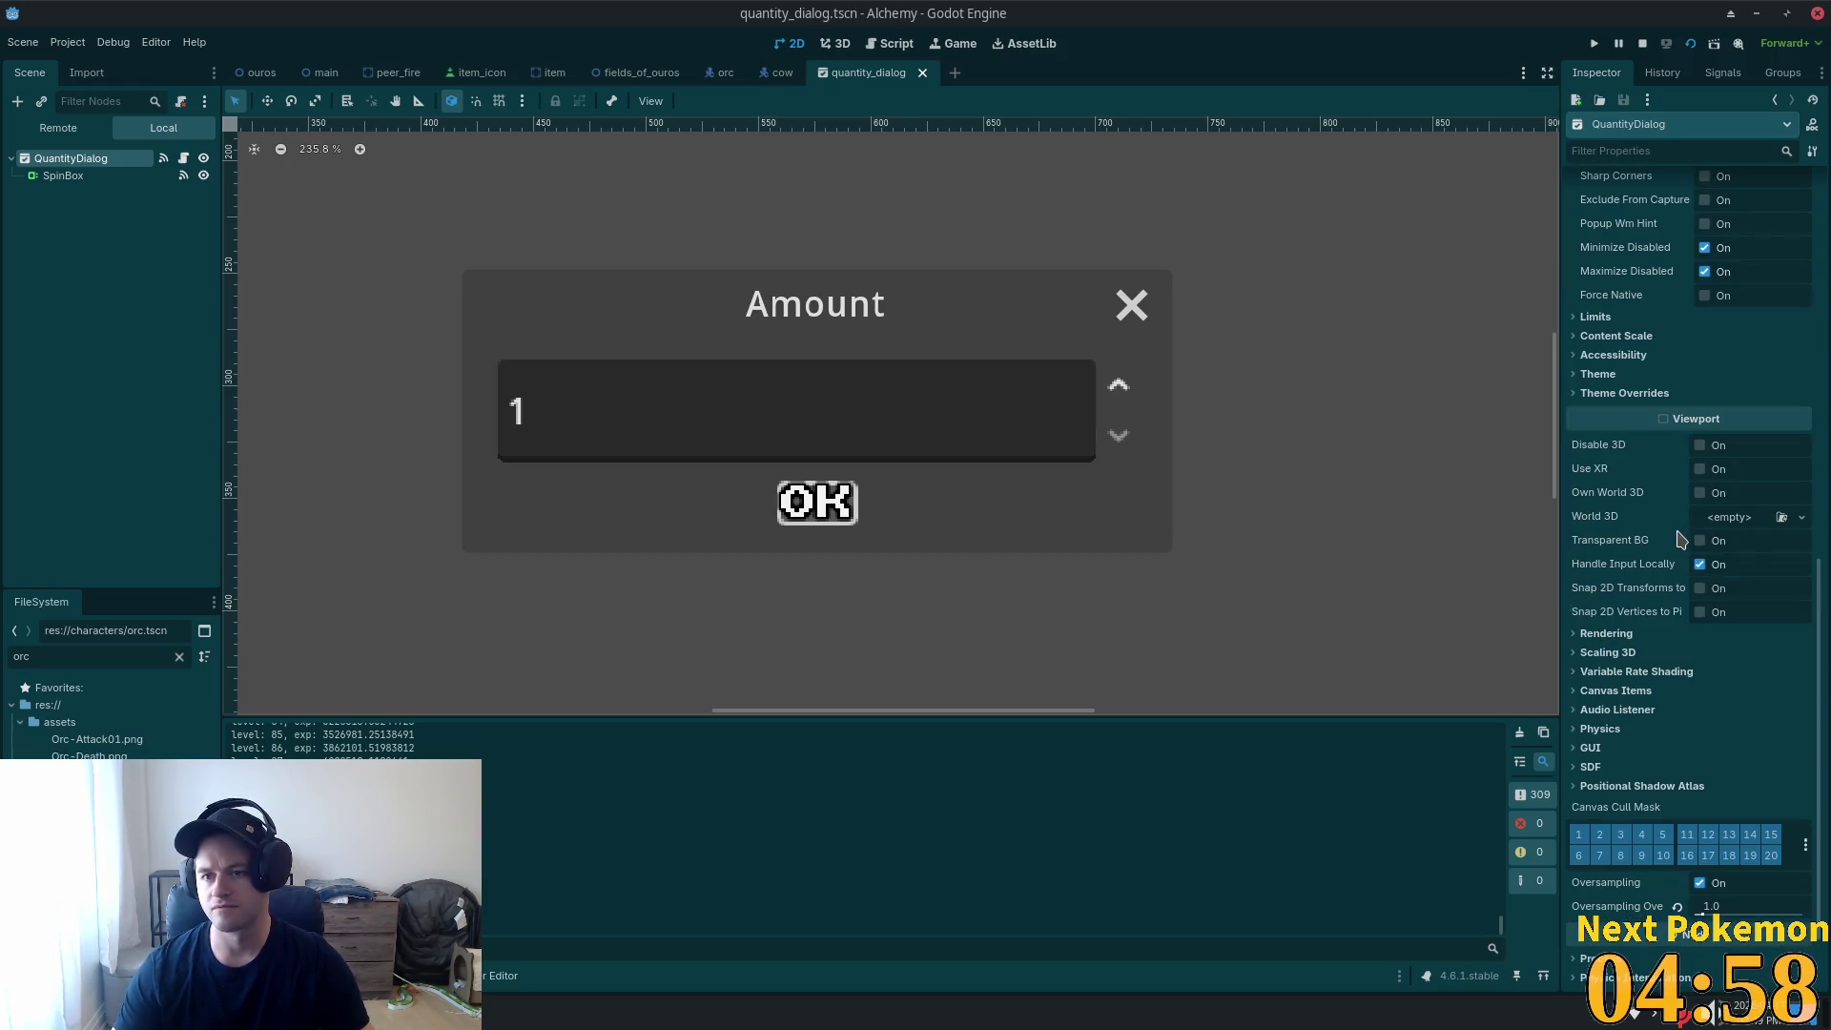
{"action": "scroll", "coordinate": [1705, 589], "scroll_direction": "up", "scroll_amount": 12}
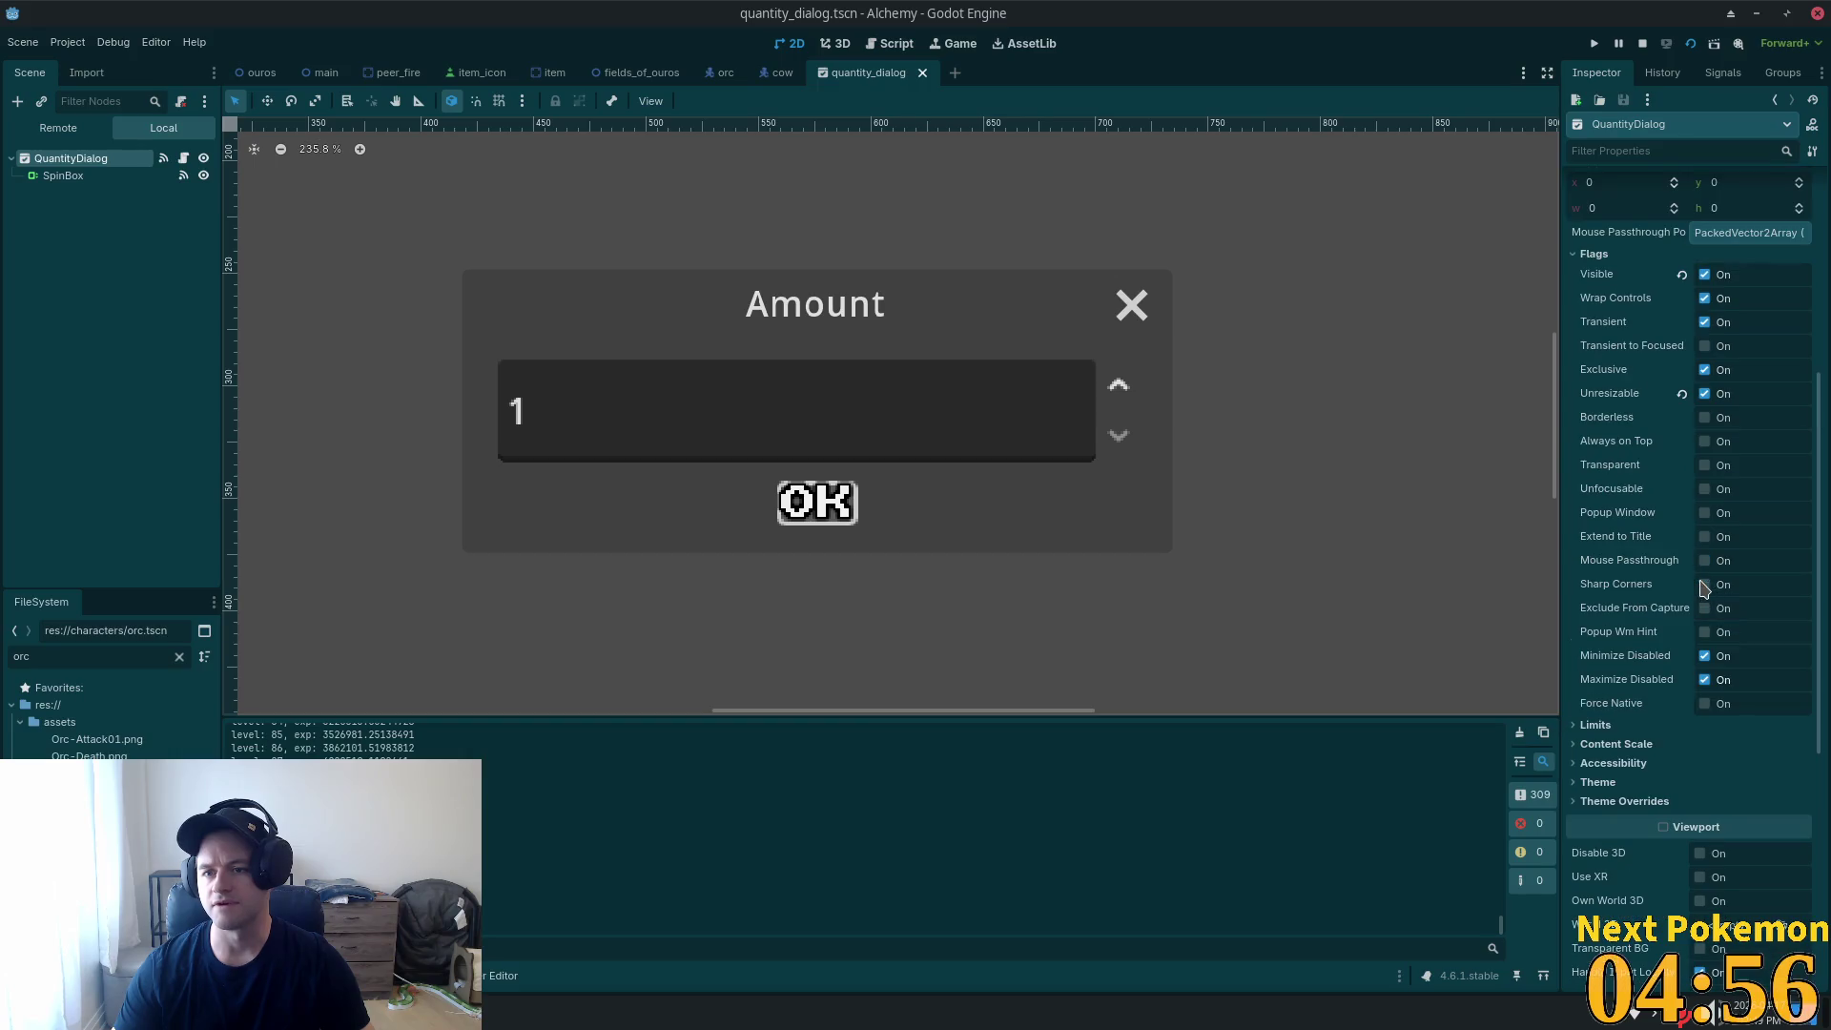
{"action": "scroll", "coordinate": [1698, 596], "scroll_direction": "up", "scroll_amount": 9}
{"action": "left_click", "coordinate": [63, 176]}
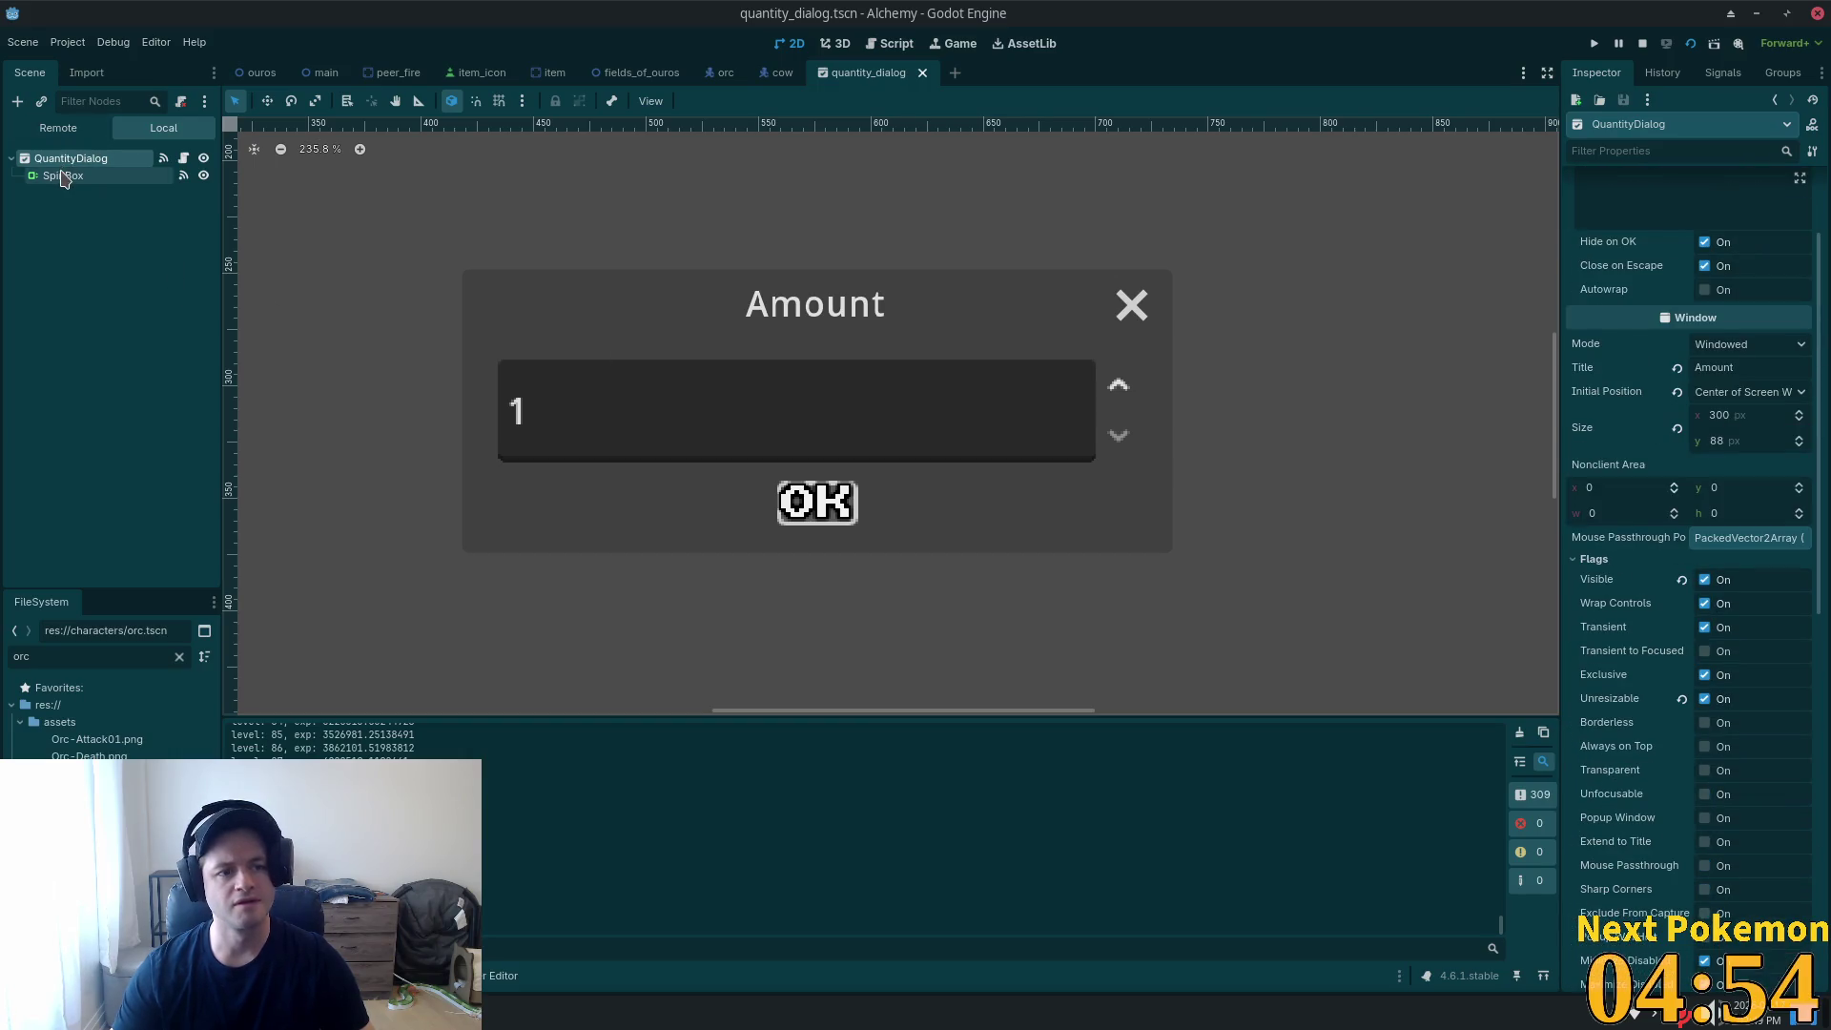
{"action": "left_click", "coordinate": [769, 359]}
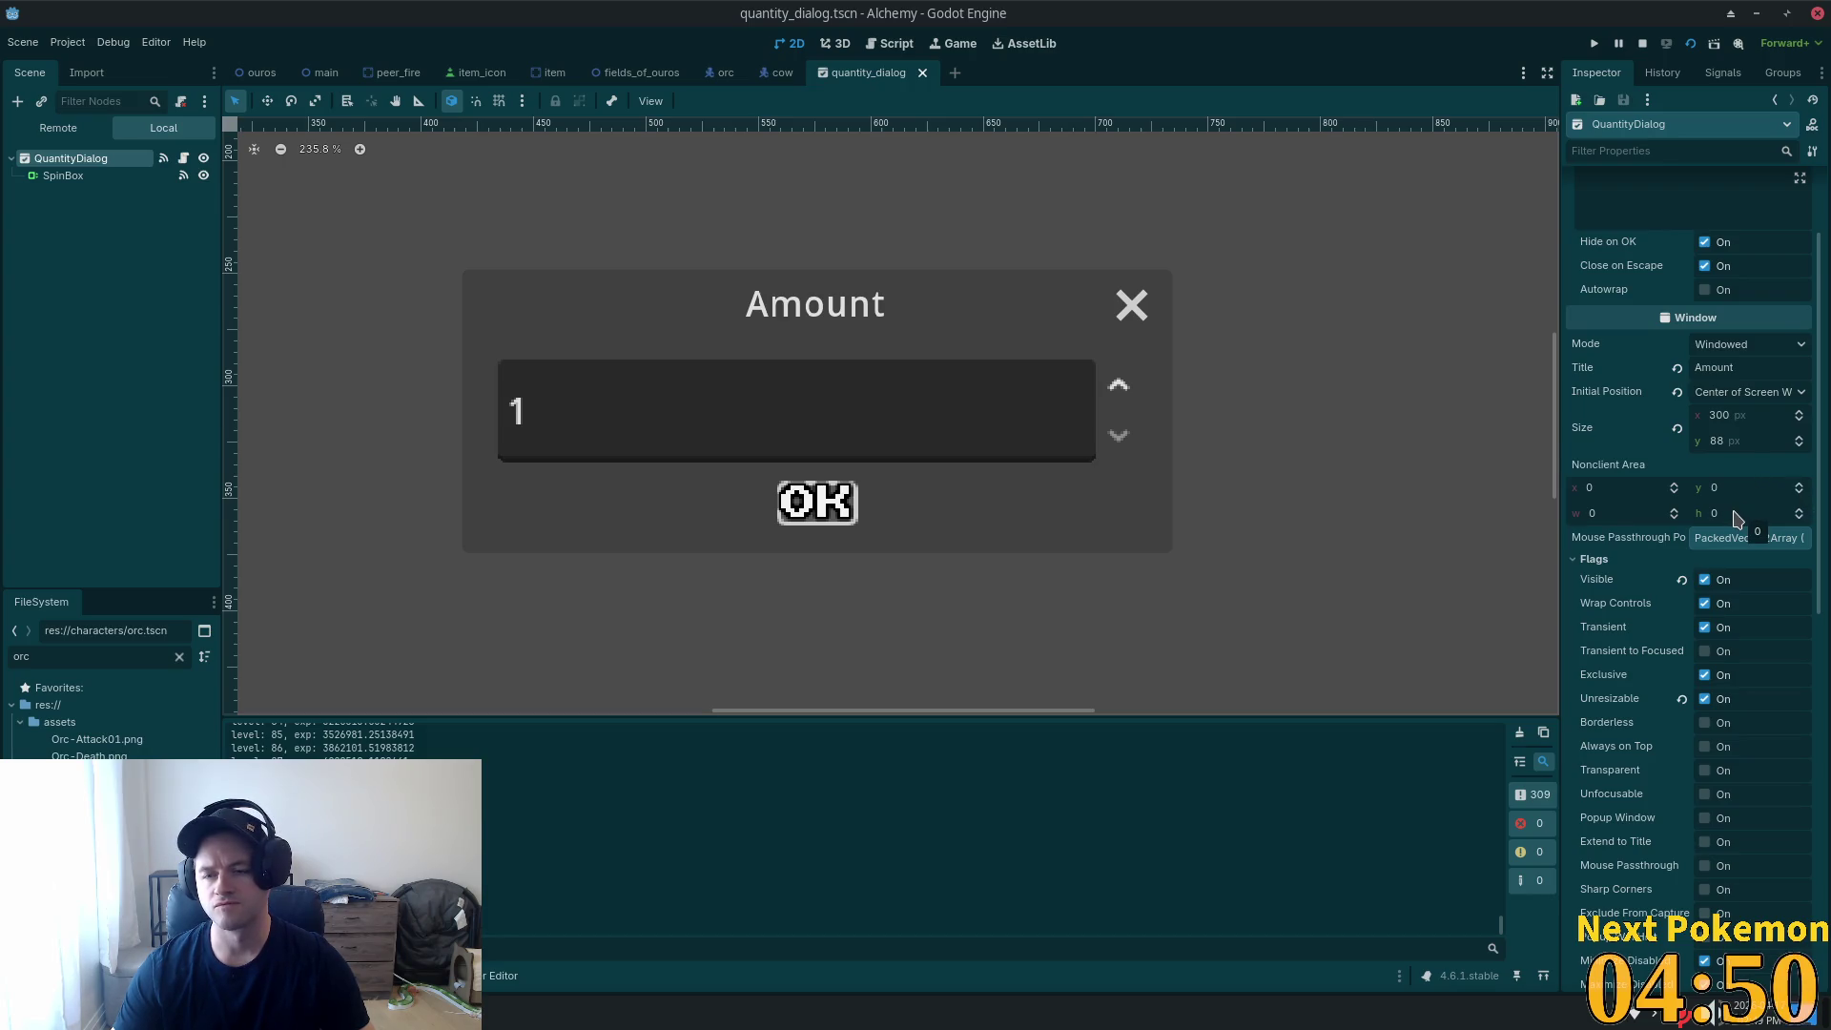
{"action": "scroll", "coordinate": [1734, 518], "scroll_direction": "down", "scroll_amount": 5}
{"action": "scroll", "coordinate": [1732, 529], "scroll_direction": "down", "scroll_amount": 2}
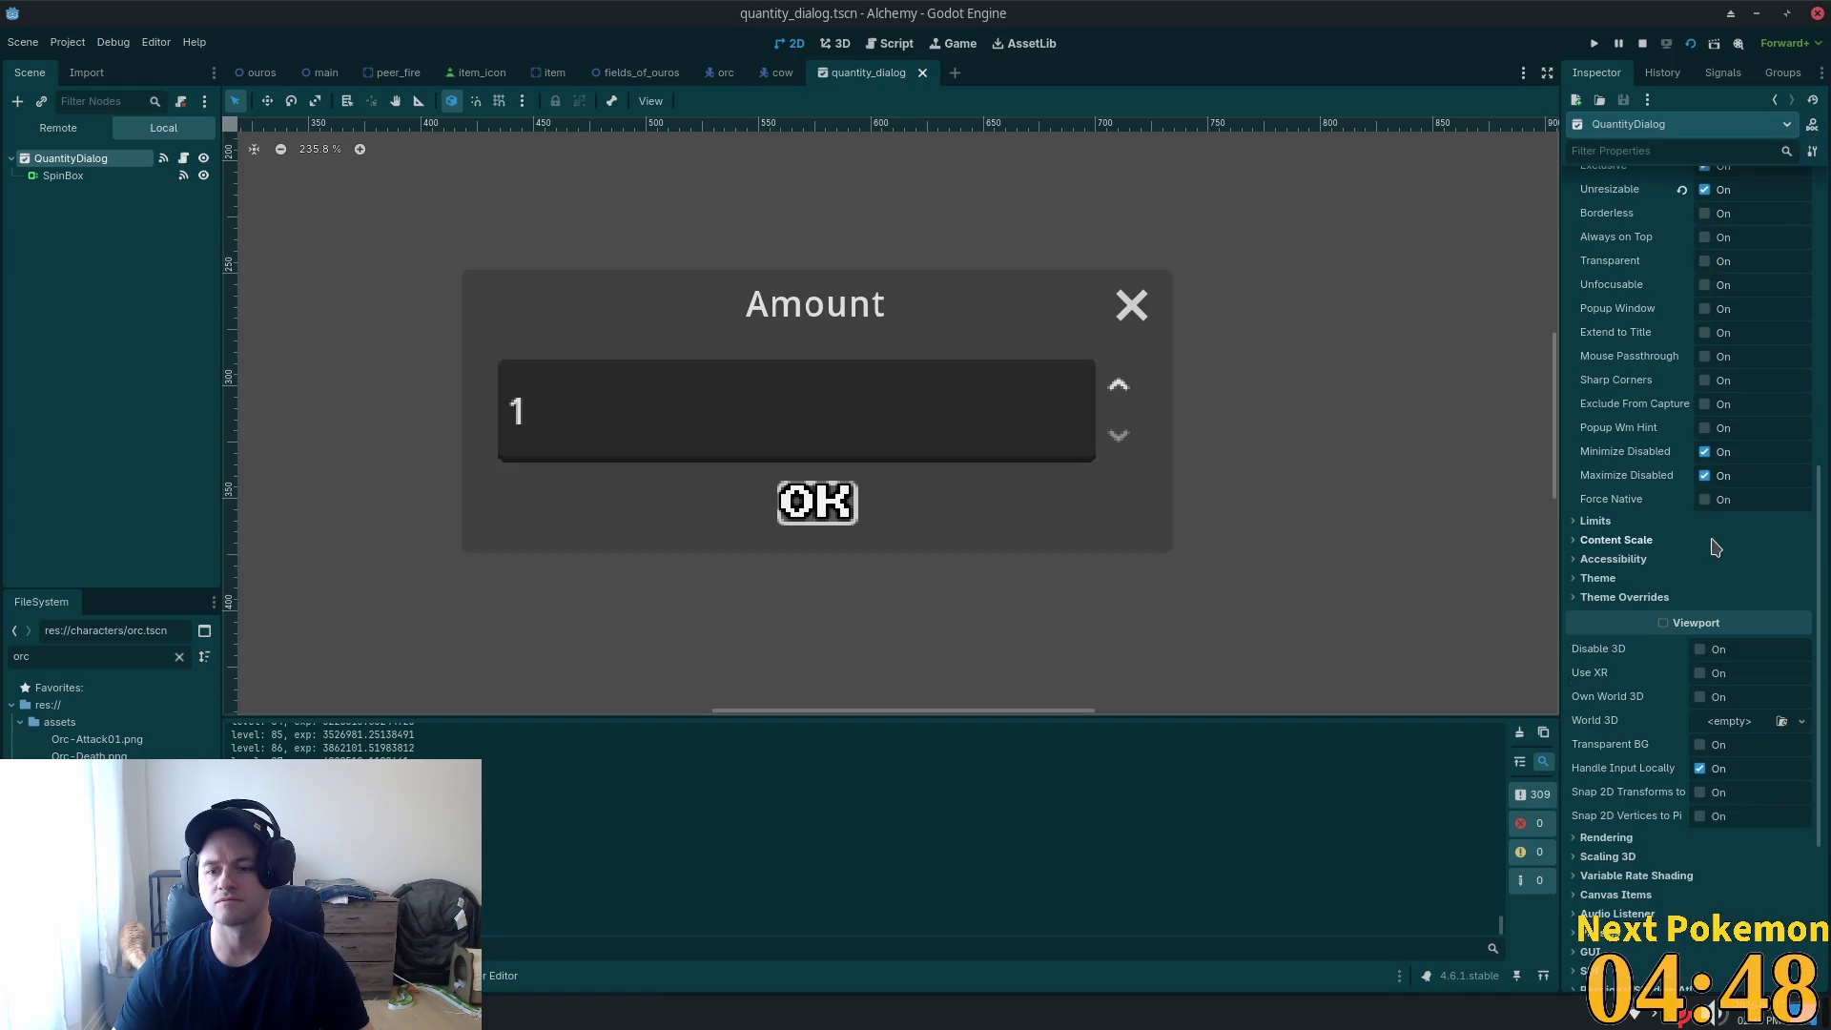
{"action": "left_click", "coordinate": [1610, 594]}
{"action": "scroll", "coordinate": [1612, 607], "scroll_direction": "down", "scroll_amount": 1}
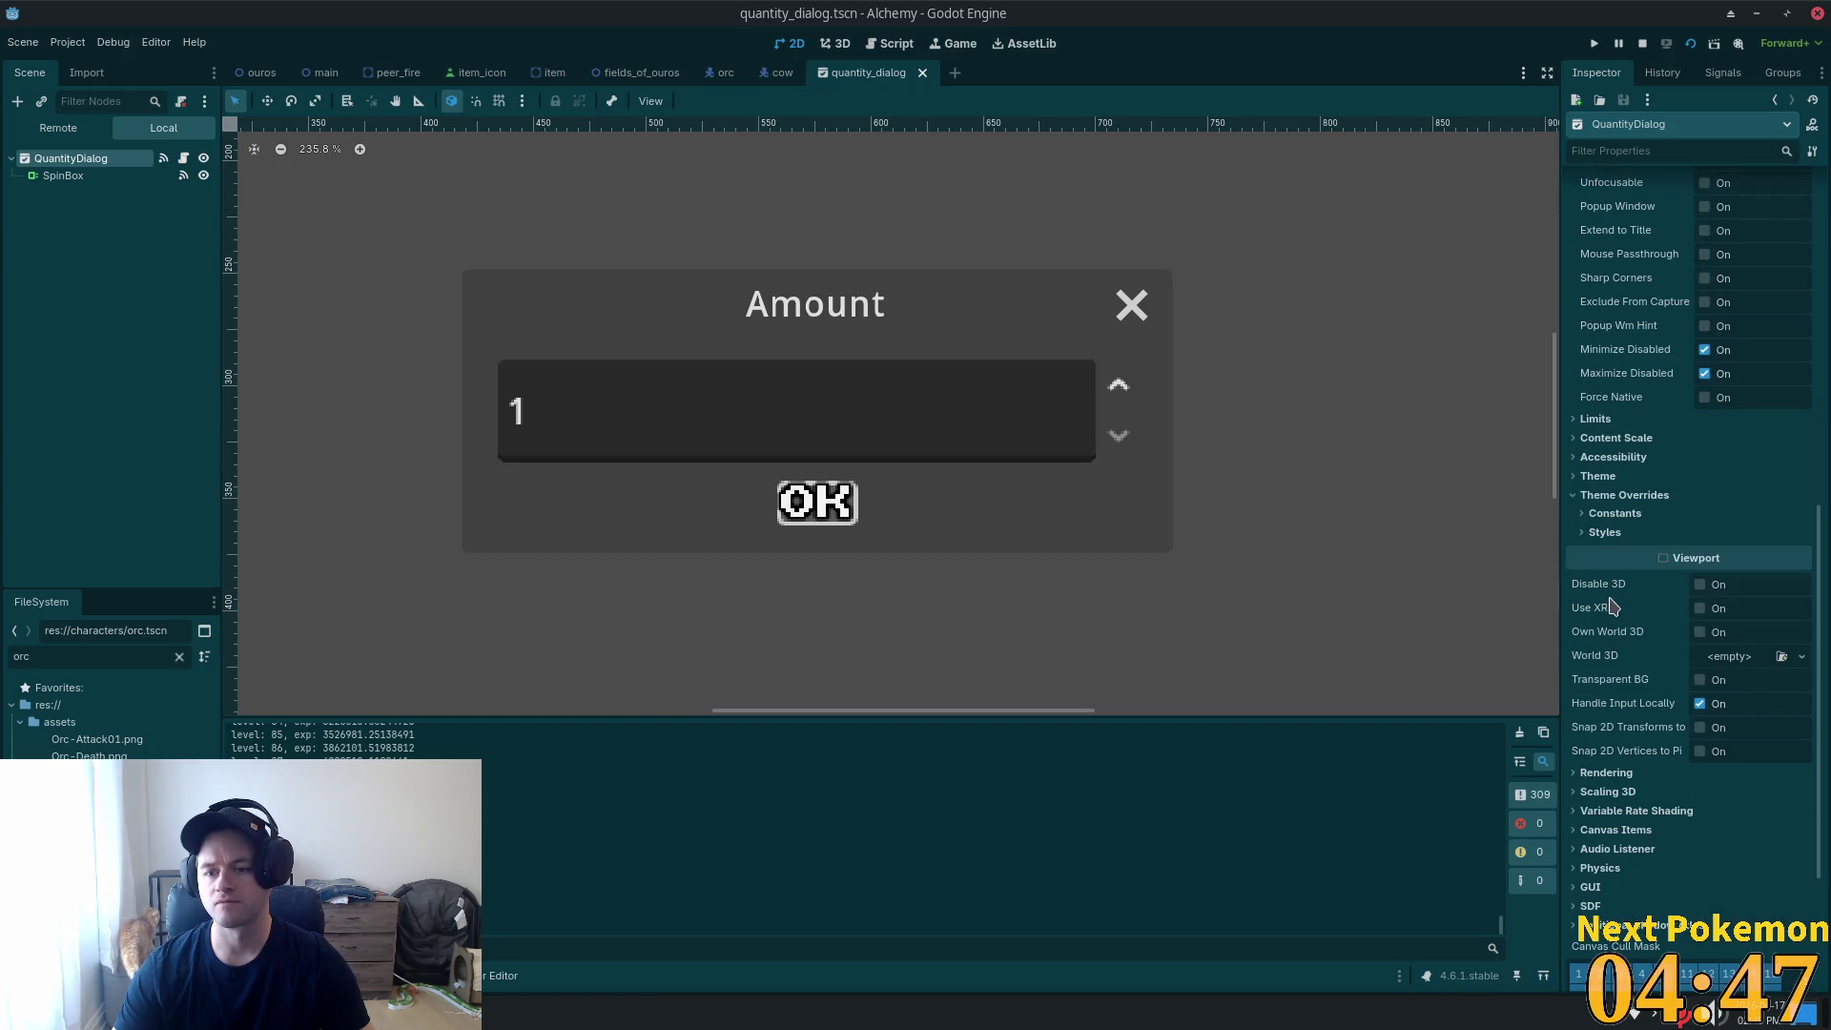
{"action": "left_click", "coordinate": [1582, 532]}
{"action": "left_click", "coordinate": [1581, 514]}
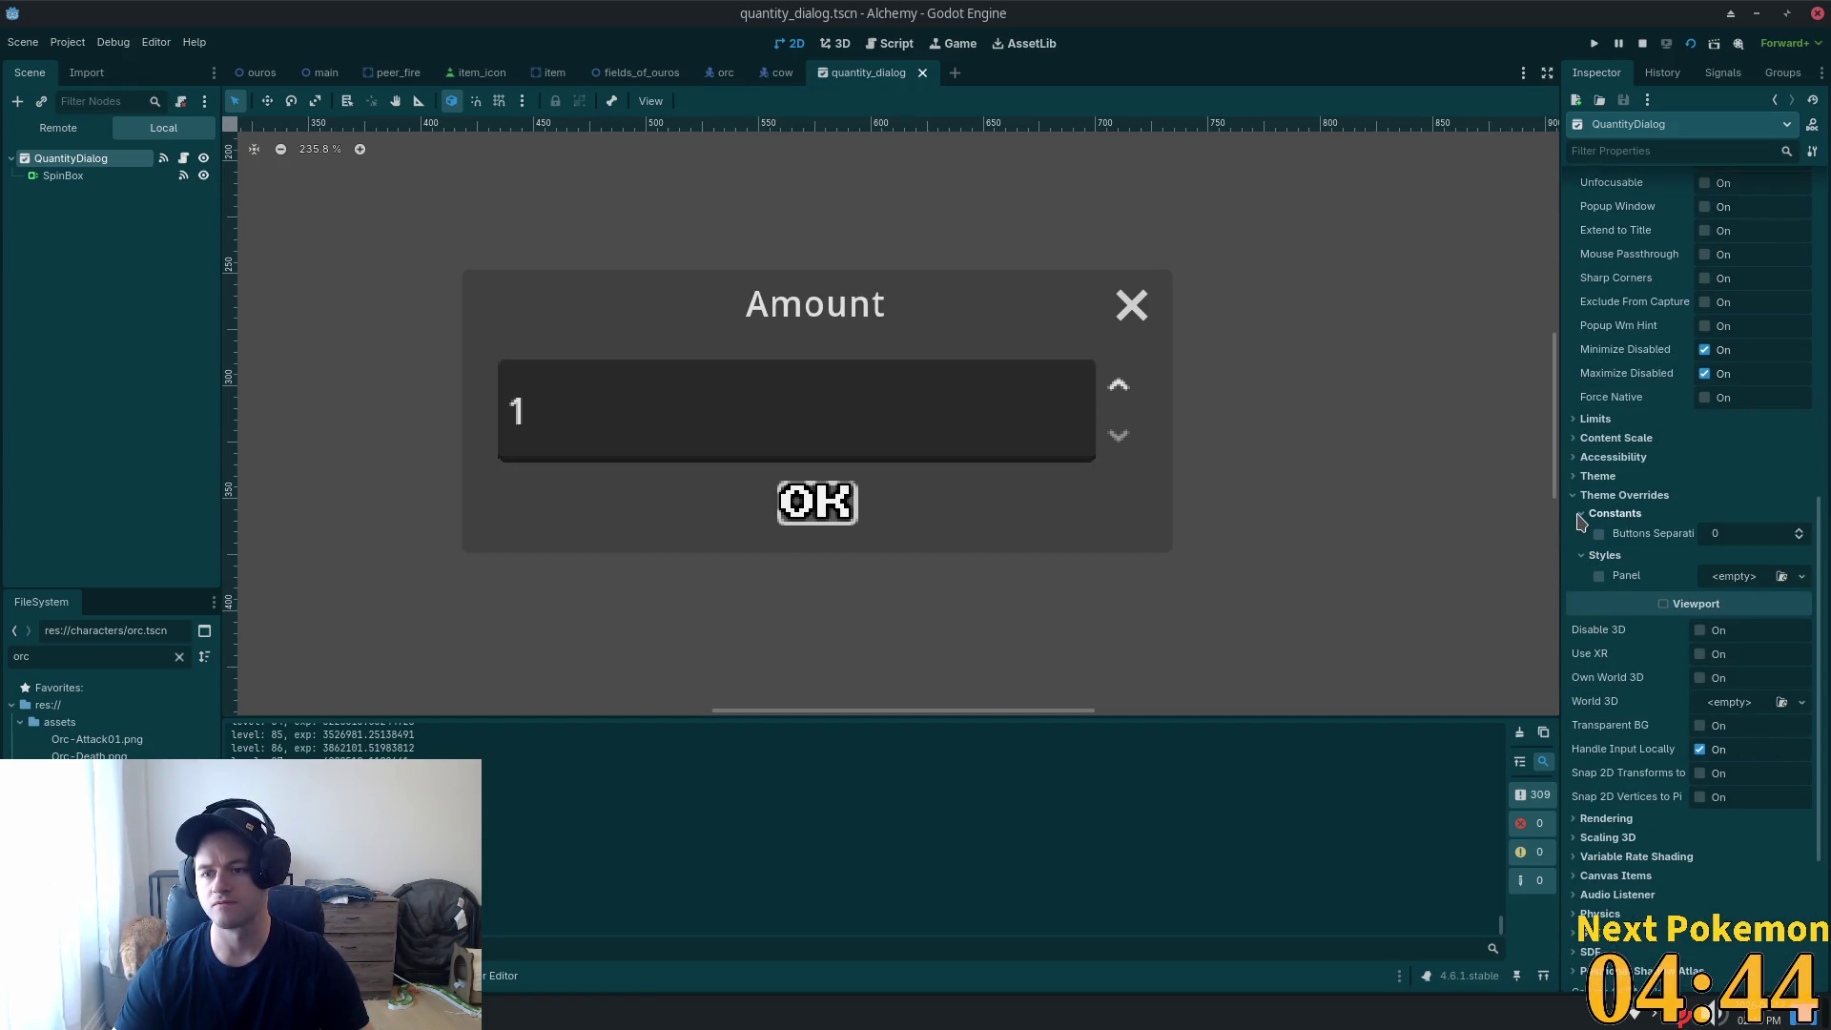
{"action": "left_click", "coordinate": [1584, 477]}
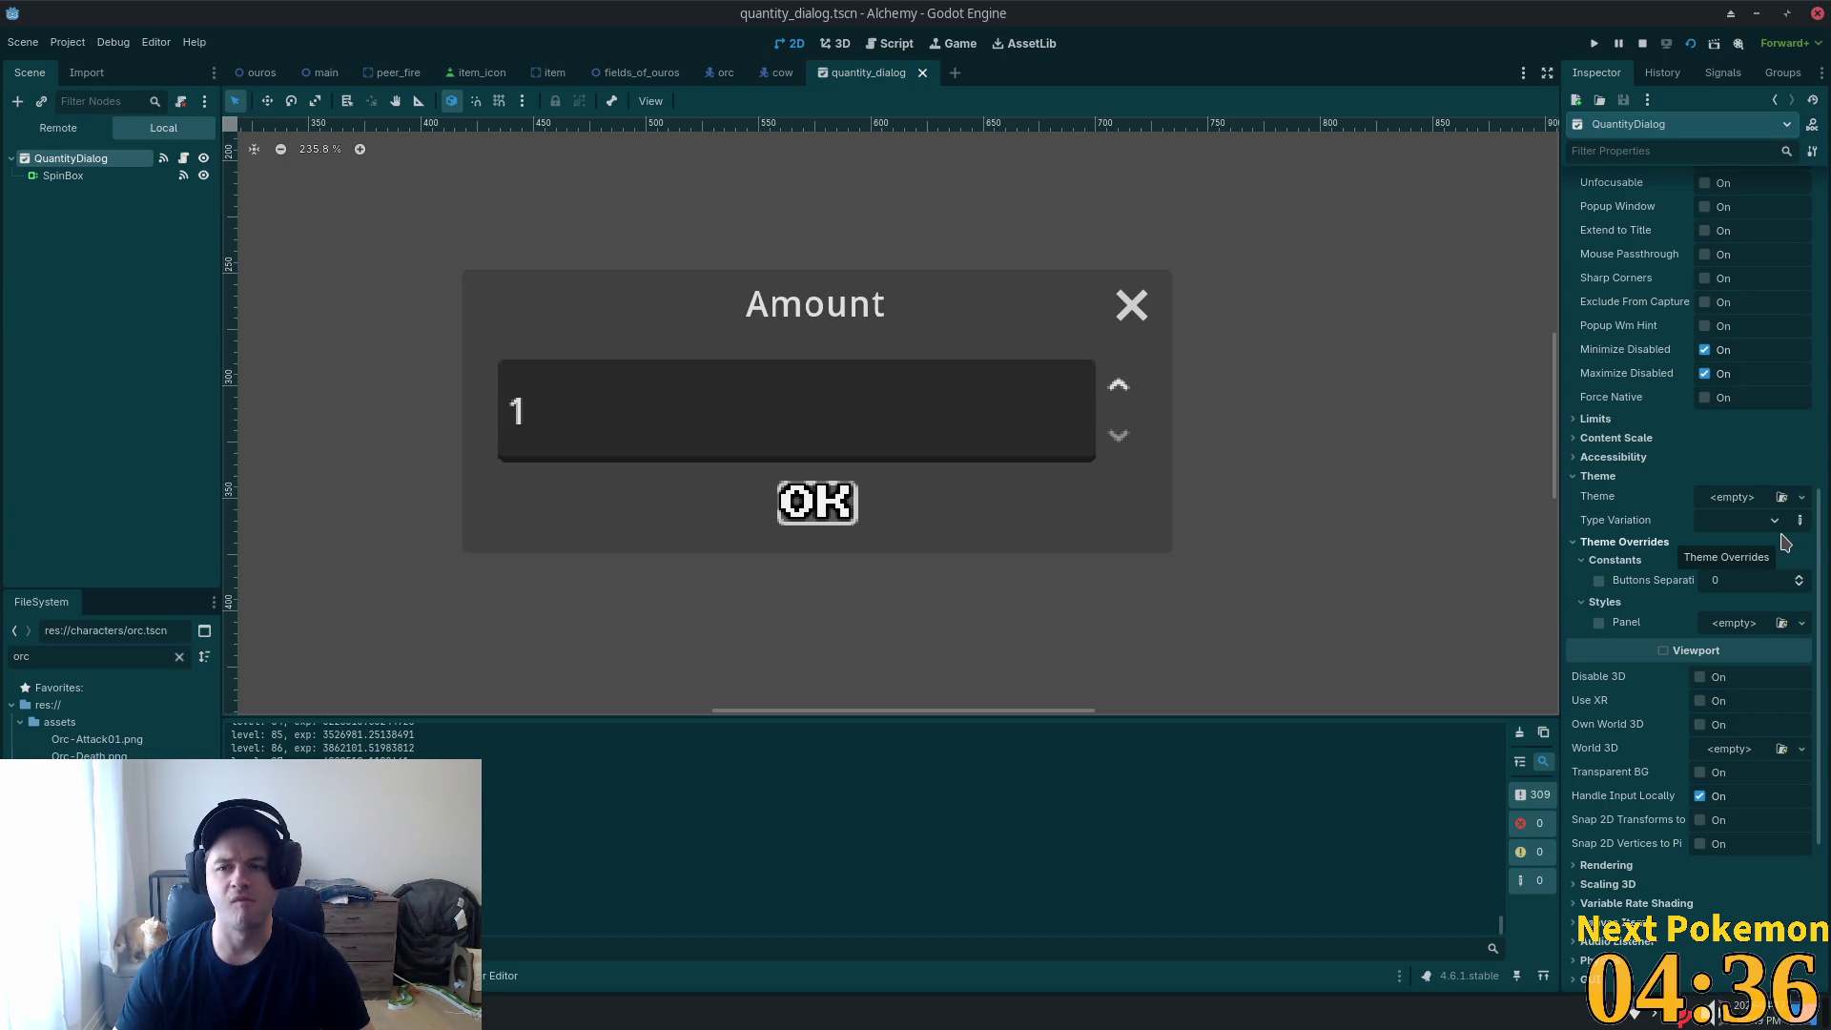
{"action": "scroll", "coordinate": [1738, 547], "scroll_direction": "up", "scroll_amount": 4}
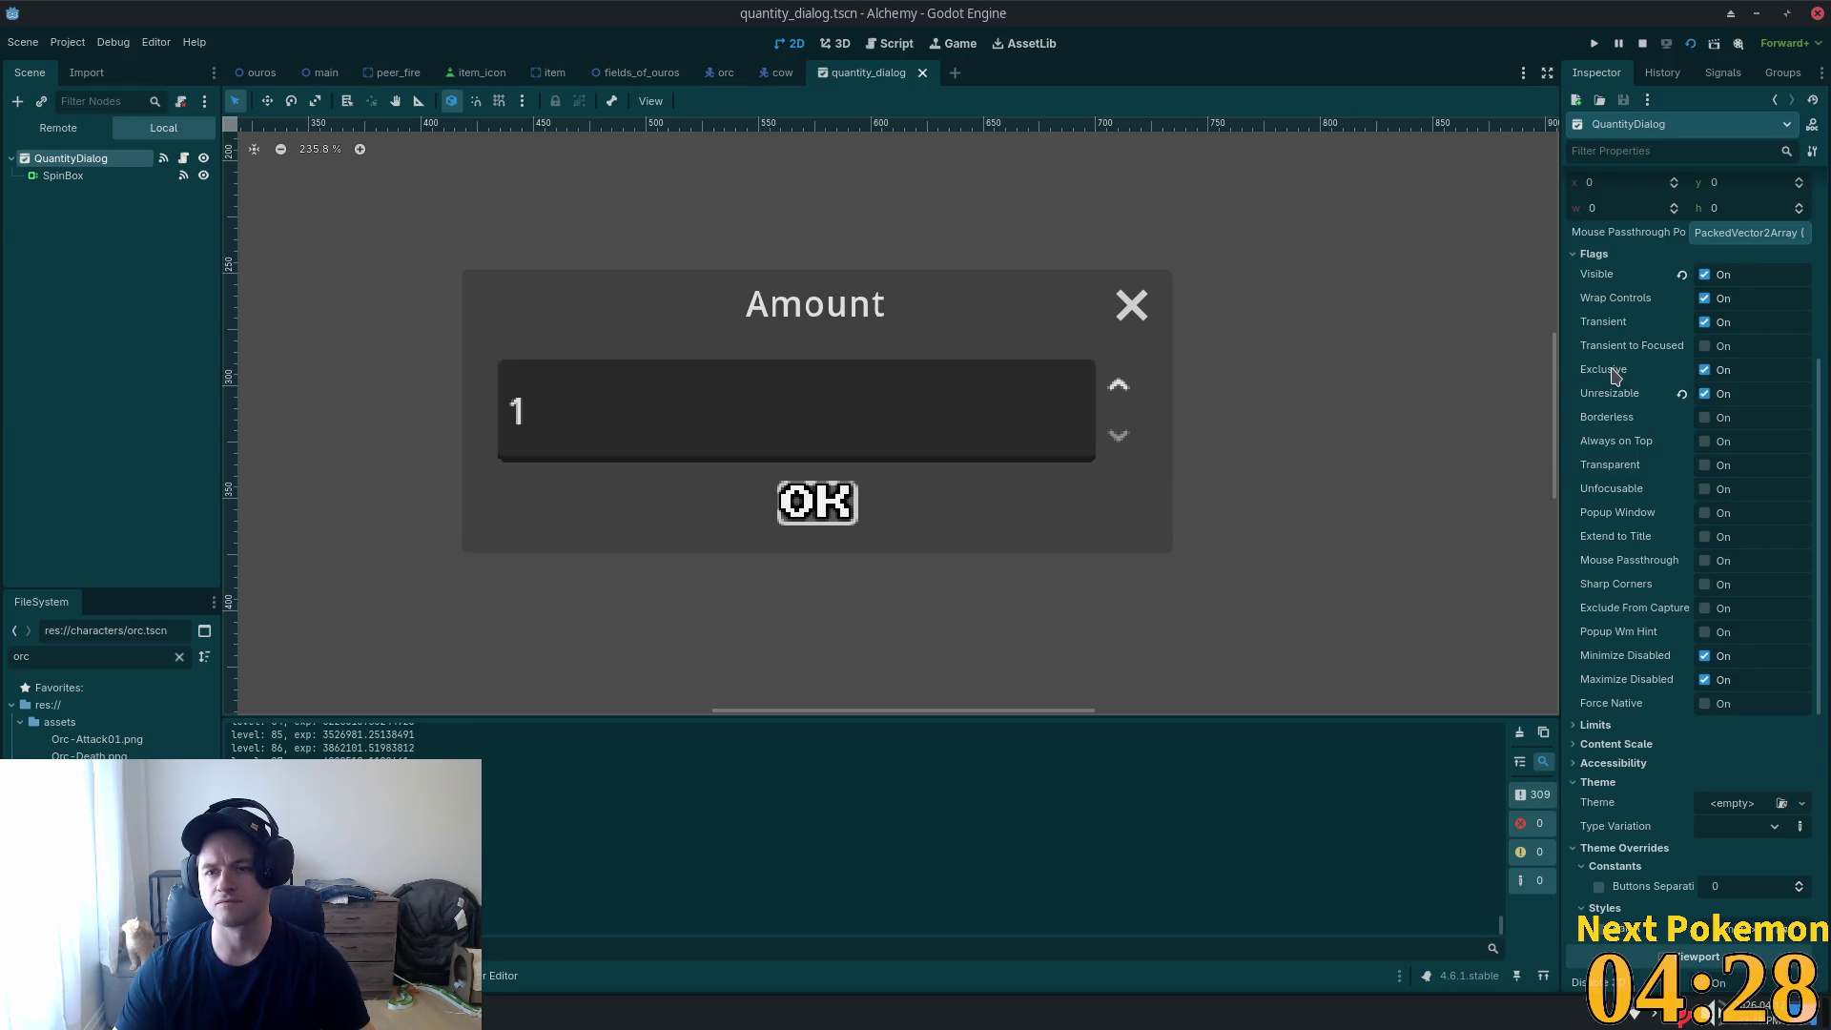
{"action": "scroll", "coordinate": [1631, 382], "scroll_direction": "up", "scroll_amount": 5}
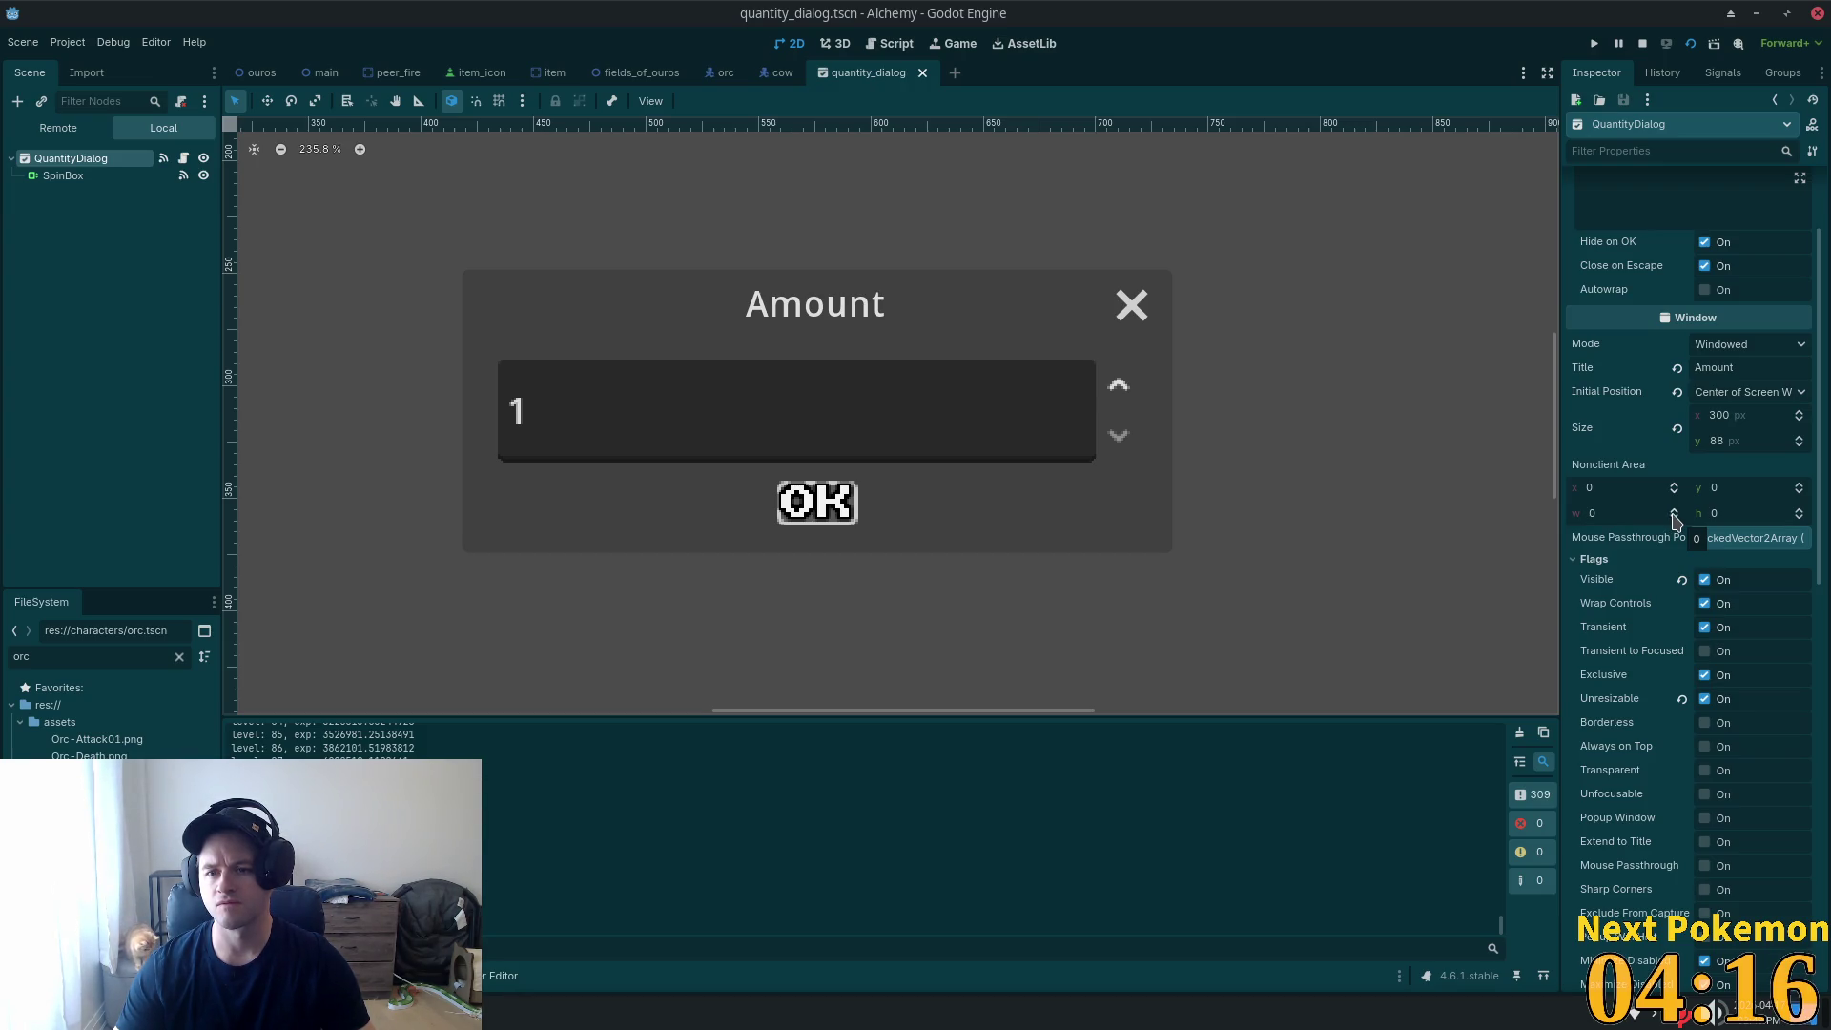
{"action": "scroll", "coordinate": [1673, 521], "scroll_direction": "up", "scroll_amount": 3}
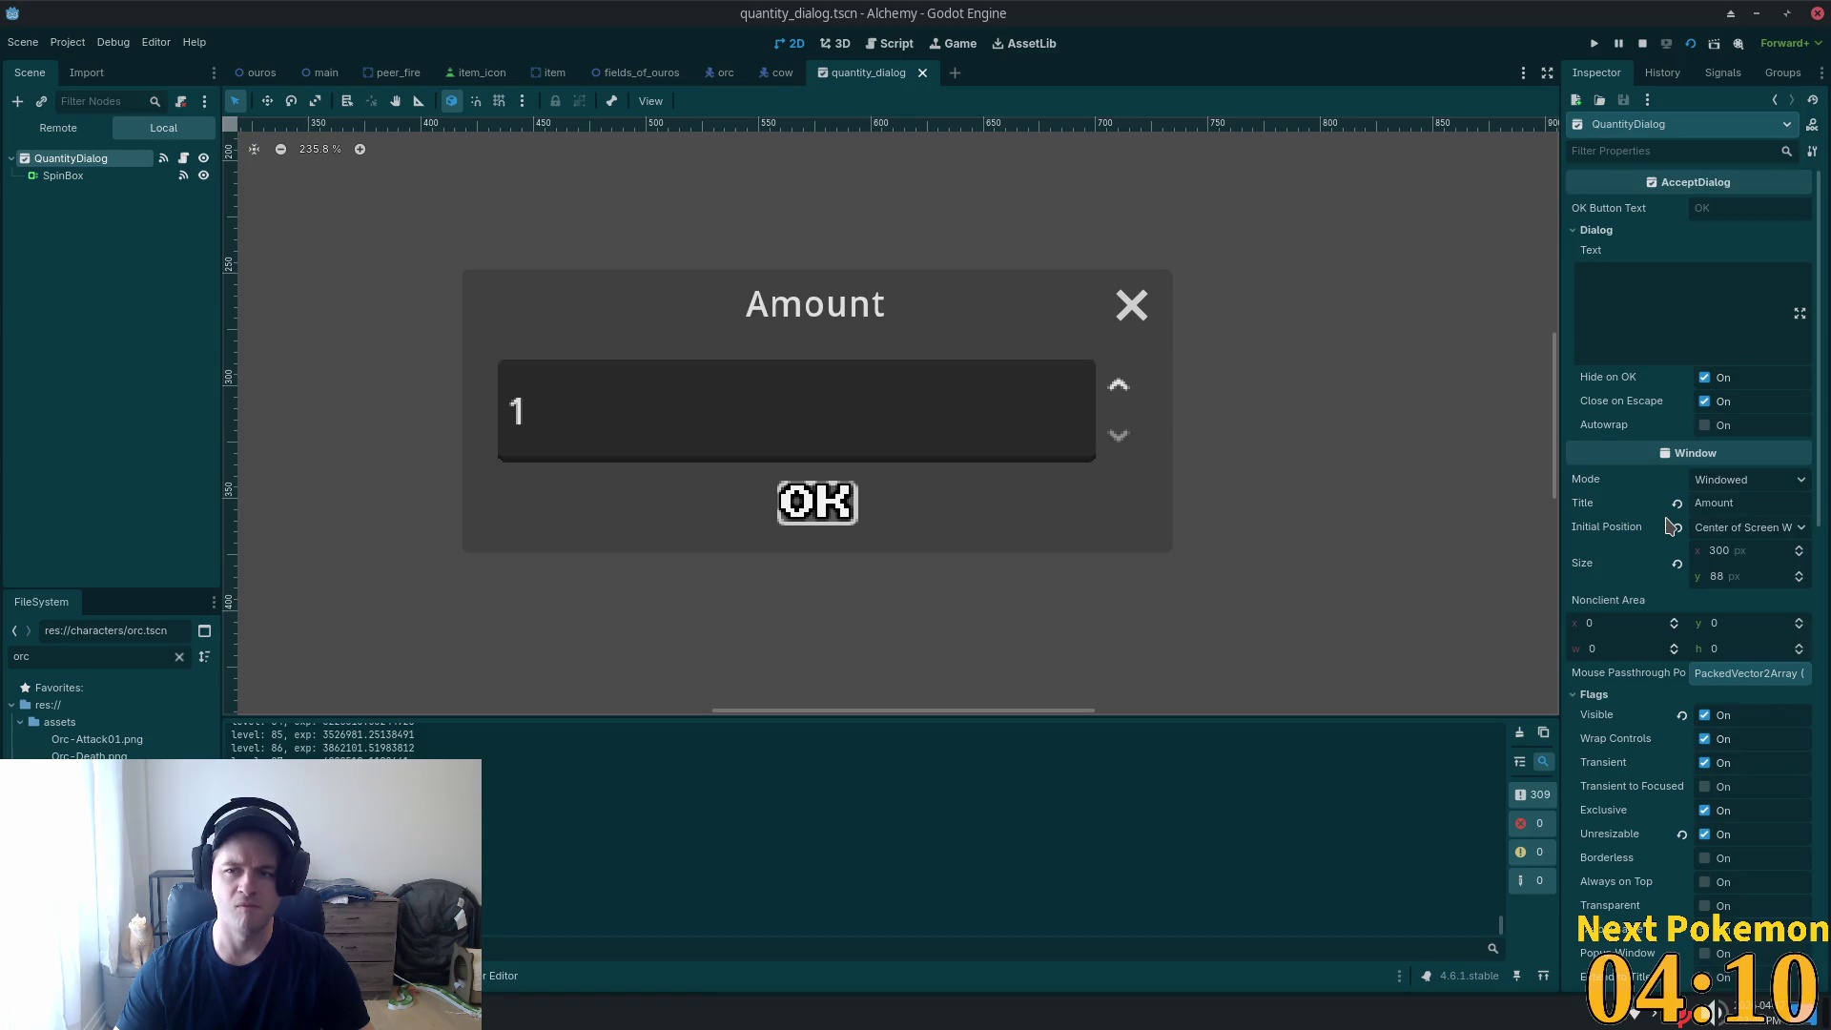
{"action": "scroll", "coordinate": [1671, 527], "scroll_direction": "down", "scroll_amount": 5}
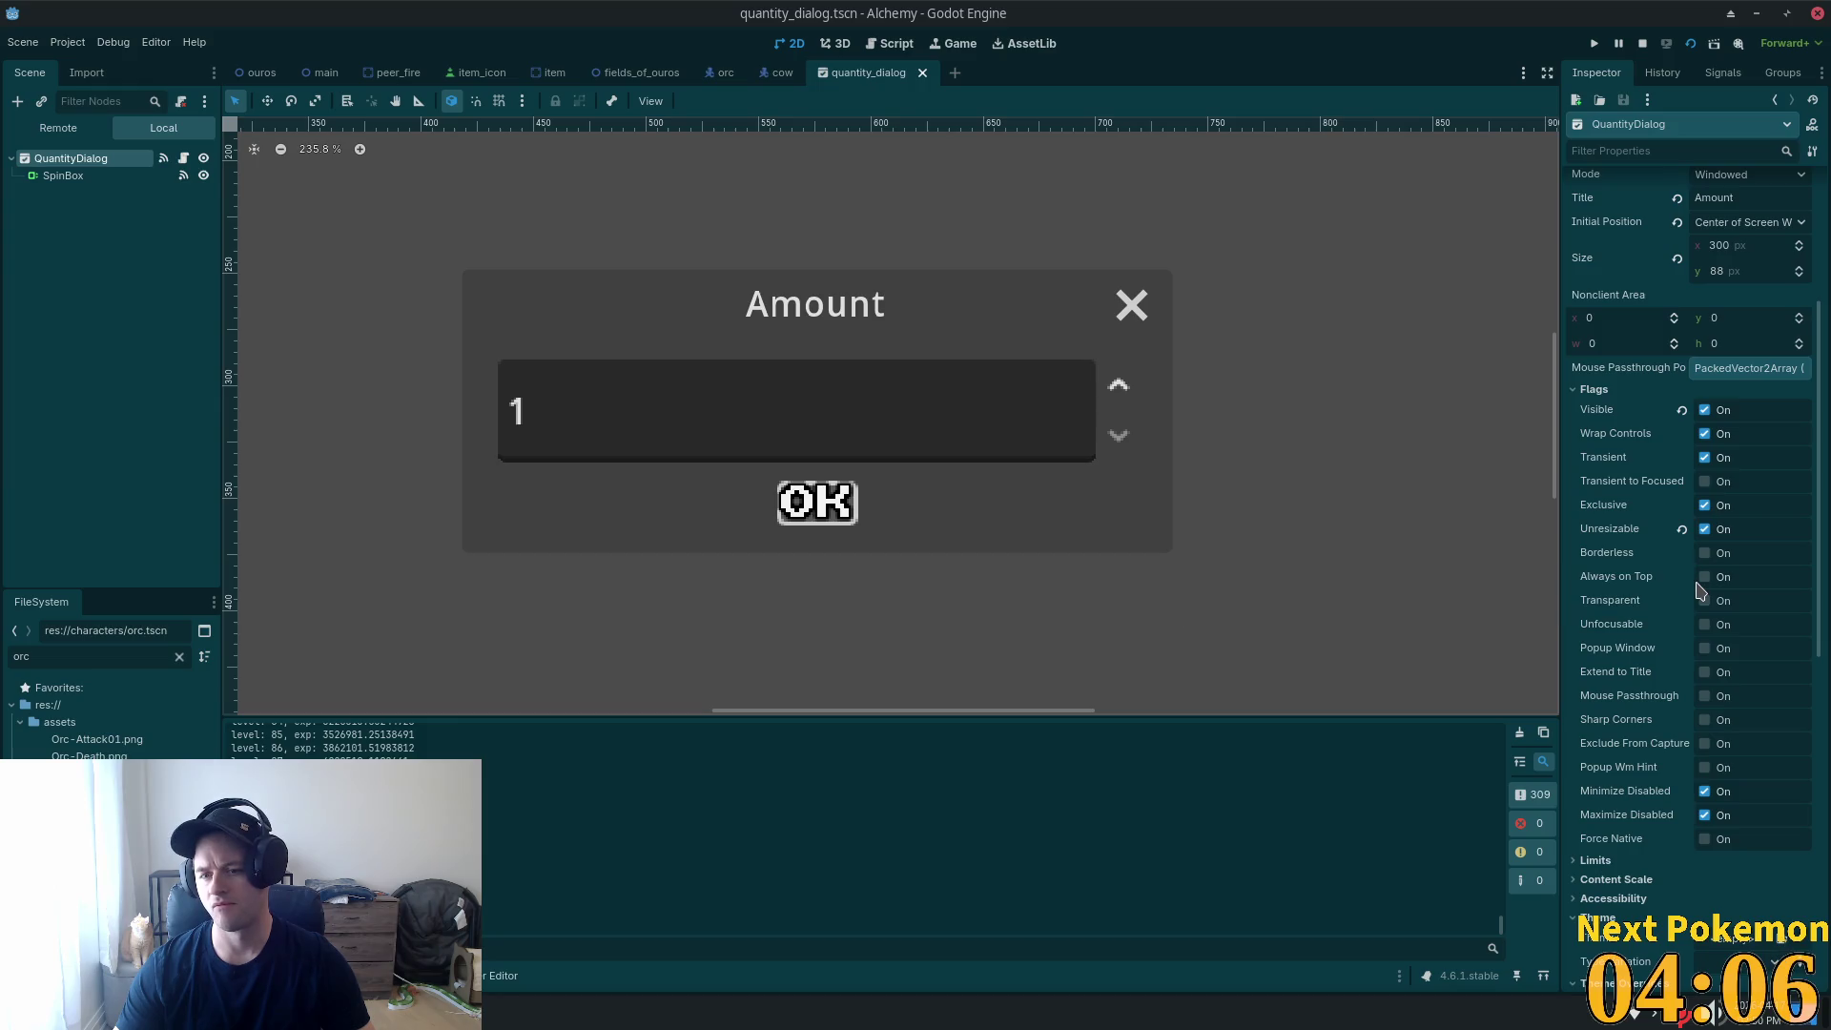
{"action": "scroll", "coordinate": [1700, 589], "scroll_direction": "down", "scroll_amount": 2}
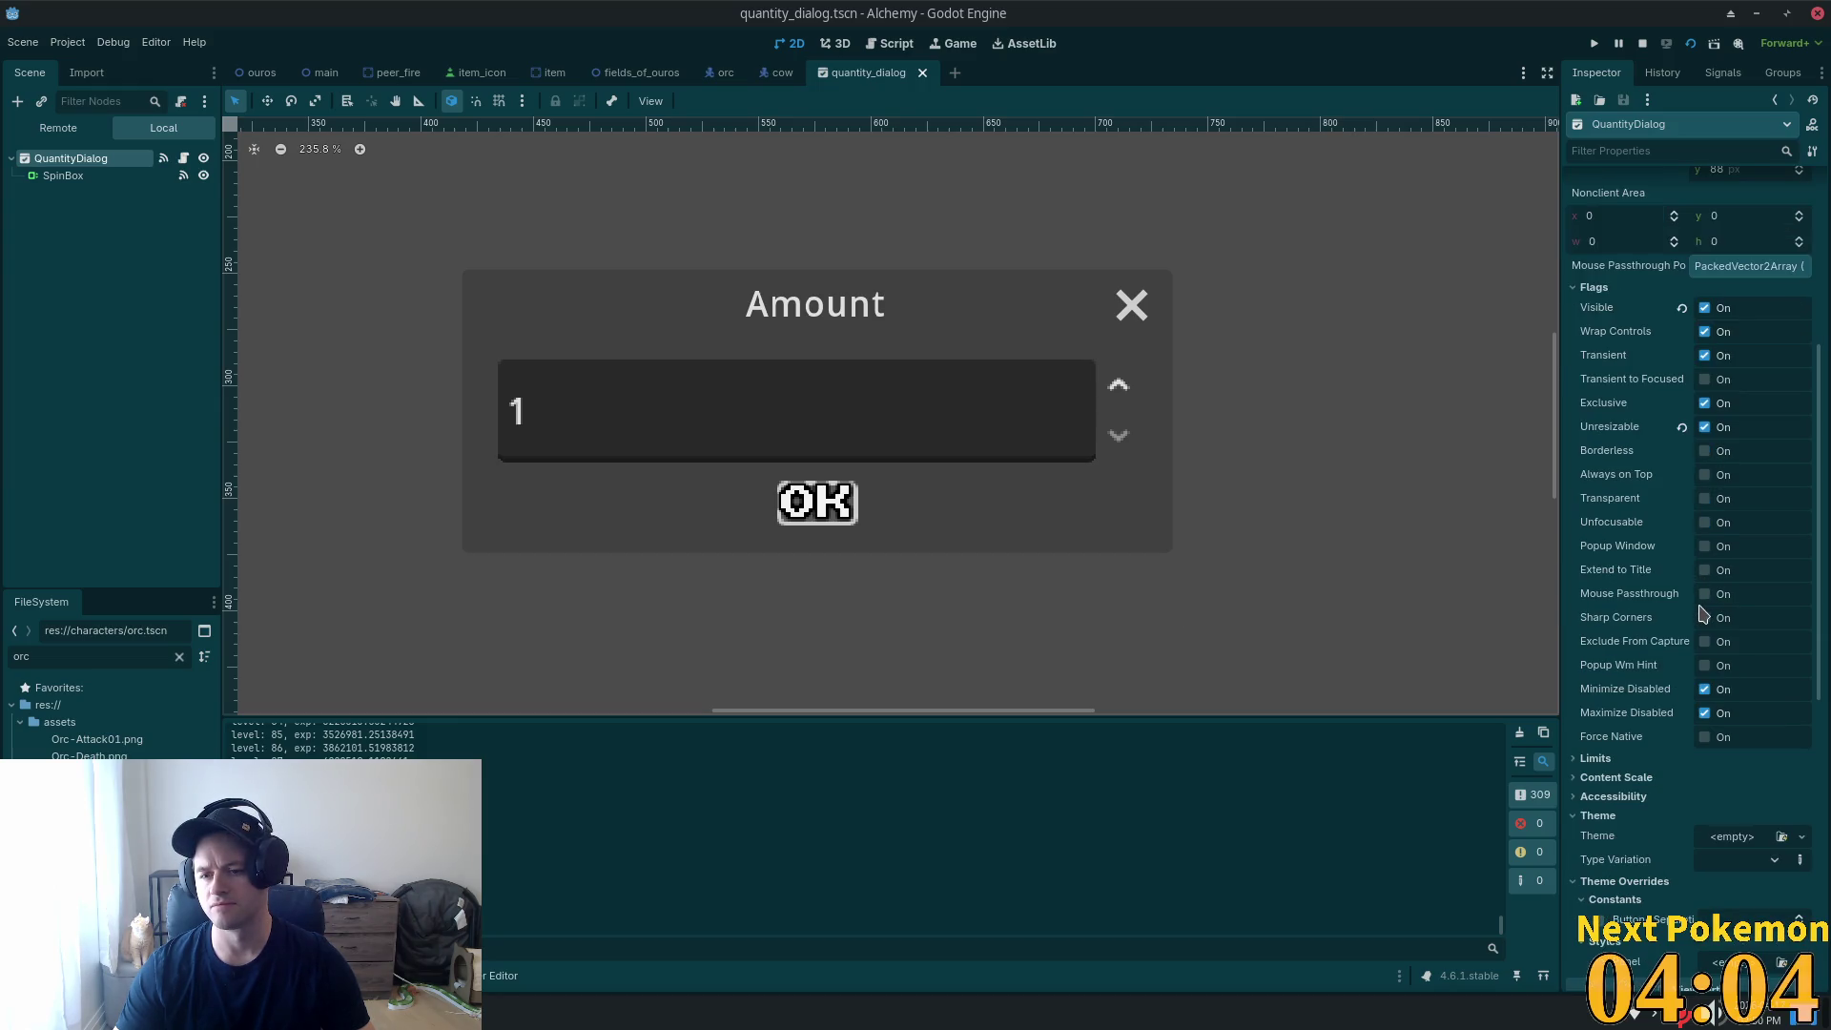
{"action": "scroll", "coordinate": [1701, 615], "scroll_direction": "down", "scroll_amount": 2}
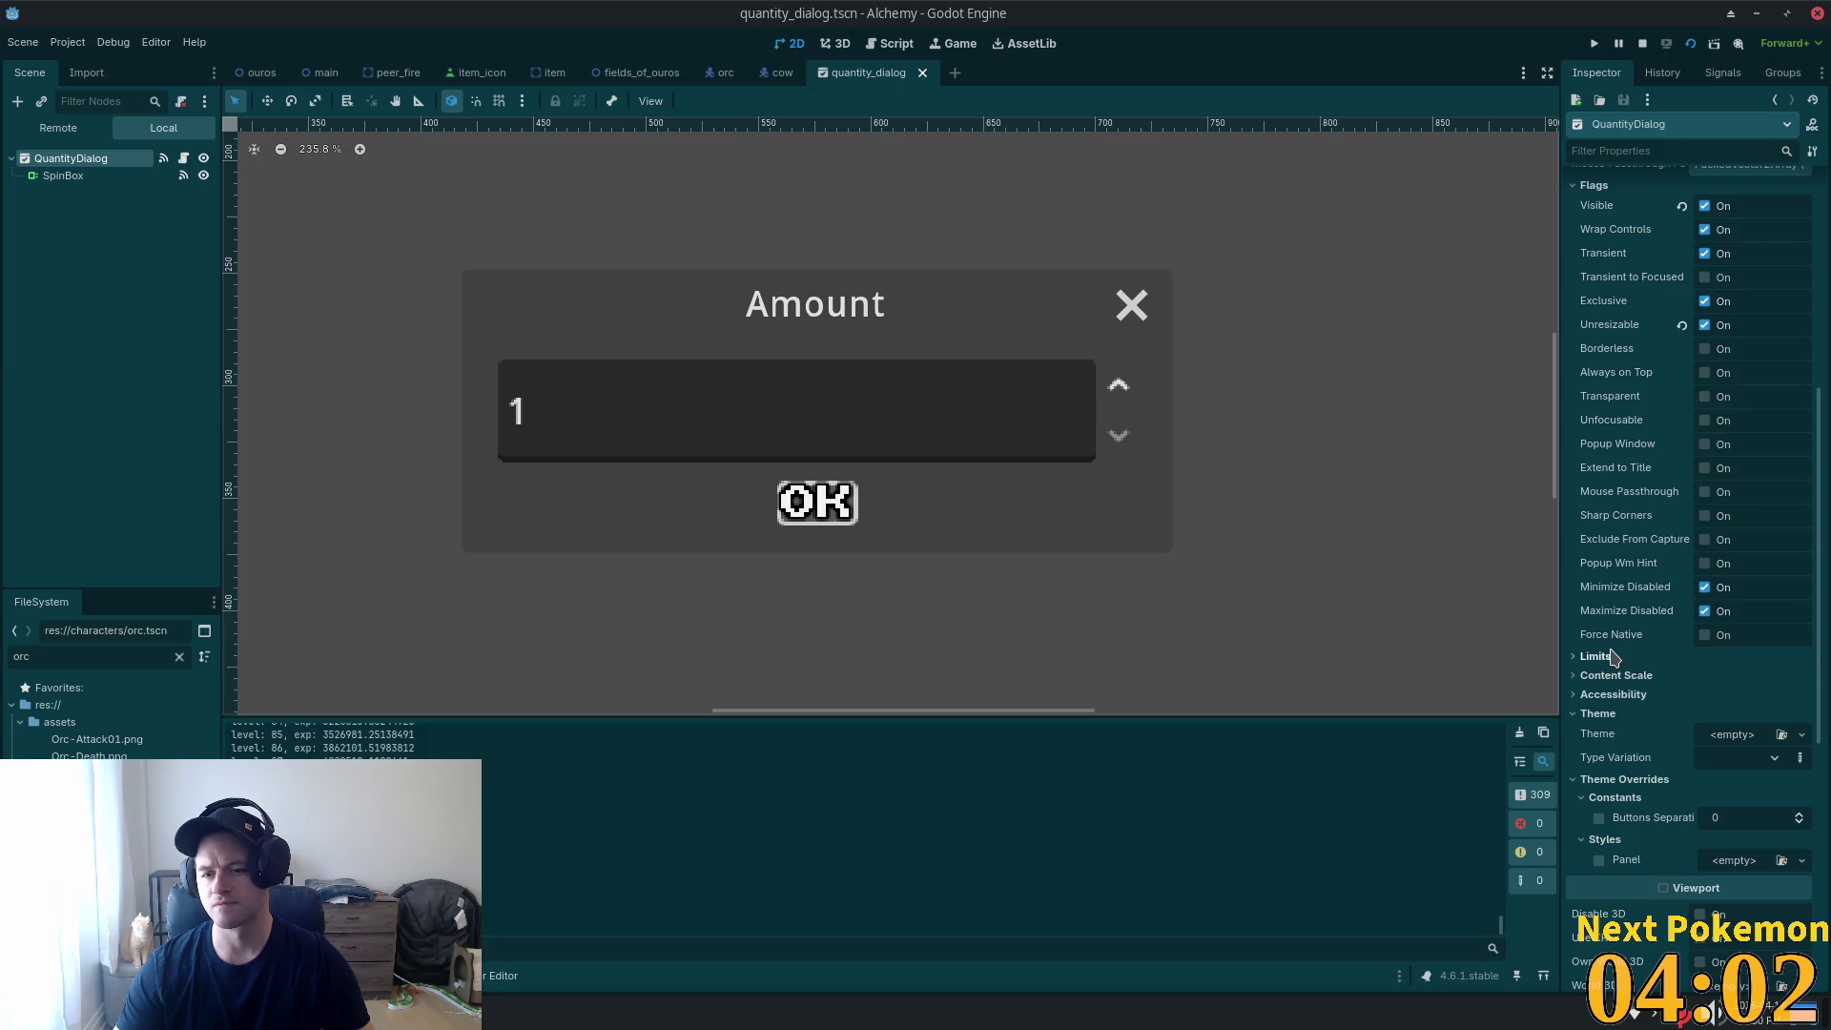
{"action": "scroll", "coordinate": [1621, 647], "scroll_direction": "down", "scroll_amount": 2}
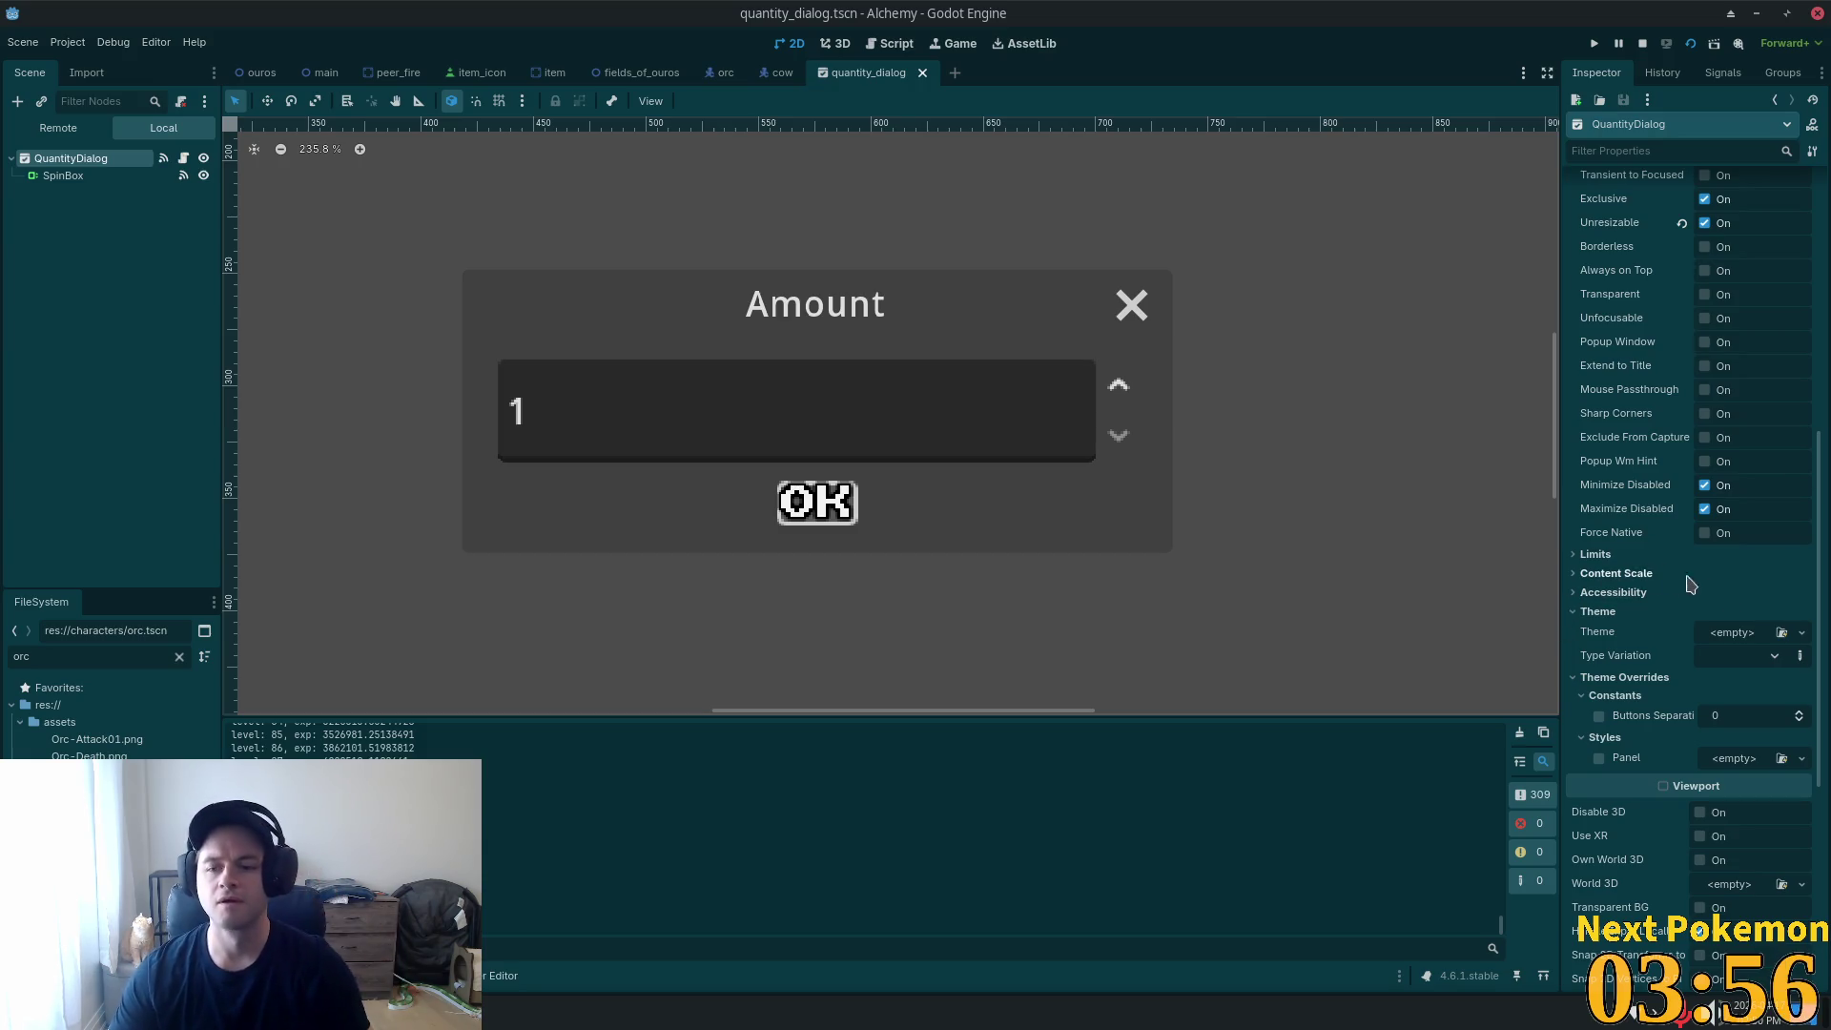
Expand QuantityDialog's Content Scale and Accessibility sections, then open its empty Theme dropdown.
{"action": "left_click", "coordinate": [1619, 573]}
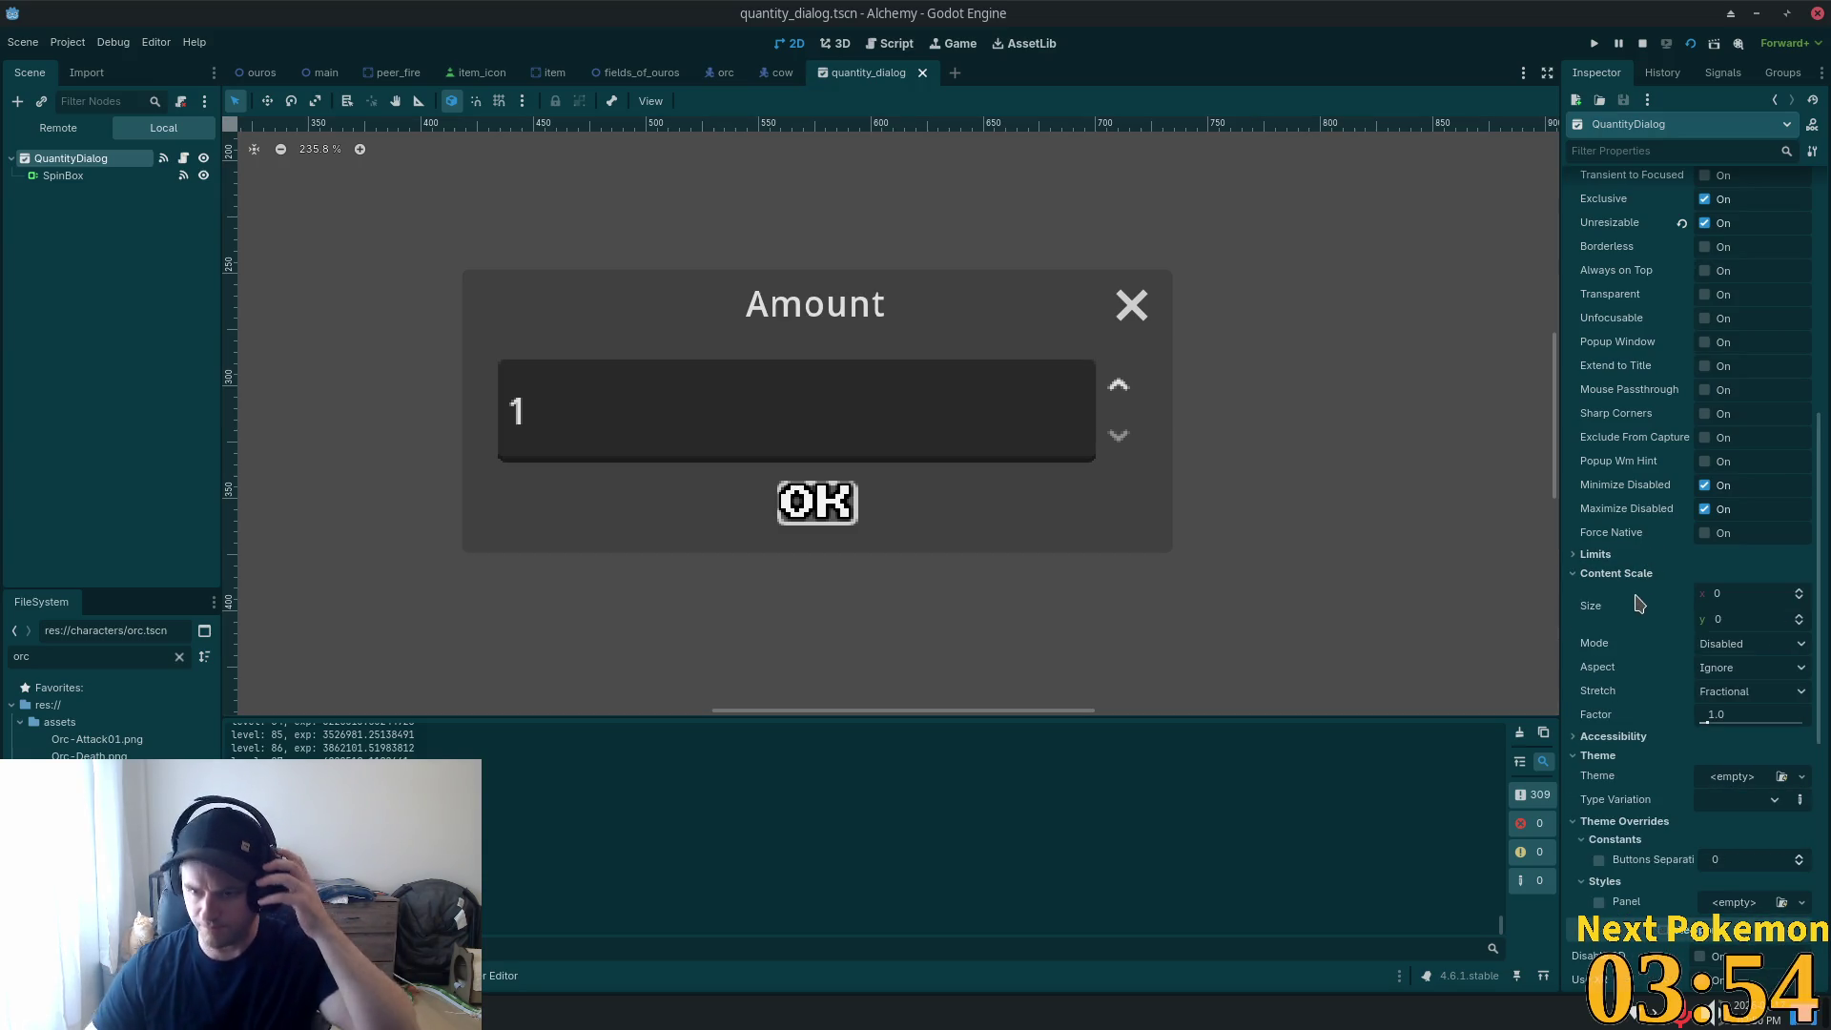
{"action": "mouse_move", "coordinate": [1631, 607]}
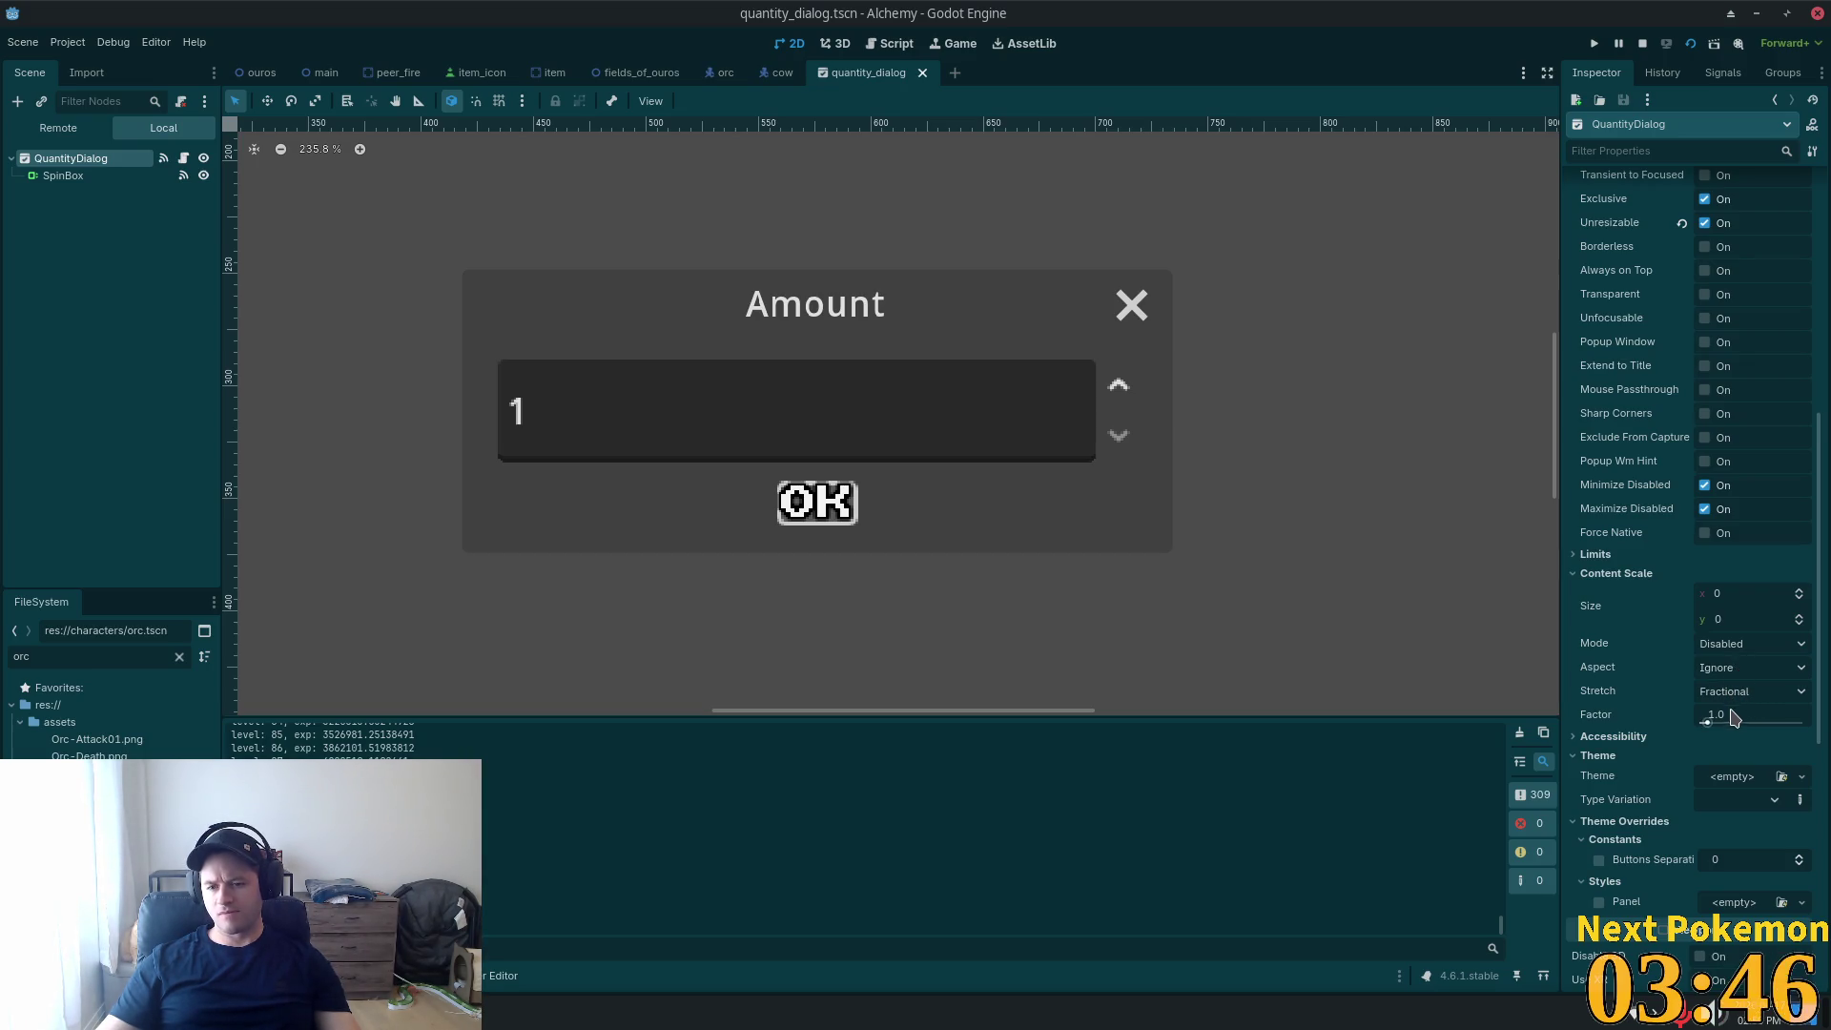
{"action": "left_click", "coordinate": [1624, 738]}
{"action": "scroll", "coordinate": [1624, 739], "scroll_direction": "down", "scroll_amount": 2}
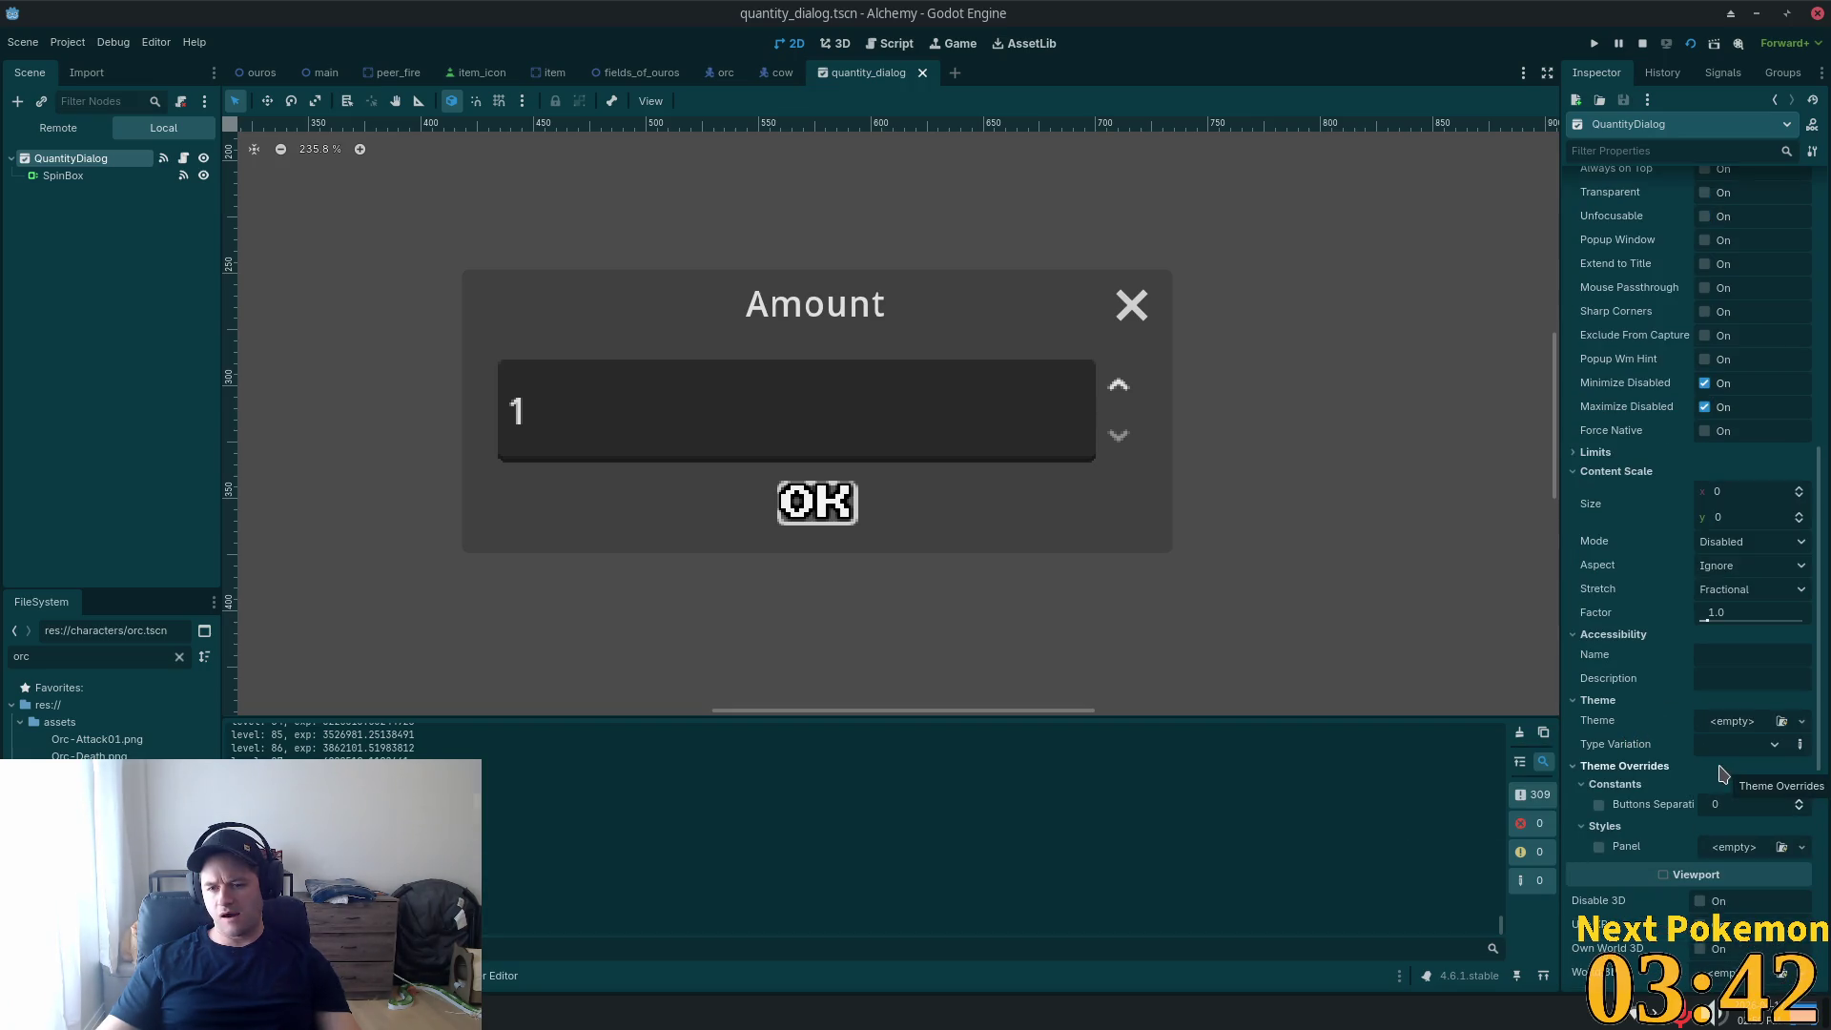
{"action": "scroll", "coordinate": [1667, 734], "scroll_direction": "down", "scroll_amount": 2}
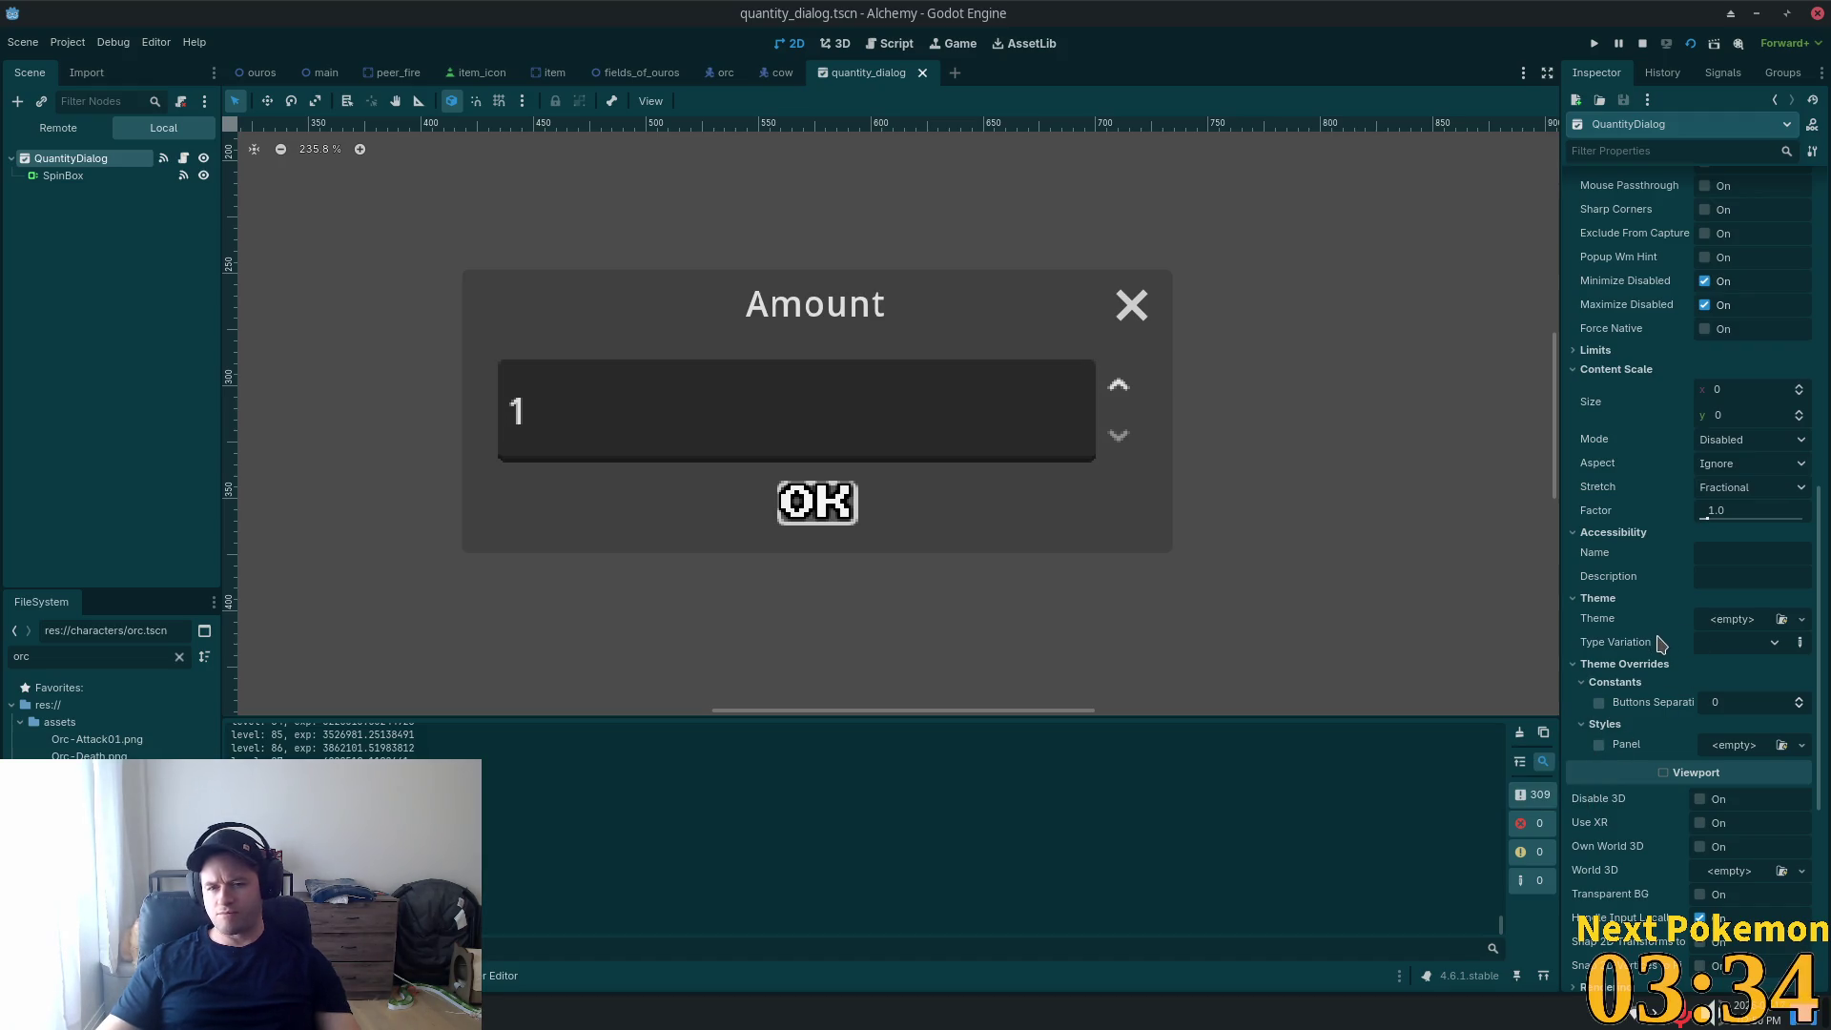
{"action": "left_click", "coordinate": [1718, 621]}
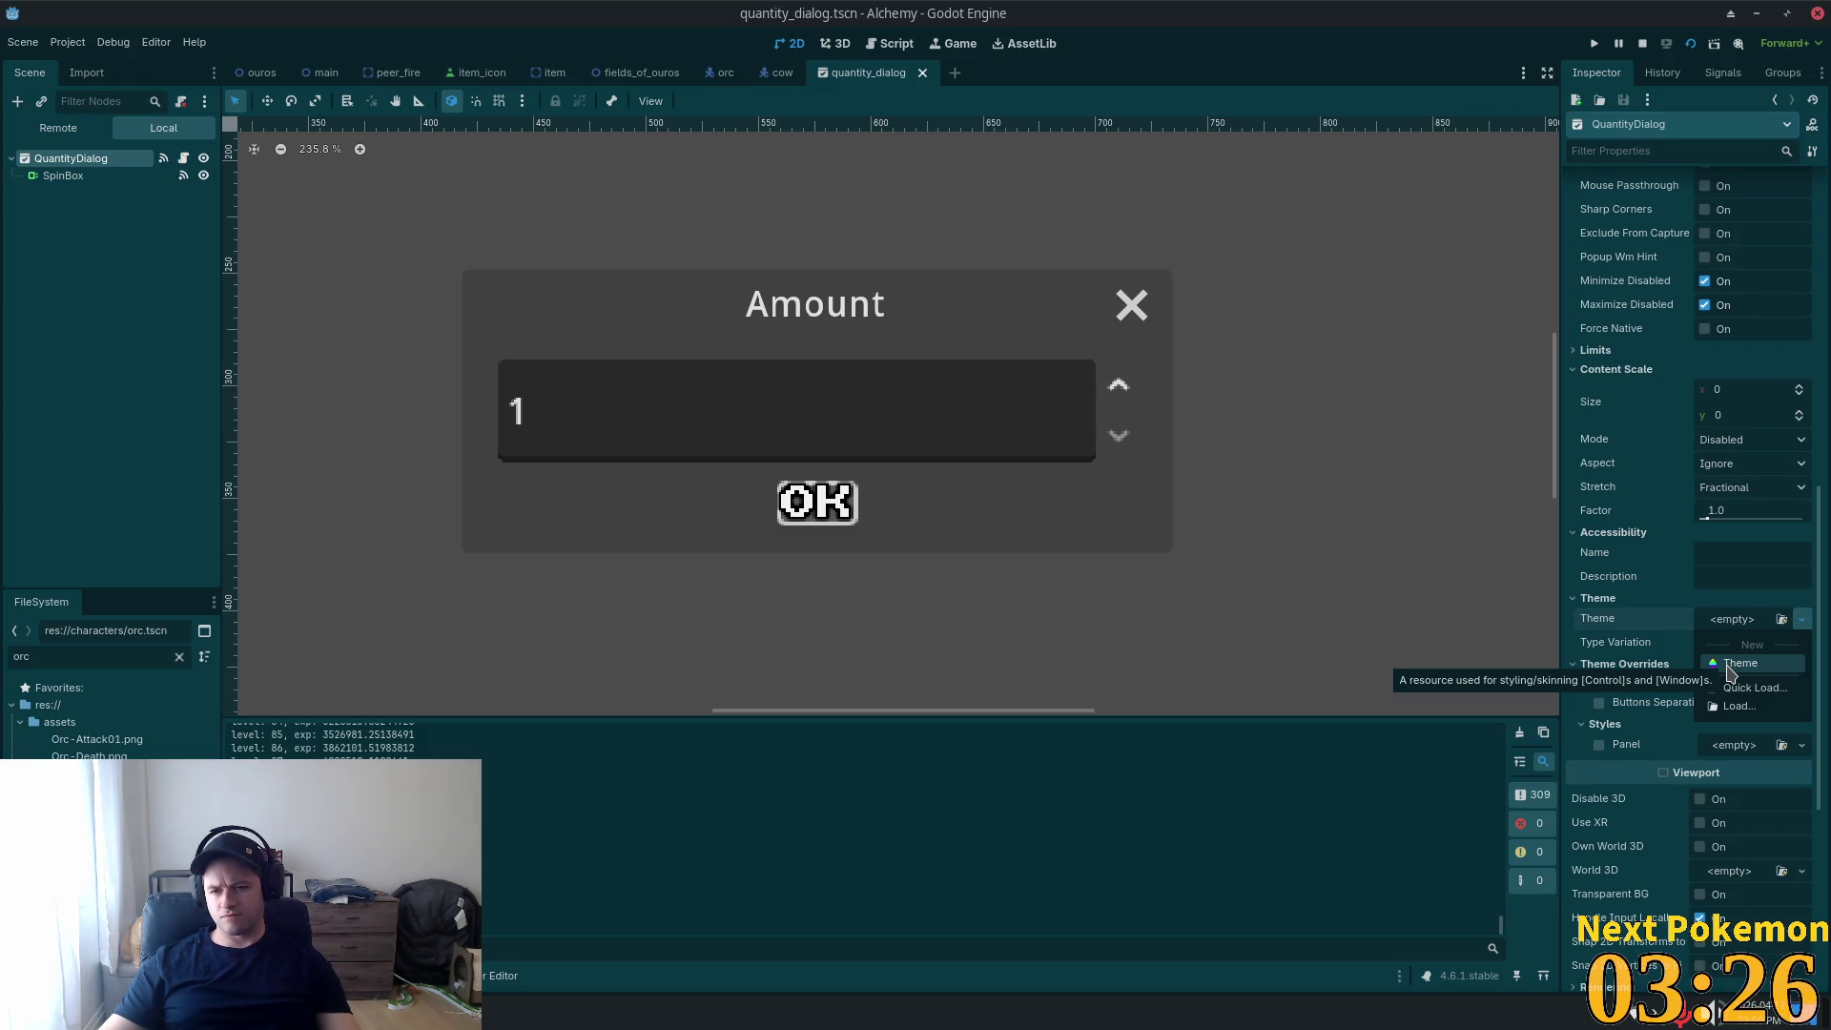
Assign a New Theme to QuantityDialog and enlarge the Theme editor panel.
{"action": "left_click", "coordinate": [1729, 665]}
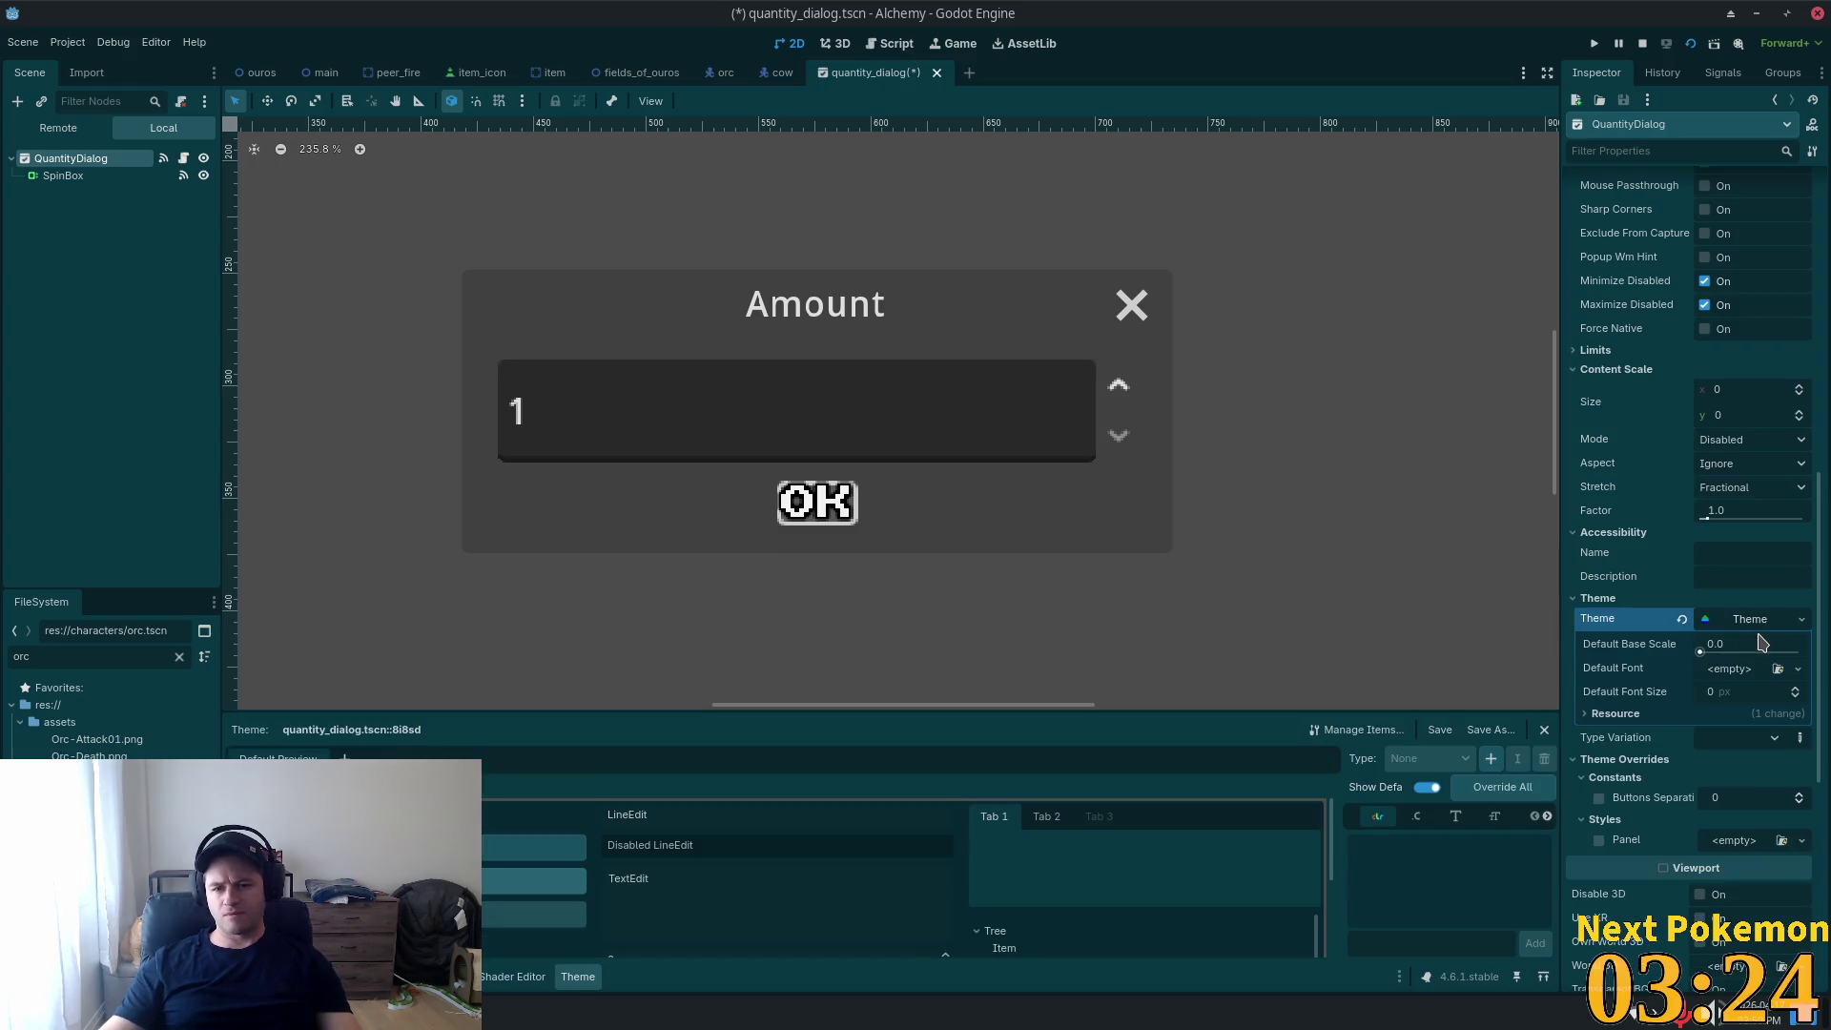
{"action": "left_click_drag", "start_coordinate": [675, 711], "coordinate": [675, 515]}
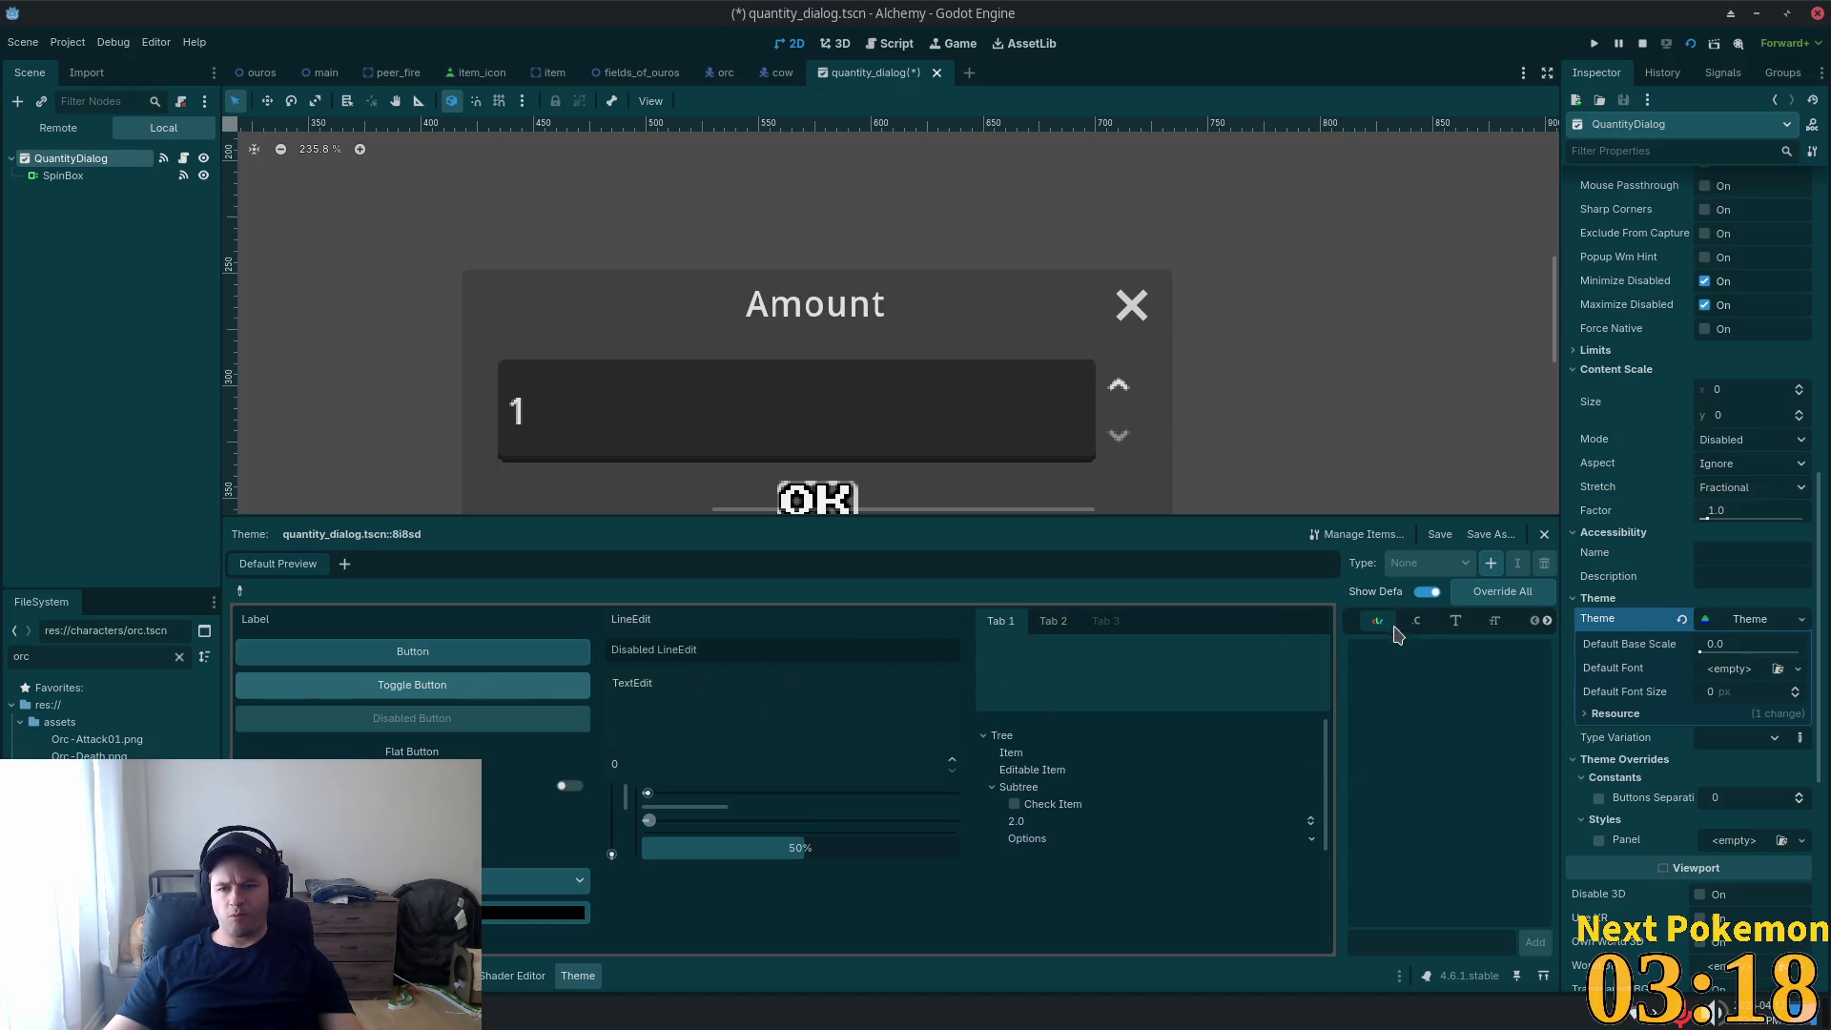
Add the Button item type to the new theme by filtering for 'button'.
{"action": "left_click", "coordinate": [1491, 562]}
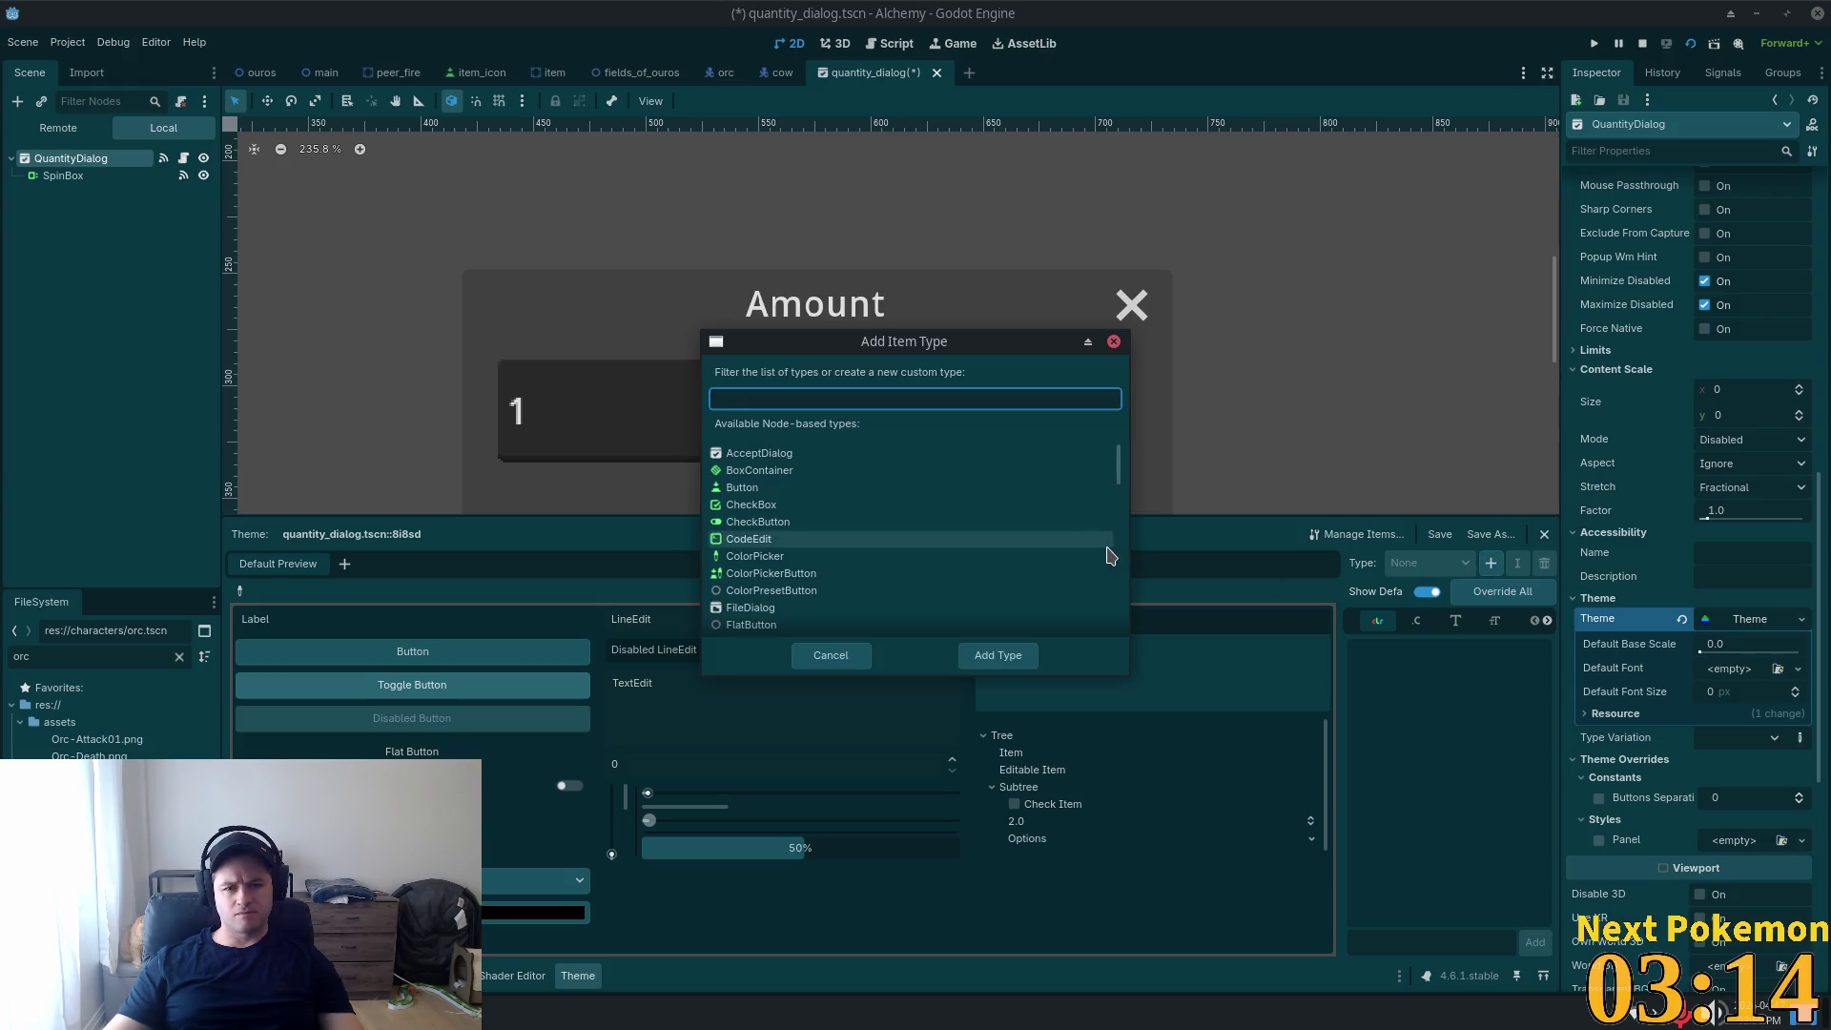
{"action": "type", "text": "button"}
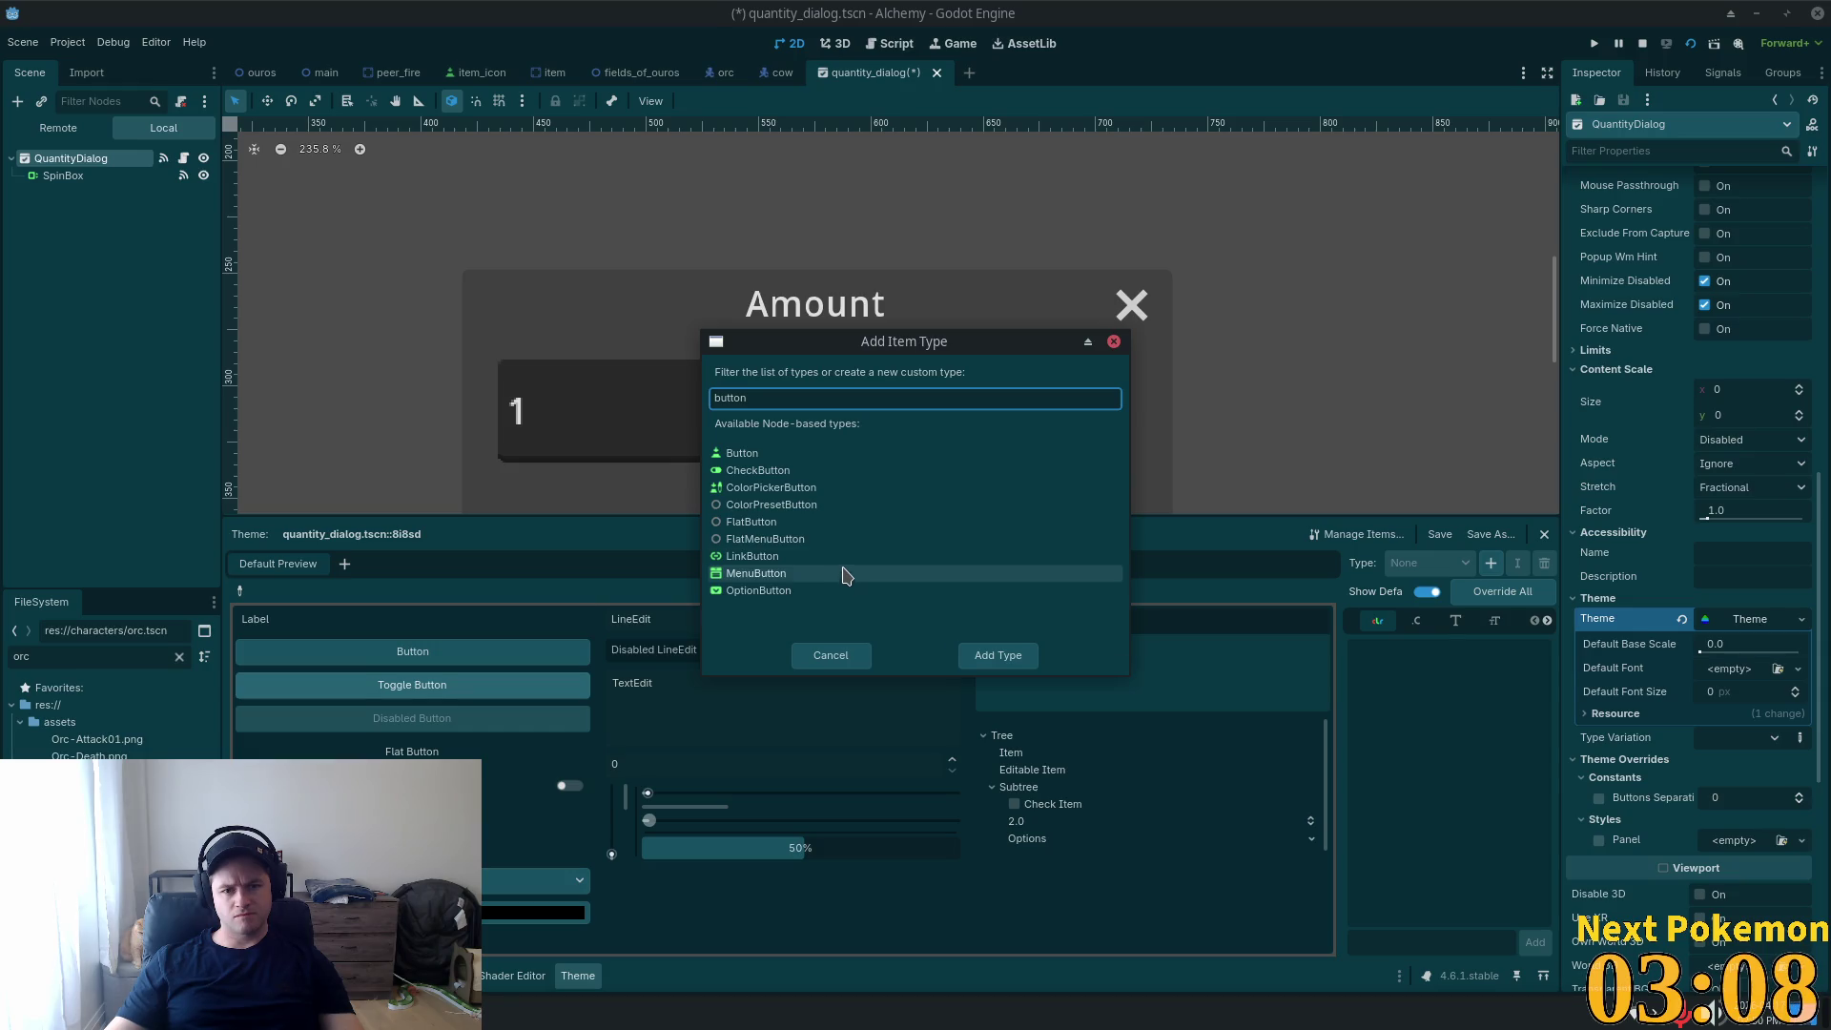
{"action": "double_click", "coordinate": [783, 455]}
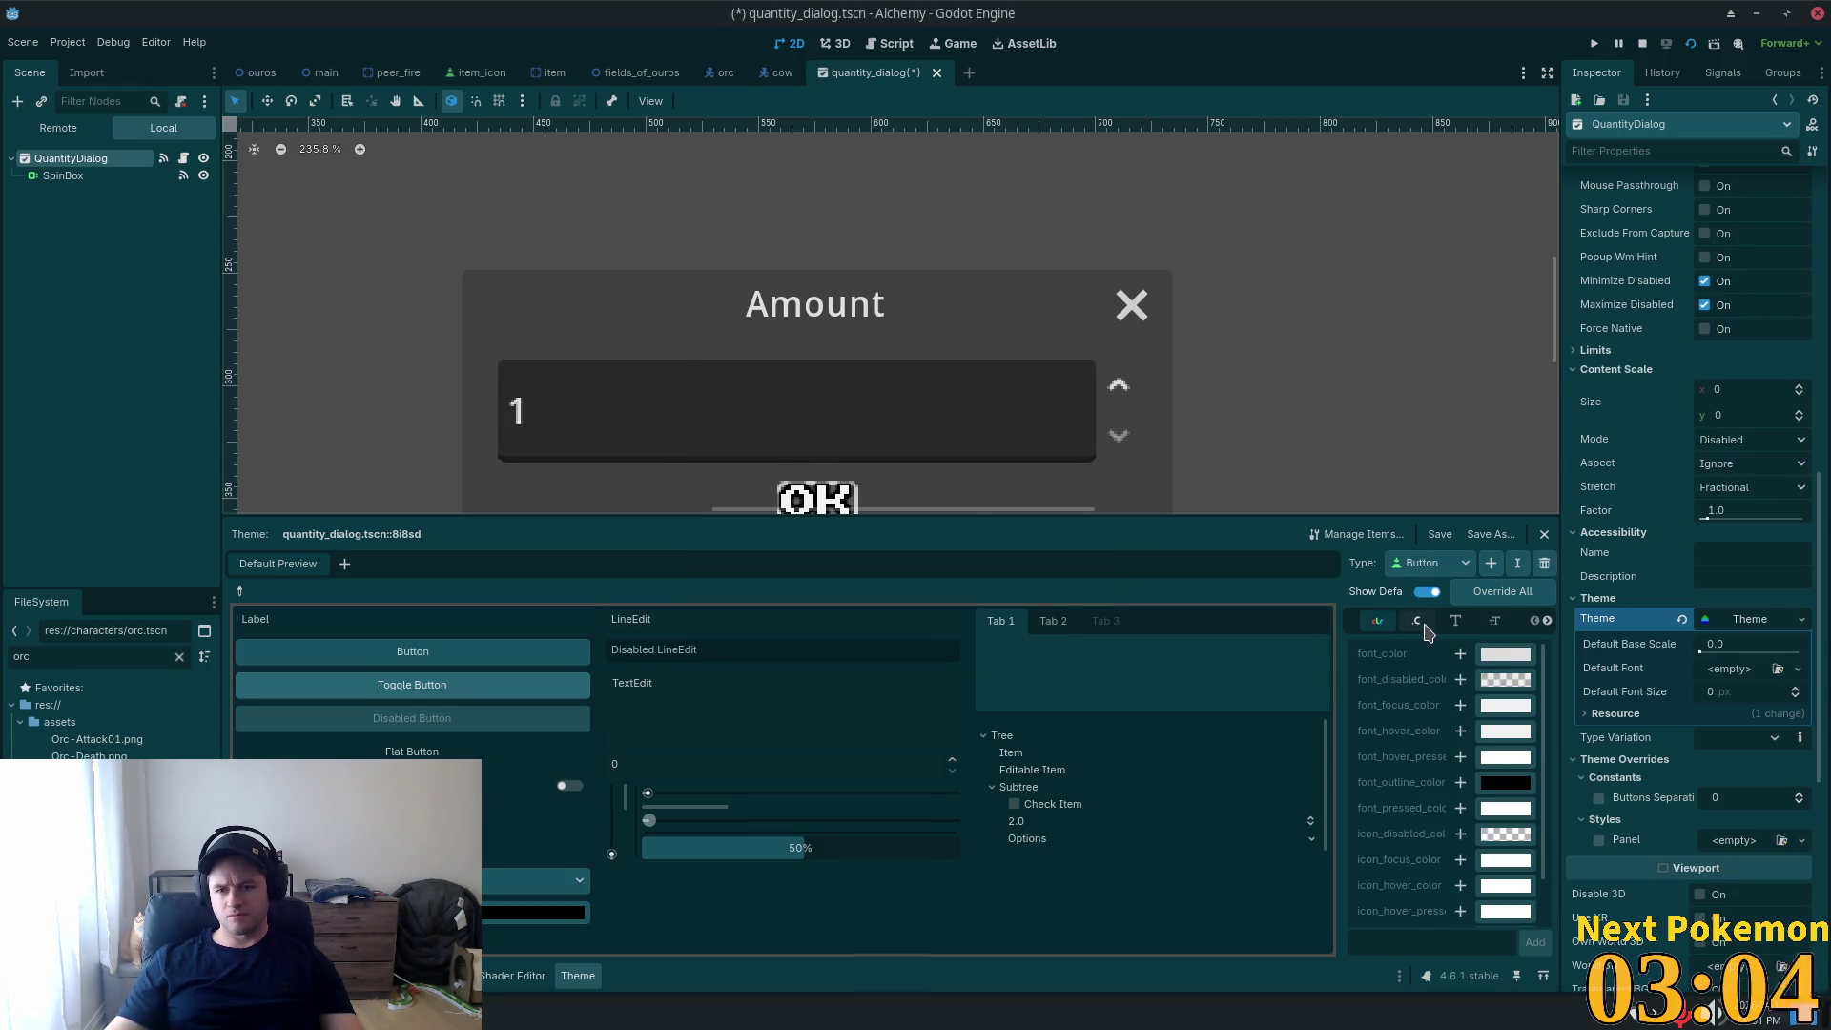
Browse Button's theme categories to the StyleBox tab and add a hover style override.
{"action": "scroll", "coordinate": [1422, 706], "scroll_direction": "down", "scroll_amount": 2}
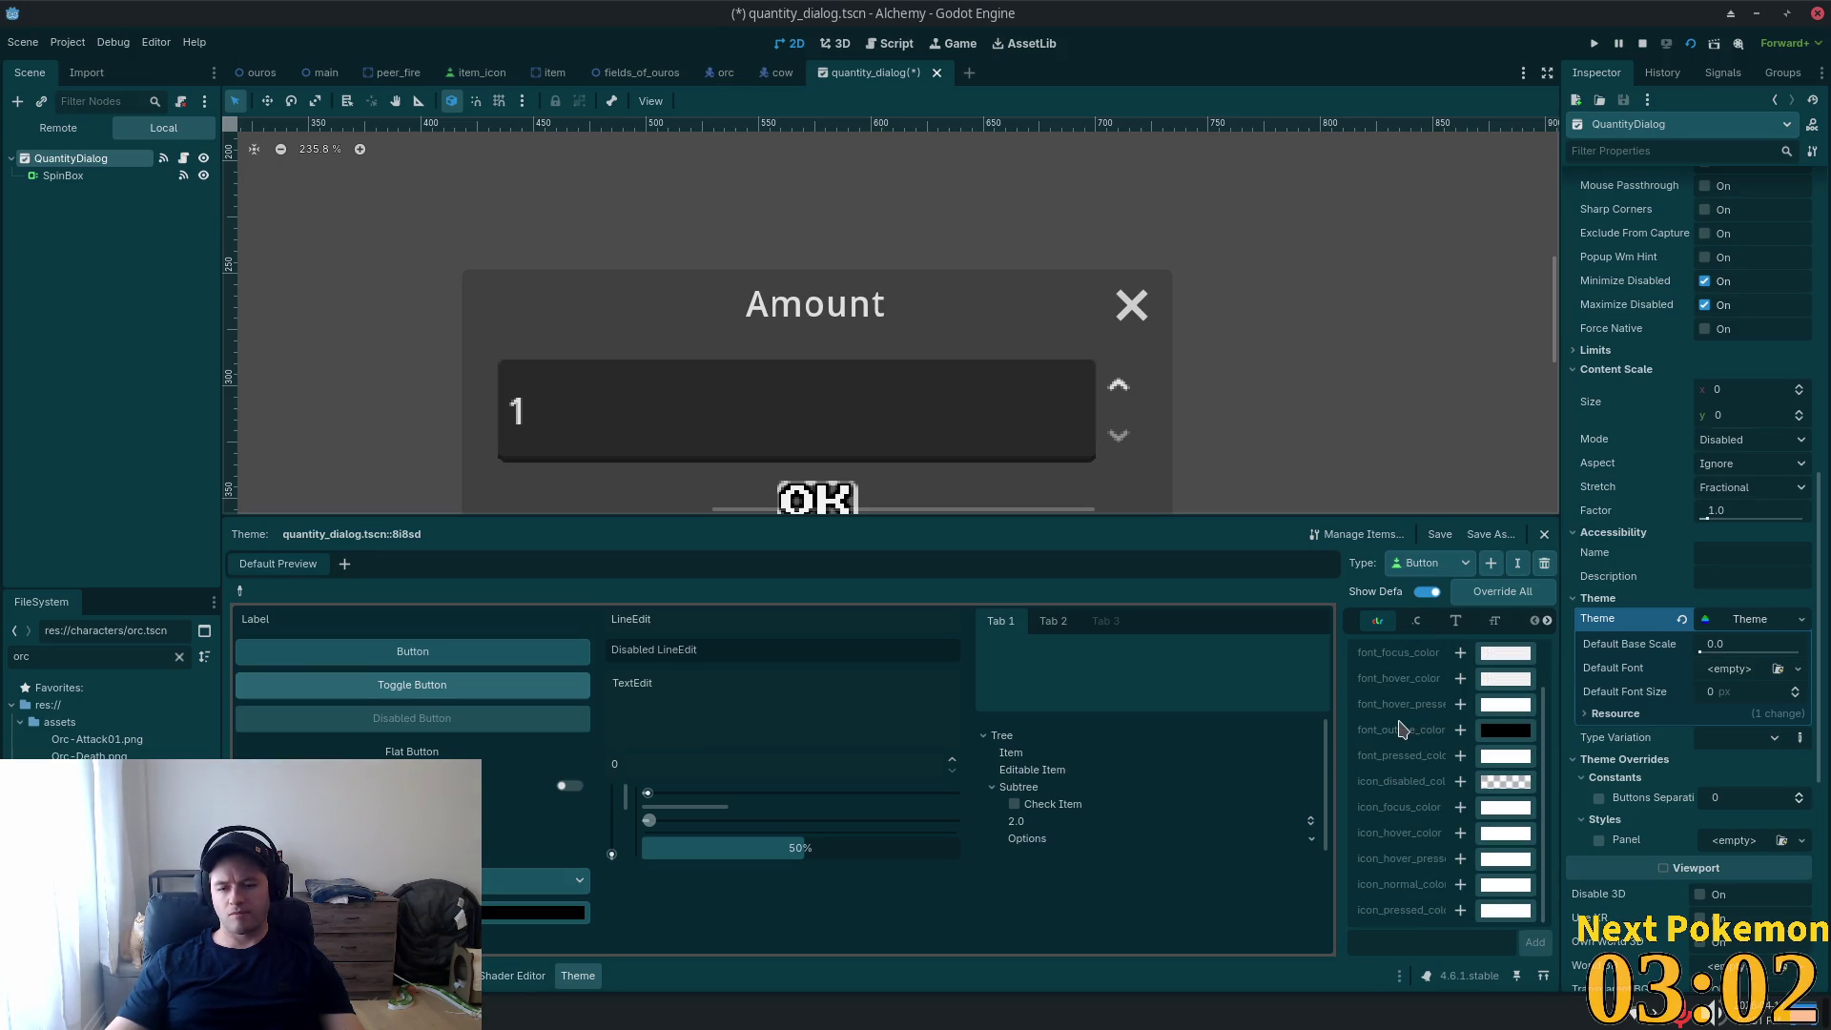
{"action": "scroll", "coordinate": [1399, 730], "scroll_direction": "up", "scroll_amount": 2}
{"action": "left_click", "coordinate": [1412, 621]}
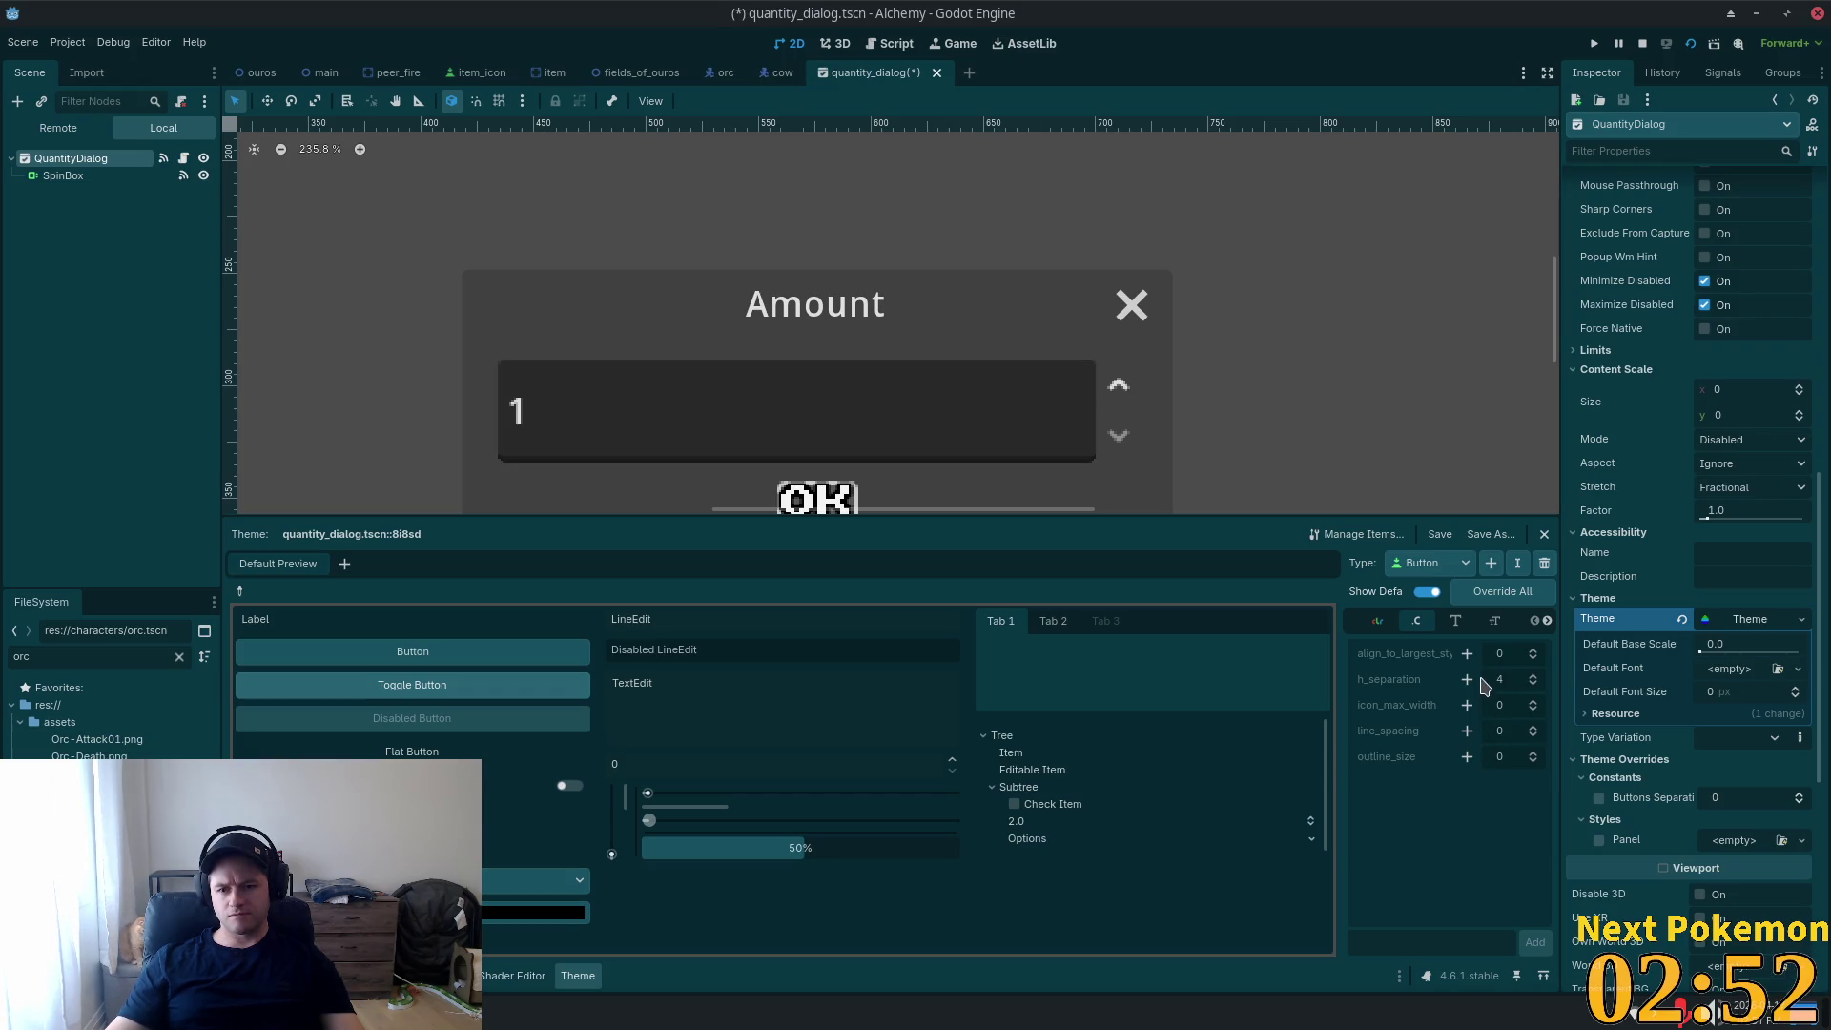
{"action": "left_click", "coordinate": [1457, 624]}
{"action": "left_click", "coordinate": [1495, 622]}
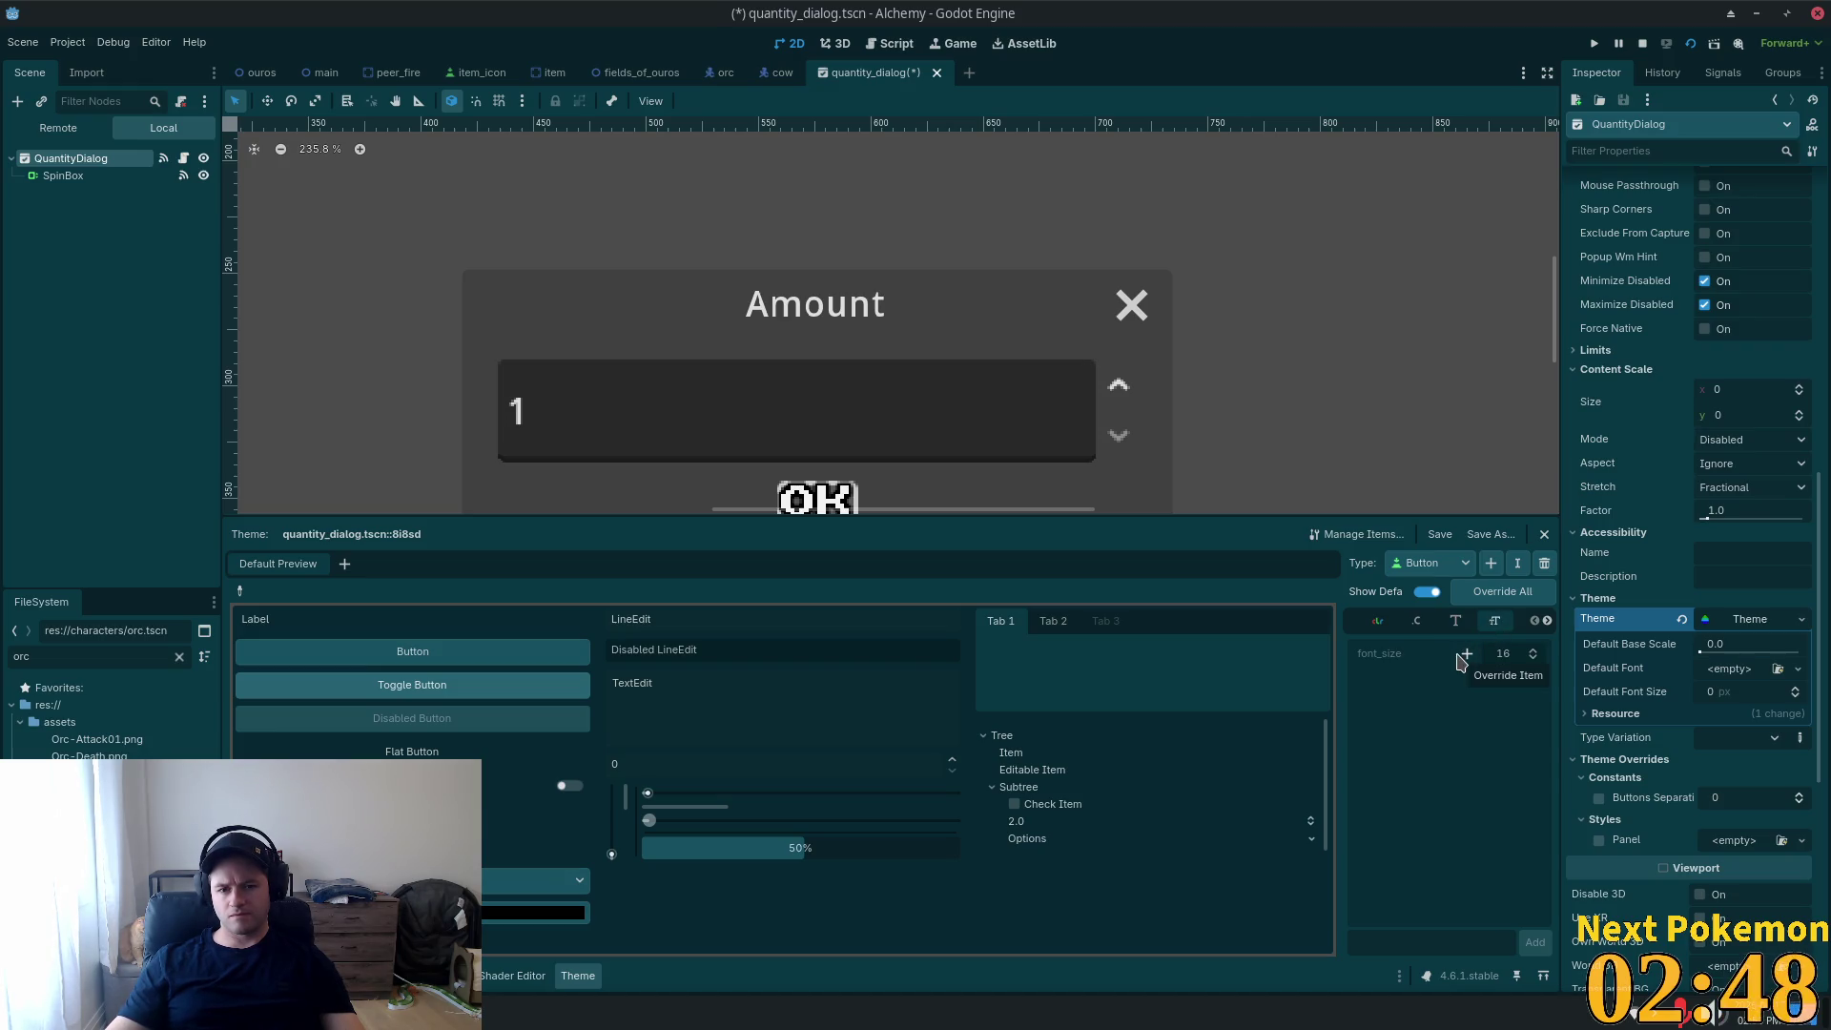
{"action": "left_click", "coordinate": [1548, 622]}
{"action": "left_click", "coordinate": [1493, 624]}
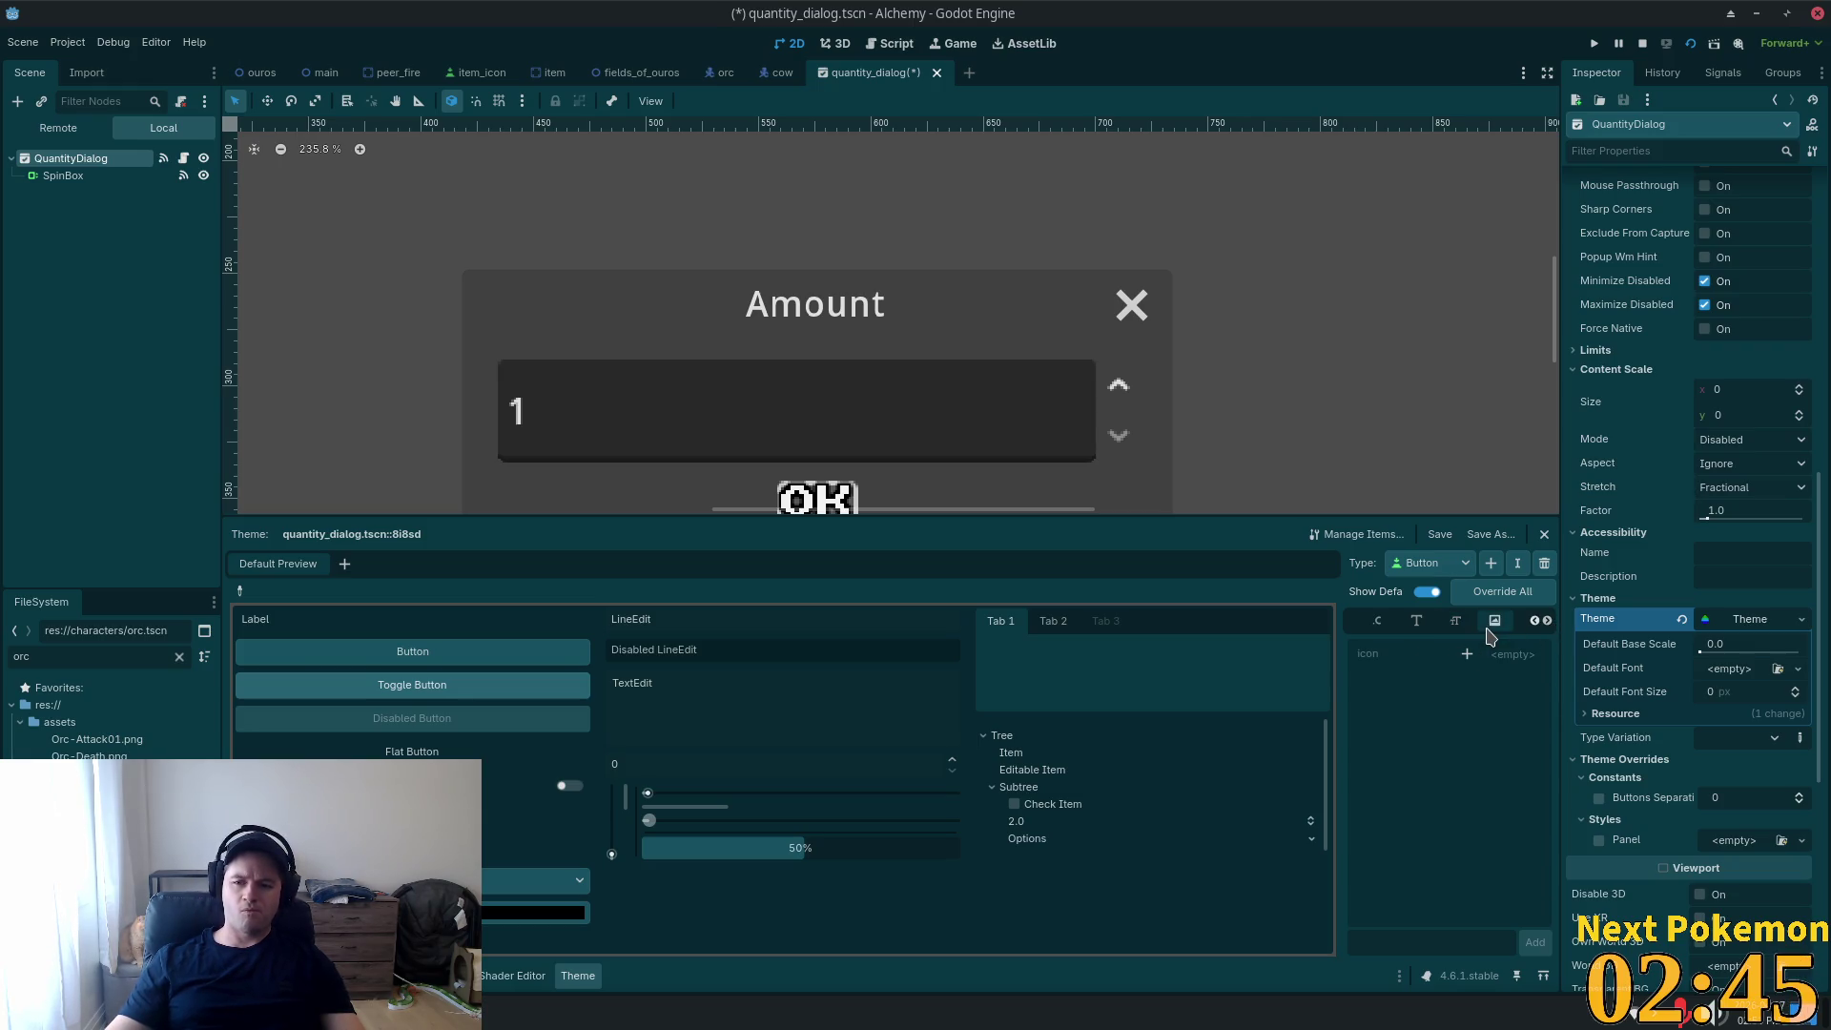
{"action": "left_click", "coordinate": [1547, 621]}
{"action": "left_click", "coordinate": [1547, 622]}
{"action": "left_click", "coordinate": [1495, 625]}
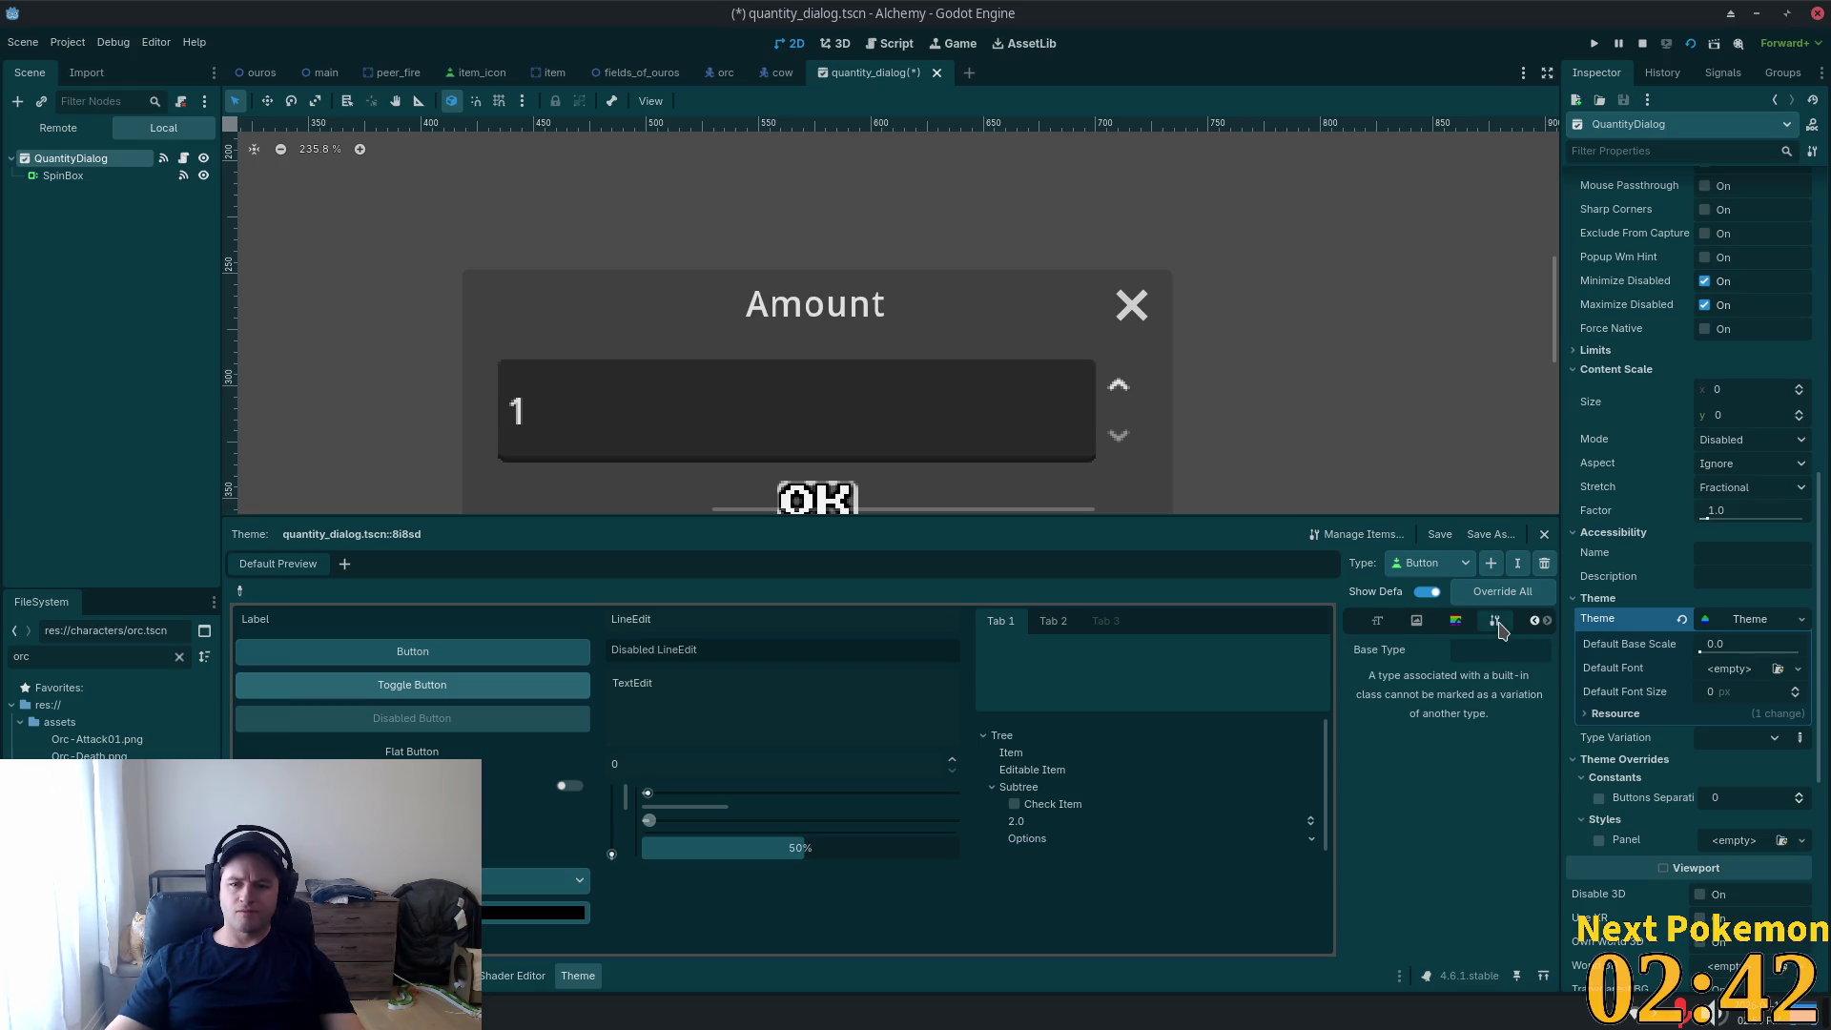
{"action": "left_click", "coordinate": [1469, 632]}
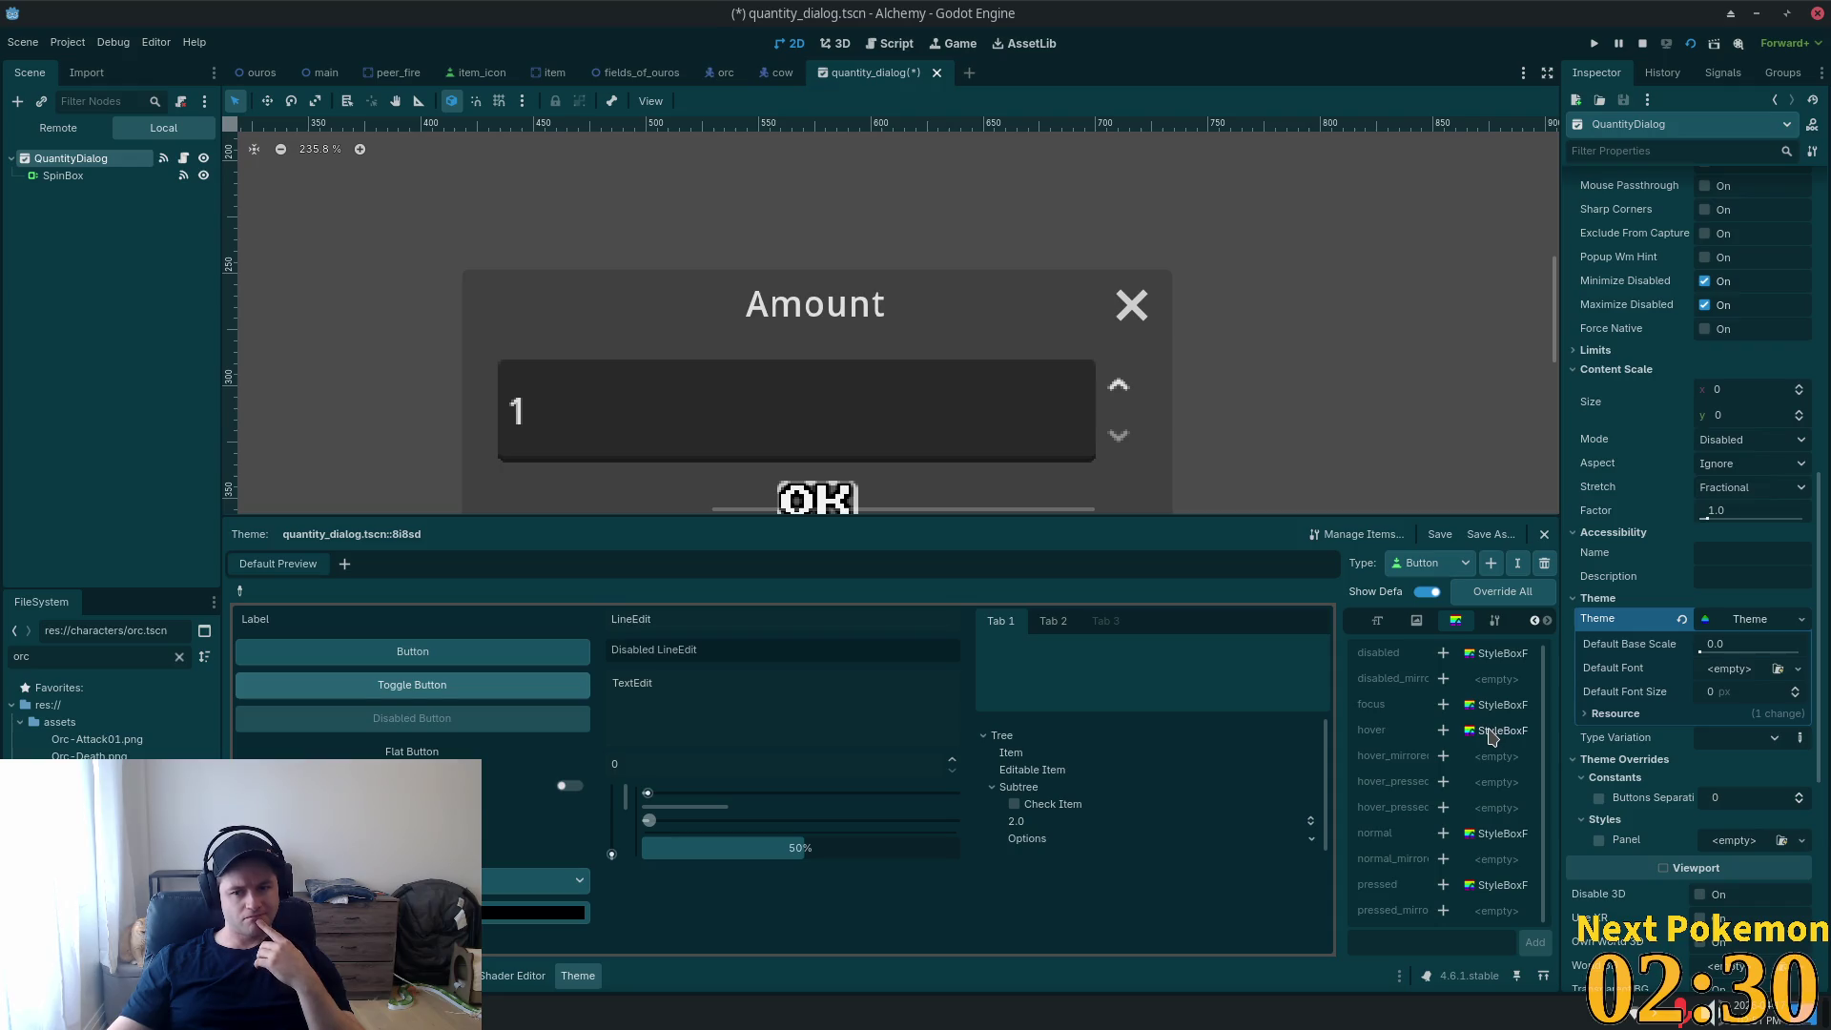
{"action": "left_click", "coordinate": [1444, 733]}
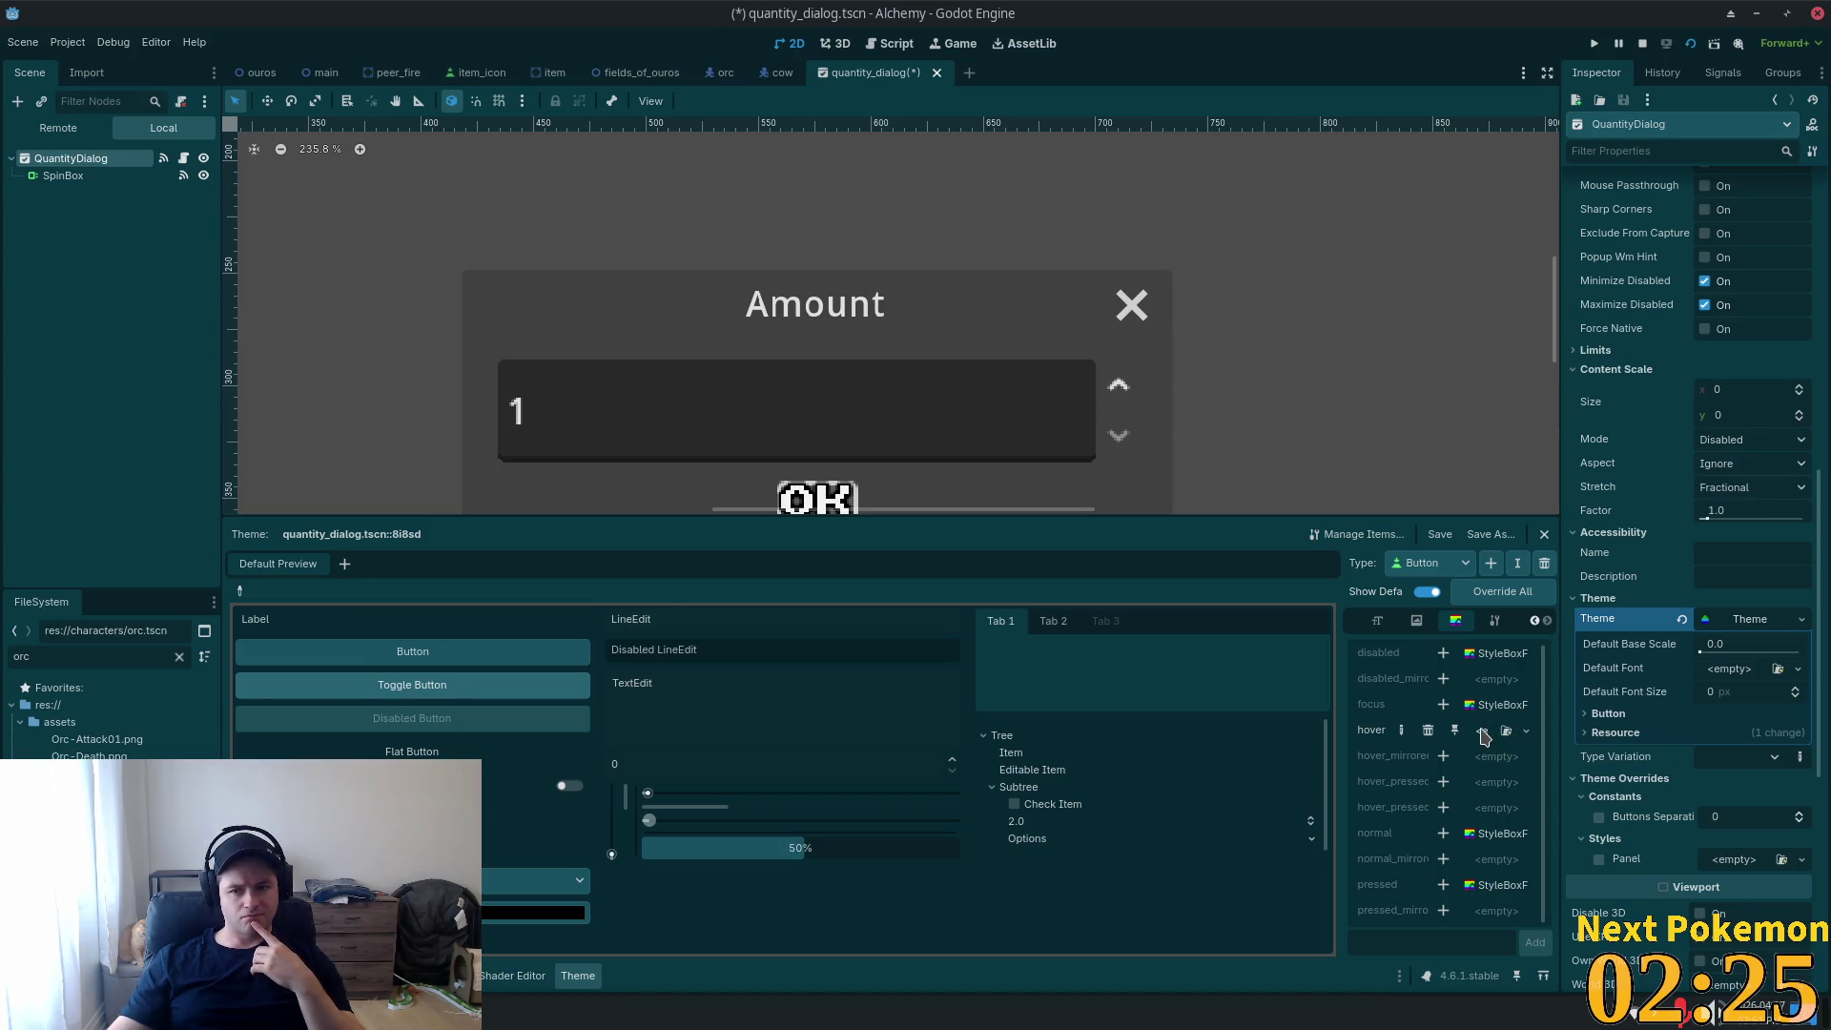
Assign a New StyleBoxFlat to Button's hover style and expand its properties.
{"action": "left_click", "coordinate": [1589, 715]}
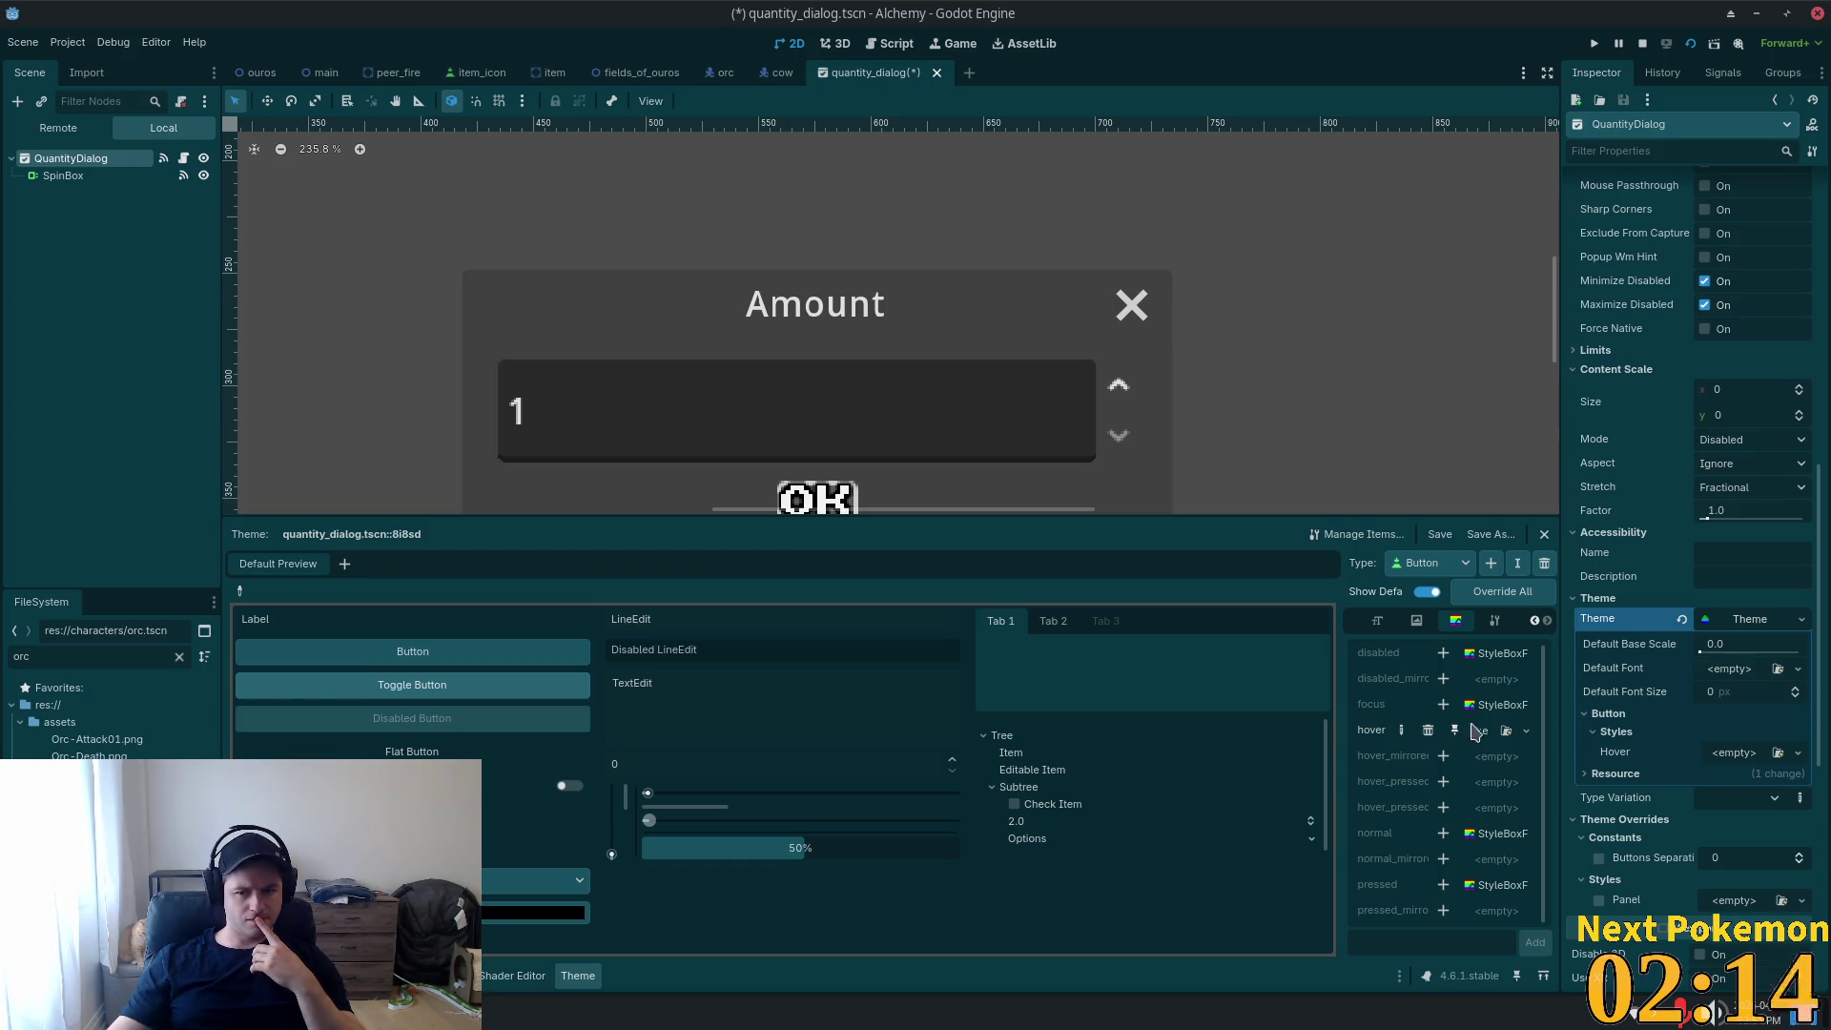
{"action": "left_click", "coordinate": [1506, 731]}
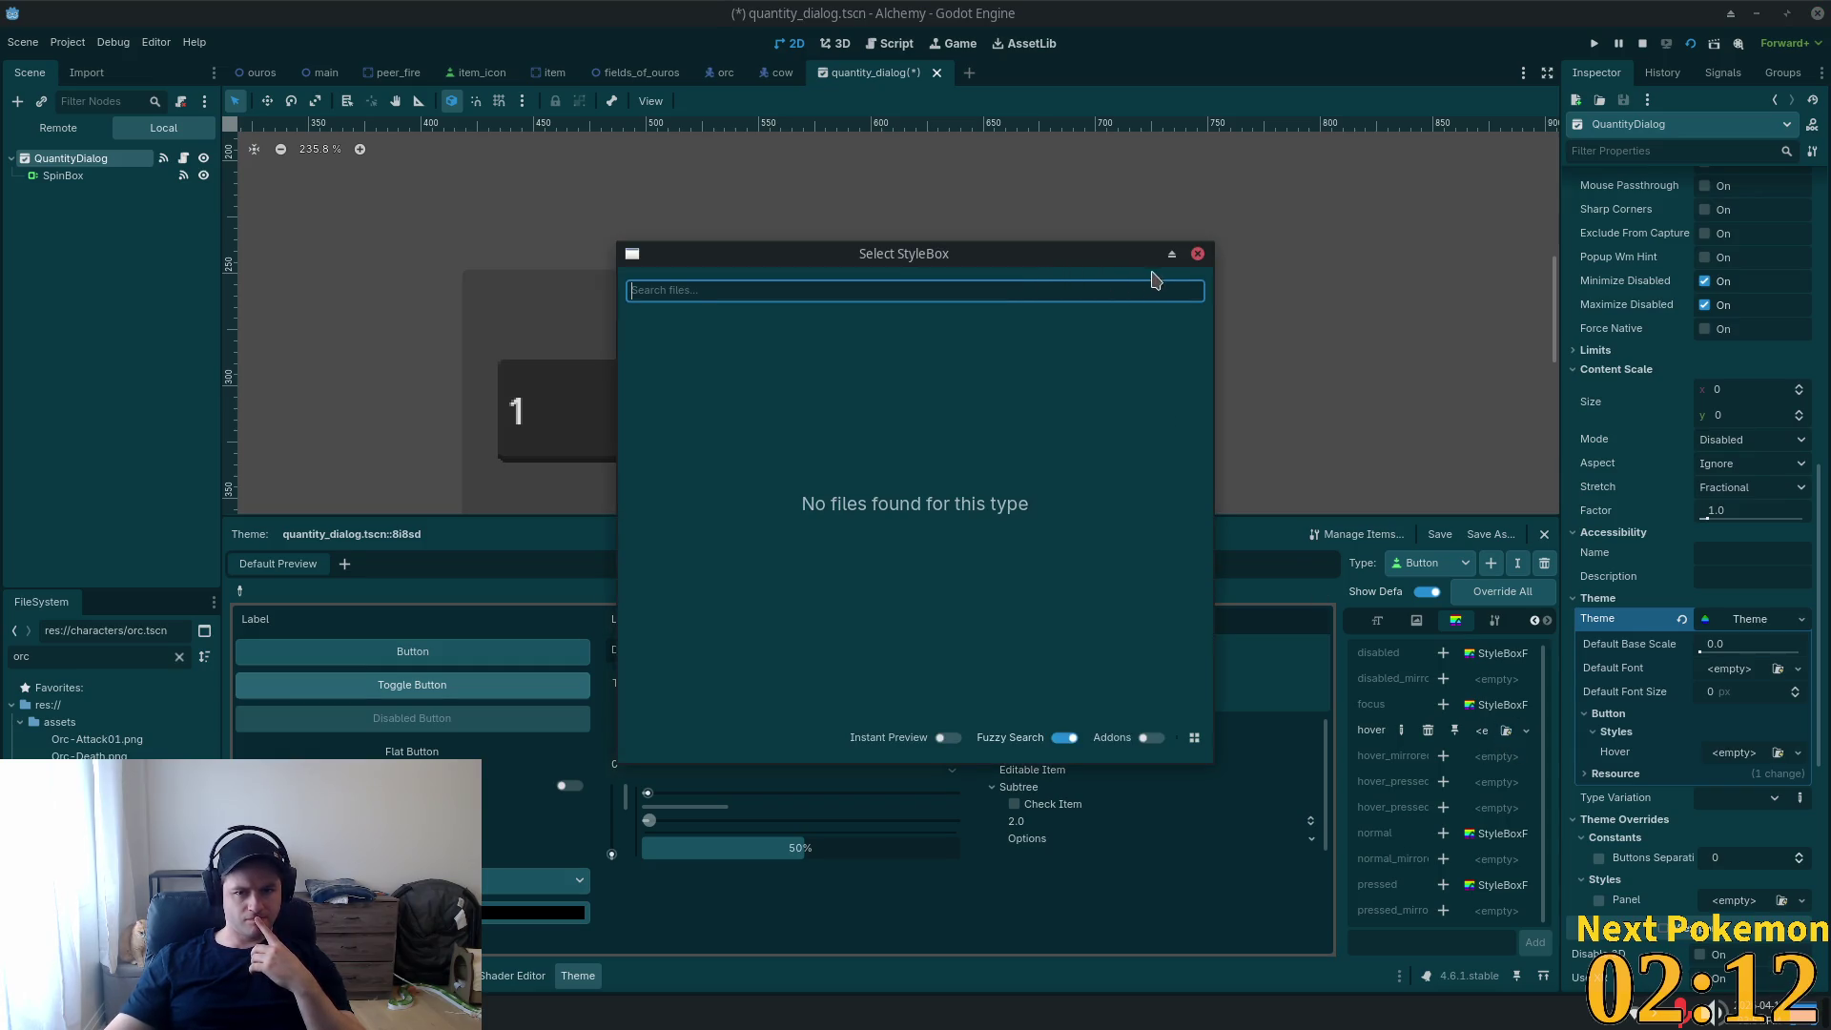
{"action": "left_click", "coordinate": [1197, 254]}
{"action": "left_click", "coordinate": [1526, 731]}
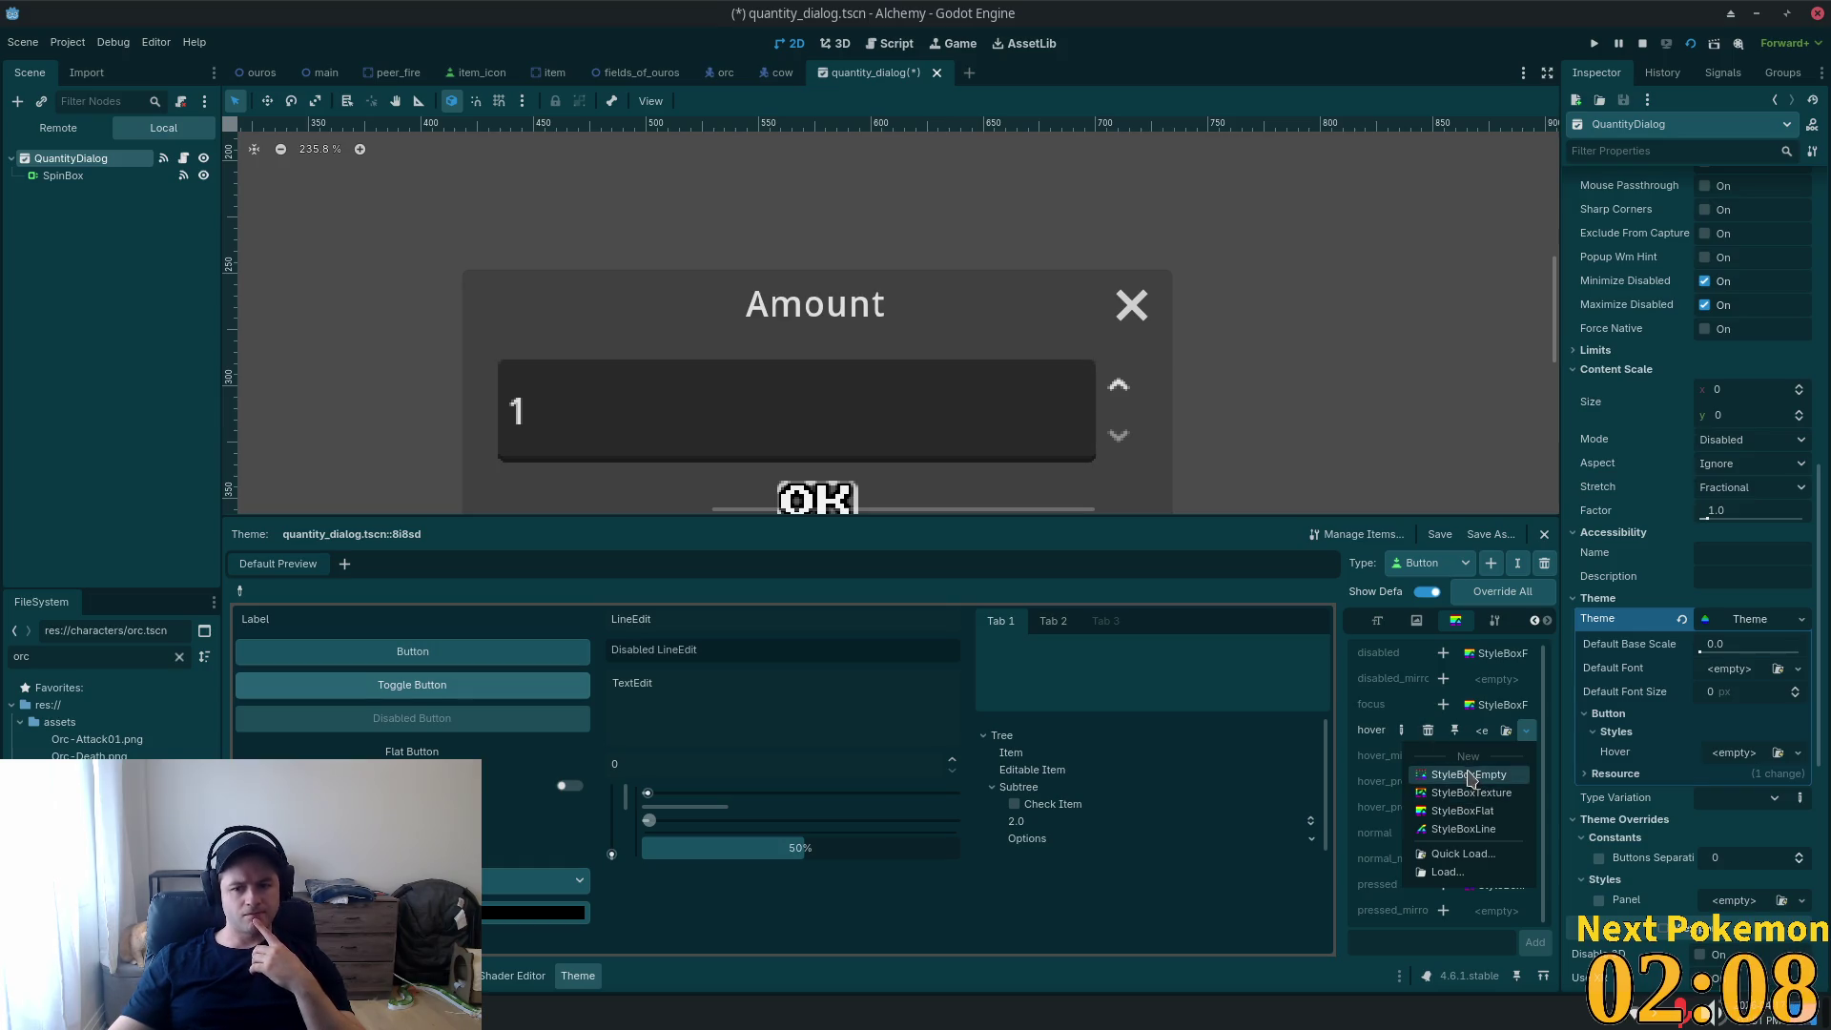
{"action": "left_click", "coordinate": [1462, 812]}
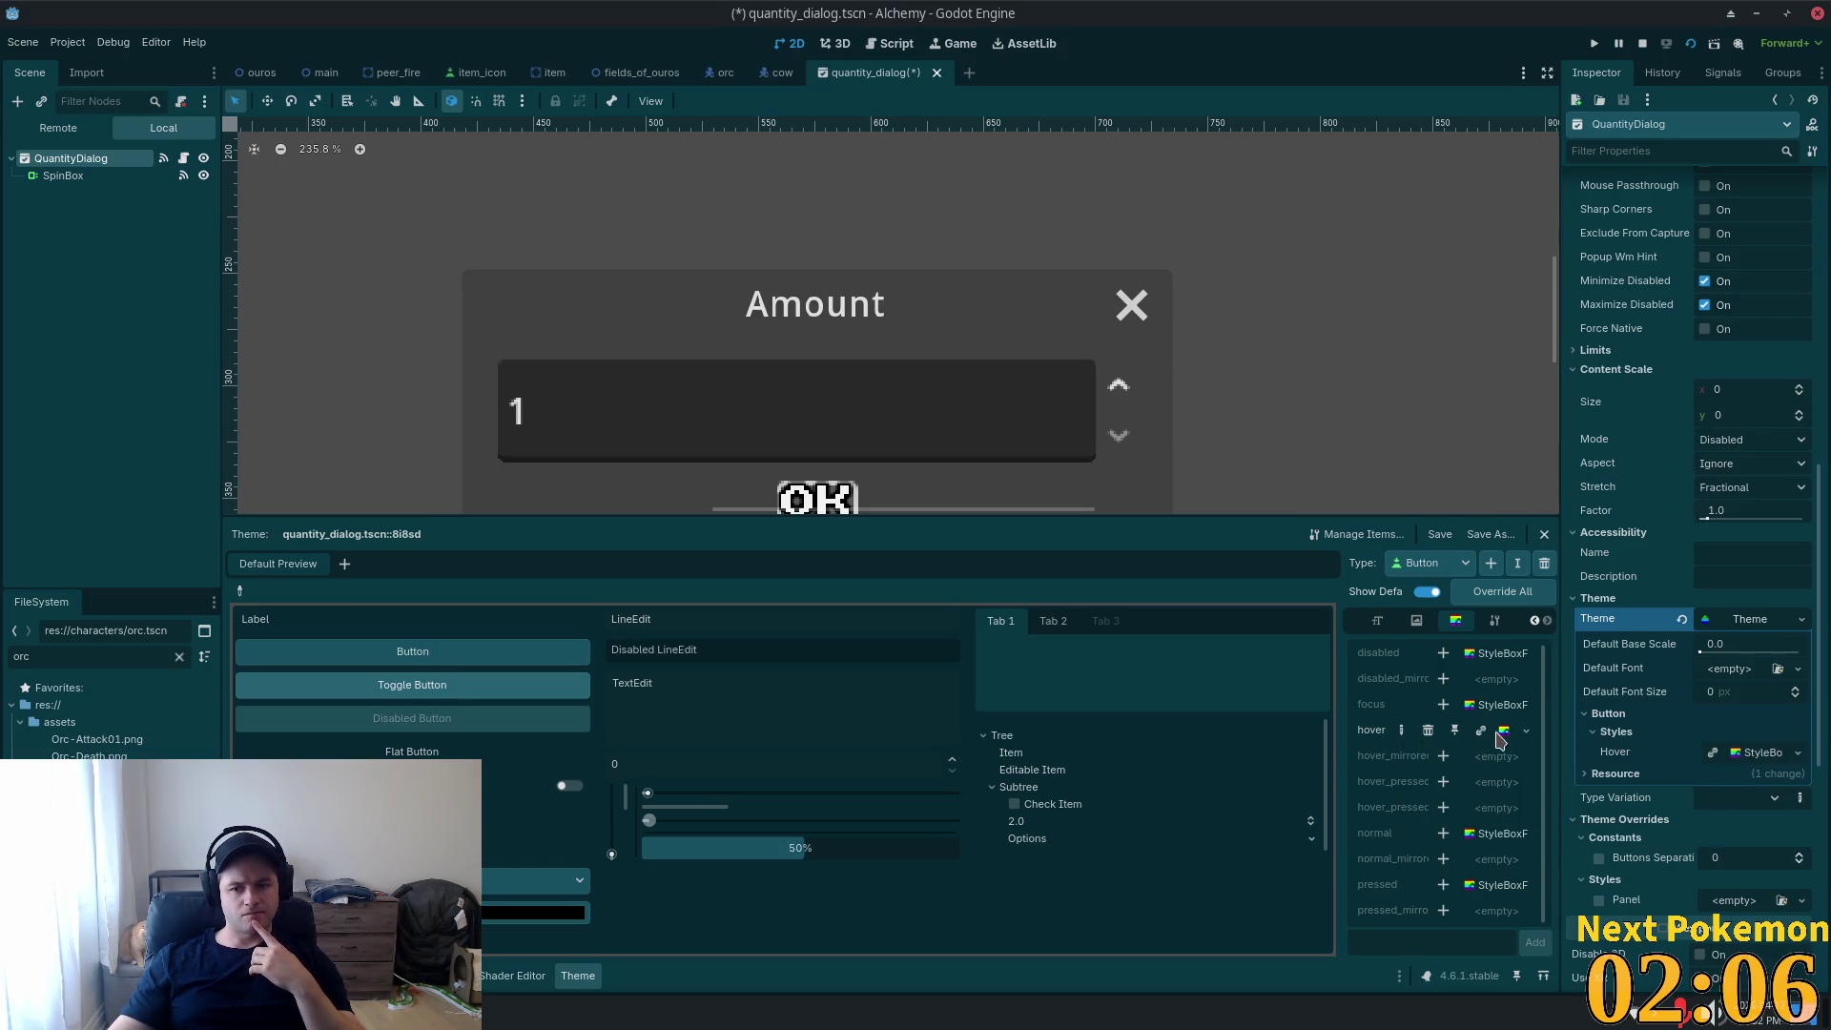
{"action": "left_click", "coordinate": [1746, 754]}
Set the hover style's left and right expand margins to 10 px.
{"action": "scroll", "coordinate": [1714, 756], "scroll_direction": "down", "scroll_amount": 3}
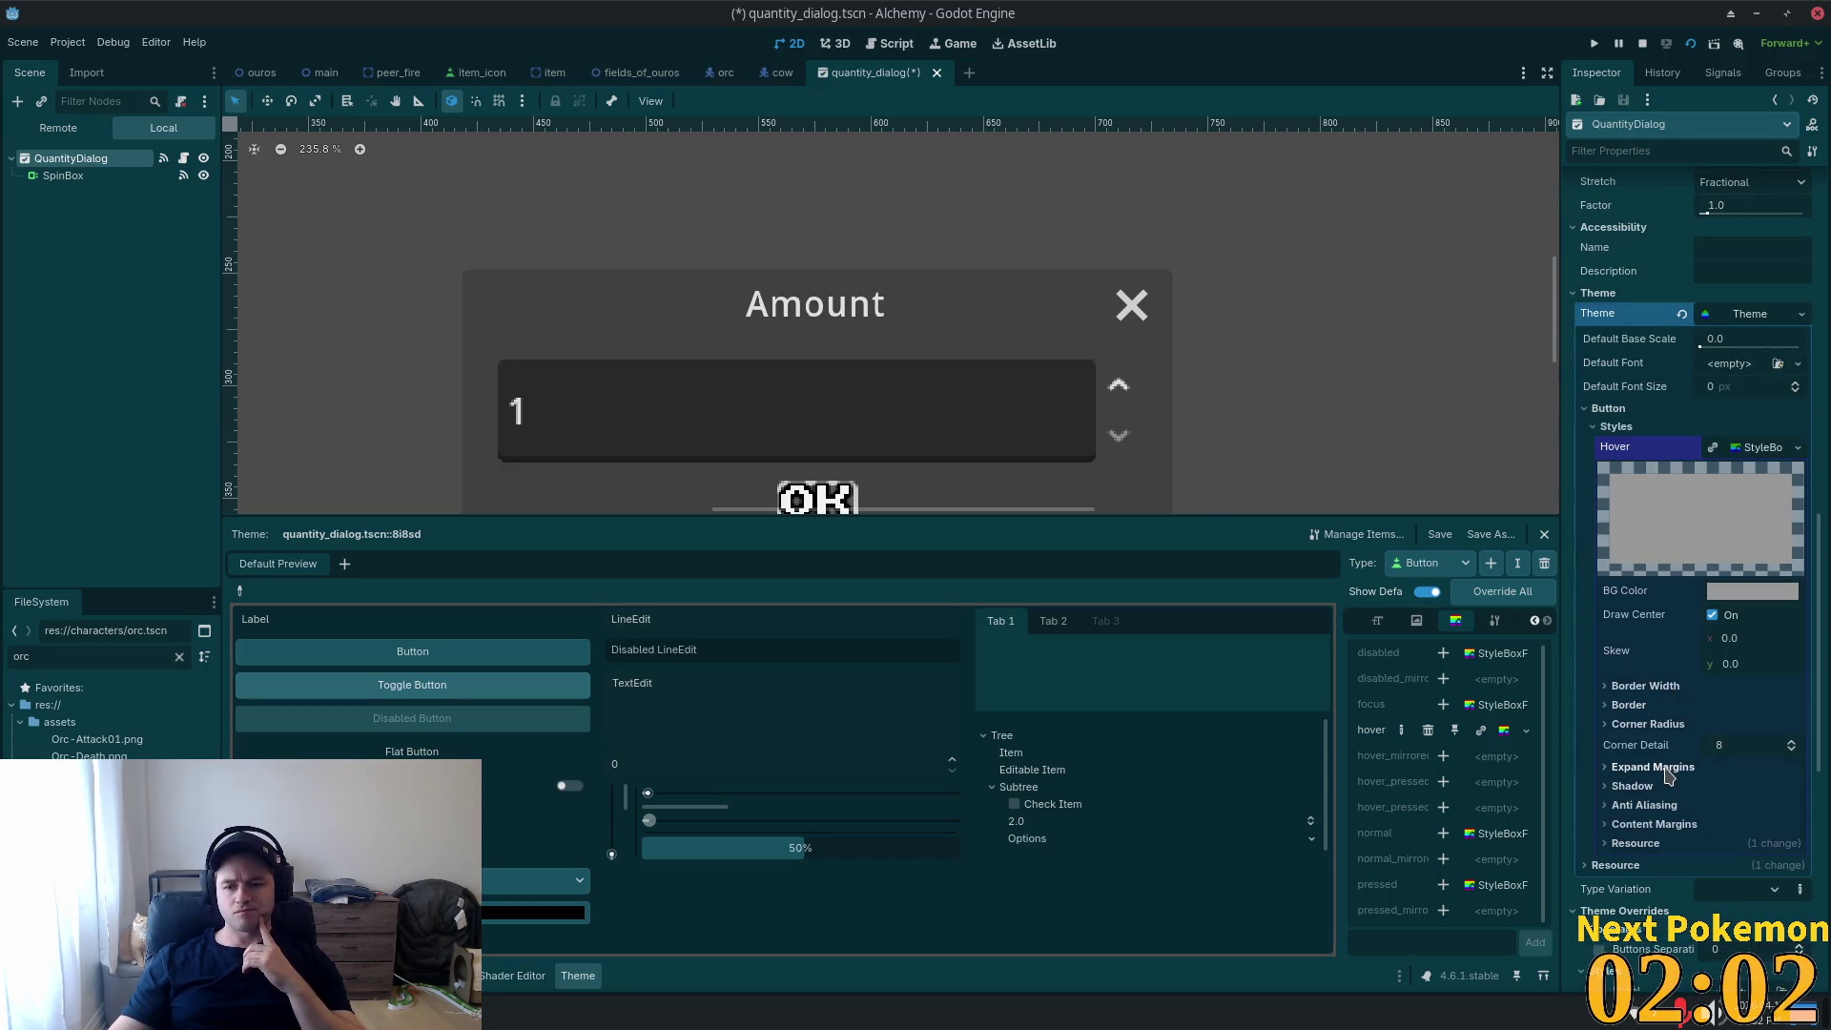
{"action": "left_click", "coordinate": [1668, 769]}
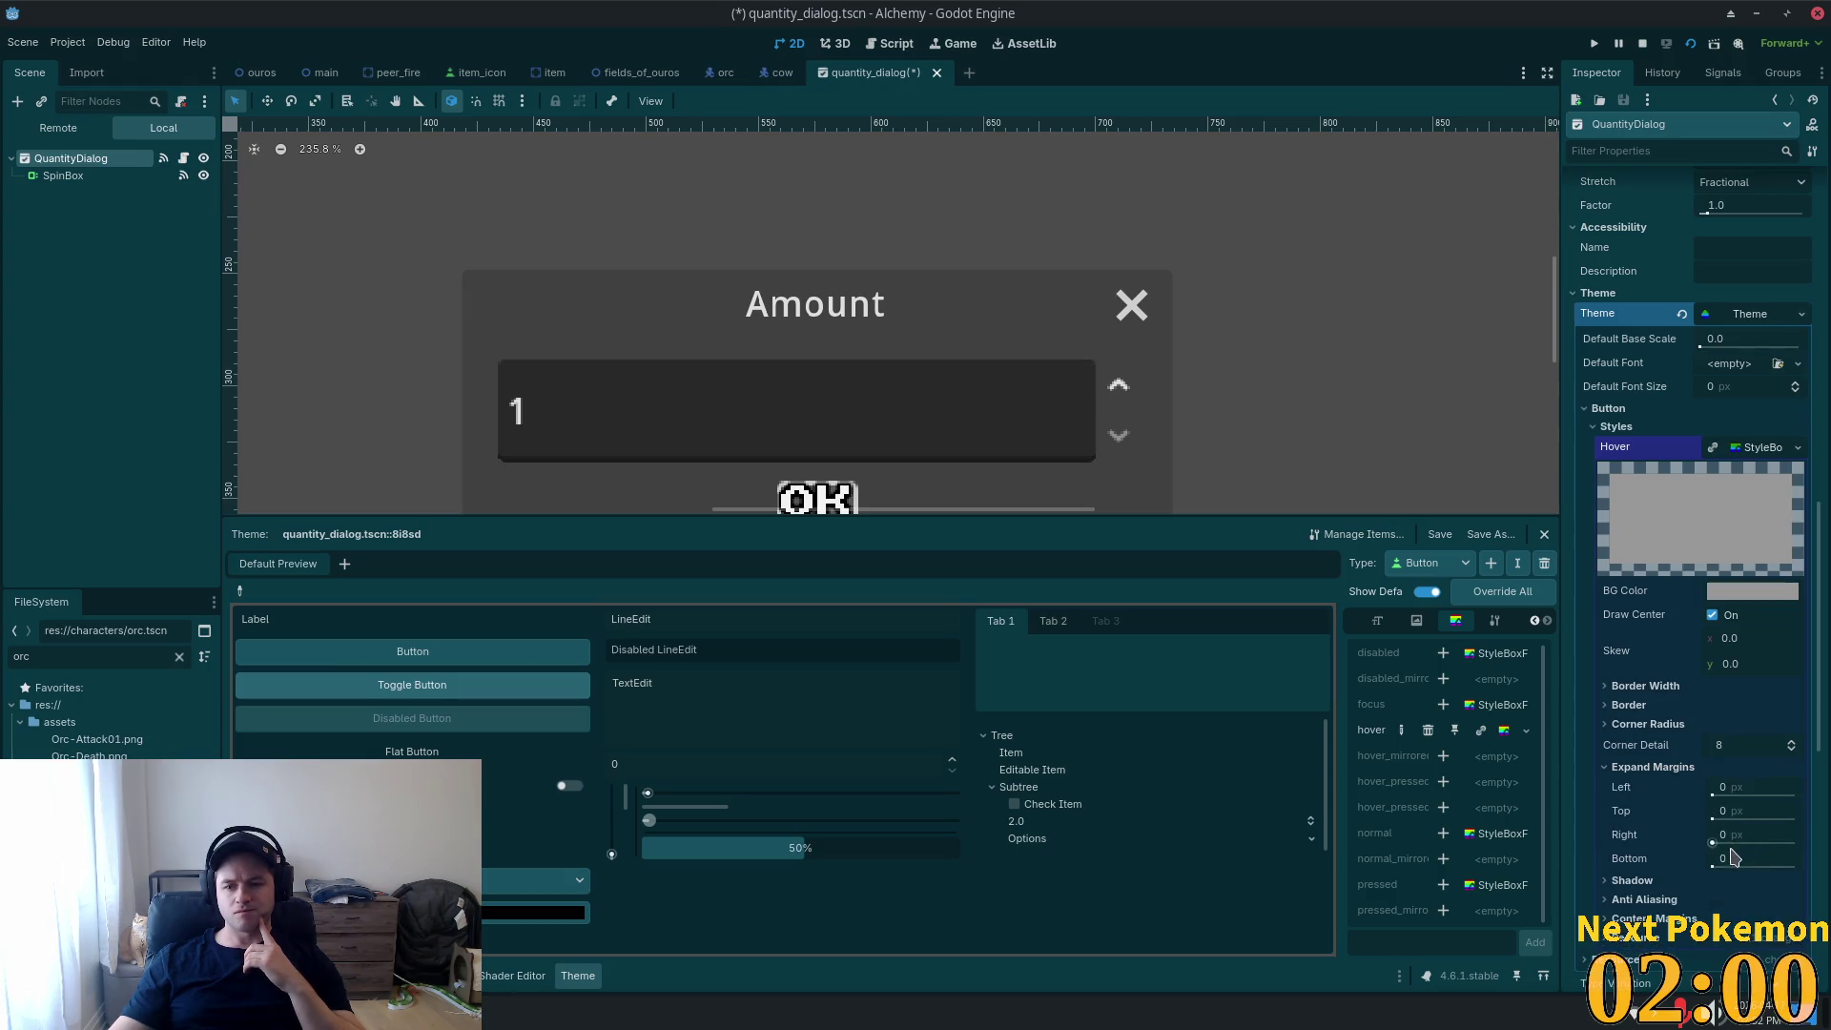
{"action": "left_click", "coordinate": [1739, 787]}
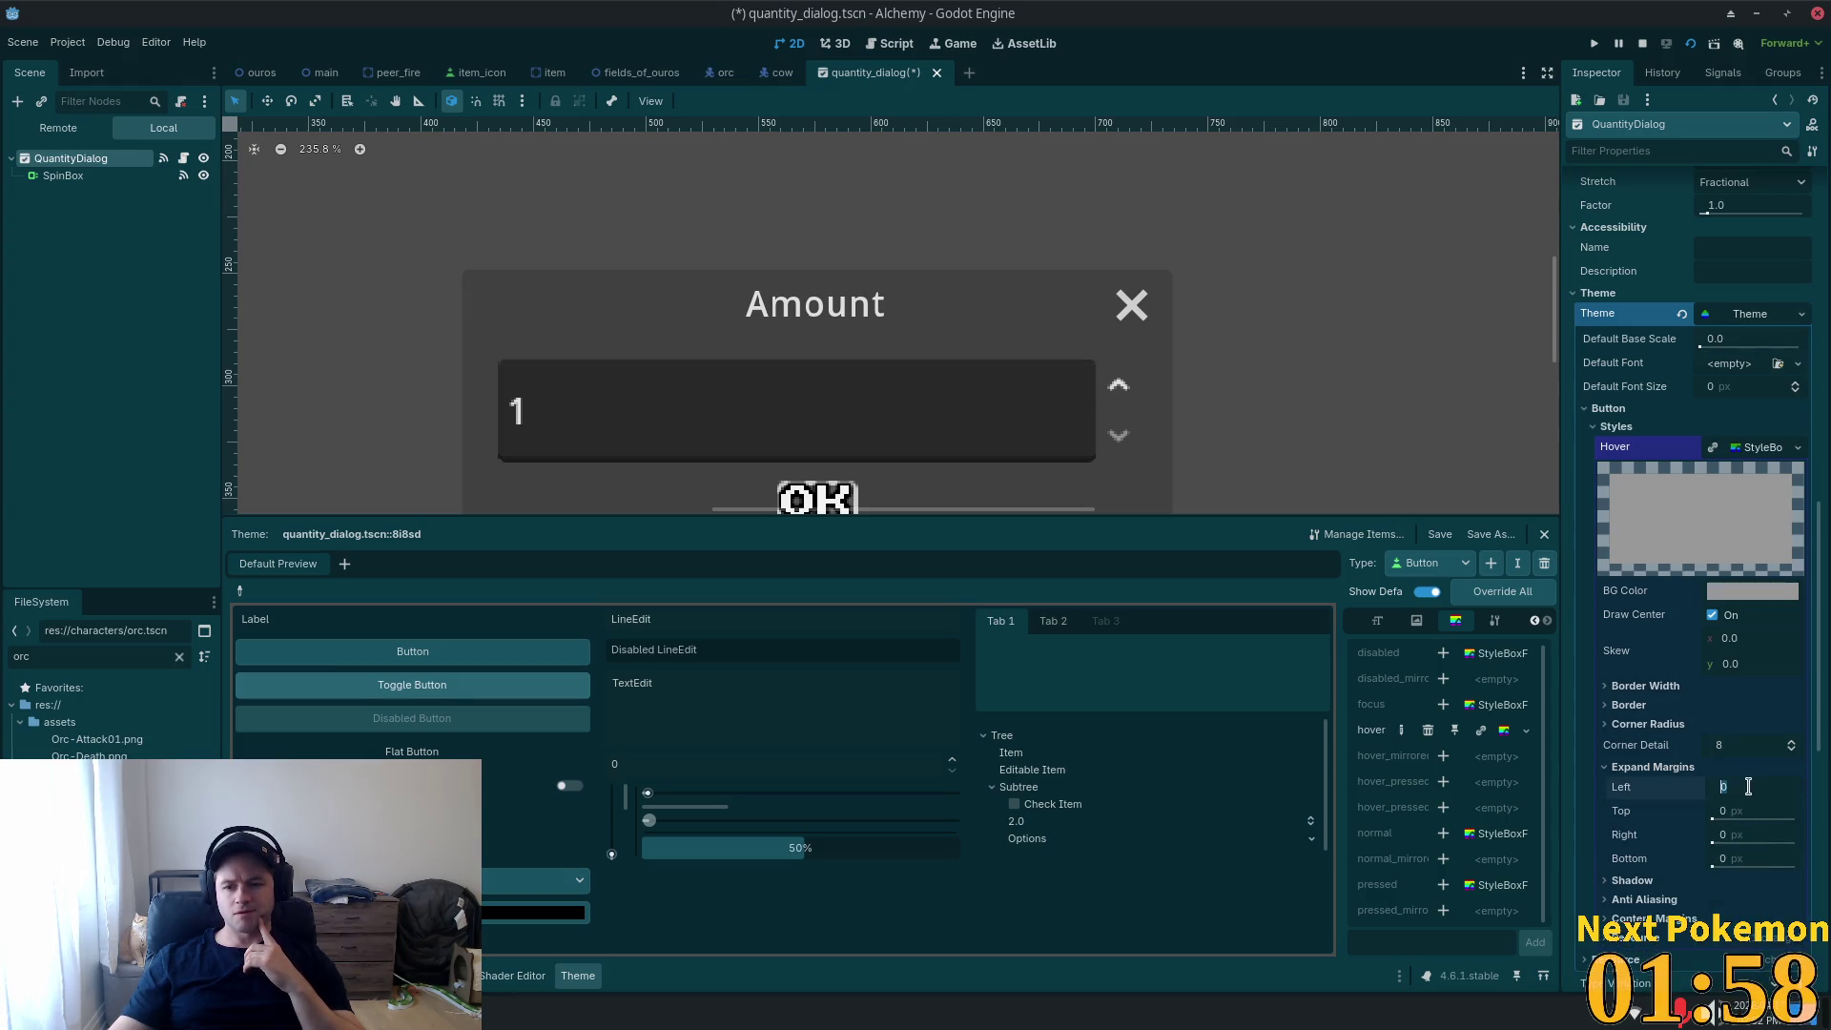
{"action": "type", "text": "5"}
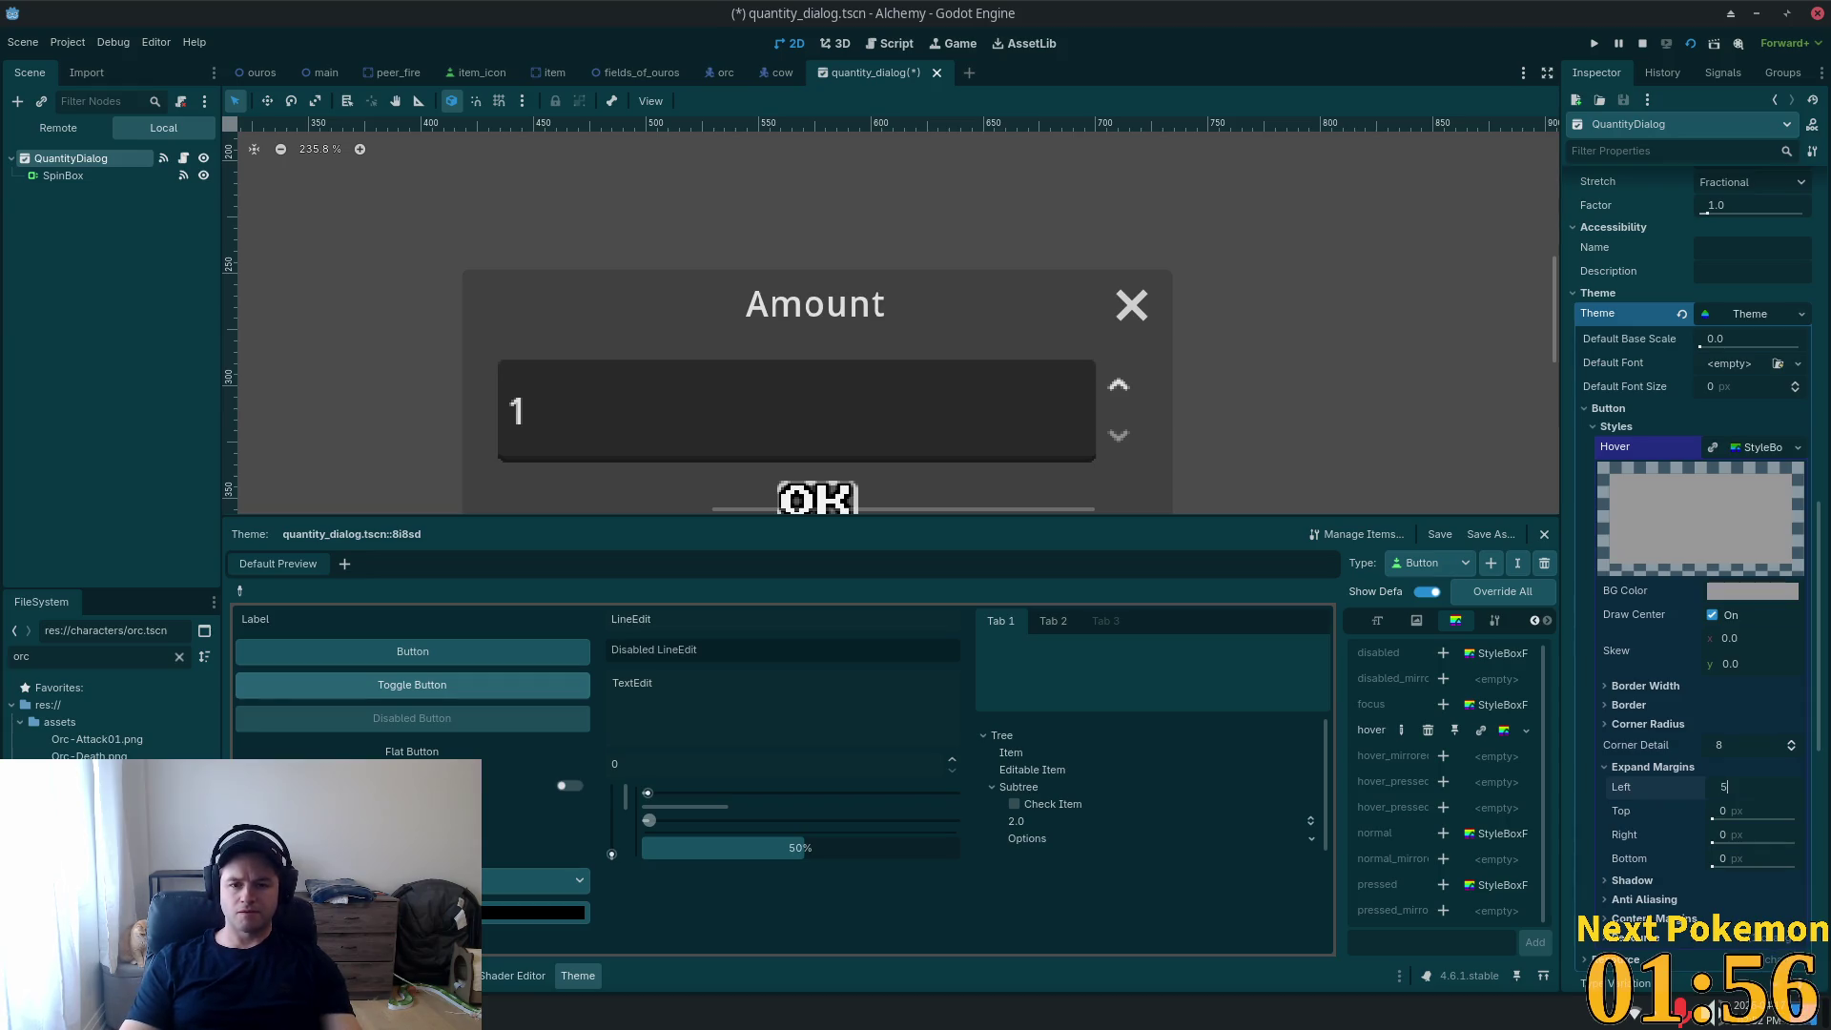
{"action": "left_click", "coordinate": [1745, 835]}
{"action": "left_click", "coordinate": [1755, 859]}
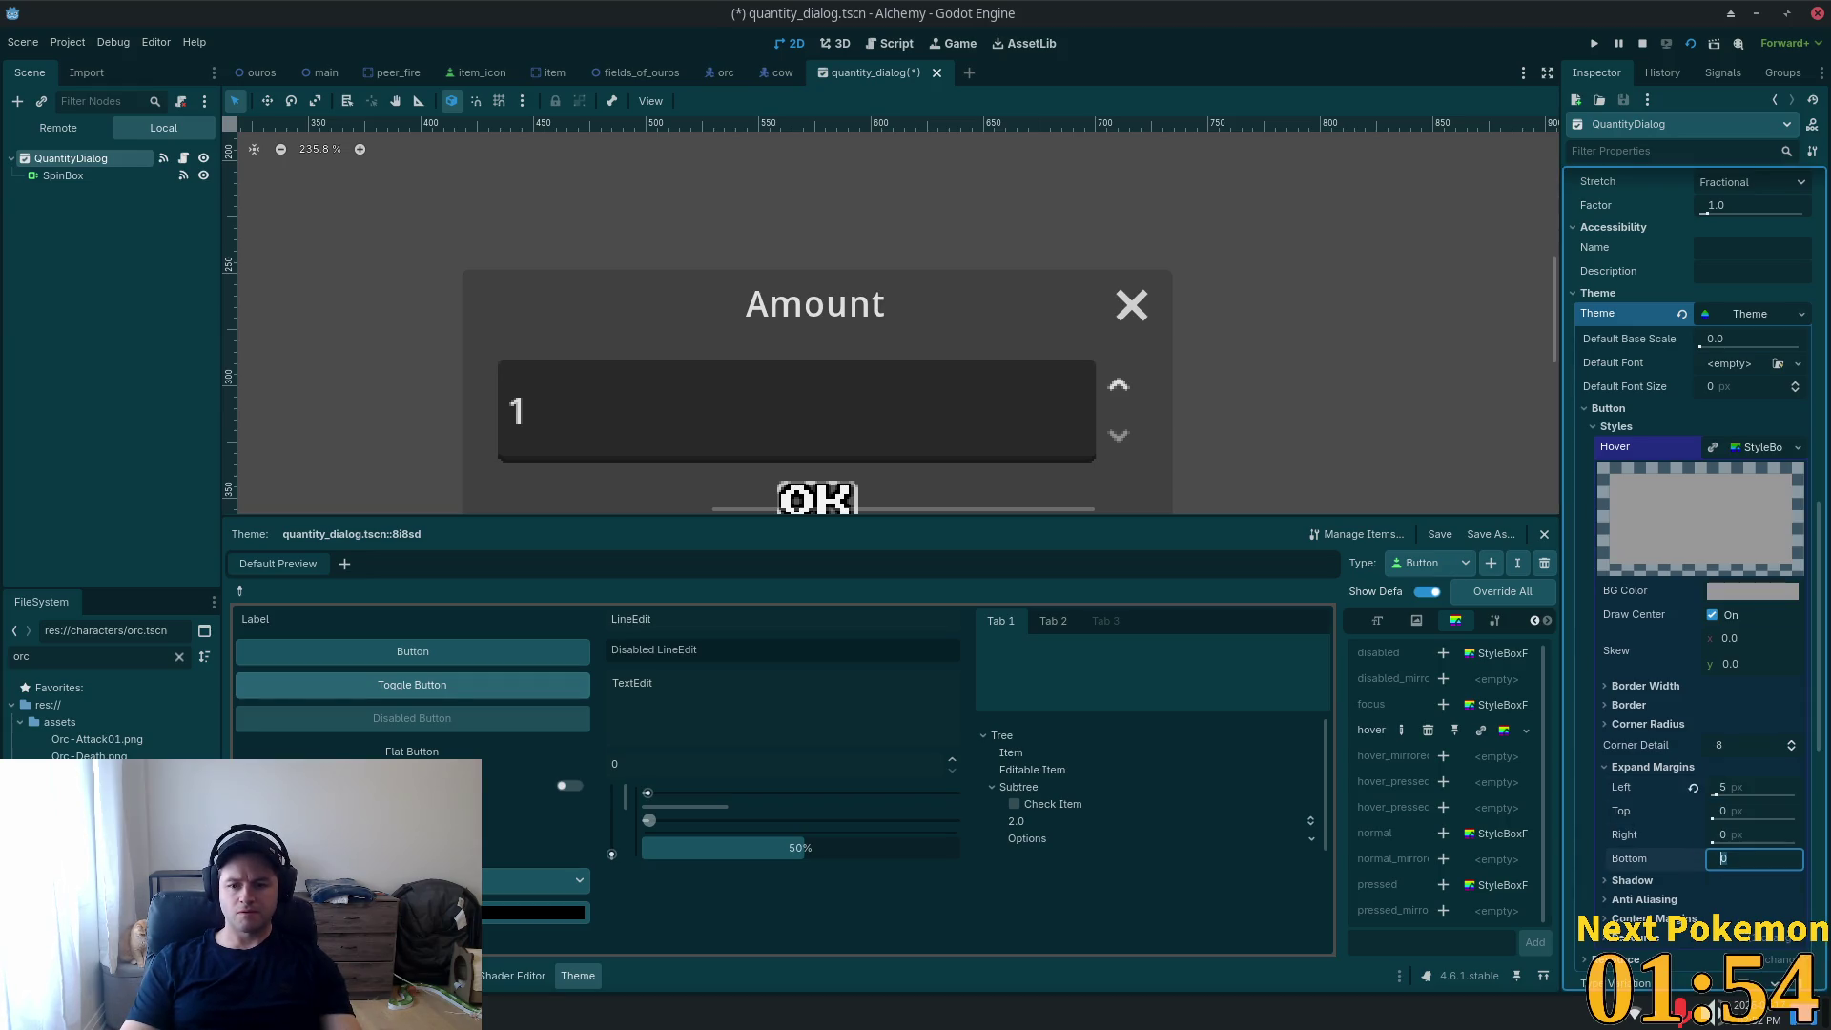
{"action": "left_click", "coordinate": [1755, 835]}
{"action": "type", "text": "5"}
{"action": "left_click", "coordinate": [1755, 858]}
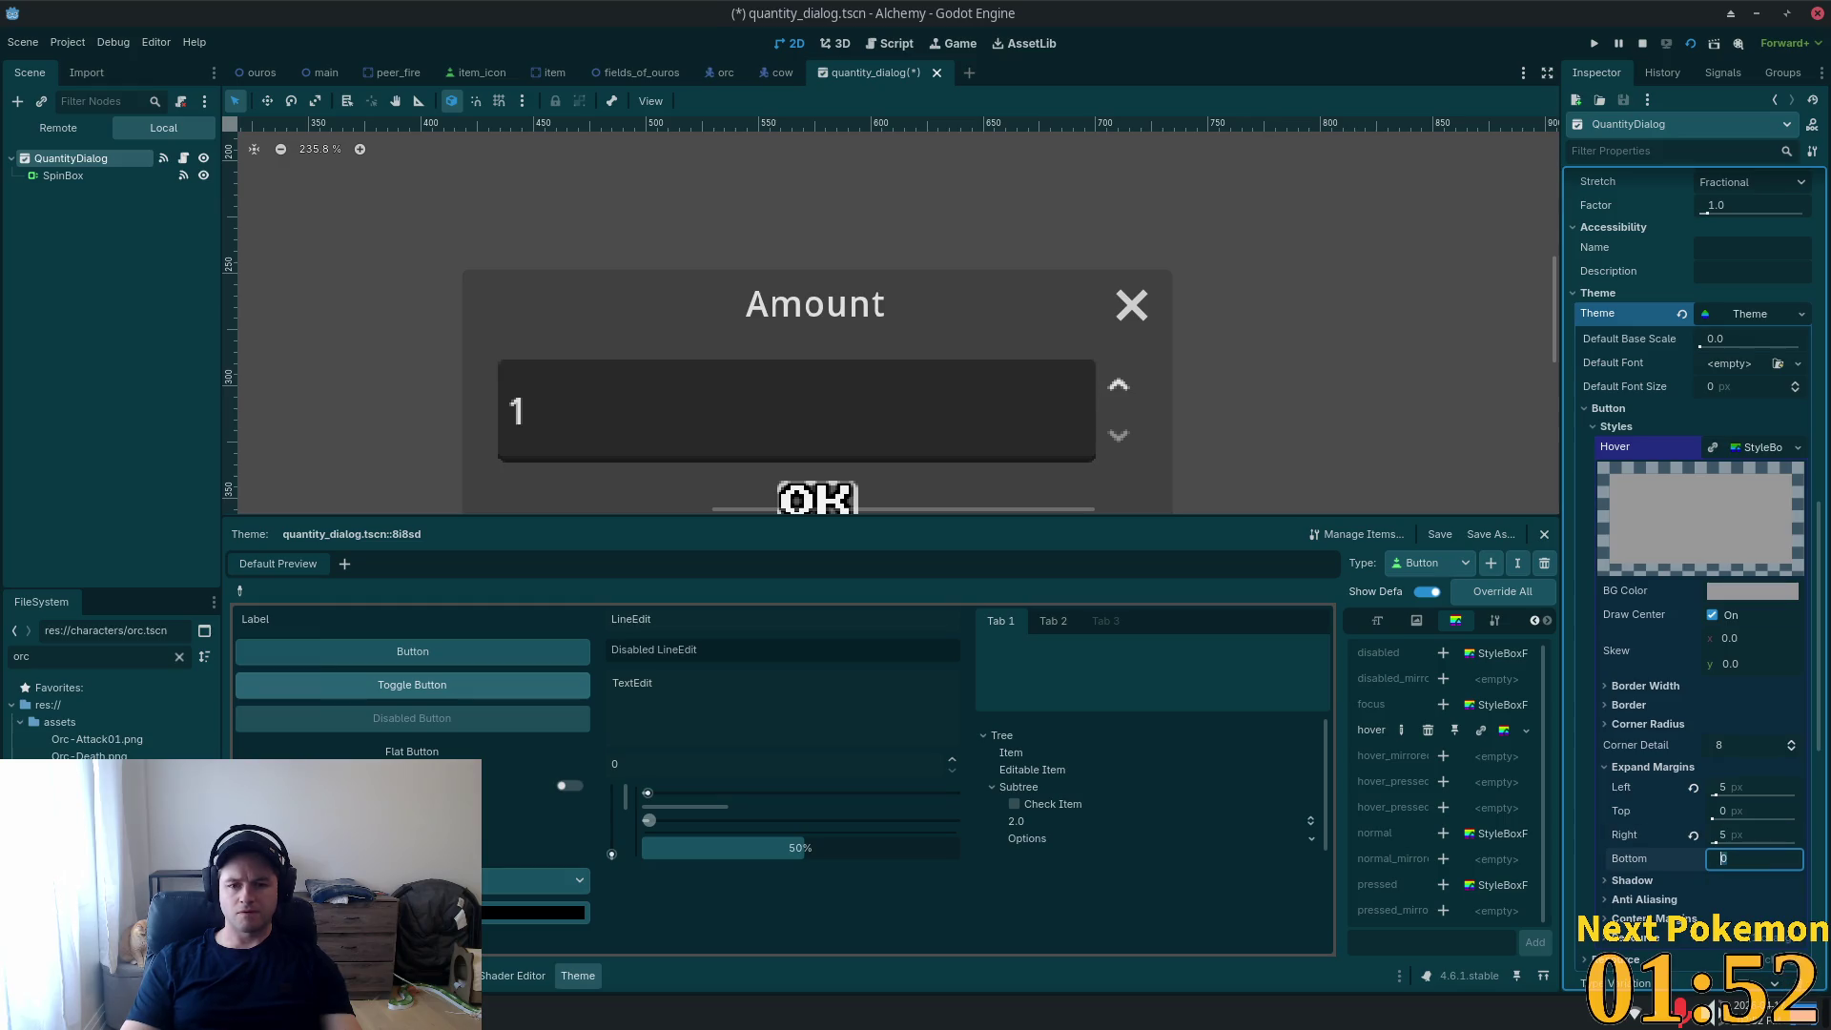
{"action": "key", "text": "shift+Tab"}
{"action": "key", "text": "shift+Tab"}
{"action": "key", "text": "shift+Tab"}
{"action": "type", "text": "10"}
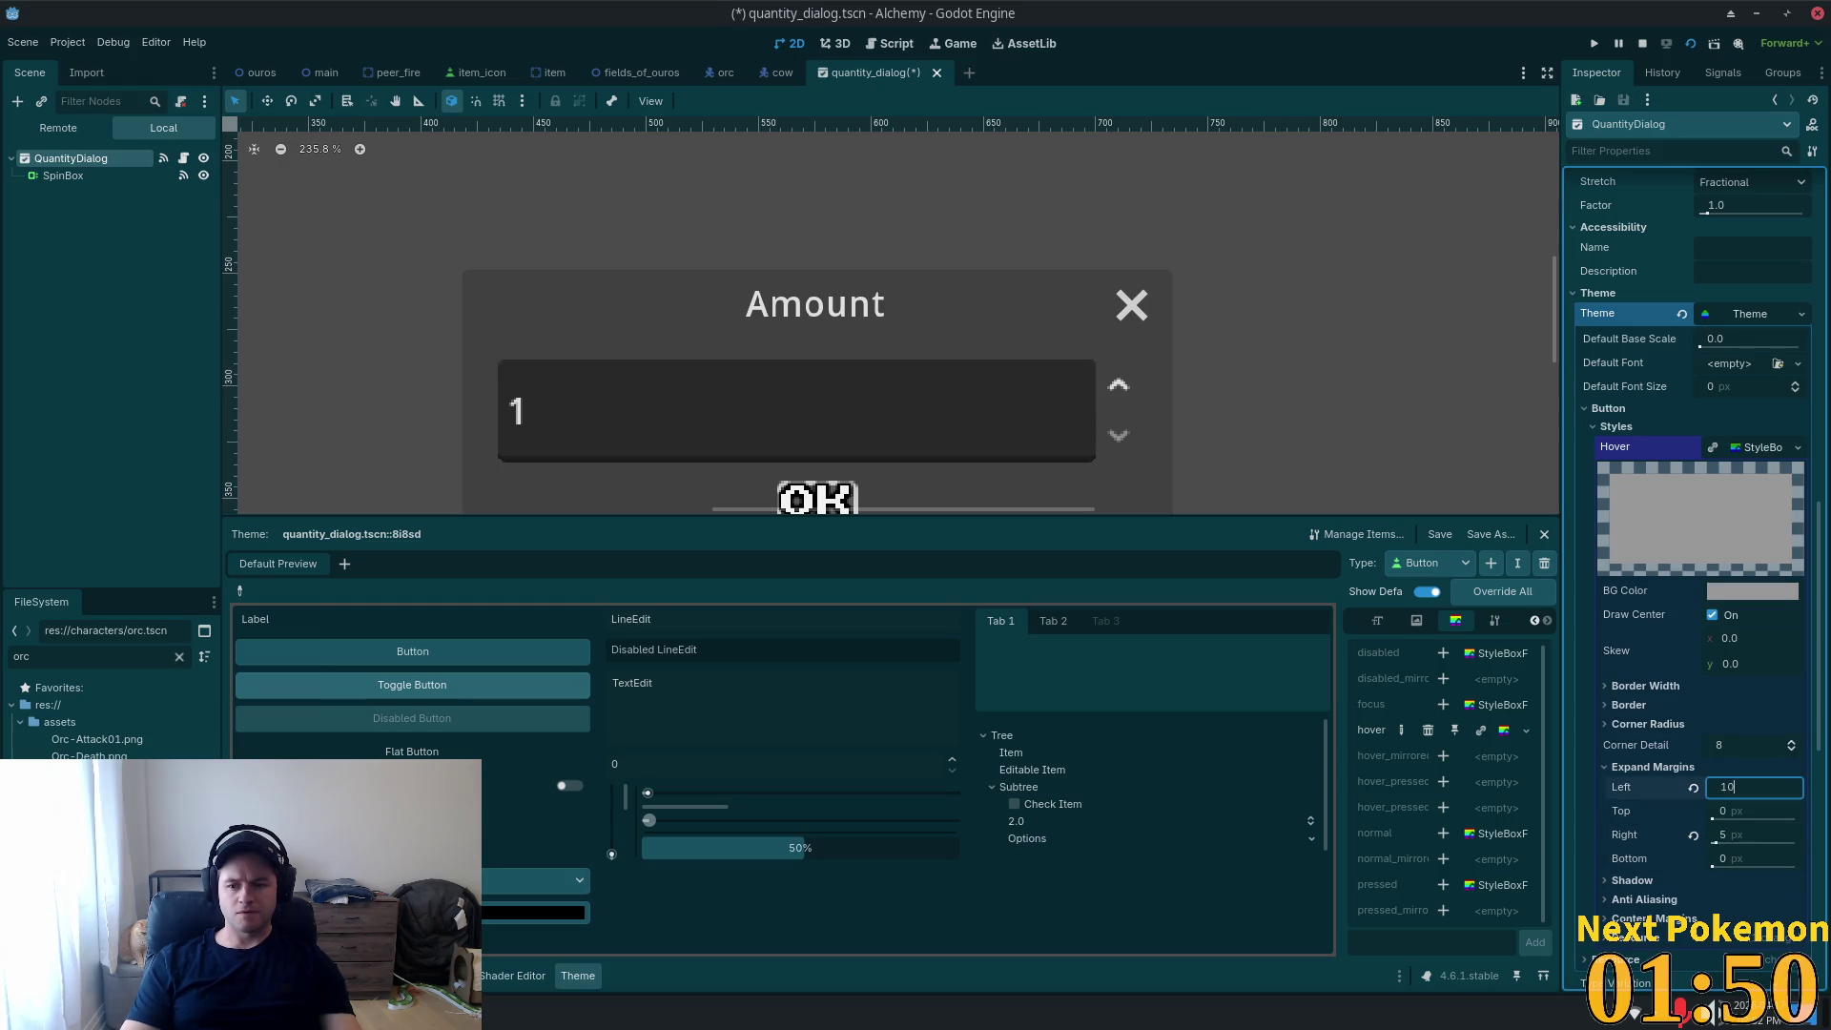
{"action": "key", "text": "Tab"}
{"action": "key", "text": "Tab"}
{"action": "type", "text": "10"}
{"action": "key", "text": "Tab"}
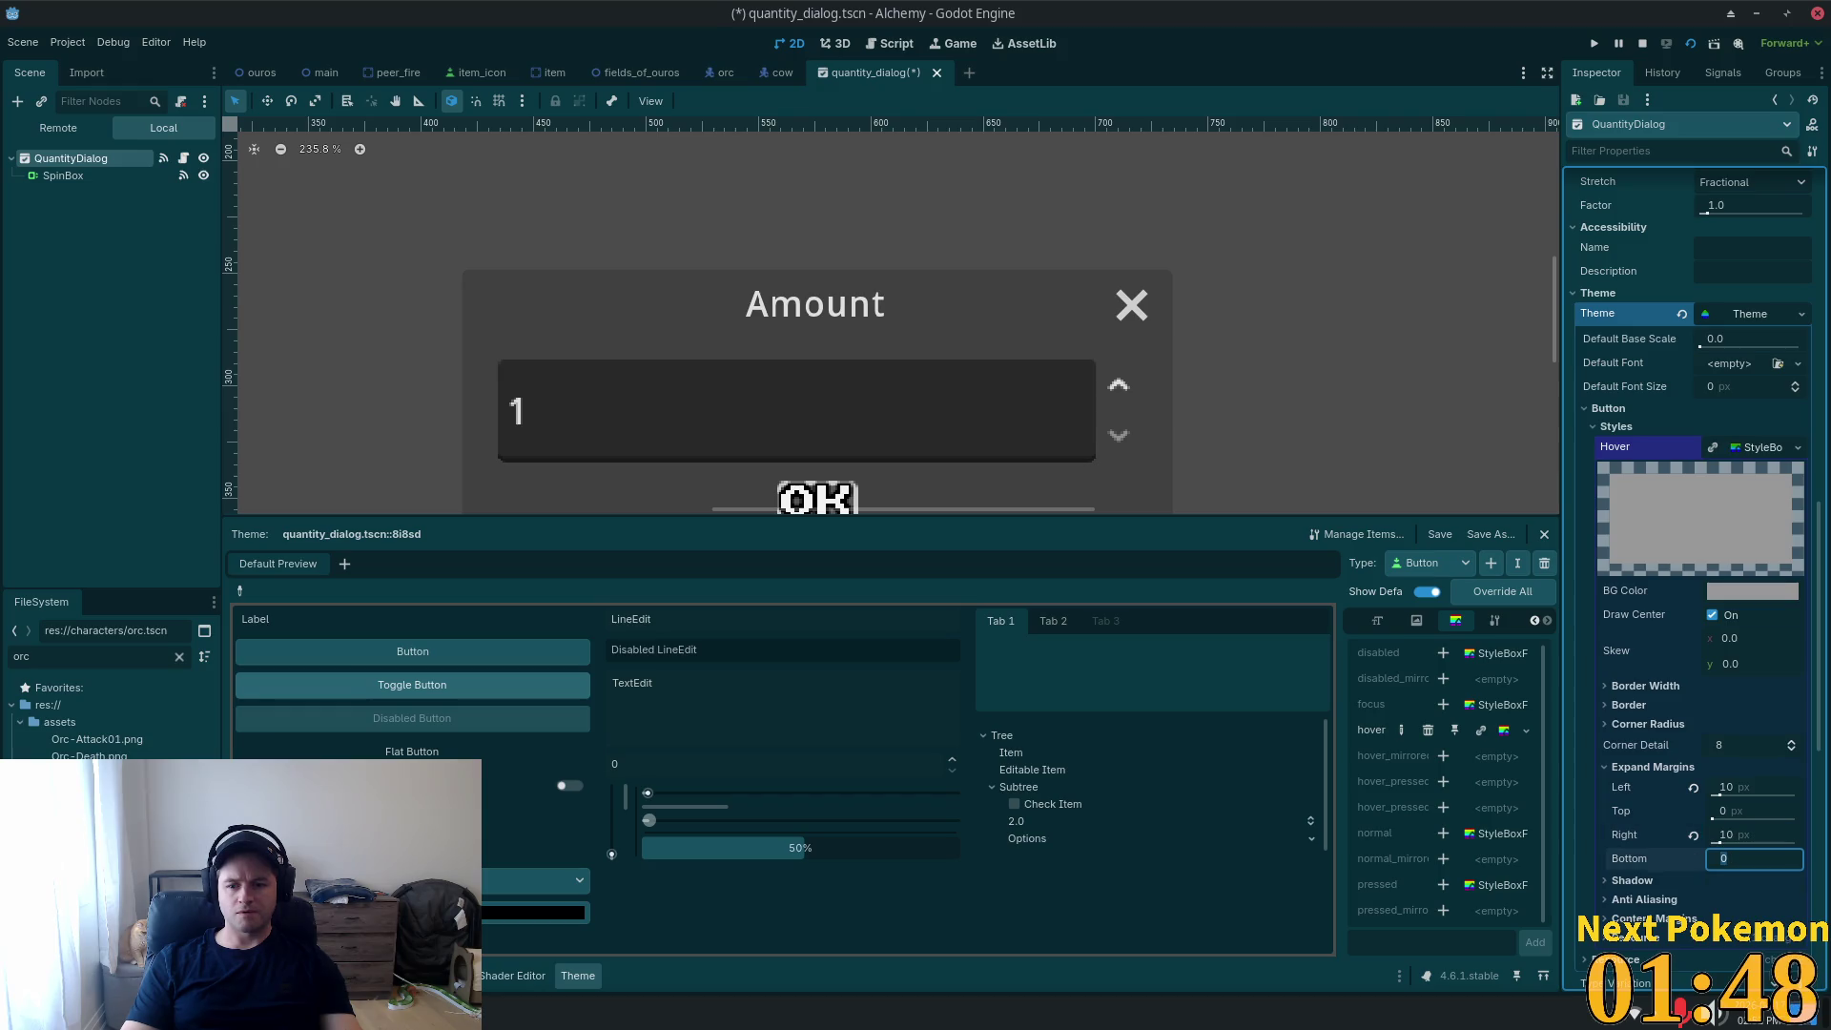
{"action": "key", "text": "Return"}
Set the hover style's left and right border widths to 5 px and save.
{"action": "scroll", "coordinate": [1660, 882], "scroll_direction": "down", "scroll_amount": 3}
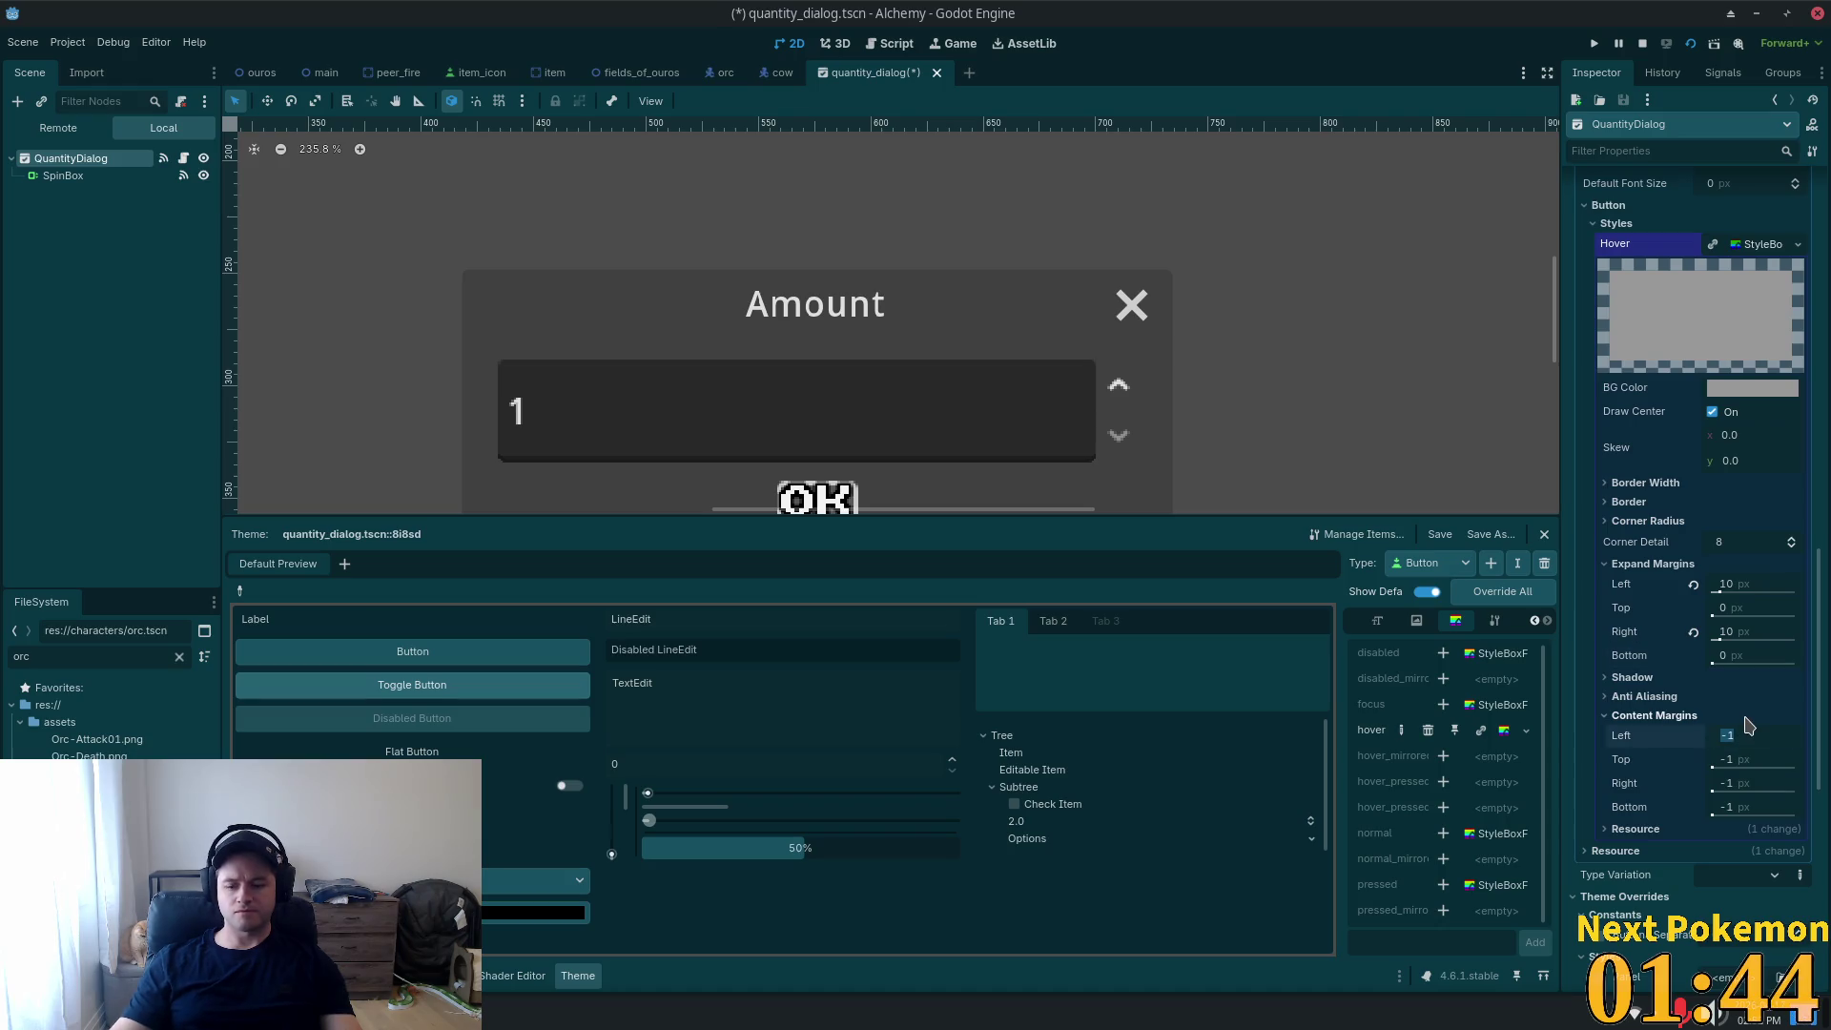
{"action": "left_click", "coordinate": [1748, 733]}
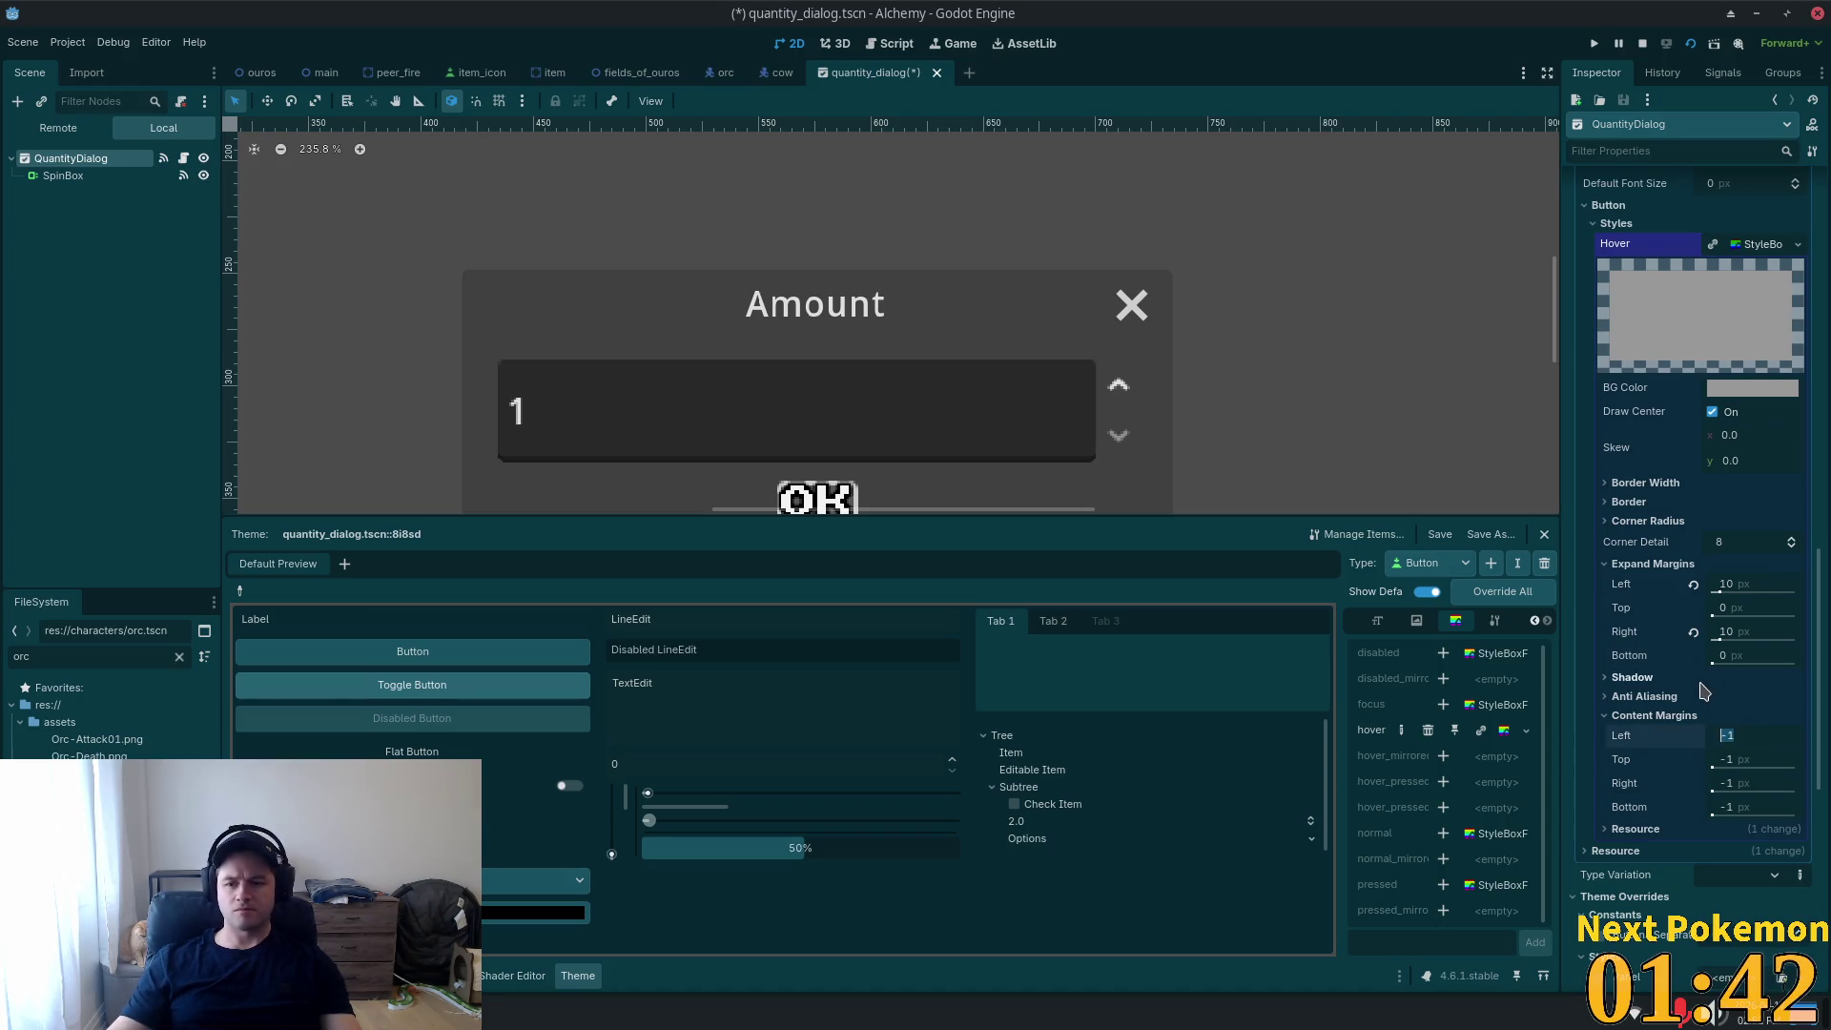
{"action": "left_click", "coordinate": [1639, 486]}
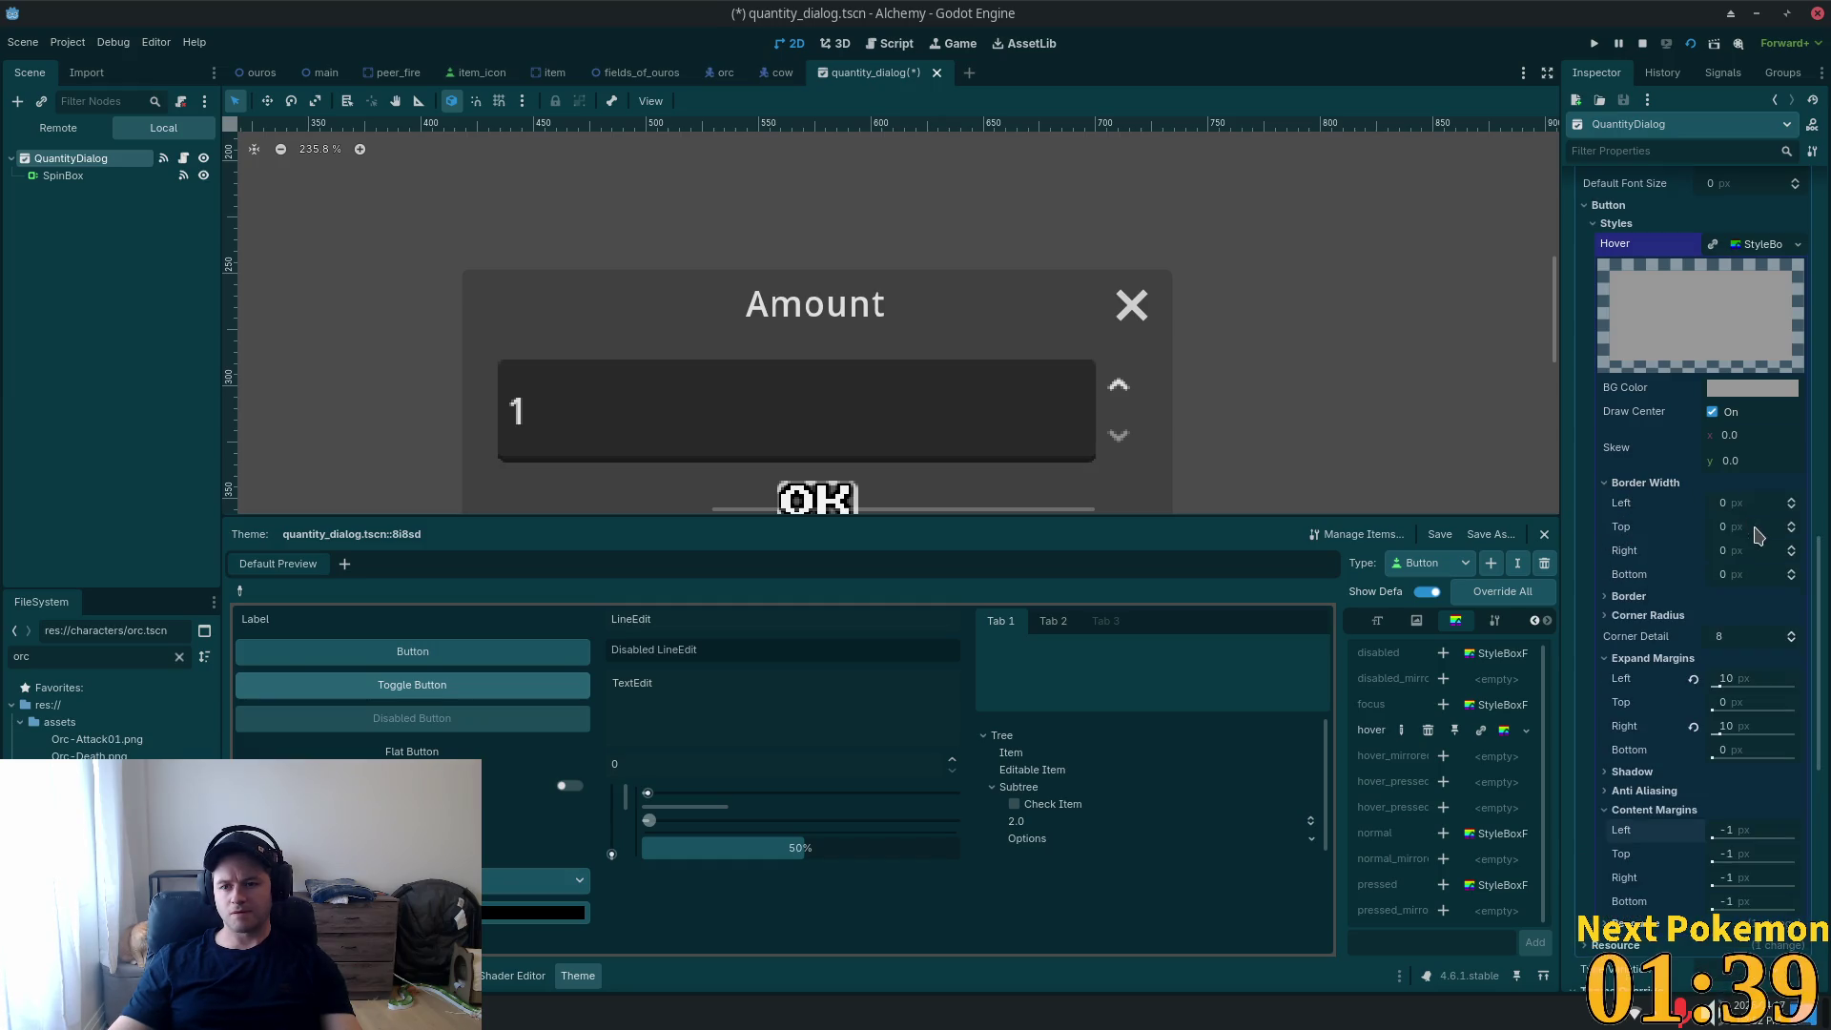
{"action": "type", "text": "5"}
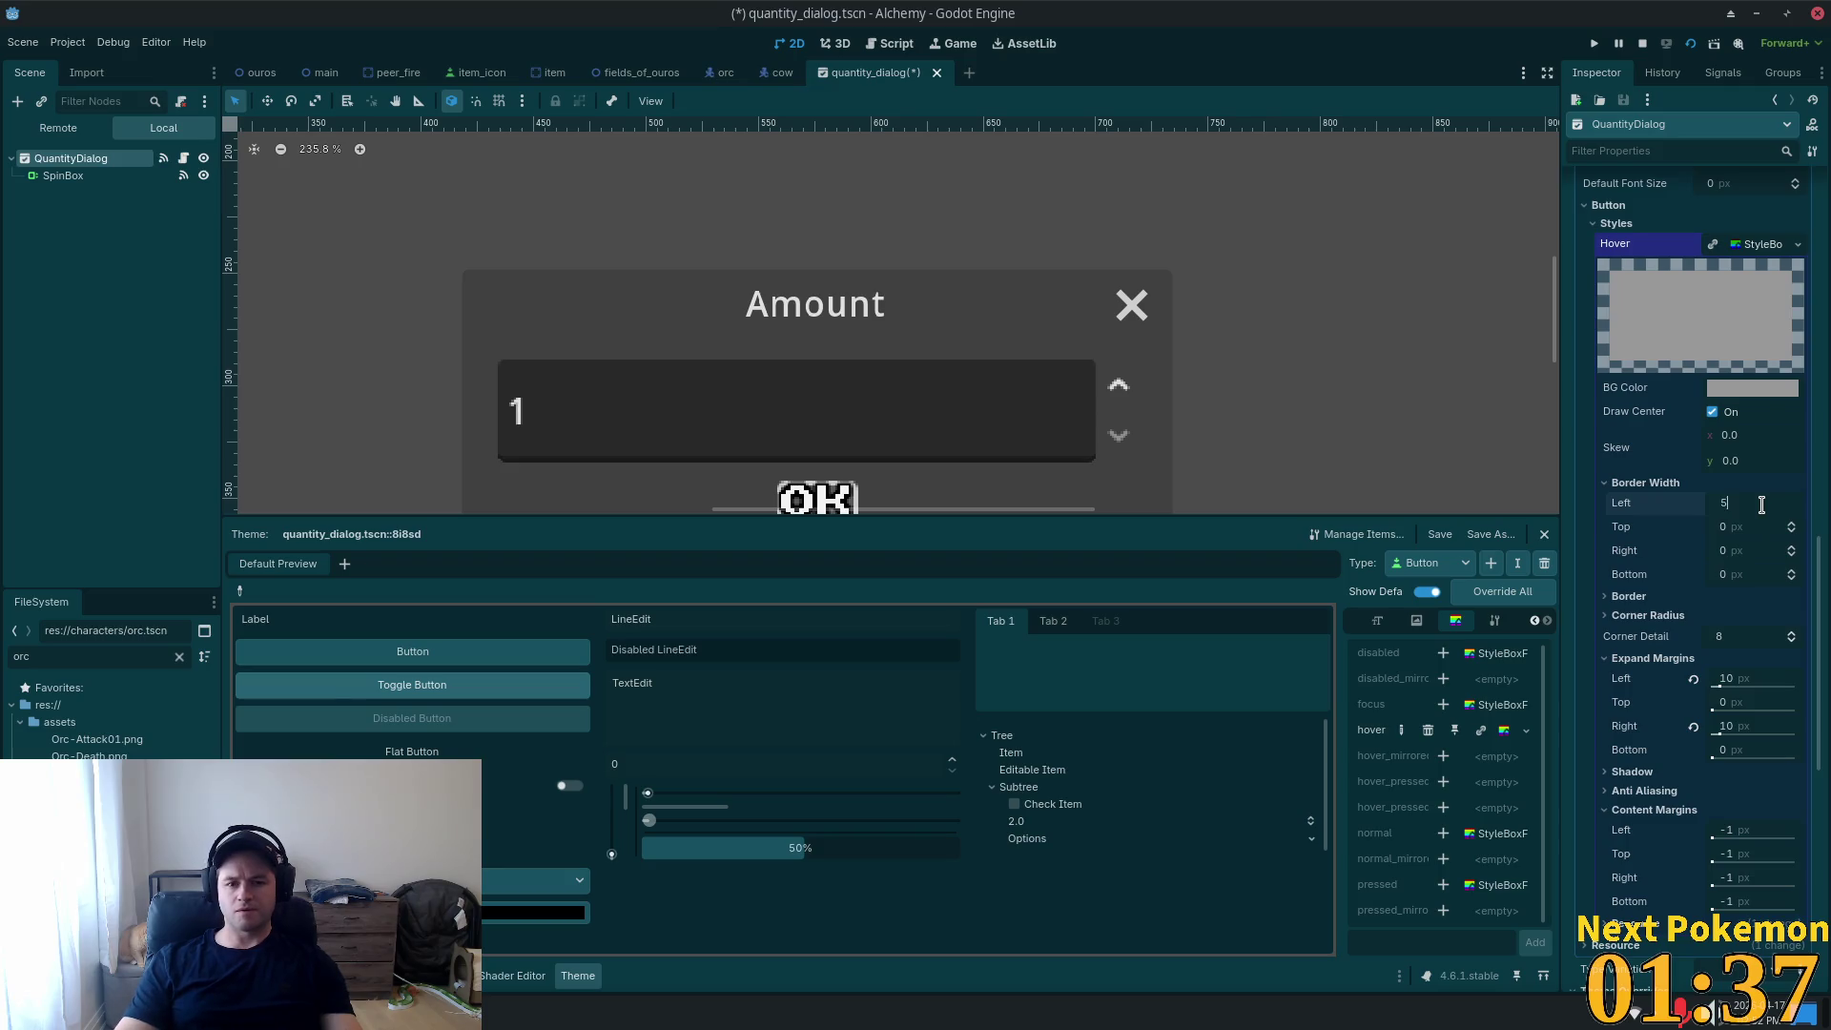
{"action": "key", "text": "Tab"}
{"action": "key", "text": "Tab"}
{"action": "type", "text": "5"}
{"action": "key", "text": "Tab"}
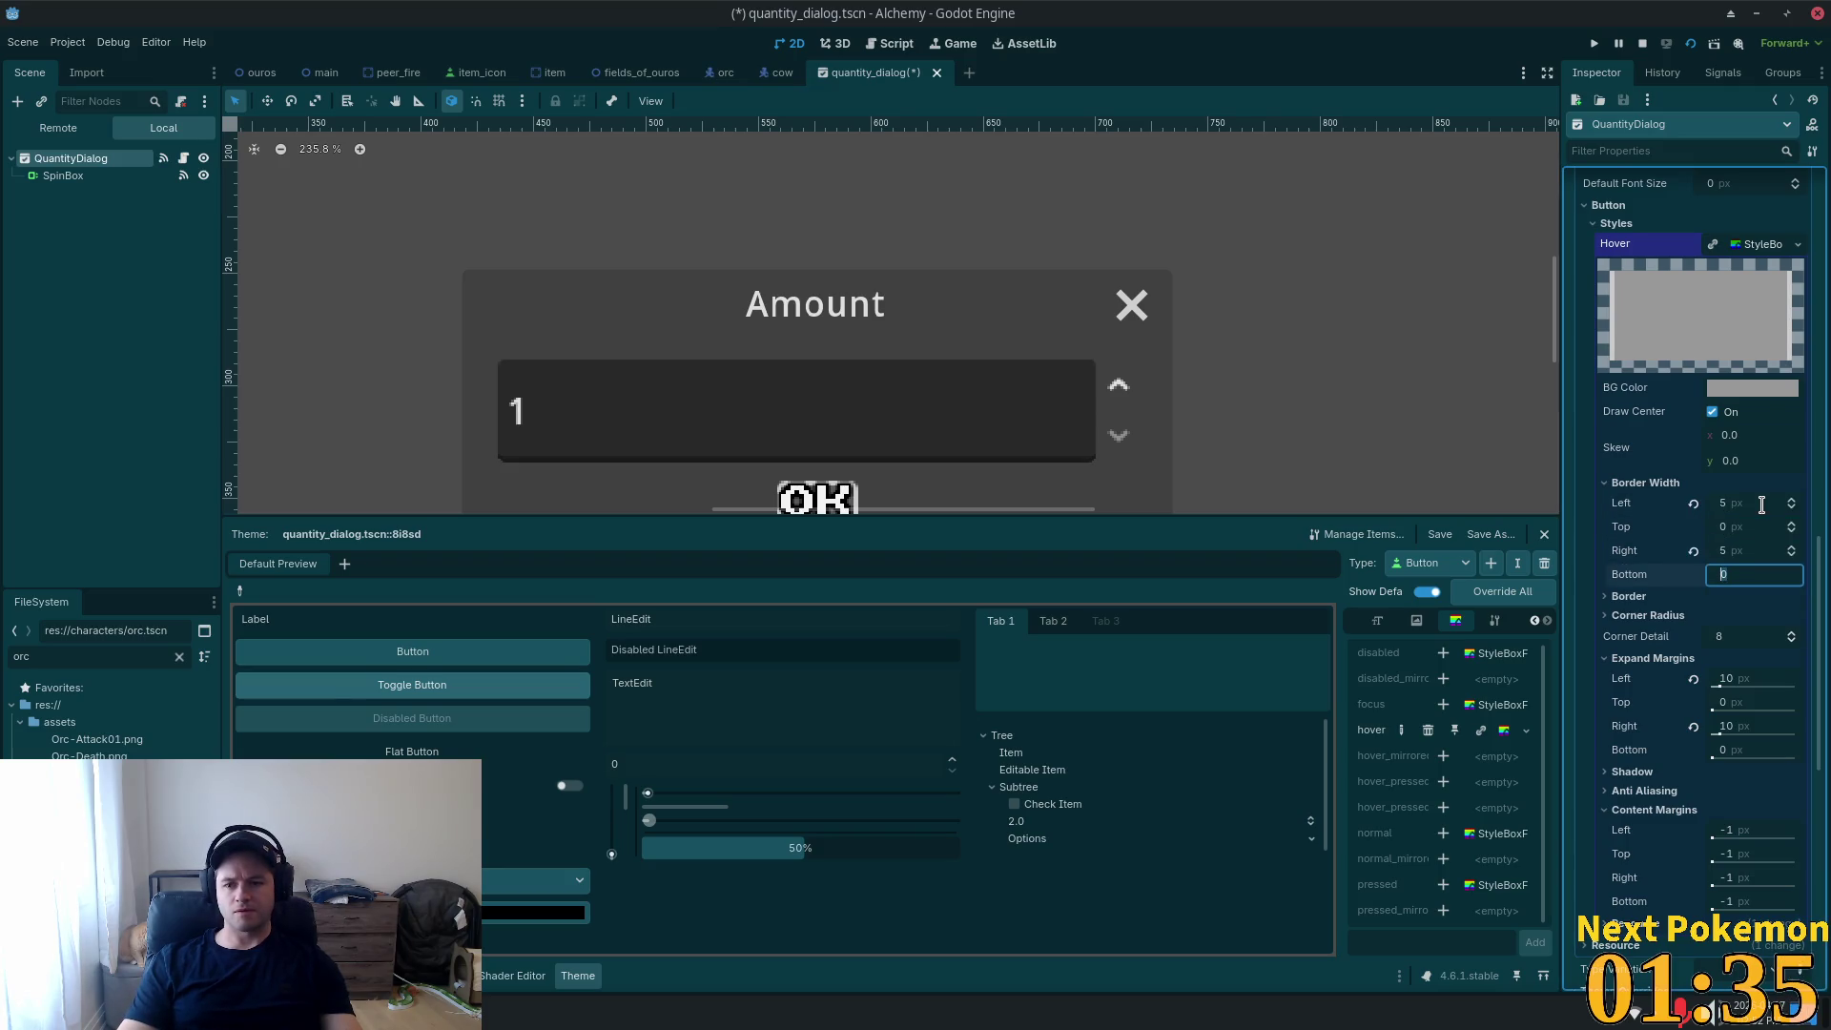
{"action": "key", "text": "ctrl+s"}
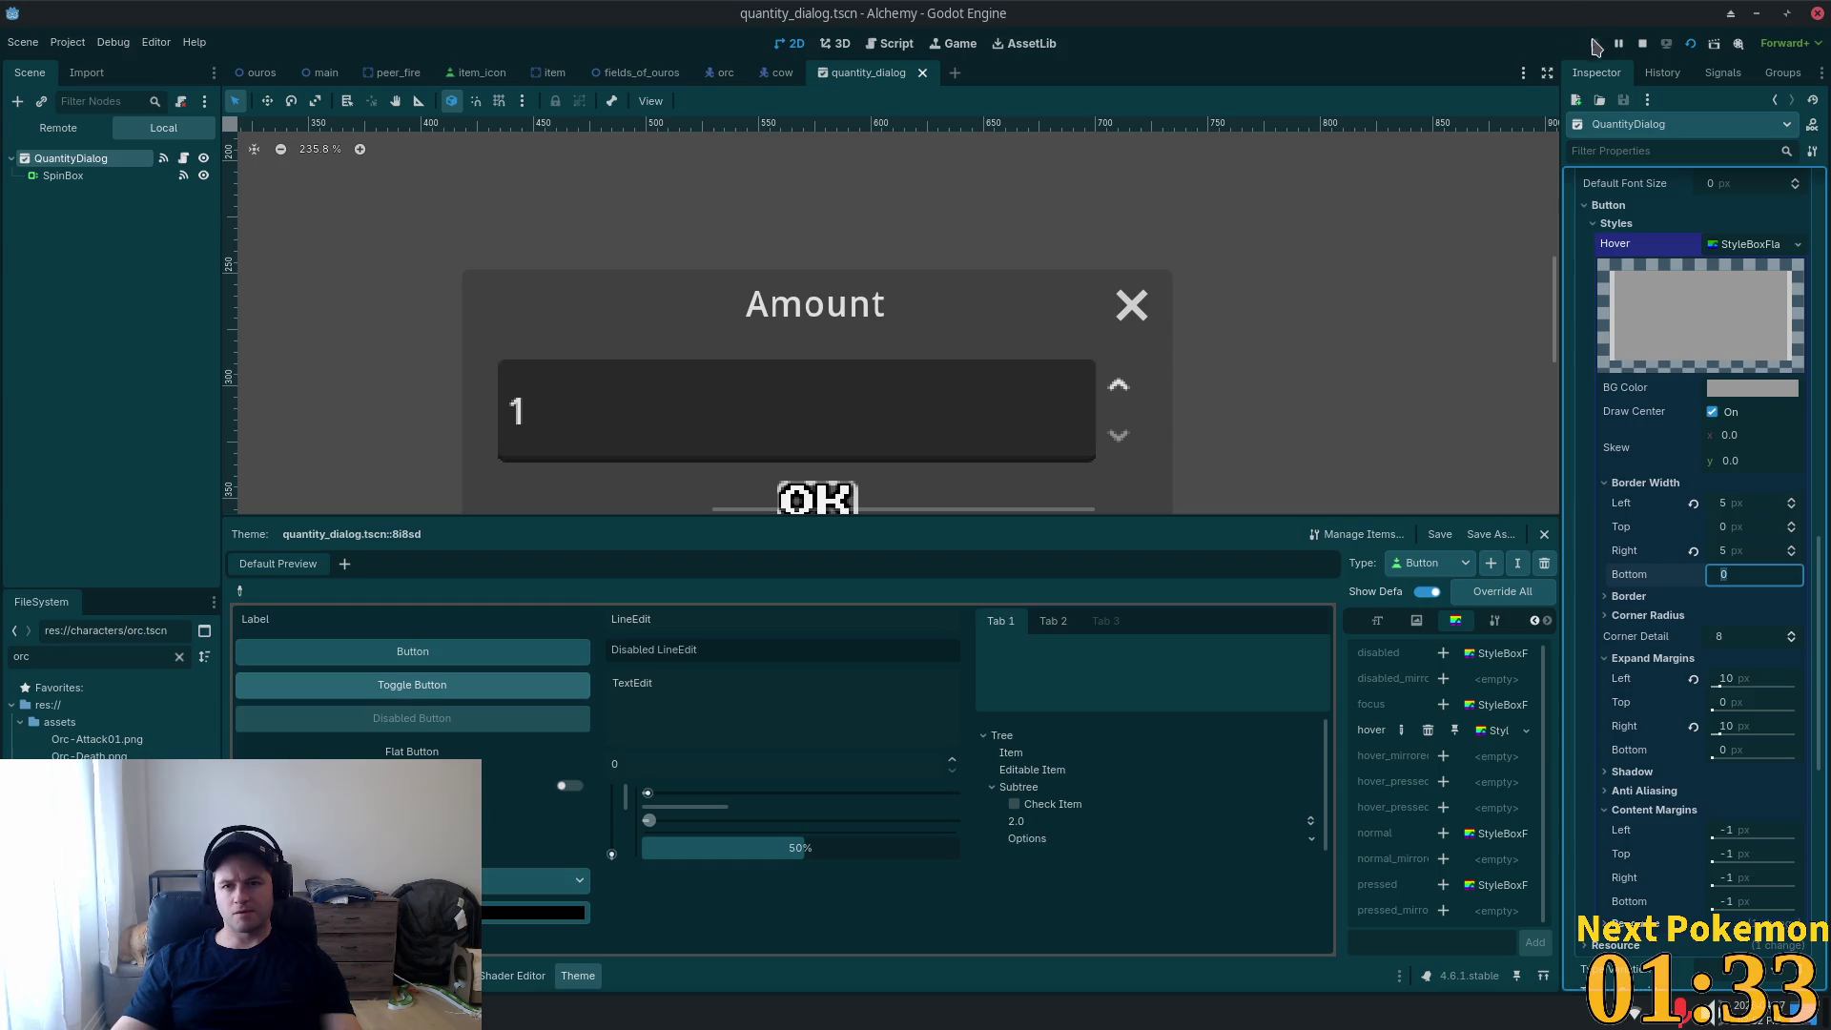
Run the game to preview the OK button's hover style, then return to the editor.
{"action": "left_click", "coordinate": [1593, 43]}
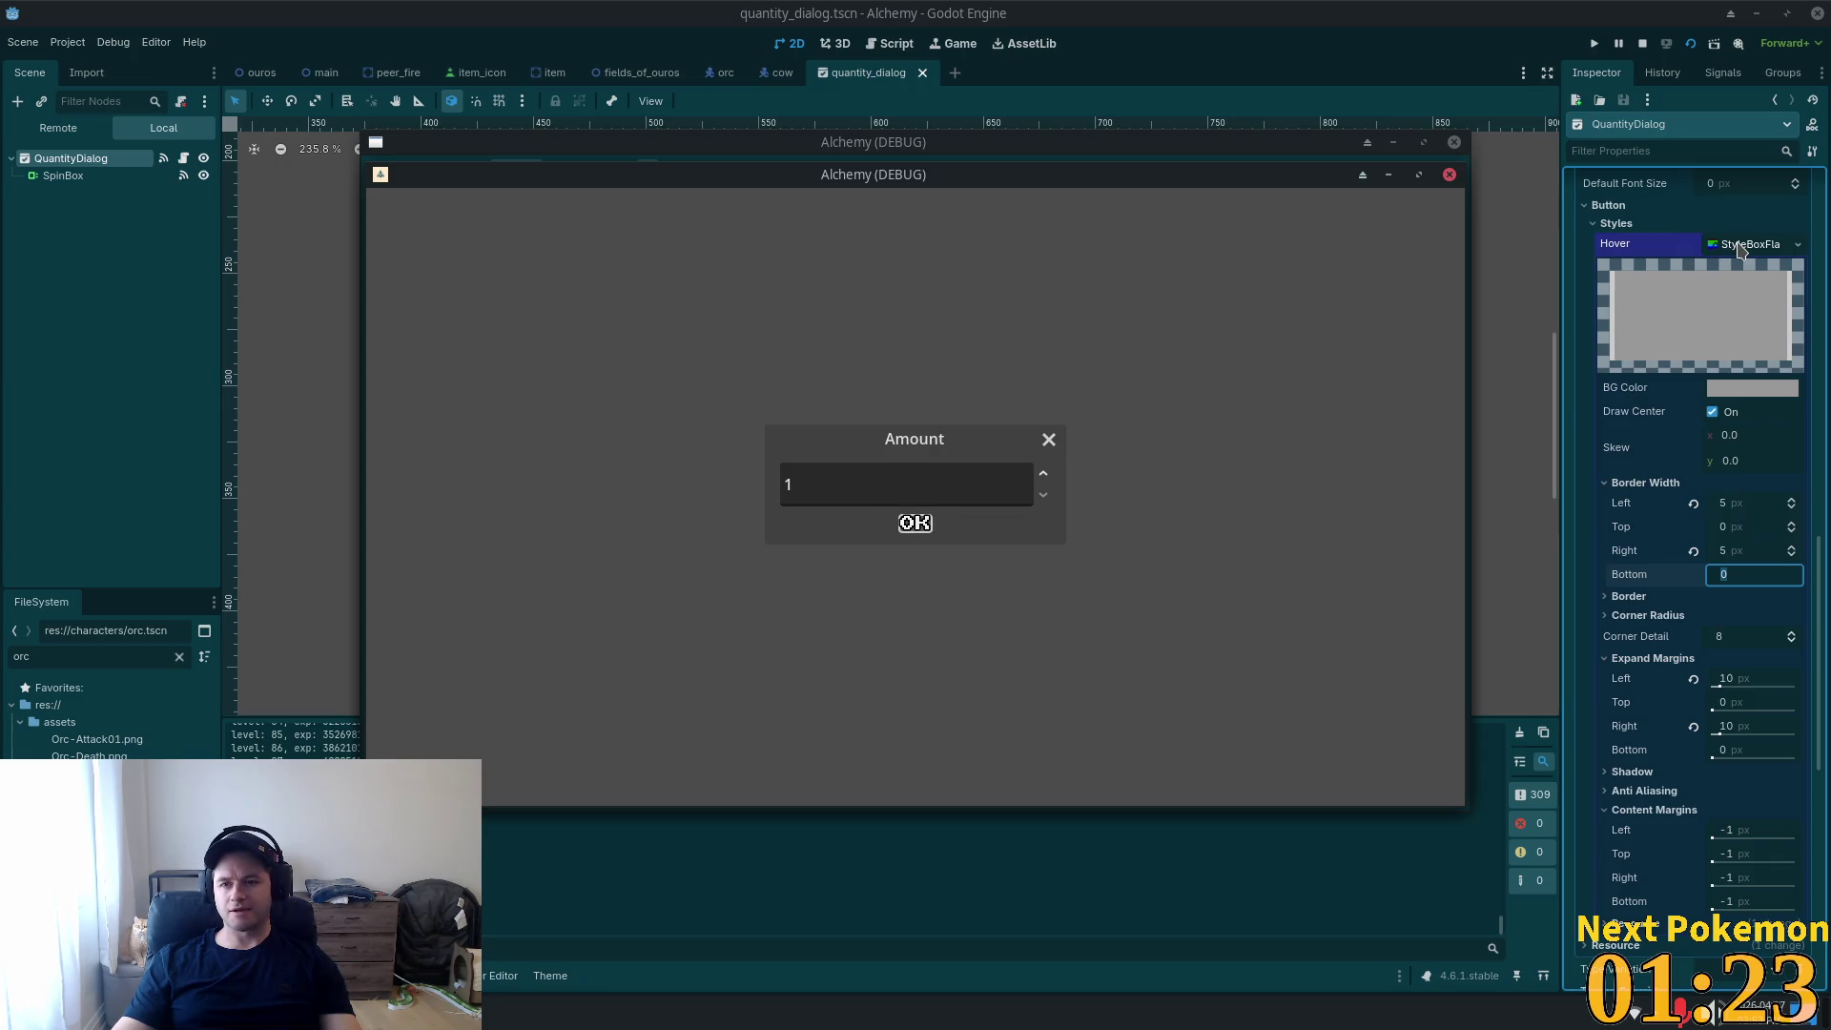
{"action": "left_click", "coordinate": [1738, 249]}
{"action": "left_click", "coordinate": [1736, 245]}
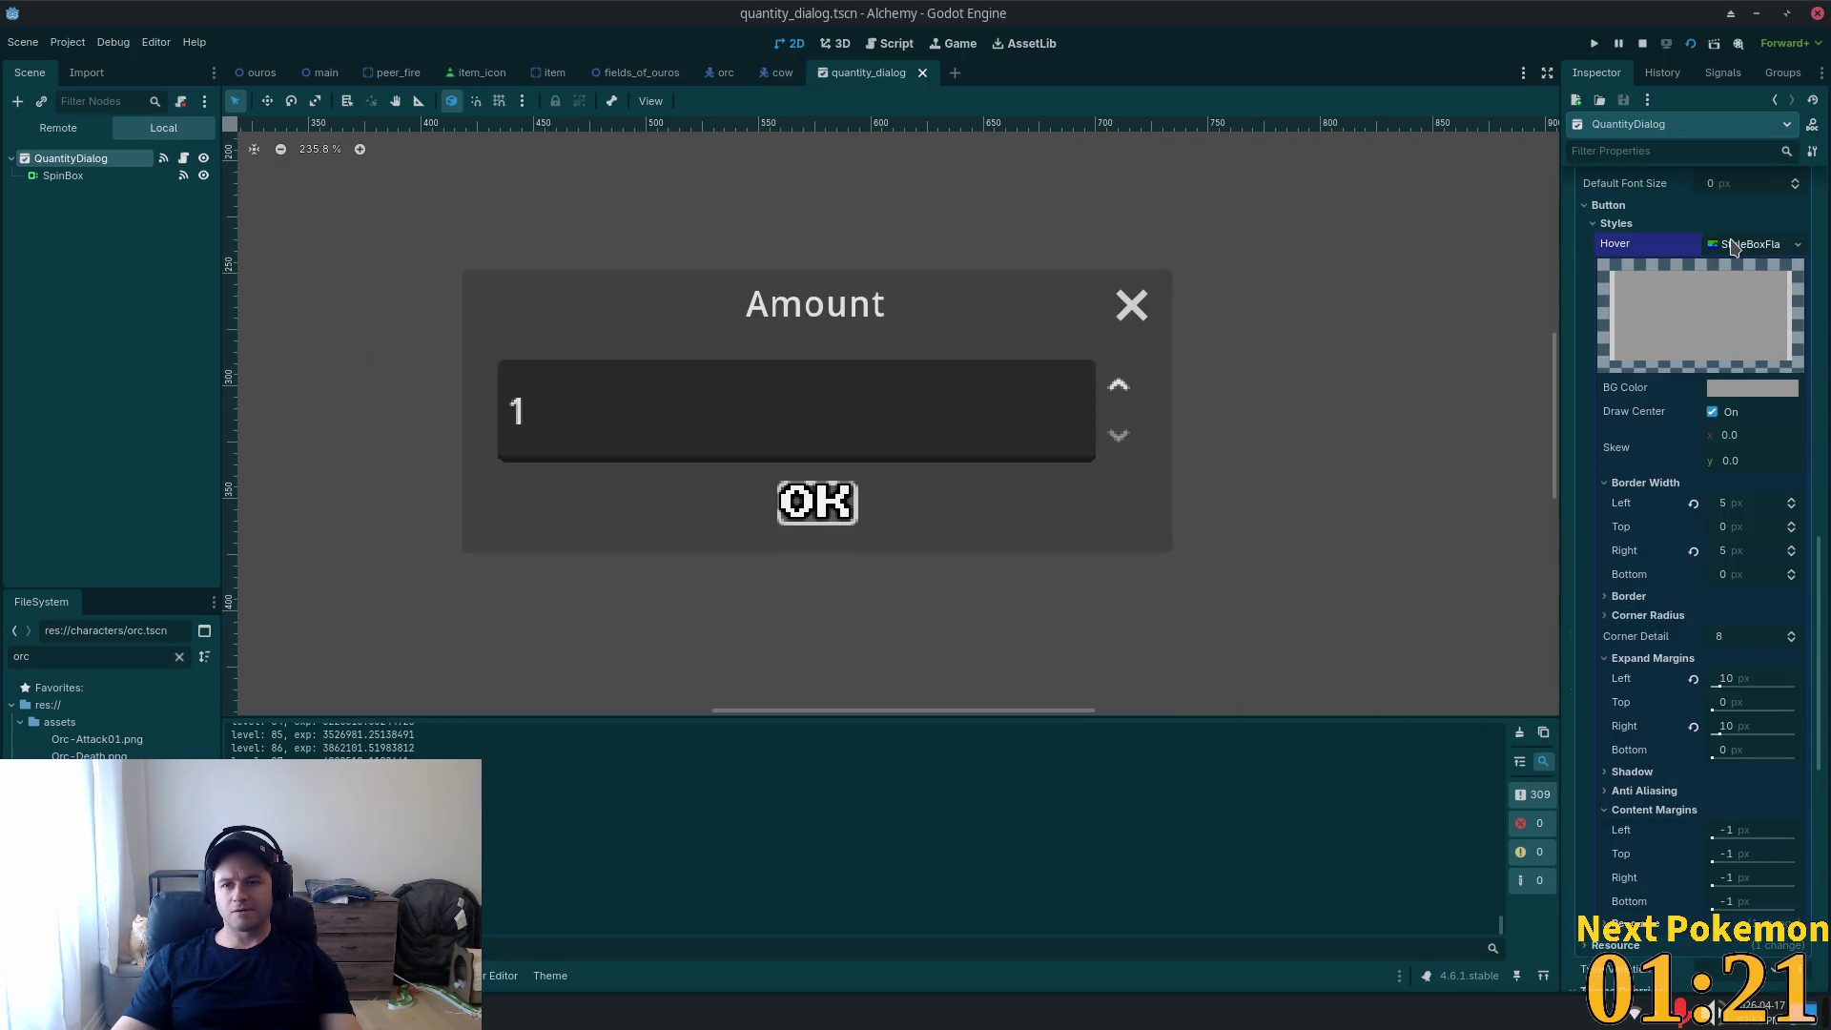
{"action": "left_click", "coordinate": [1717, 250]}
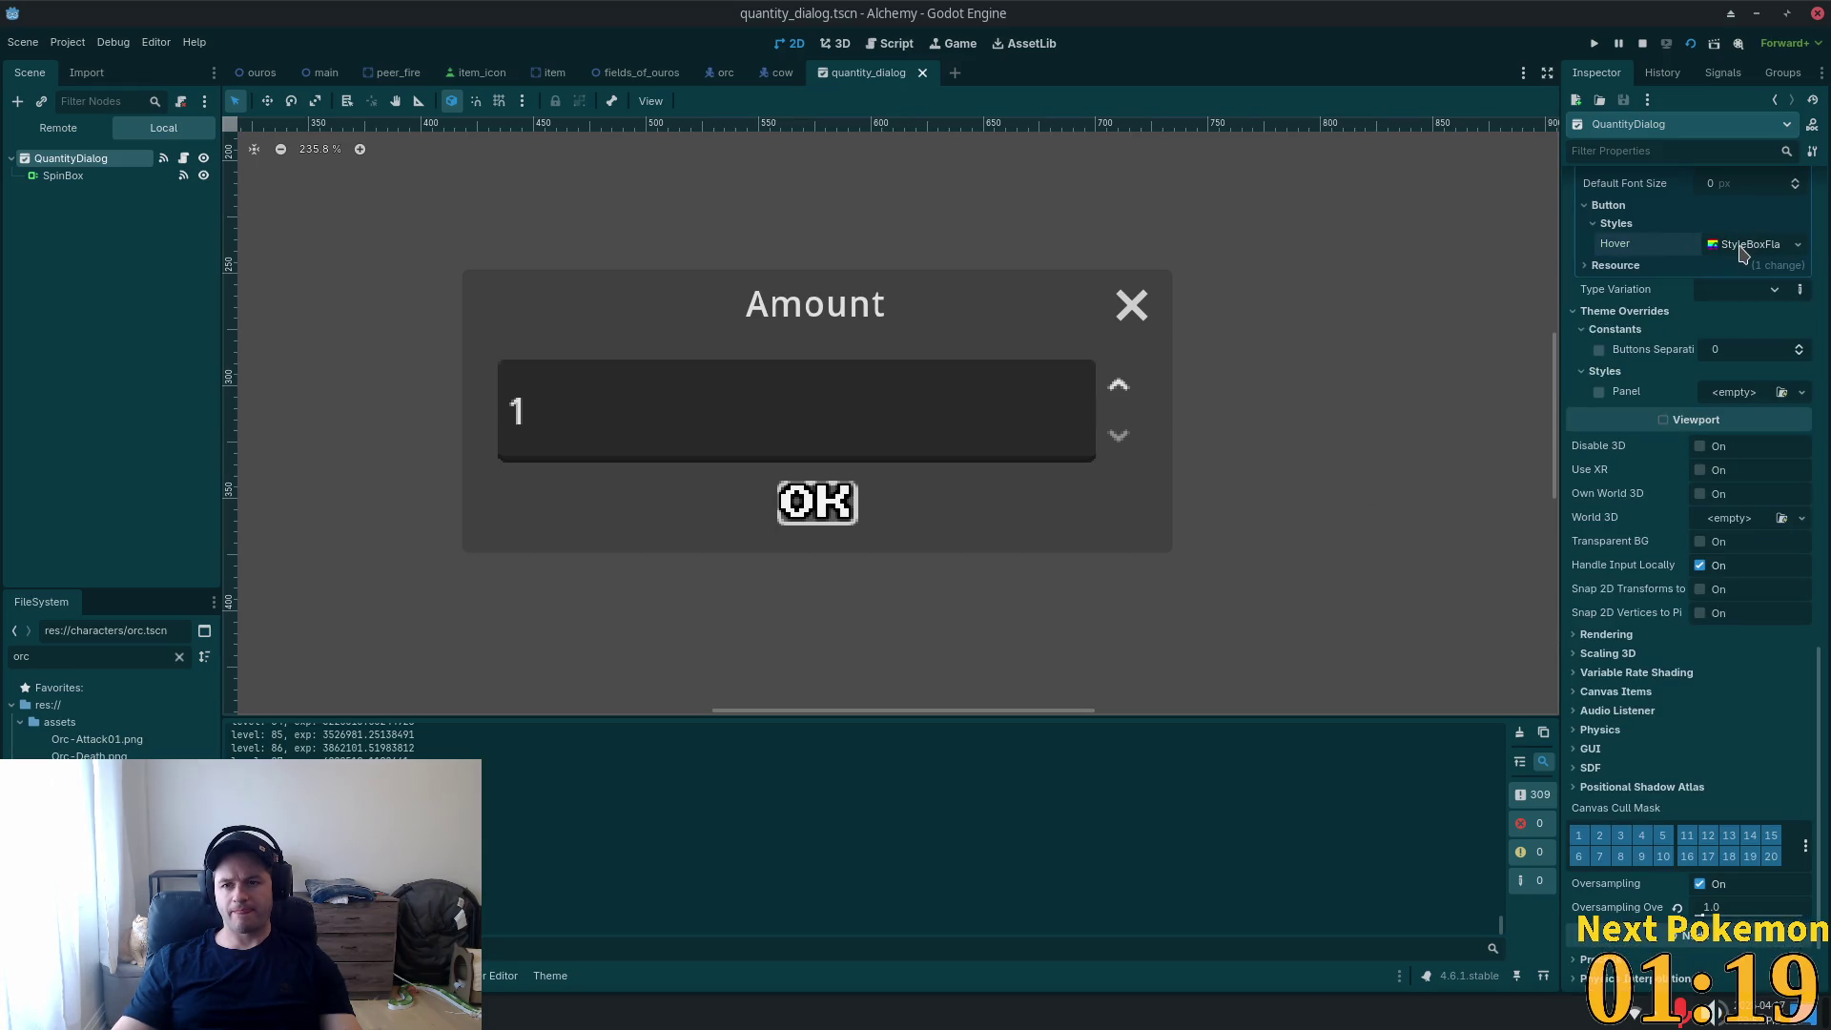
{"action": "left_click", "coordinate": [1739, 246]}
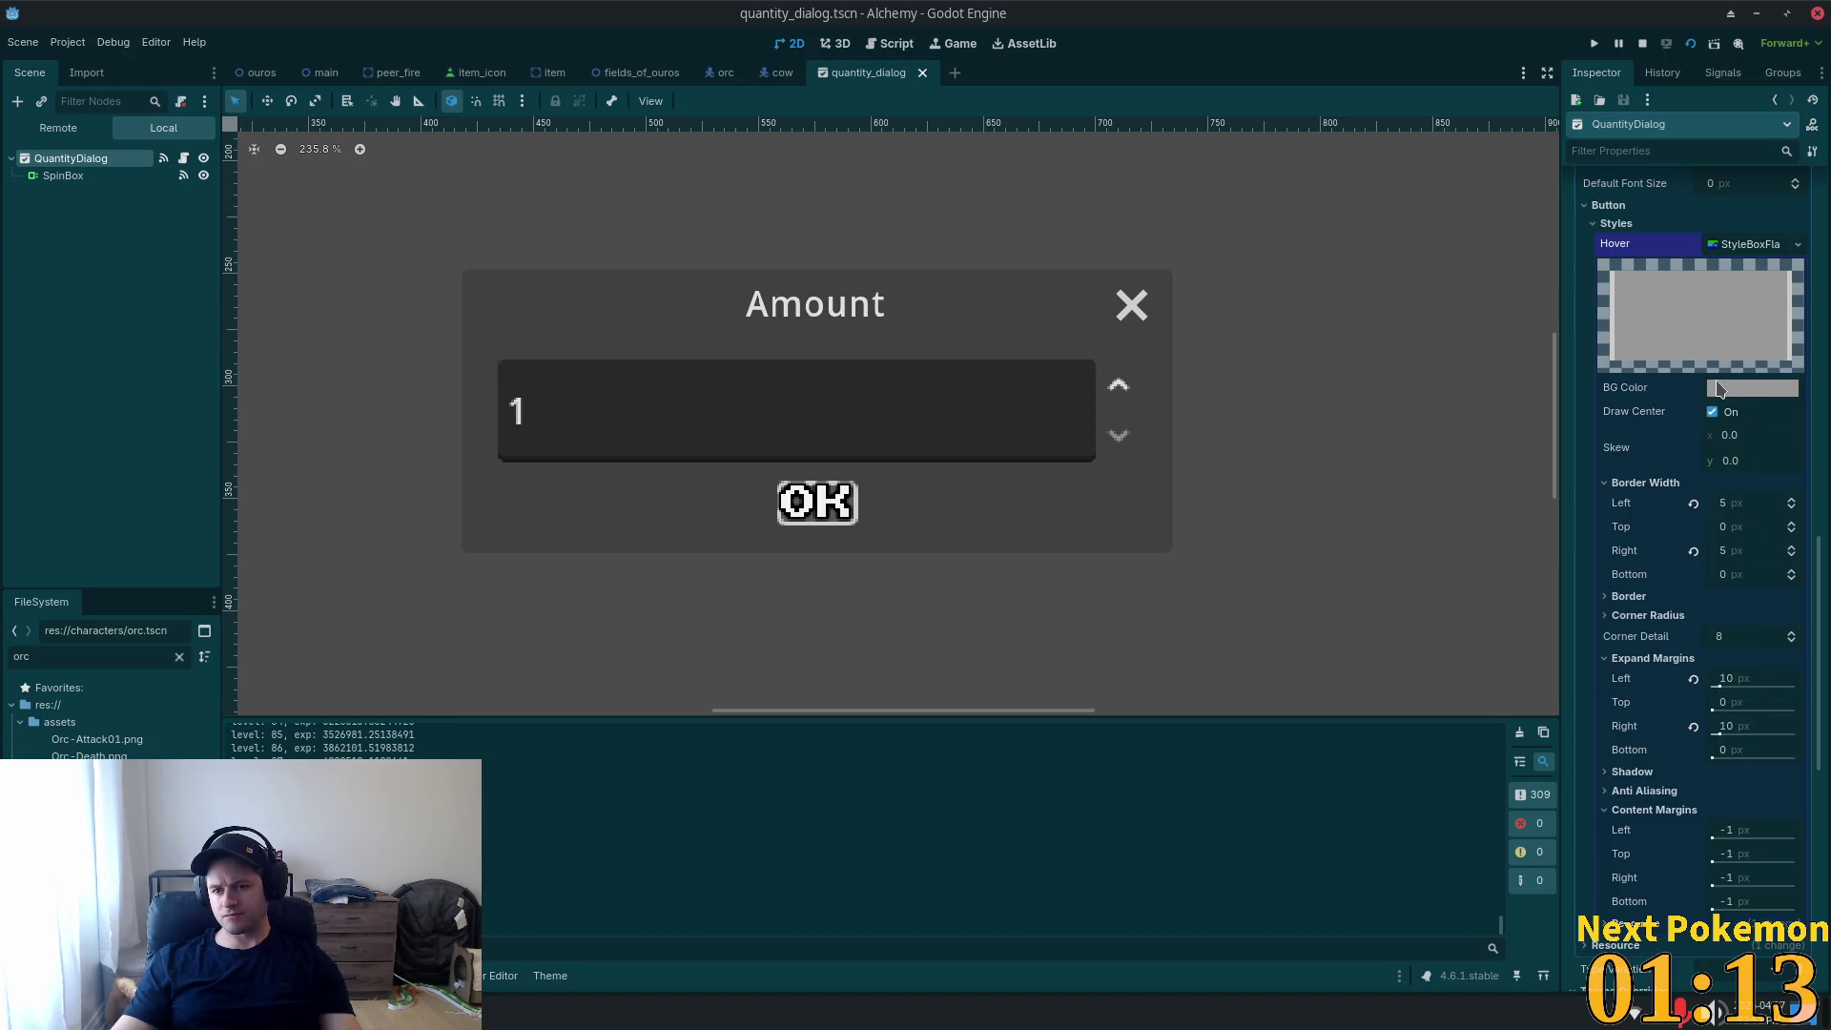
Revert hover expand margins and border widths to 0, save, and run the game again.
{"action": "left_click", "coordinate": [1693, 678]}
{"action": "left_click", "coordinate": [1693, 726]}
{"action": "left_click", "coordinate": [1693, 551]}
{"action": "left_click", "coordinate": [1693, 502]}
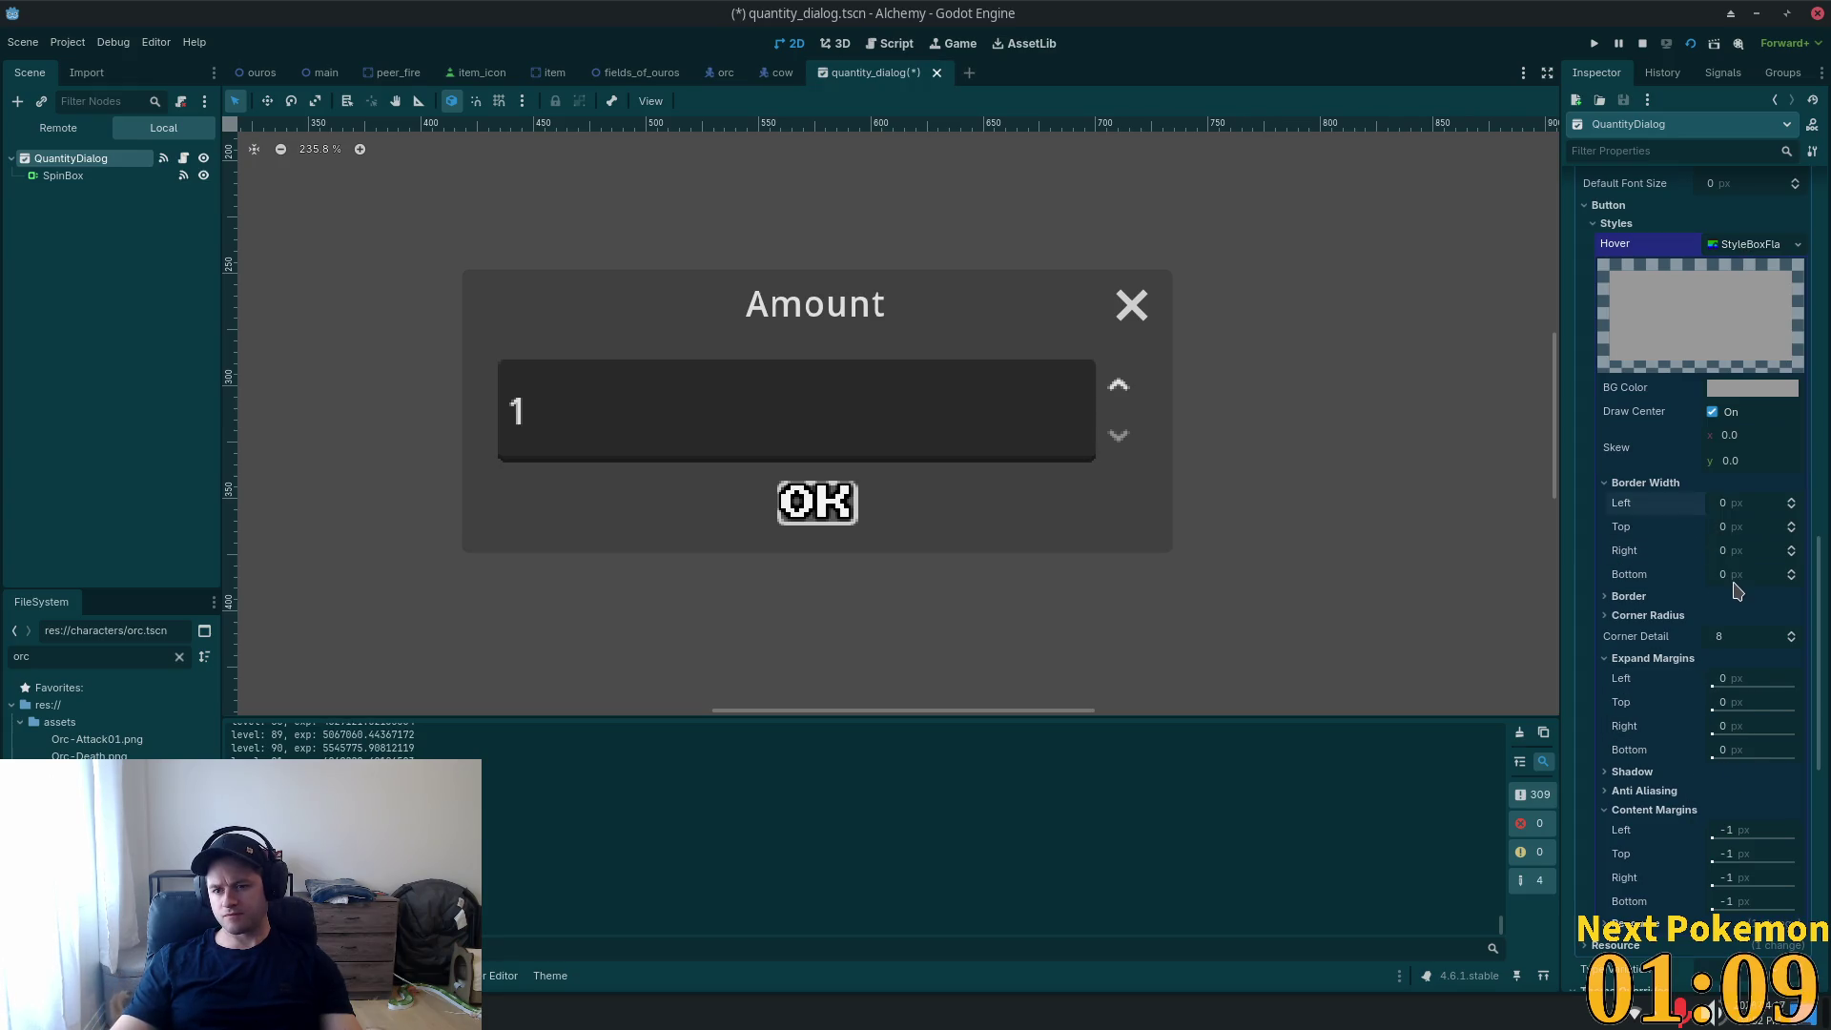
{"action": "key", "text": "ctrl+s"}
{"action": "scroll", "coordinate": [1722, 652], "scroll_direction": "down", "scroll_amount": 3}
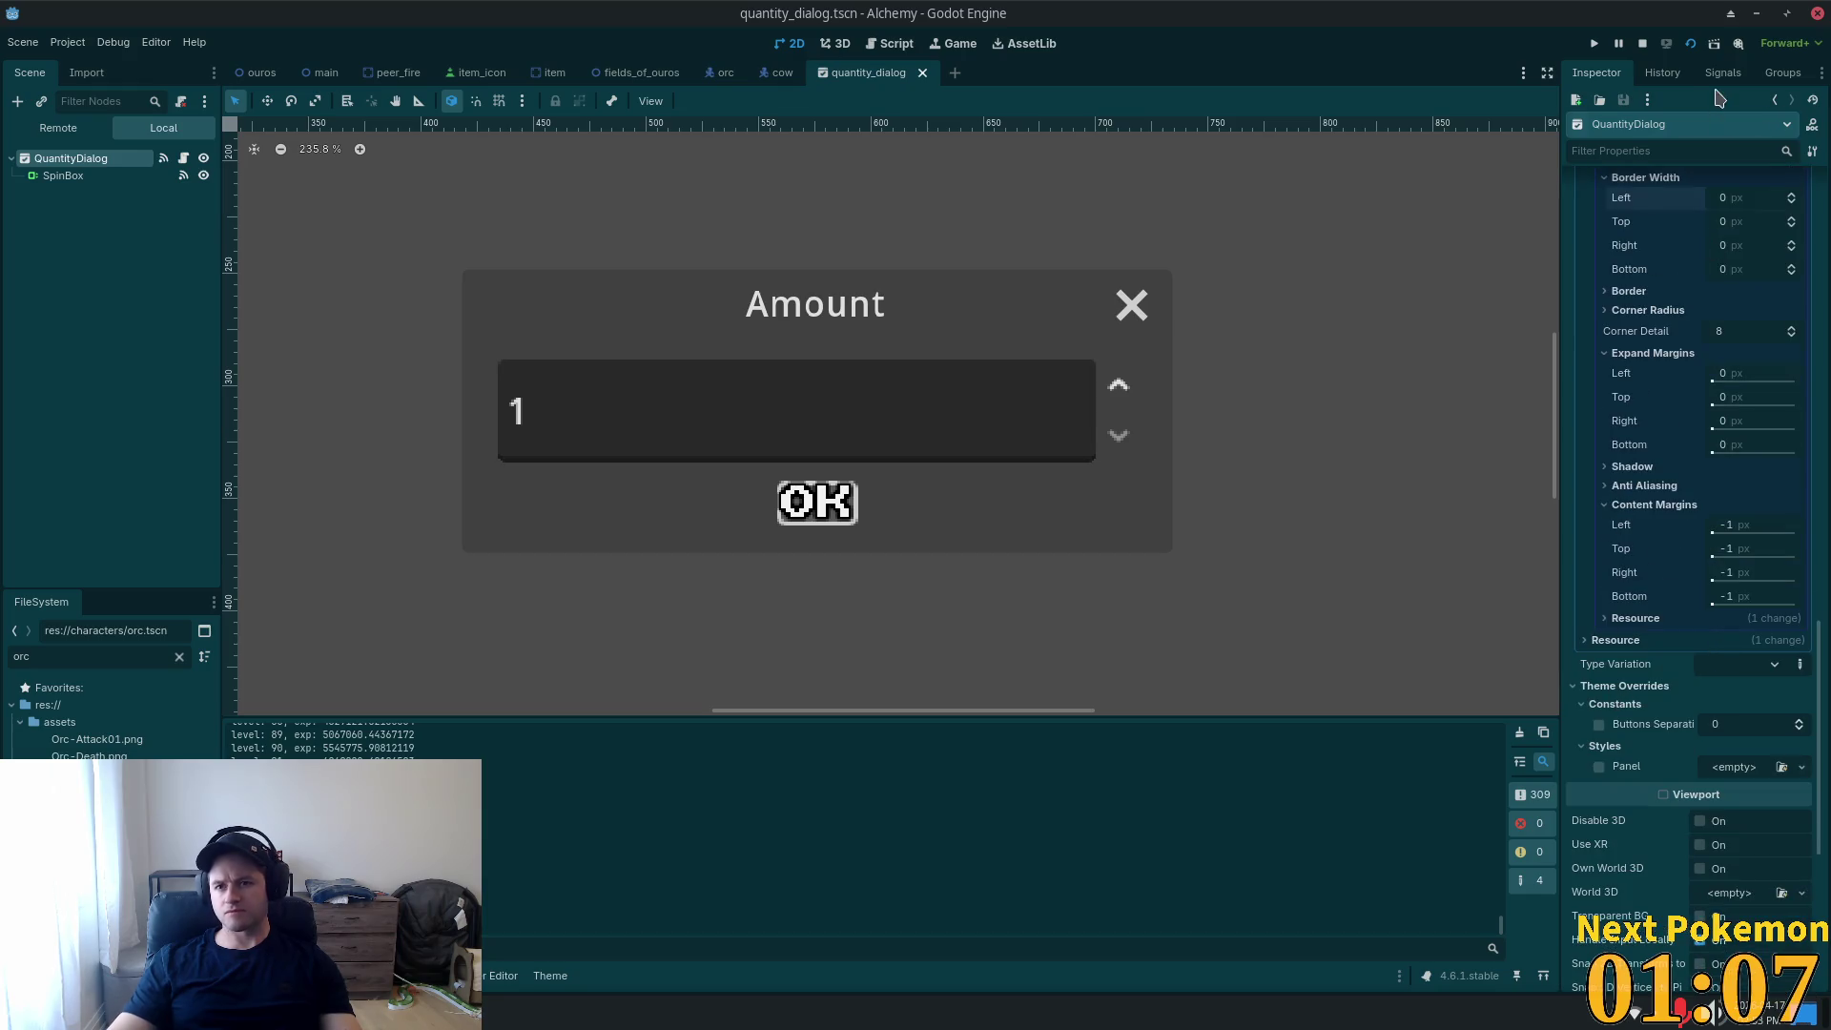
{"action": "left_click", "coordinate": [1690, 43]}
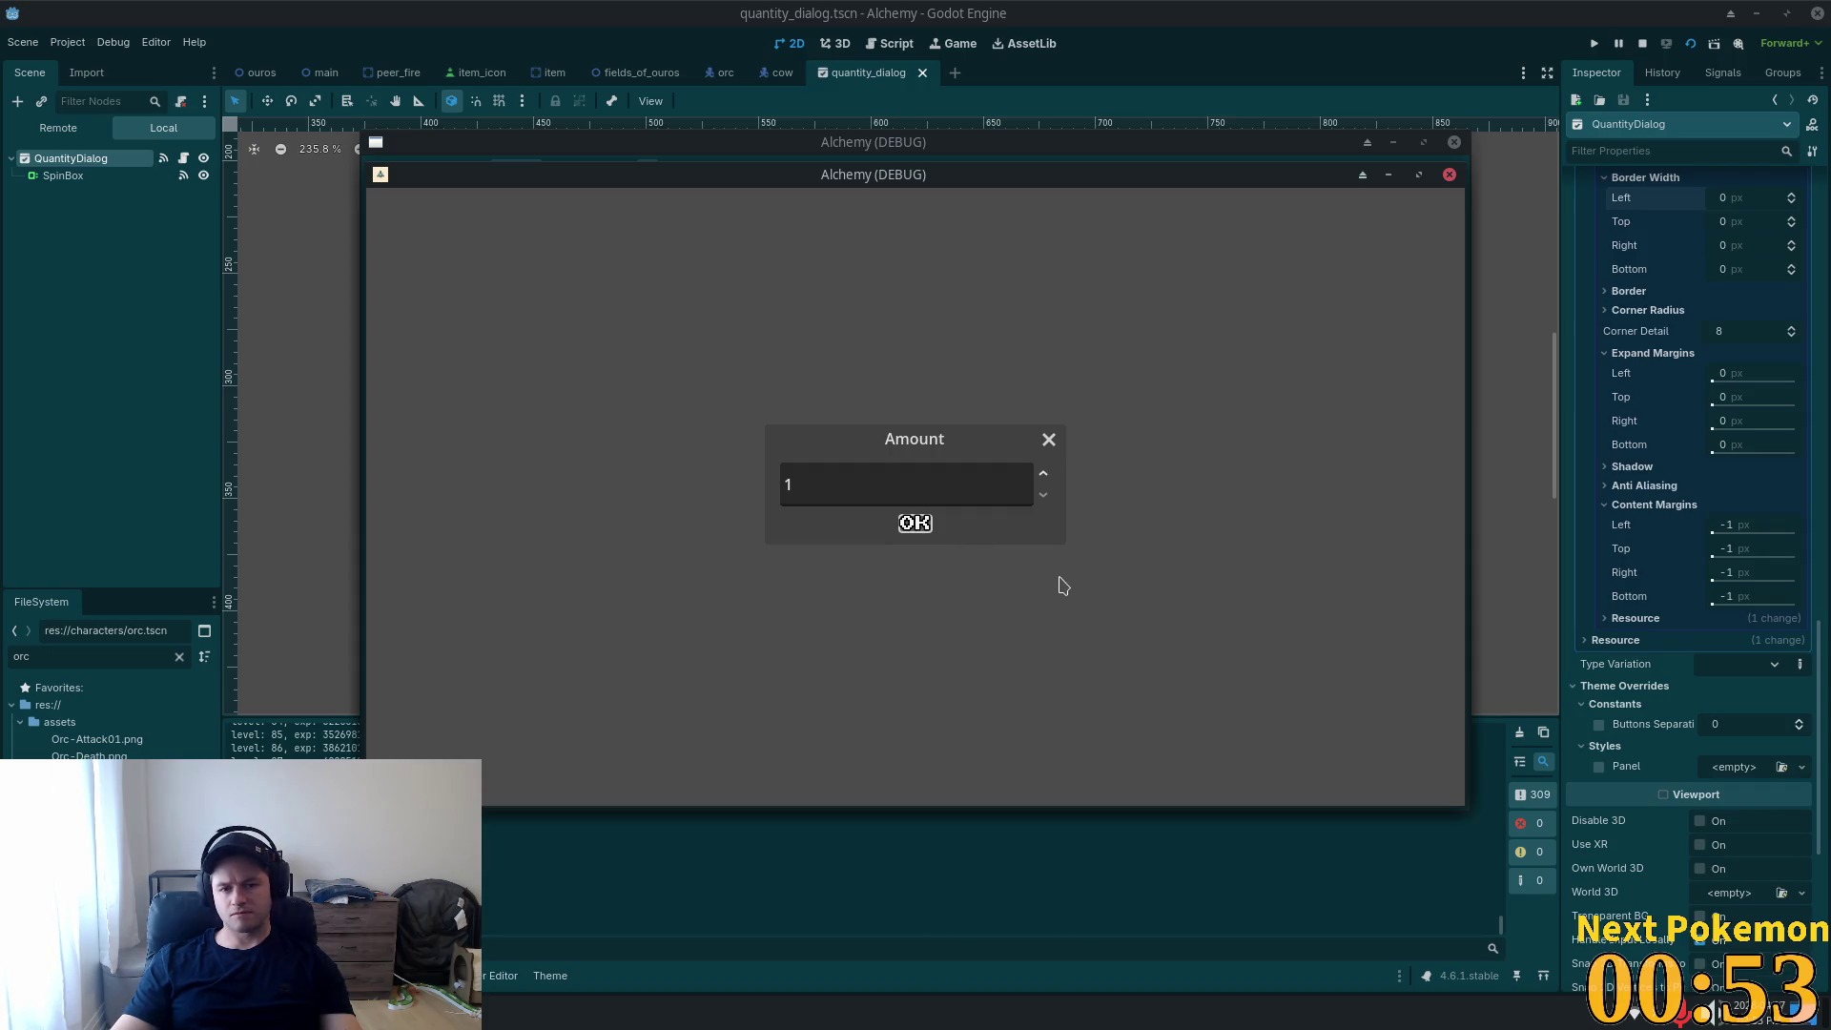
Close the running game and reopen the dialog's Theme resource in the Theme editor.
{"action": "key", "text": "F8"}
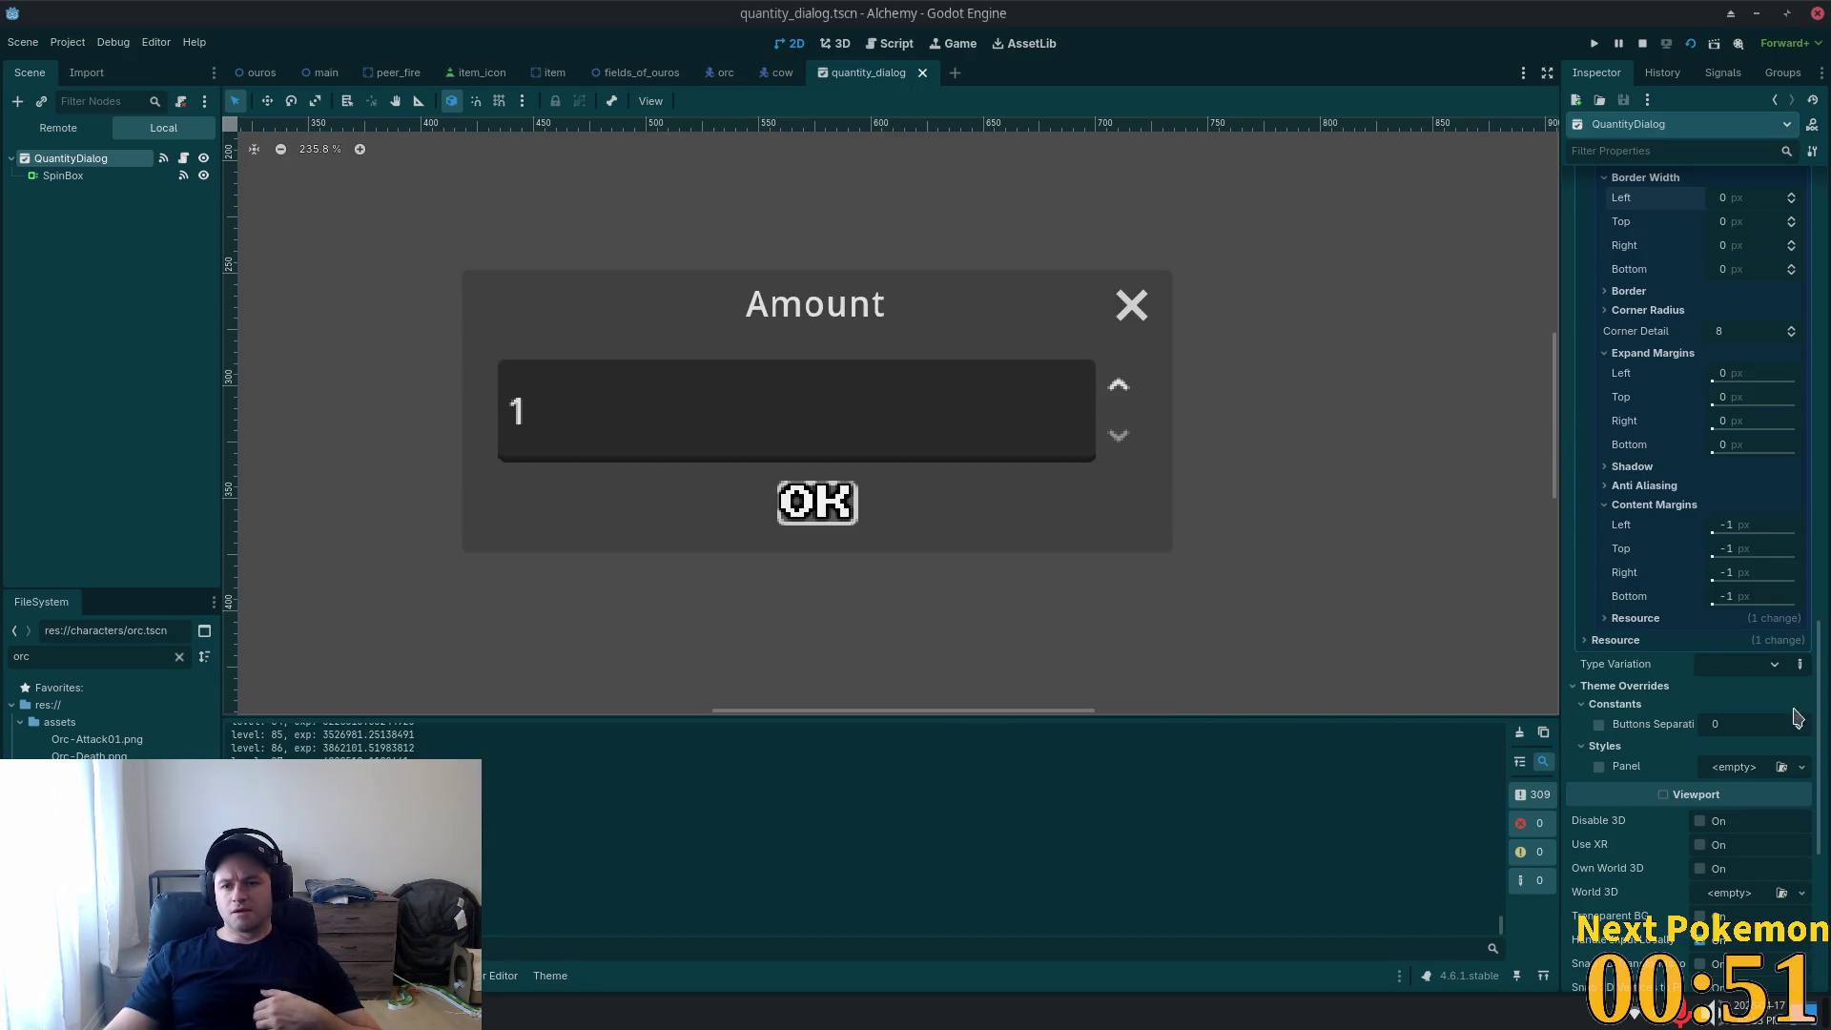
{"action": "scroll", "coordinate": [1797, 717], "scroll_direction": "up", "scroll_amount": 10}
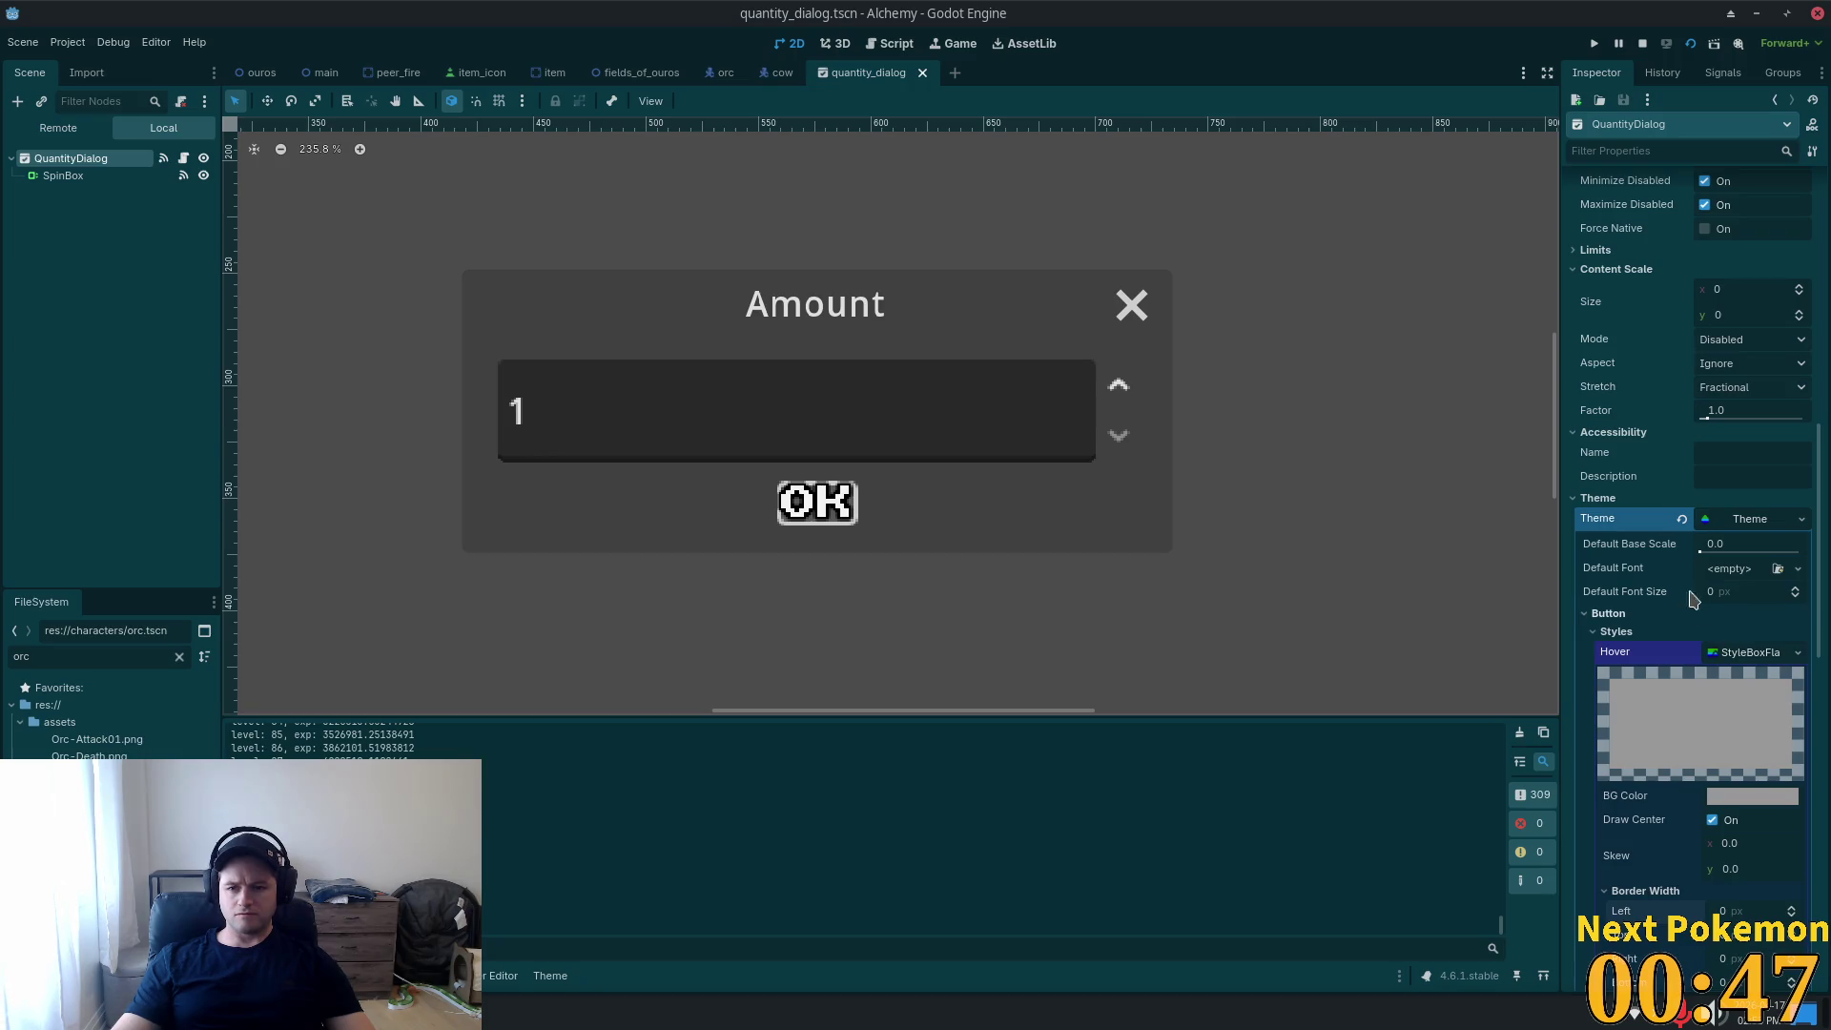
{"action": "scroll", "coordinate": [1671, 488], "scroll_direction": "up", "scroll_amount": 7}
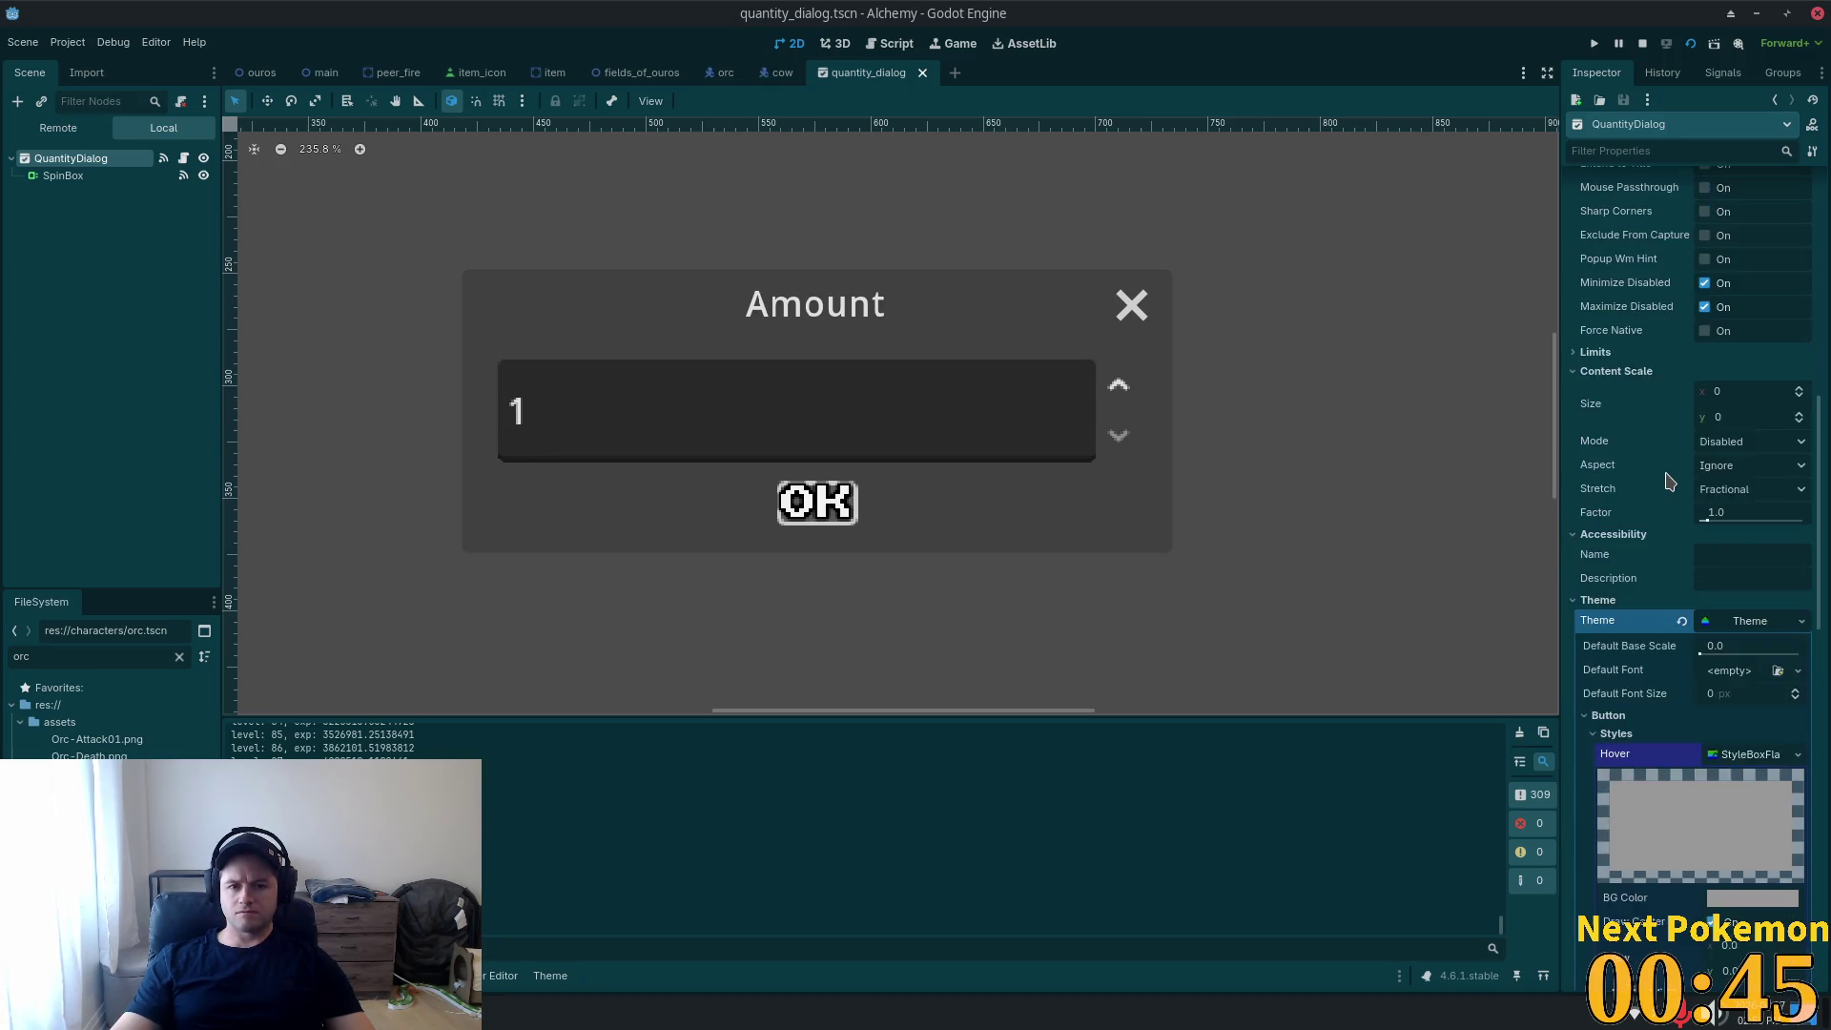
{"action": "scroll", "coordinate": [1678, 476], "scroll_direction": "up", "scroll_amount": 5}
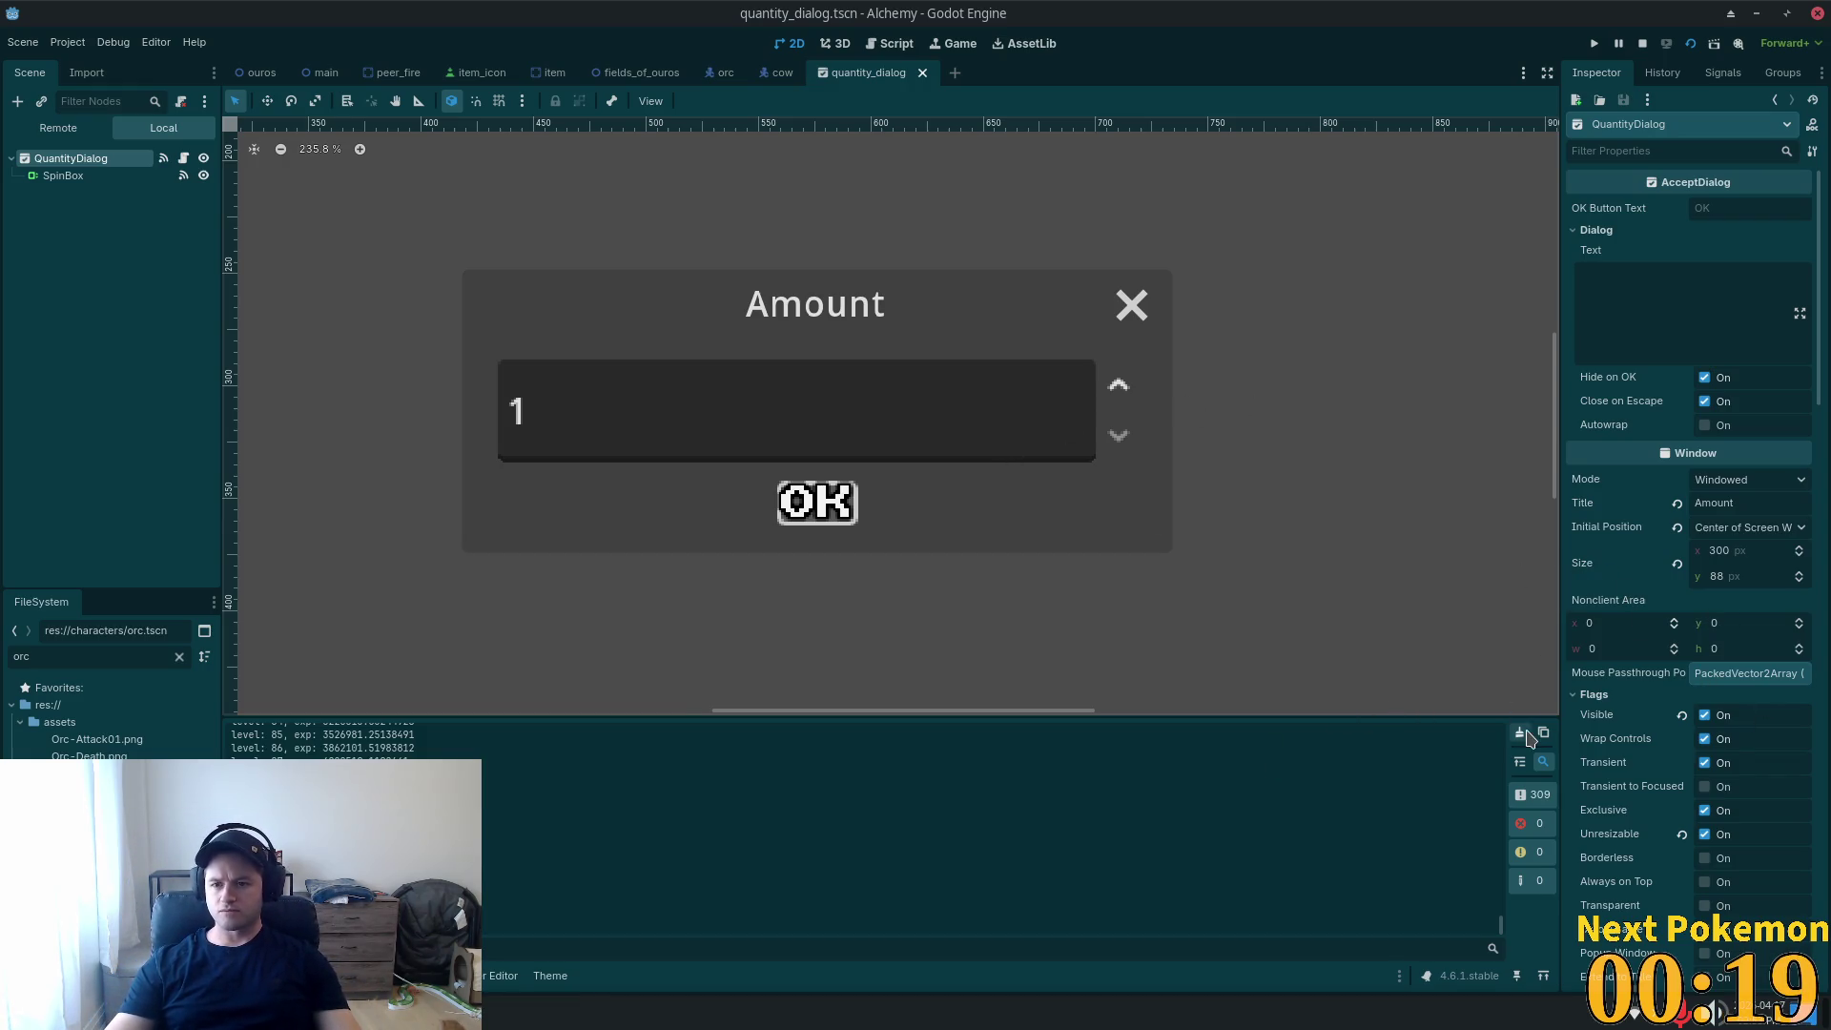
{"action": "scroll", "coordinate": [1632, 621], "scroll_direction": "down", "scroll_amount": 5}
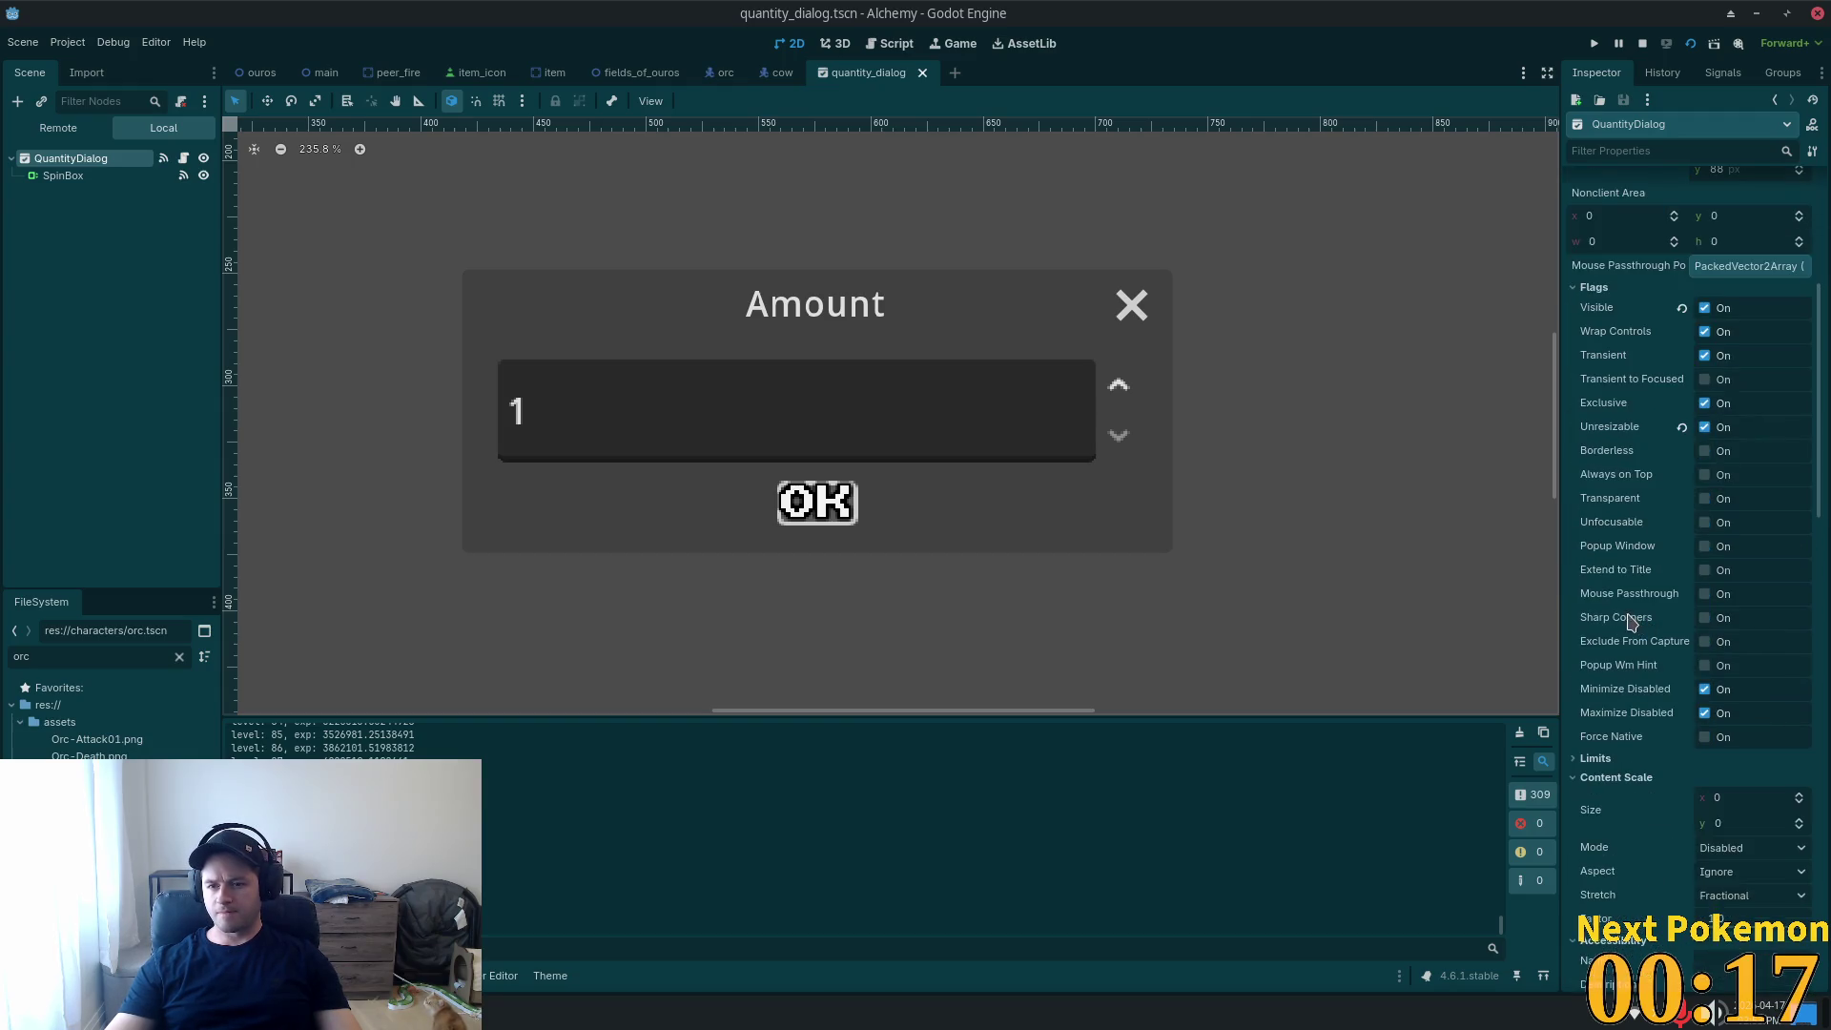
{"action": "scroll", "coordinate": [1632, 621], "scroll_direction": "down", "scroll_amount": 6}
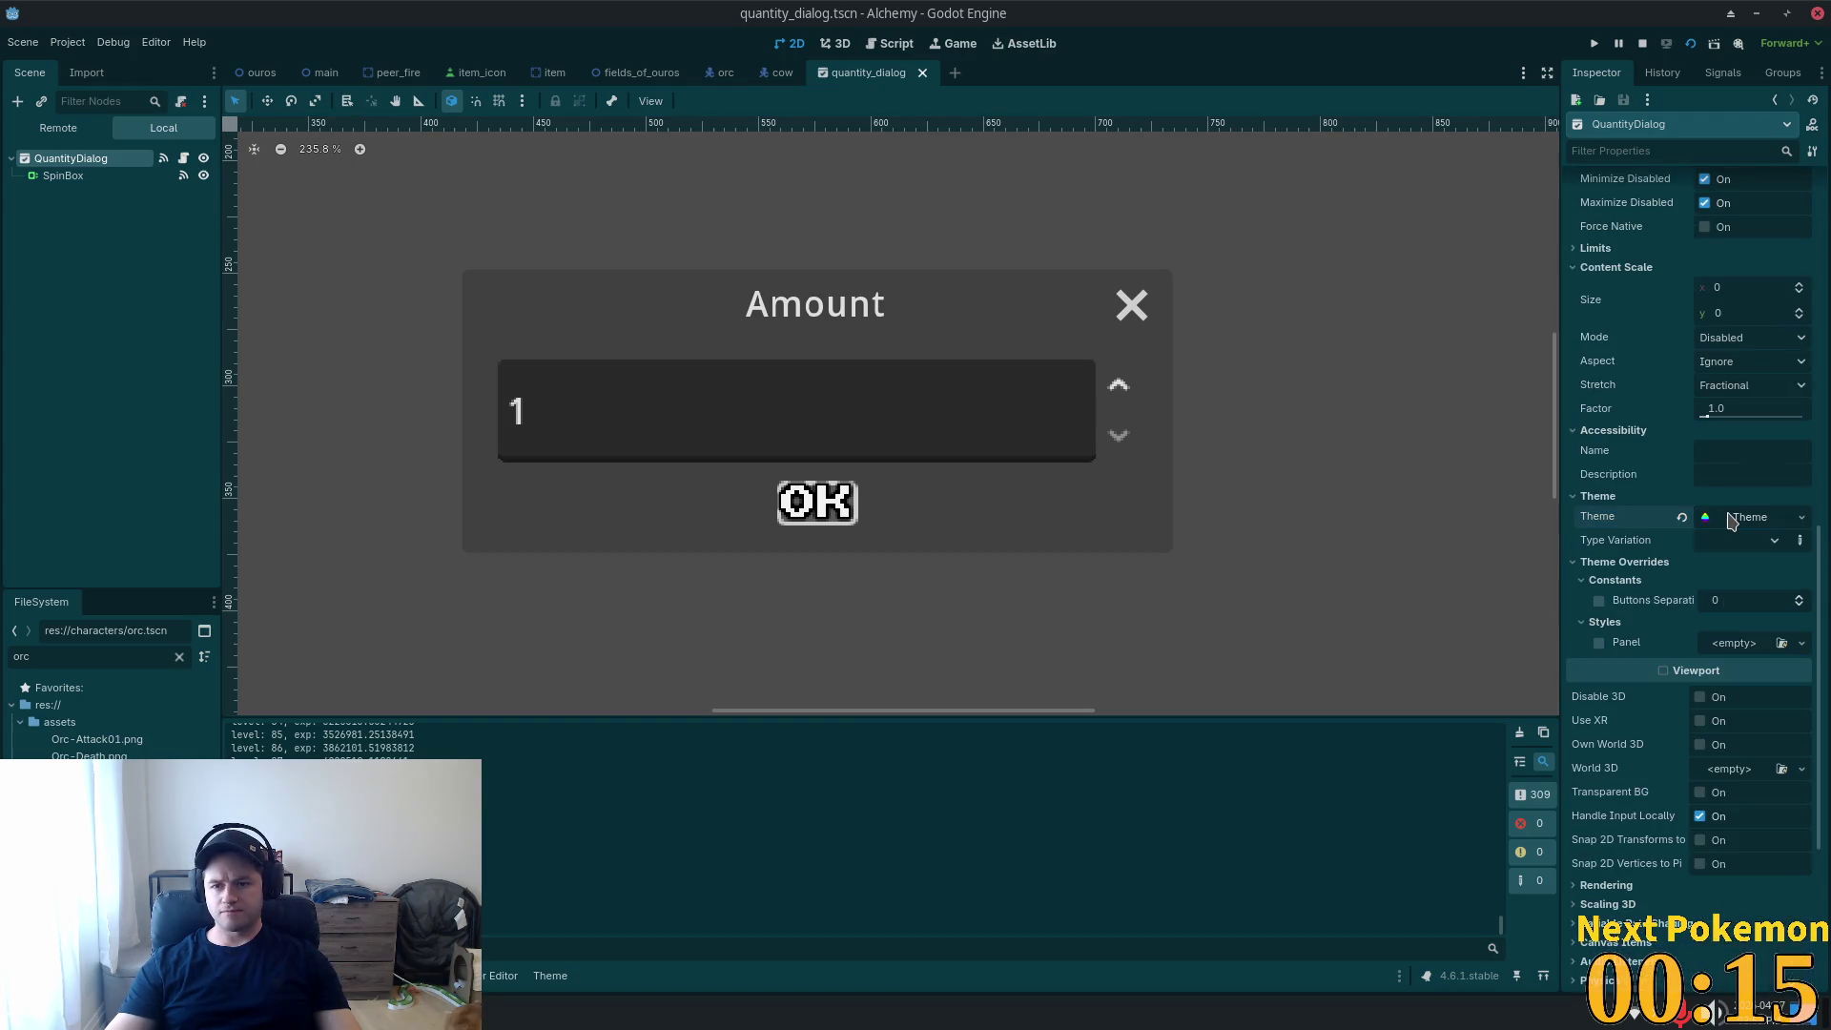
{"action": "left_click", "coordinate": [1731, 519]}
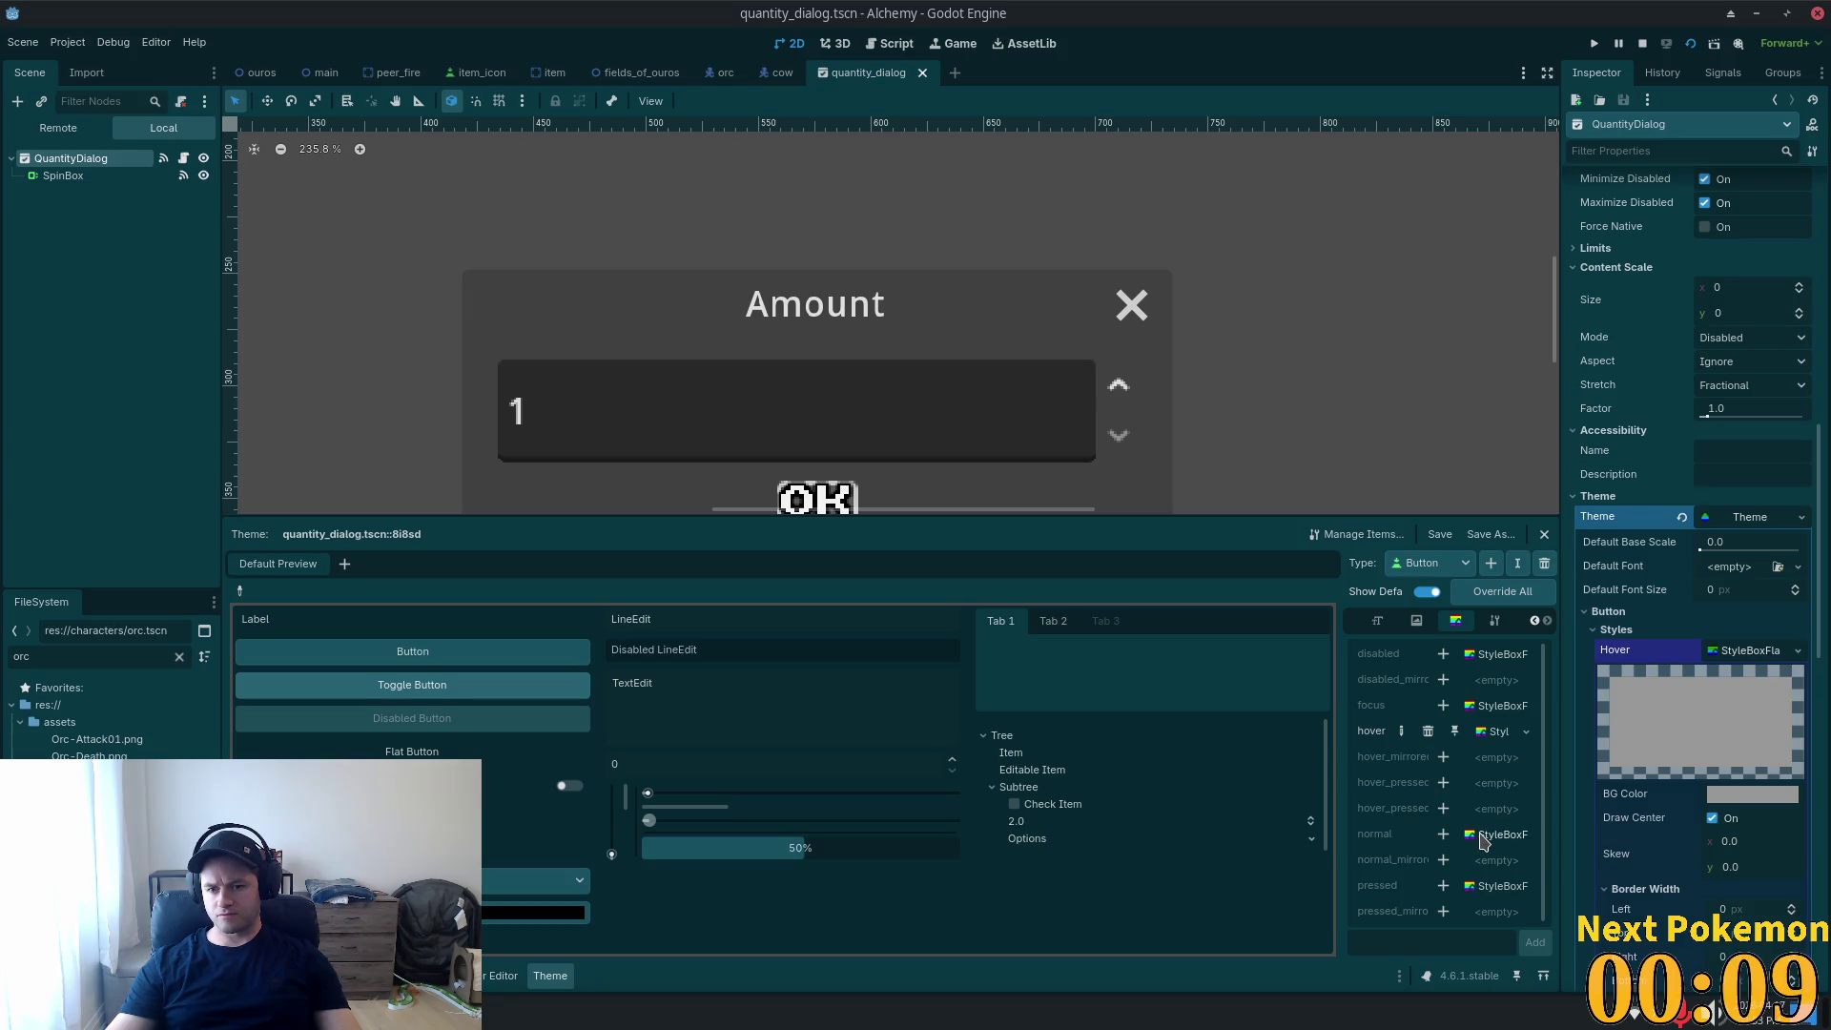
Try a new StyleBoxFlat for Button's normal style, then remove that override.
{"action": "left_click", "coordinate": [1445, 836]}
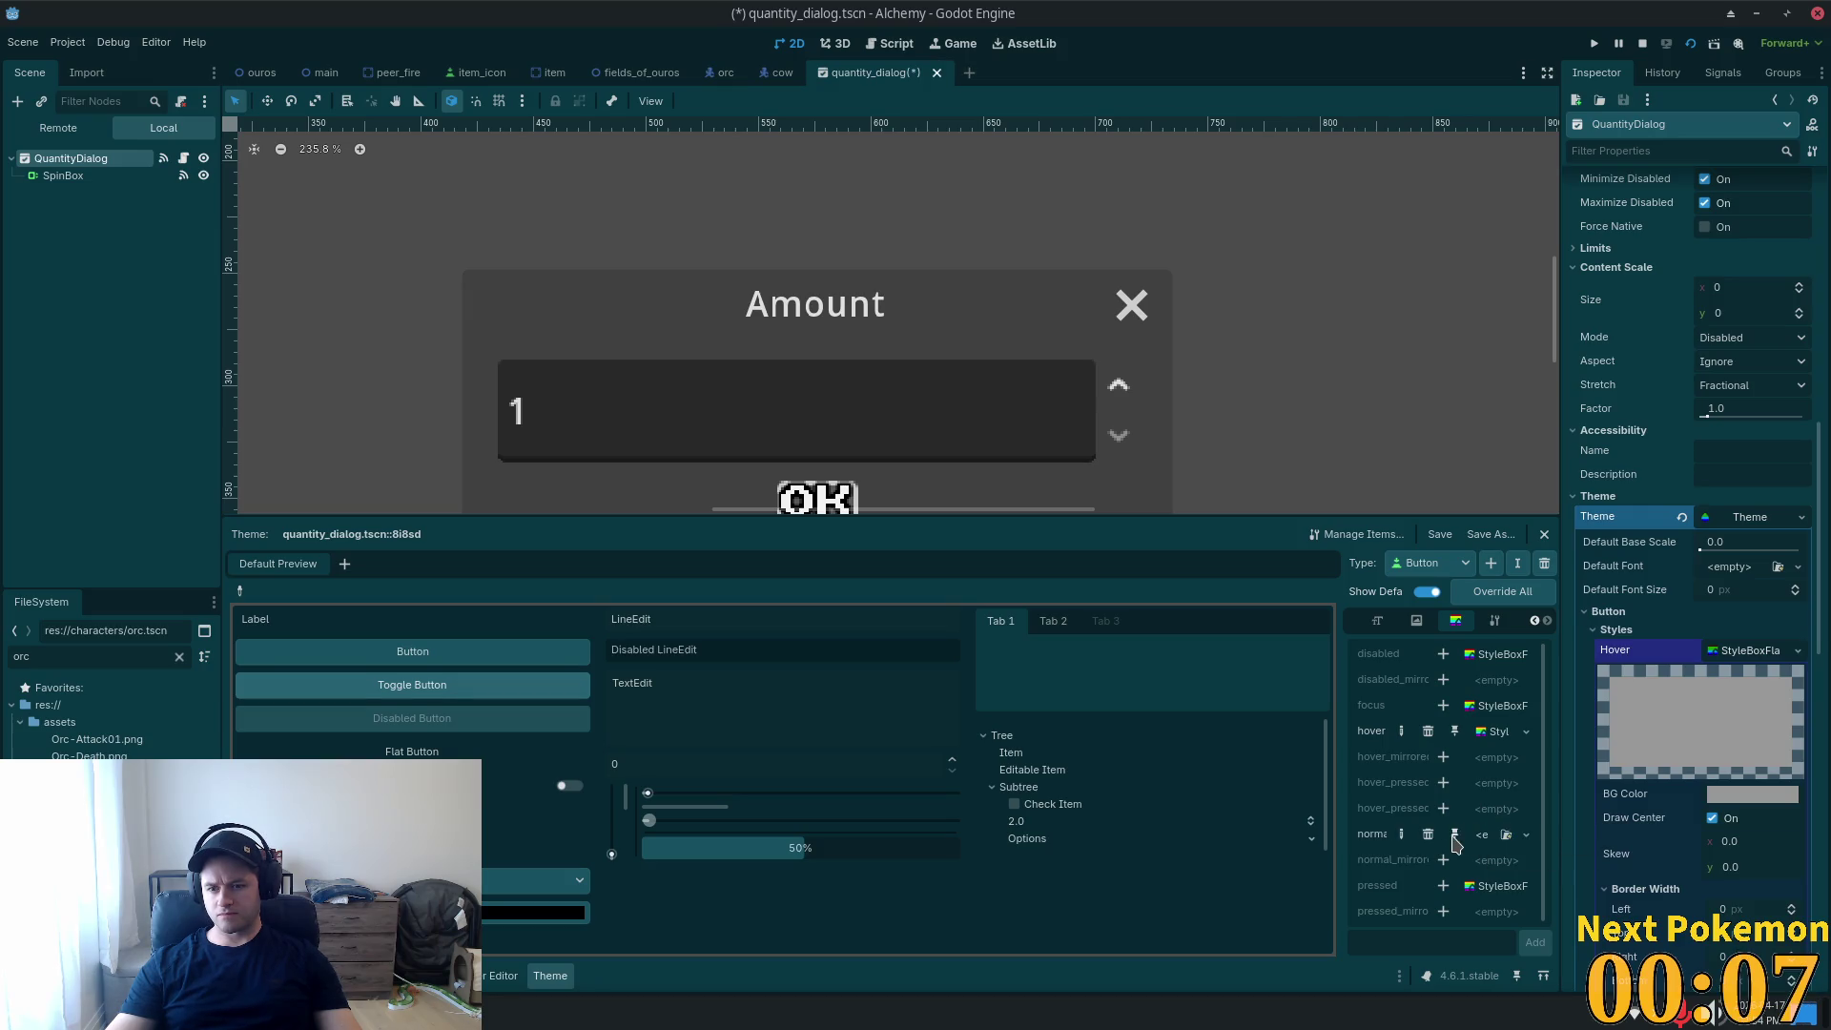
{"action": "left_click", "coordinate": [1482, 840]}
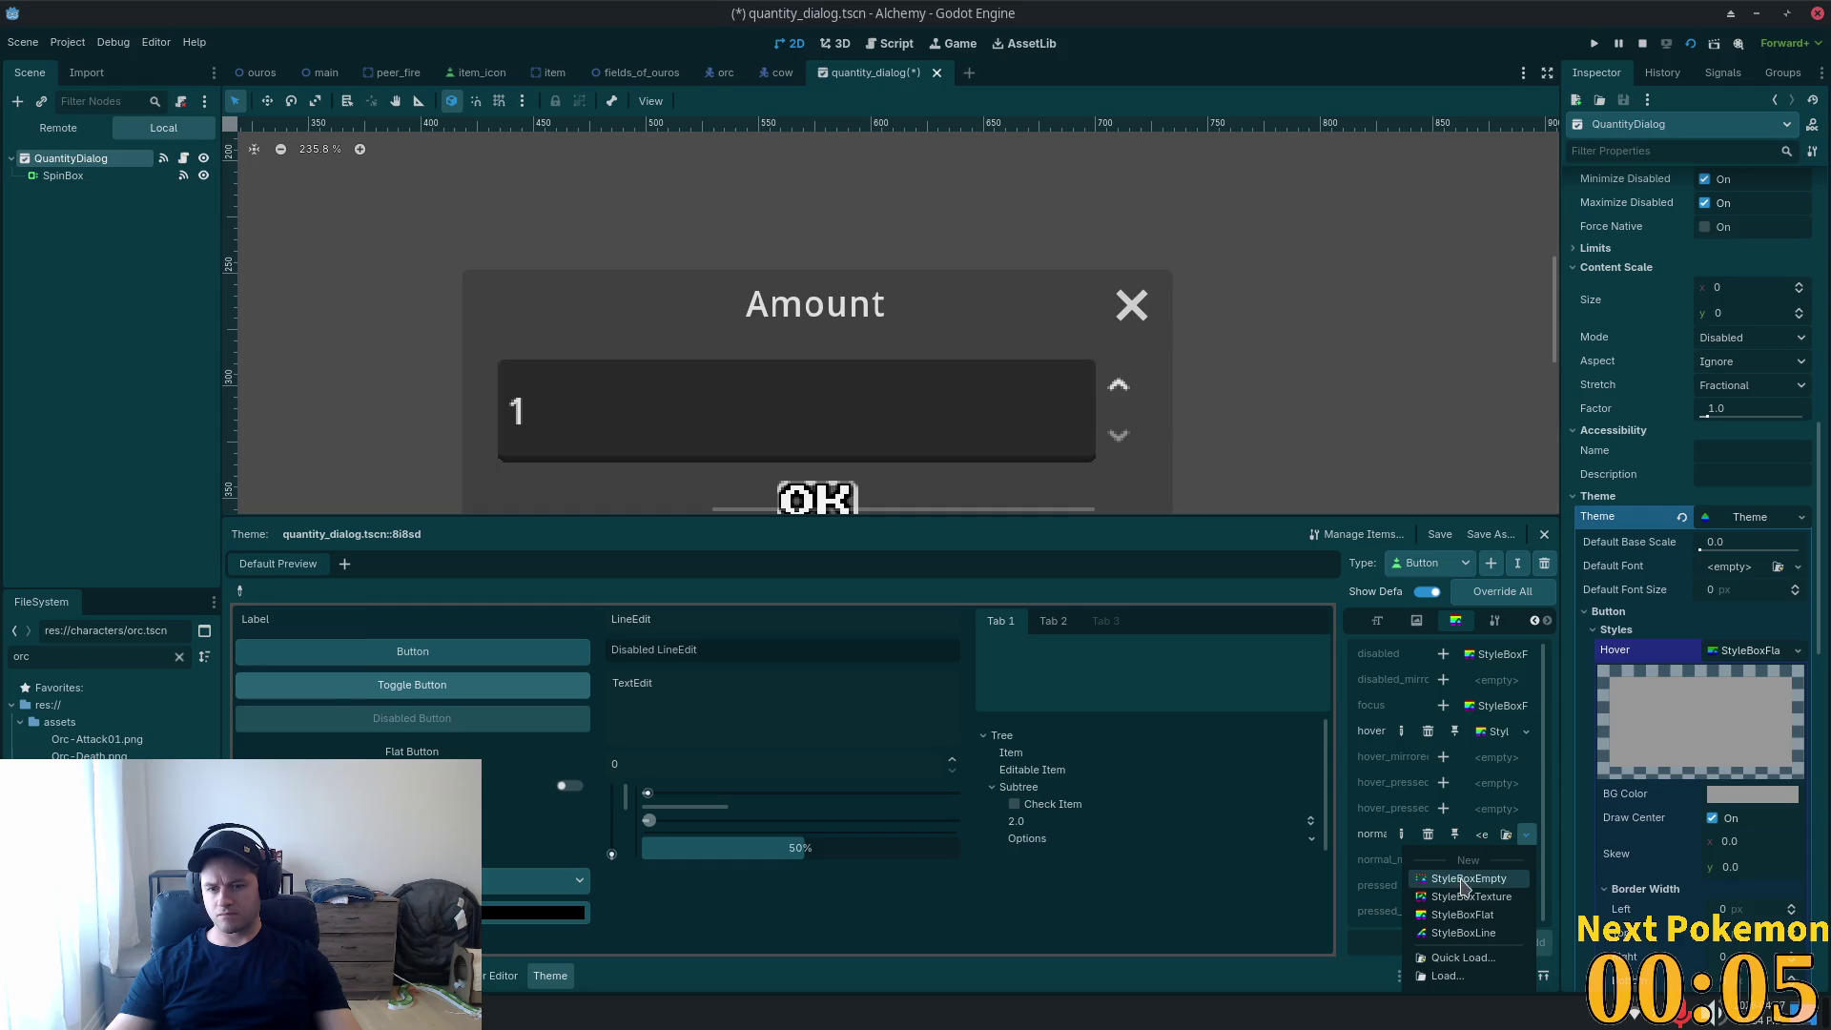
{"action": "left_click", "coordinate": [1463, 914]}
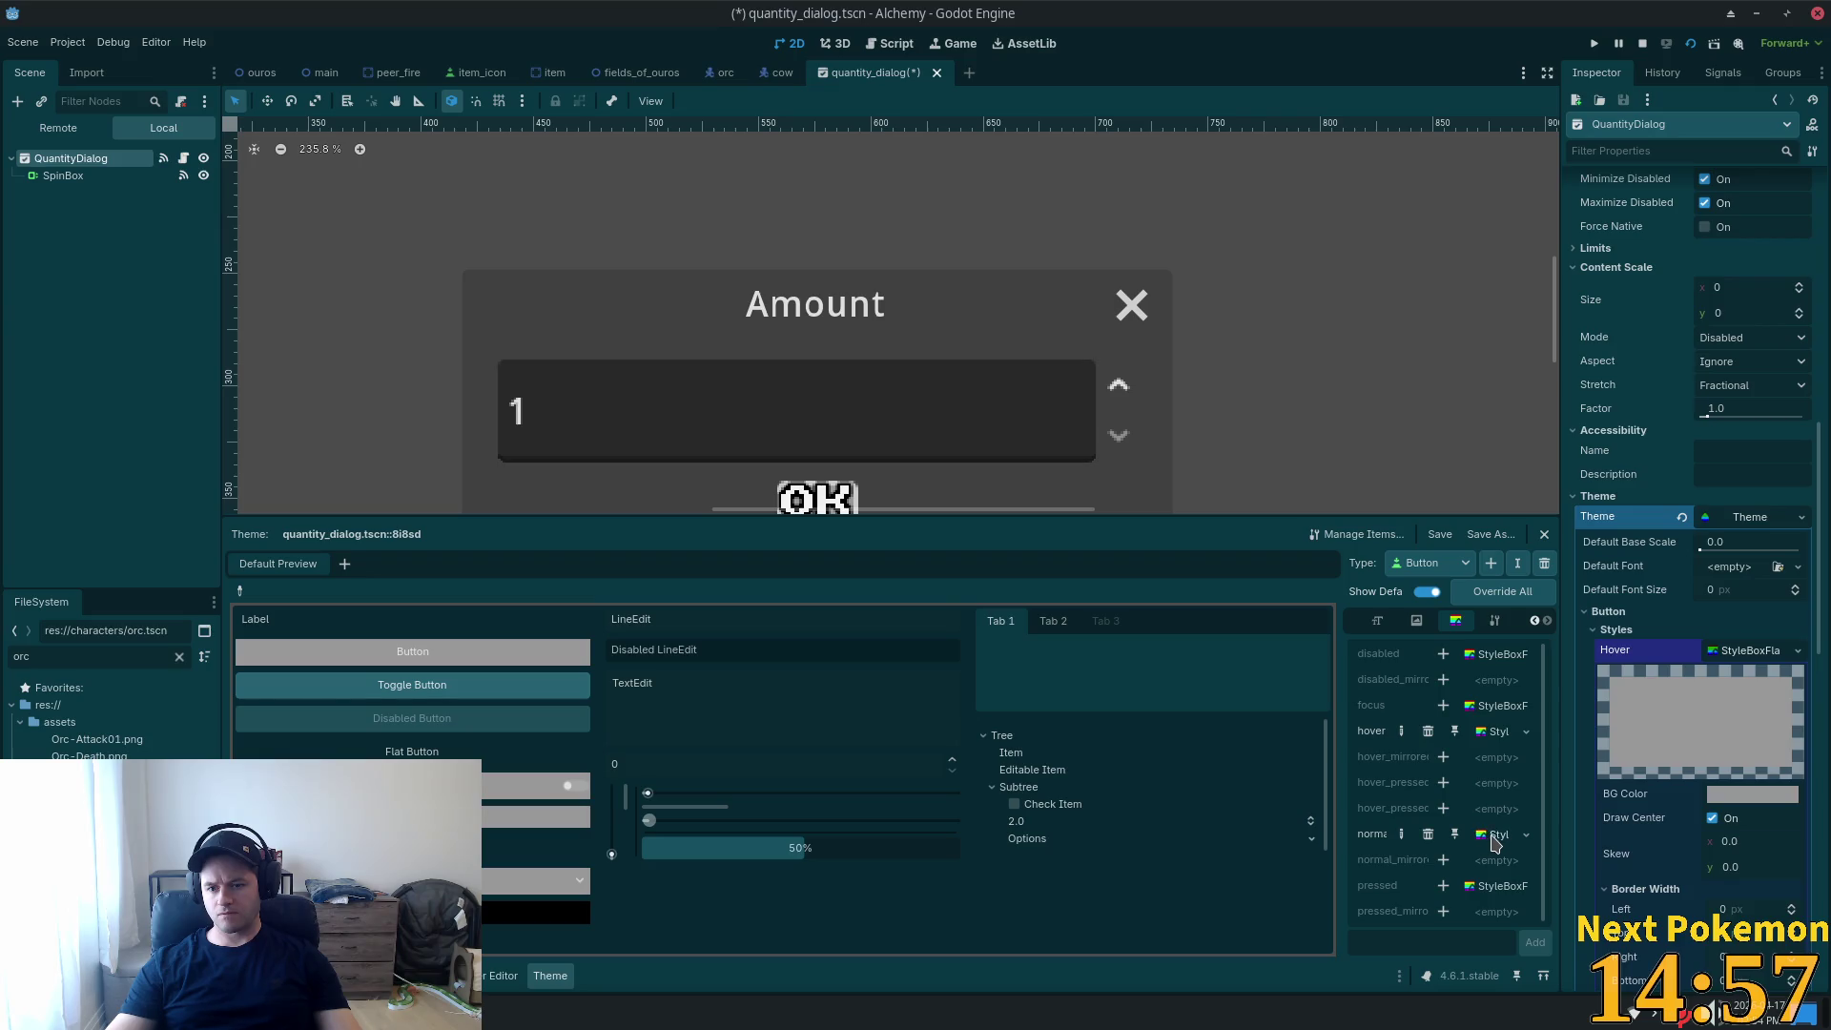
{"action": "left_click", "coordinate": [1493, 838]}
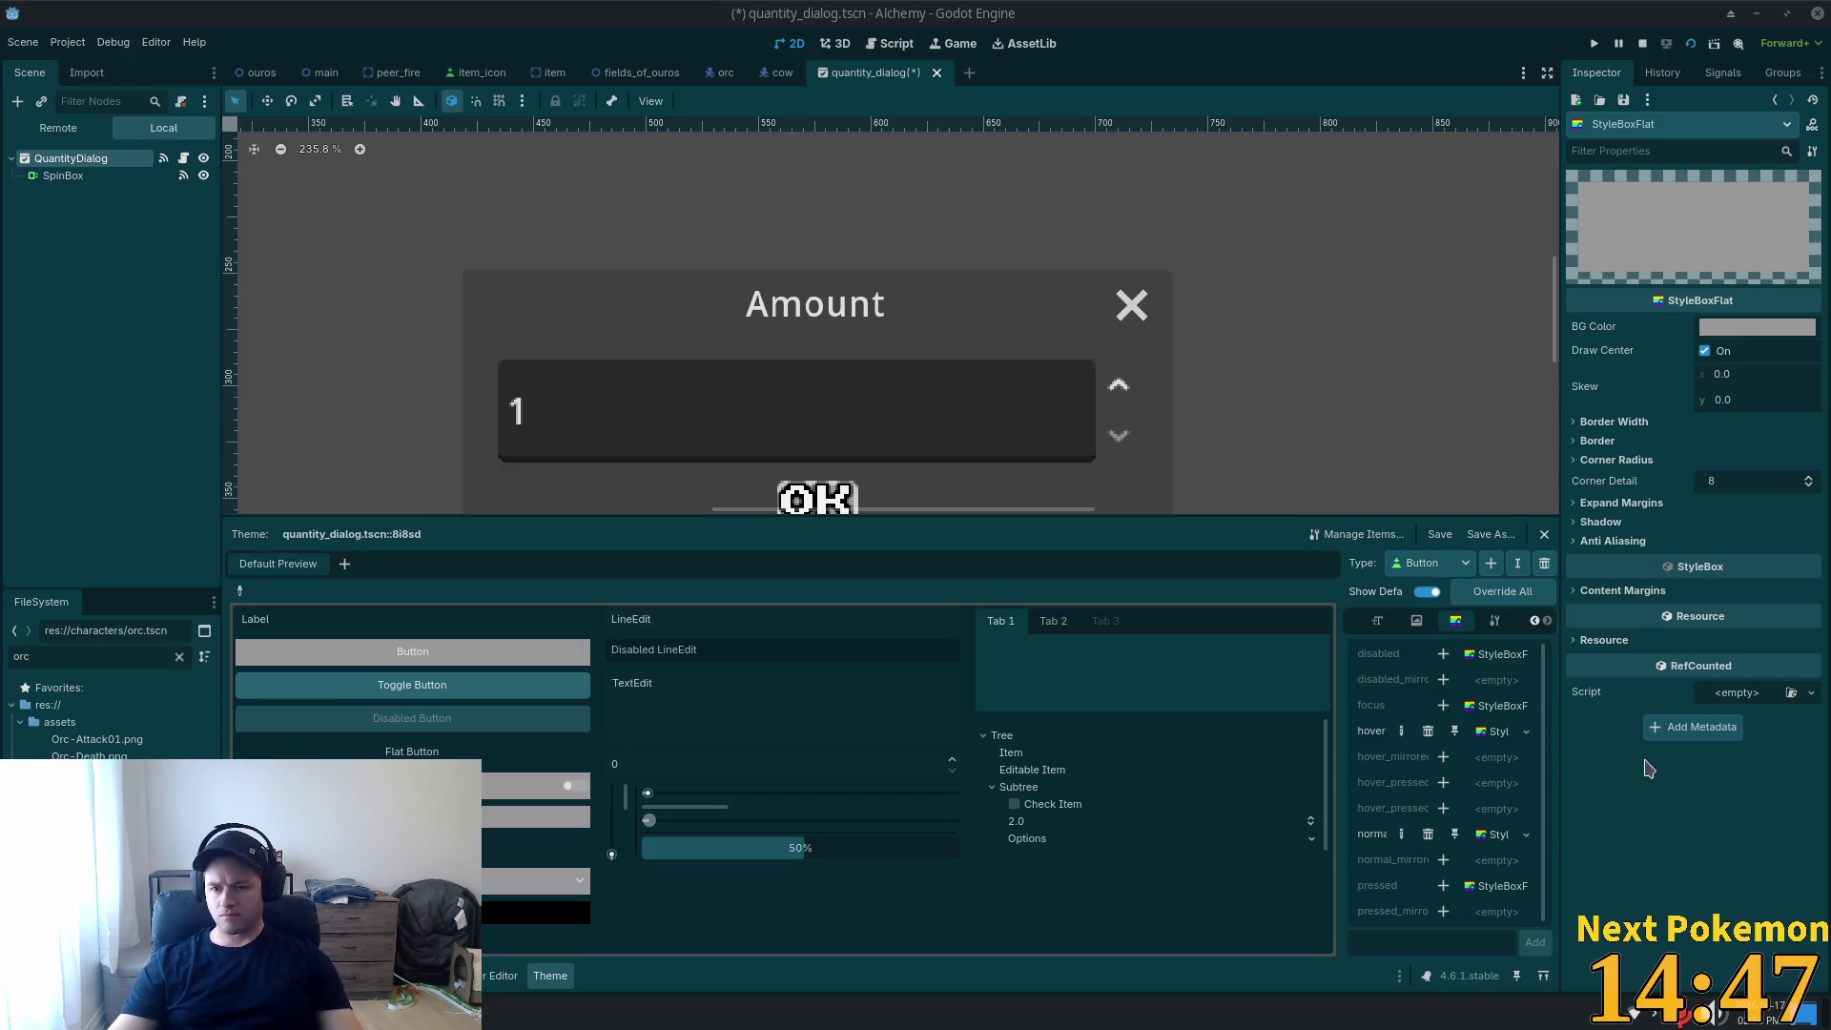
{"action": "left_click", "coordinate": [1428, 834]}
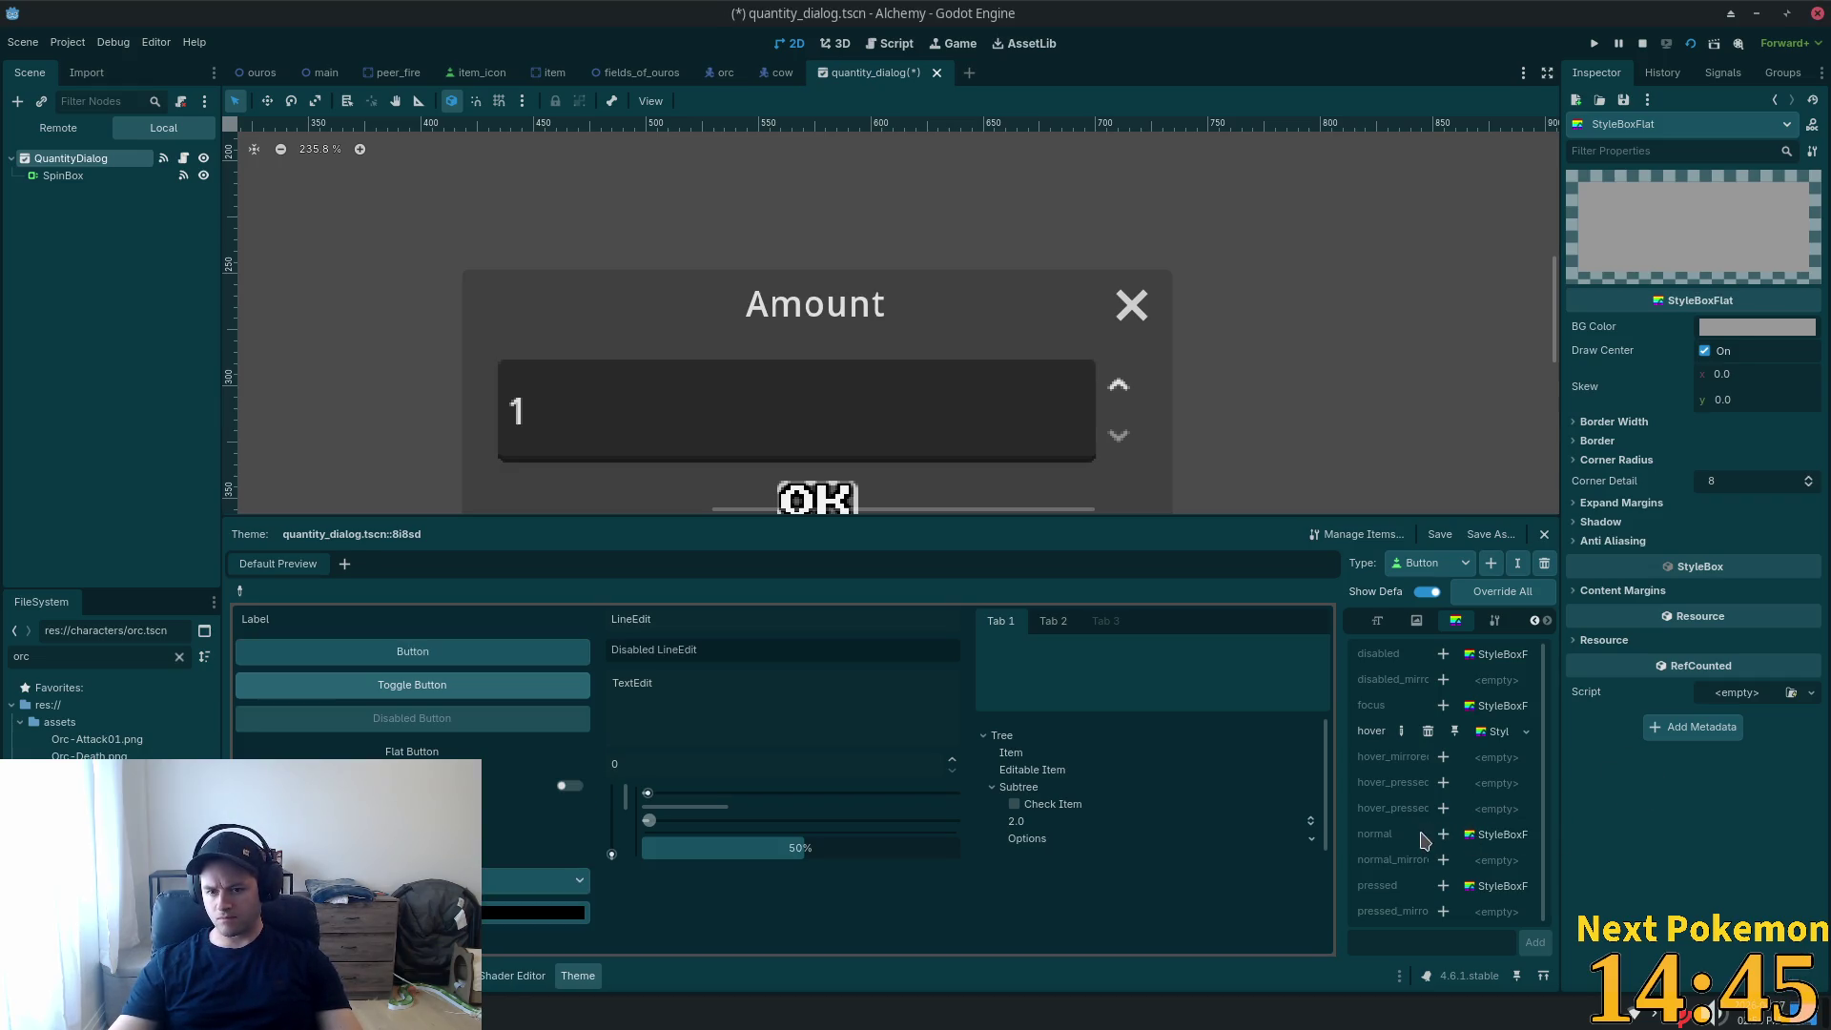
Override Button's normal style with a new StyleBoxEmpty and save quantity_dialog.tscn.
{"action": "left_click", "coordinate": [1443, 835]}
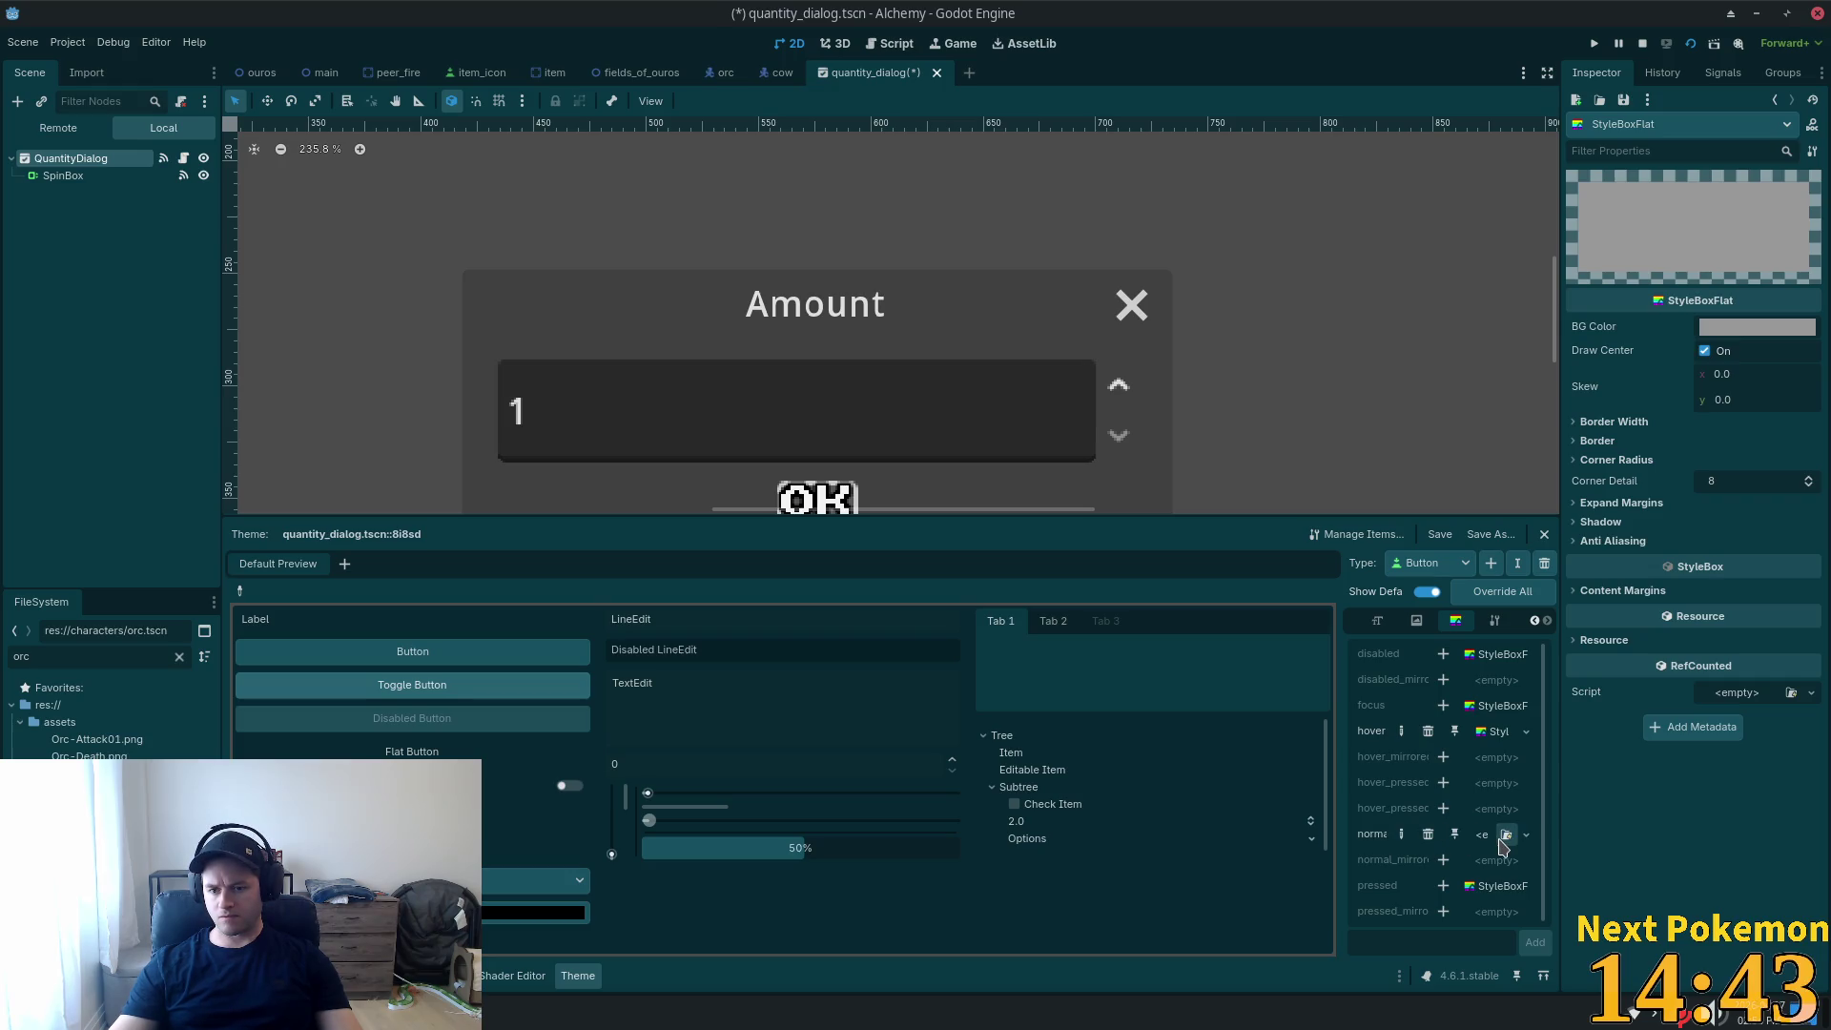
{"action": "left_click", "coordinate": [1484, 835]}
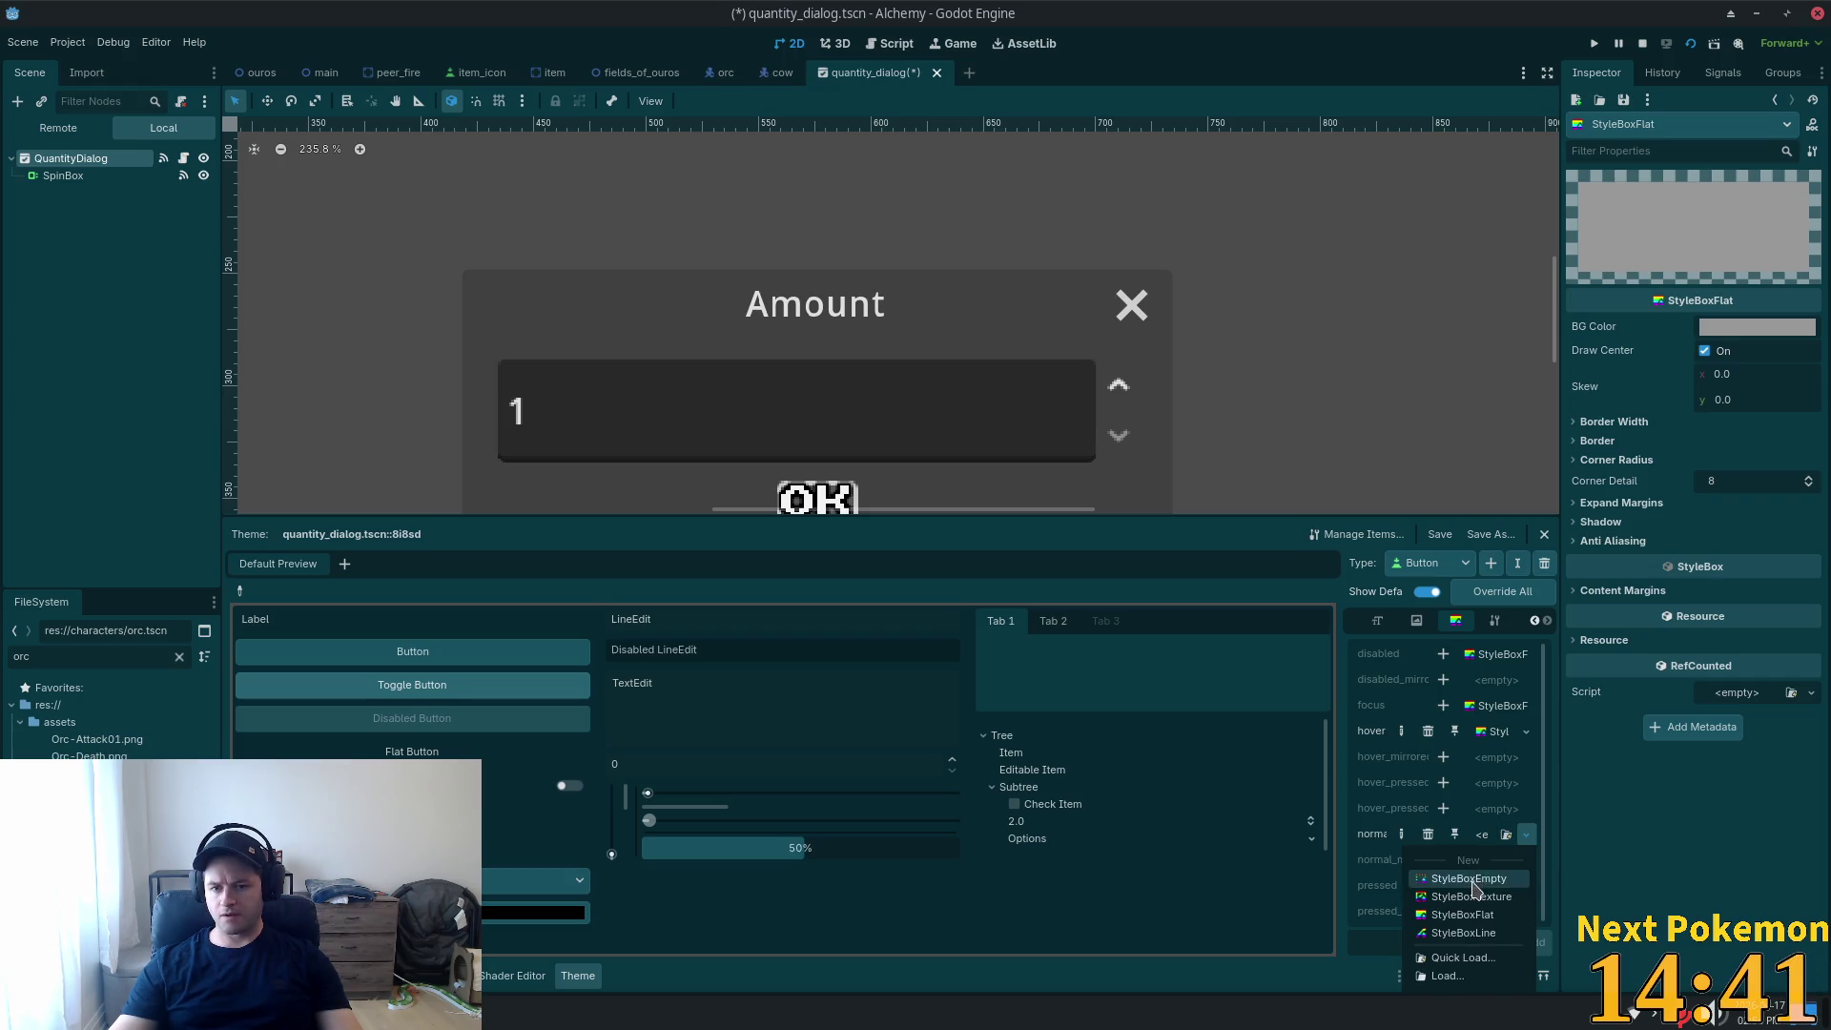
{"action": "left_click", "coordinate": [1476, 886]}
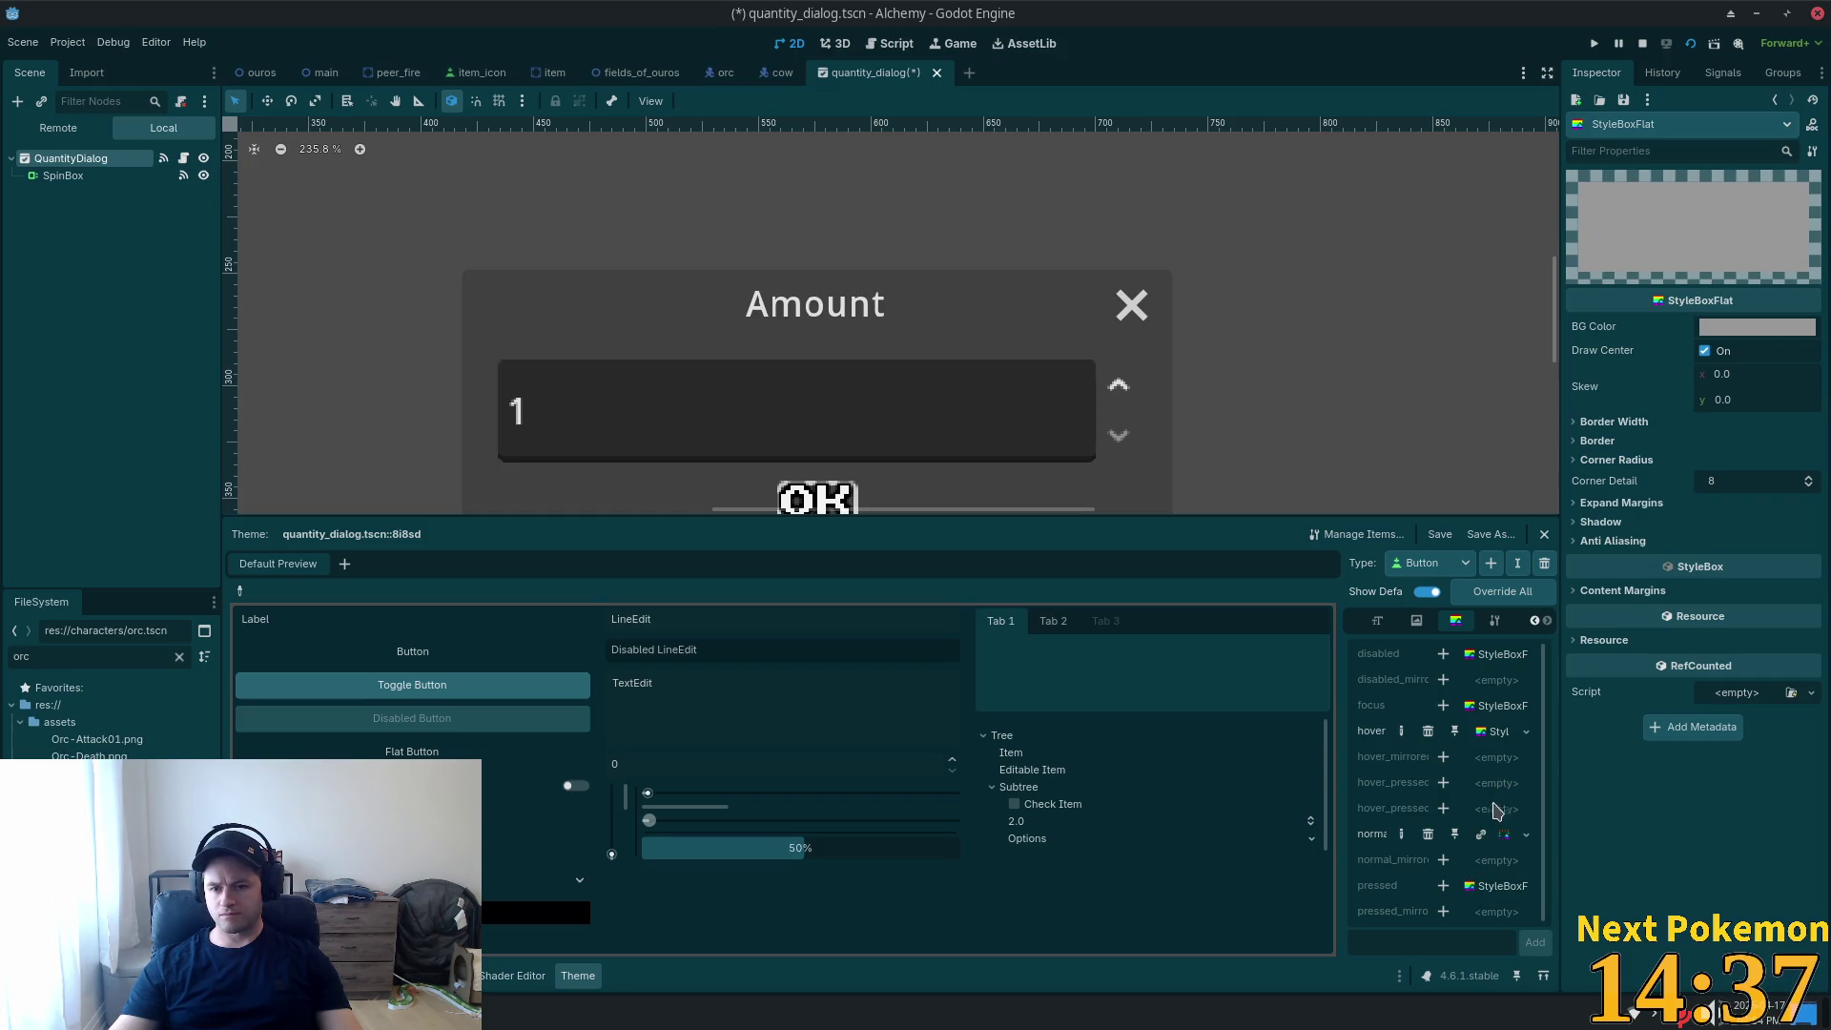
{"action": "left_click", "coordinate": [1506, 836]}
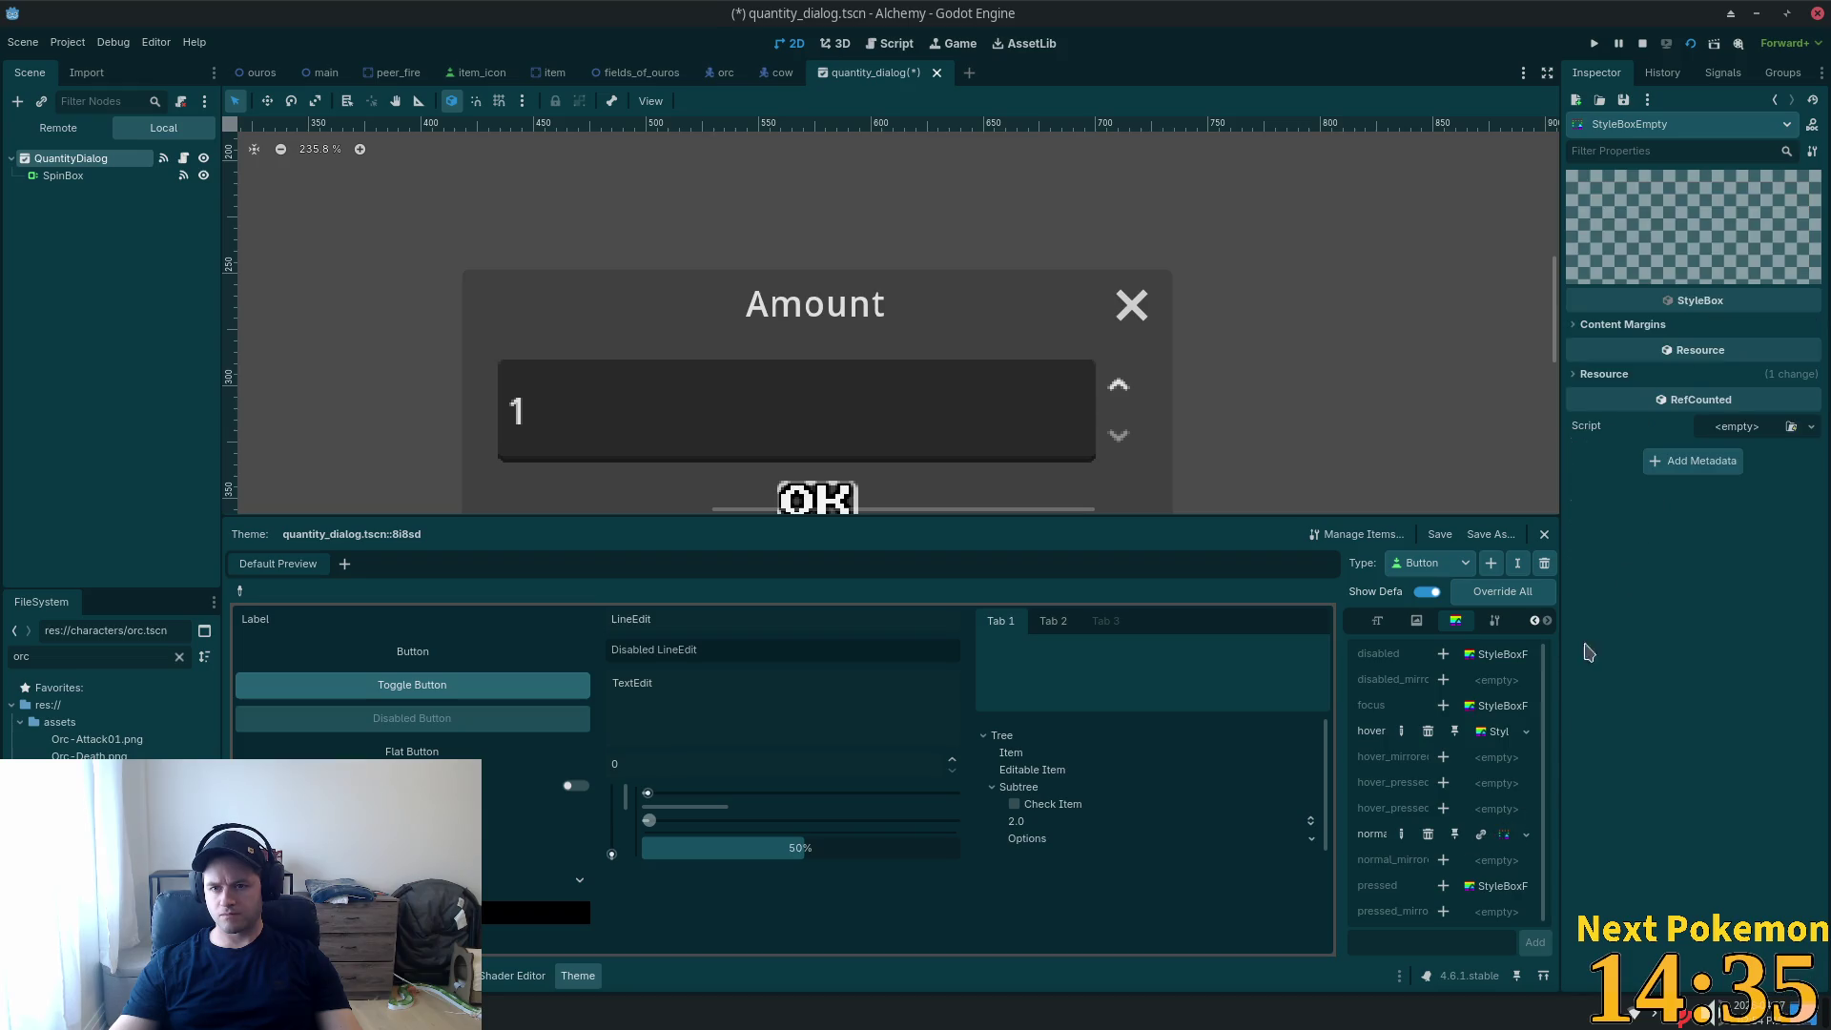
{"action": "left_click", "coordinate": [1622, 325]}
{"action": "left_click", "coordinate": [1621, 324]}
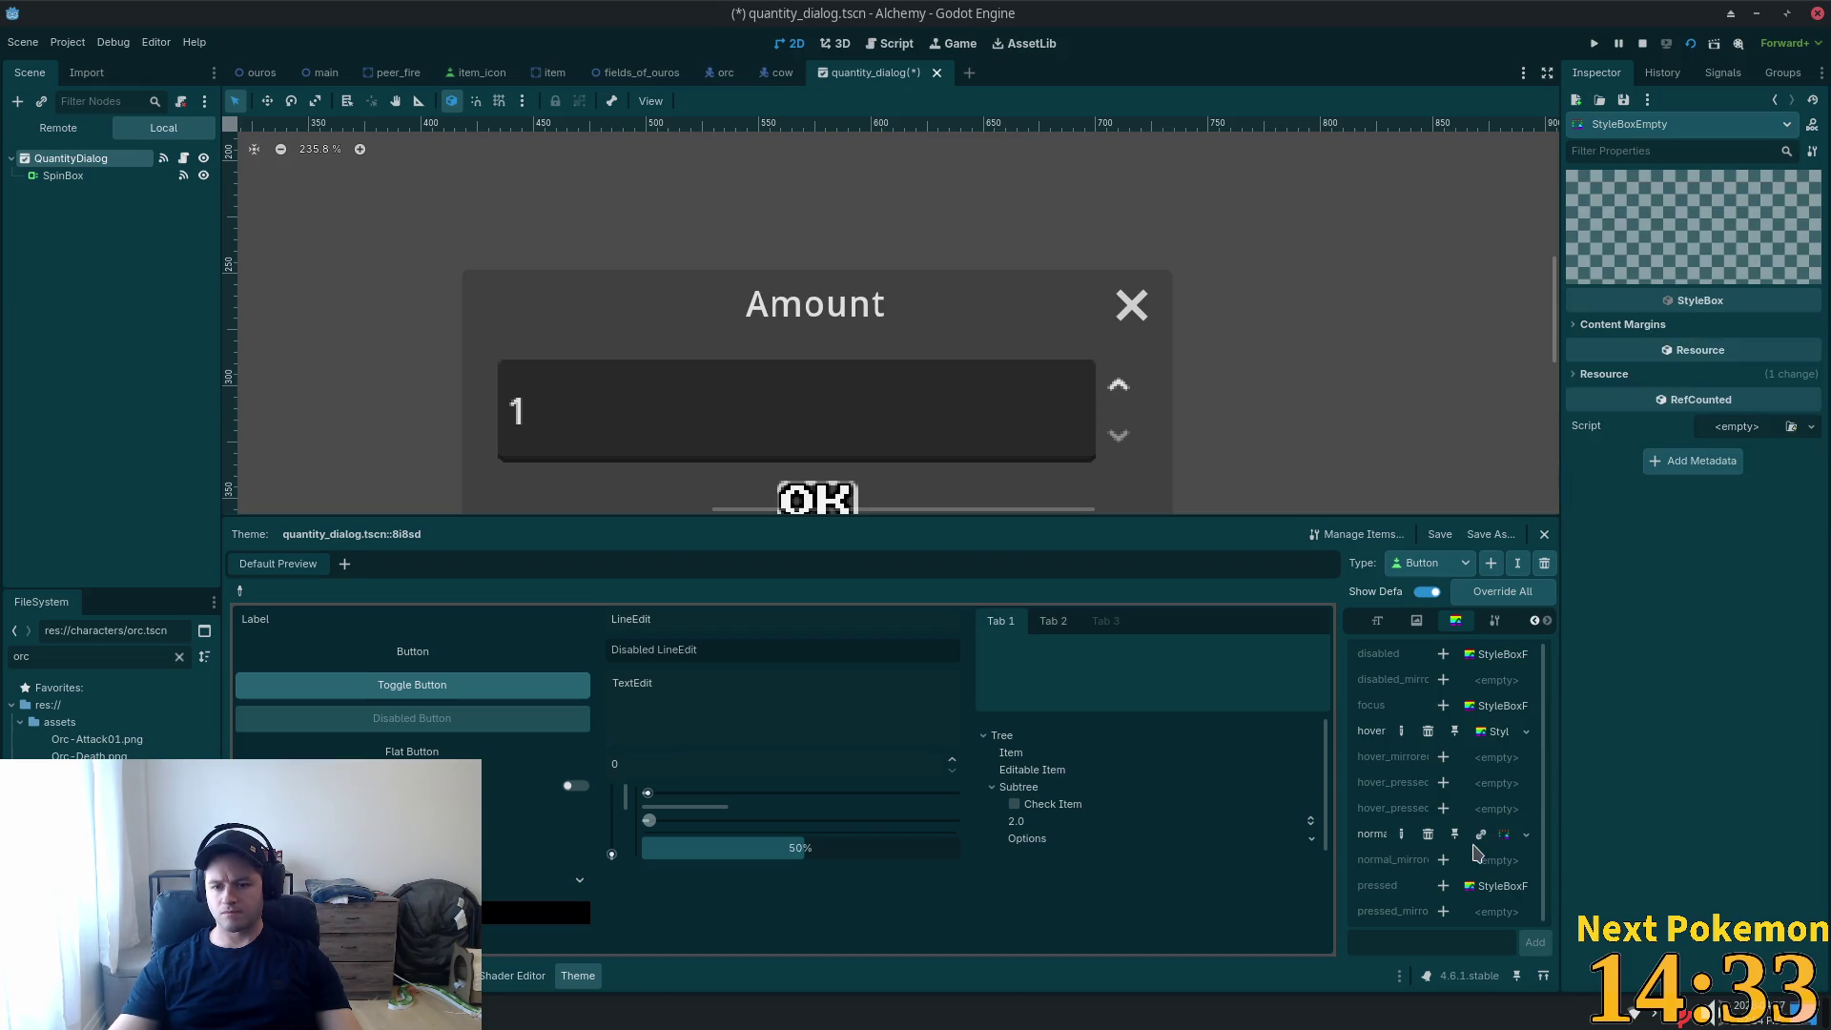
{"action": "key", "text": "ctrl+s"}
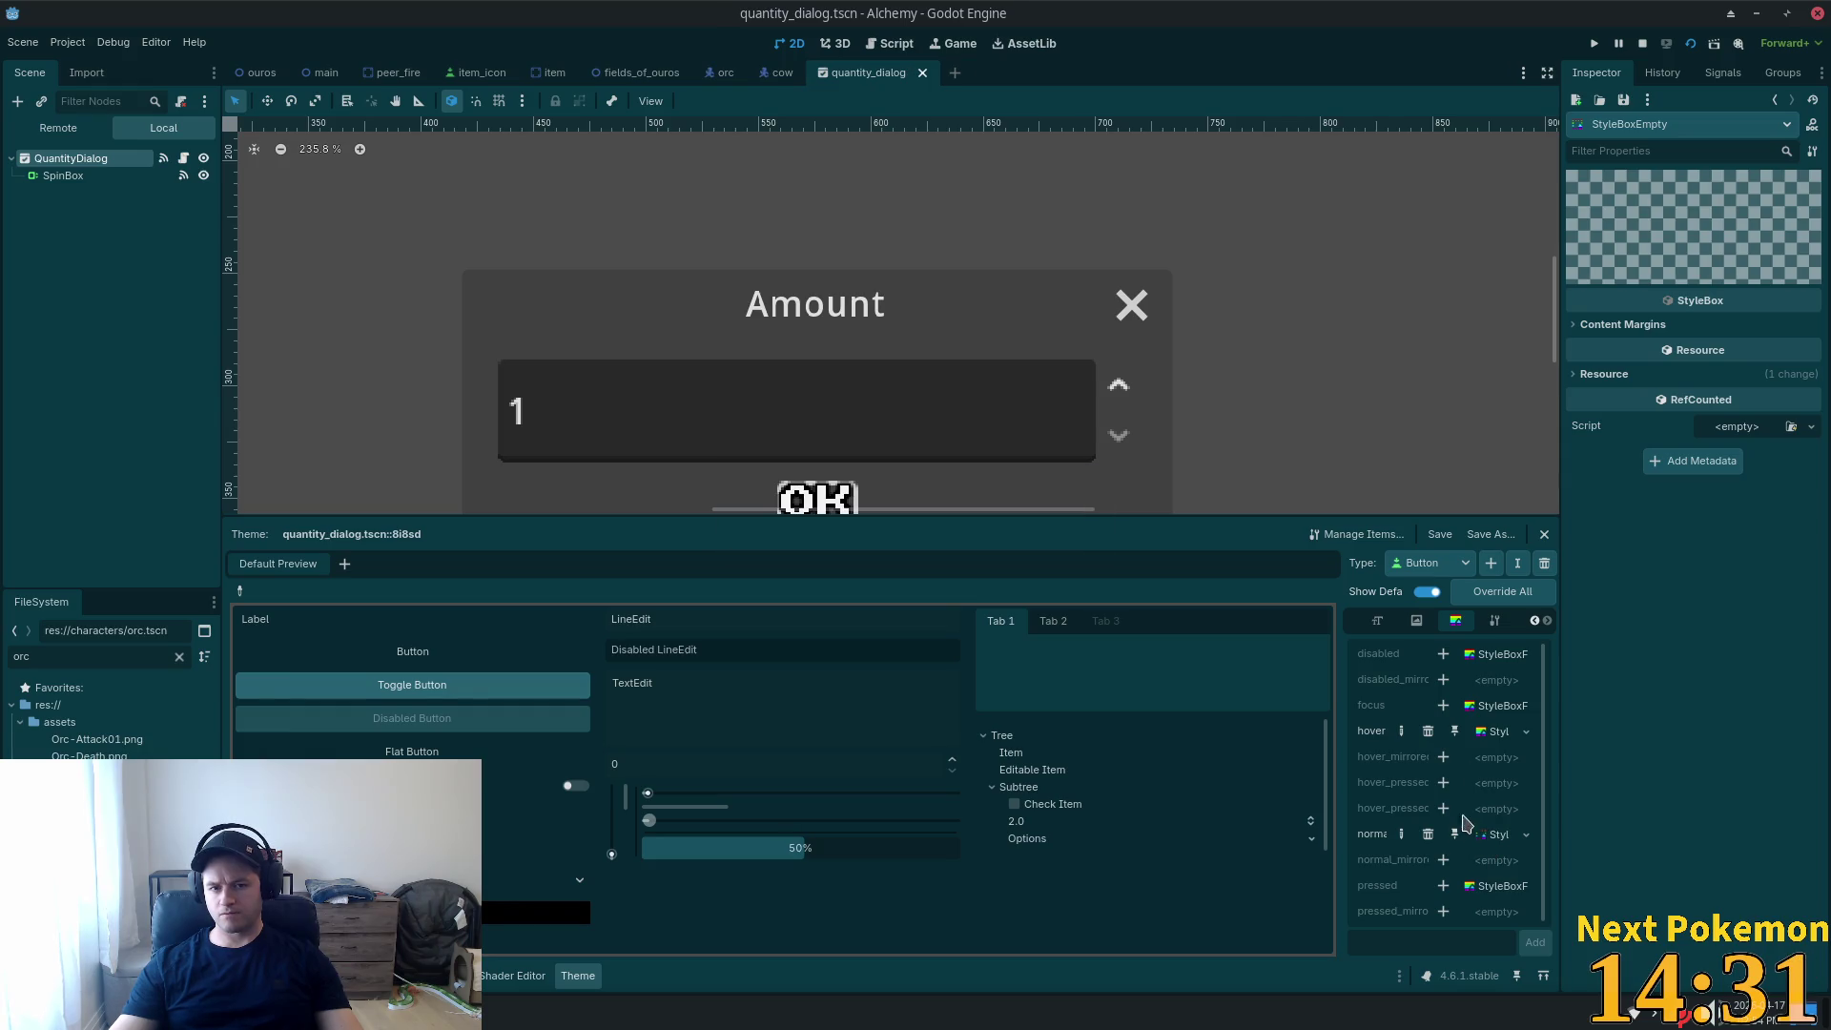
Run the current scene to view the background-less OK button, then close the game.
{"action": "left_click", "coordinate": [1690, 45]}
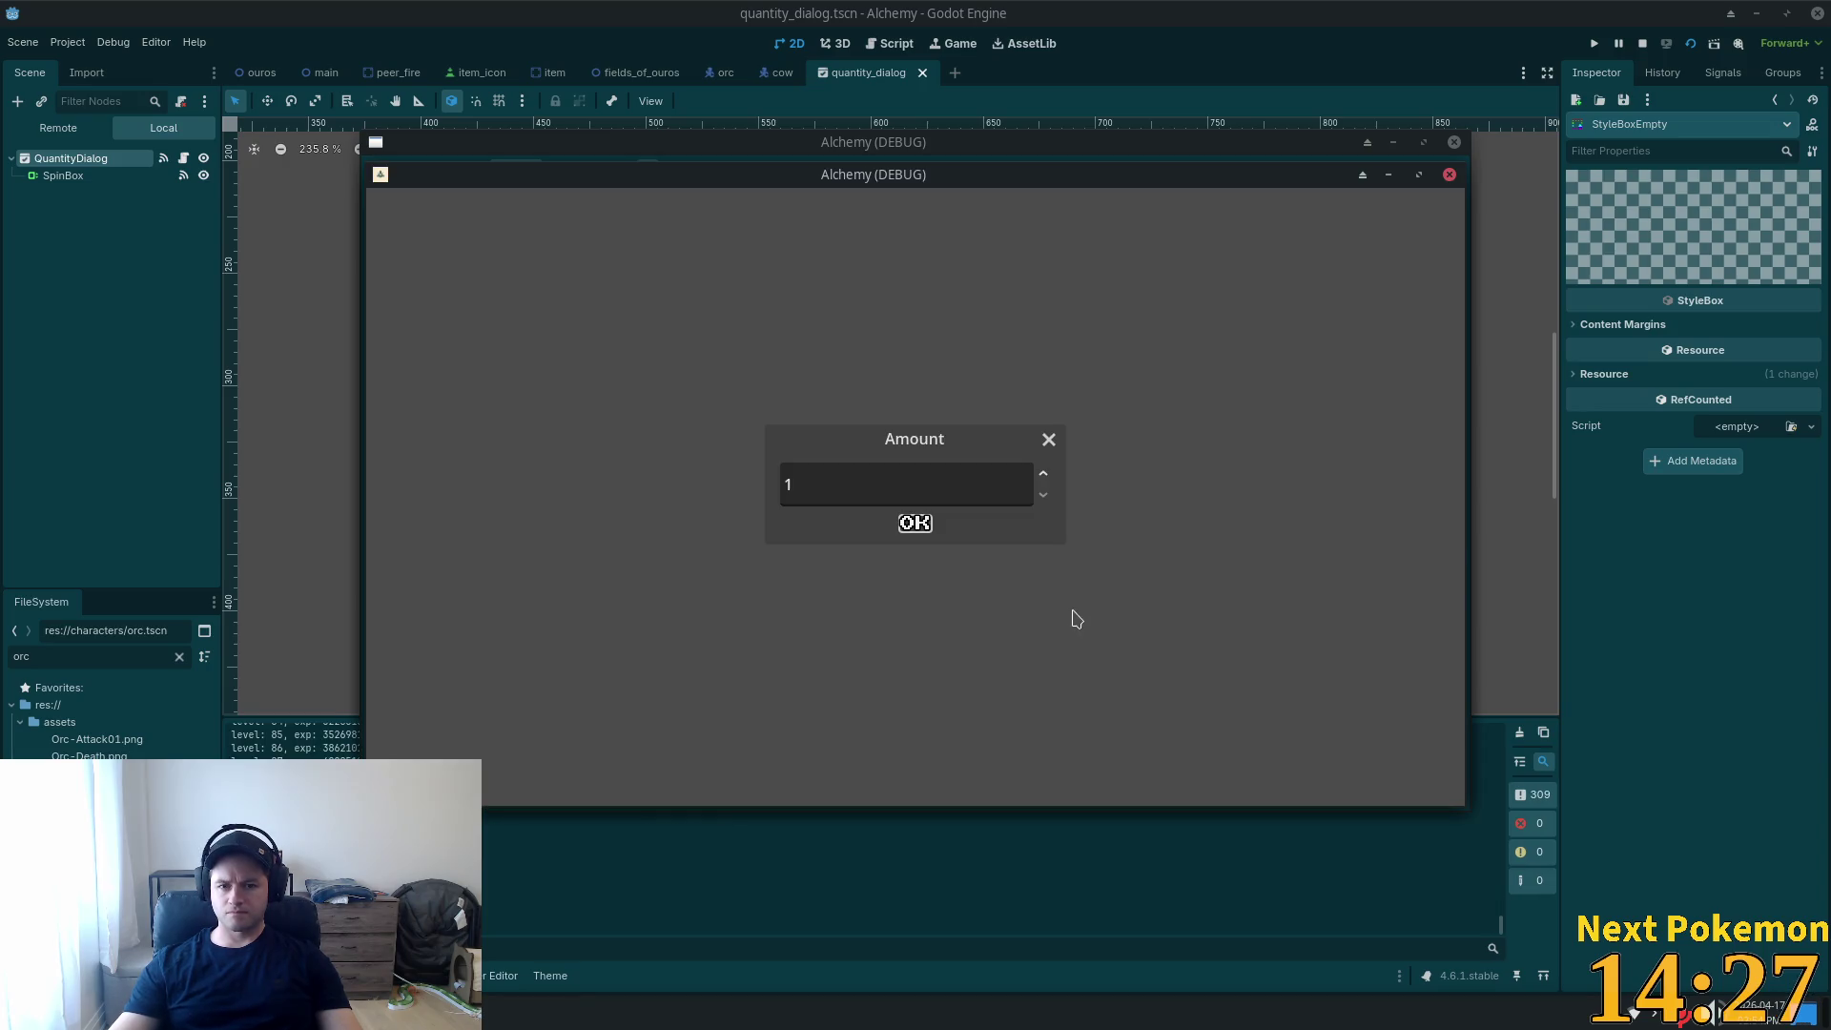
{"action": "left_click", "coordinate": [917, 525]}
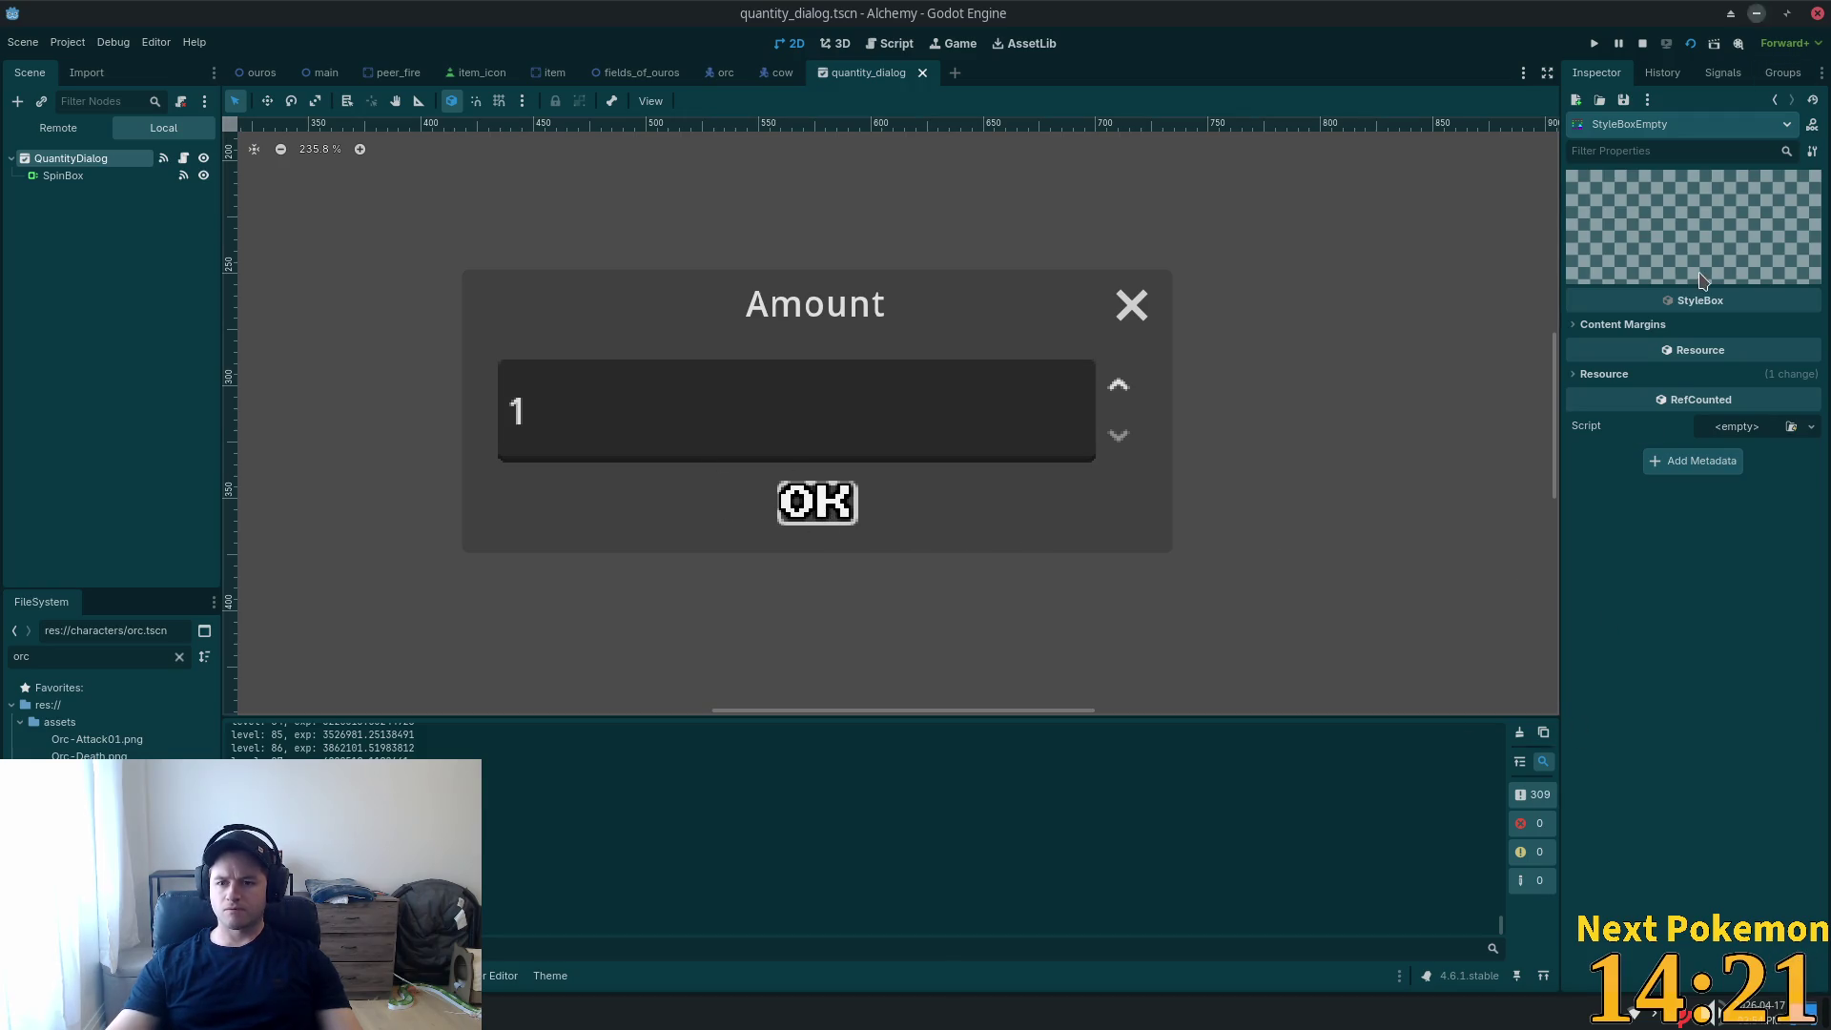
Select QuantityDialog, expand the theme's Button styles, and delete the normal StyleBoxEmpty override.
{"action": "left_click", "coordinate": [63, 176]}
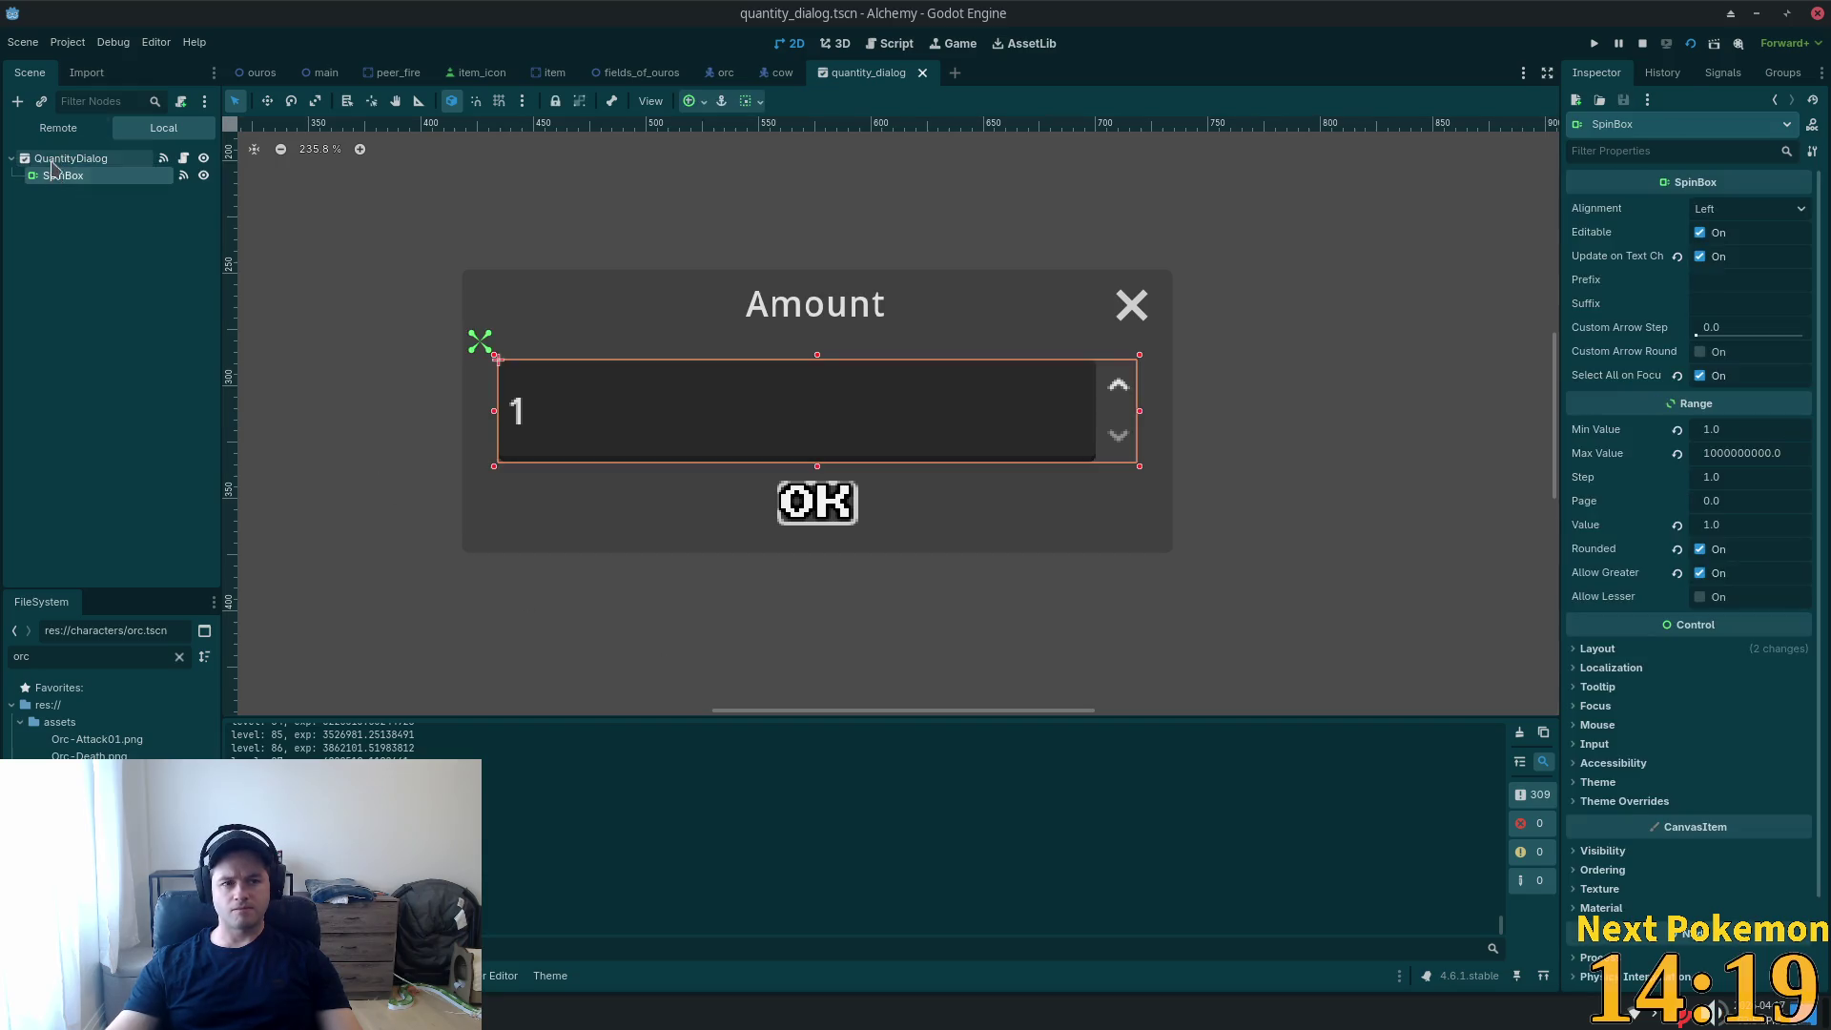
{"action": "left_click", "coordinate": [71, 158]}
{"action": "scroll", "coordinate": [1743, 707], "scroll_direction": "down", "scroll_amount": 3}
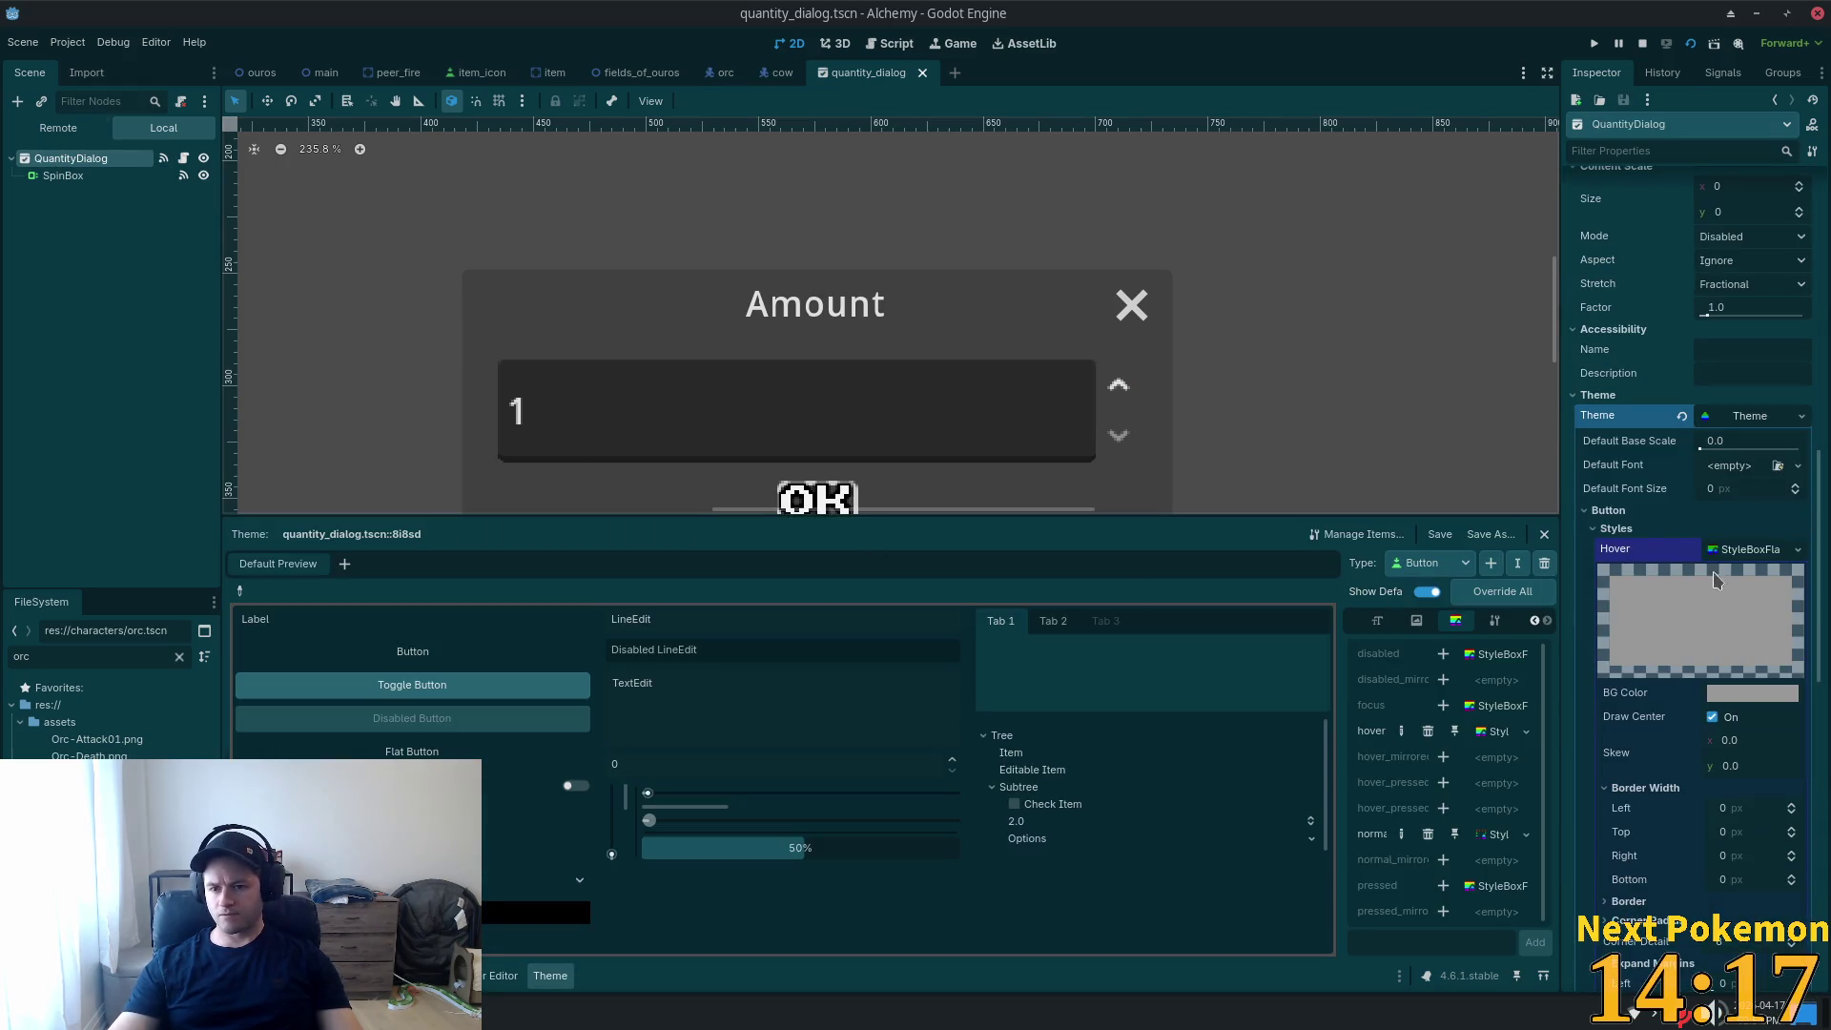
{"action": "scroll", "coordinate": [1713, 578], "scroll_direction": "down", "scroll_amount": 6}
{"action": "left_click", "coordinate": [1595, 325]}
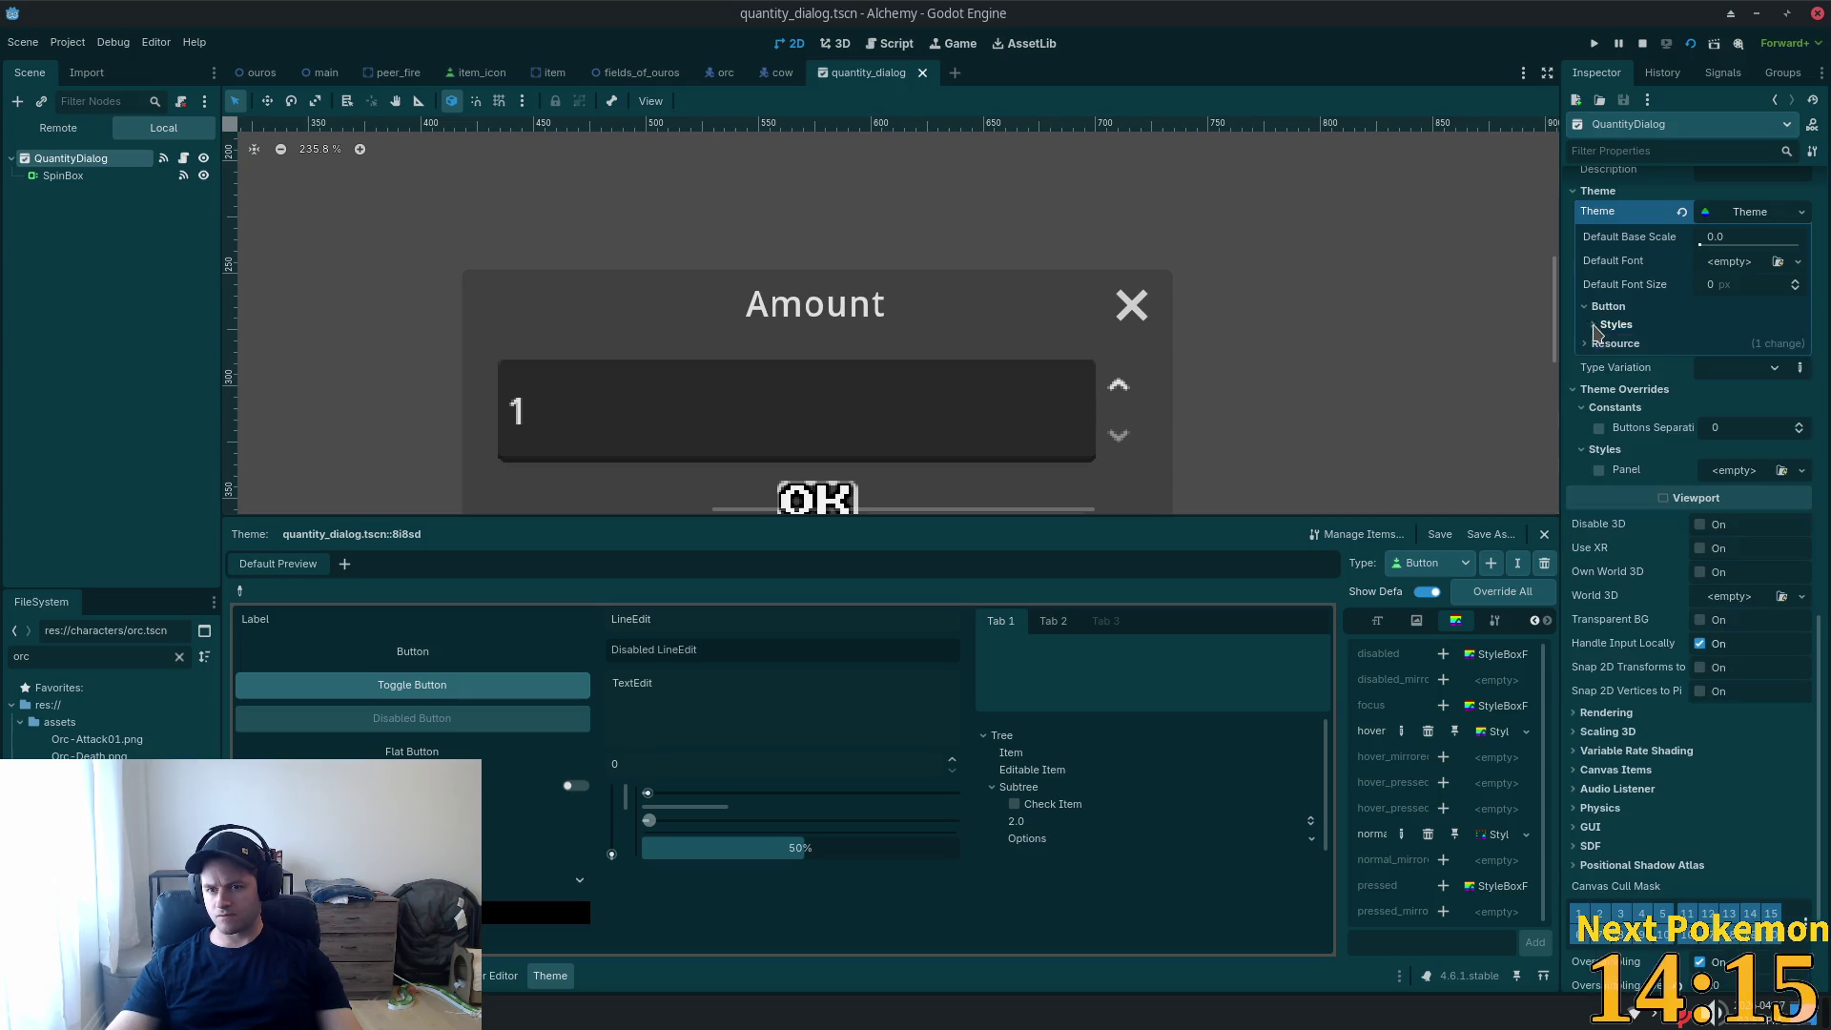
{"action": "left_click", "coordinate": [1597, 325]}
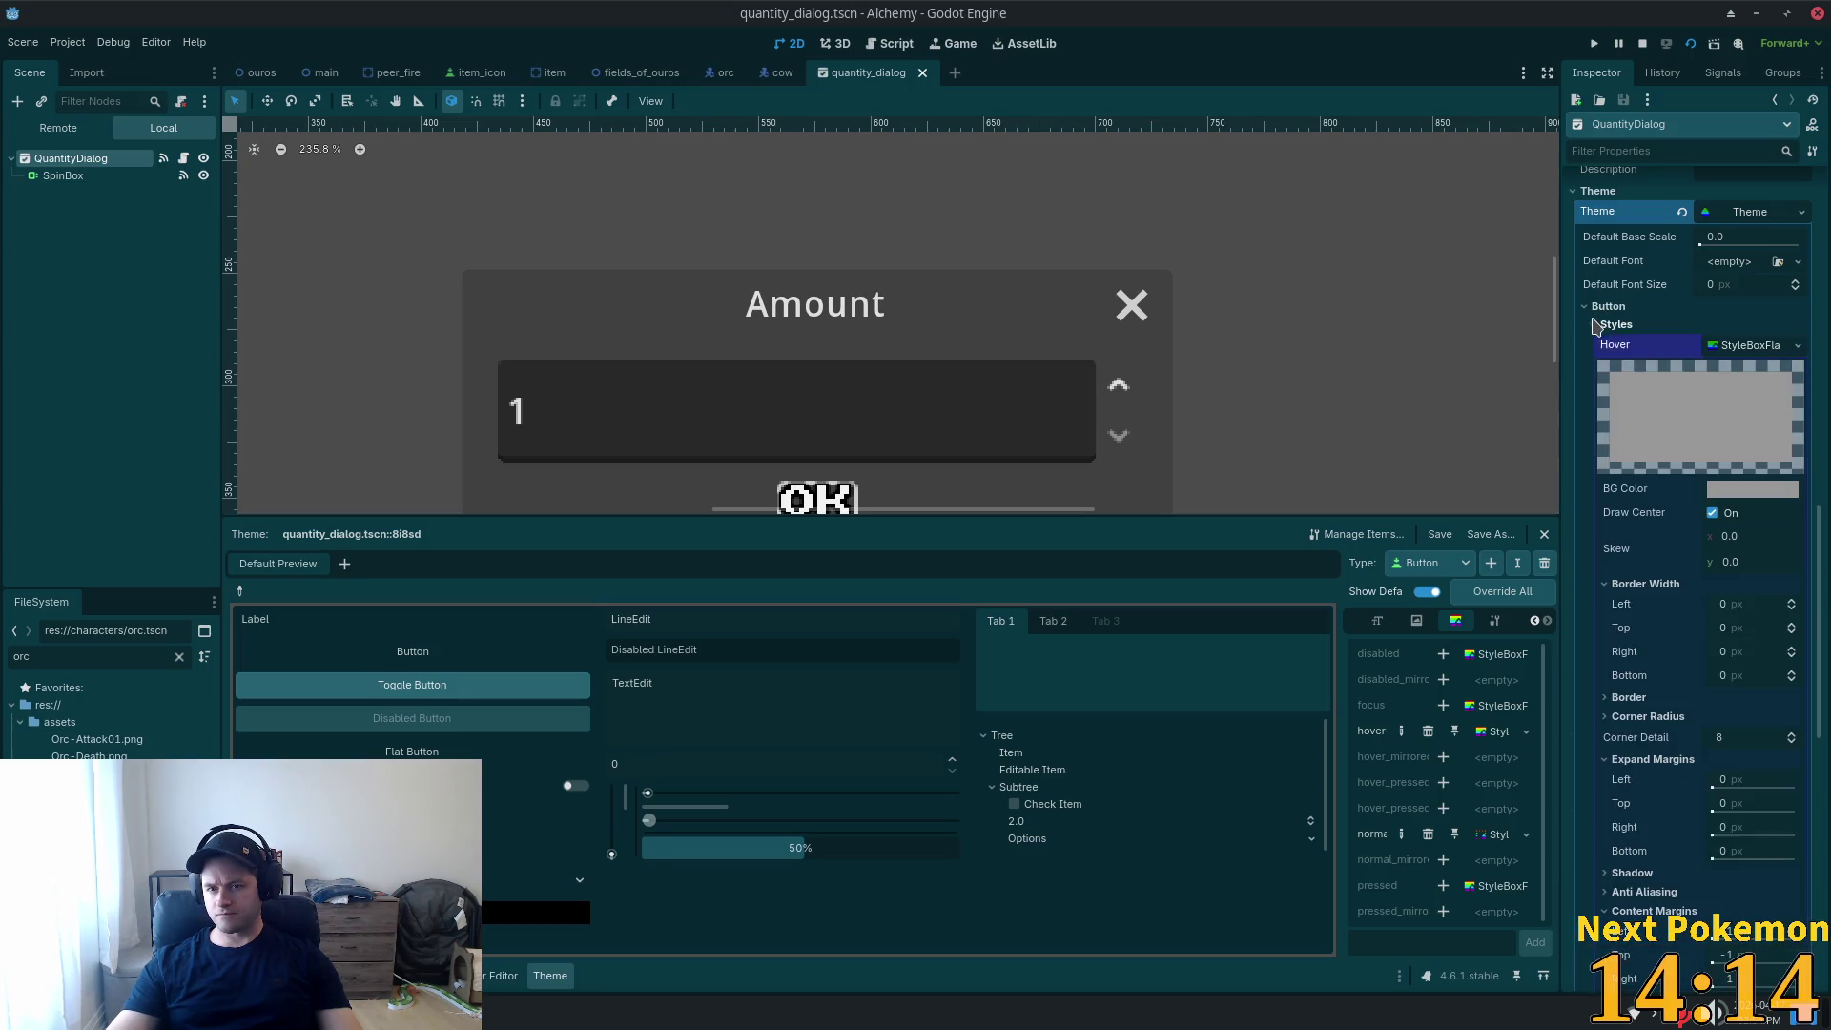
{"action": "left_click", "coordinate": [1744, 348]}
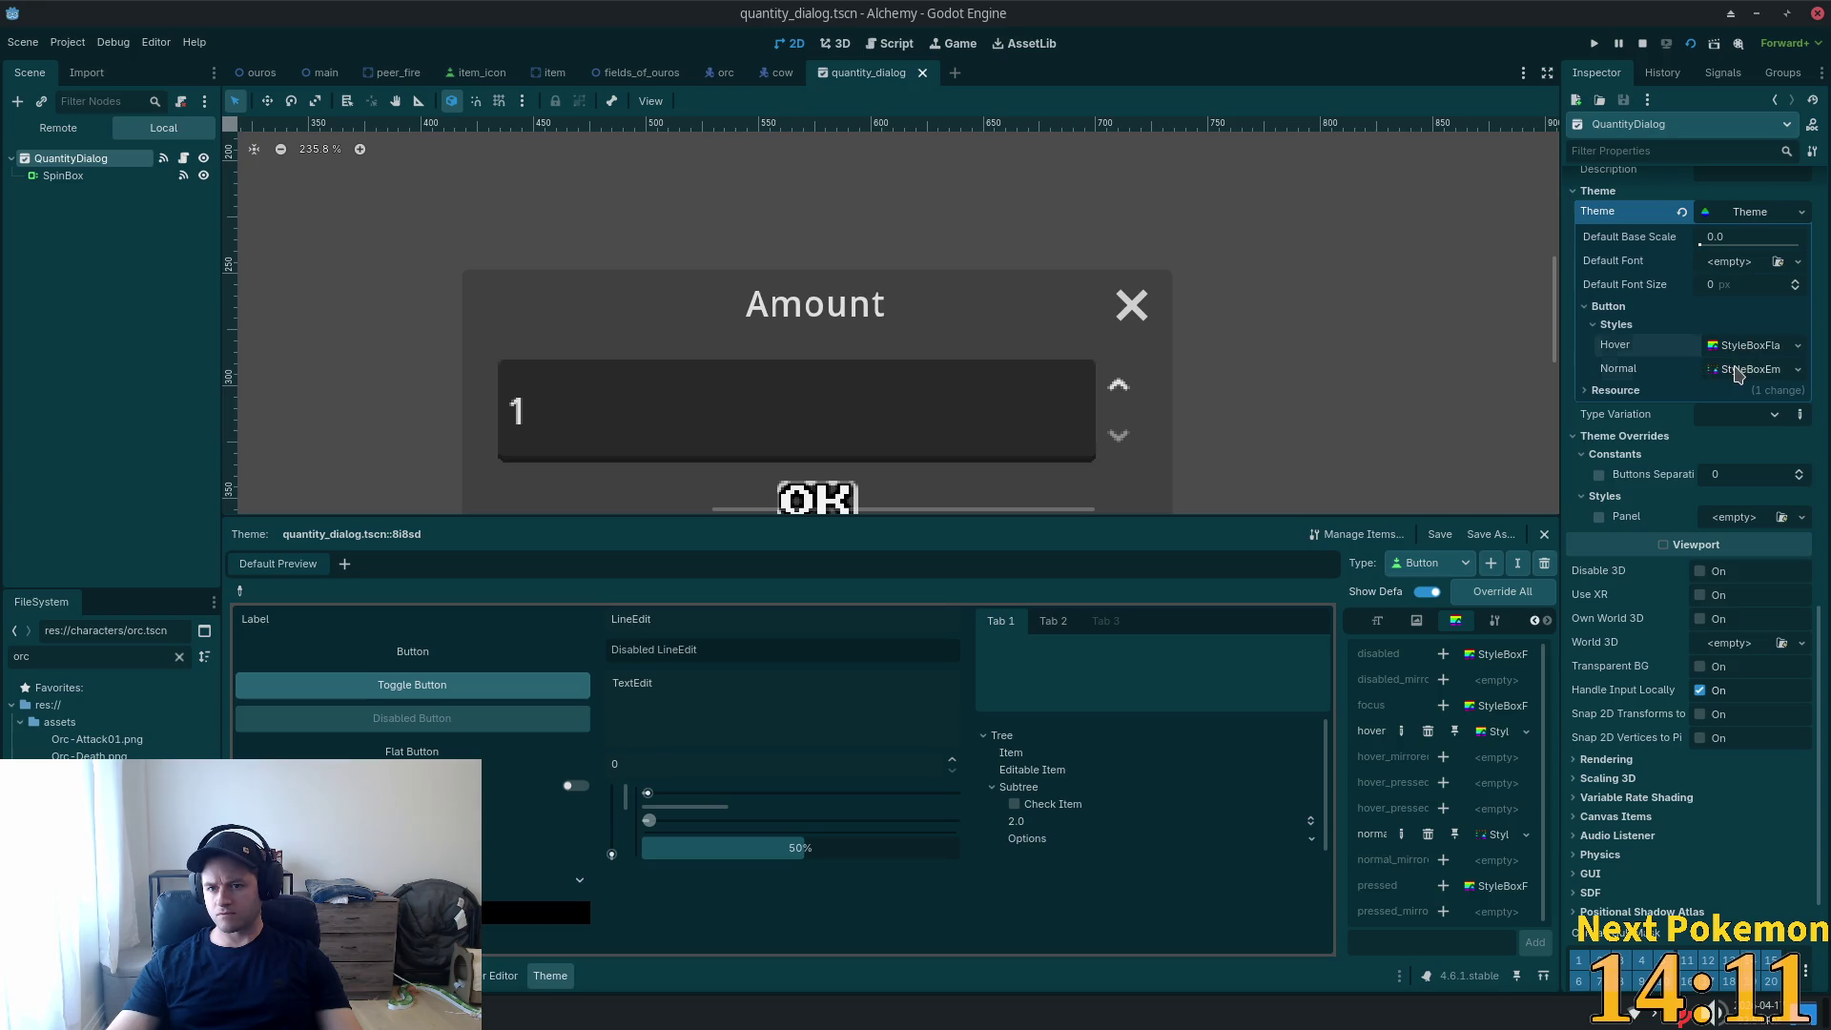
{"action": "left_click", "coordinate": [1739, 372]}
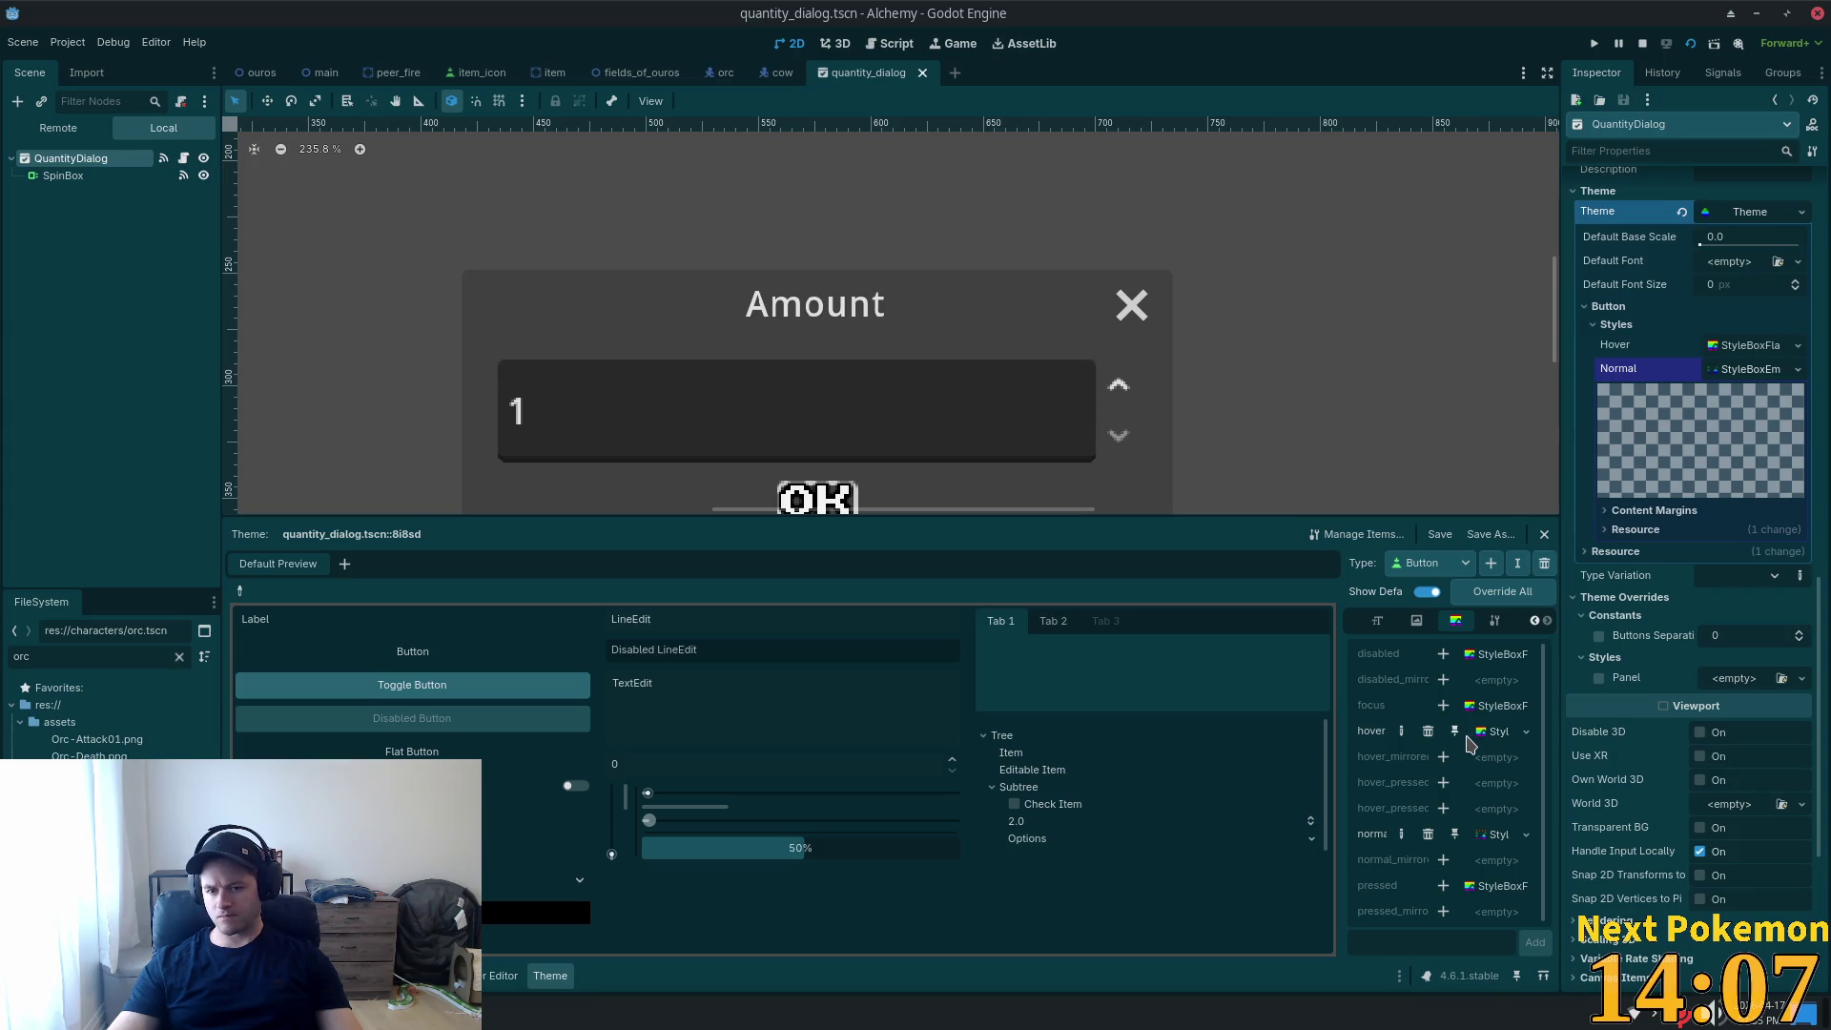
{"action": "left_click", "coordinate": [1428, 837]}
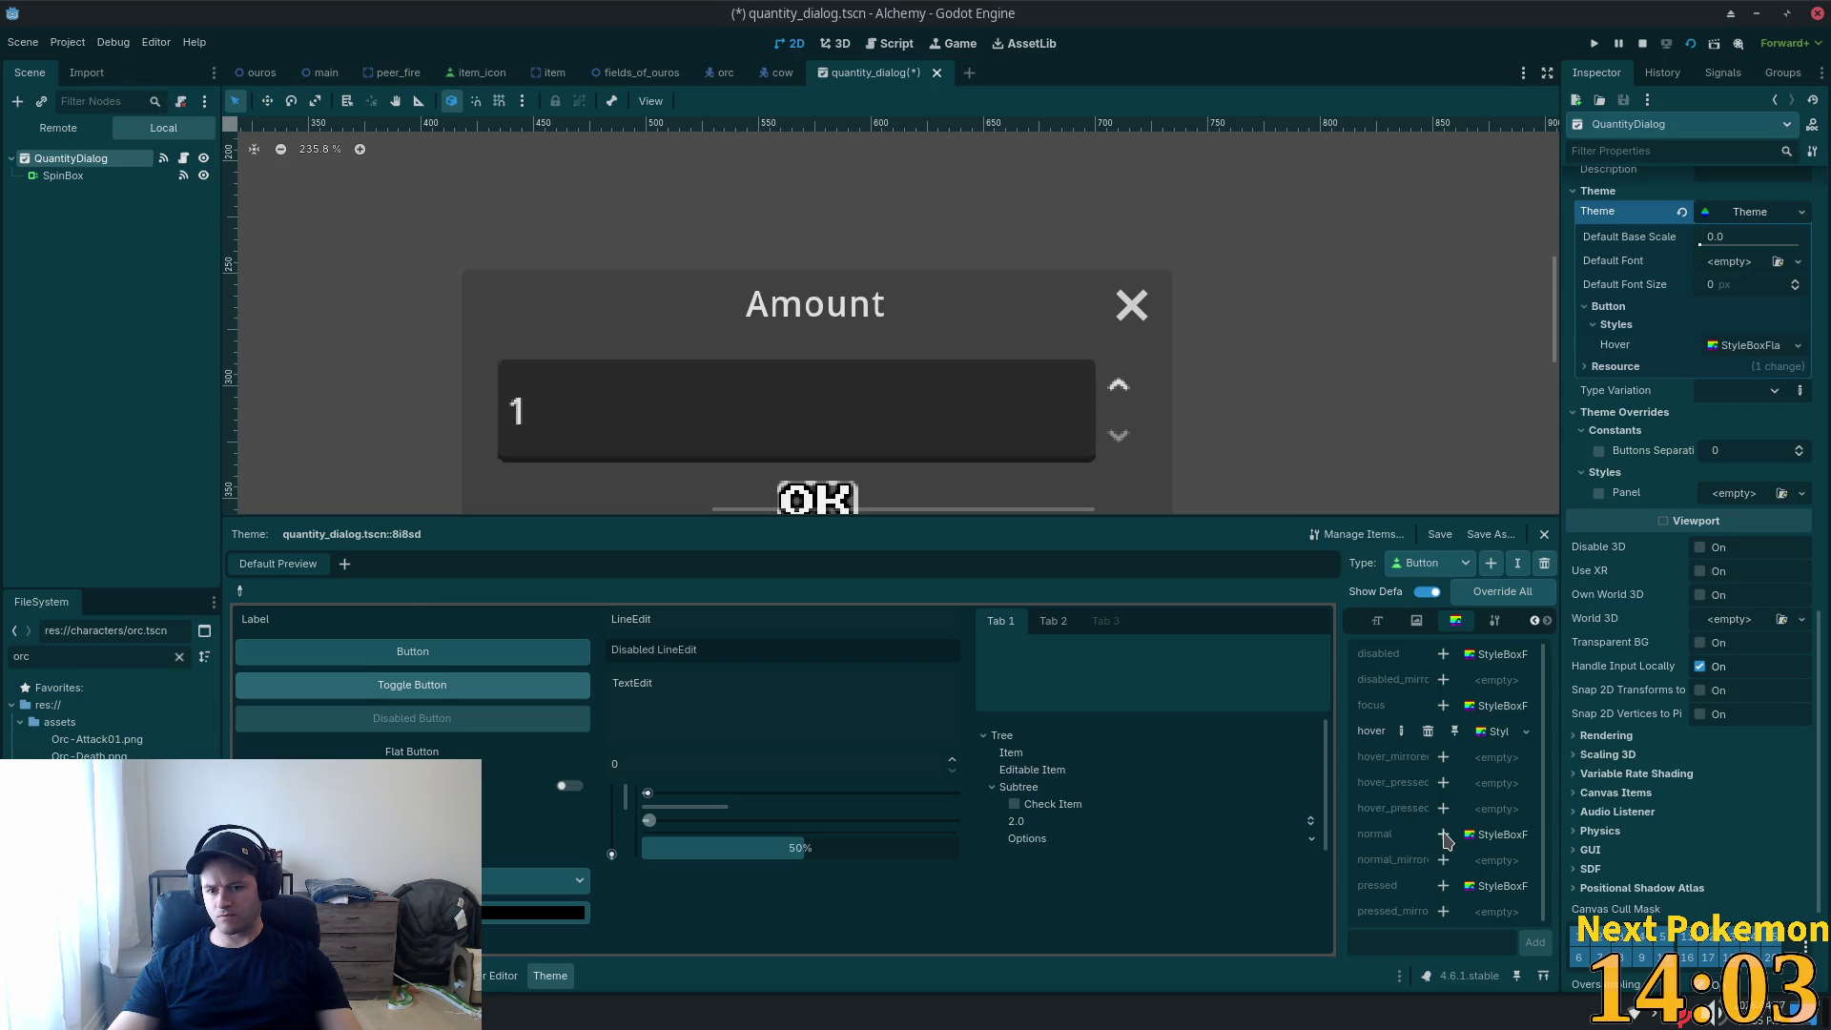
Give Button a new normal StyleBoxFlat with a green background at alpha 0 (hex 56b30000).
{"action": "left_click", "coordinate": [1443, 836]}
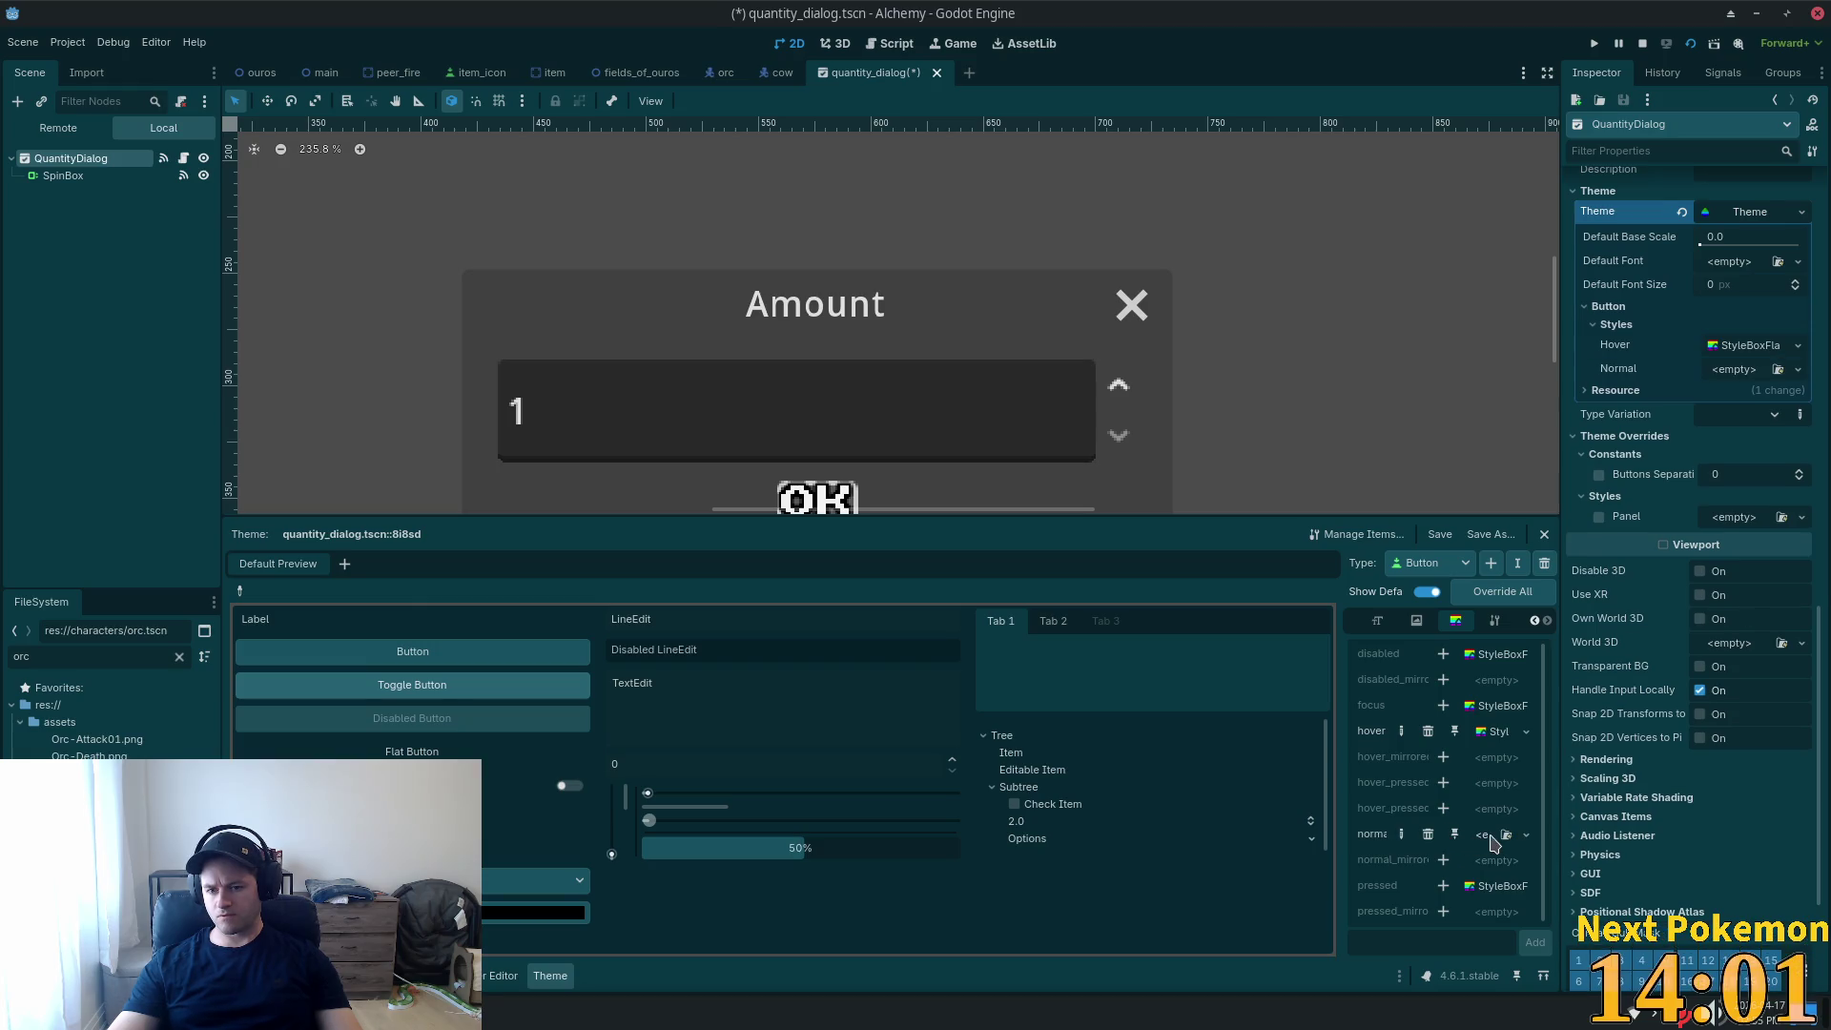
{"action": "left_click", "coordinate": [1526, 835]}
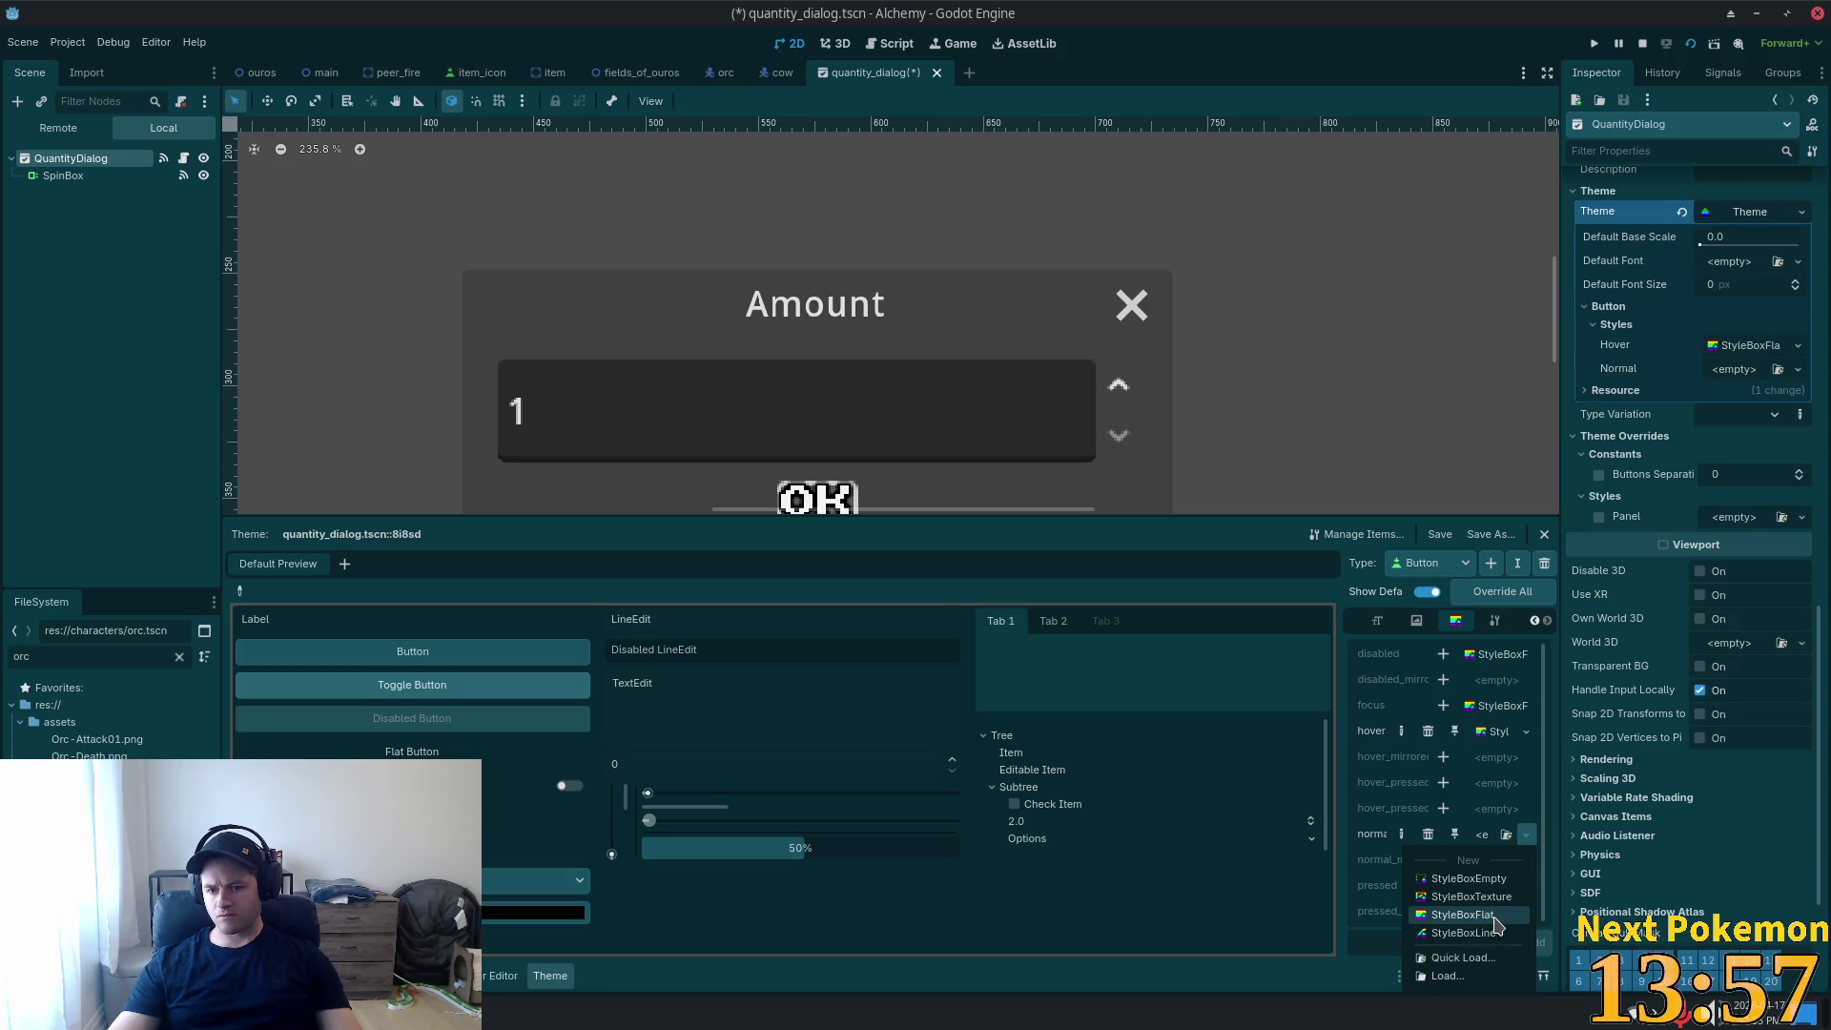
{"action": "left_click", "coordinate": [1494, 918]}
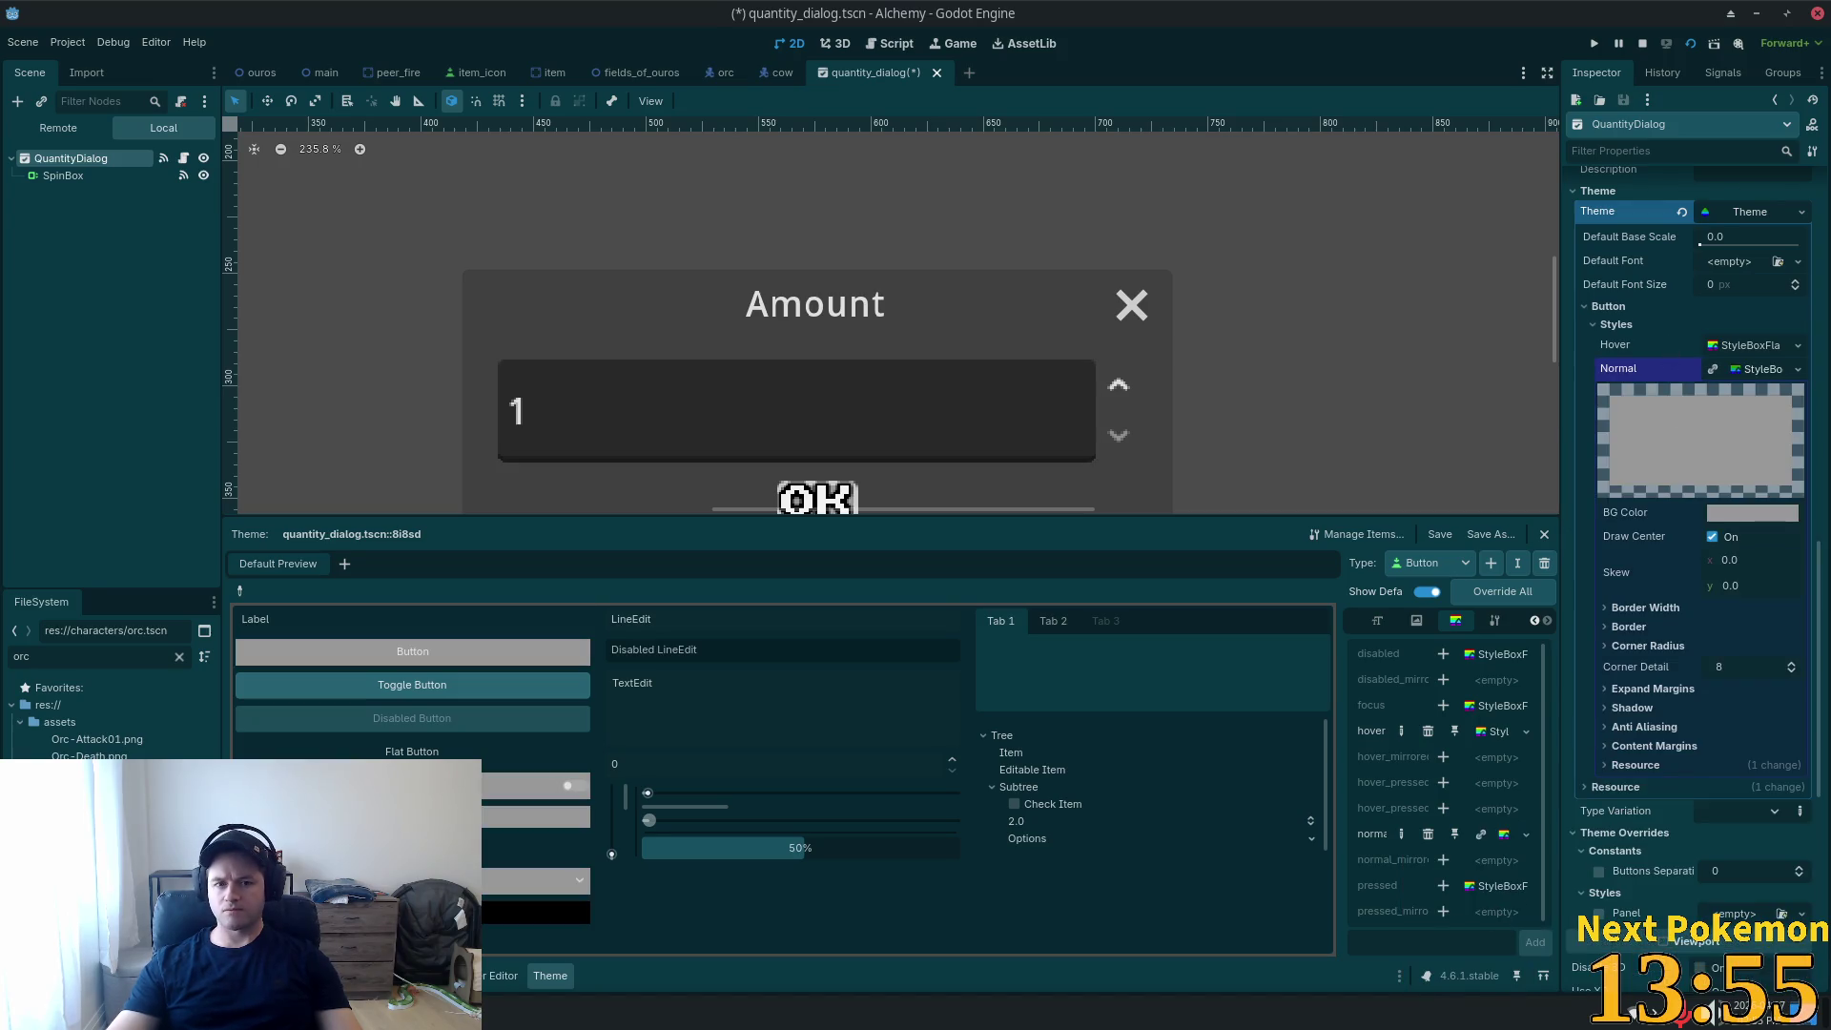
{"action": "left_click", "coordinate": [1747, 515]}
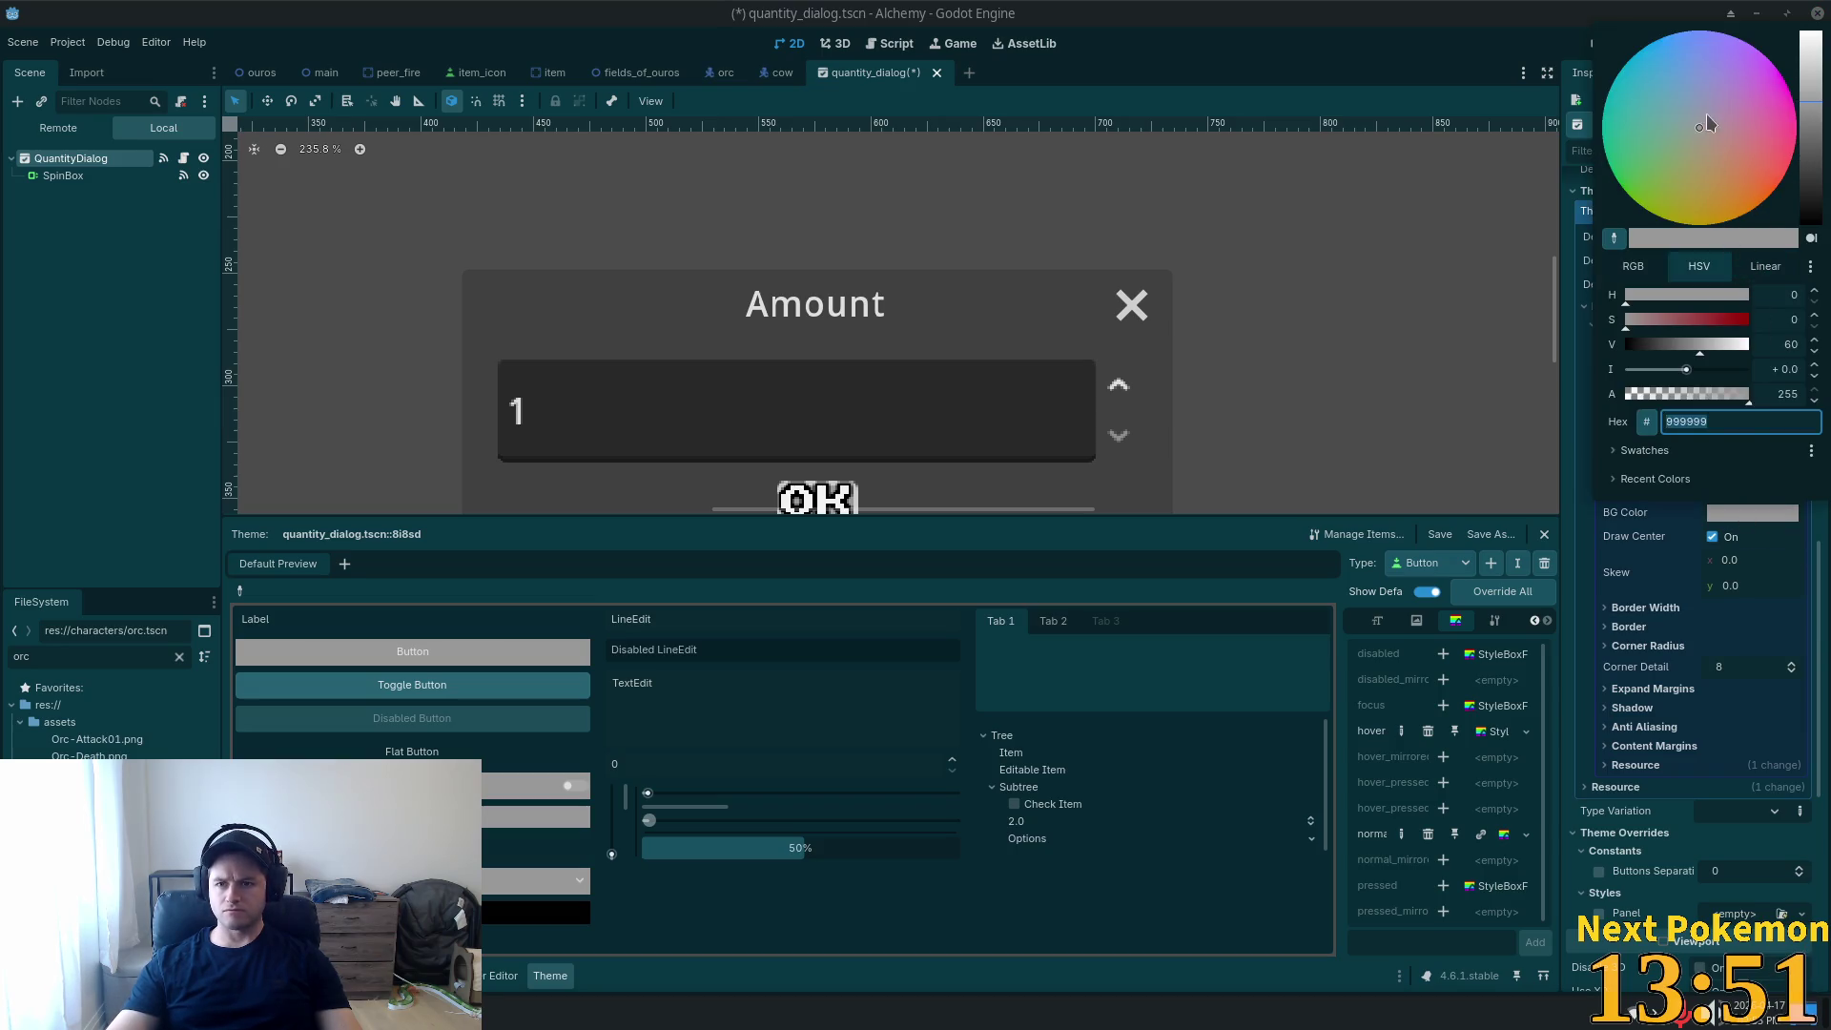
{"action": "left_click", "coordinate": [1660, 181]}
{"action": "left_click_drag", "start_coordinate": [1631, 211], "coordinate": [1615, 223]}
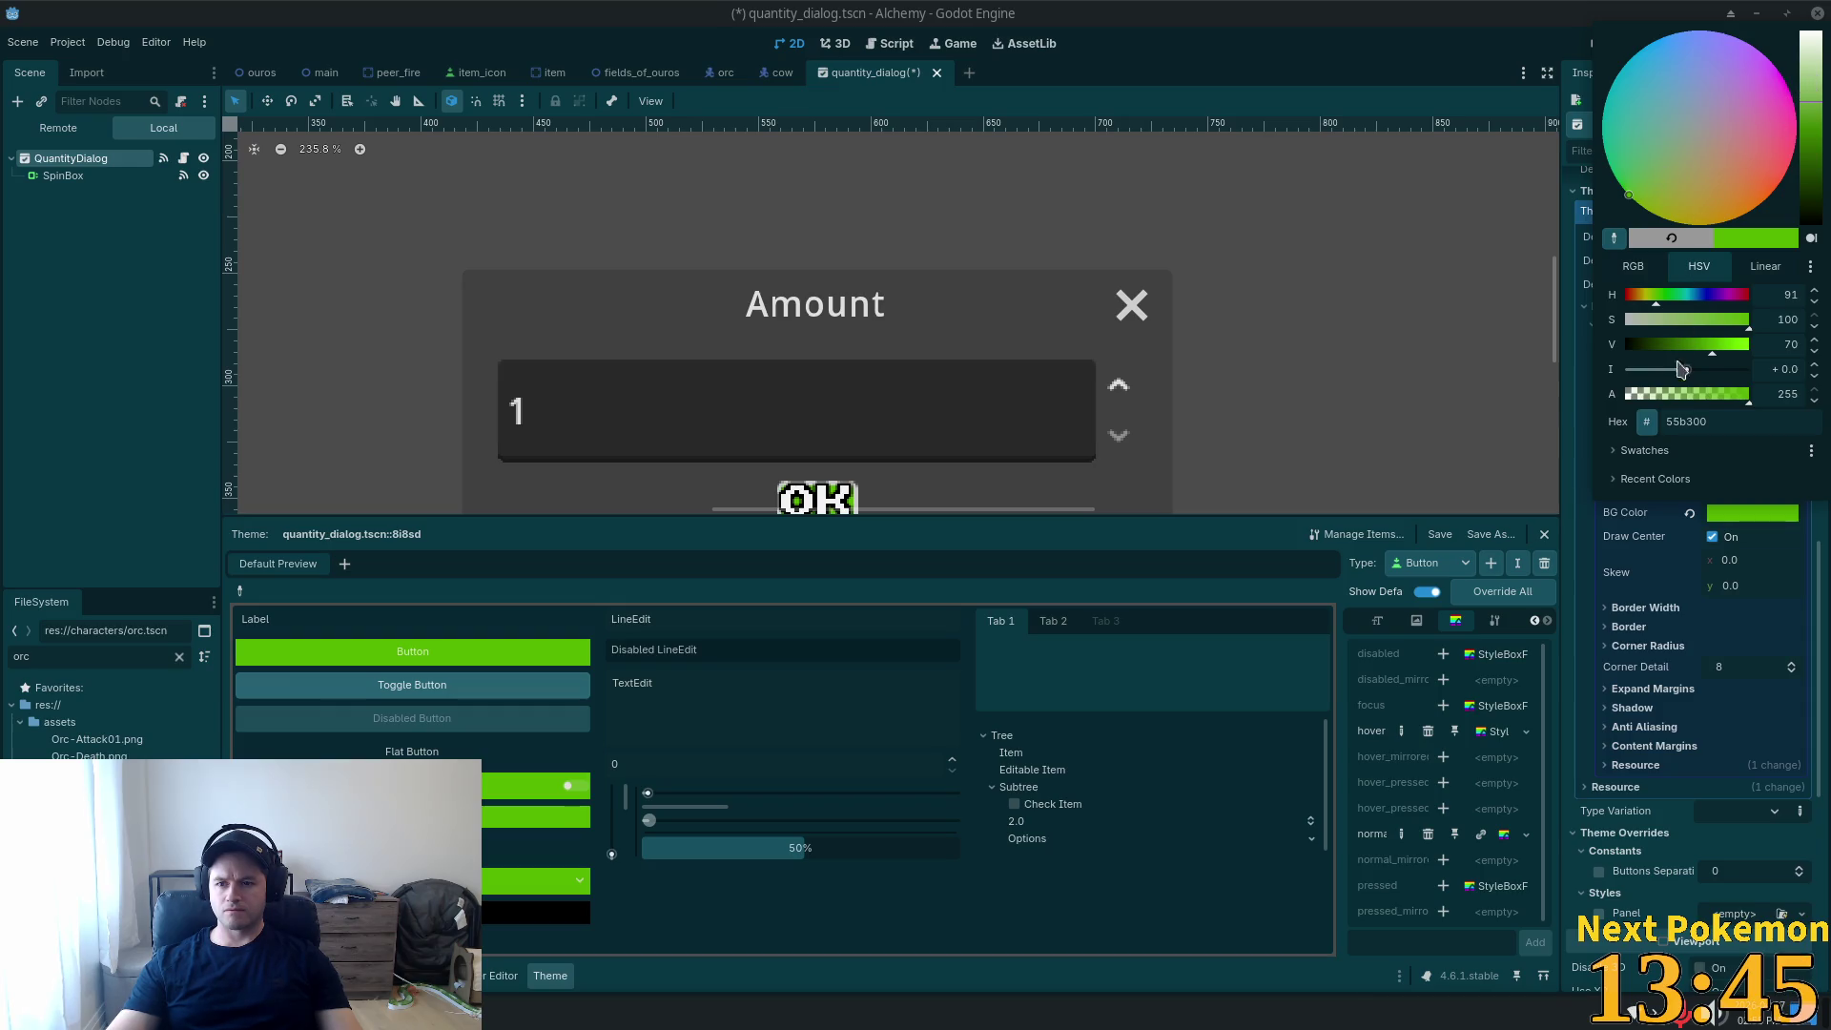
{"action": "left_click_drag", "start_coordinate": [1673, 395], "coordinate": [1522, 415]}
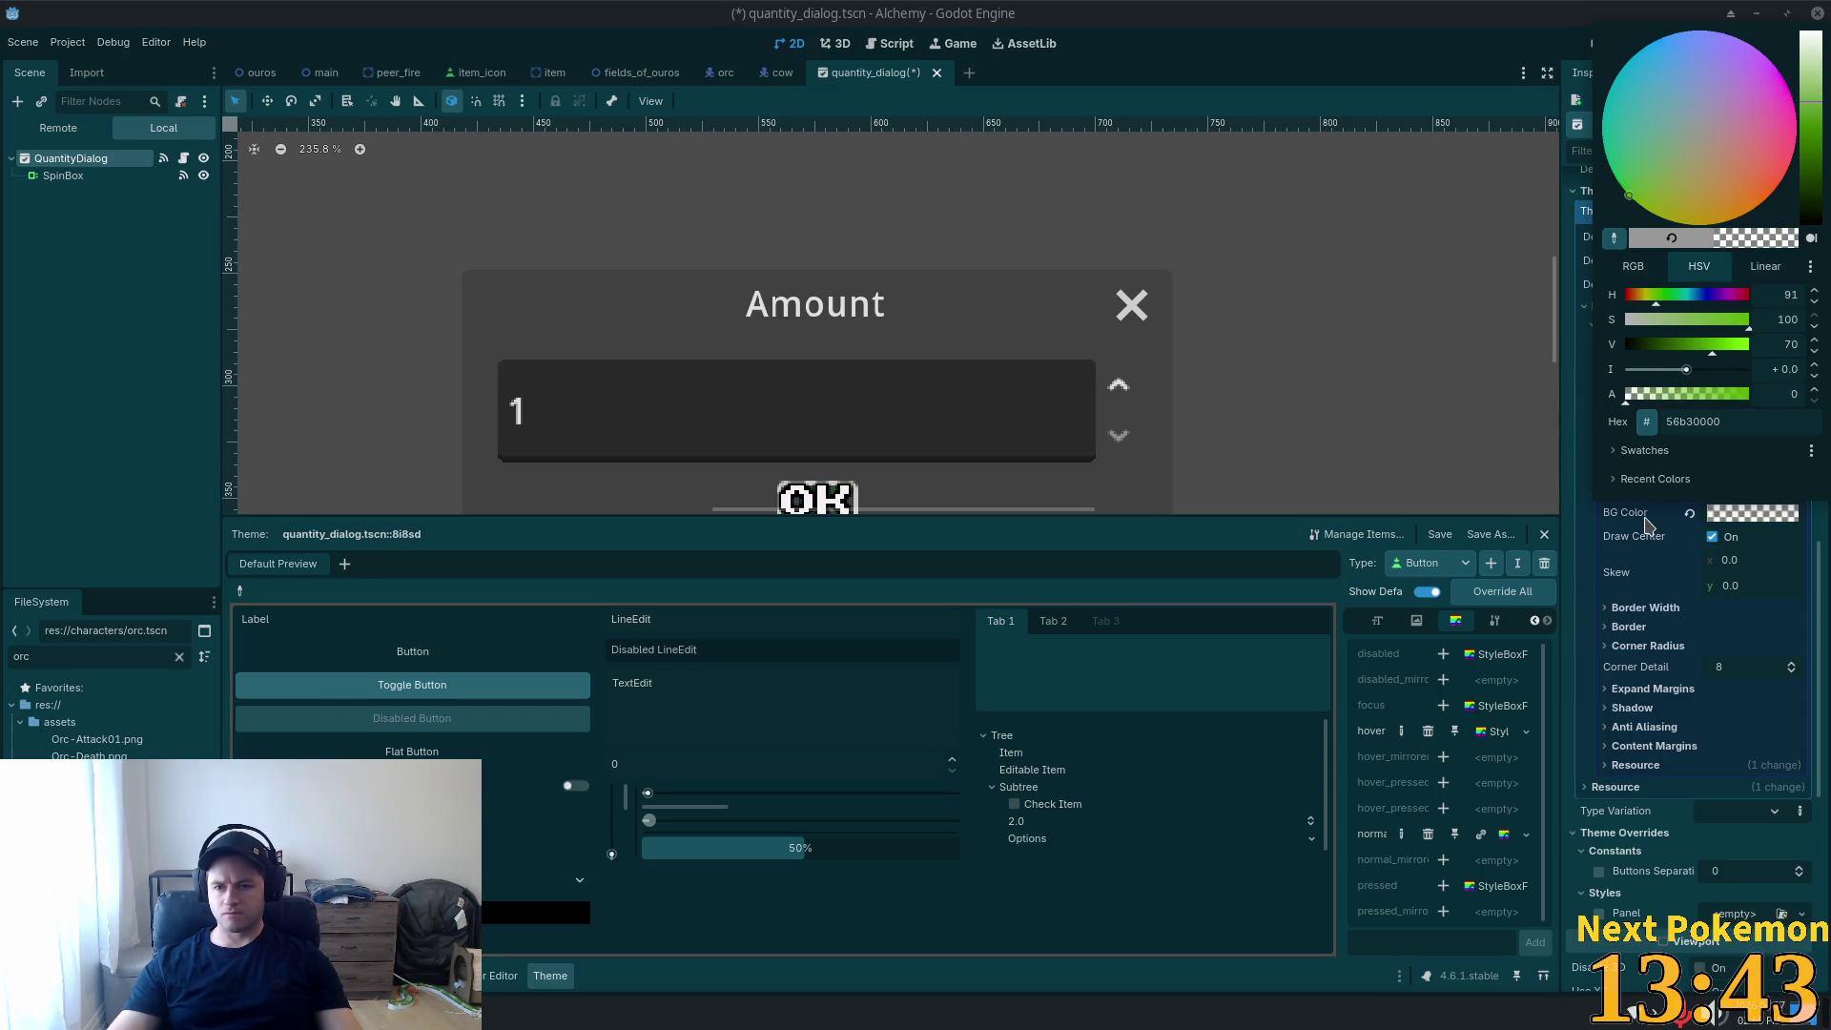
{"action": "left_click", "coordinate": [1596, 564]}
Keep the normal style's border widths at zero and make its border colour fully transparent.
{"action": "left_click", "coordinate": [1619, 609]}
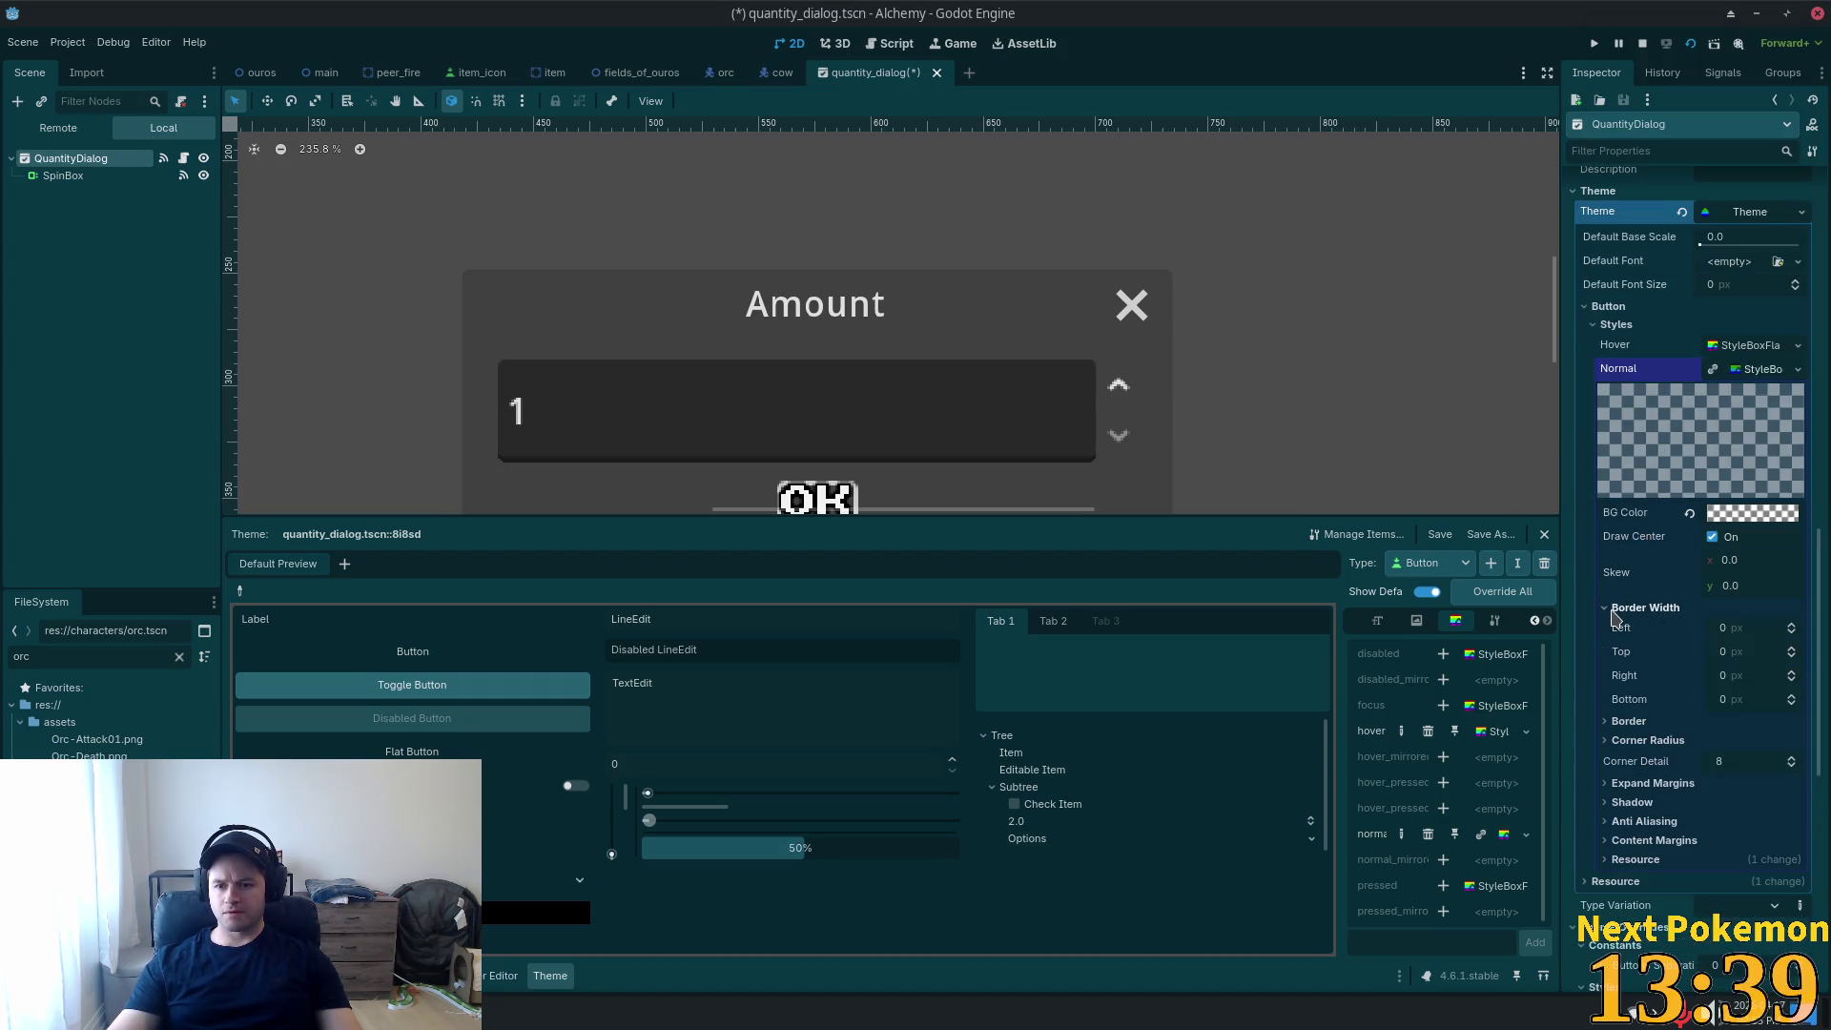
{"action": "left_click", "coordinate": [1726, 629]}
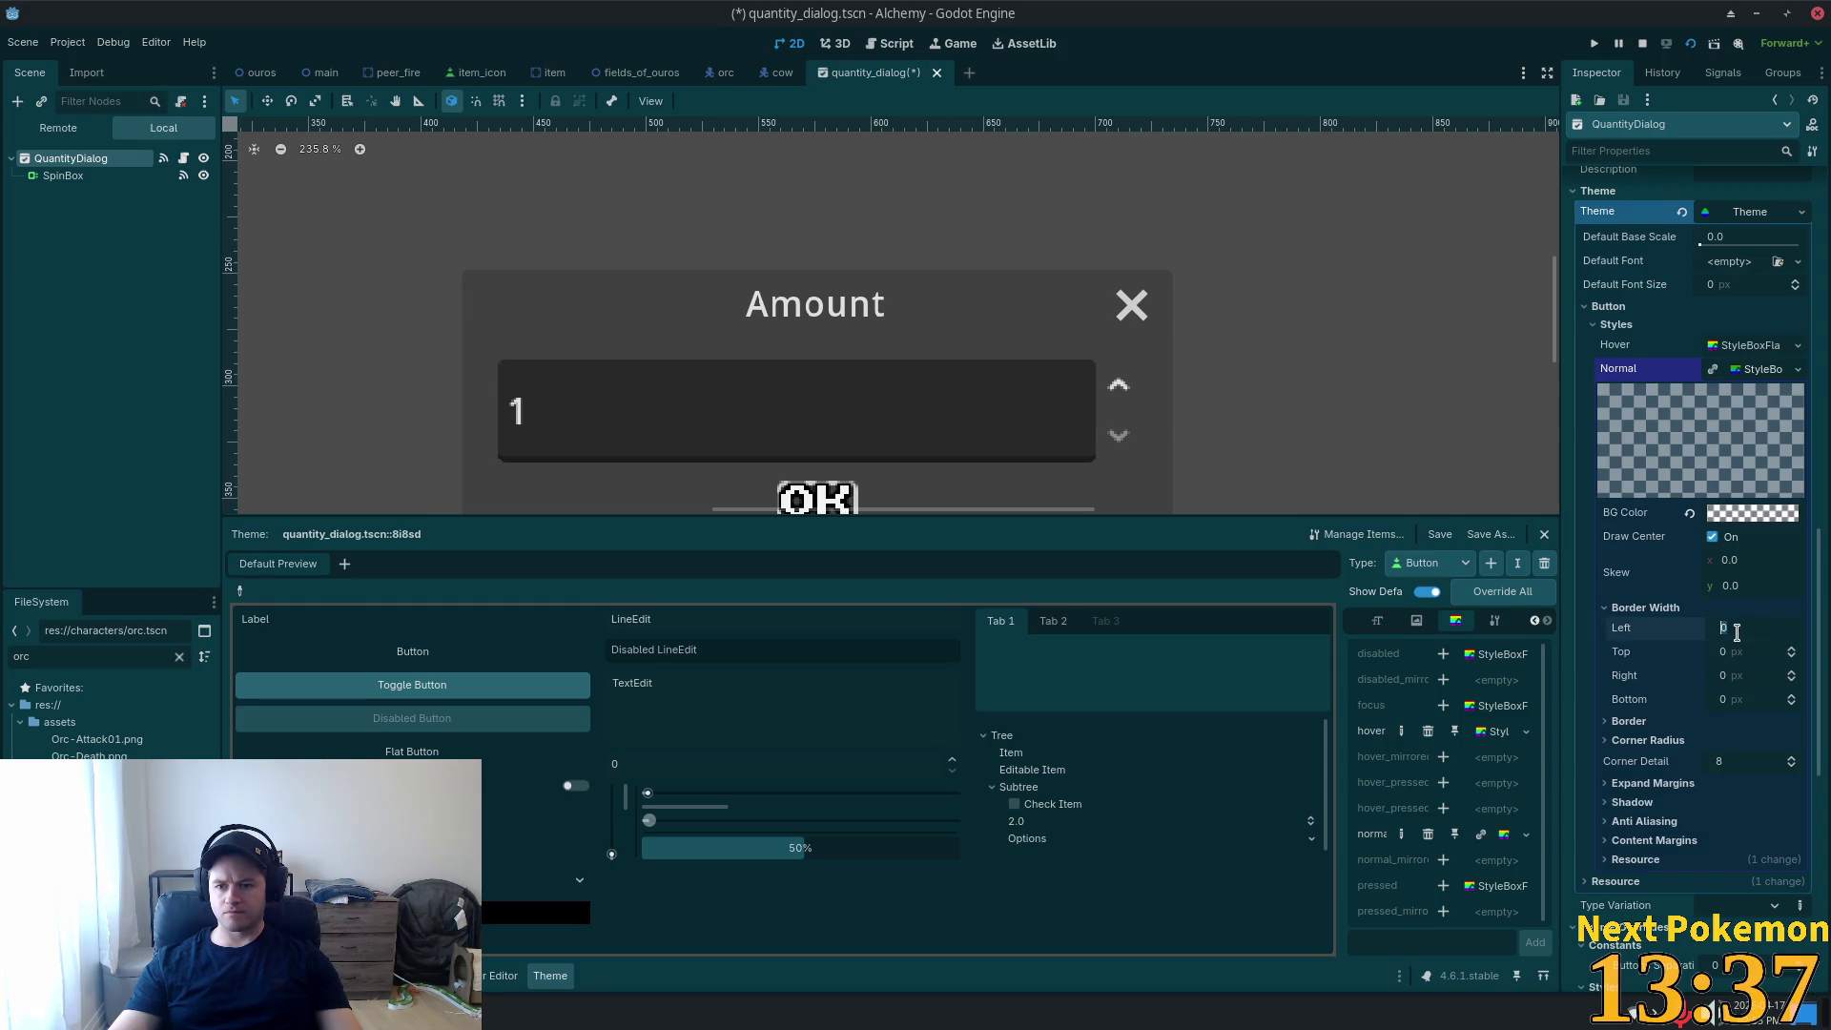
{"action": "left_click", "coordinate": [1639, 723]}
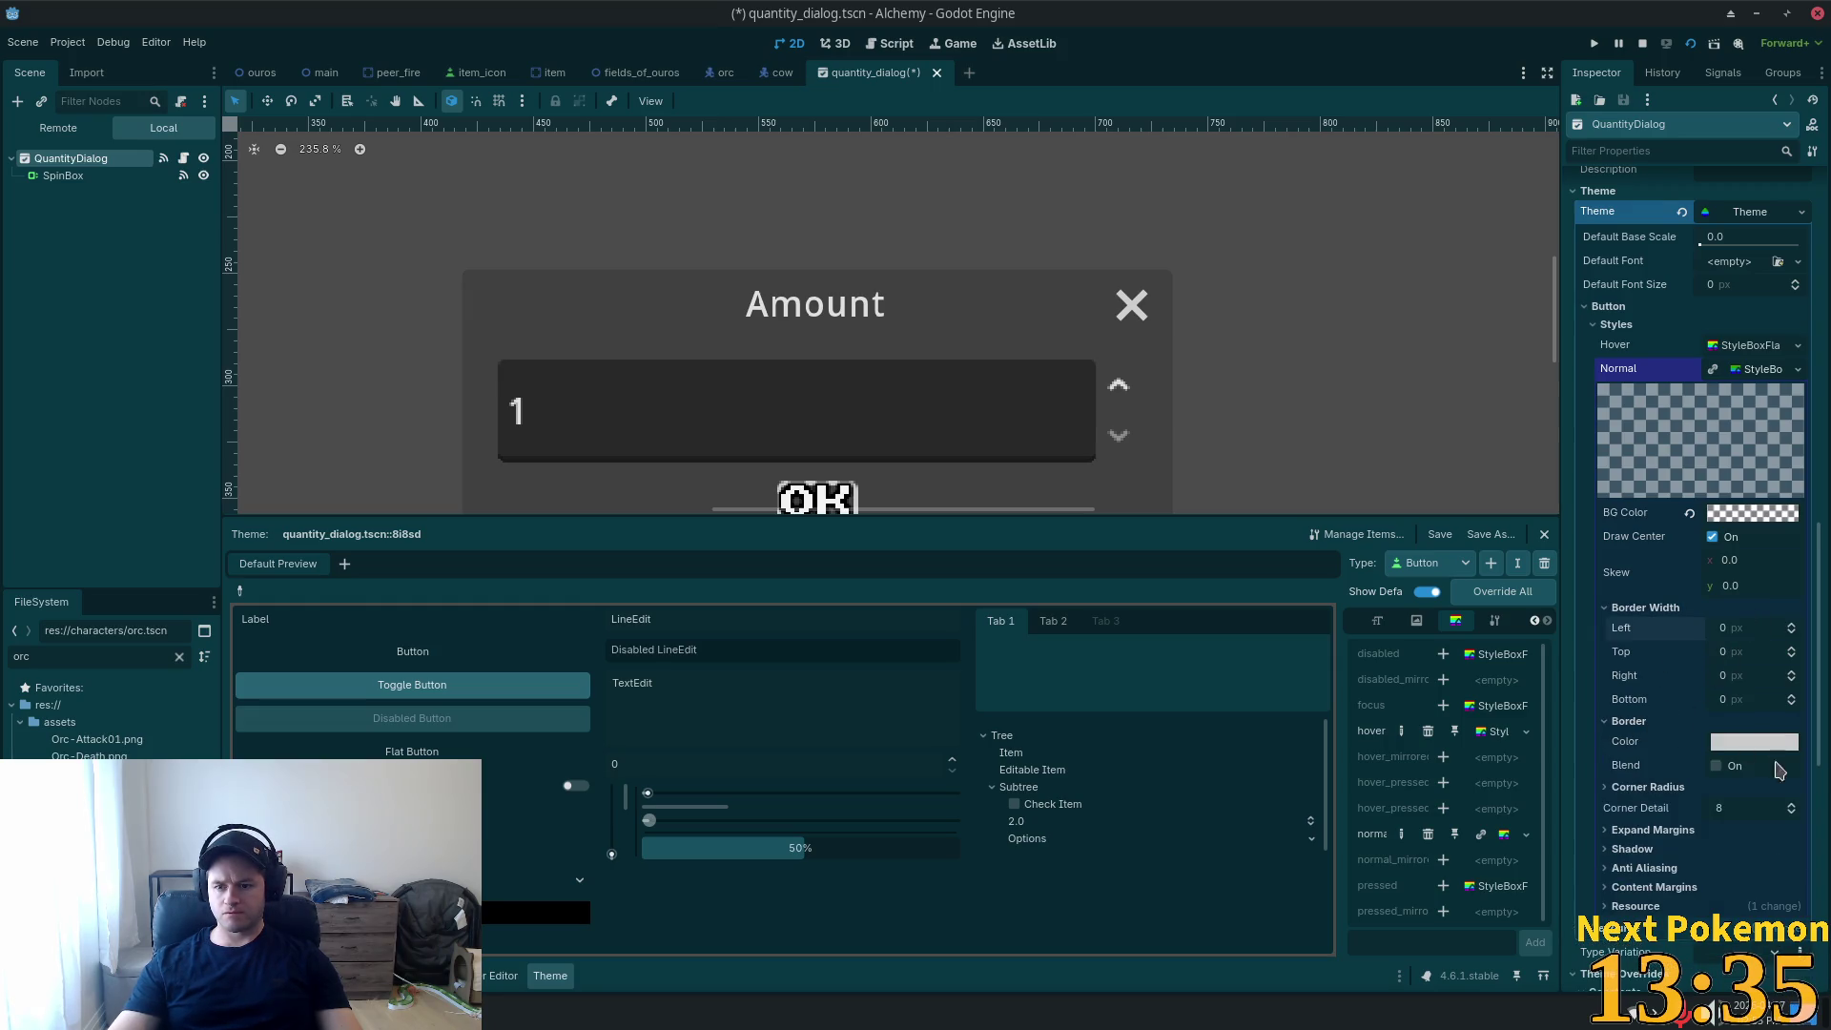
{"action": "left_click", "coordinate": [1735, 744]}
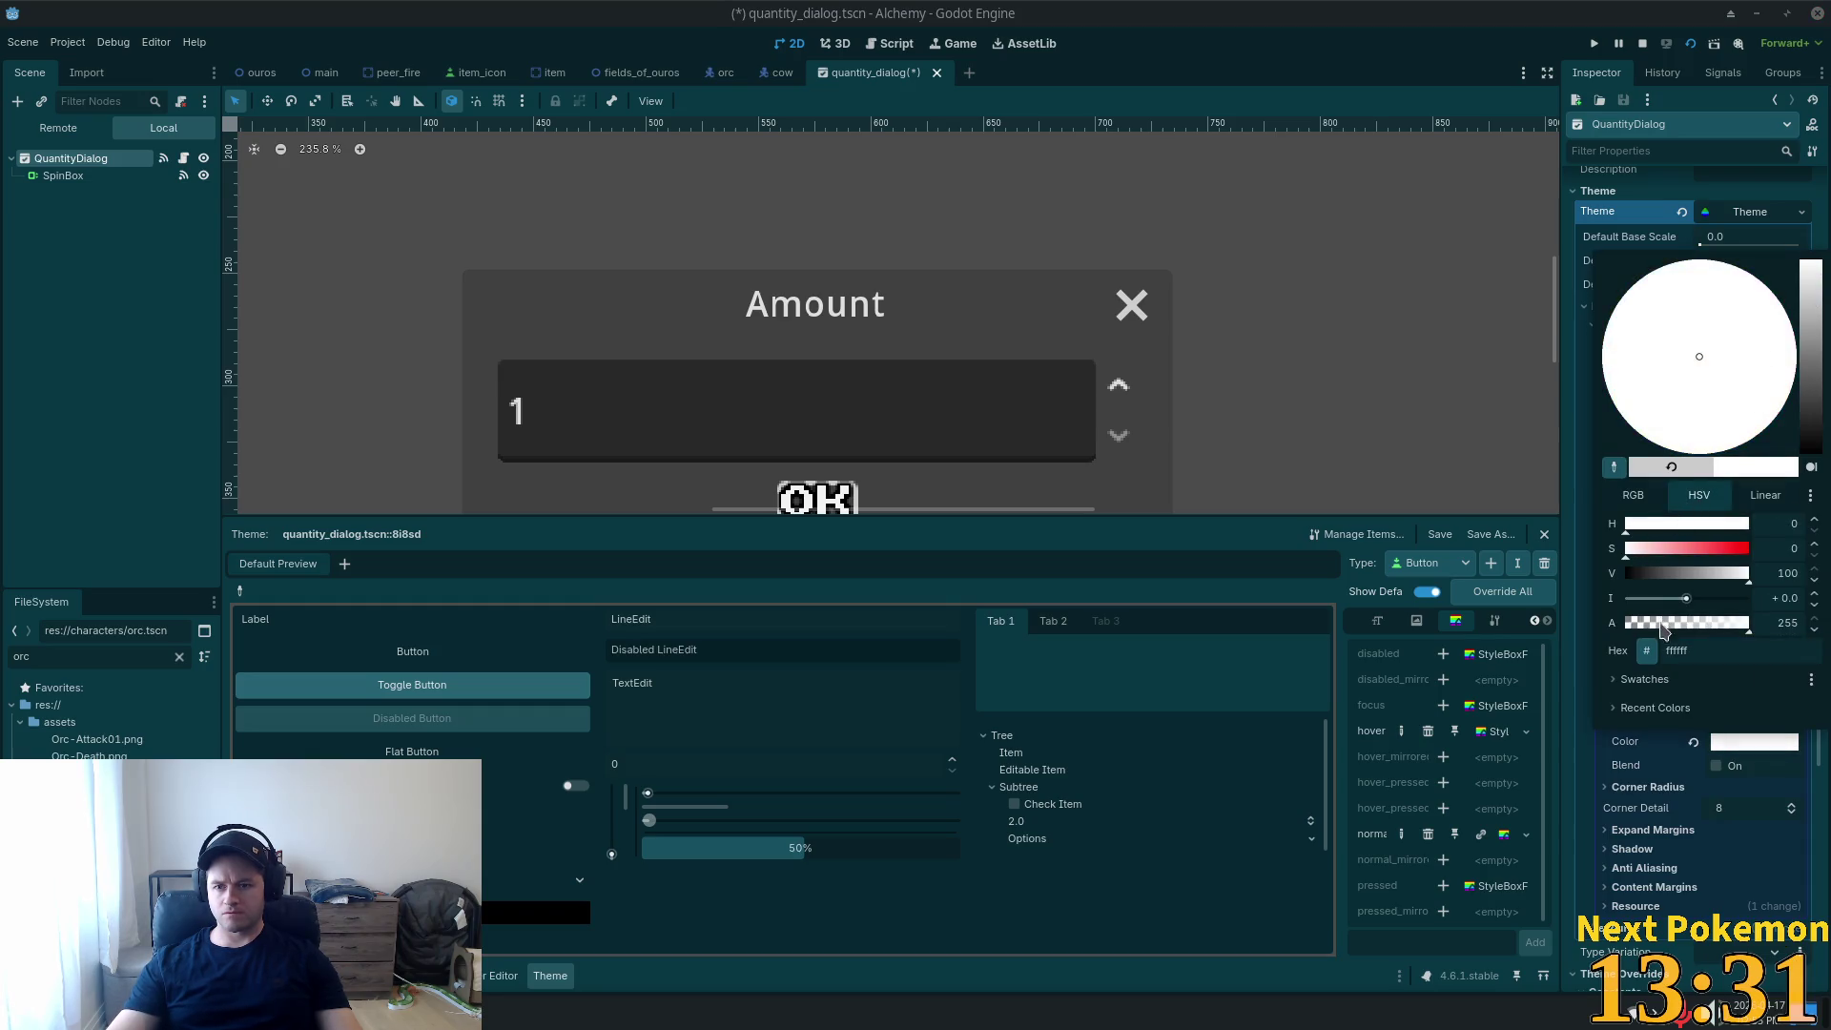
{"action": "left_click_drag", "start_coordinate": [1662, 630], "coordinate": [1625, 625]}
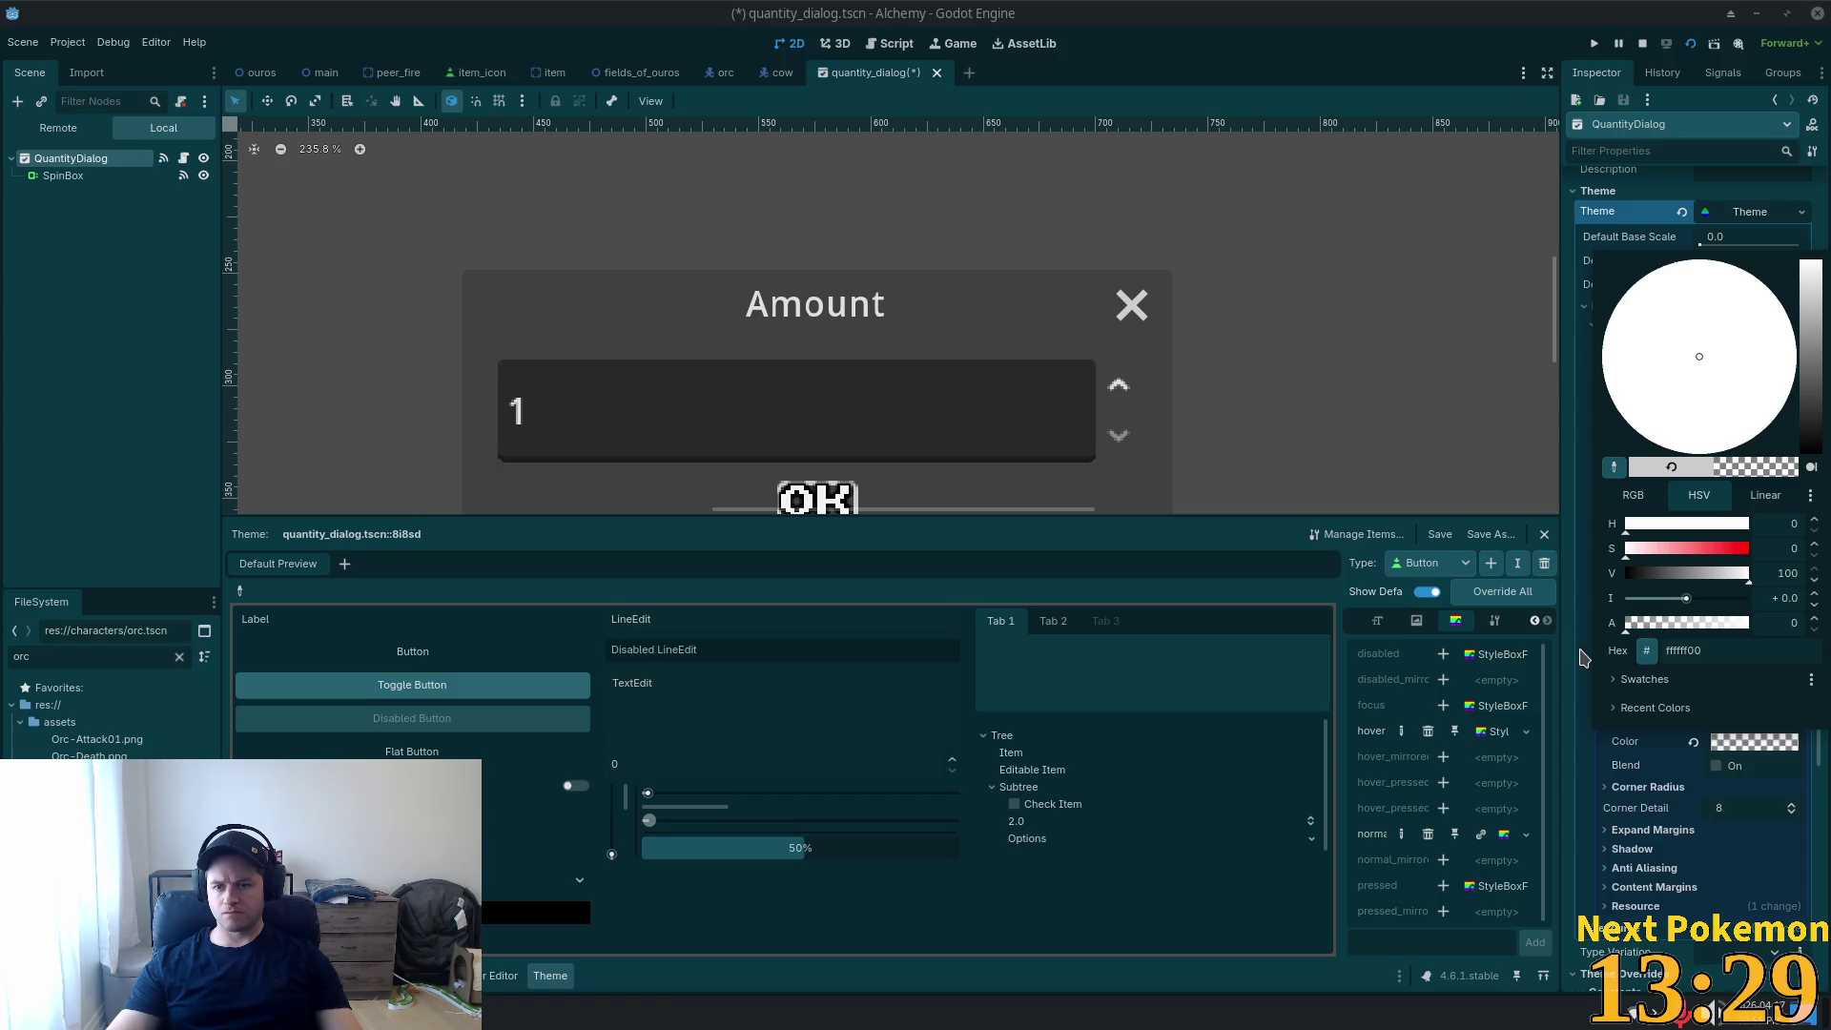
{"action": "left_click", "coordinate": [1581, 752]}
Check the shadow and corner settings, trying corner detail 1 before reverting it to 8.
{"action": "scroll", "coordinate": [1705, 638], "scroll_direction": "down", "scroll_amount": 5}
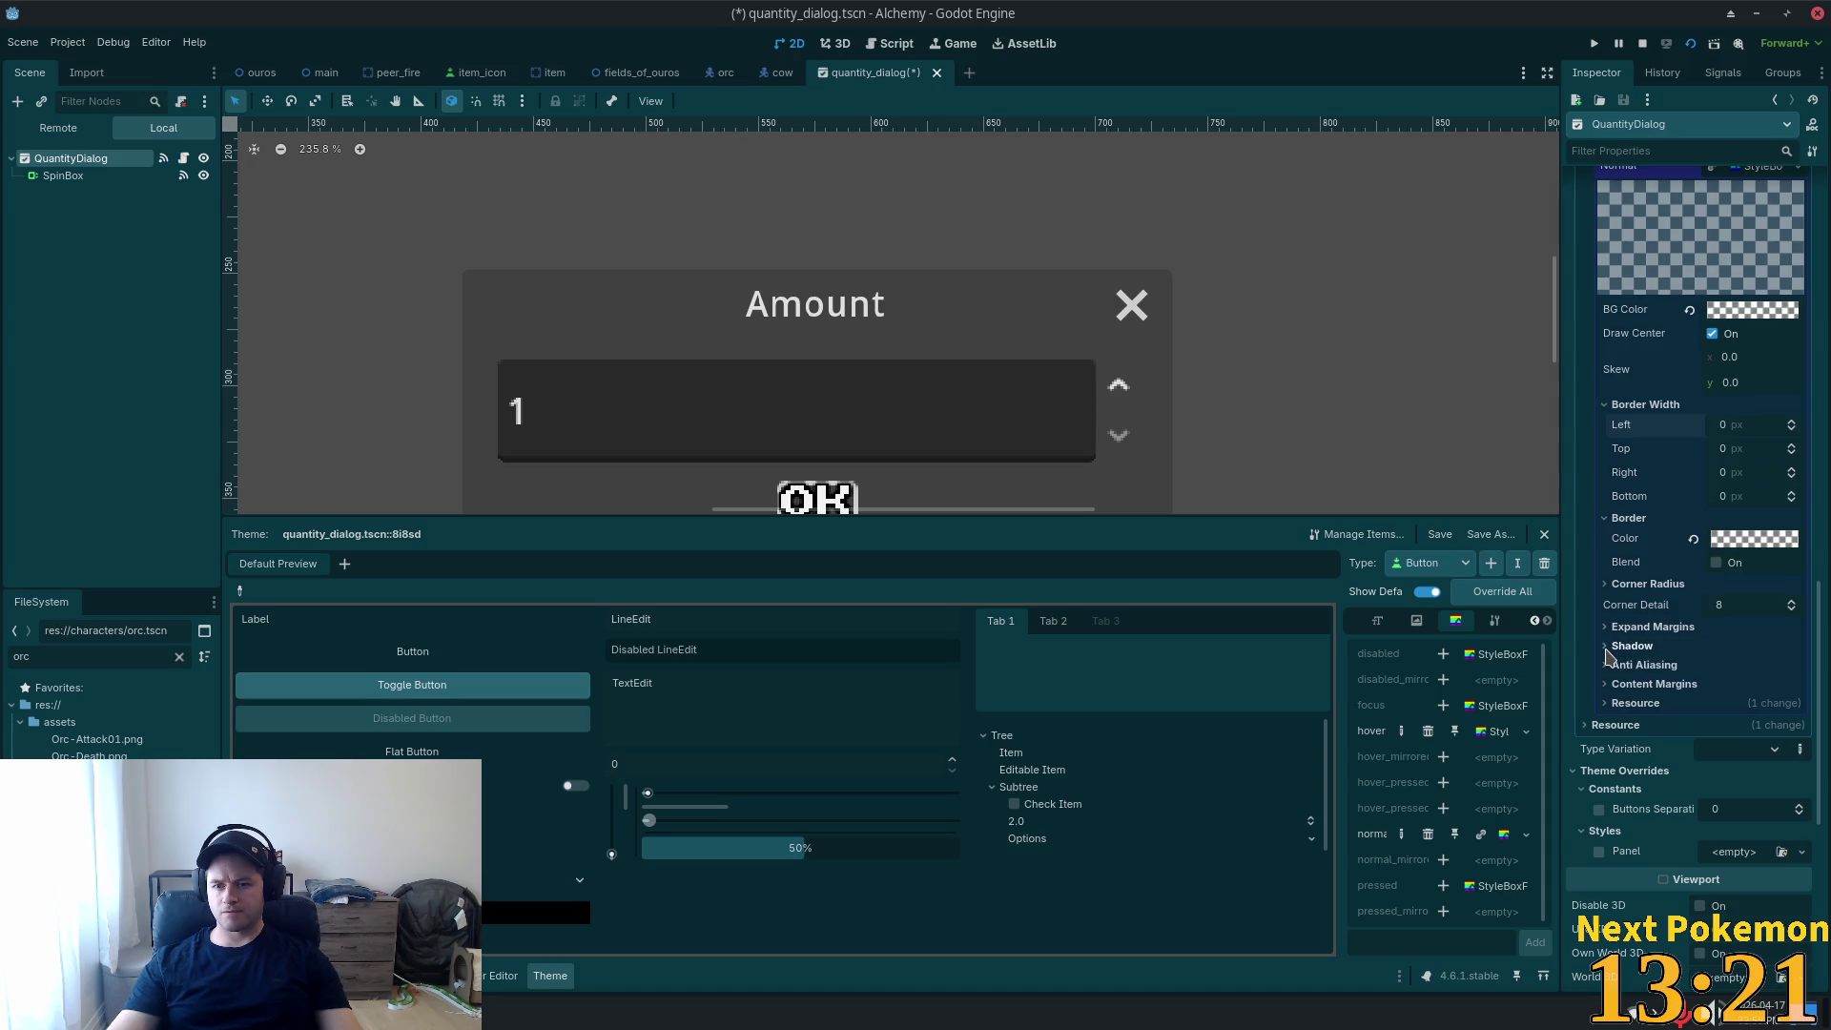
{"action": "left_click", "coordinate": [1608, 657]}
{"action": "left_click", "coordinate": [1606, 649]}
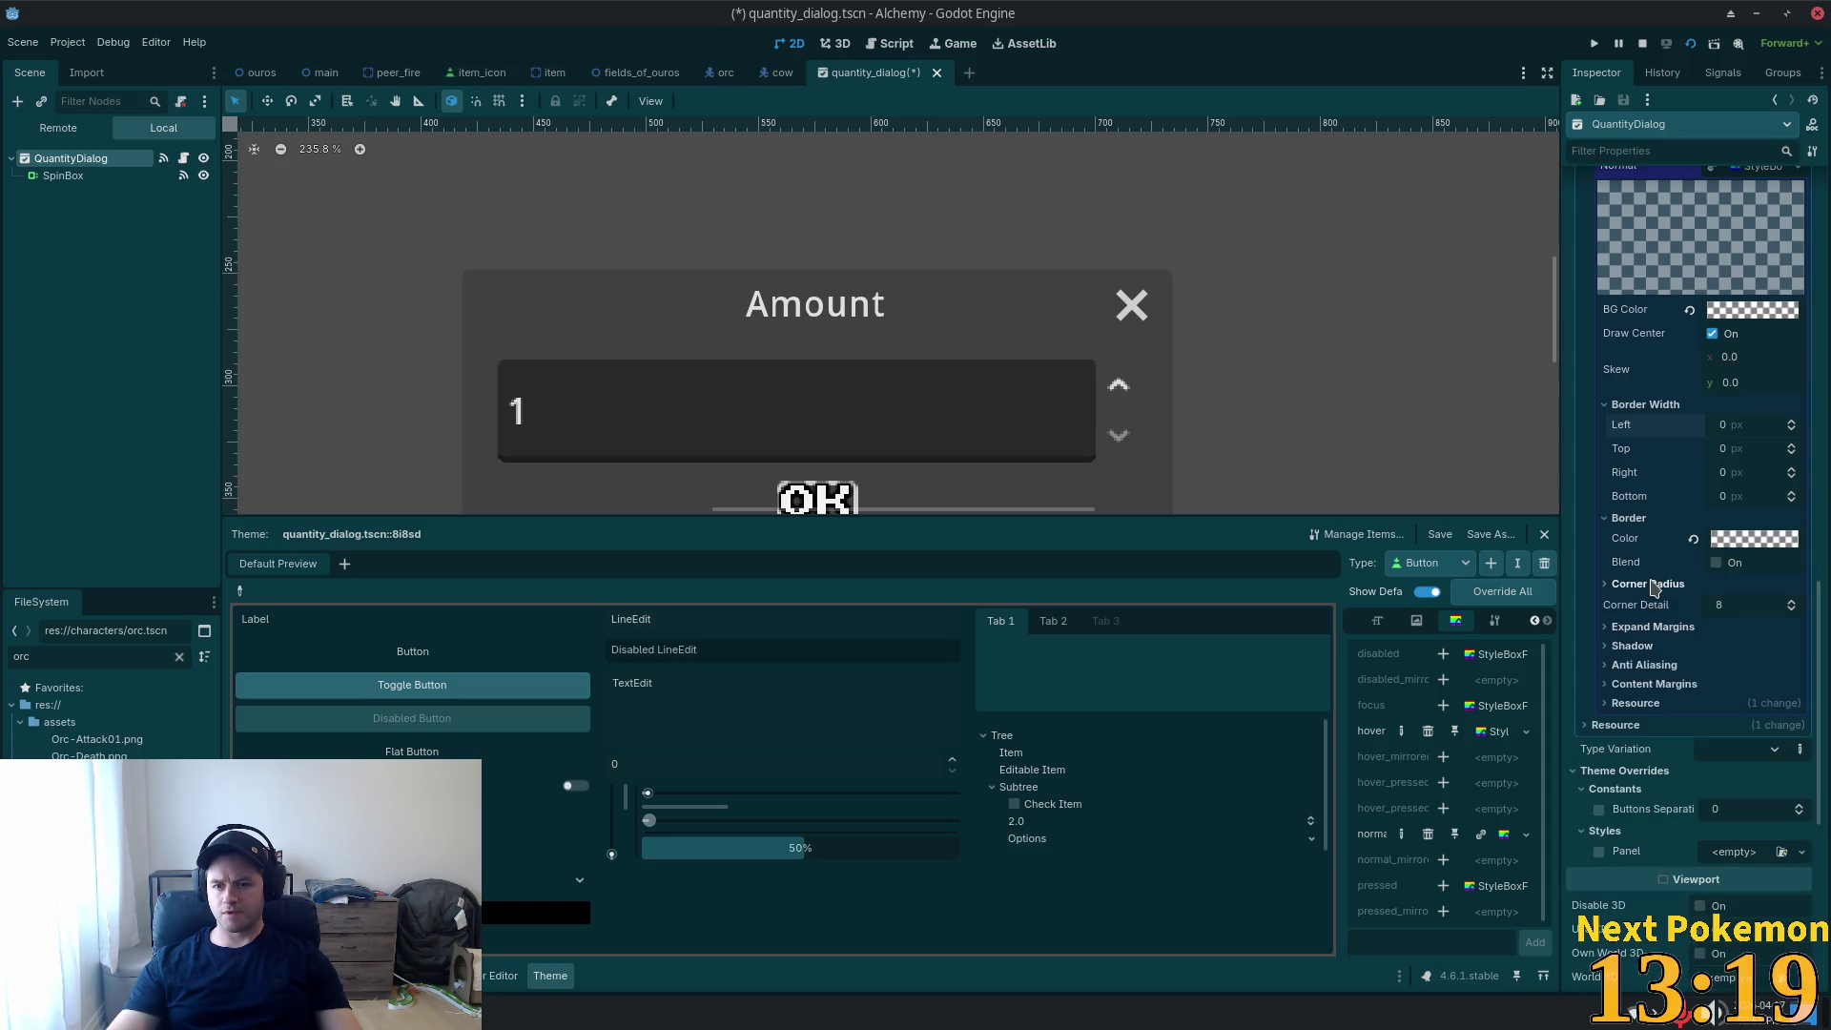
{"action": "left_click", "coordinate": [1612, 586]}
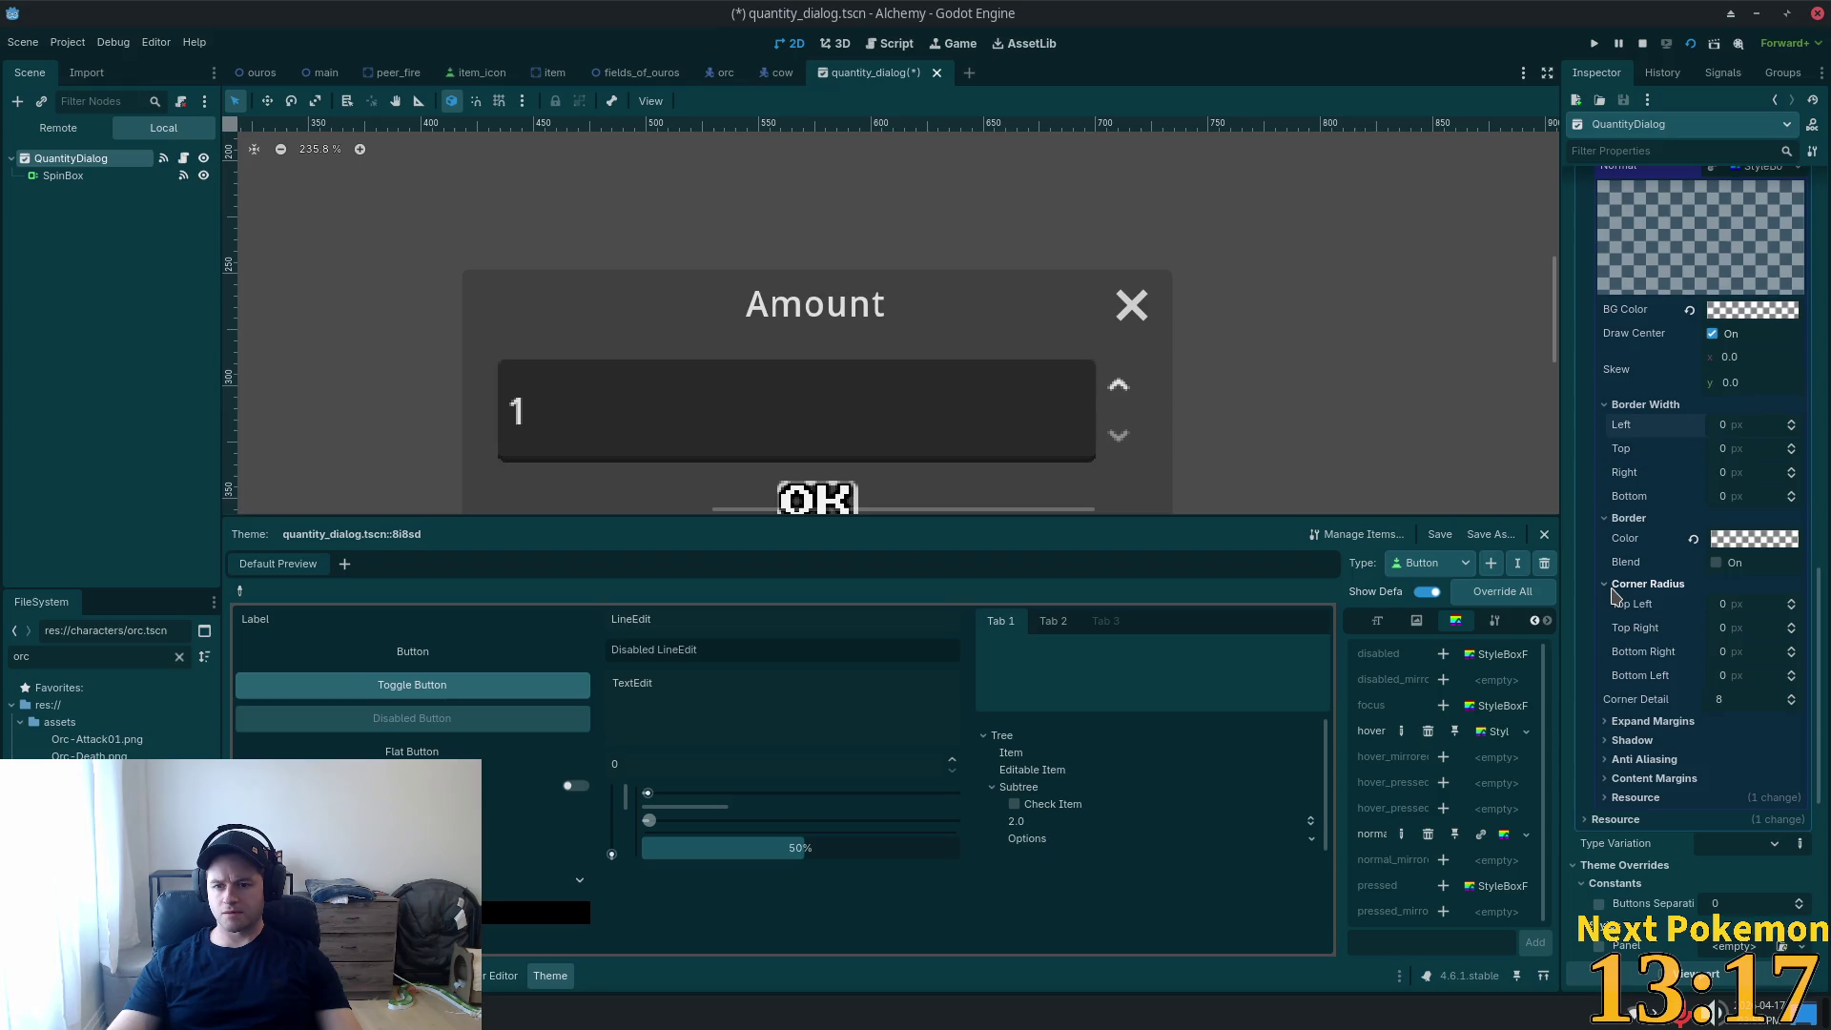
{"action": "left_click", "coordinate": [1734, 697]}
{"action": "type", "text": "1"}
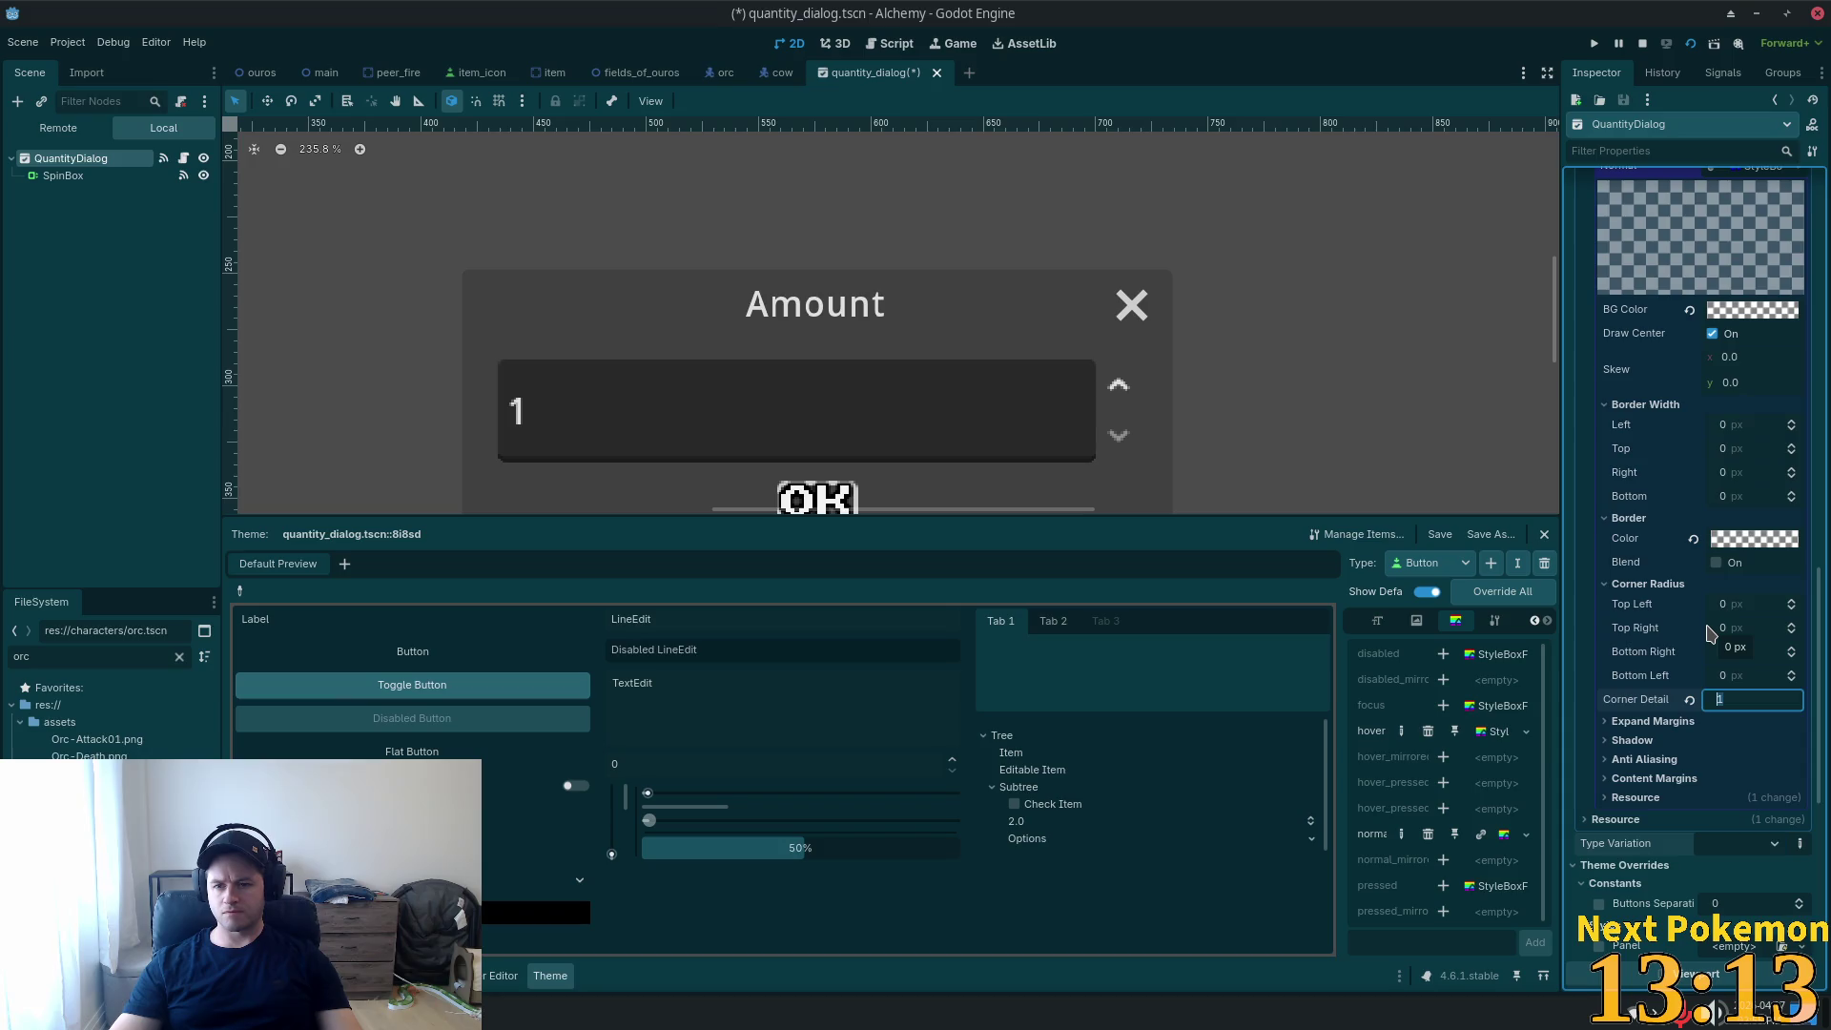
{"action": "key", "text": "shift+Tab"}
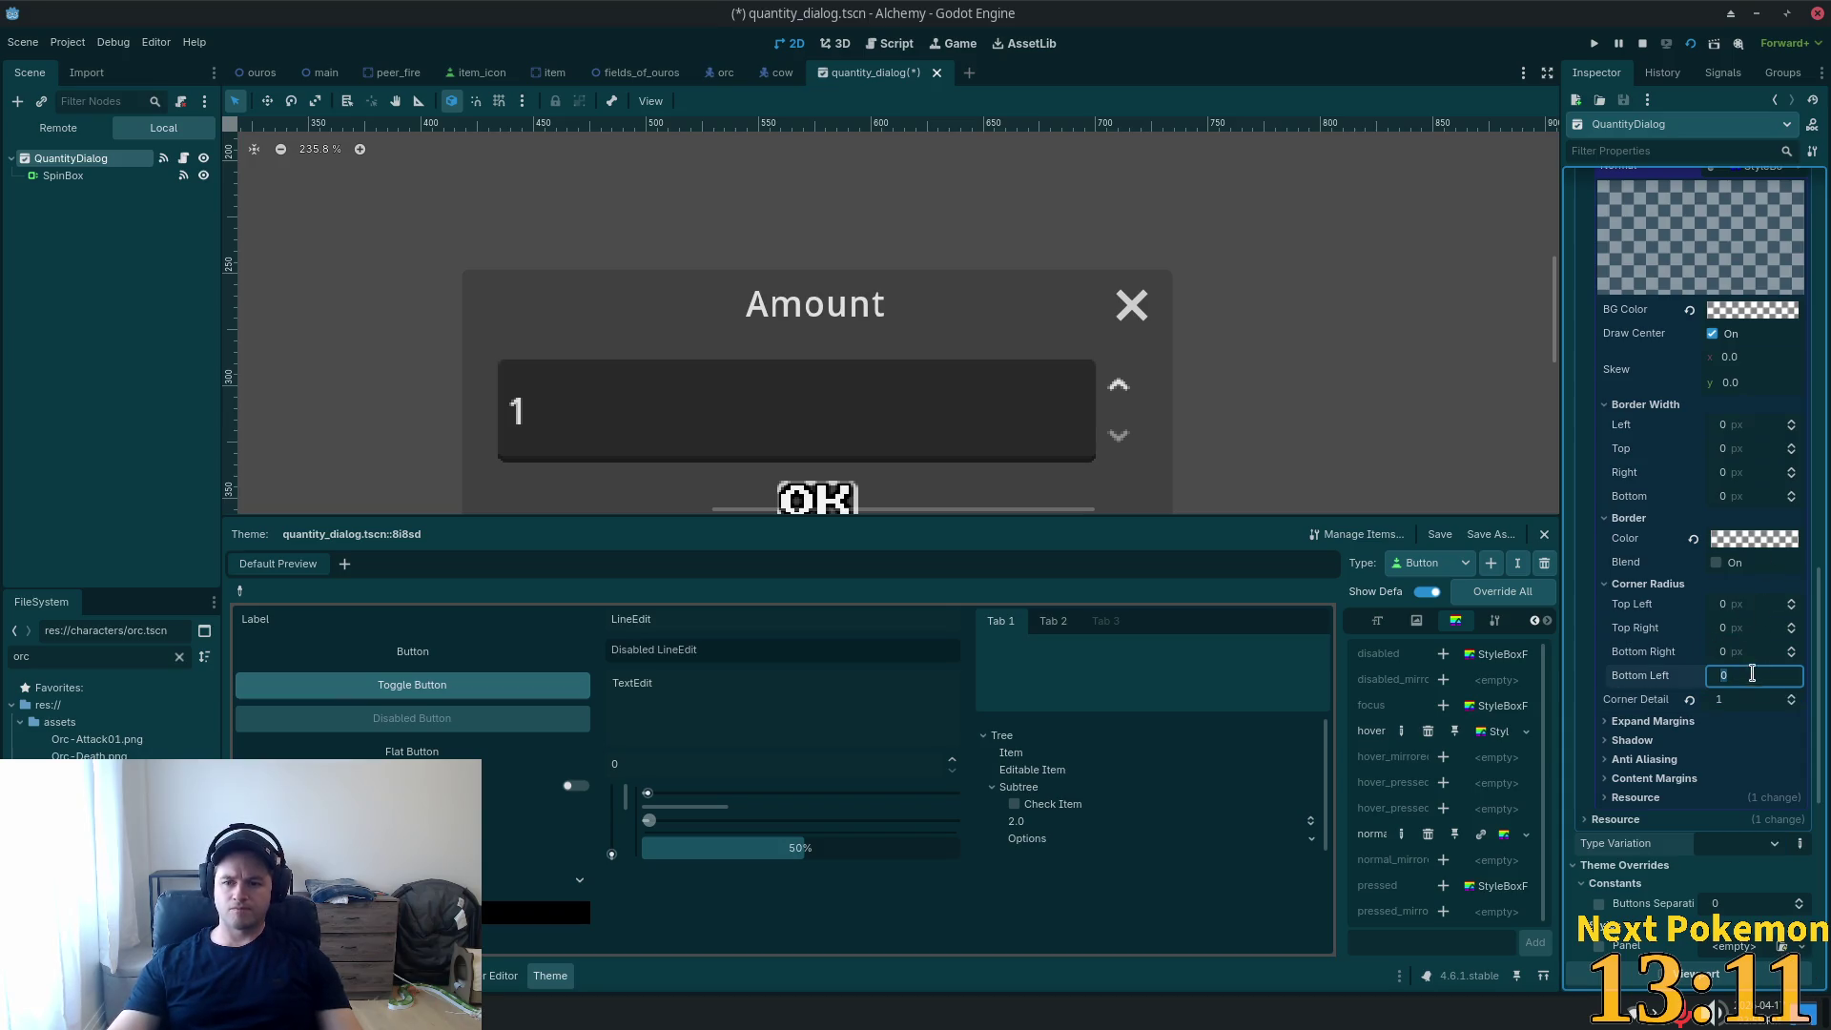
{"action": "key", "text": "ctrl+z"}
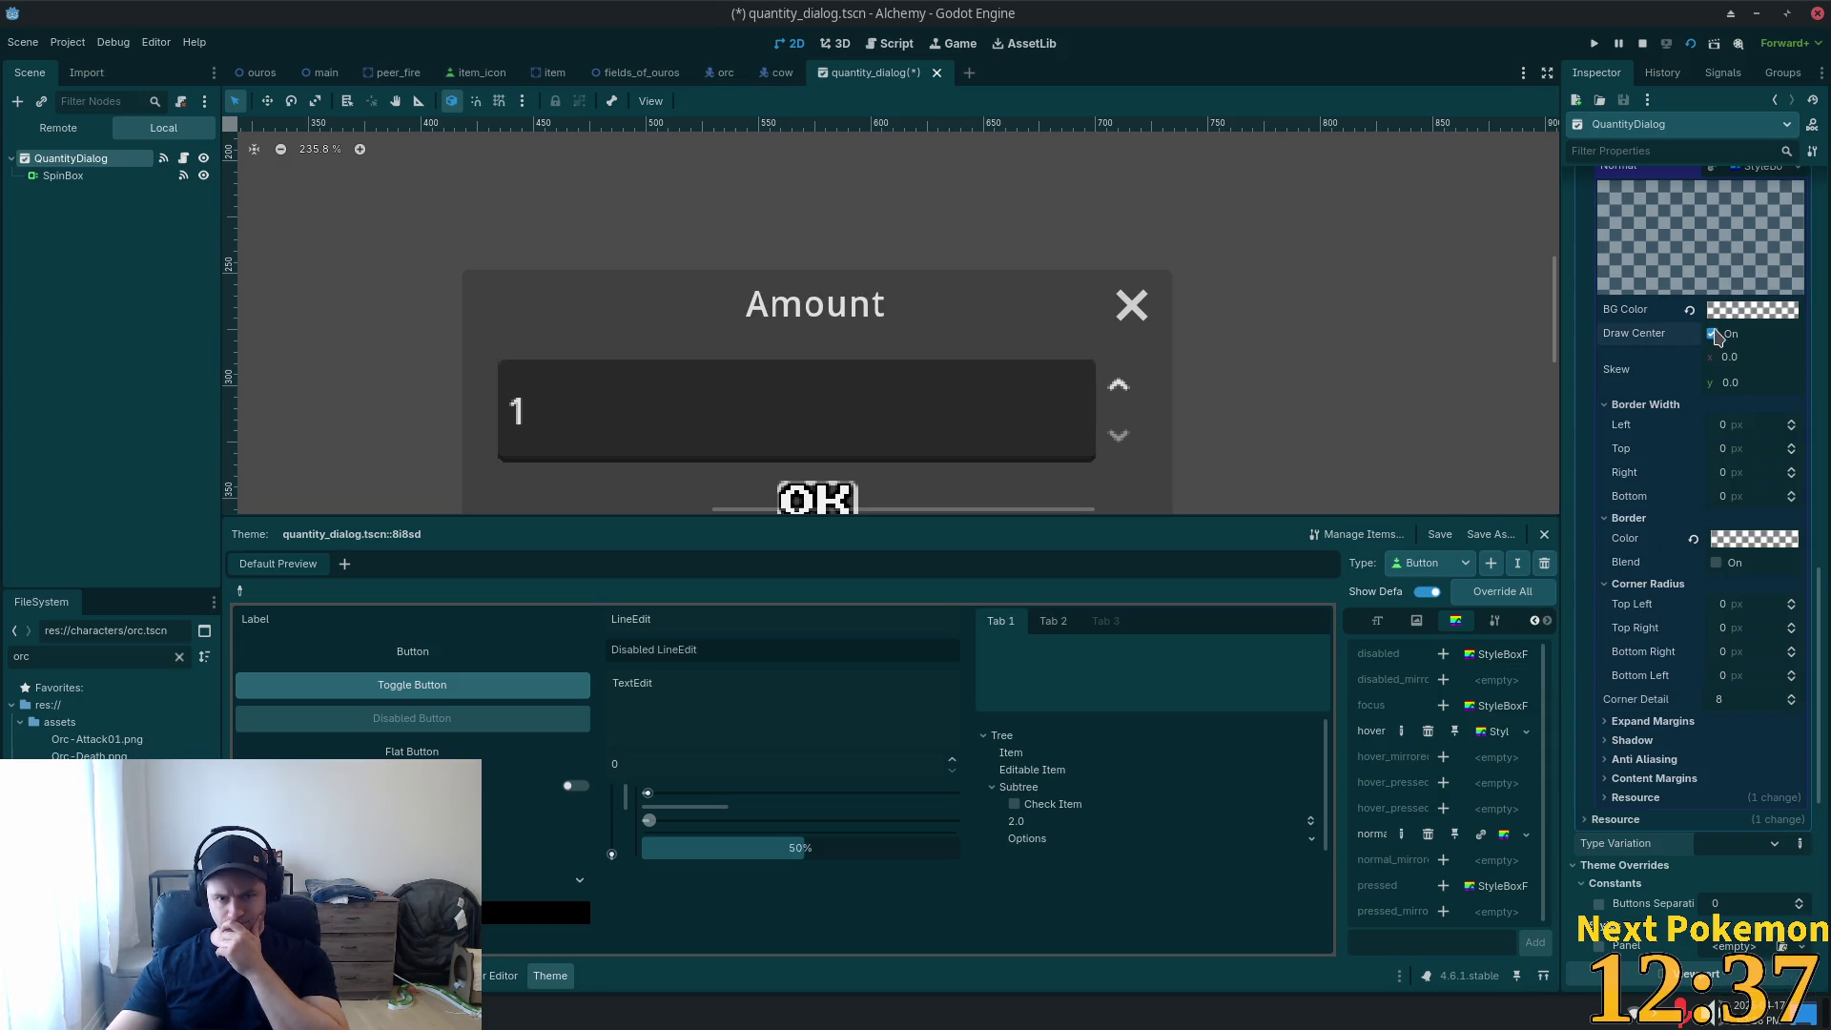
{"action": "scroll", "coordinate": [1727, 343], "scroll_direction": "up", "scroll_amount": 4}
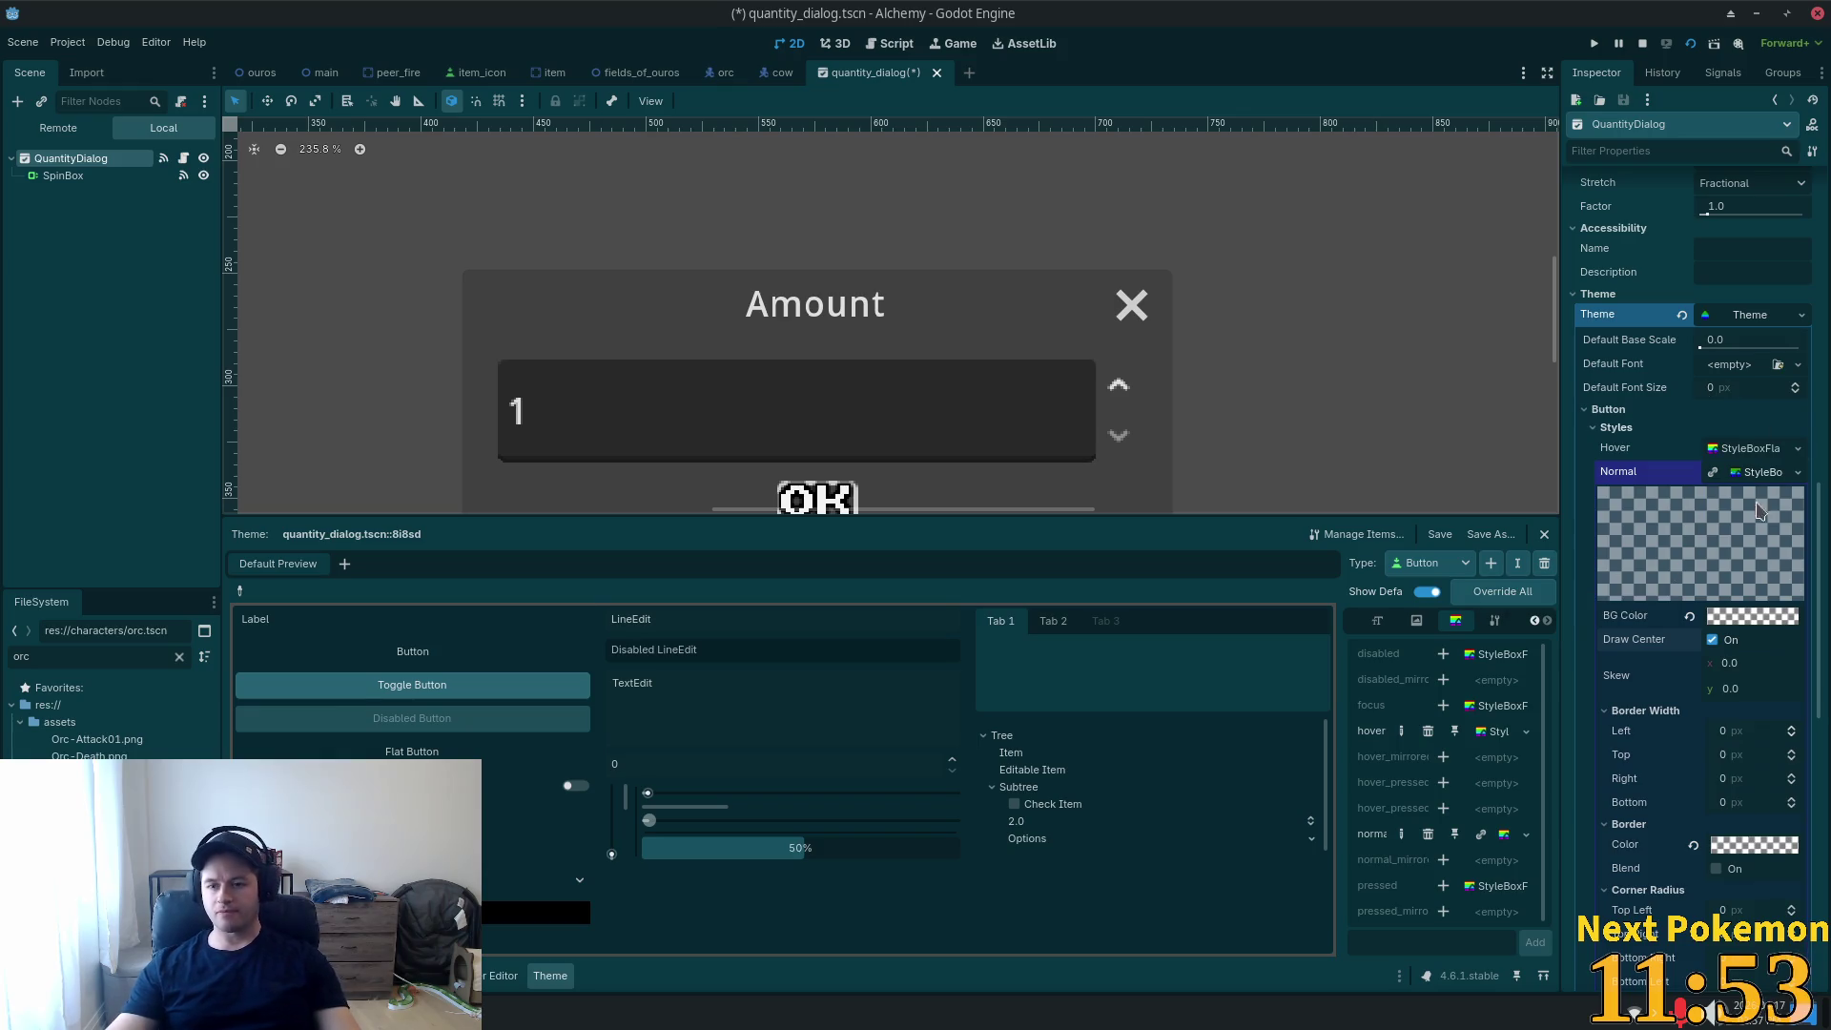
Set the normal style's background colour to opaque black (hex 000000).
{"action": "left_click", "coordinate": [1732, 618]}
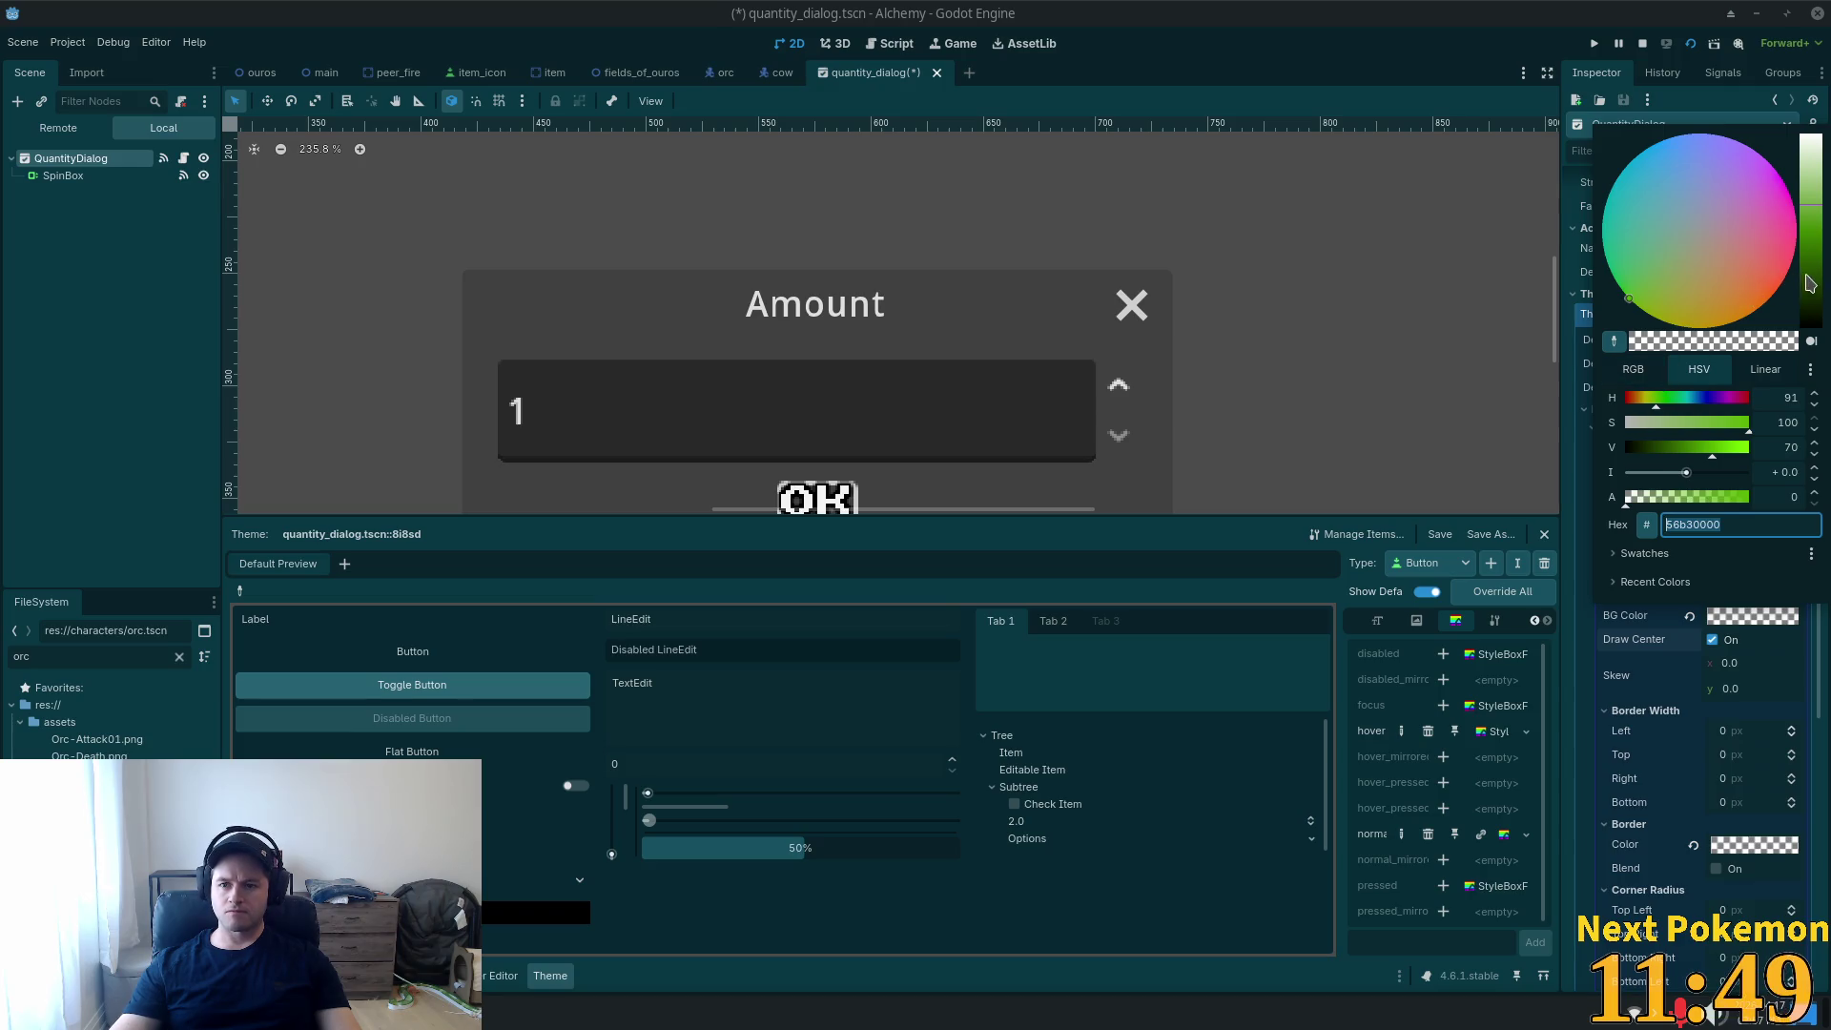
{"action": "left_click_drag", "start_coordinate": [1809, 283], "coordinate": [1810, 334]}
{"action": "left_click", "coordinate": [1698, 497]}
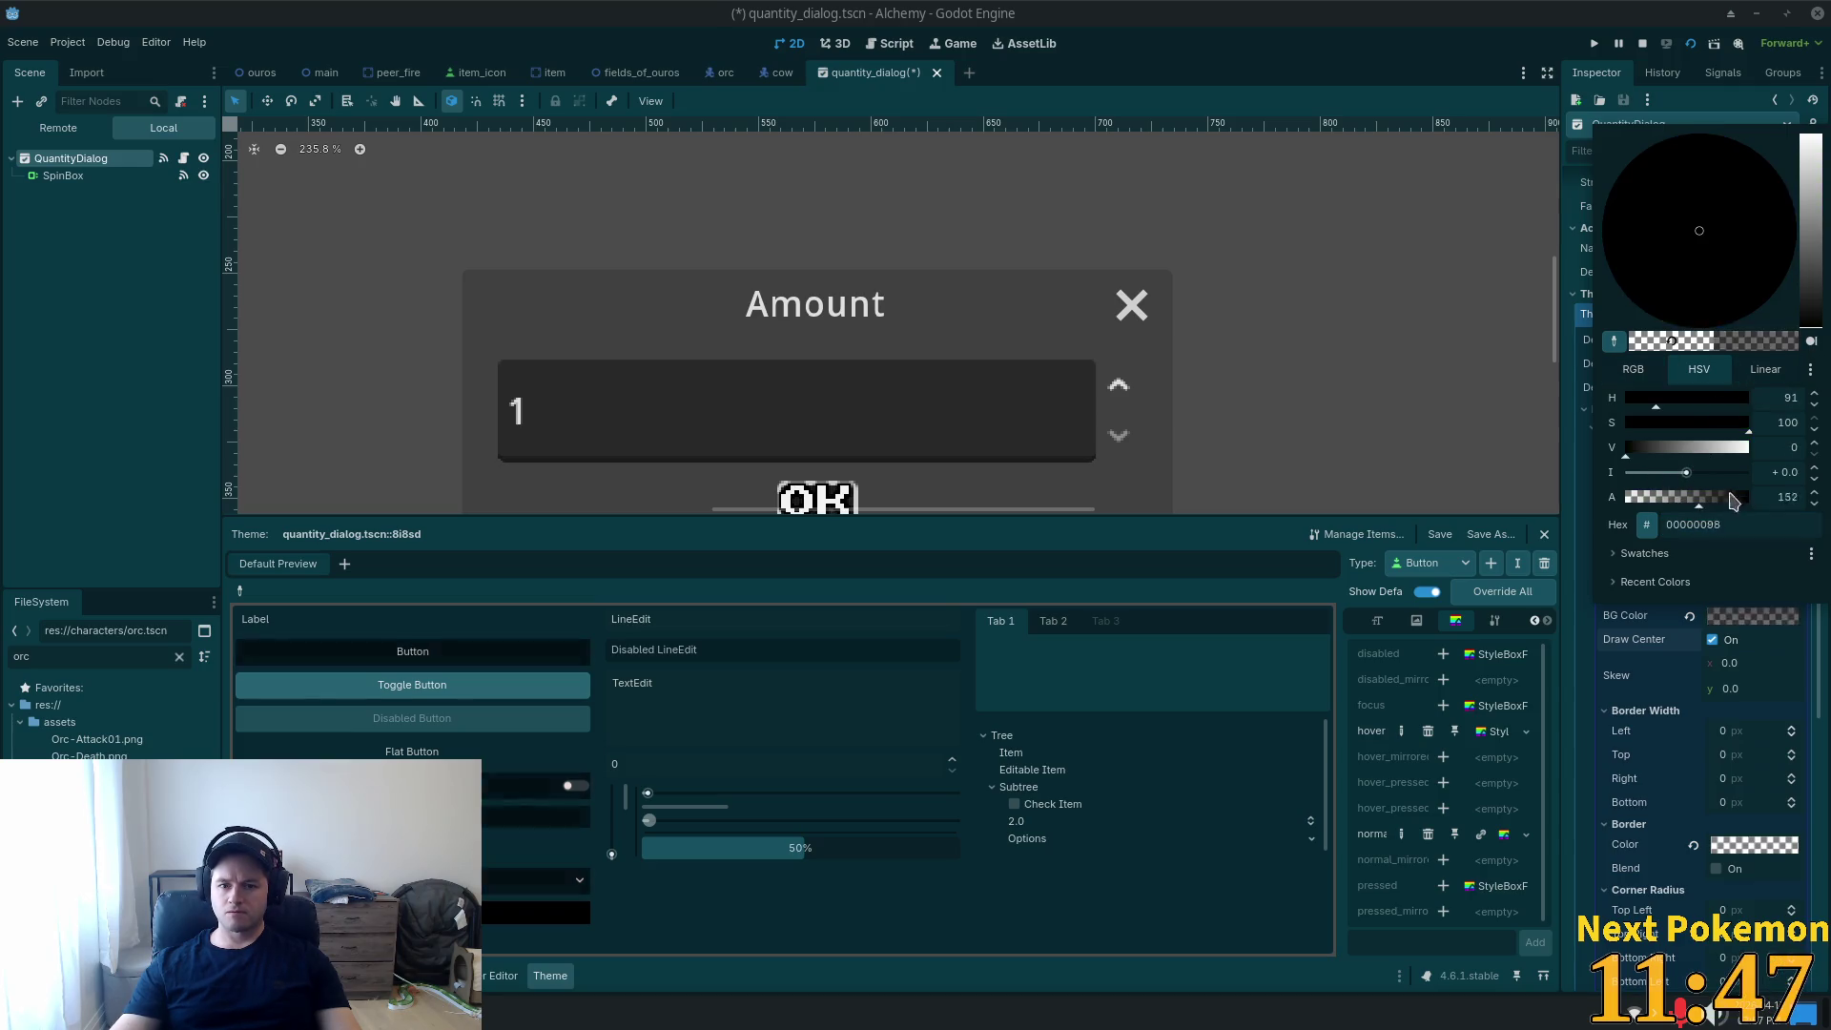
{"action": "left_click_drag", "start_coordinate": [1734, 503], "coordinate": [1785, 501]}
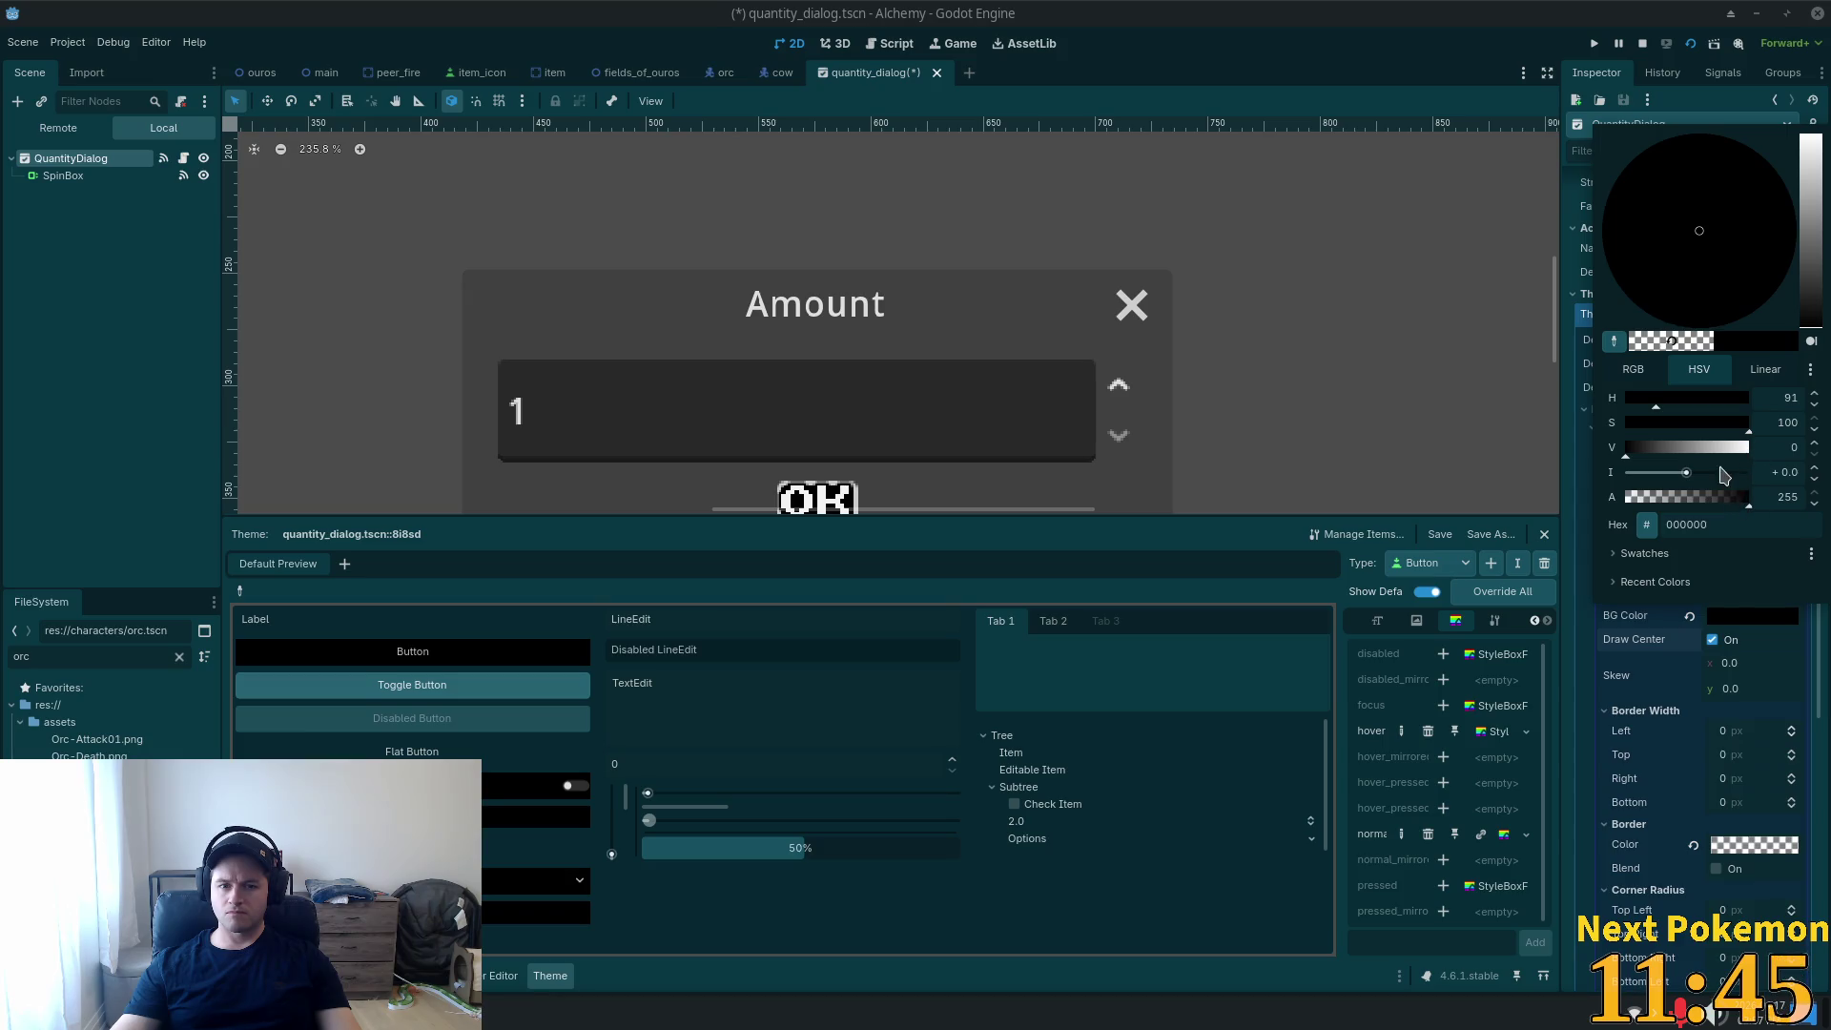
{"action": "mouse_move", "coordinate": [1811, 217]}
{"action": "left_mouse_down"}
{"action": "mouse_move", "coordinate": [1813, 253]}
{"action": "mouse_move", "coordinate": [1816, 152]}
{"action": "mouse_move", "coordinate": [1821, 382]}
{"action": "left_mouse_up"}
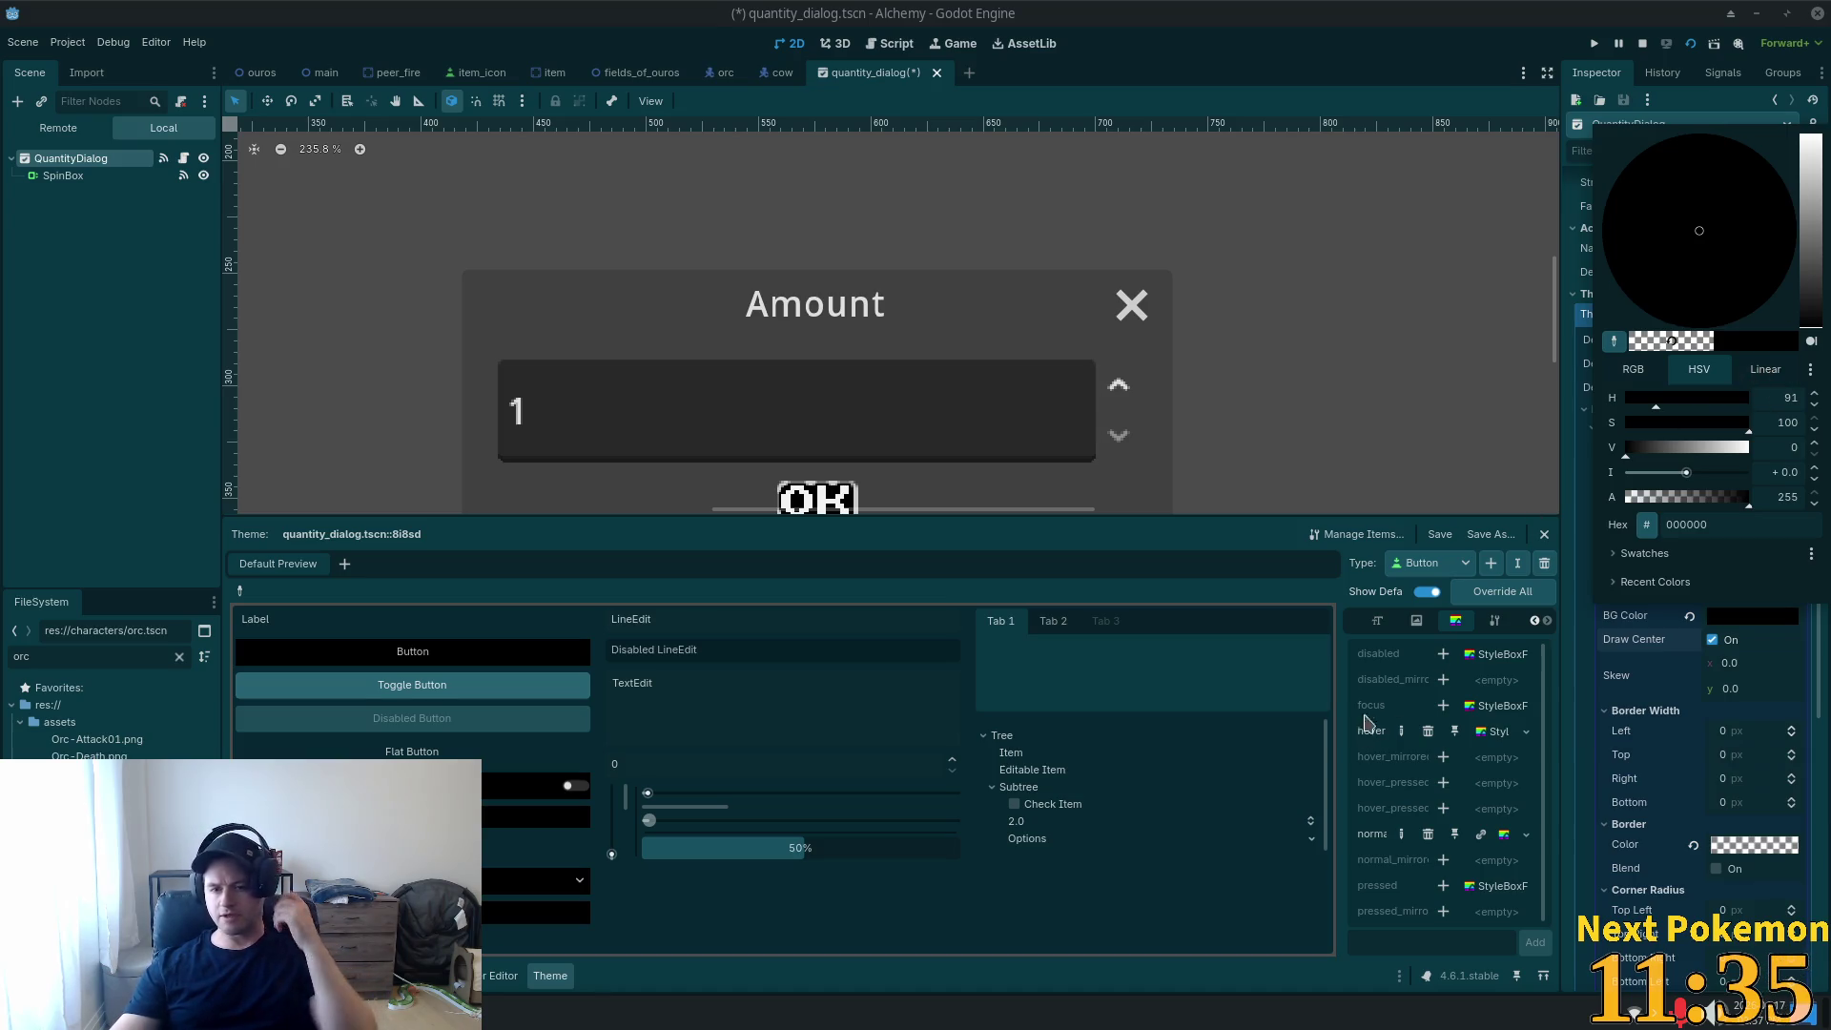
Add an outline_size constant override to Button, starting at 0.
{"action": "left_click", "coordinate": [1388, 628]}
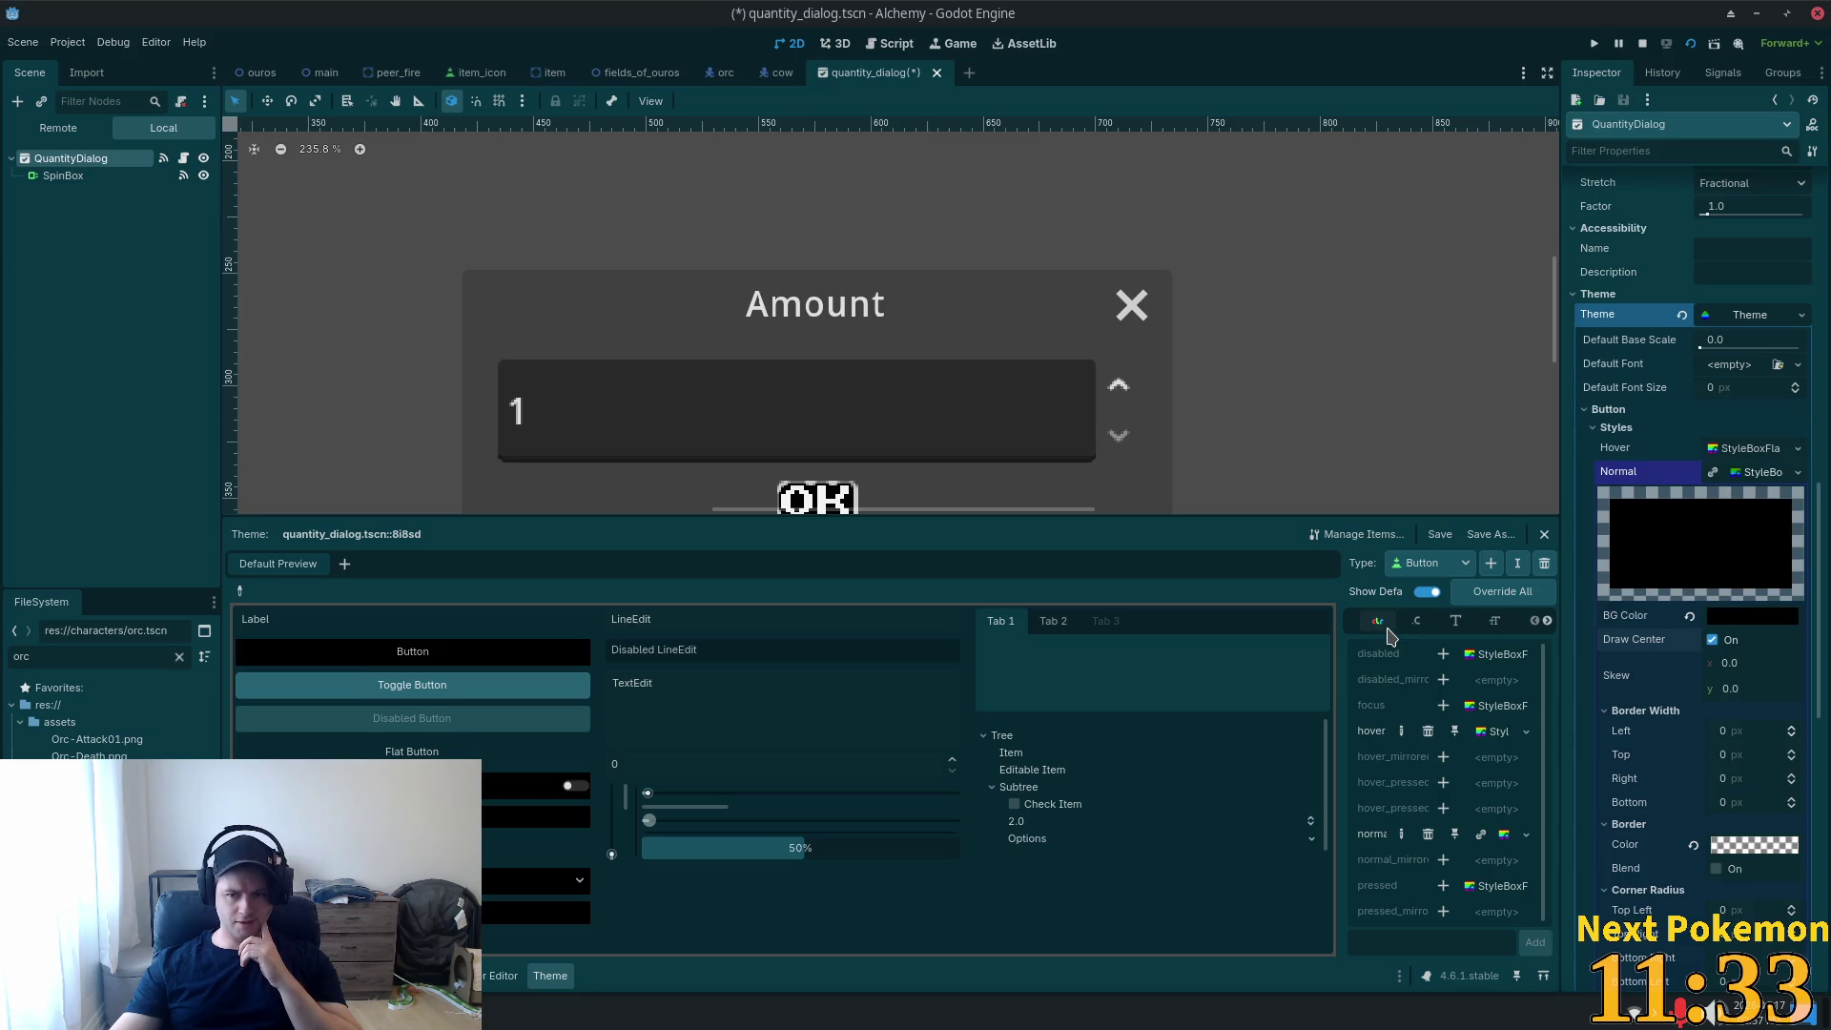
{"action": "left_click", "coordinate": [1378, 623]}
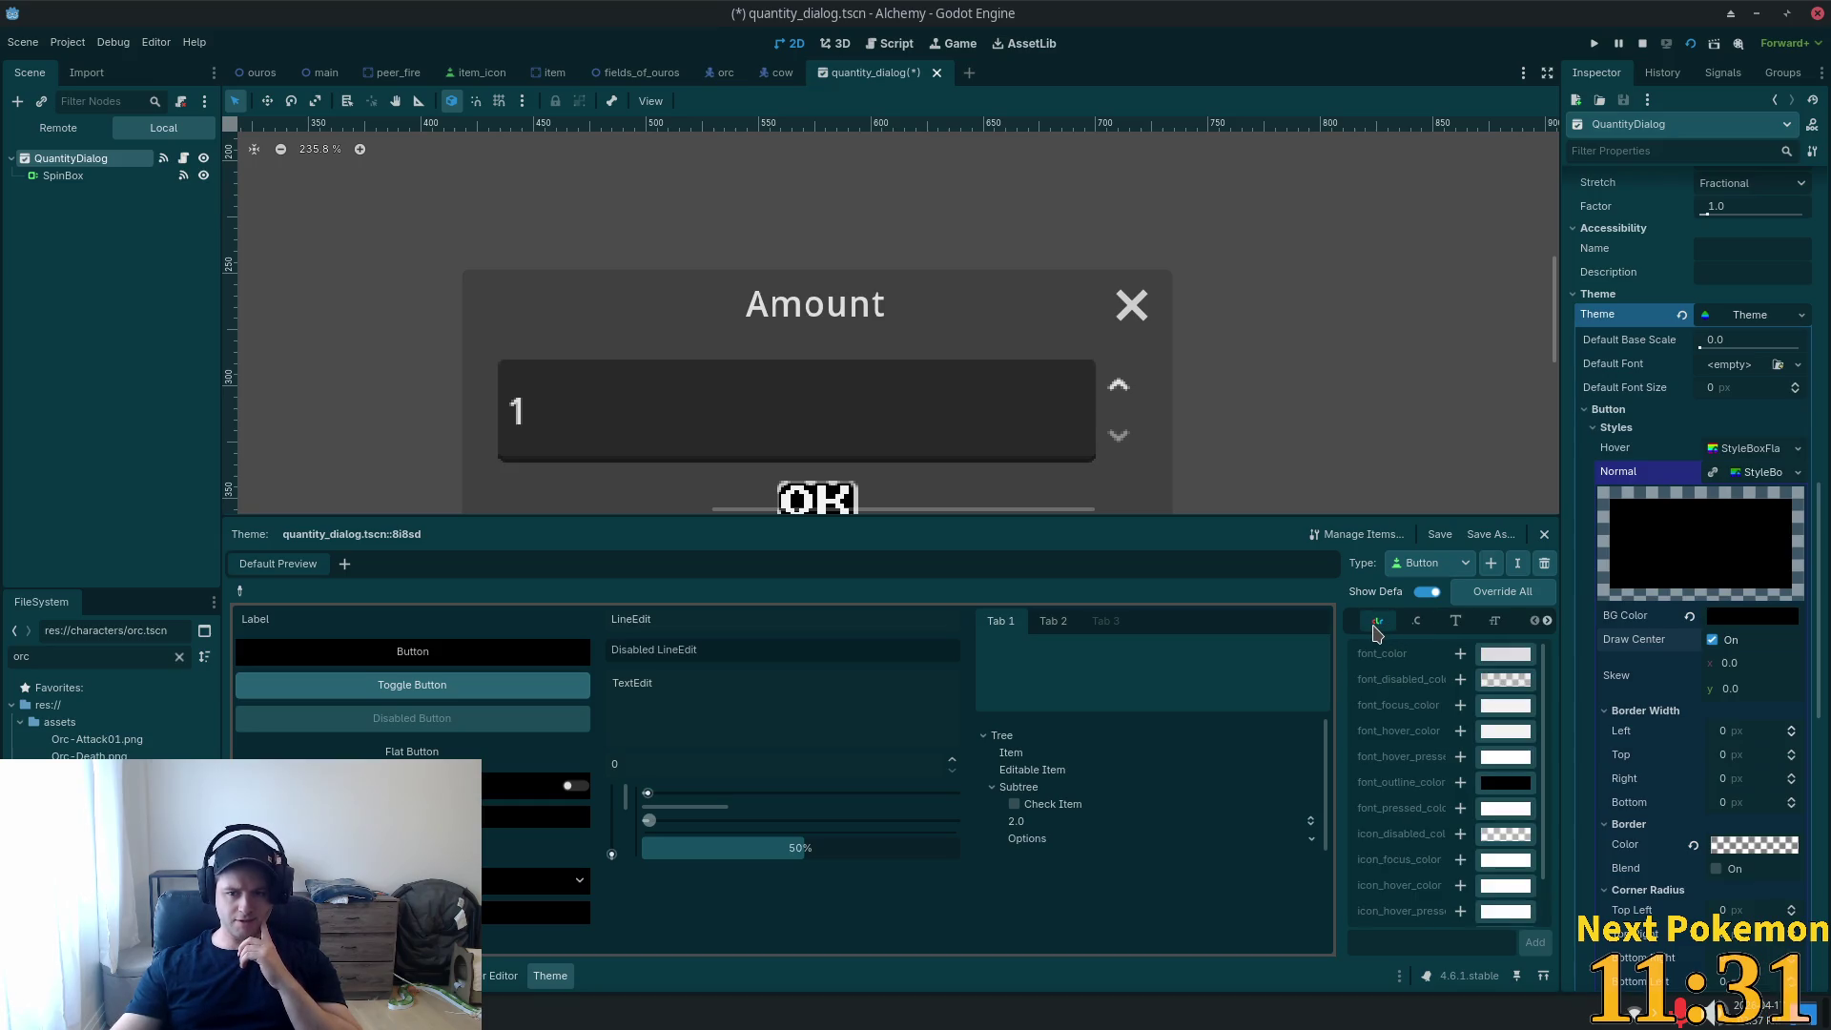
{"action": "scroll", "coordinate": [1429, 741], "scroll_direction": "down", "scroll_amount": 1}
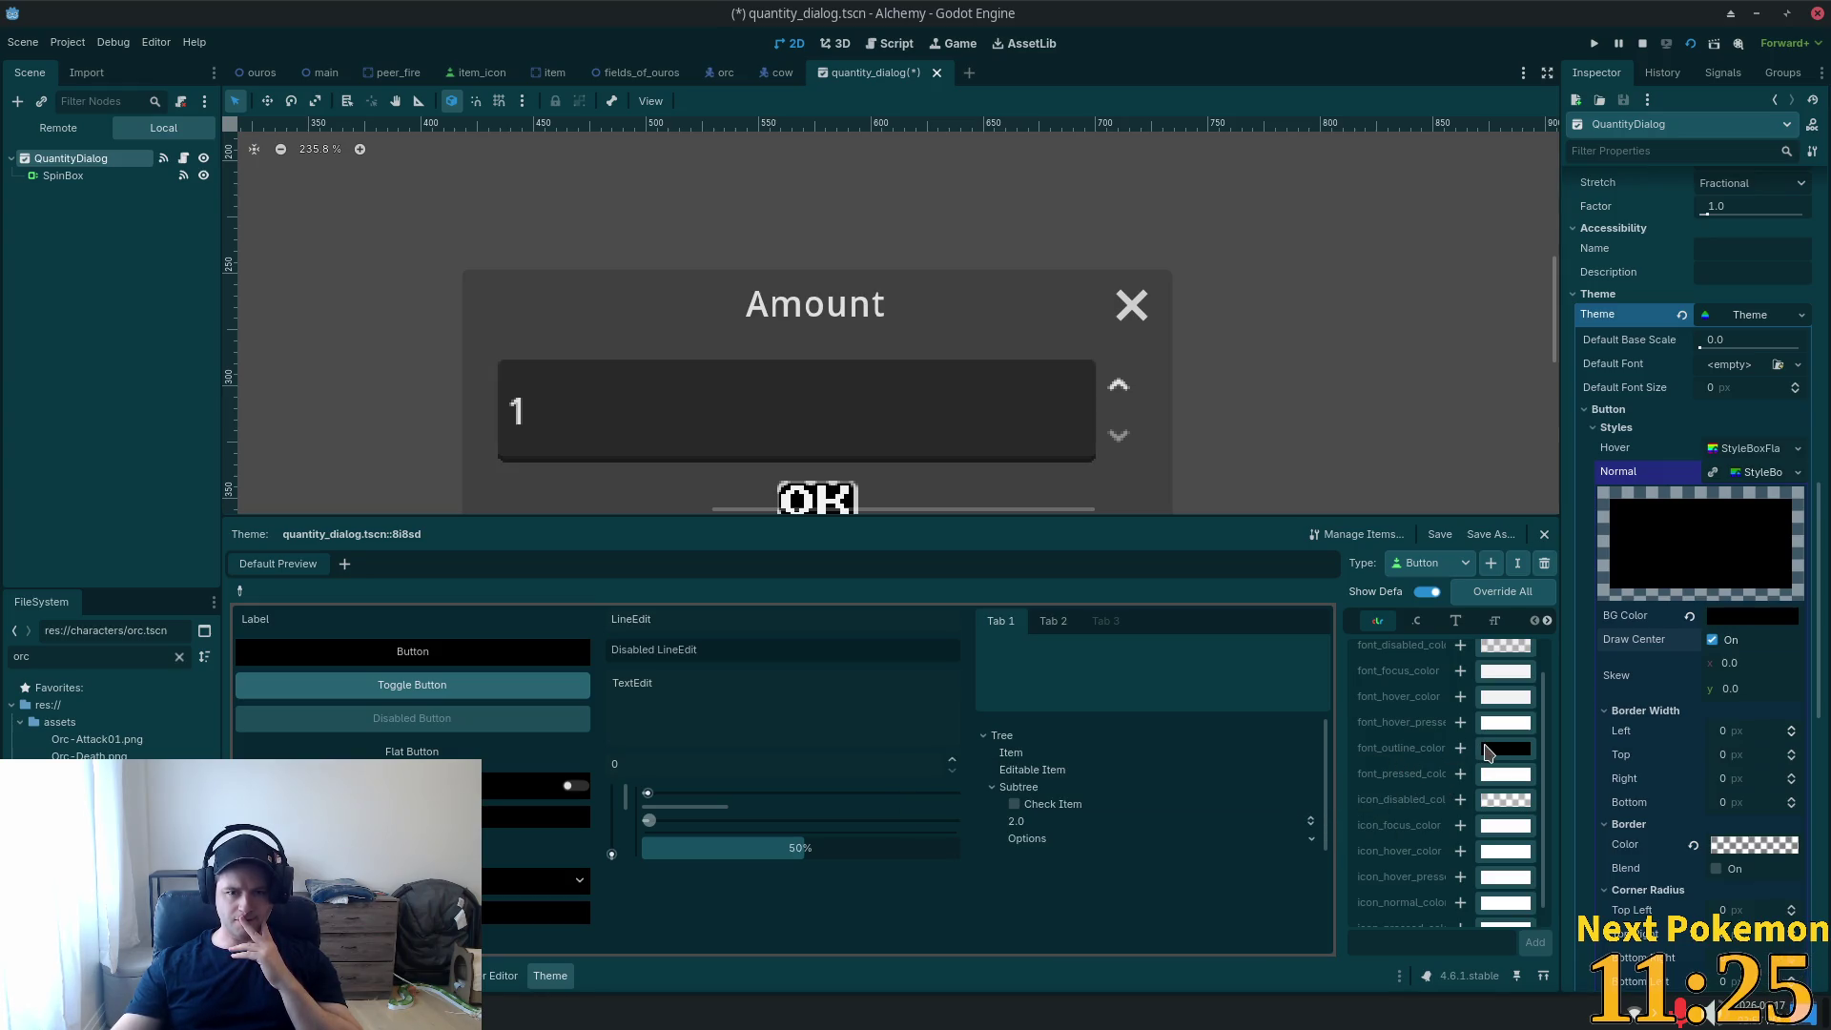
{"action": "scroll", "coordinate": [1440, 756], "scroll_direction": "down", "scroll_amount": 1}
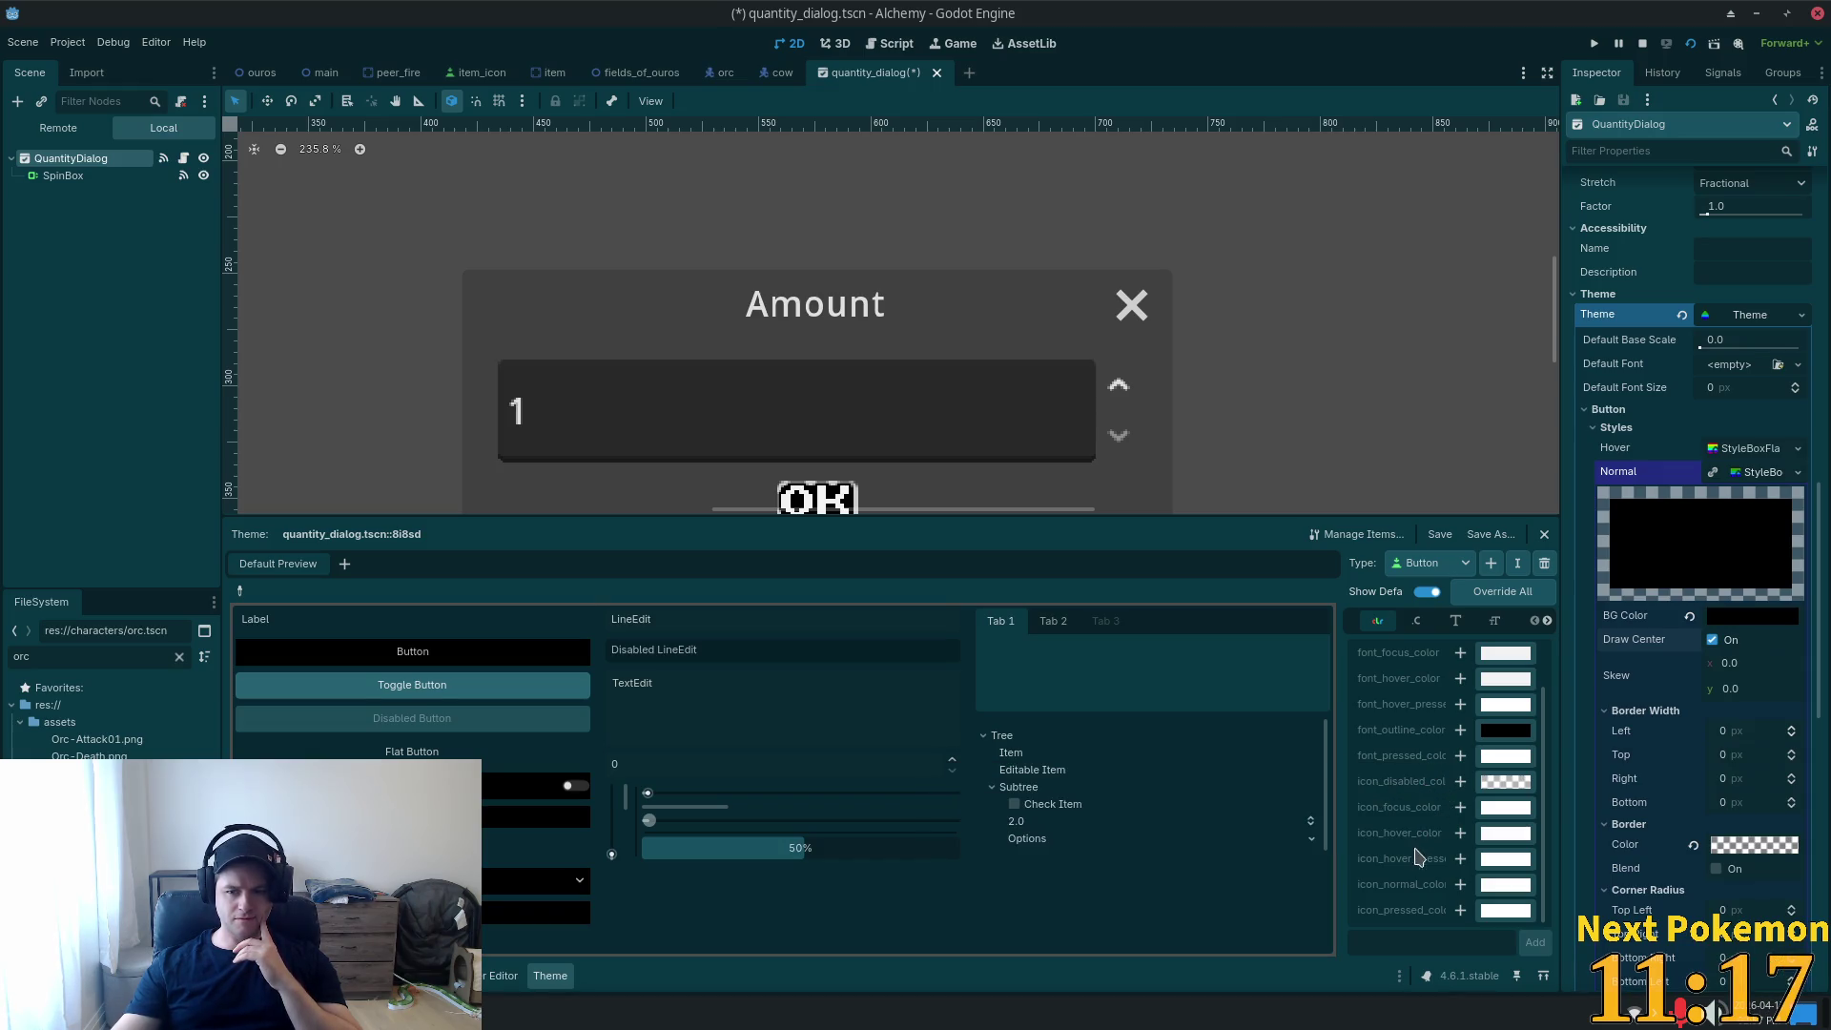
{"action": "scroll", "coordinate": [1418, 857], "scroll_direction": "up", "scroll_amount": 2}
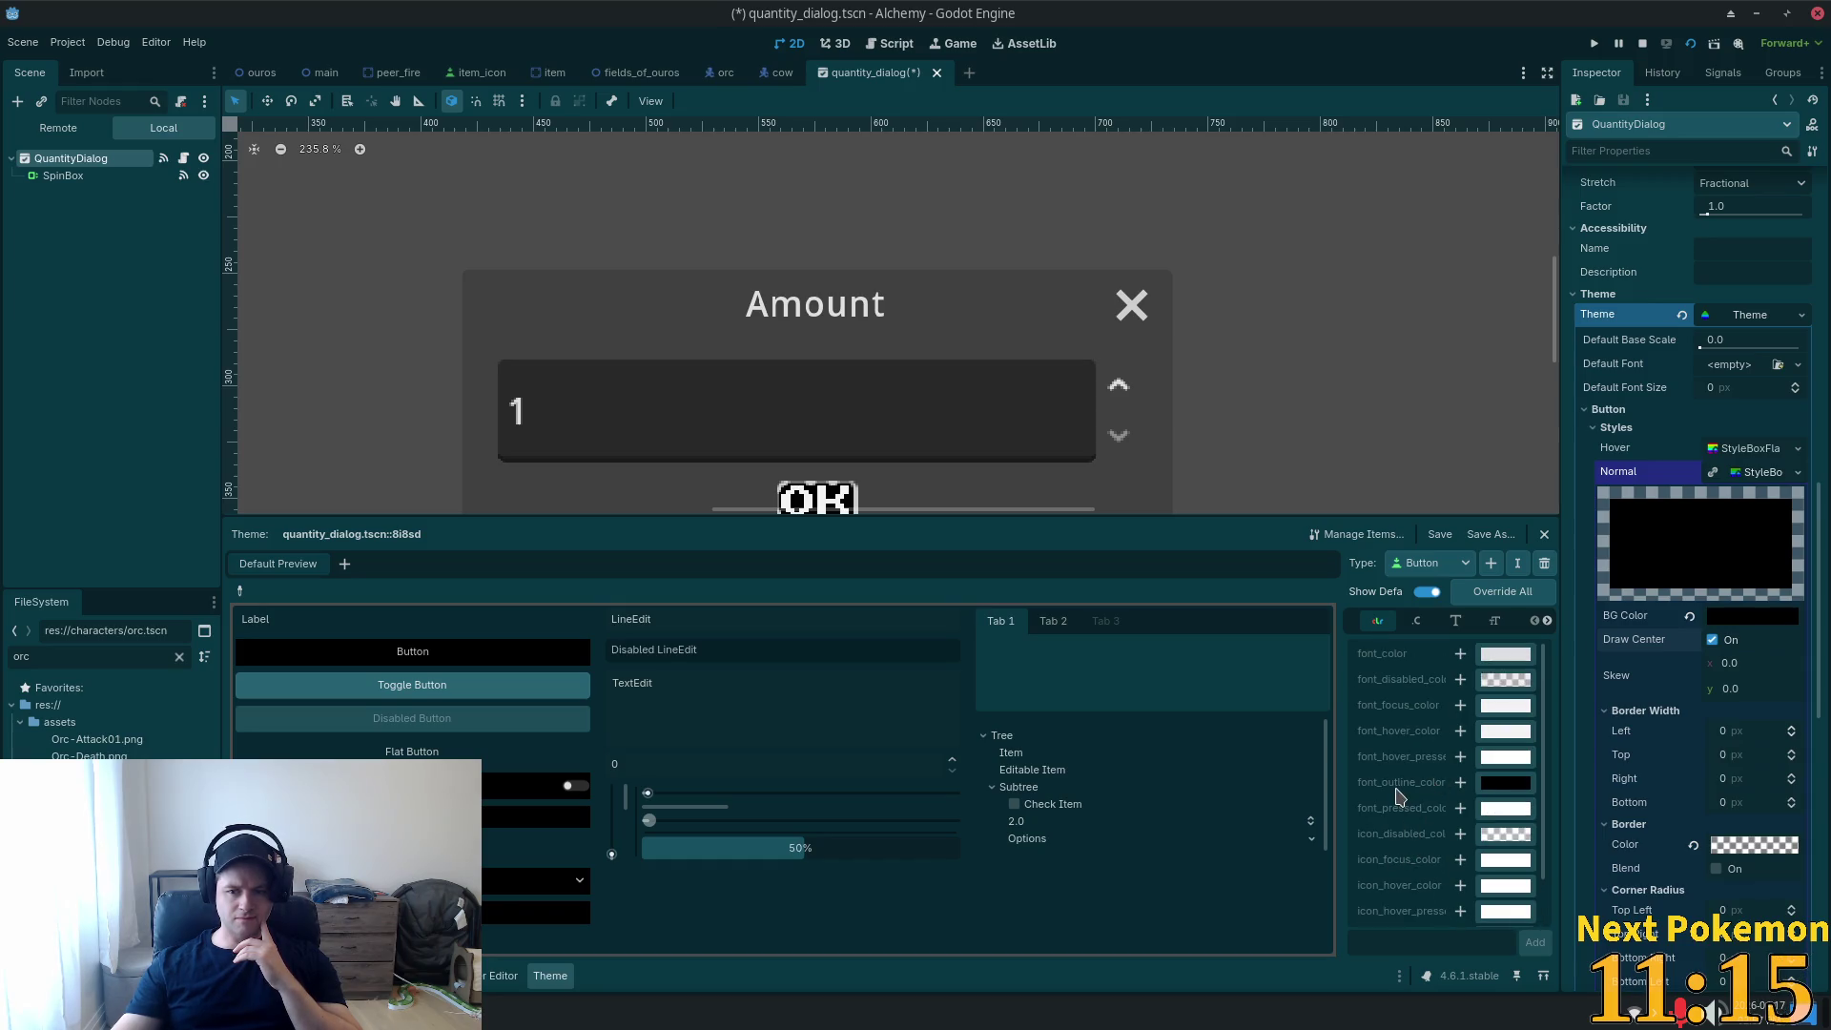
{"action": "left_click", "coordinate": [1418, 622]}
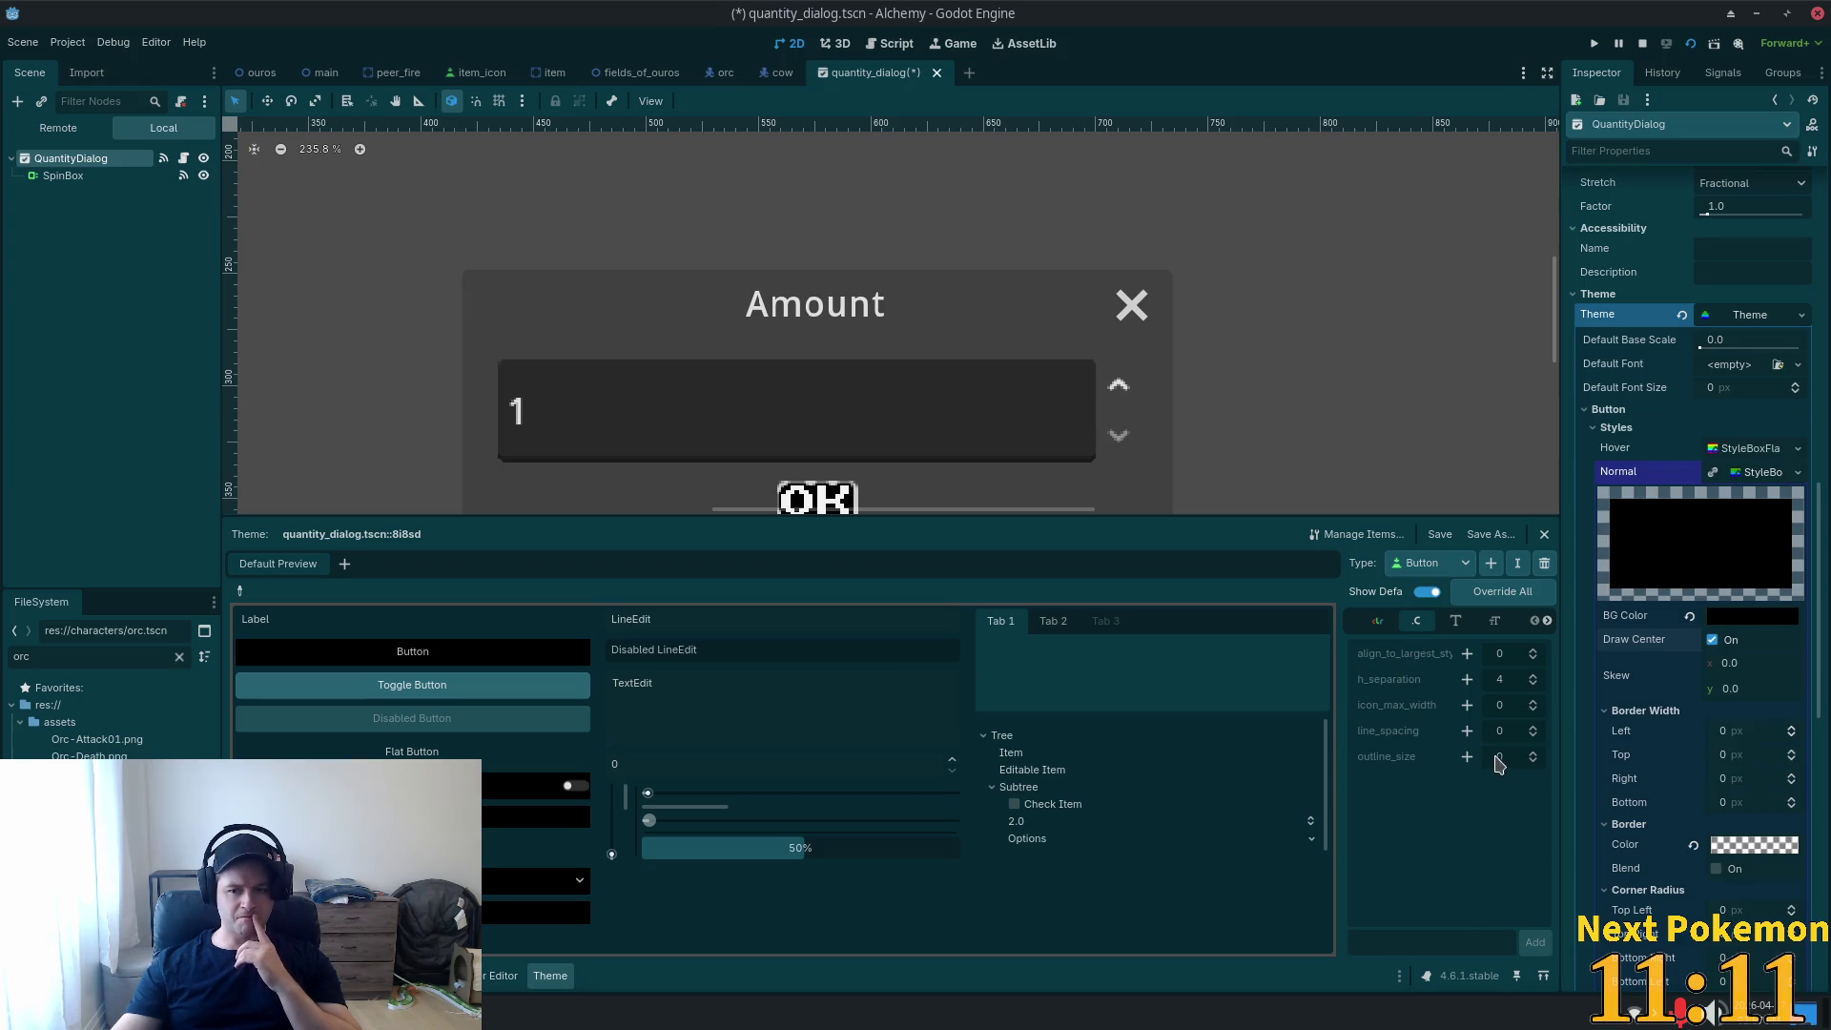
{"action": "left_click", "coordinate": [1467, 758]}
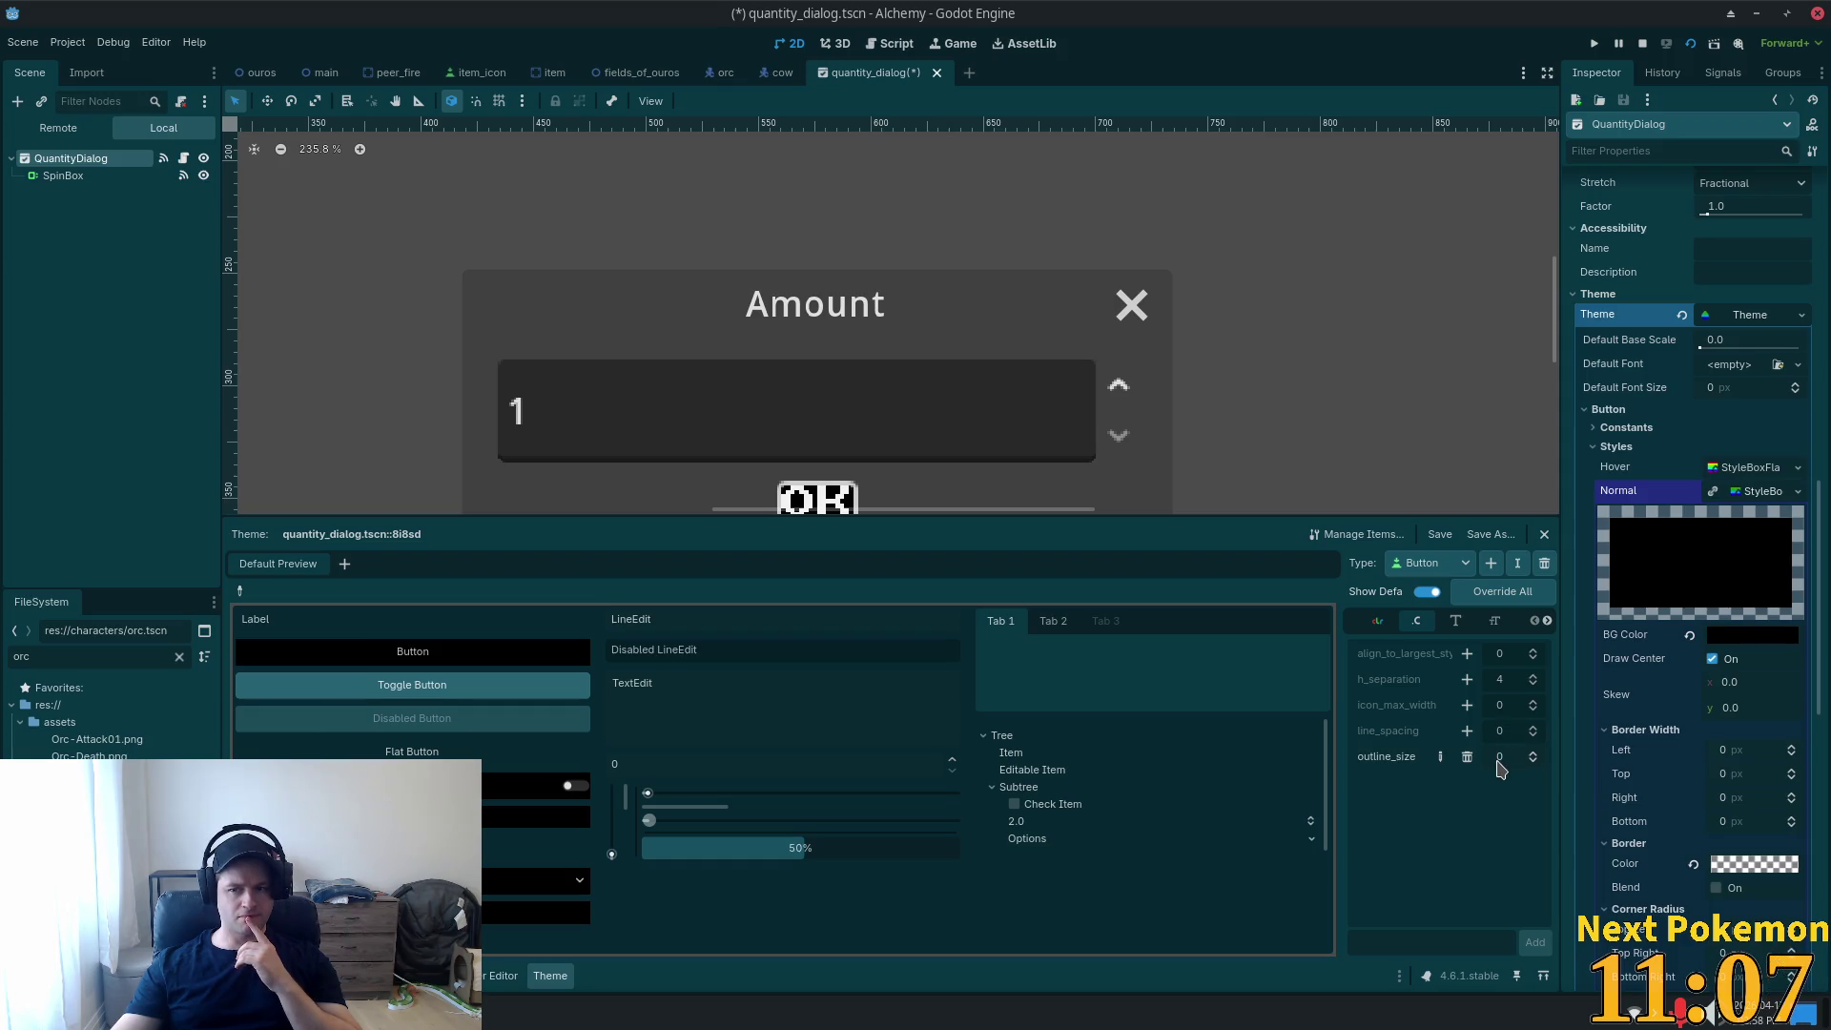
Try outline sizes 1 and 4 on the OK text, then delete the outline_size override.
{"action": "left_click", "coordinate": [1736, 494]}
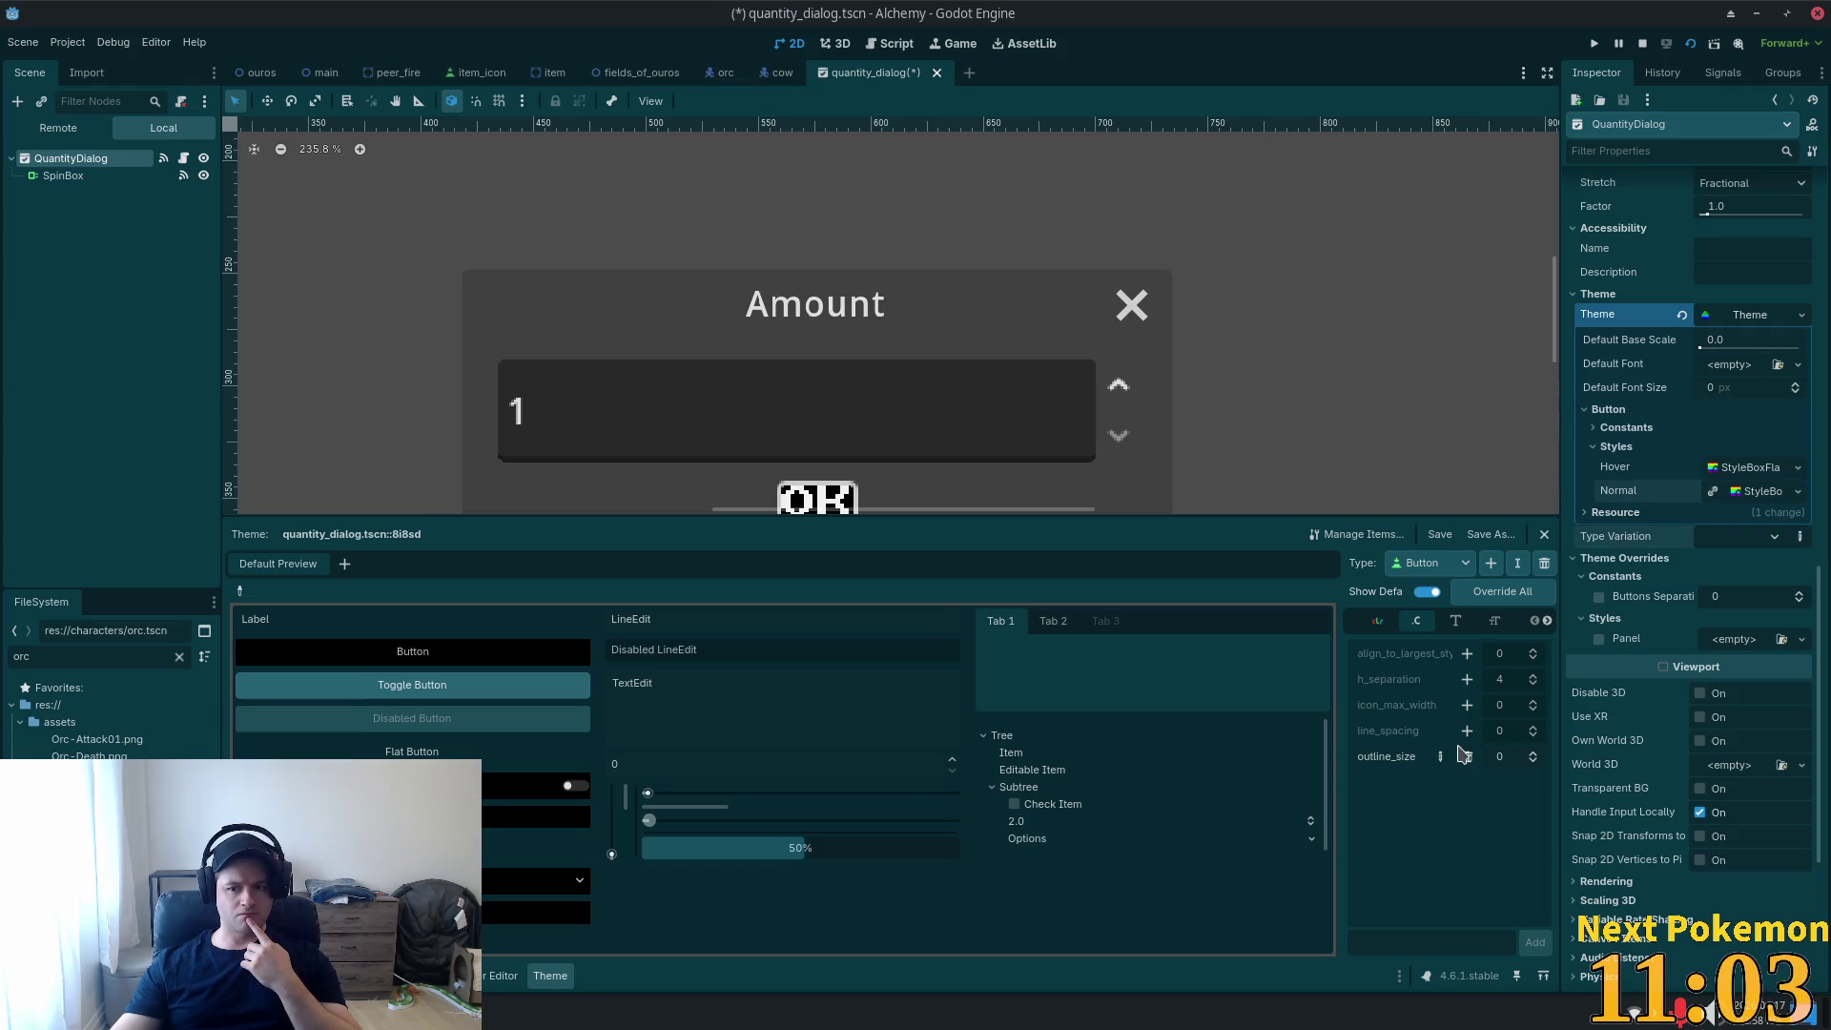
{"action": "left_click", "coordinate": [1626, 427]}
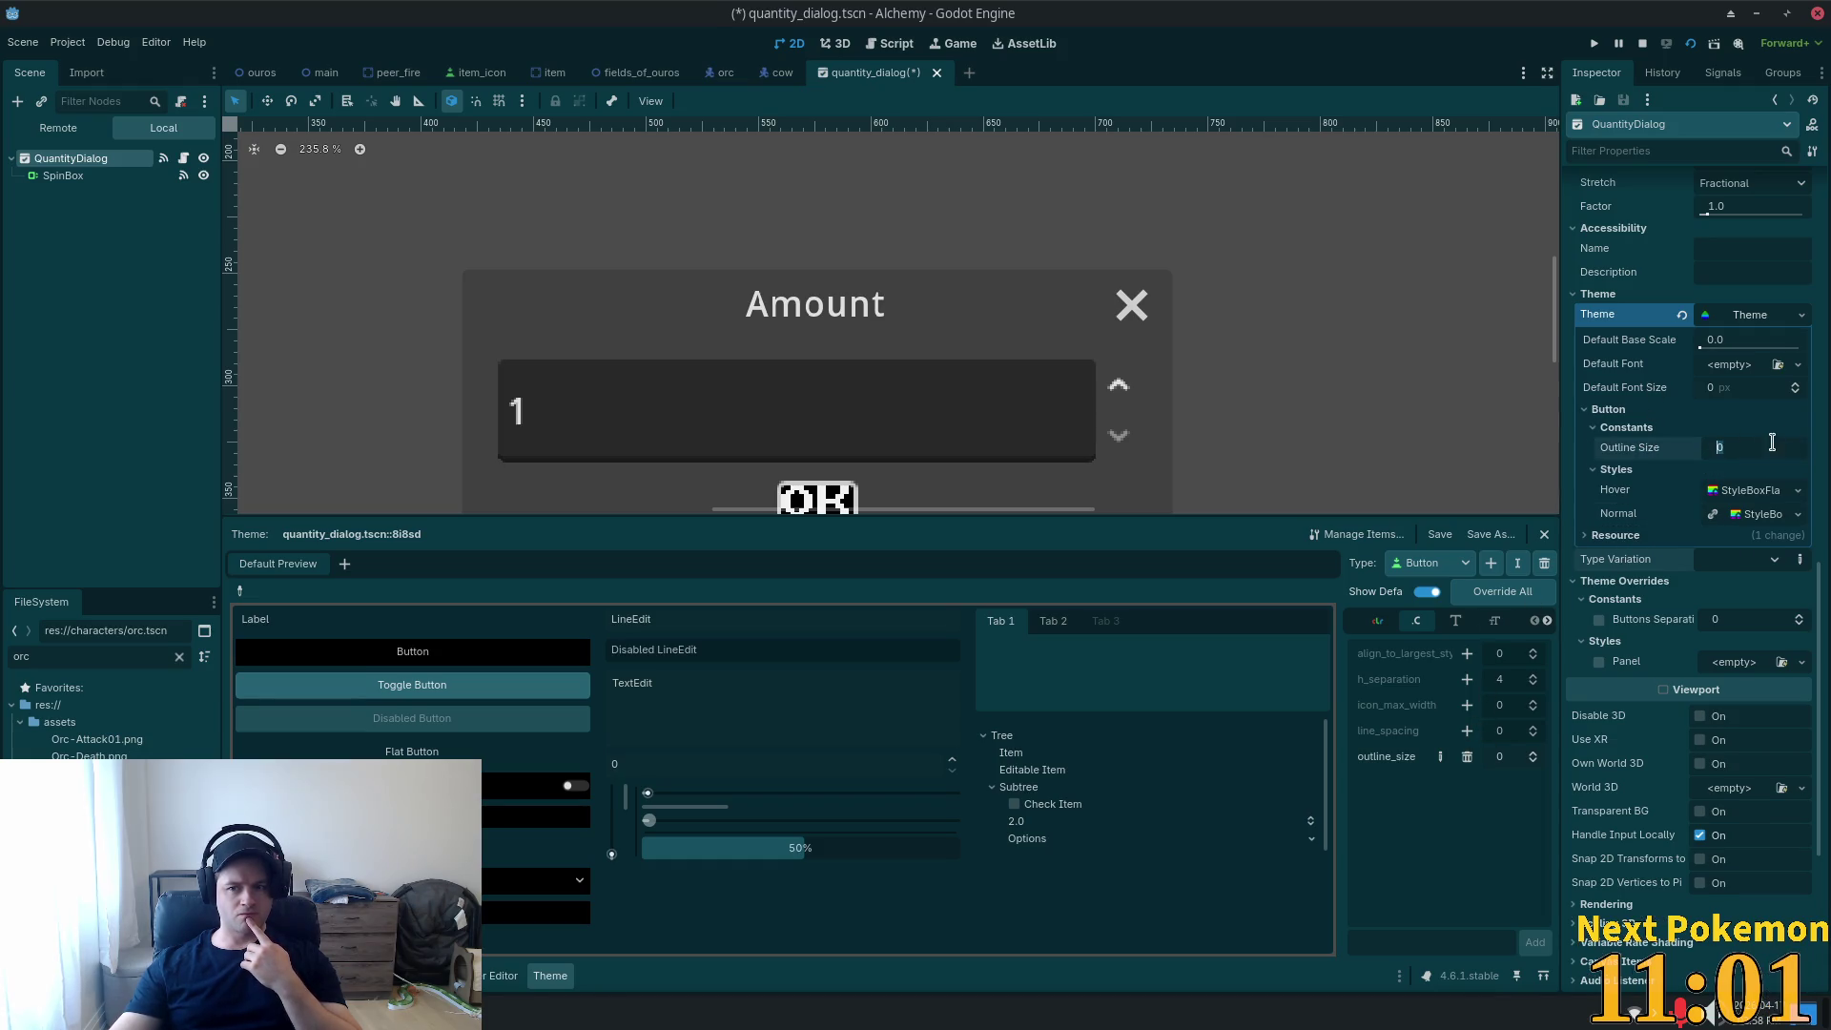
{"action": "type", "text": "1"}
{"action": "key", "text": "Tab"}
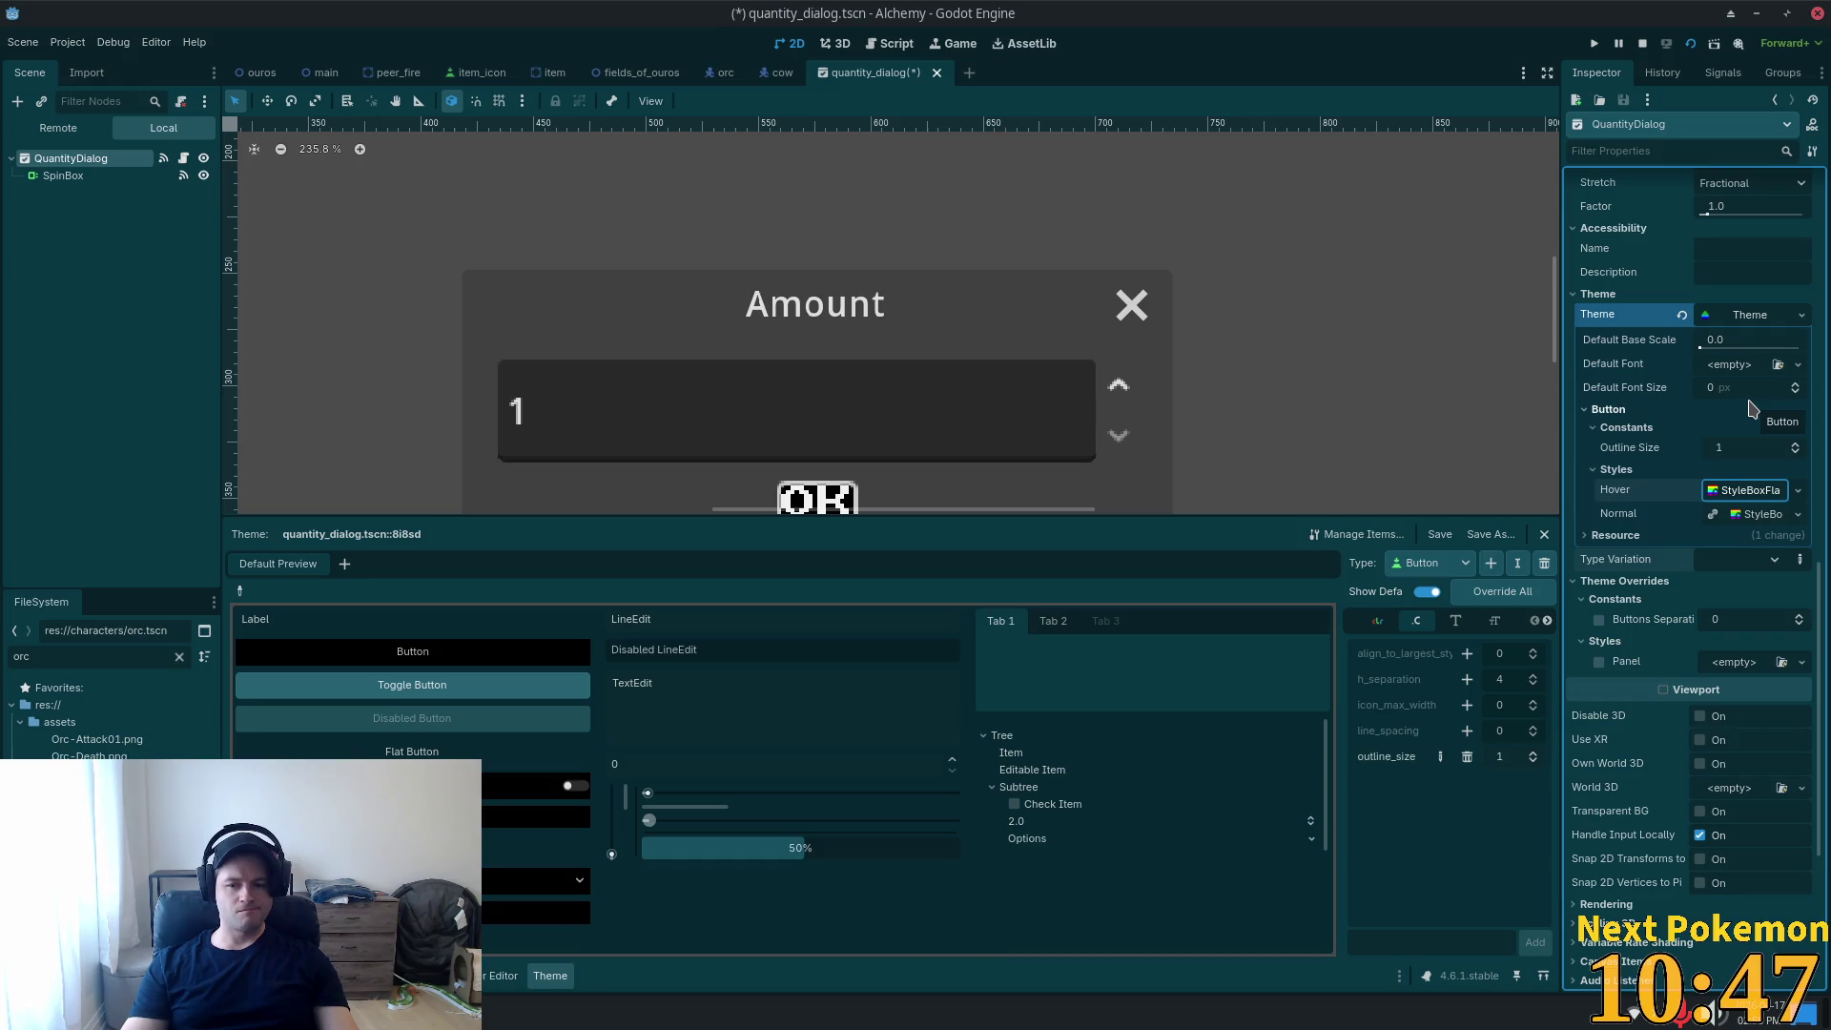
{"action": "left_click", "coordinate": [1745, 454]}
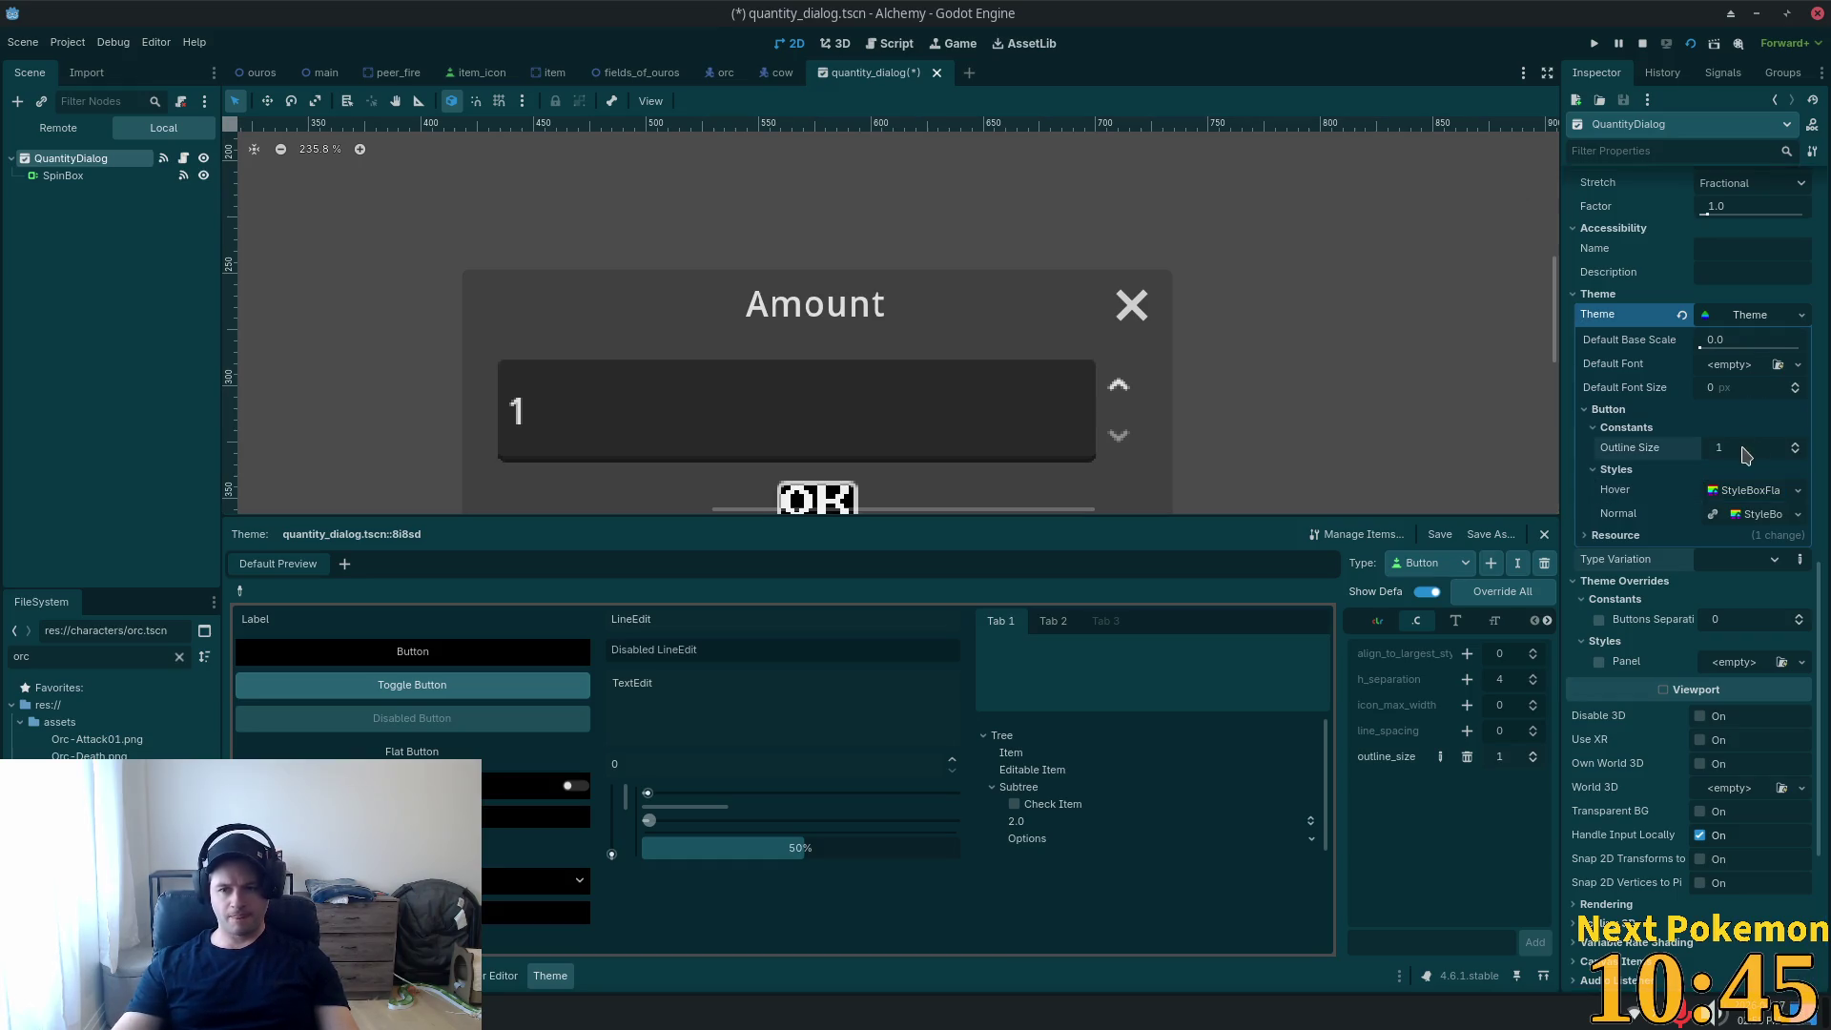
{"action": "type", "text": "2"}
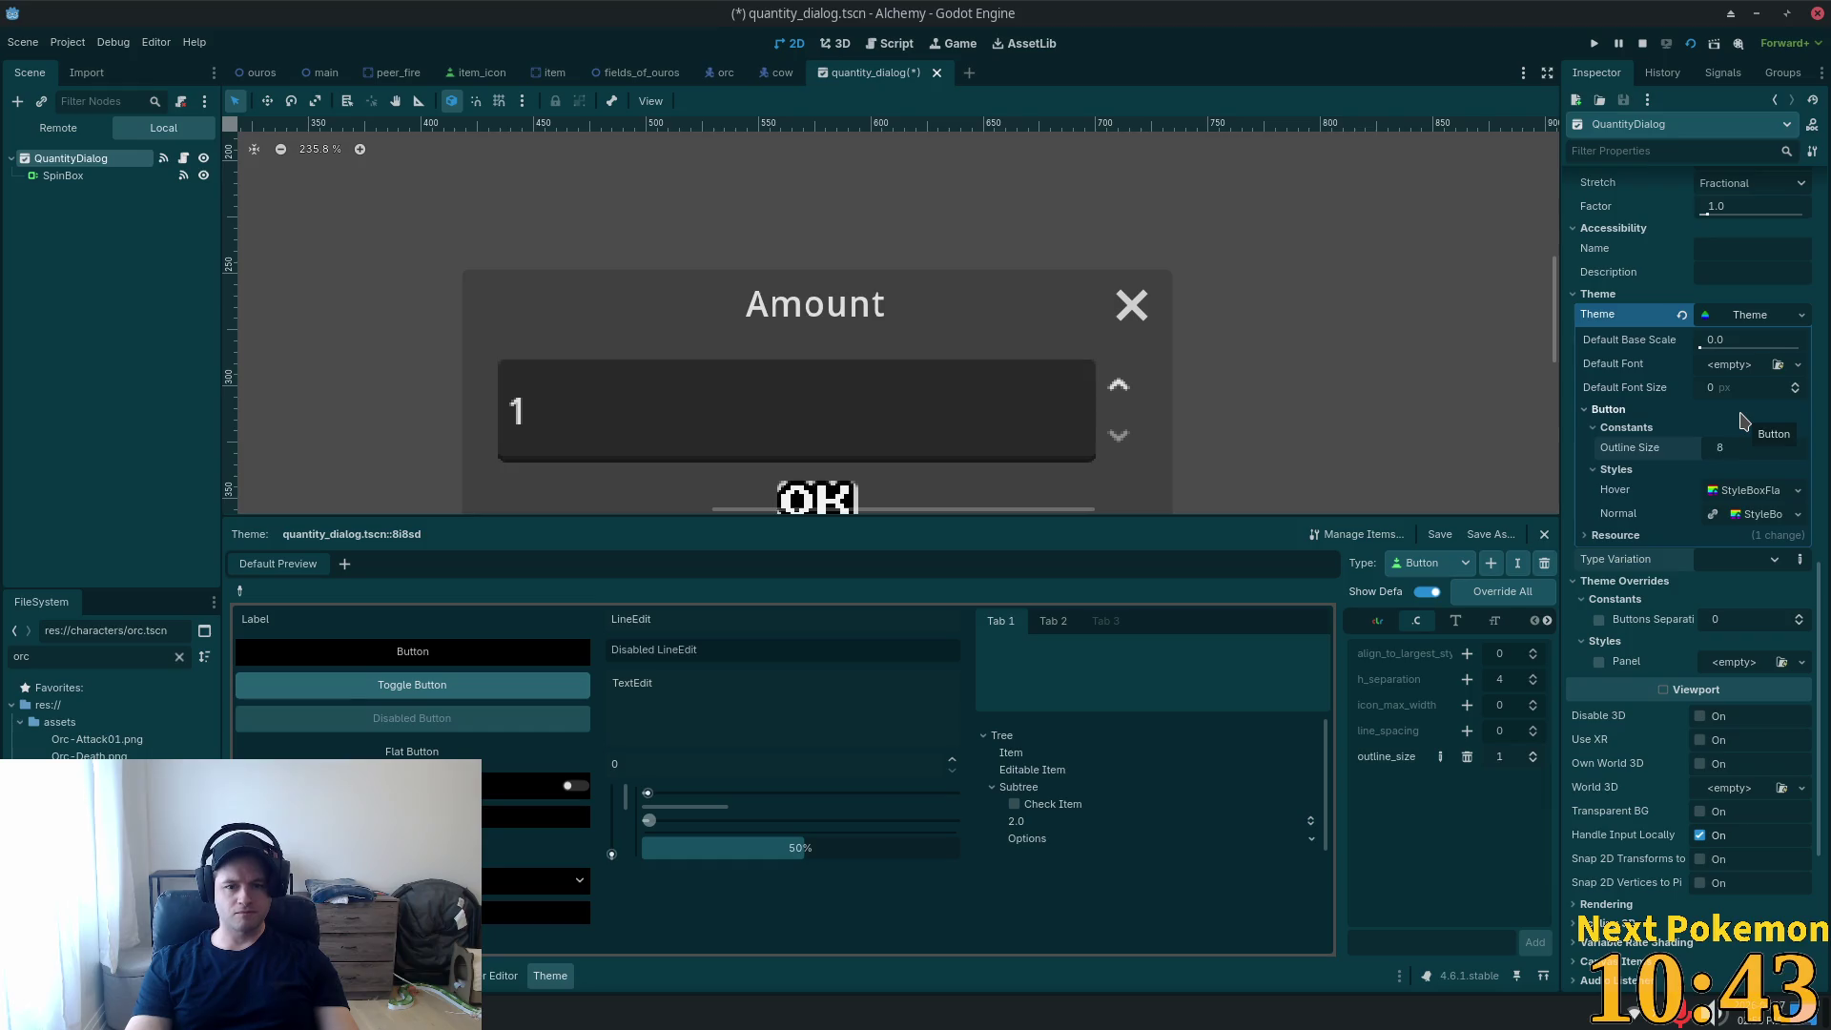
{"action": "type", "text": "1"}
{"action": "key", "text": "BackSpace"}
{"action": "key", "text": "BackSpace"}
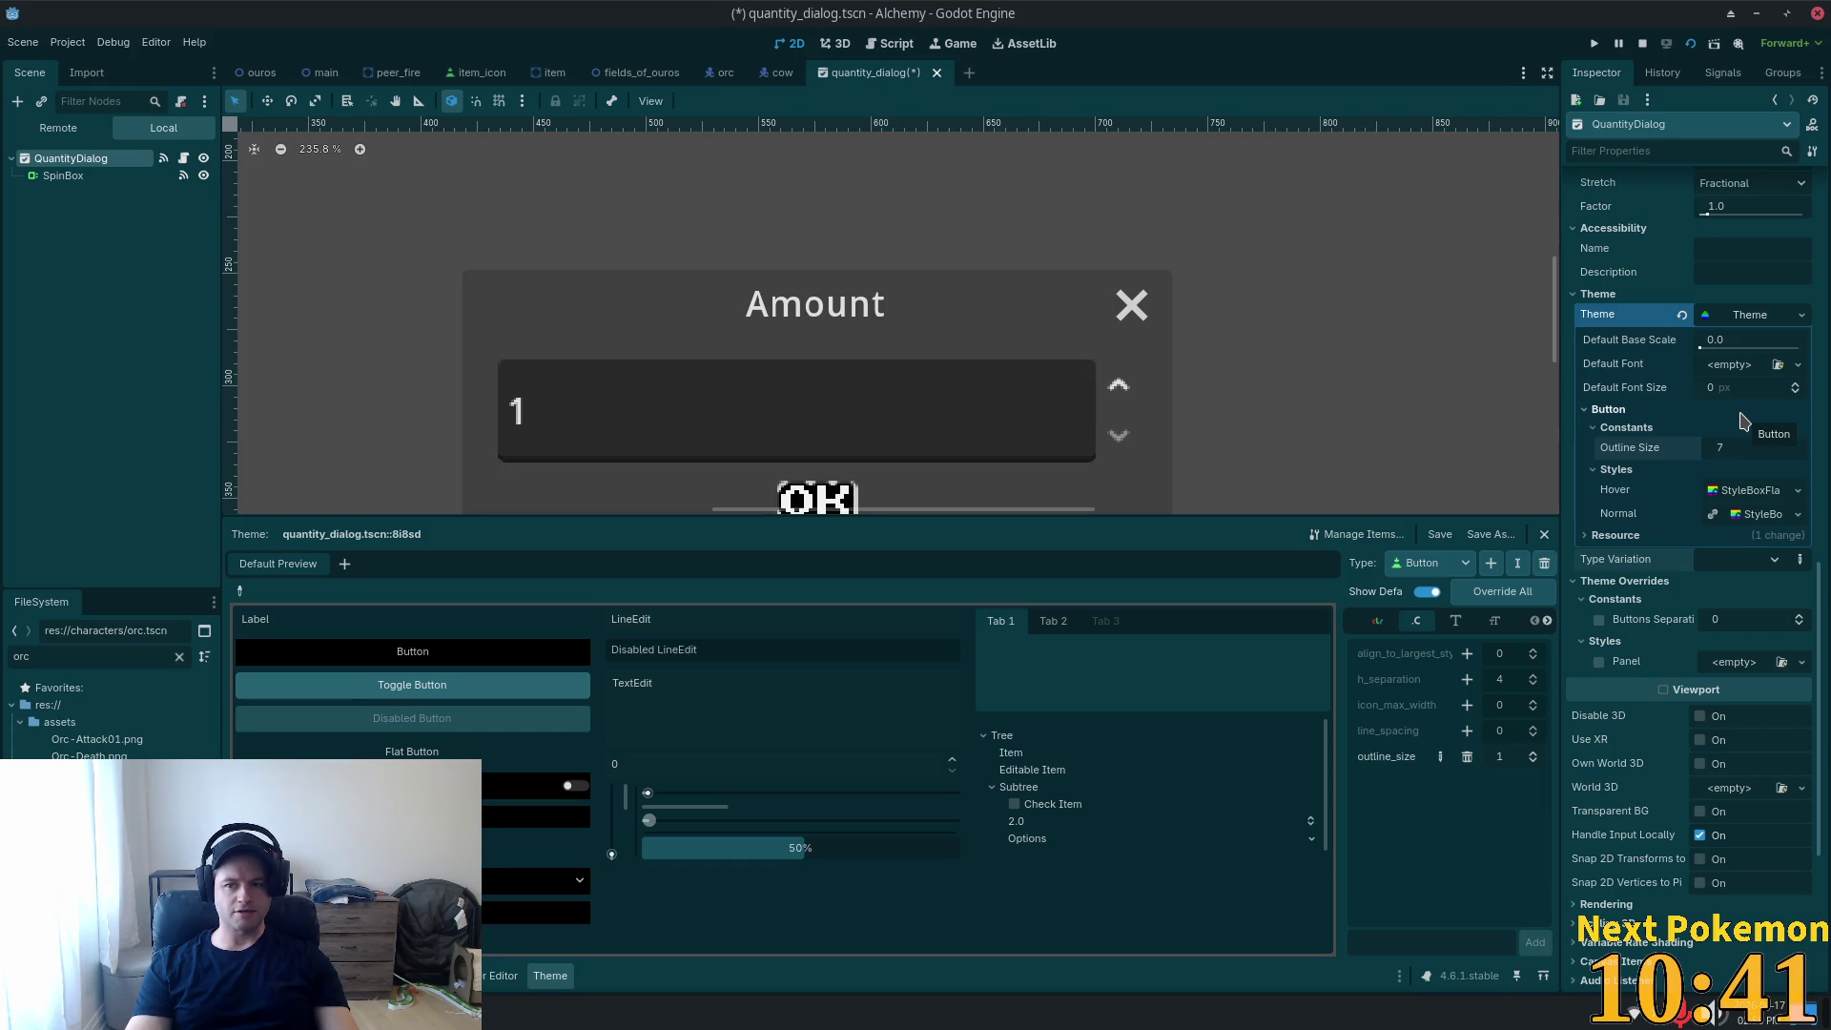
{"action": "type", "text": "4"}
{"action": "left_click", "coordinate": [1467, 756]}
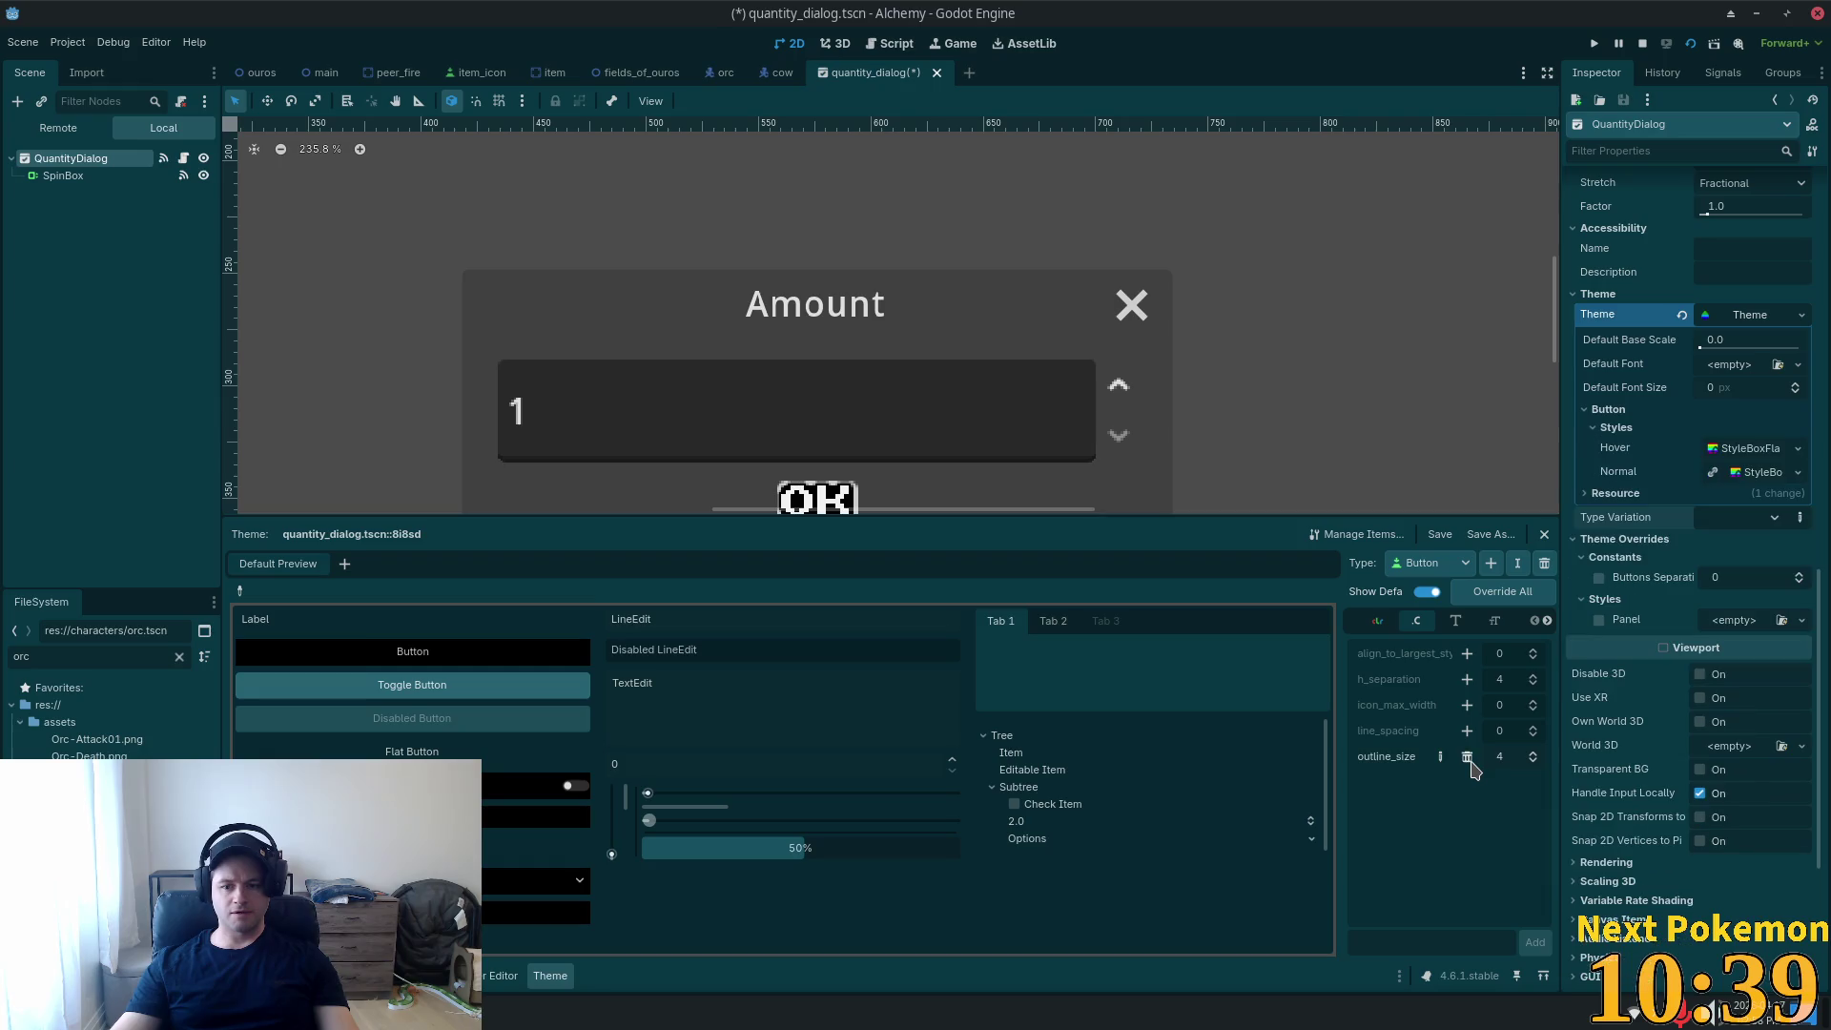
Browse Button's font size and icon items, adding a trial icon override and removing it.
{"action": "left_click", "coordinate": [1457, 622]}
{"action": "left_click", "coordinate": [1492, 622]}
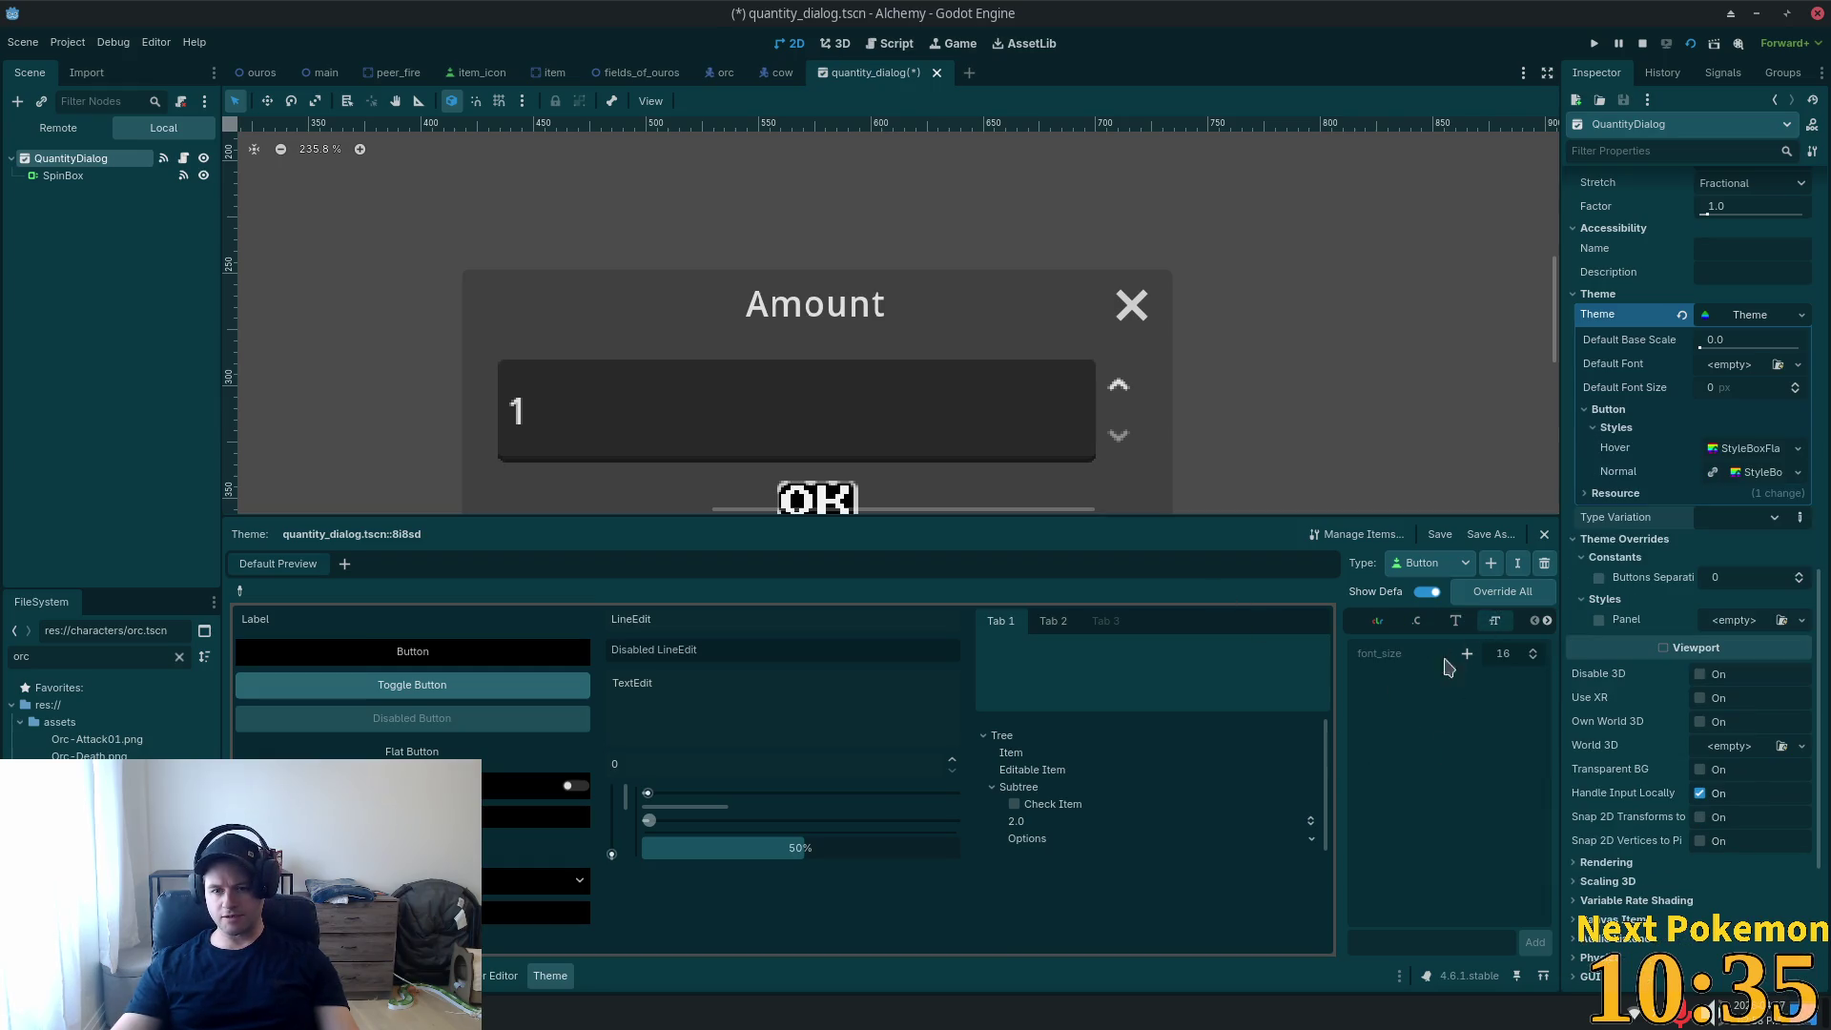
{"action": "left_click", "coordinate": [1546, 622]}
{"action": "left_click", "coordinate": [1546, 622]}
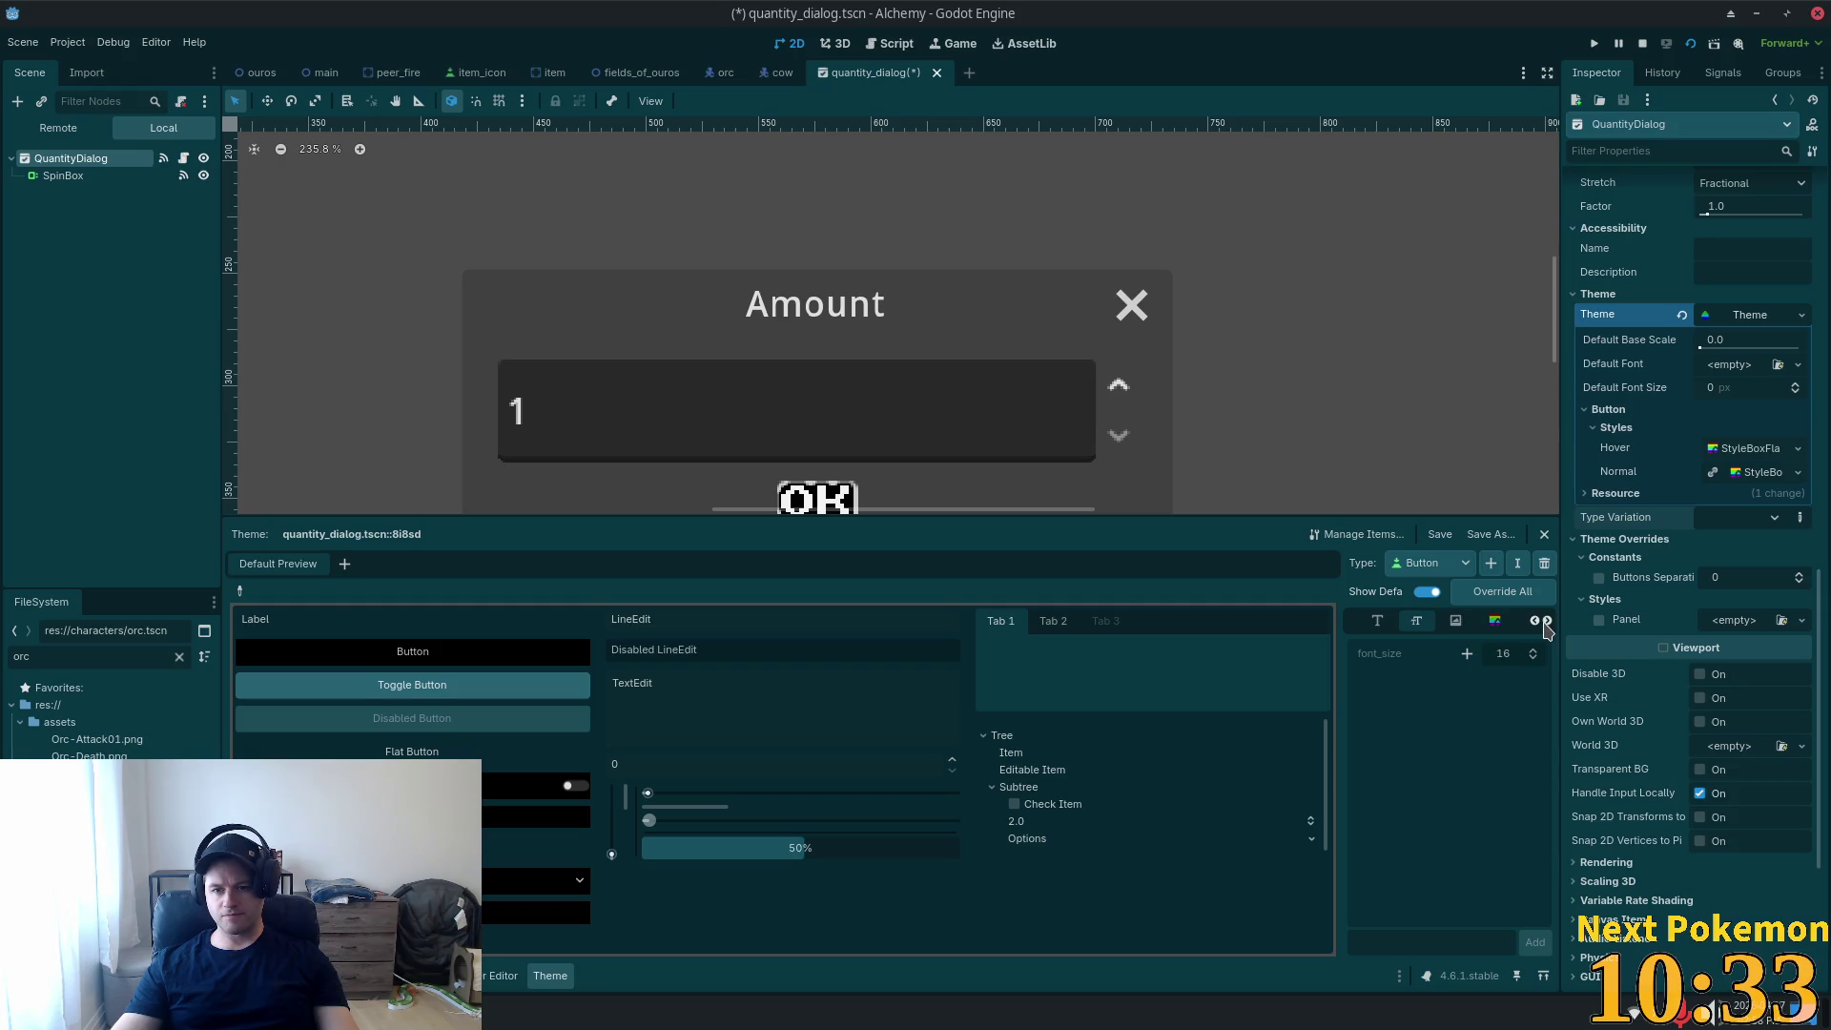
{"action": "left_click", "coordinate": [1457, 630]}
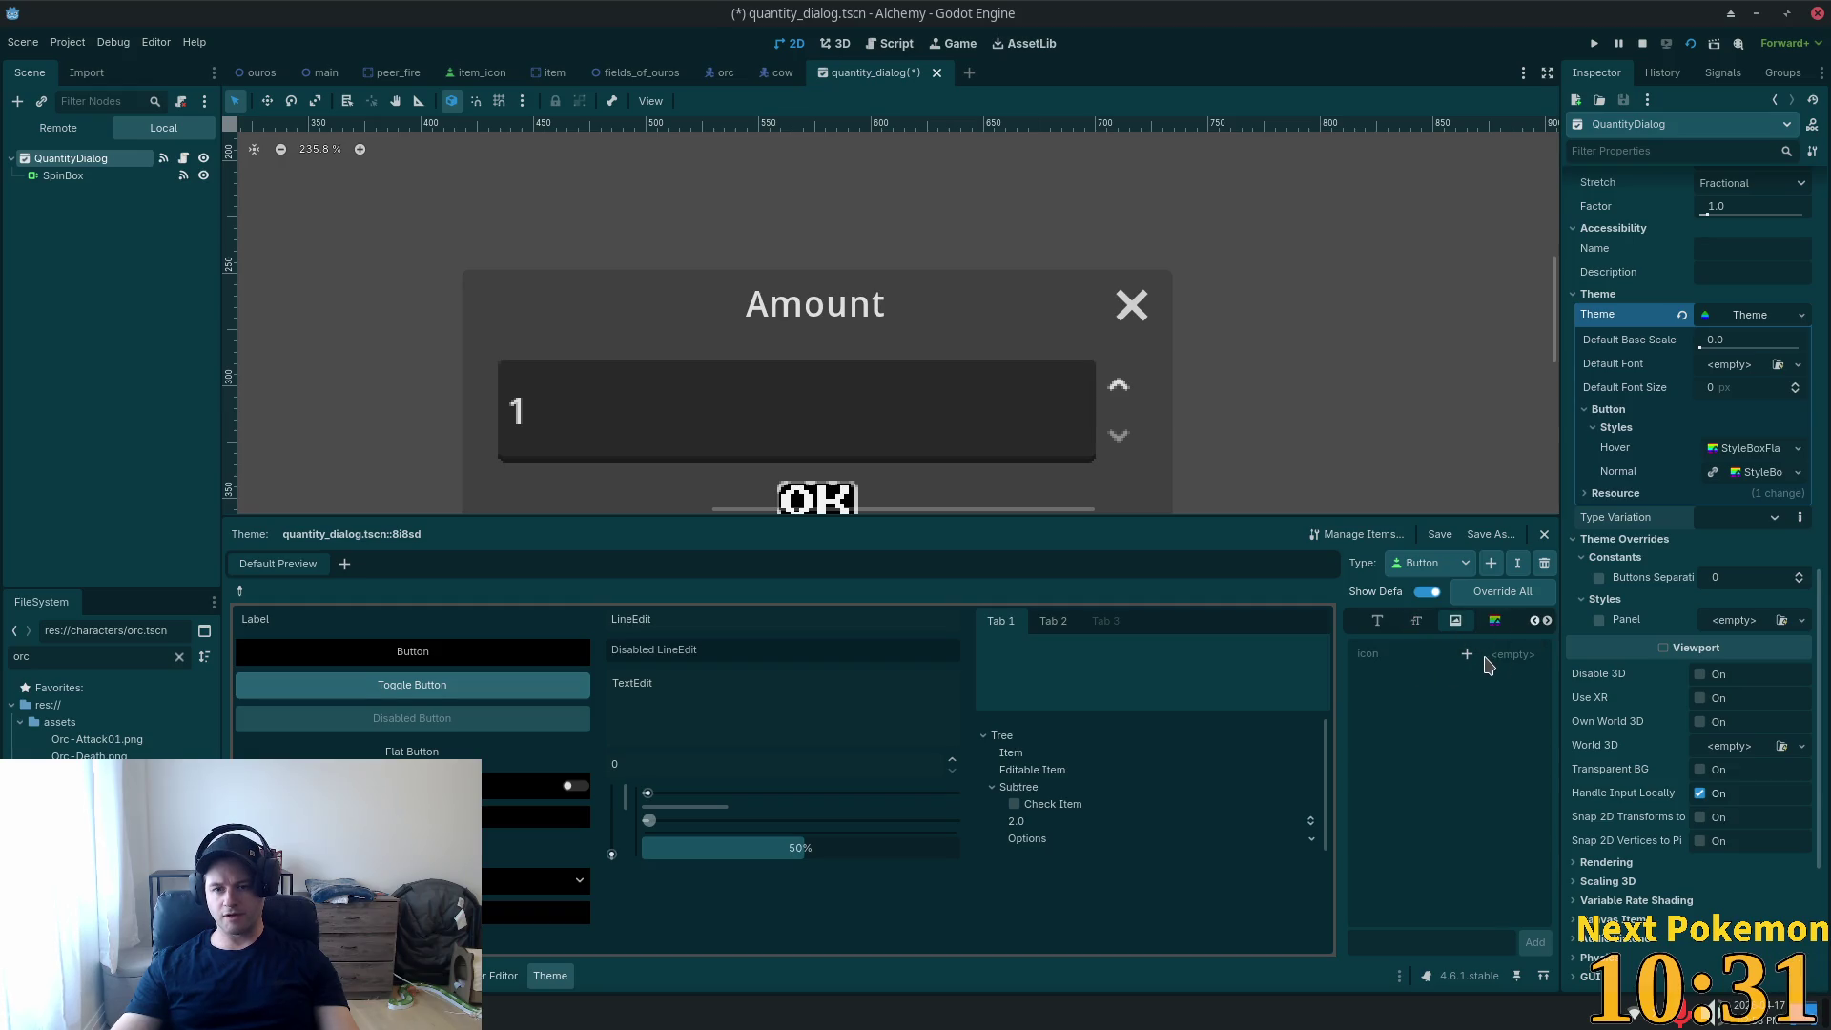
{"action": "left_click", "coordinate": [1467, 654]}
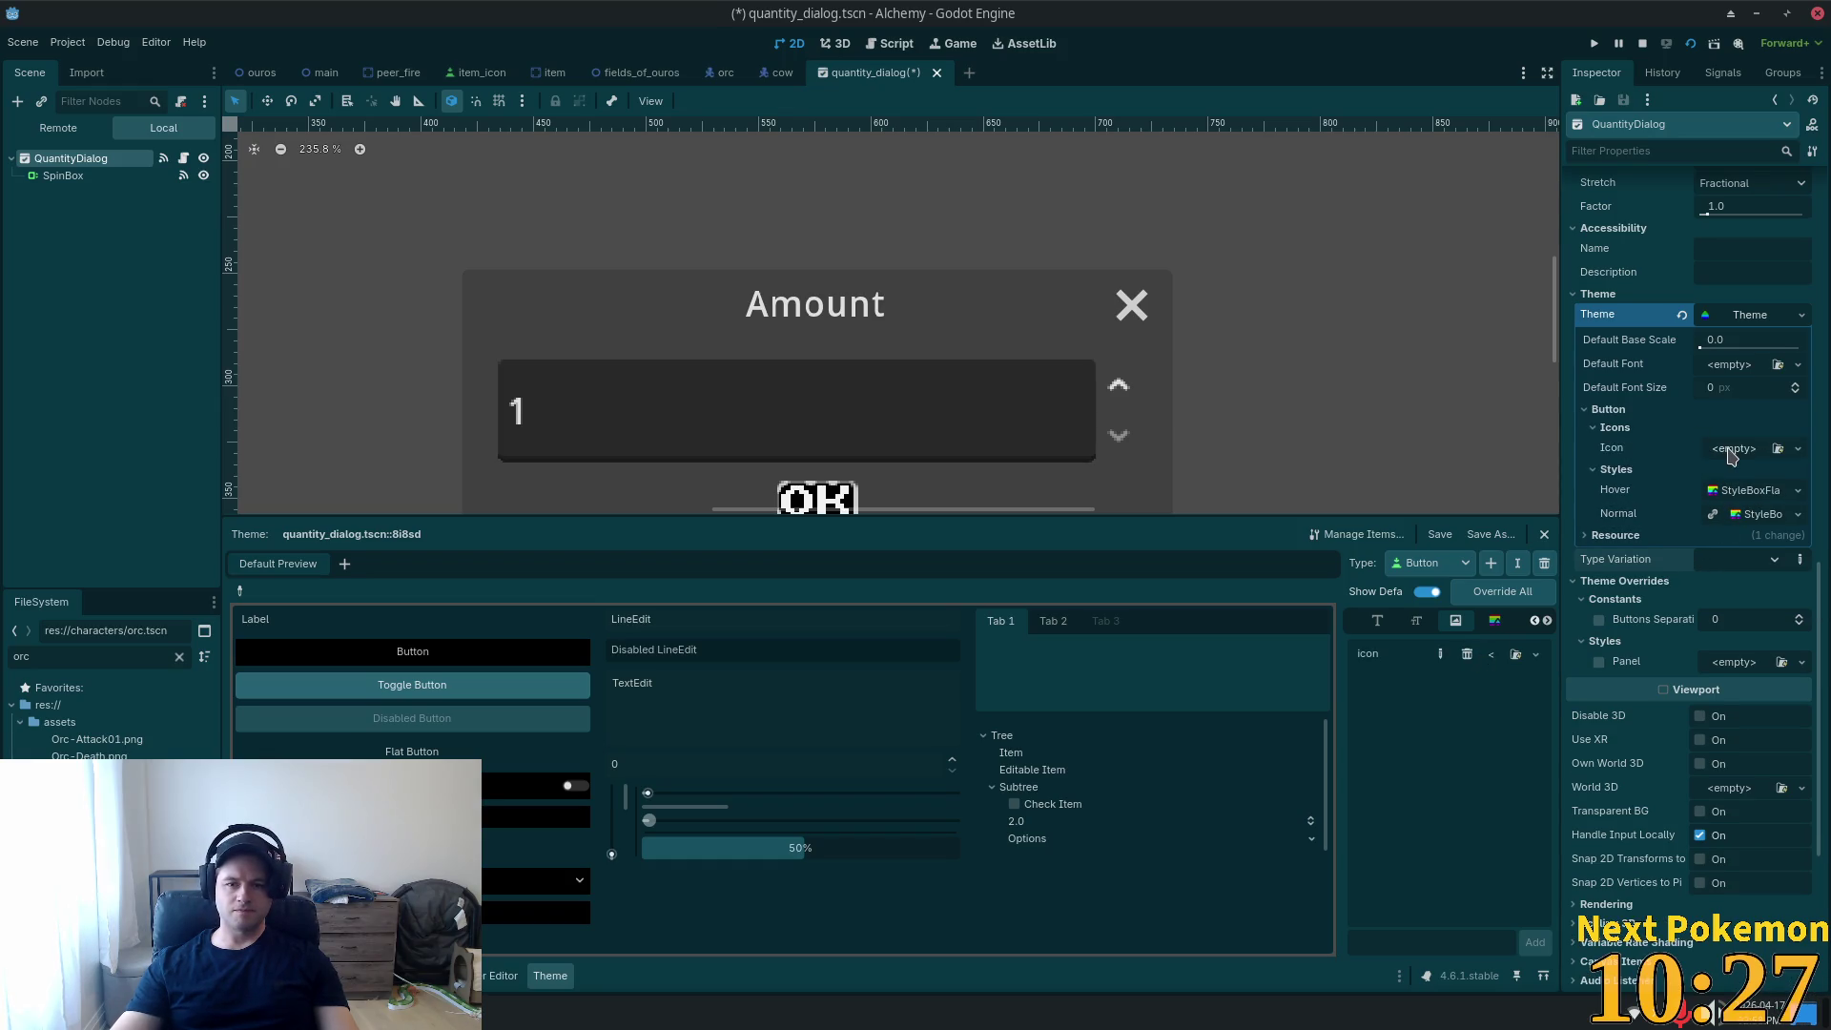
{"action": "left_click", "coordinate": [1733, 450]}
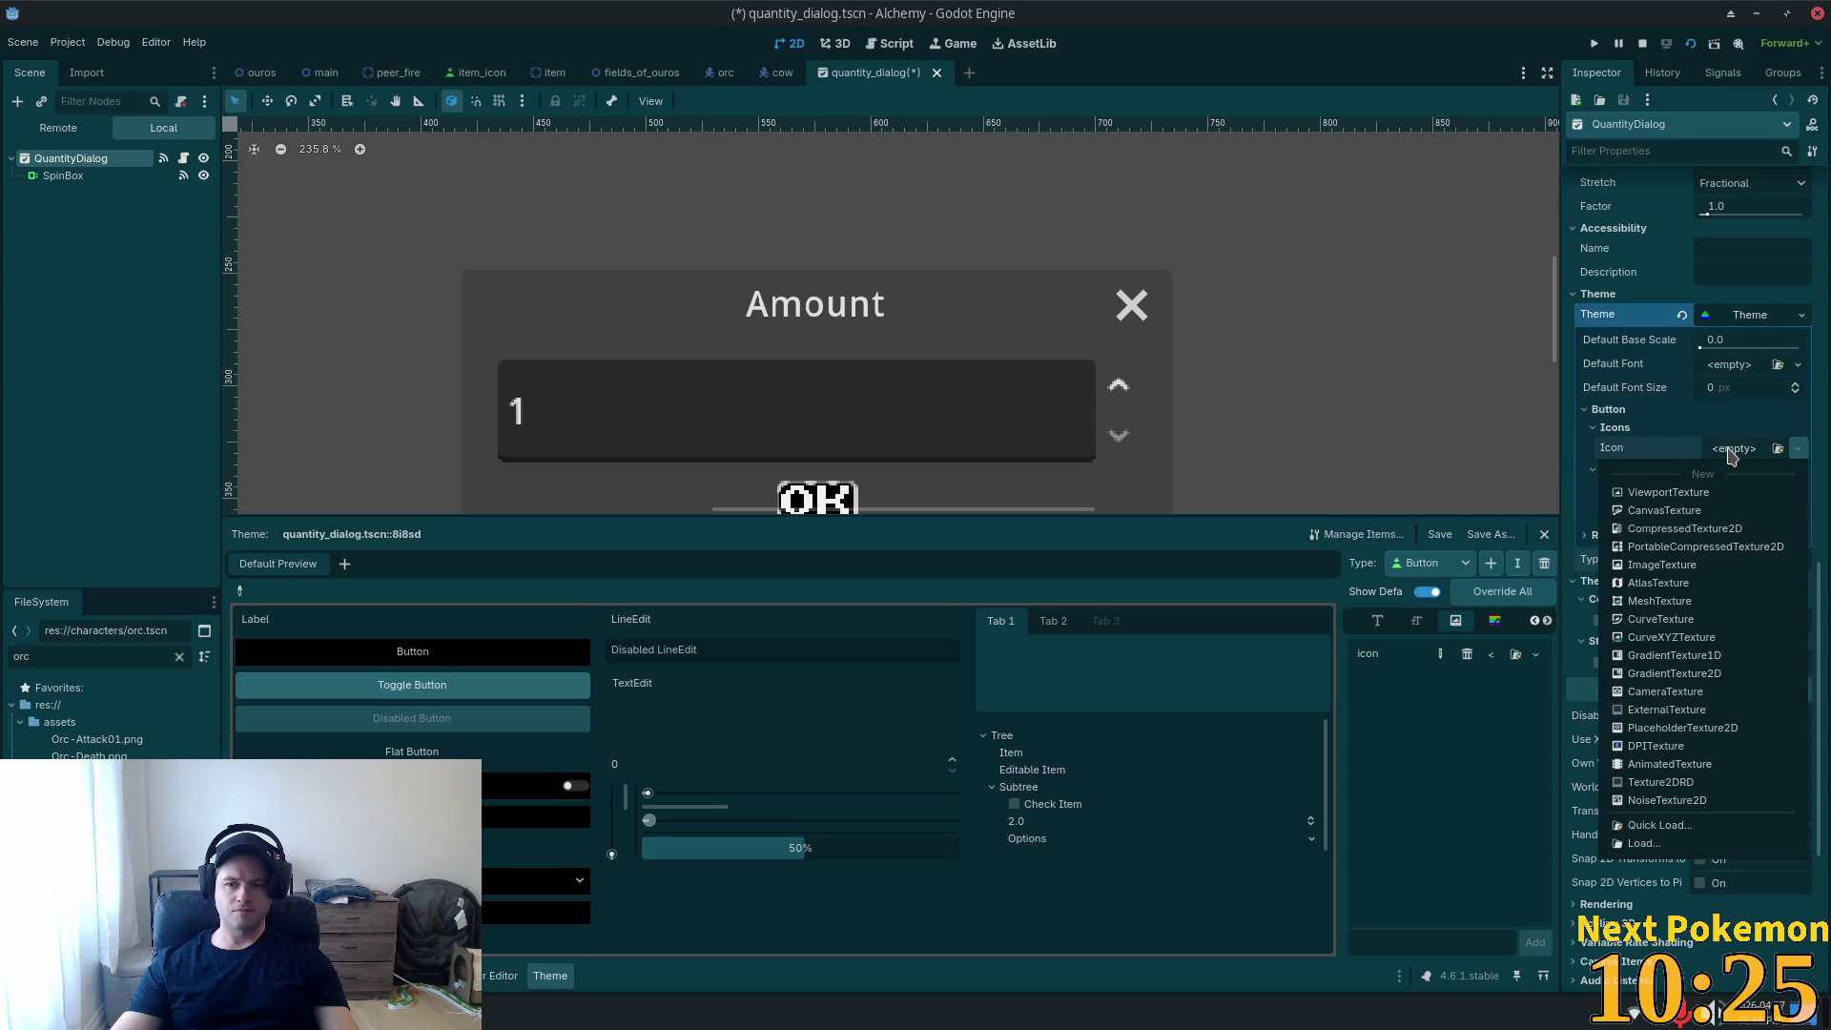
{"action": "left_click", "coordinate": [1701, 456]}
{"action": "left_click", "coordinate": [1701, 455]}
{"action": "left_click", "coordinate": [1430, 748]}
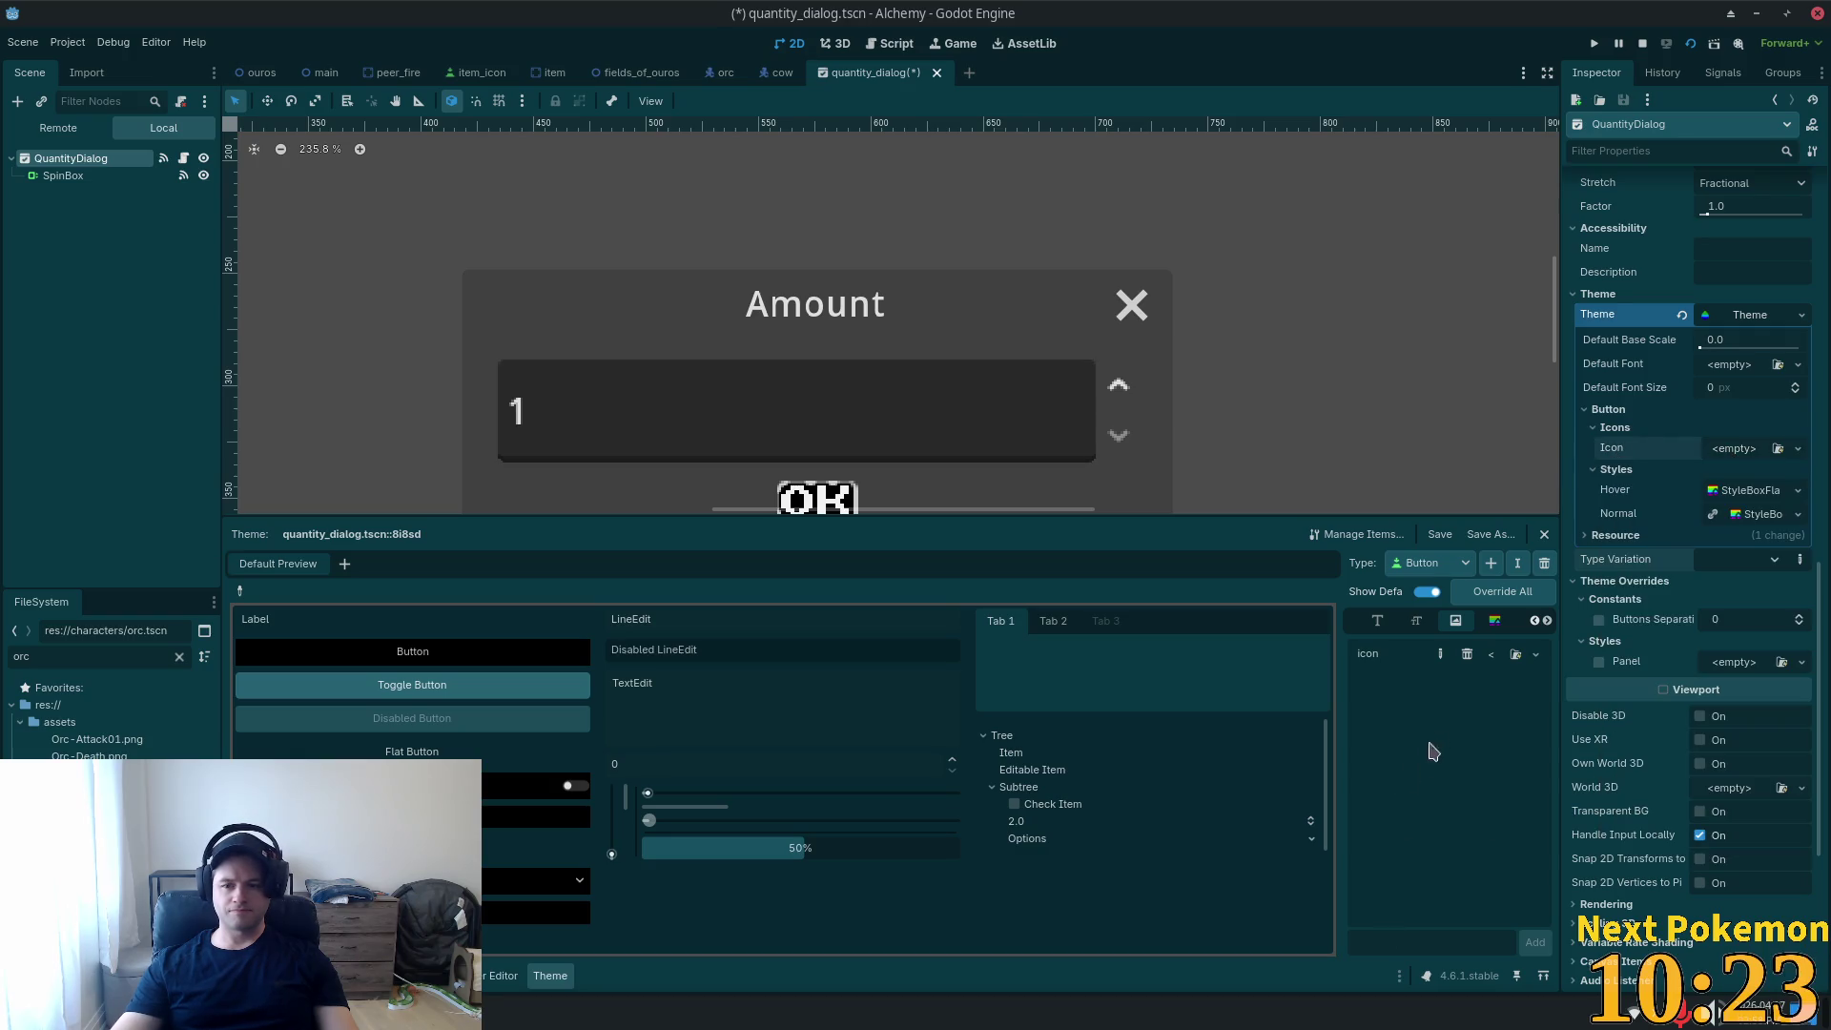
{"action": "left_click", "coordinate": [1467, 654]}
Show Button's base type settings in the Theme editor.
{"action": "left_click", "coordinate": [1547, 620]}
{"action": "left_click", "coordinate": [1495, 621]}
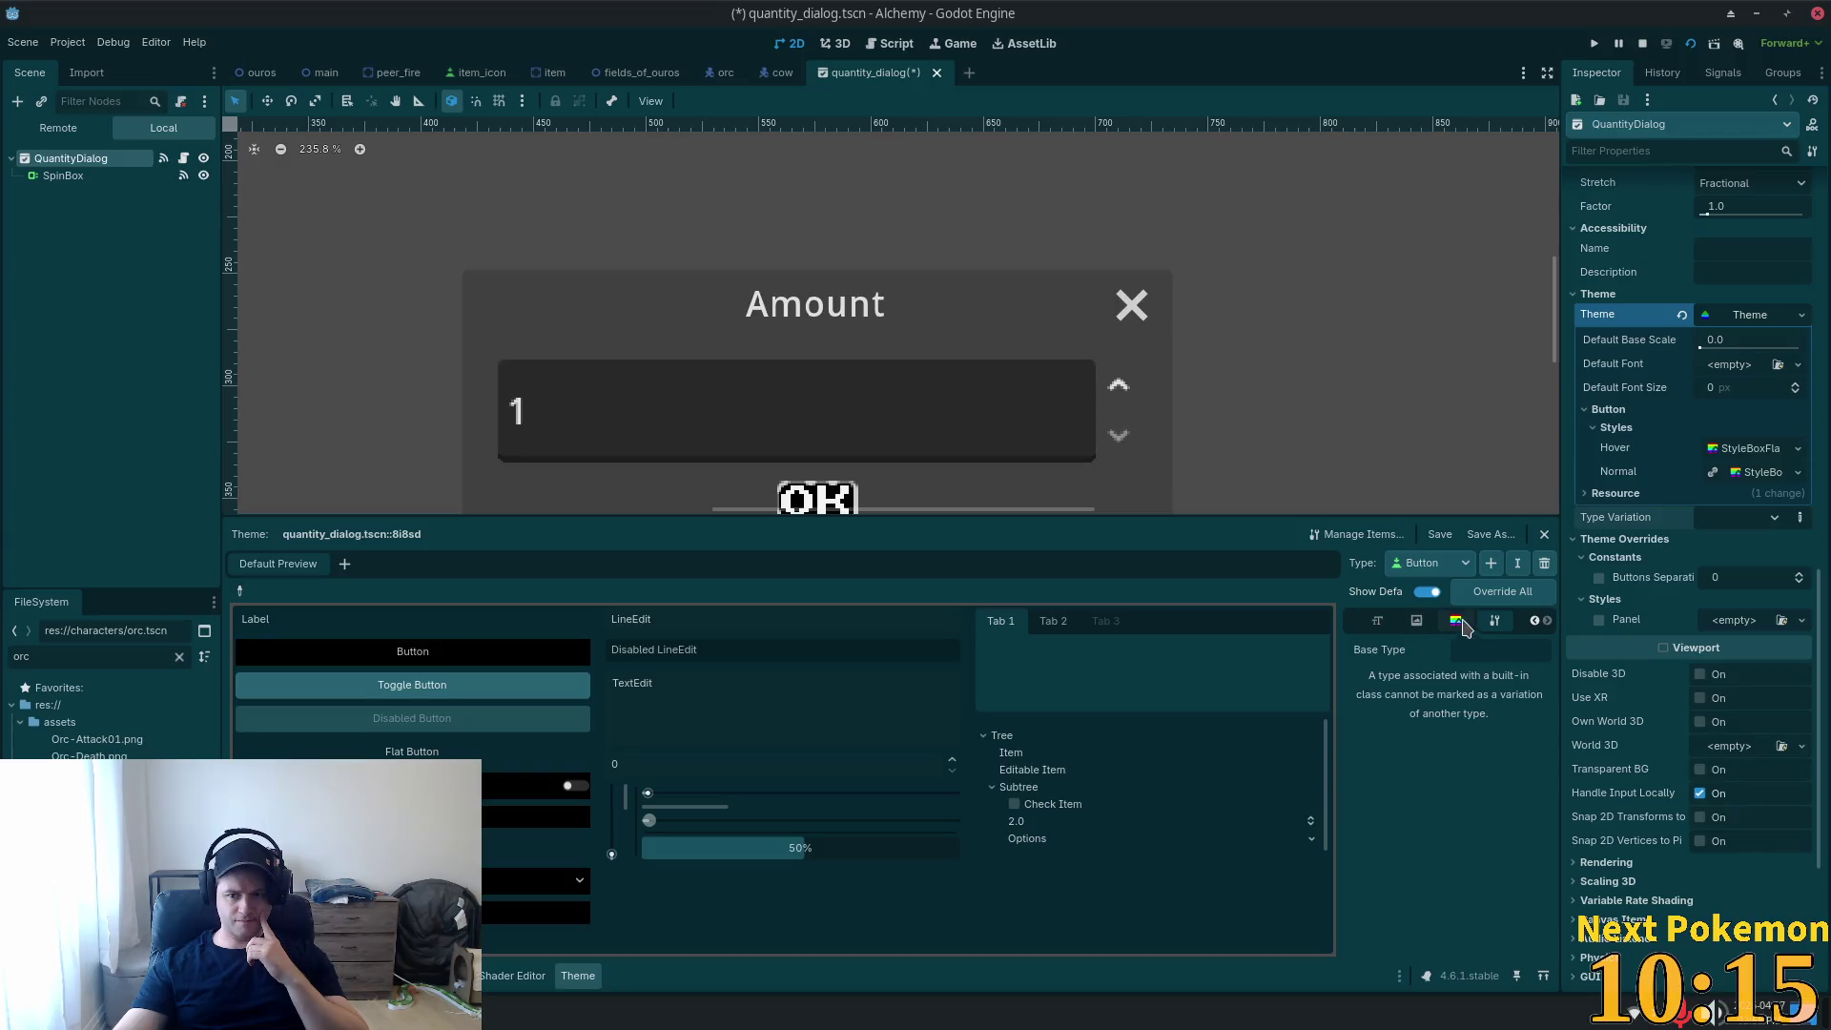
{"action": "double_click", "coordinate": [1533, 622]}
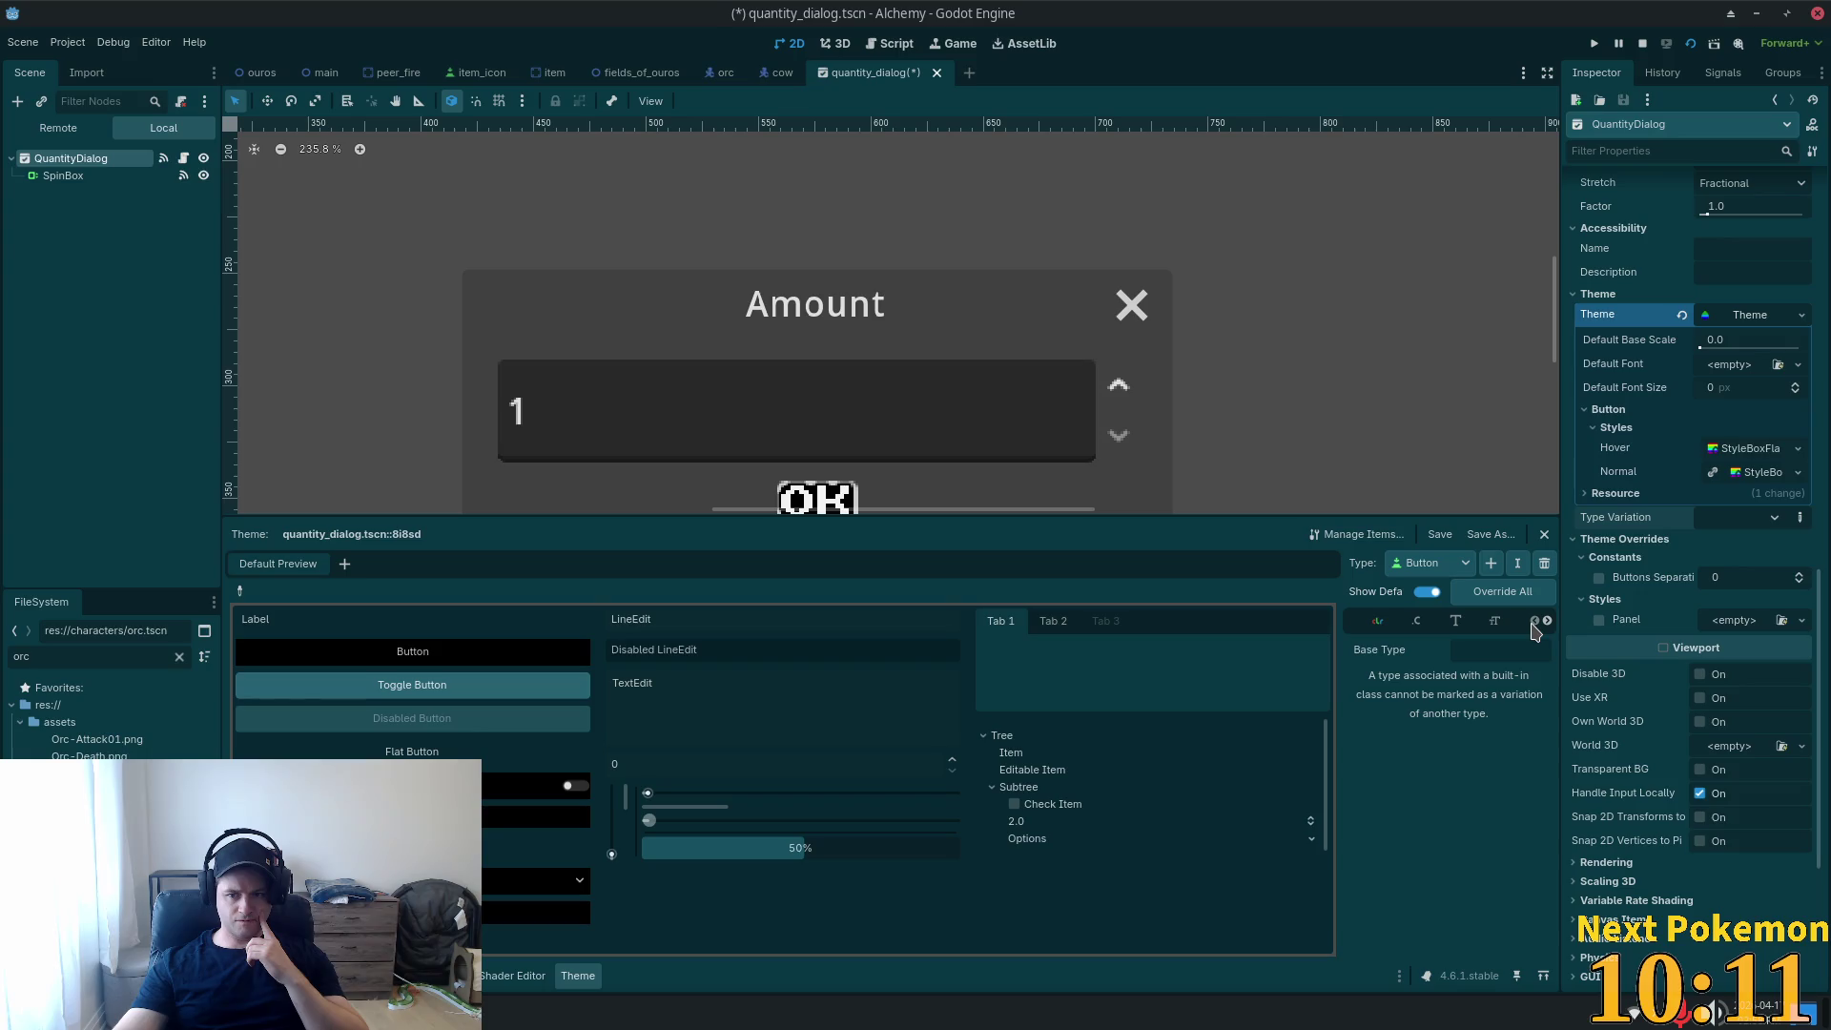
Add and remove a trial icon_normal_color override, then widen the theme item list.
{"action": "left_click", "coordinate": [1370, 625]}
{"action": "scroll", "coordinate": [1408, 744], "scroll_direction": "down", "scroll_amount": 2}
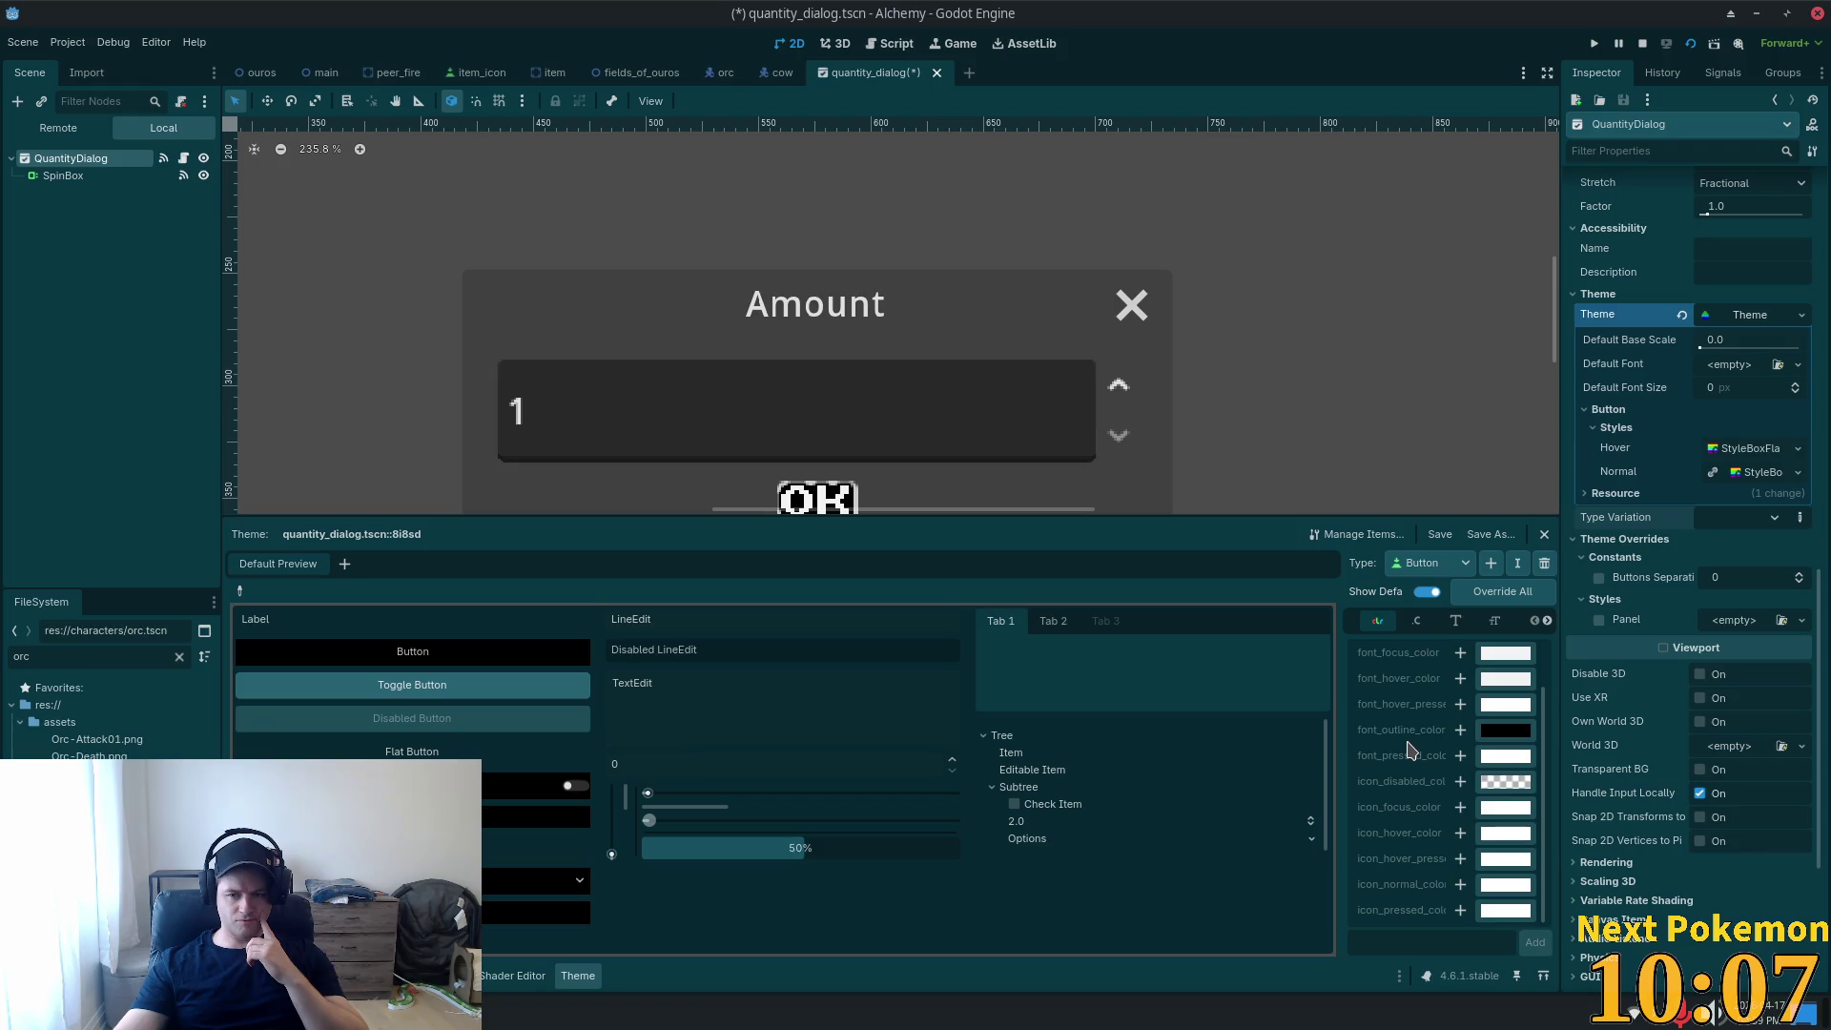
{"action": "scroll", "coordinate": [1407, 748], "scroll_direction": "up", "scroll_amount": 2}
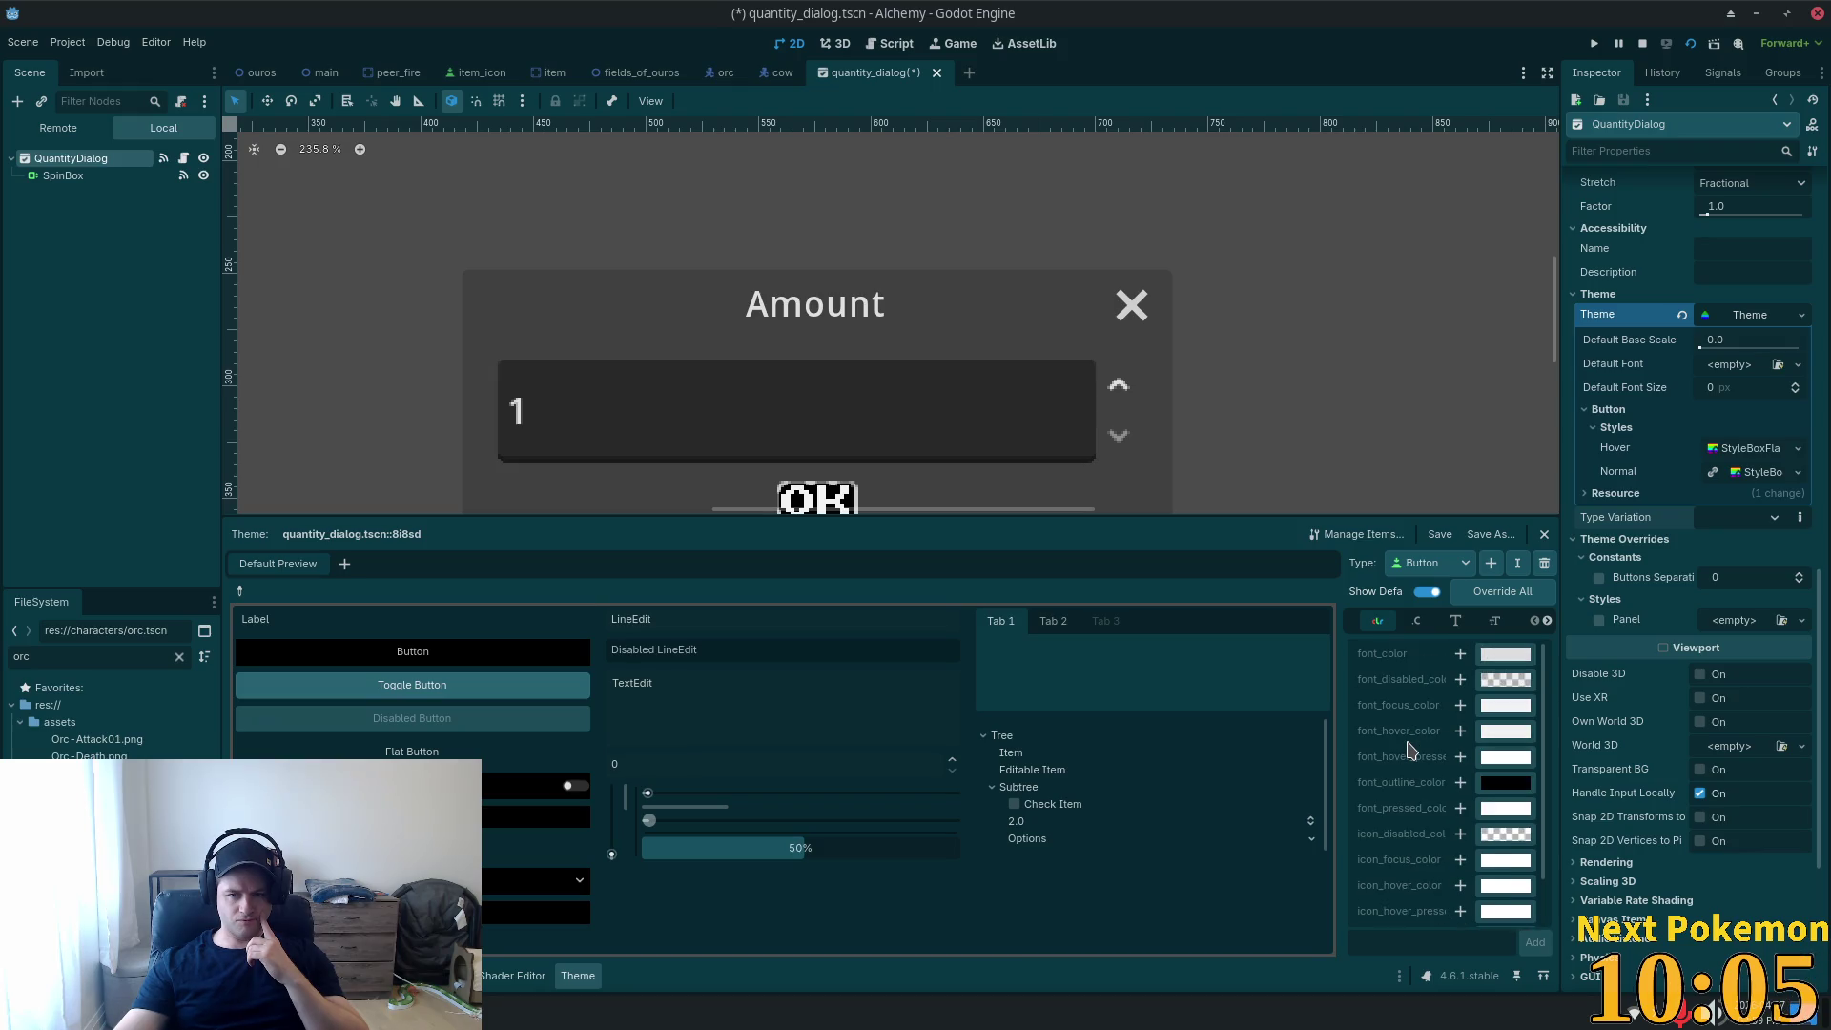
{"action": "scroll", "coordinate": [1407, 747], "scroll_direction": "down", "scroll_amount": 2}
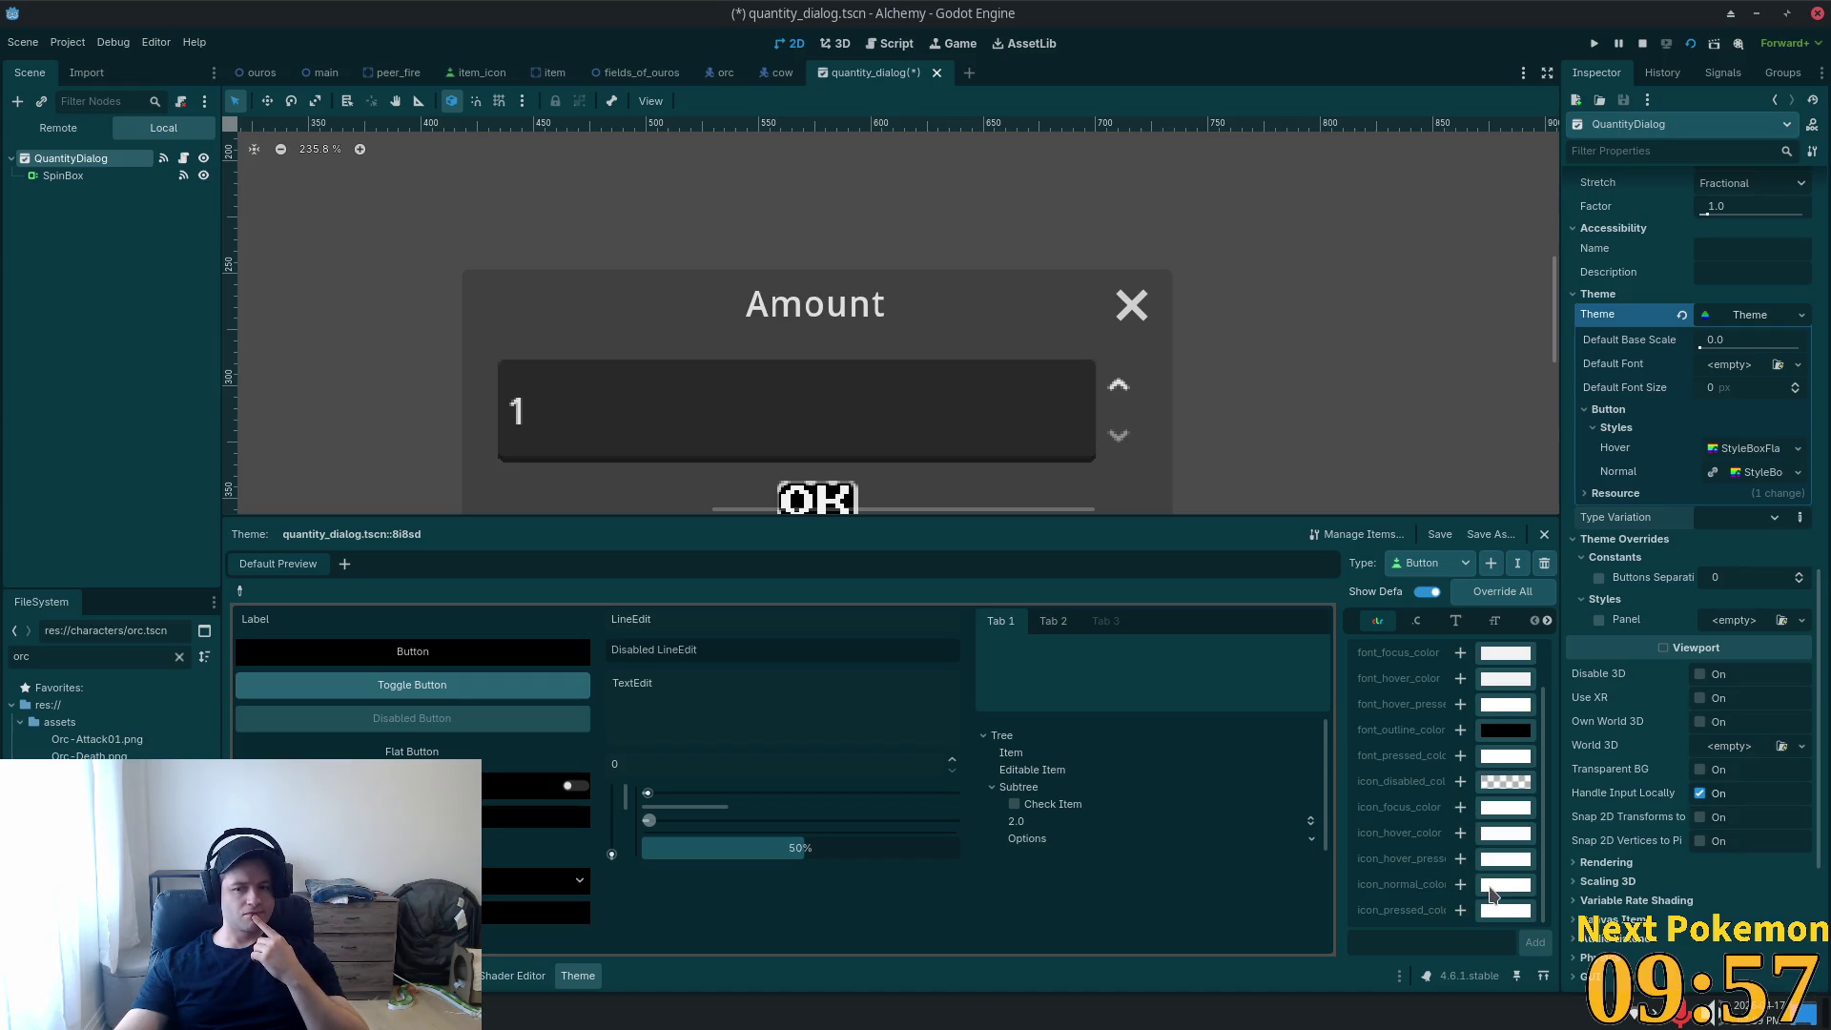
{"action": "left_click", "coordinate": [1460, 886]}
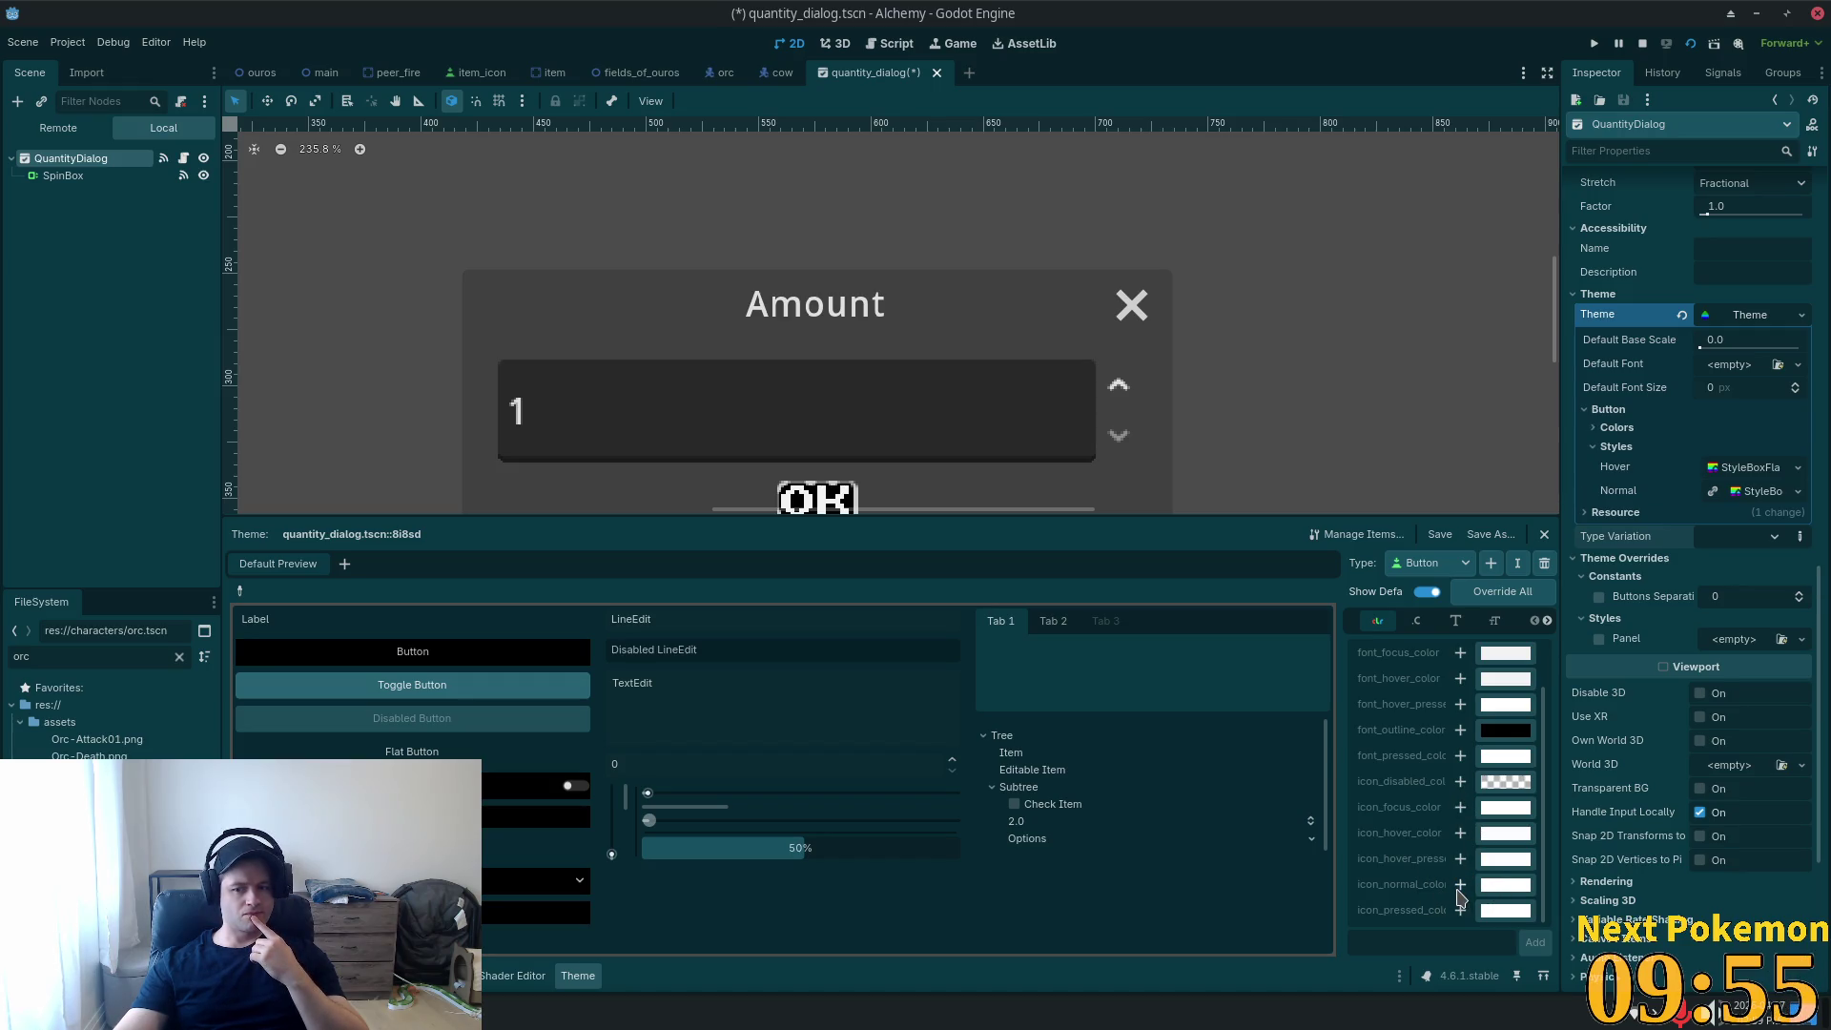
{"action": "left_click", "coordinate": [1638, 431]}
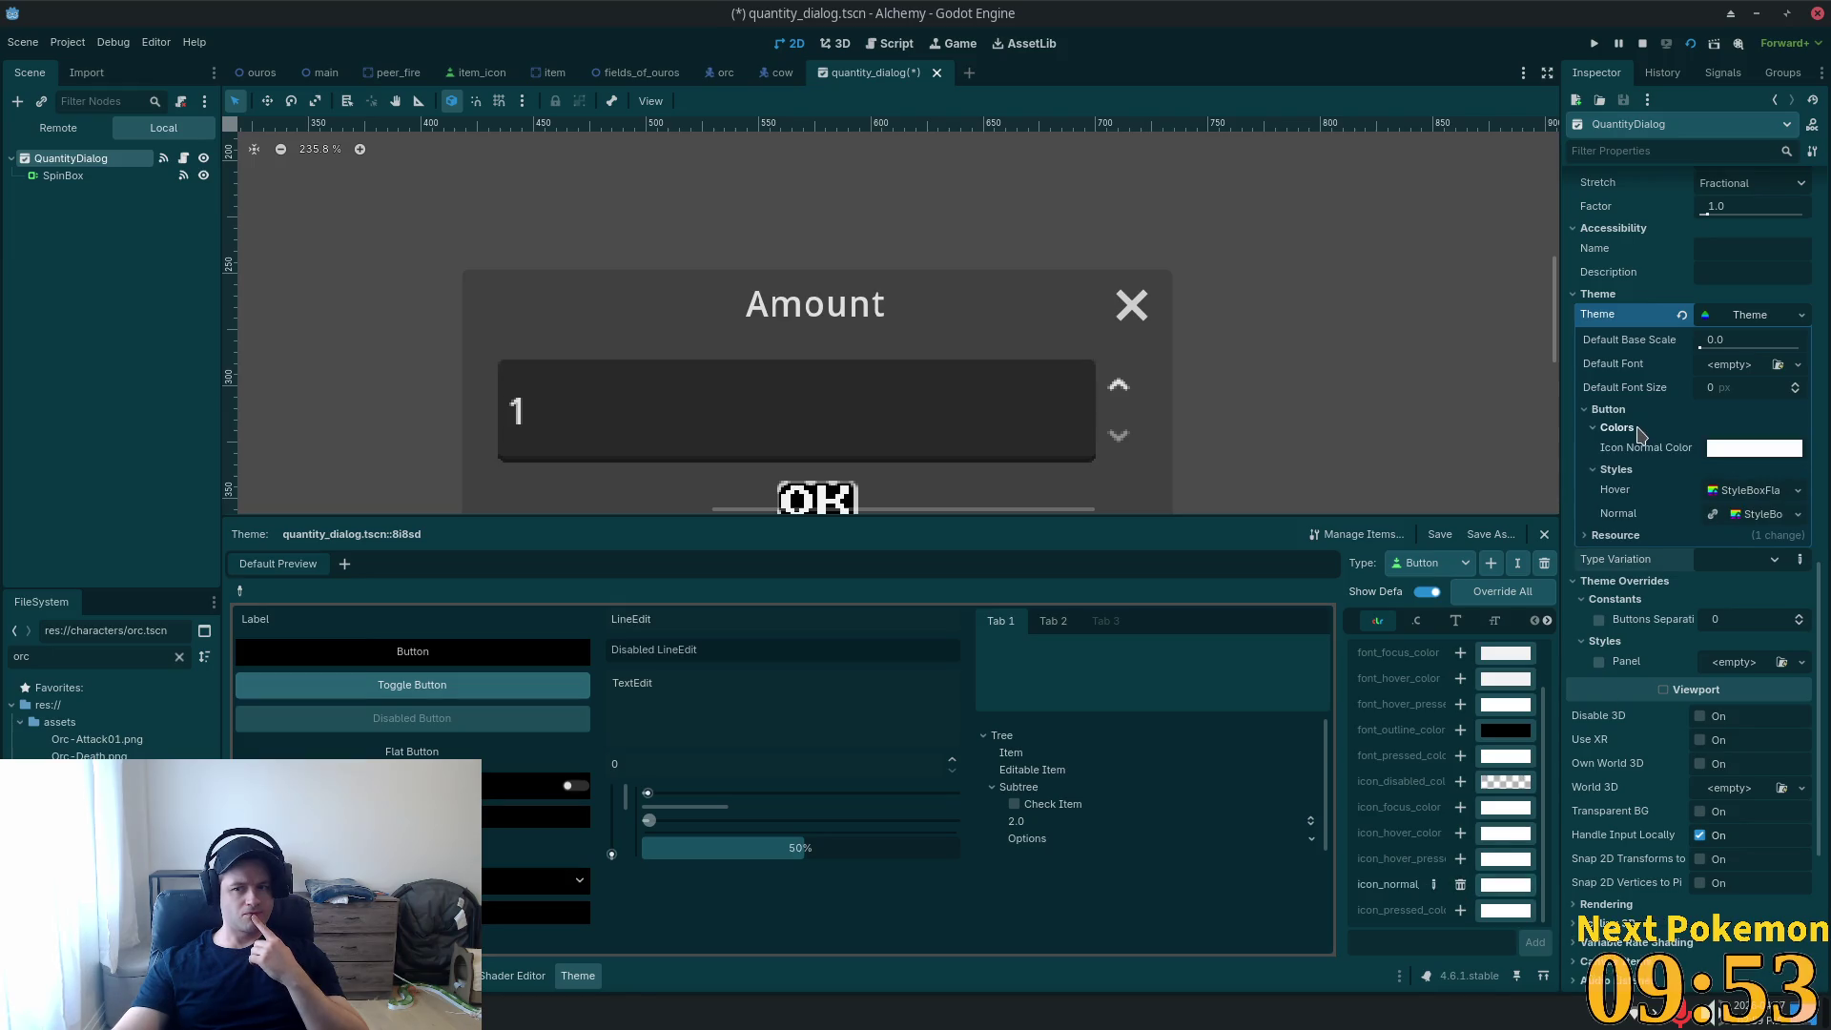
{"action": "left_click", "coordinate": [1638, 433]}
{"action": "left_click", "coordinate": [1461, 885]}
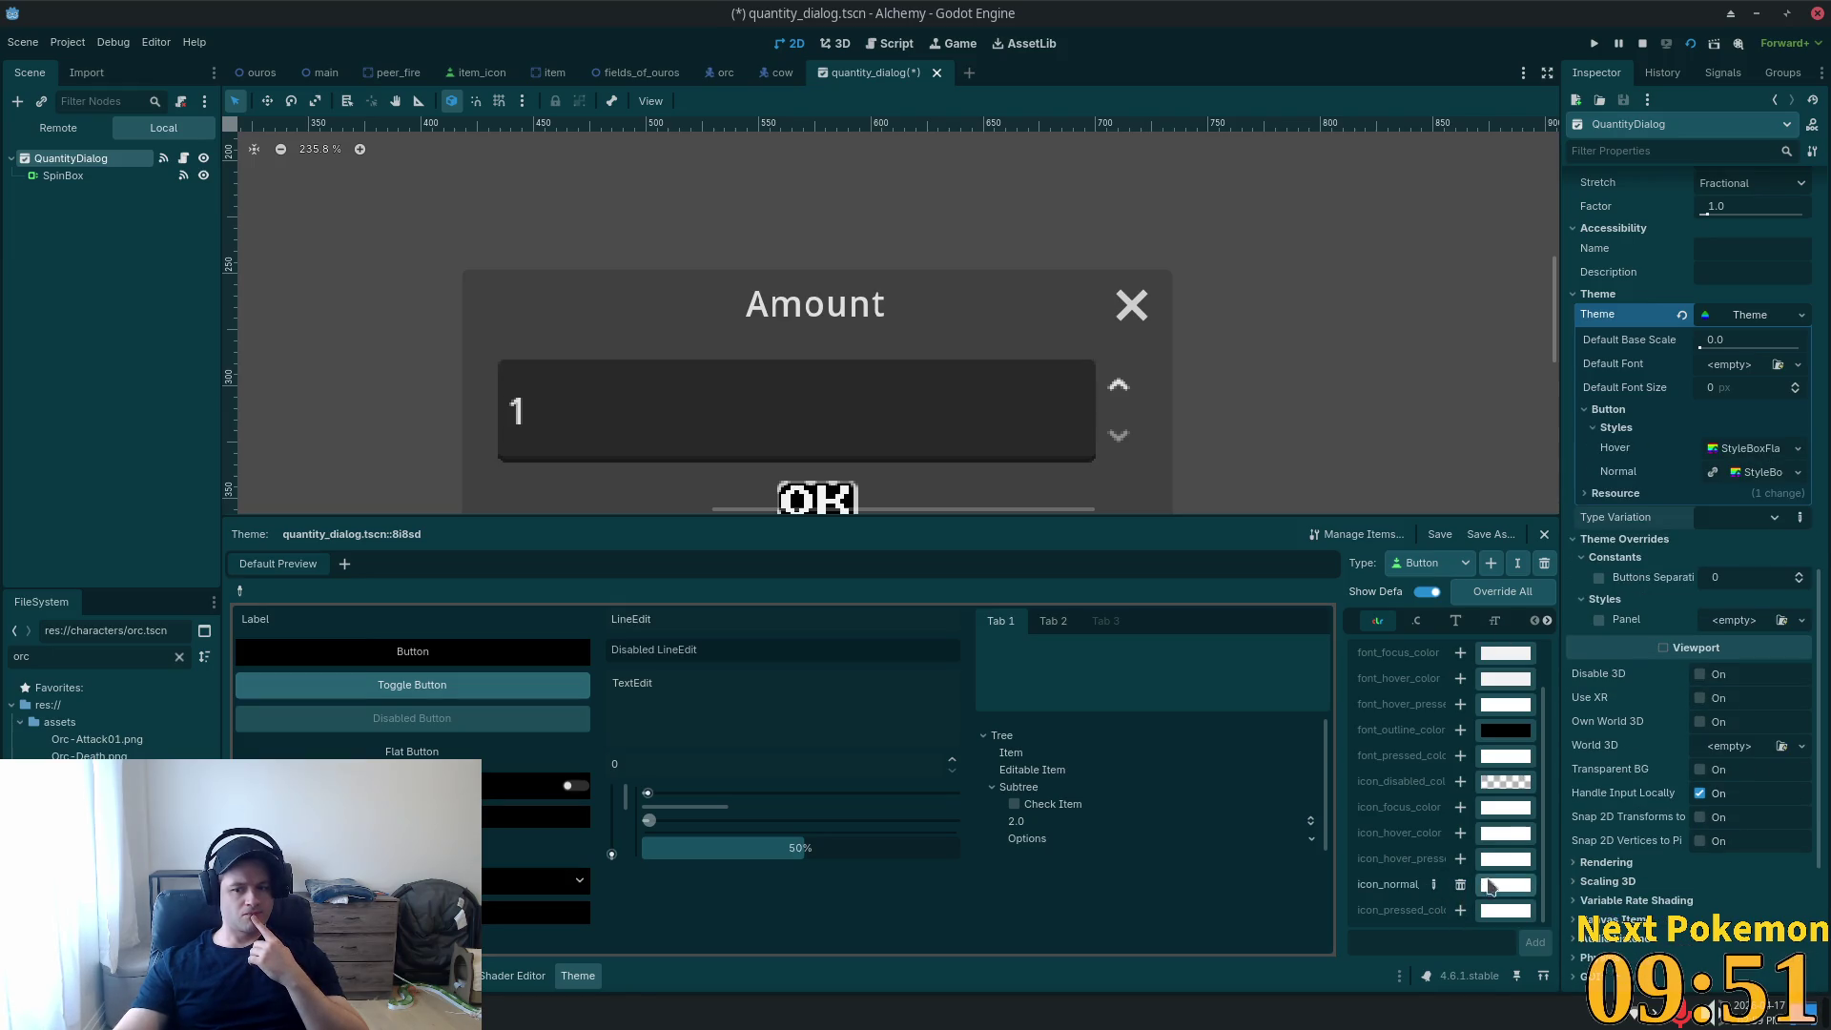
{"action": "scroll", "coordinate": [1466, 820], "scroll_direction": "up", "scroll_amount": 2}
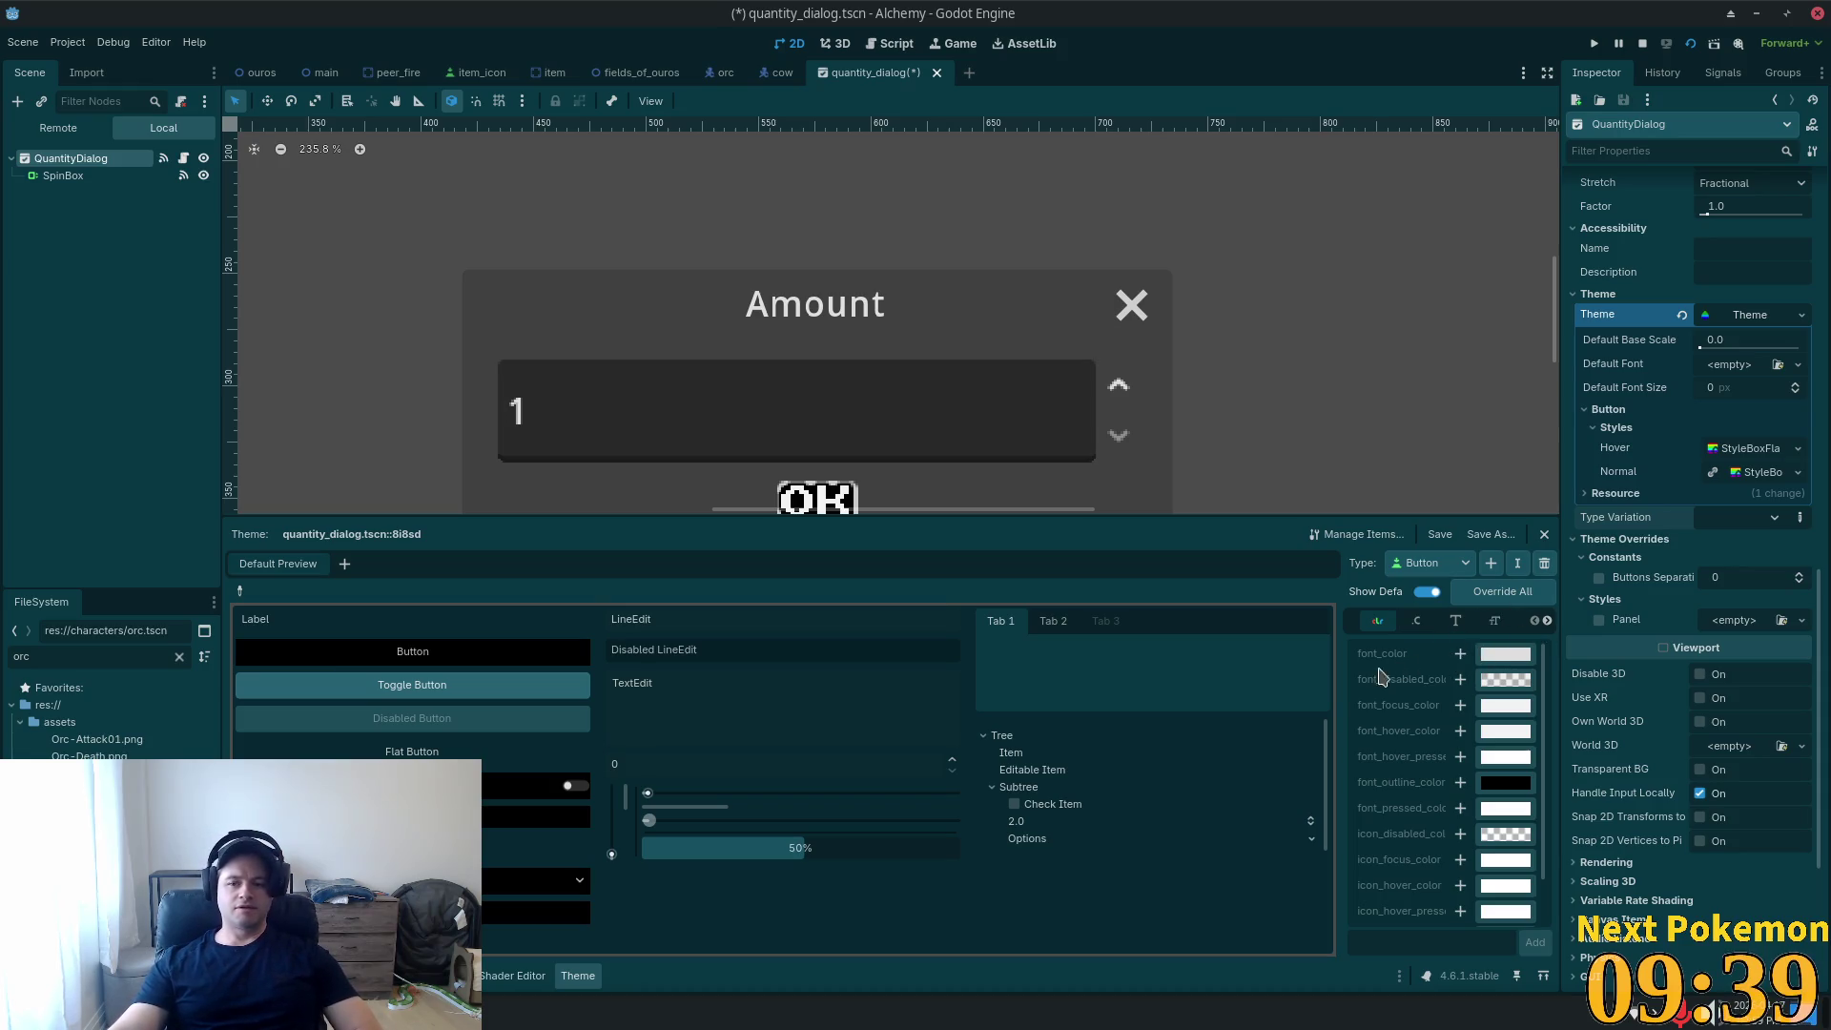
{"action": "left_click_drag", "start_coordinate": [1339, 704], "coordinate": [1045, 704]}
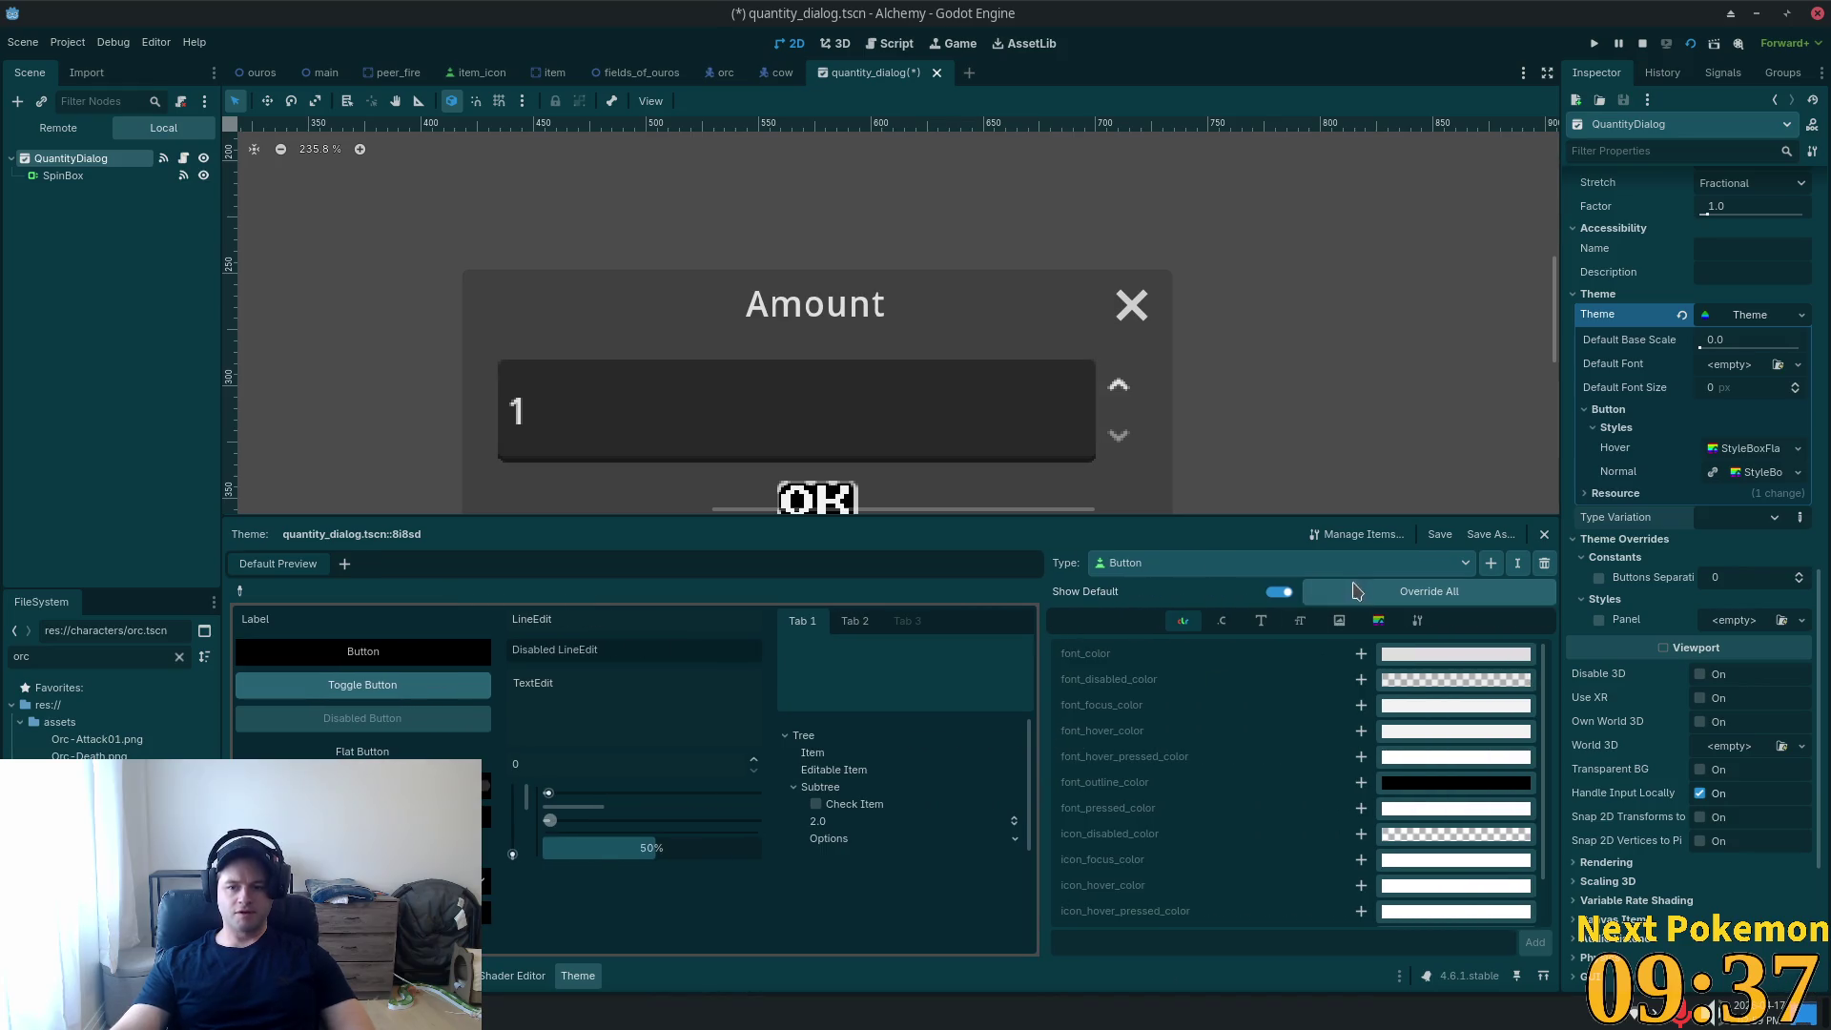
Override Button's focus style with a new StyleBoxFlat.
{"action": "left_click", "coordinate": [1378, 621]}
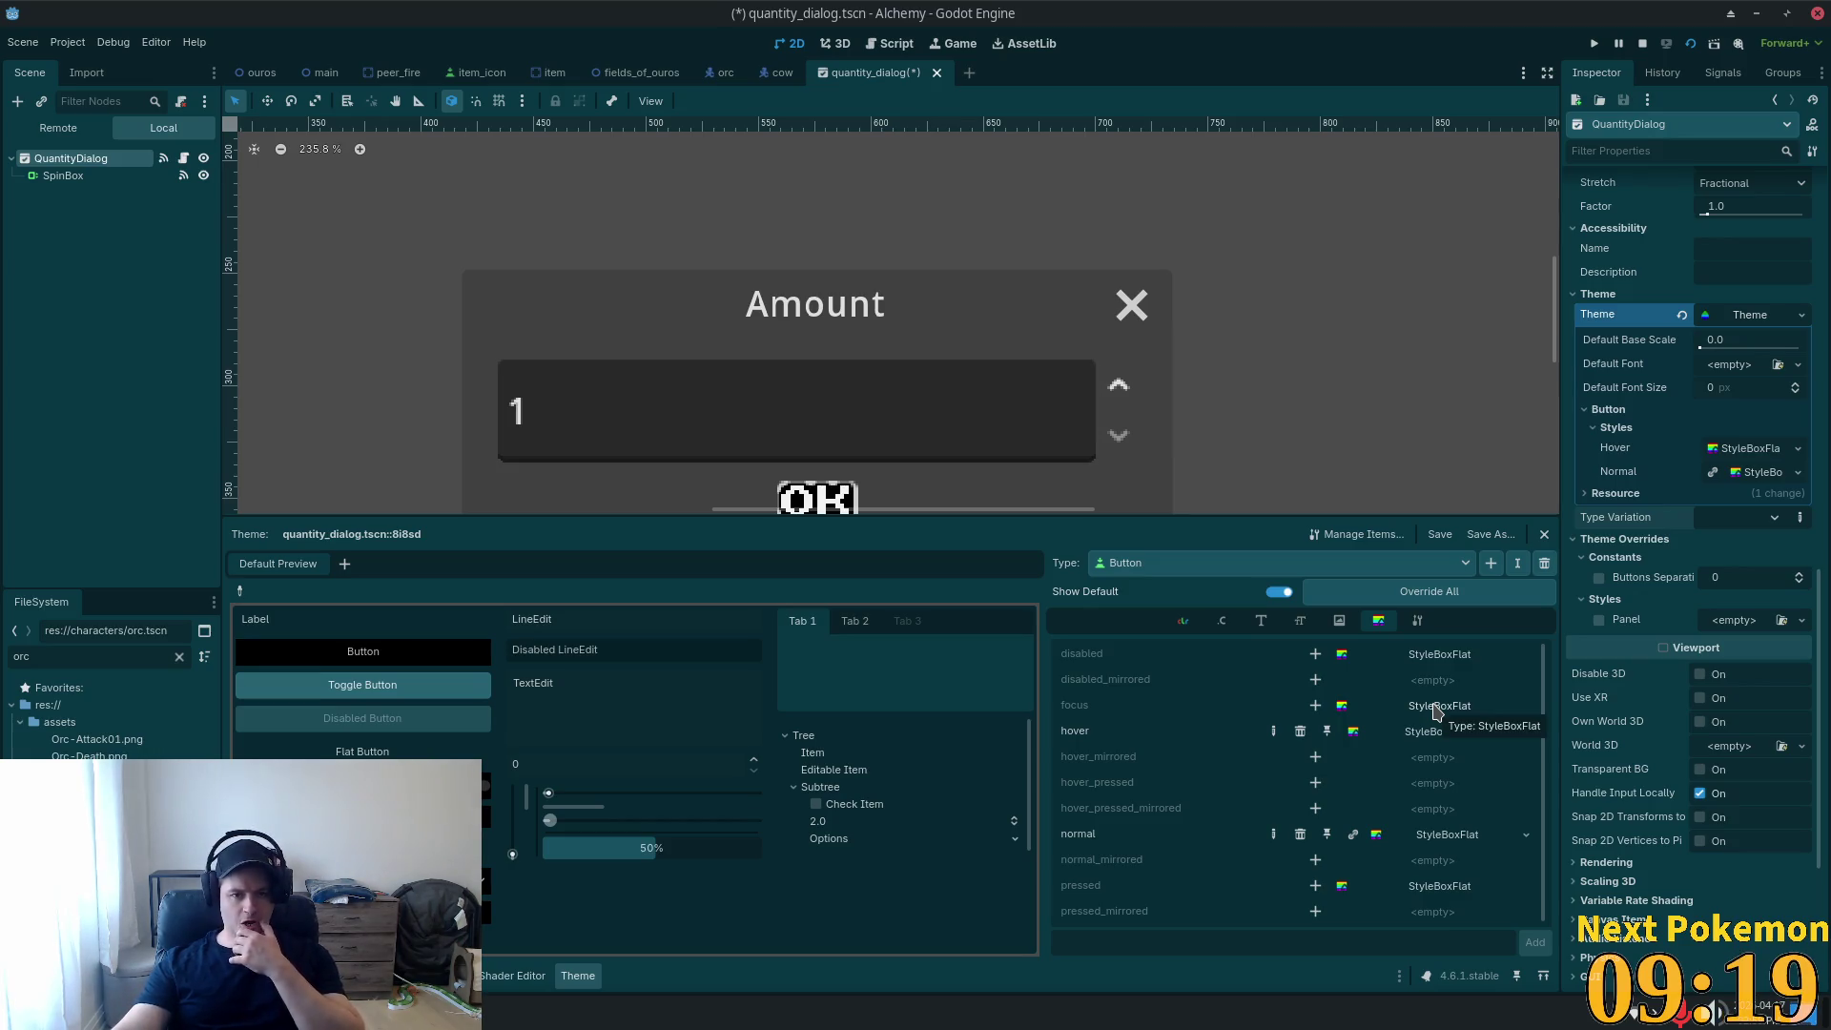
{"action": "left_click", "coordinate": [1316, 706]}
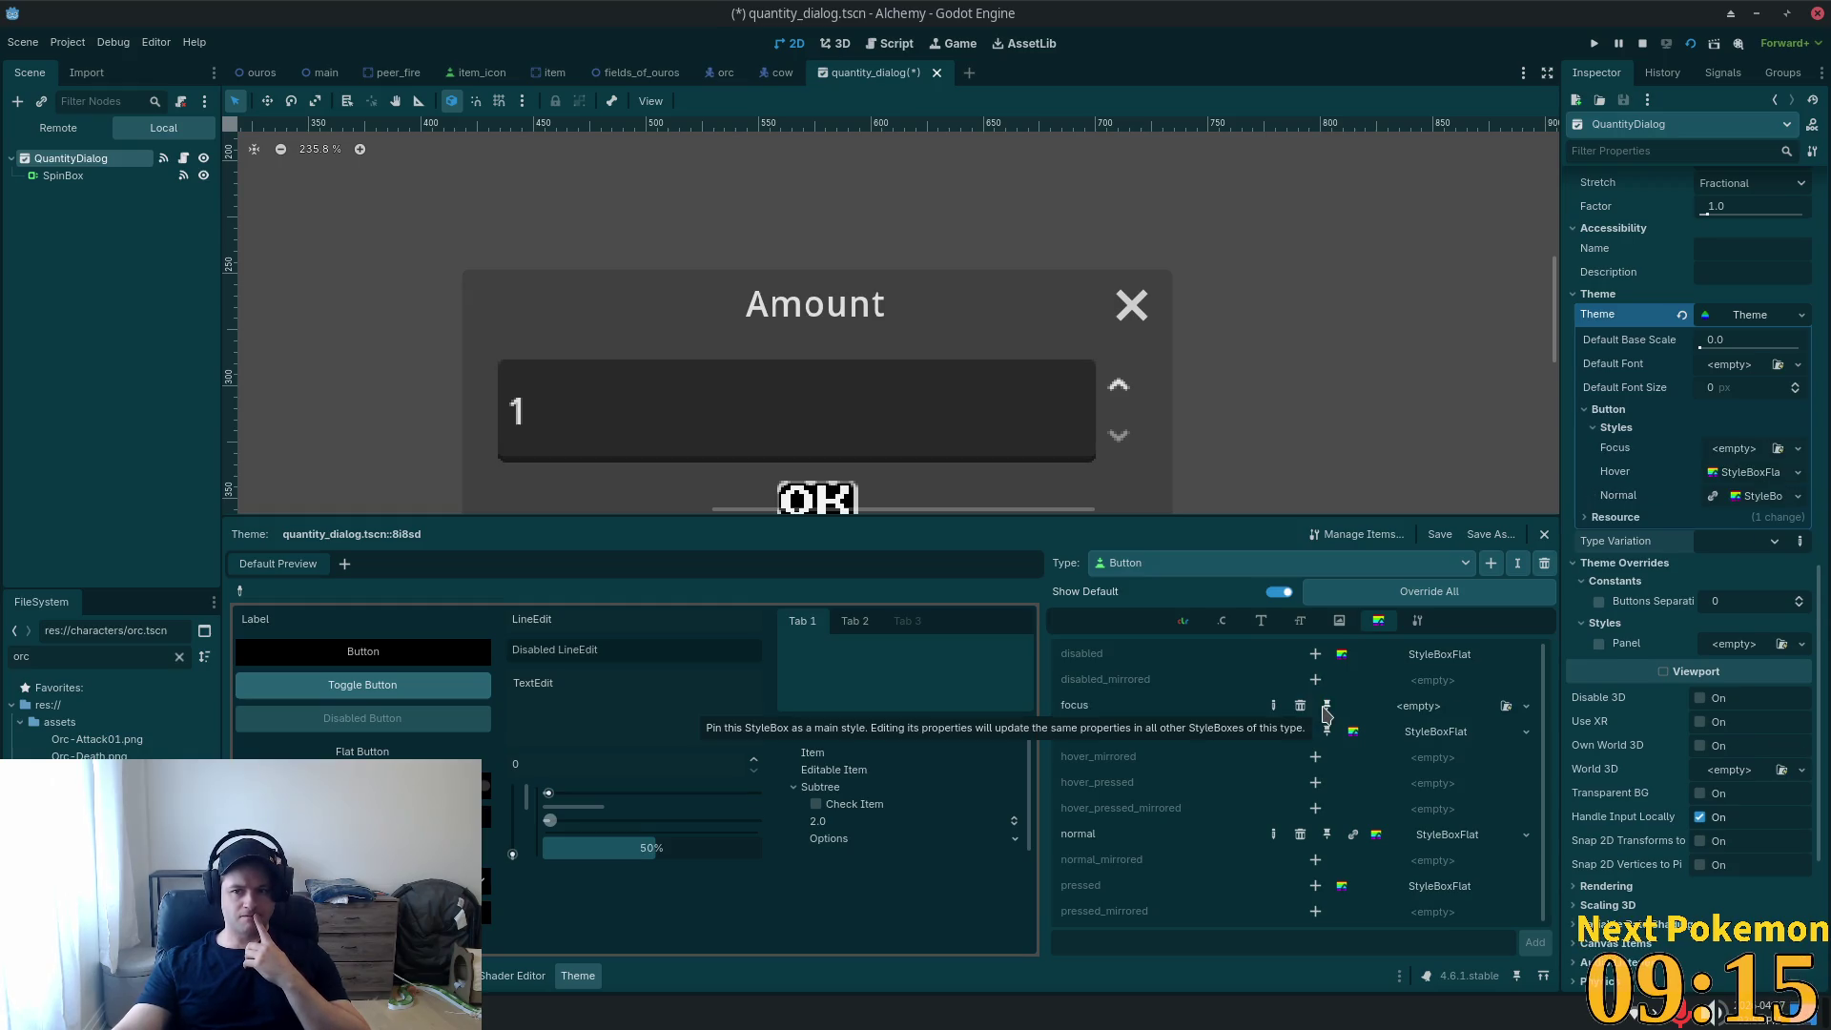
{"action": "left_click", "coordinate": [1436, 712]}
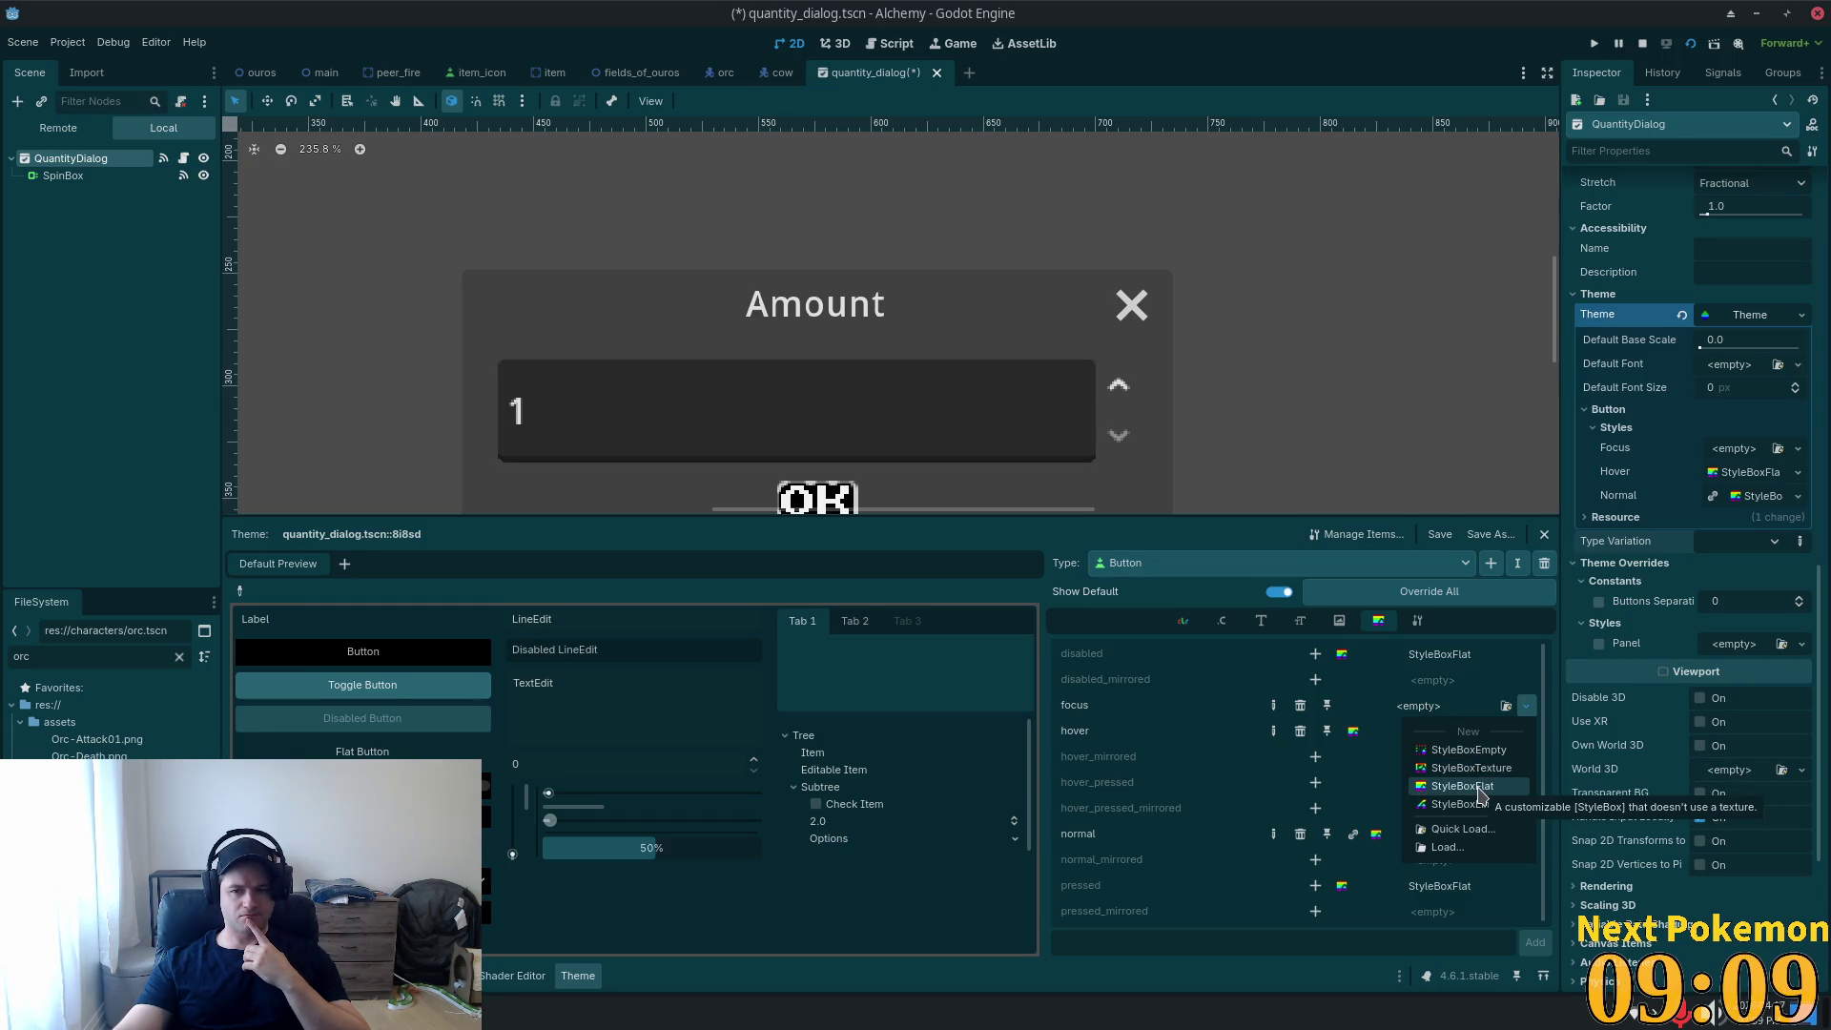
{"action": "left_click", "coordinate": [1478, 787]}
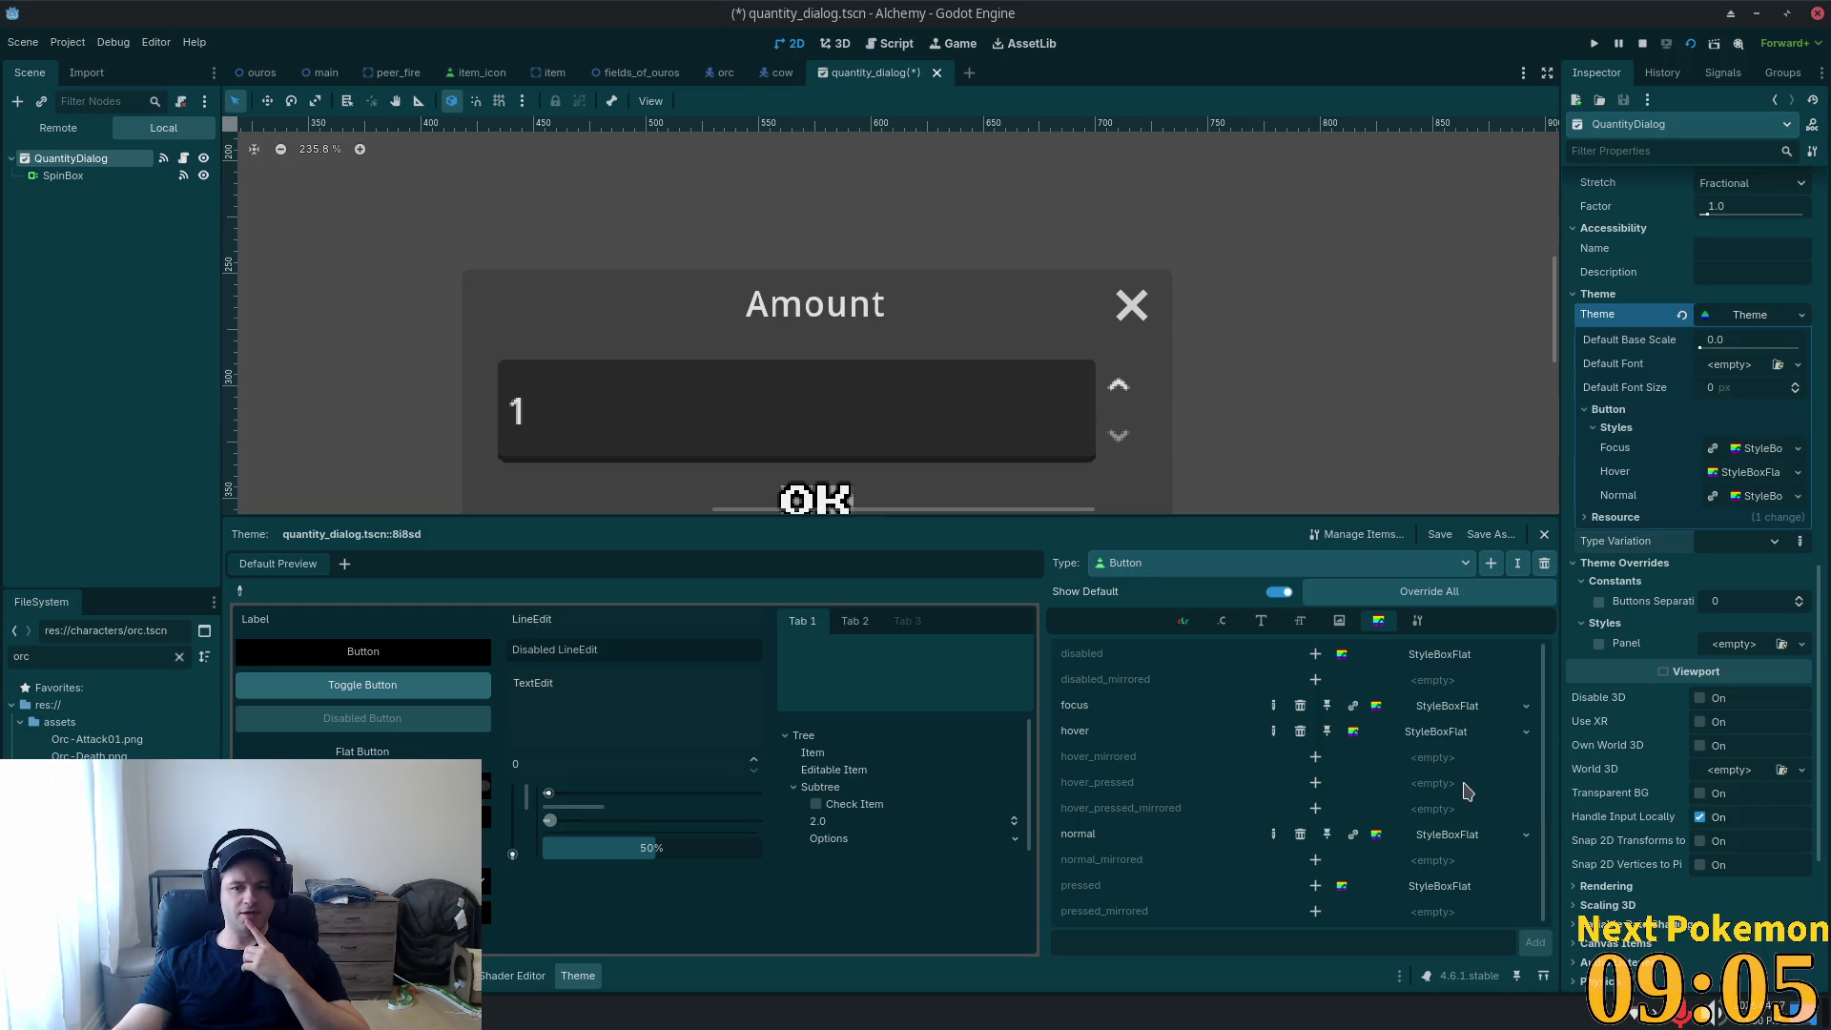
Make the focus StyleBoxFlat's background a fully transparent black.
{"action": "left_click", "coordinate": [1433, 837]}
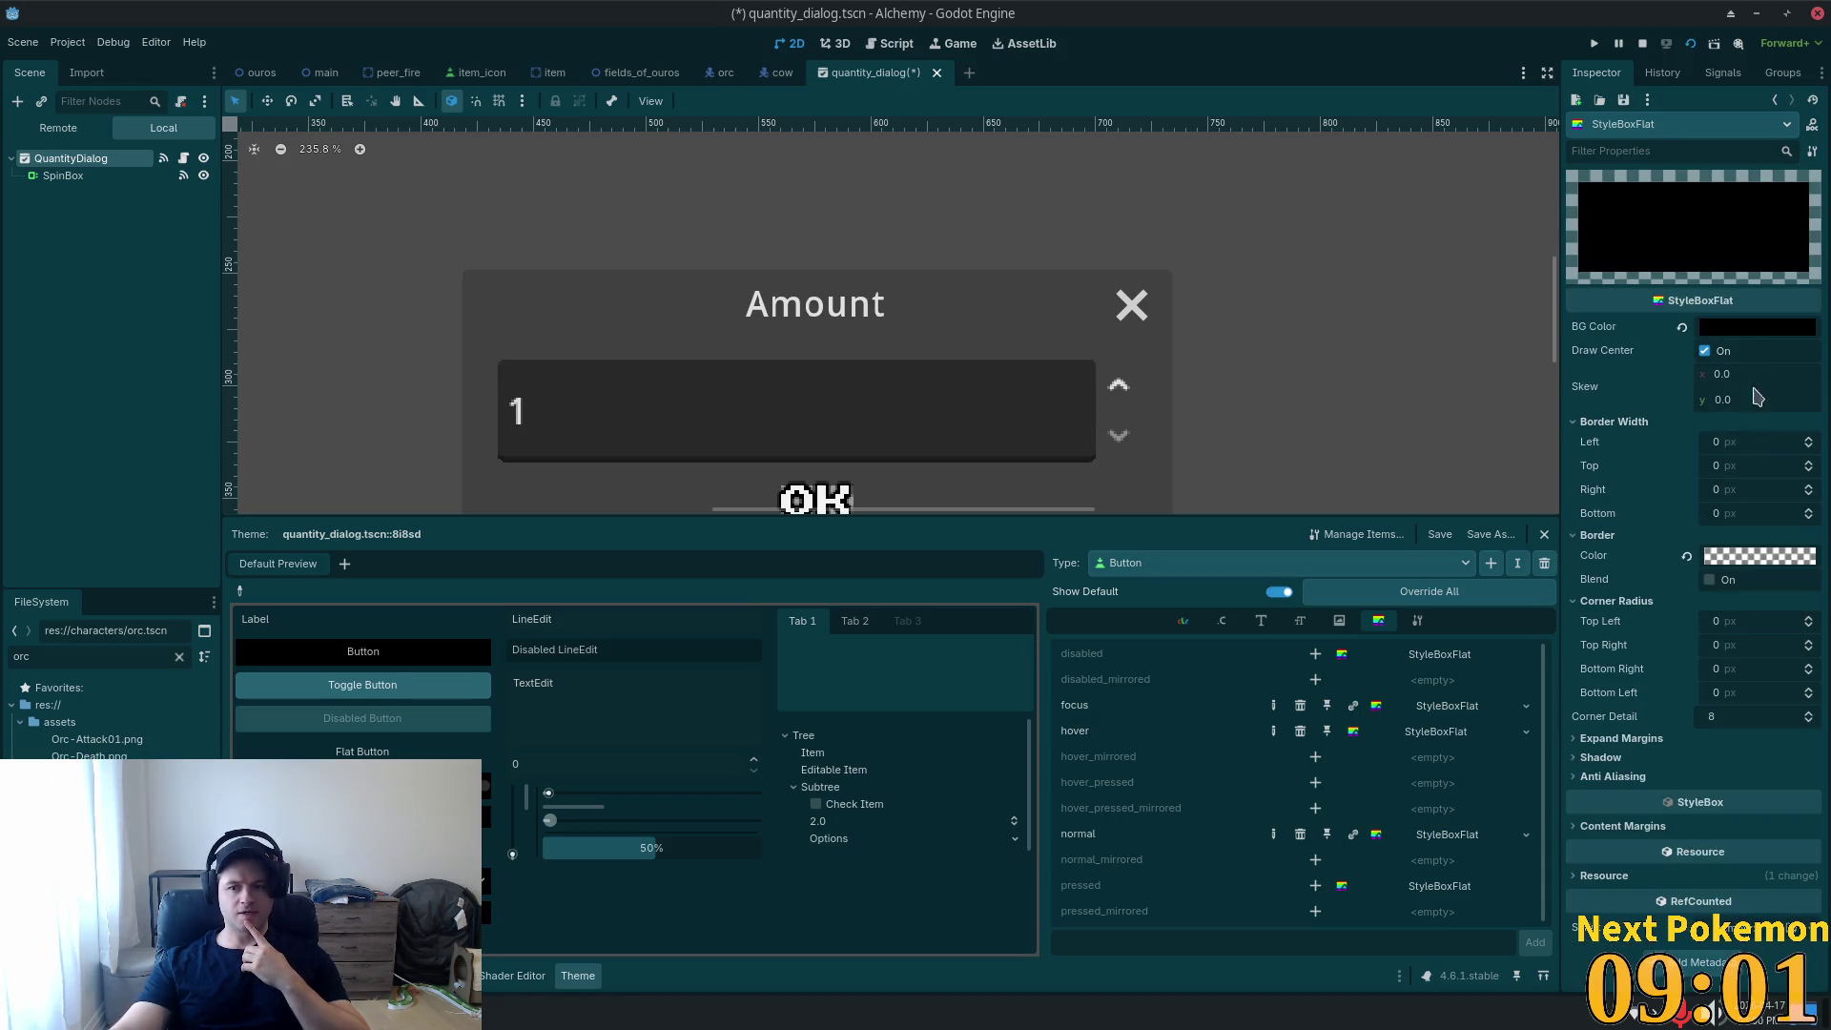
{"action": "left_click", "coordinate": [1753, 329]}
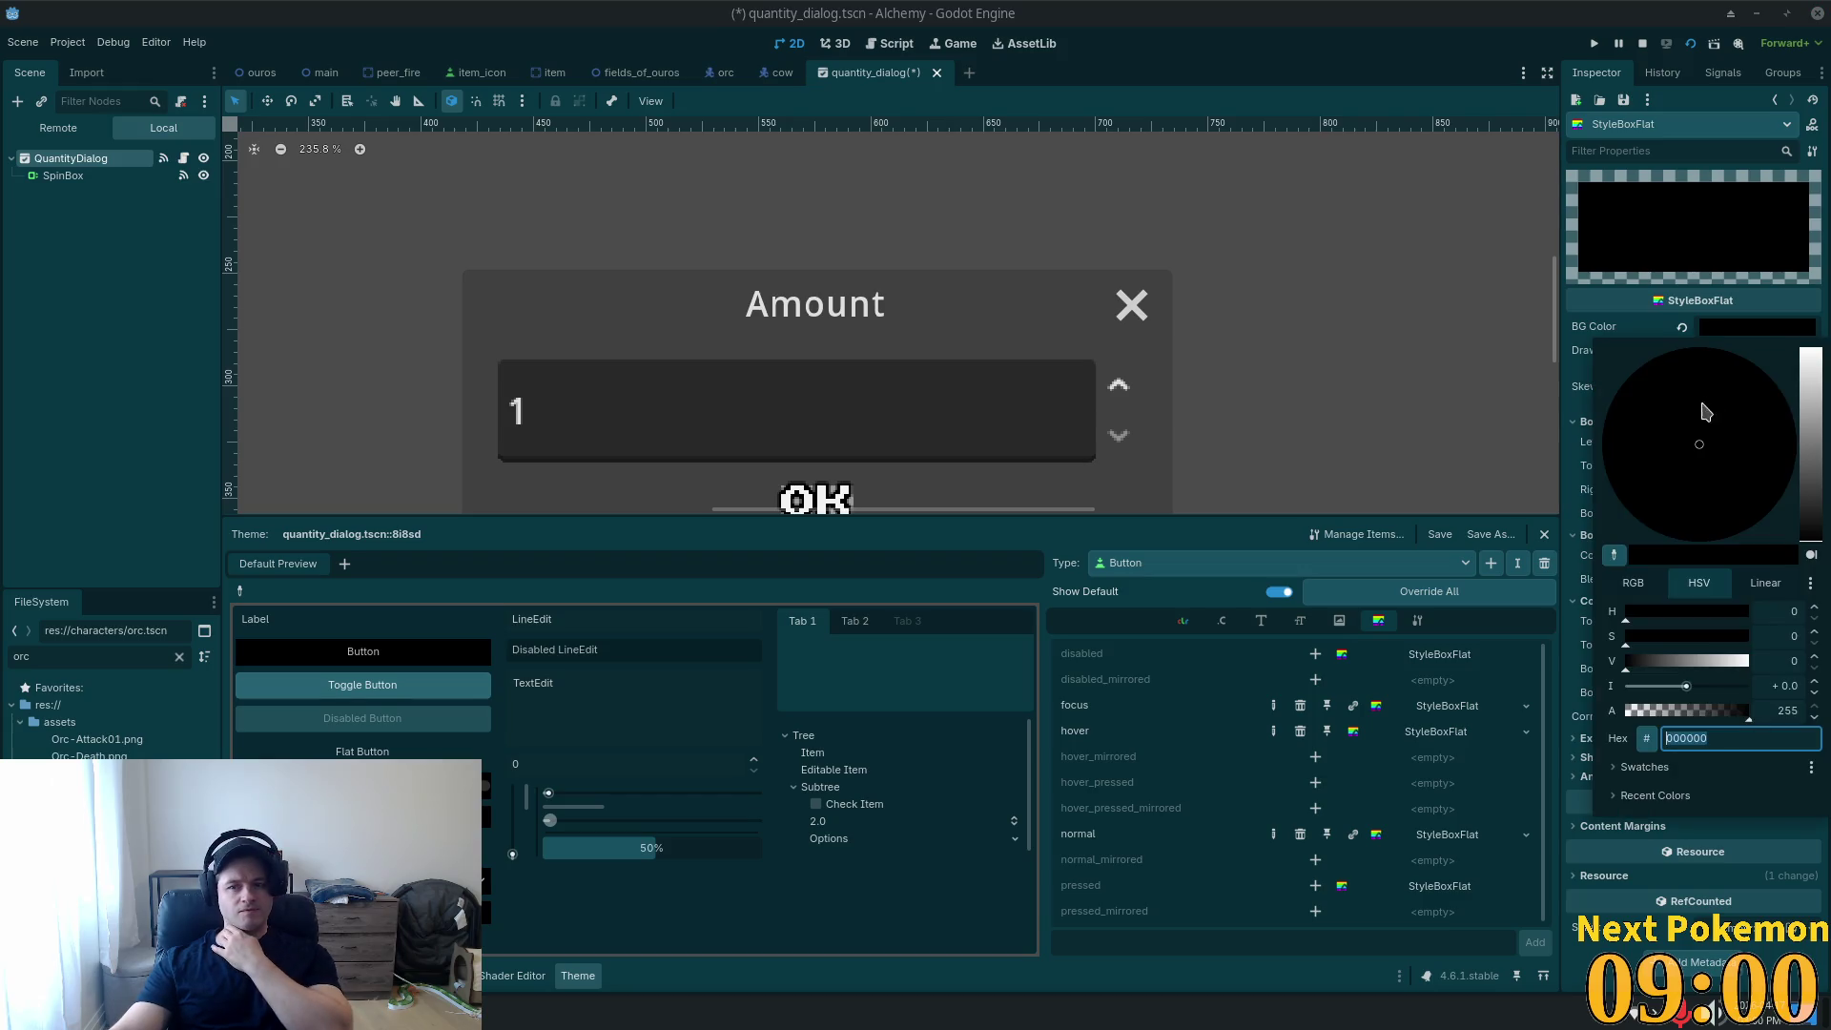
{"action": "left_click", "coordinate": [1676, 661]}
{"action": "left_click_drag", "start_coordinate": [1660, 713], "coordinate": [1550, 716]}
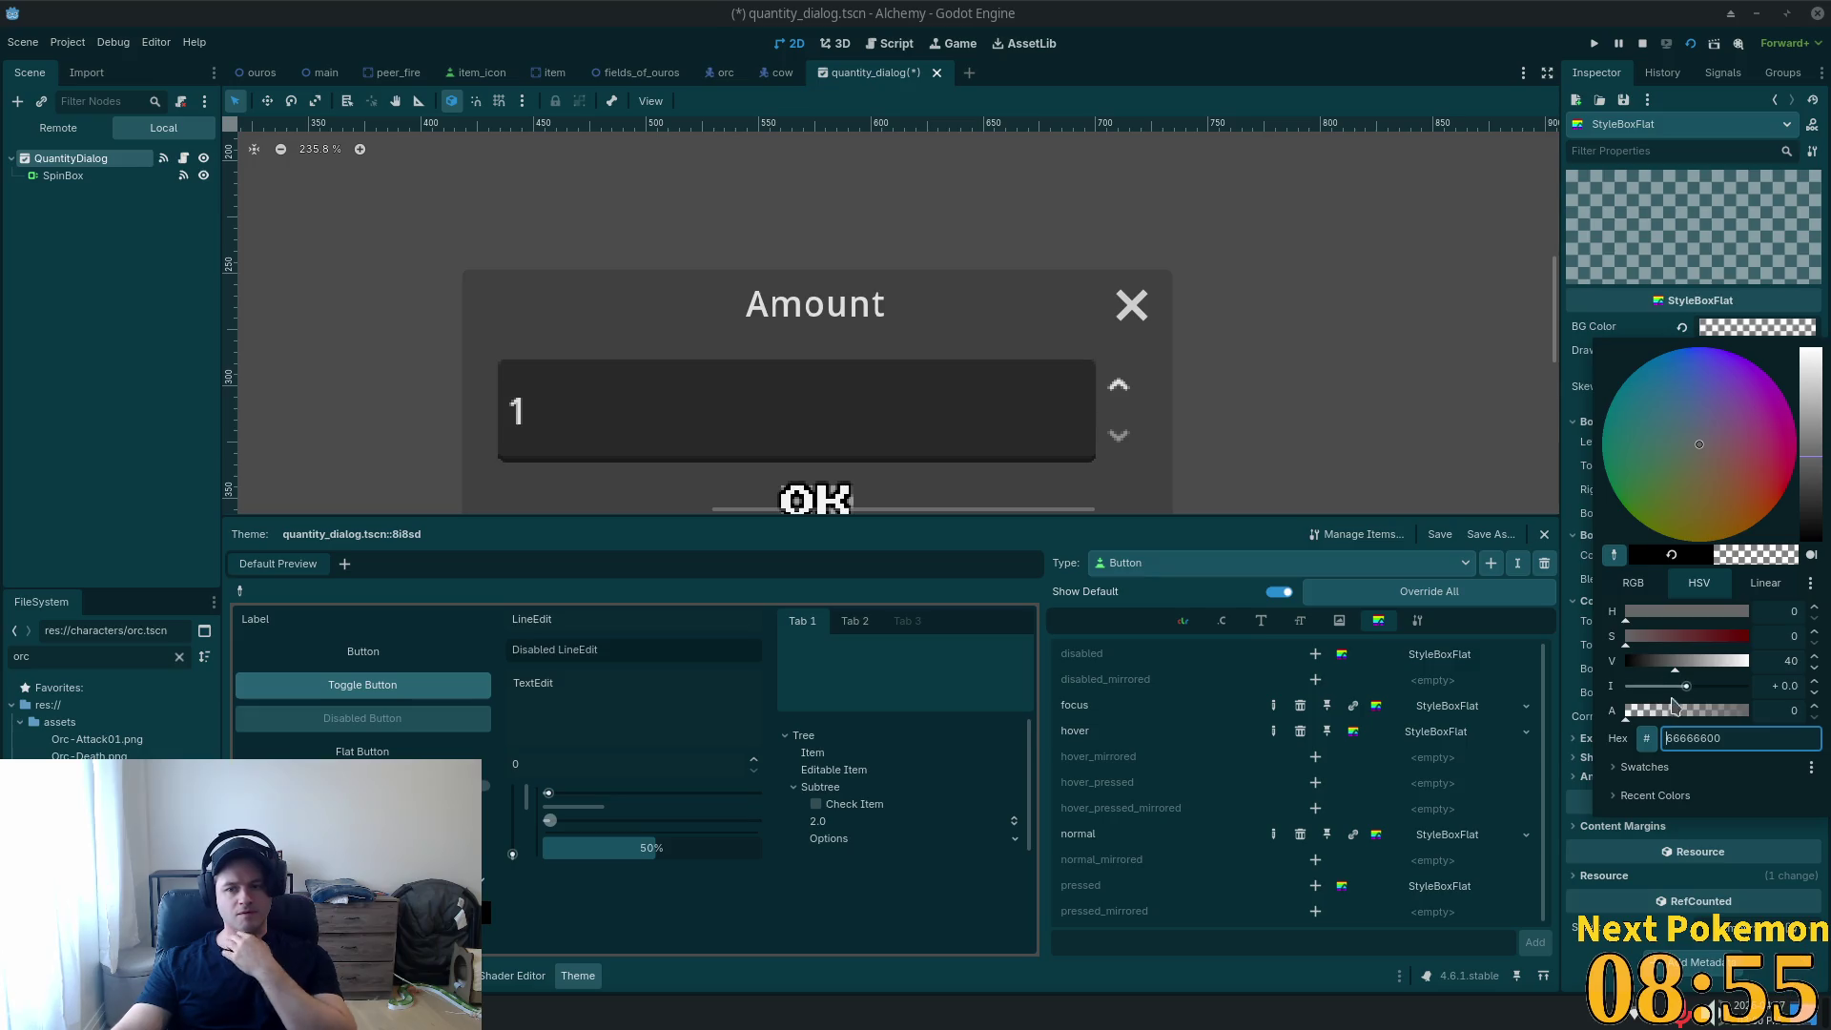
{"action": "left_click_drag", "start_coordinate": [1675, 662], "coordinate": [1598, 693]}
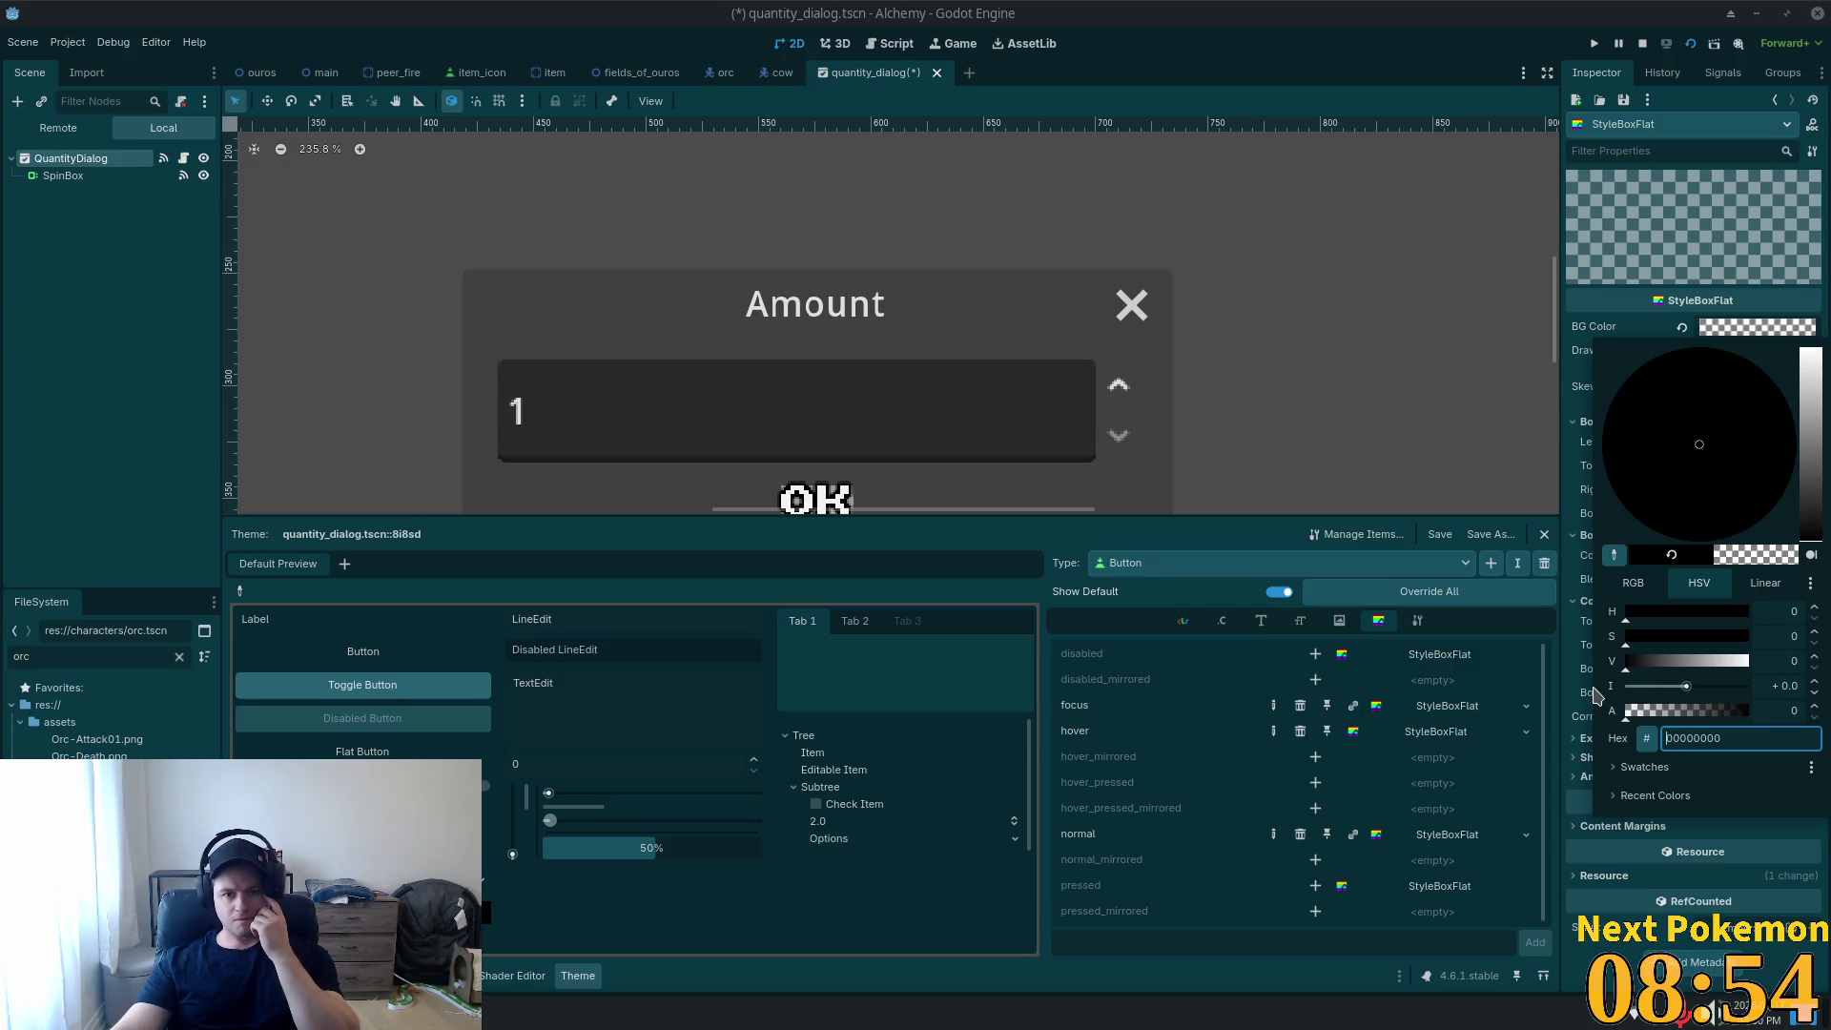
{"action": "left_click", "coordinate": [1570, 768]}
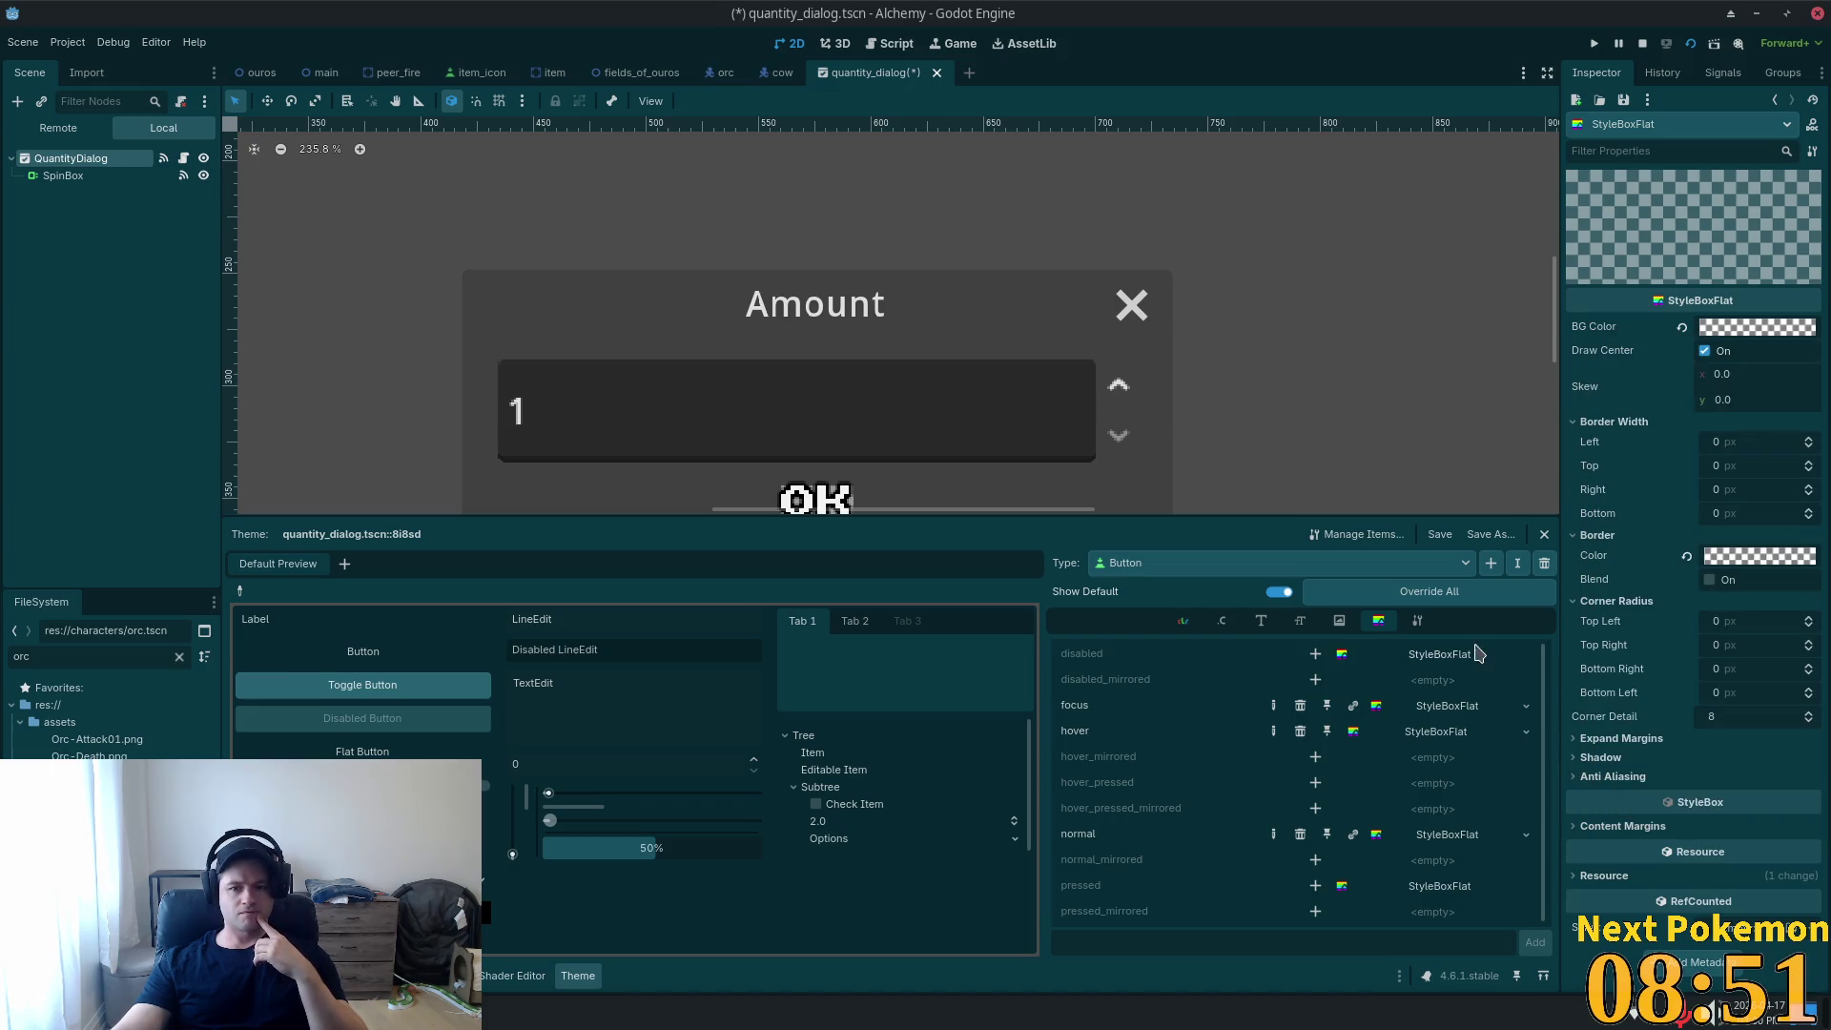
Make the other grey style's background transparent, then save and test-run the game.
{"action": "left_click", "coordinate": [1447, 706]}
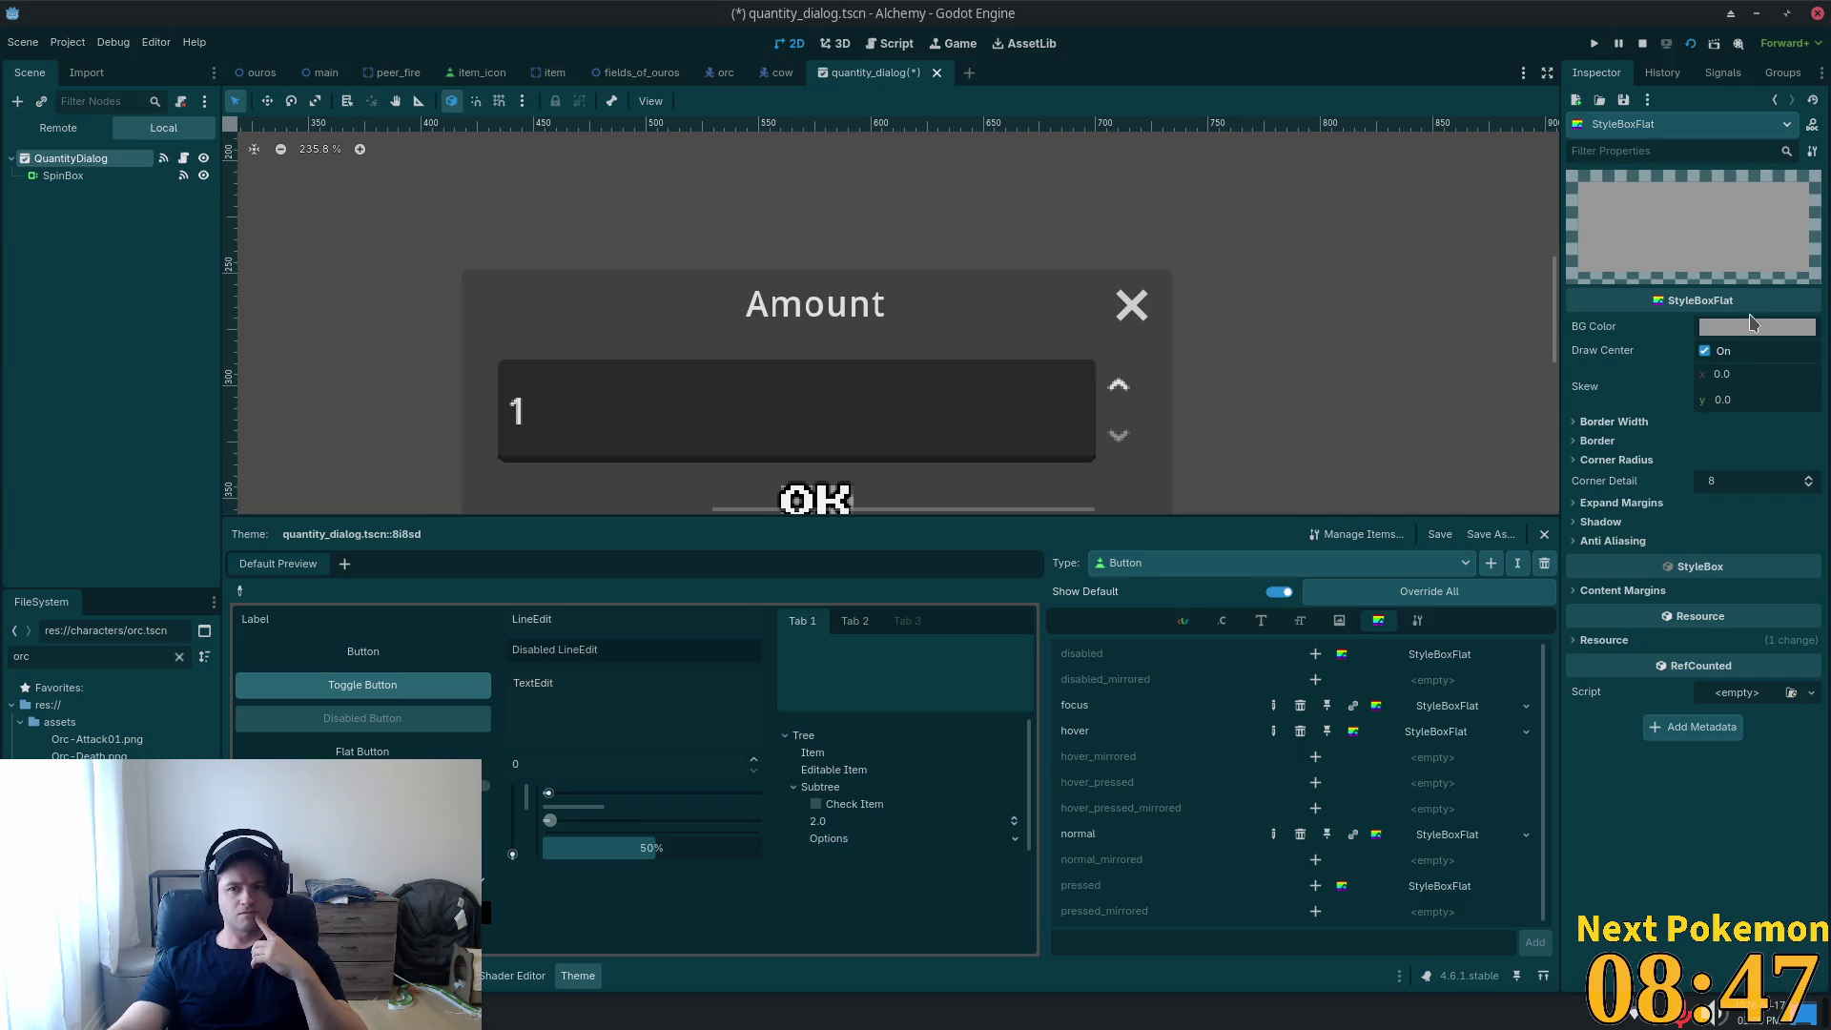
{"action": "left_click", "coordinate": [1751, 324]}
{"action": "left_click", "coordinate": [1626, 710]}
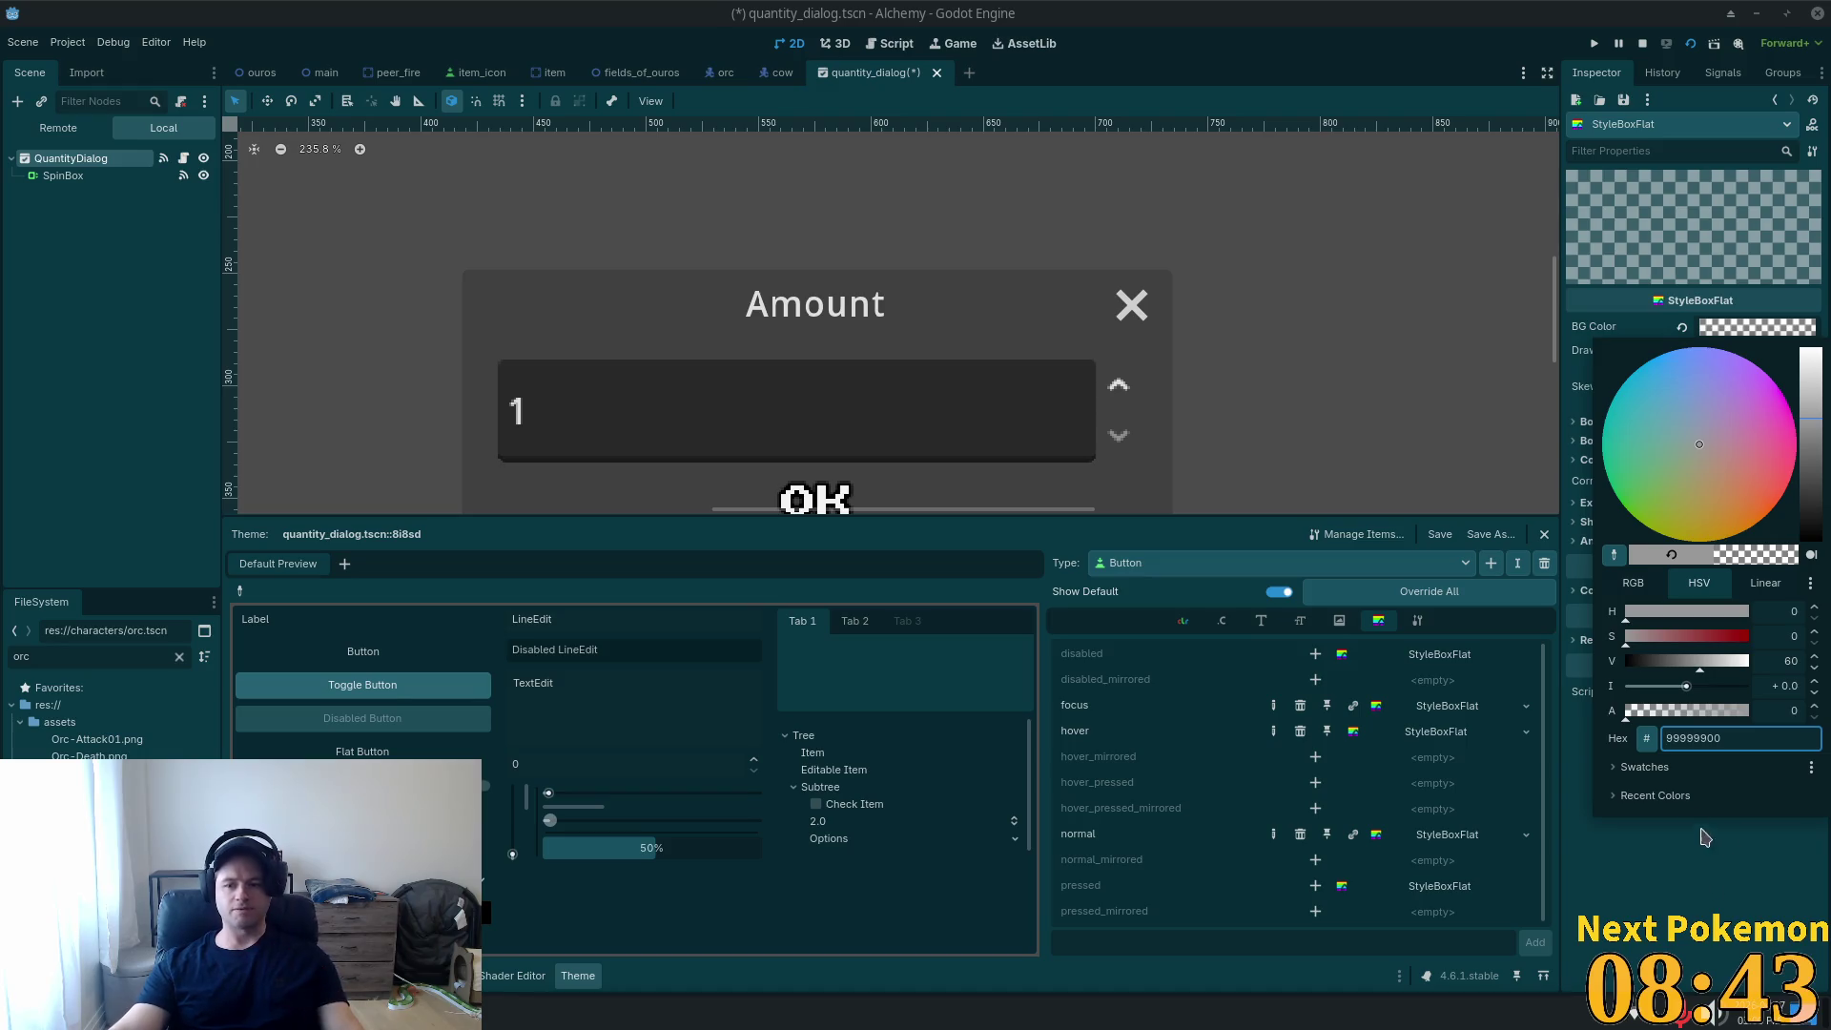
{"action": "type", "text": "s"}
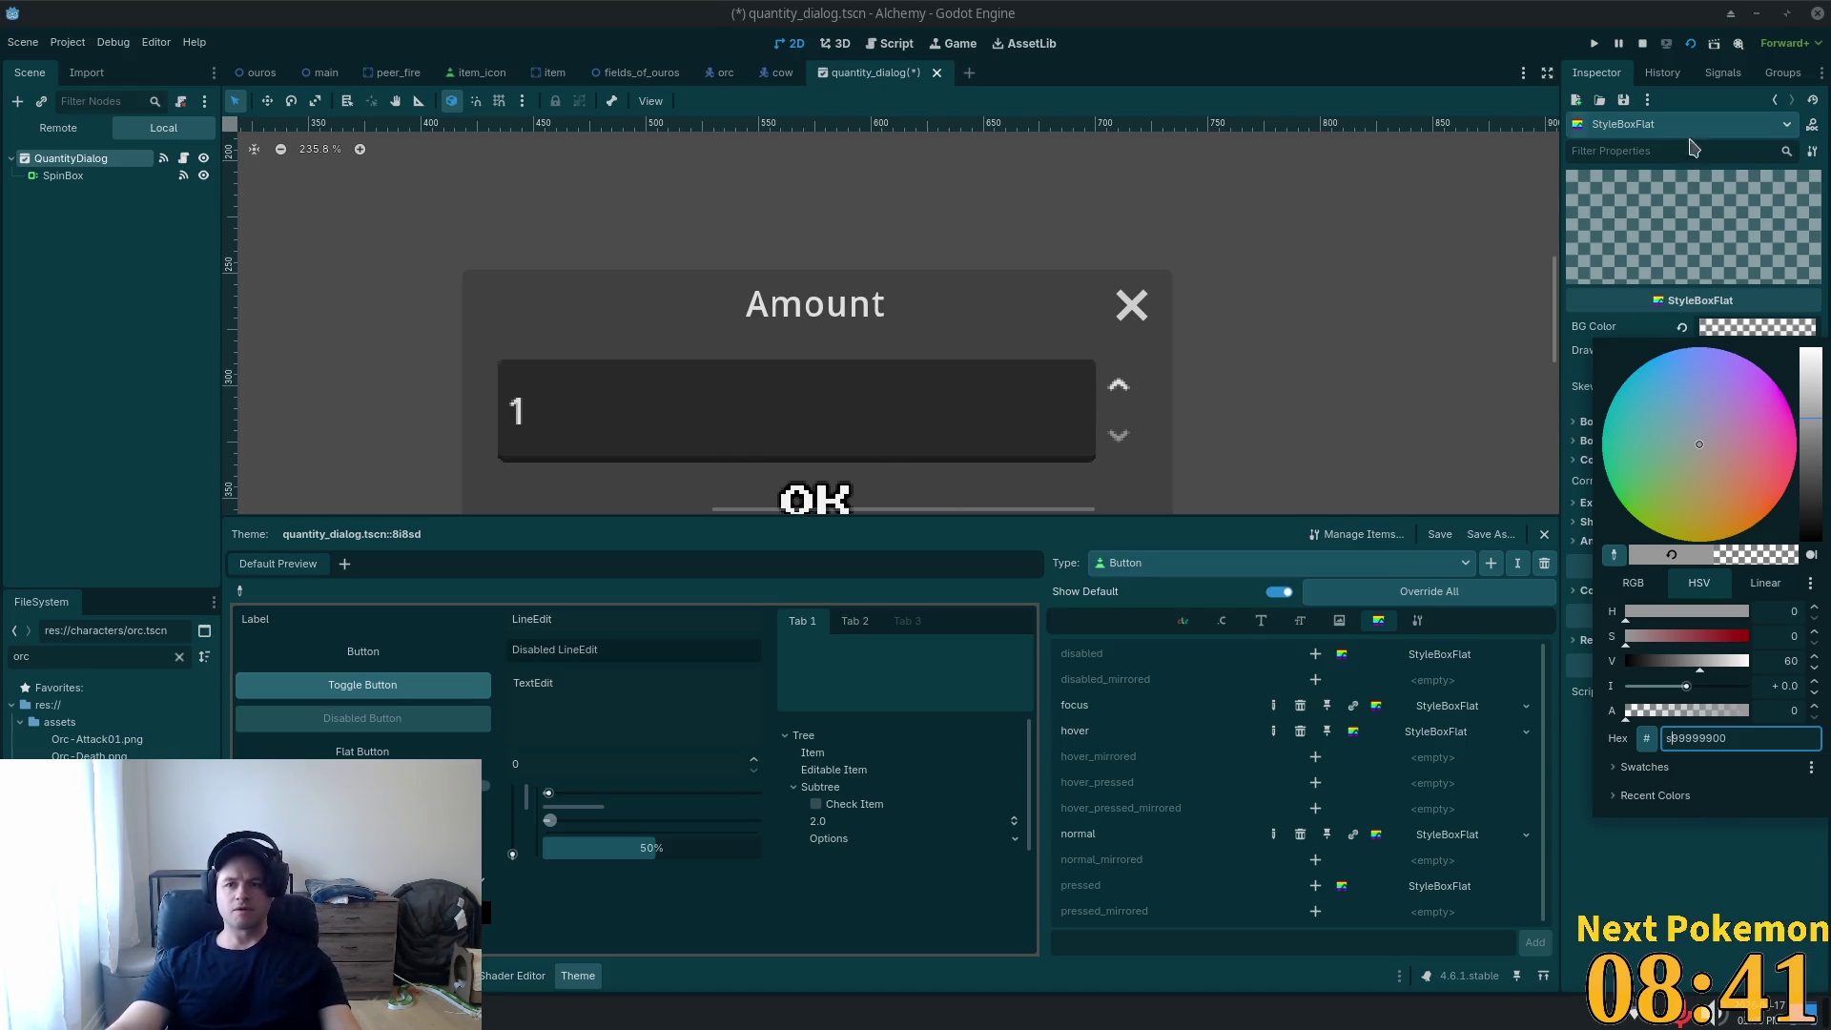
{"action": "key", "text": "Escape"}
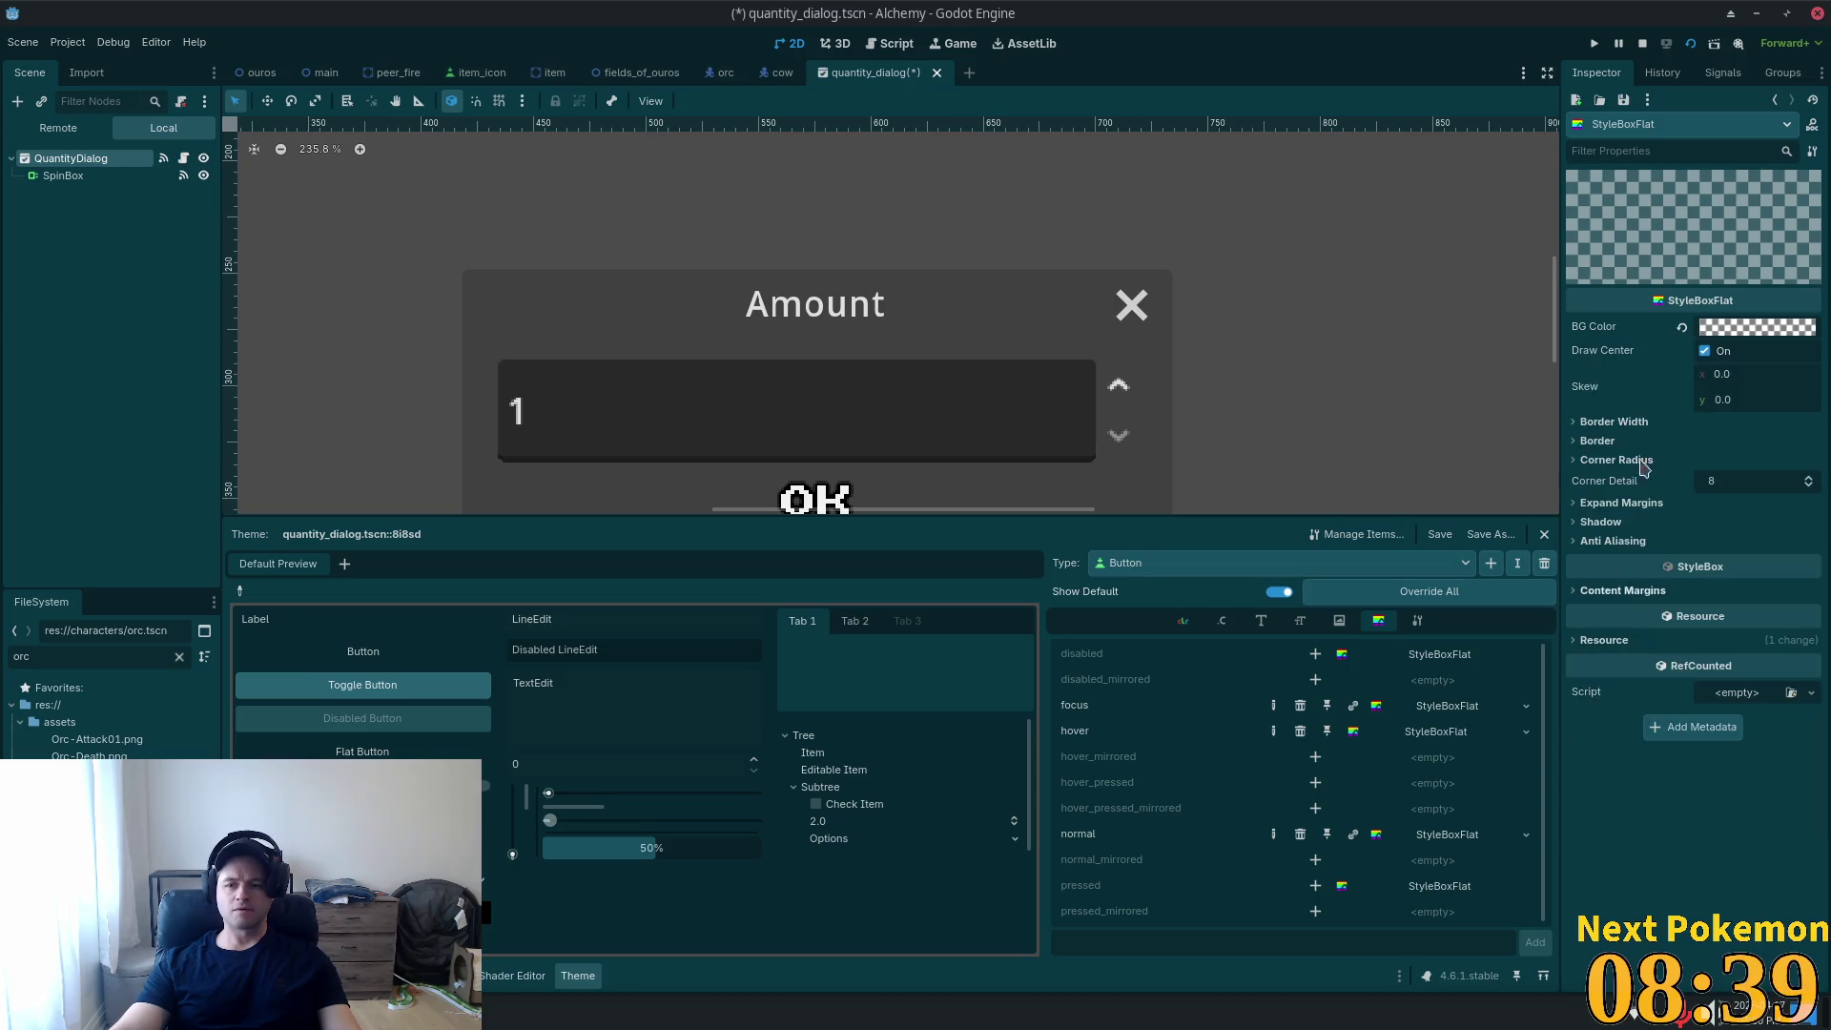
{"action": "left_click", "coordinate": [1692, 42]}
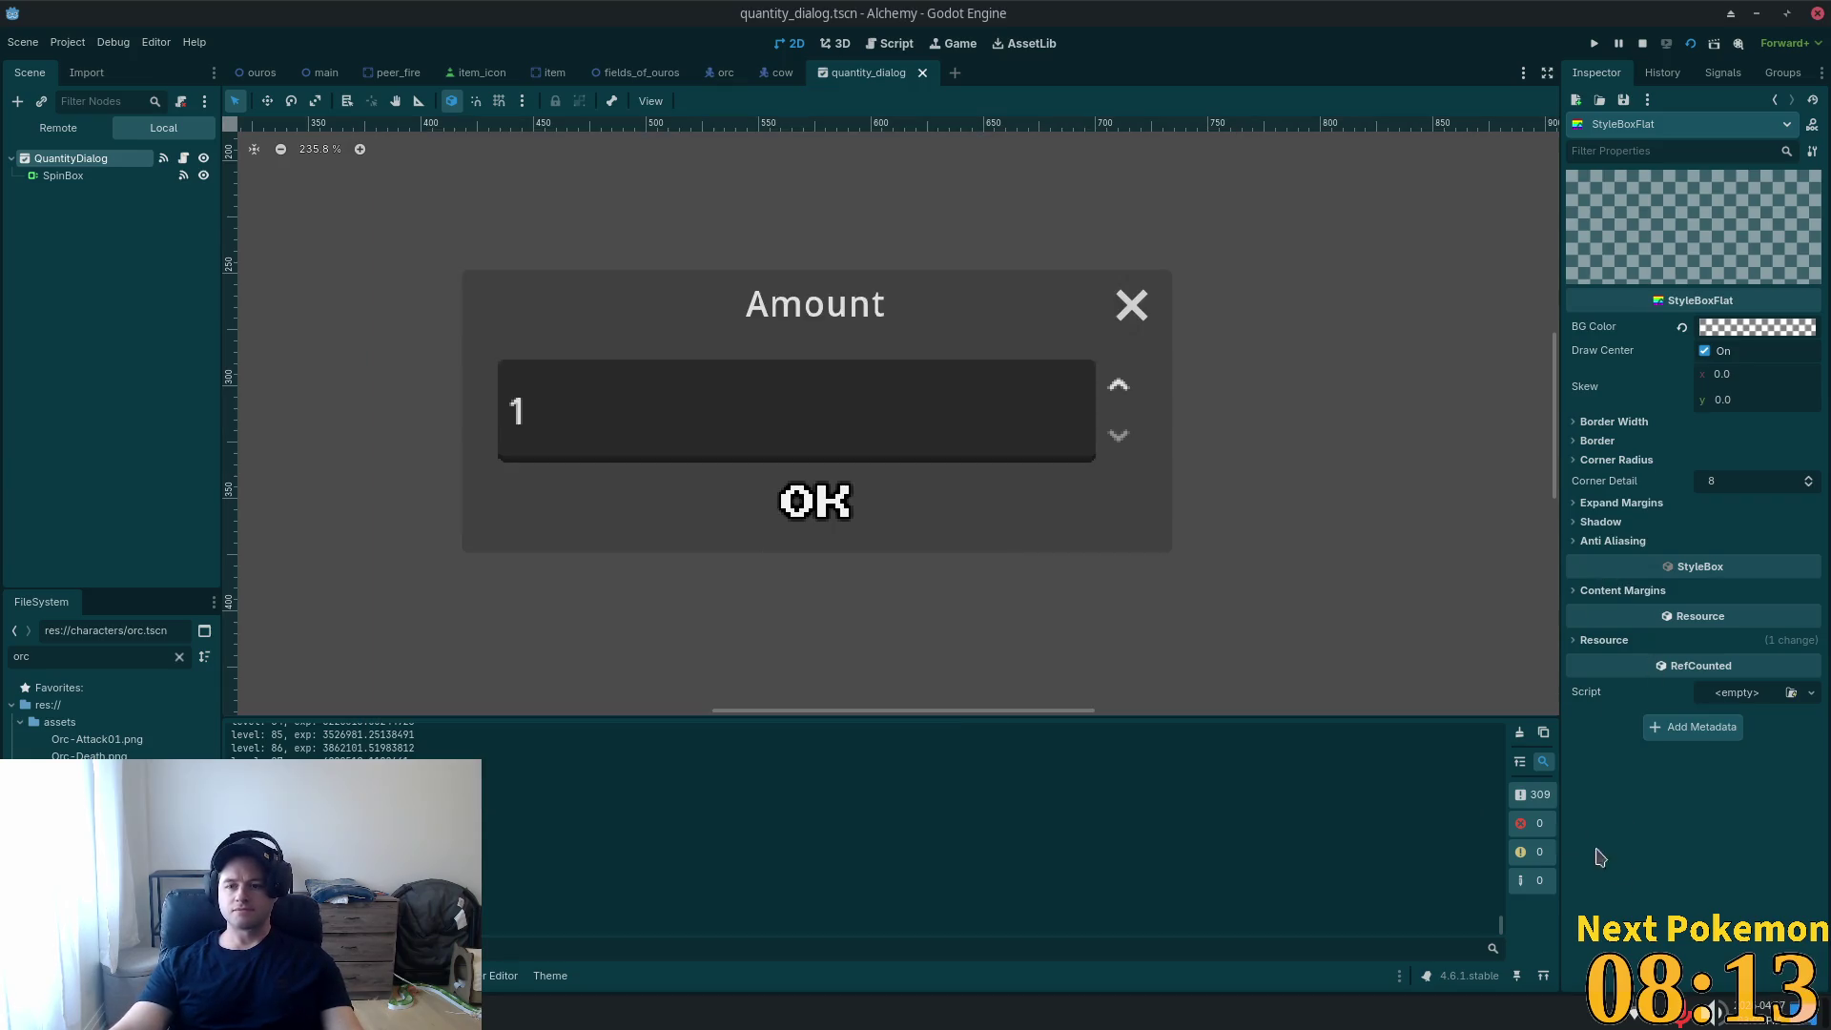
{"action": "key", "text": "F8"}
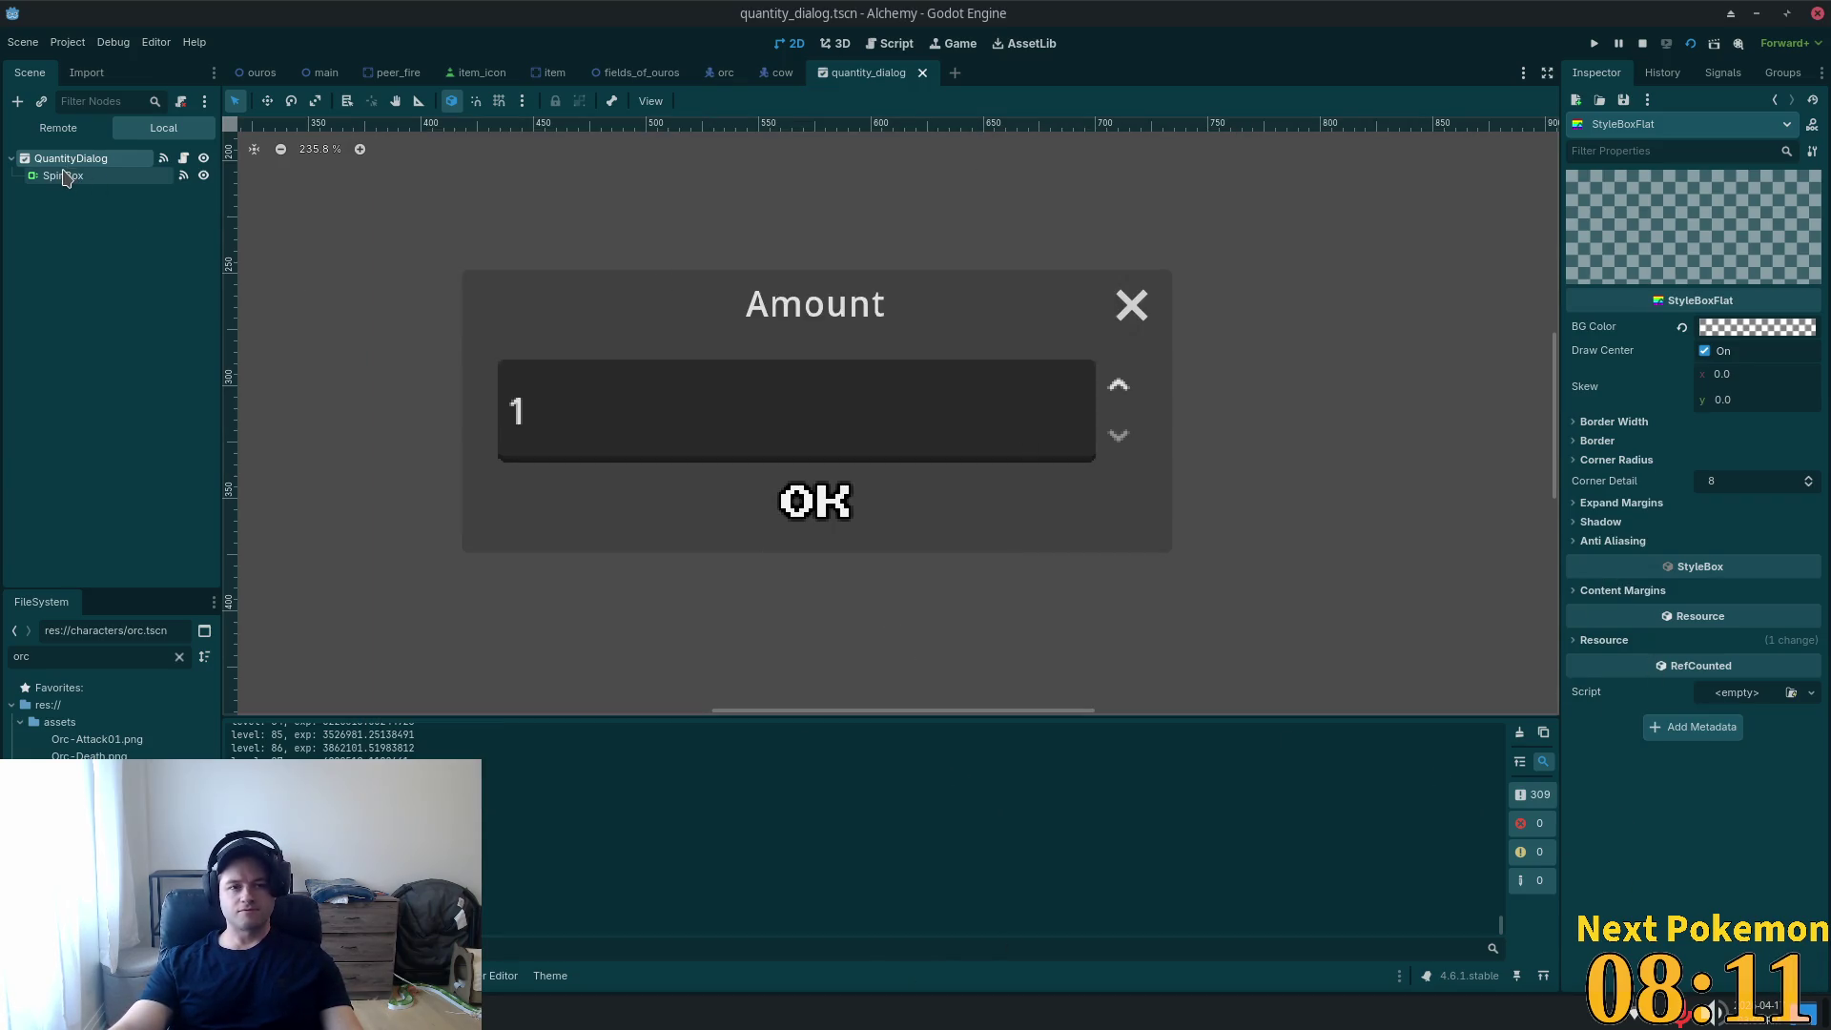
Set the hover StyleBoxFlat's grey background alpha to 0 (hex 99999900).
{"action": "left_click", "coordinate": [63, 160]}
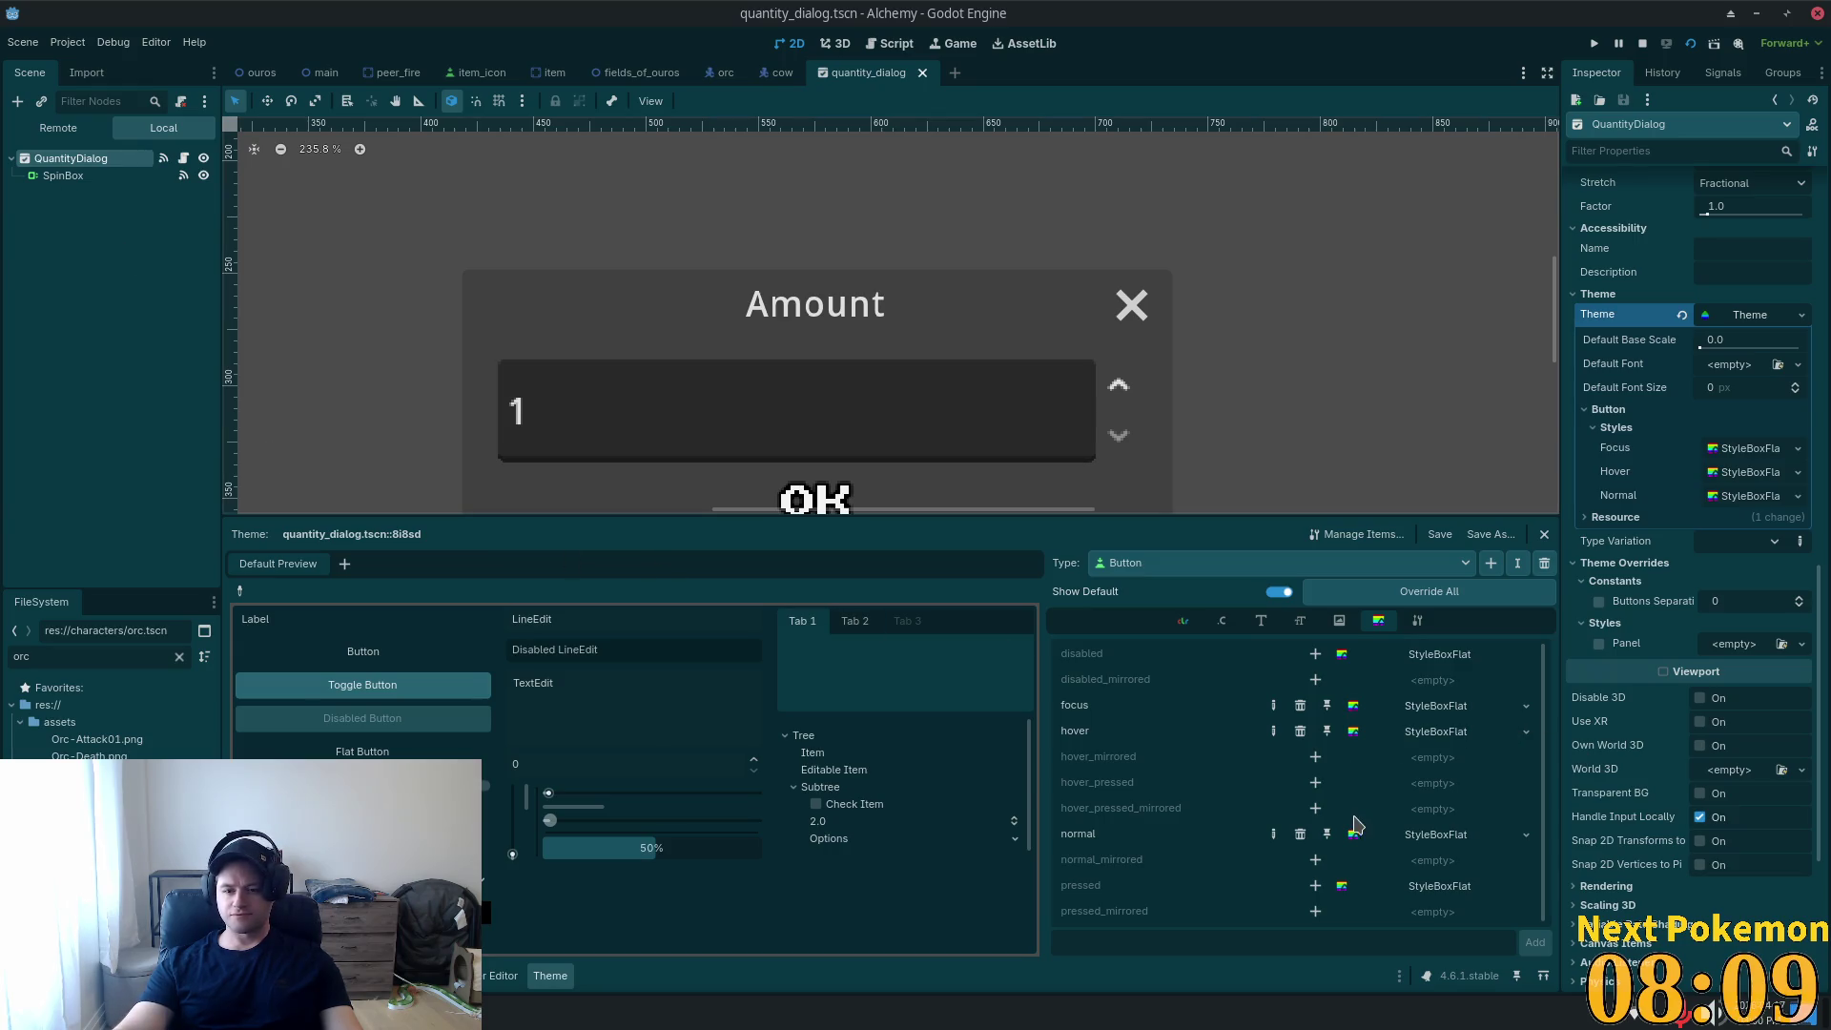
{"action": "left_click", "coordinate": [1439, 713]}
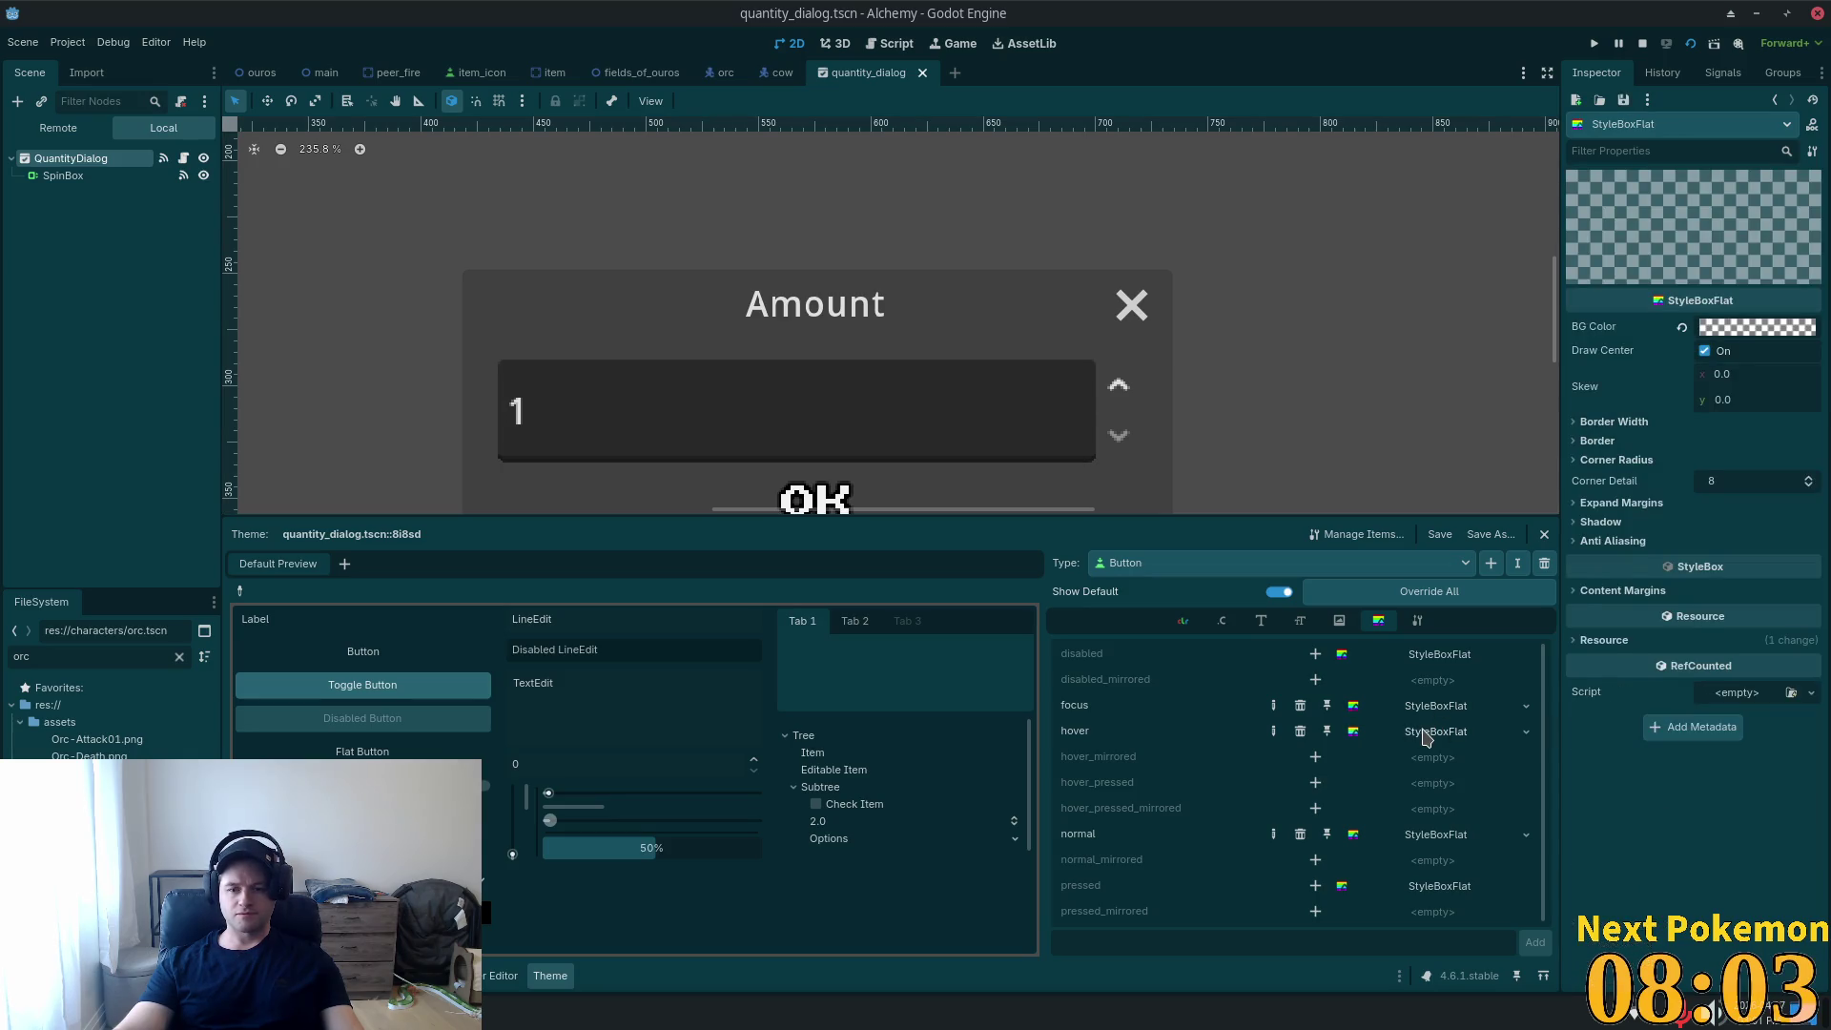
{"action": "left_click", "coordinate": [1424, 736]}
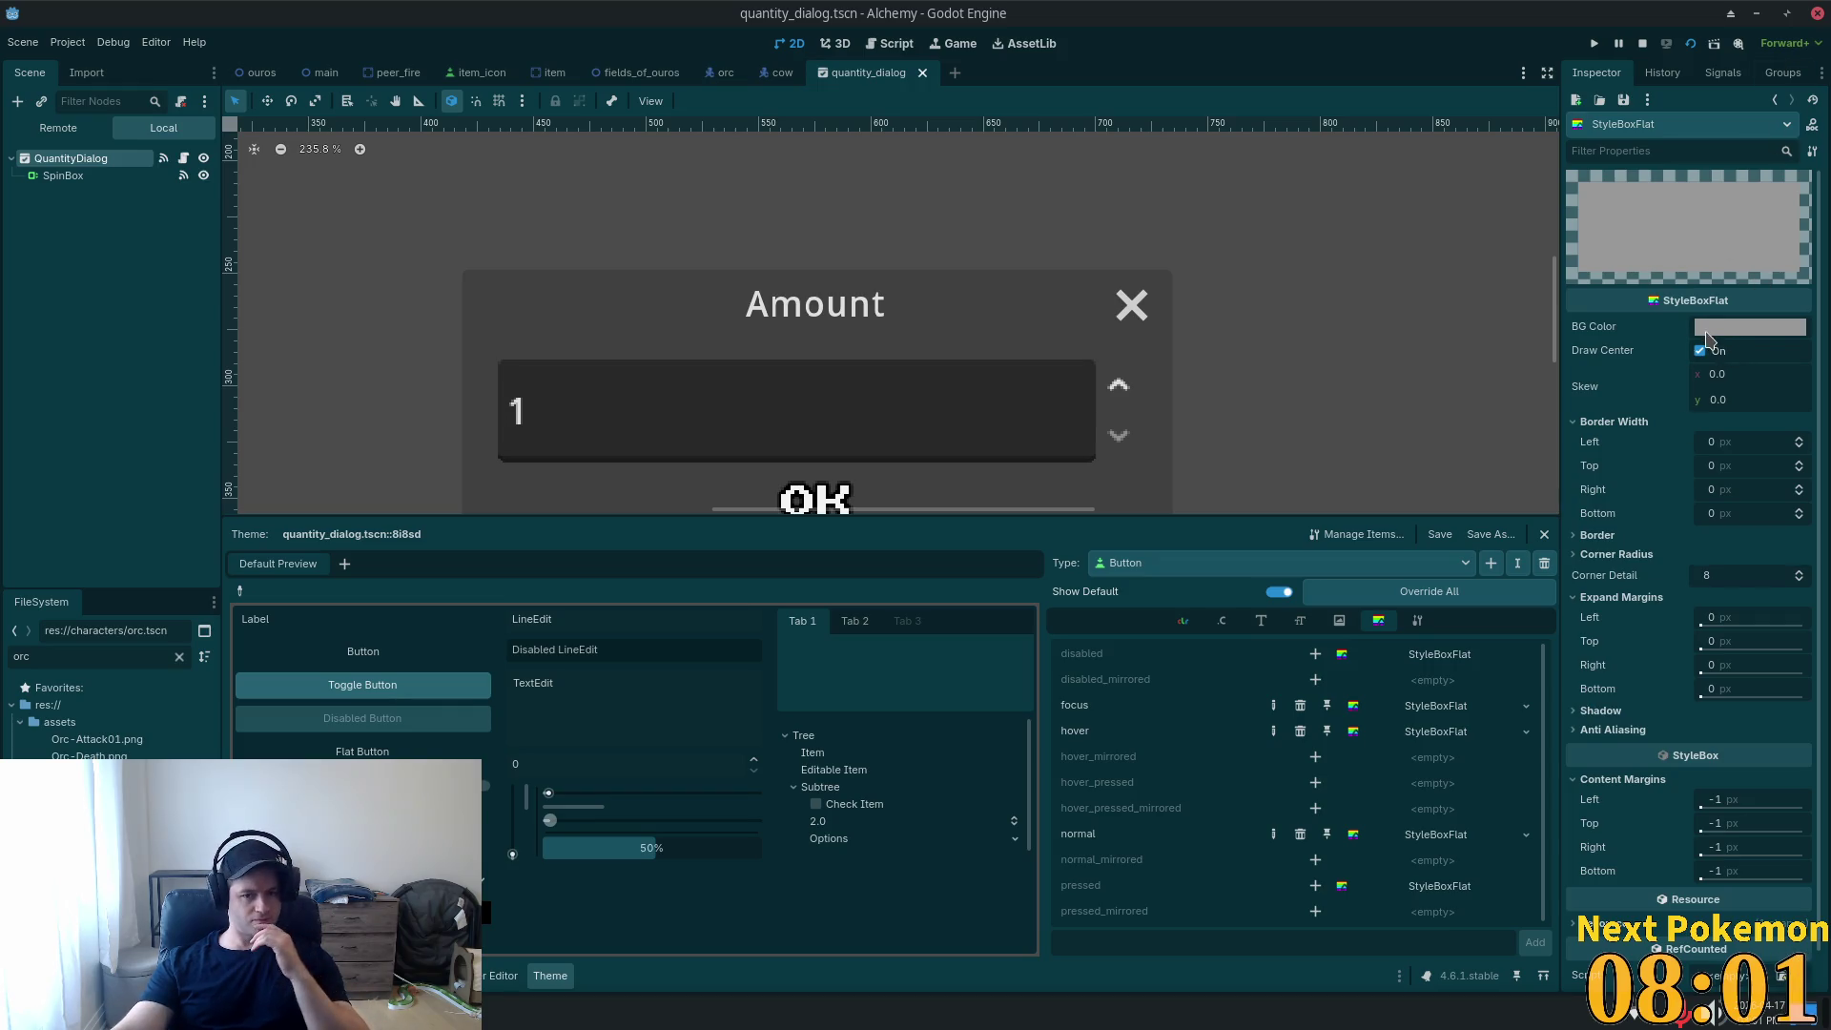
{"action": "left_click", "coordinate": [1719, 336]}
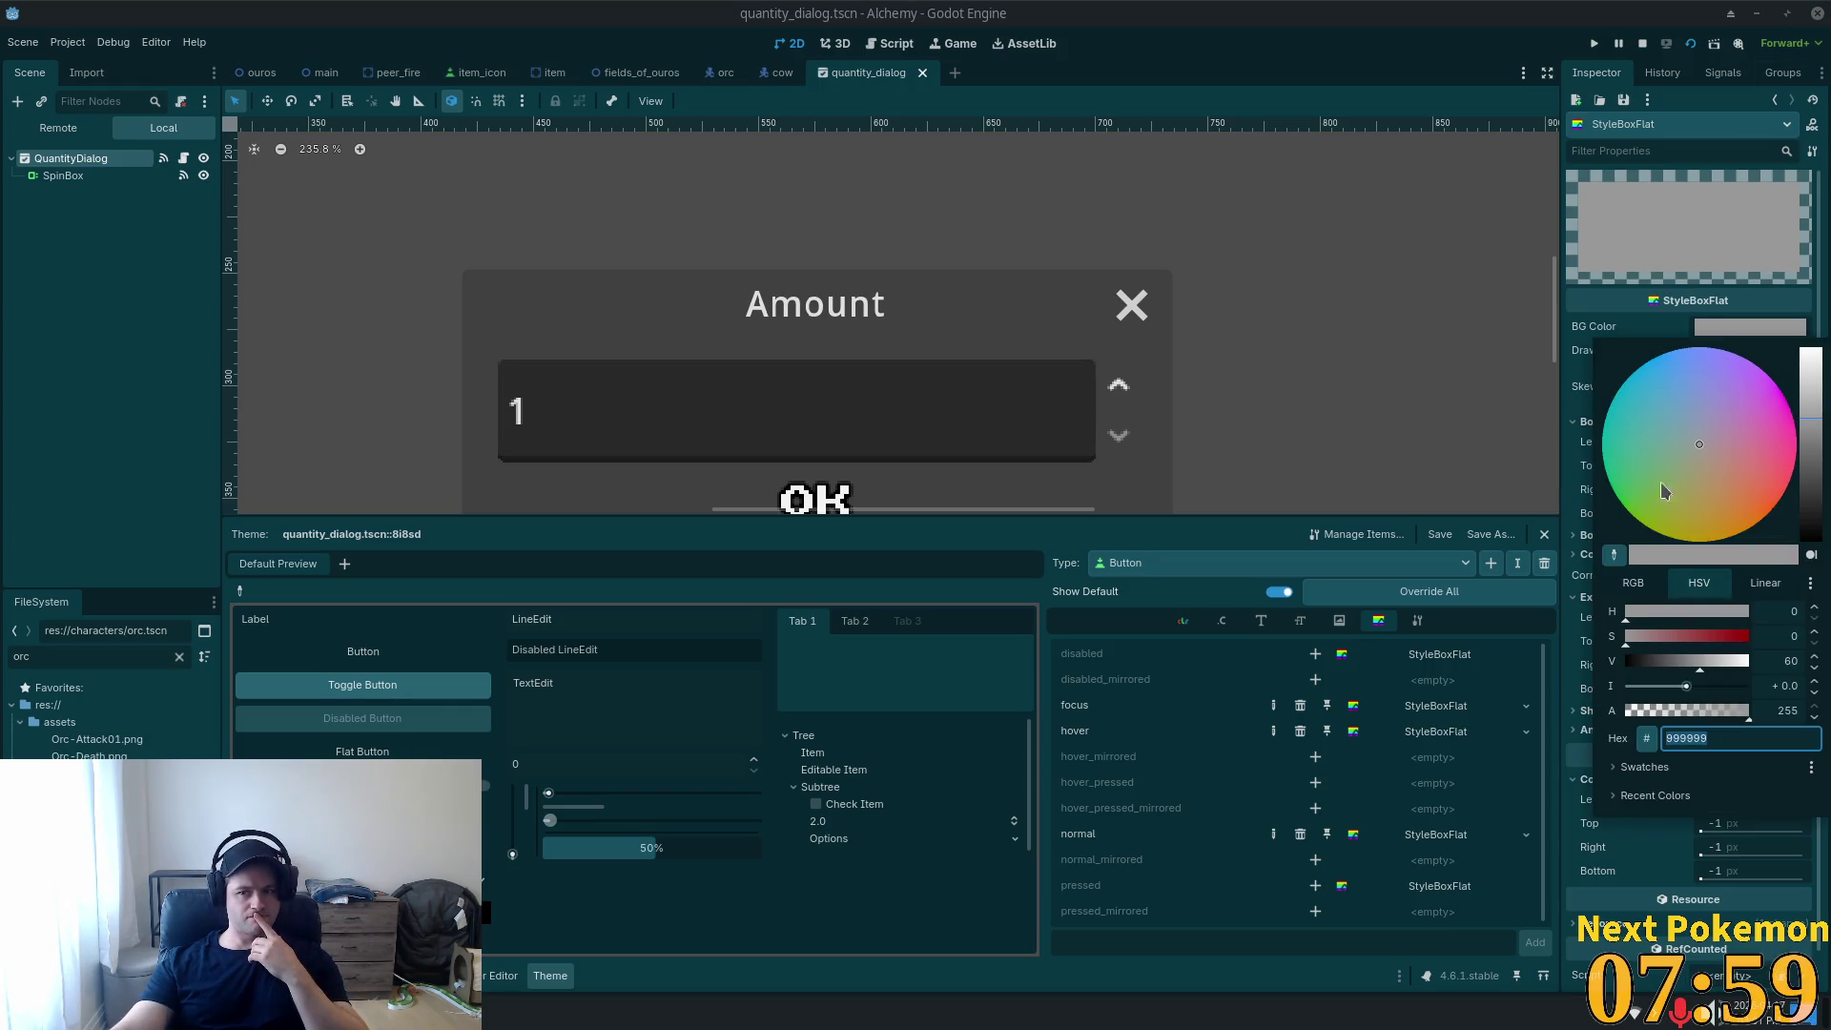
{"action": "left_click_drag", "start_coordinate": [1660, 711], "coordinate": [1456, 686]}
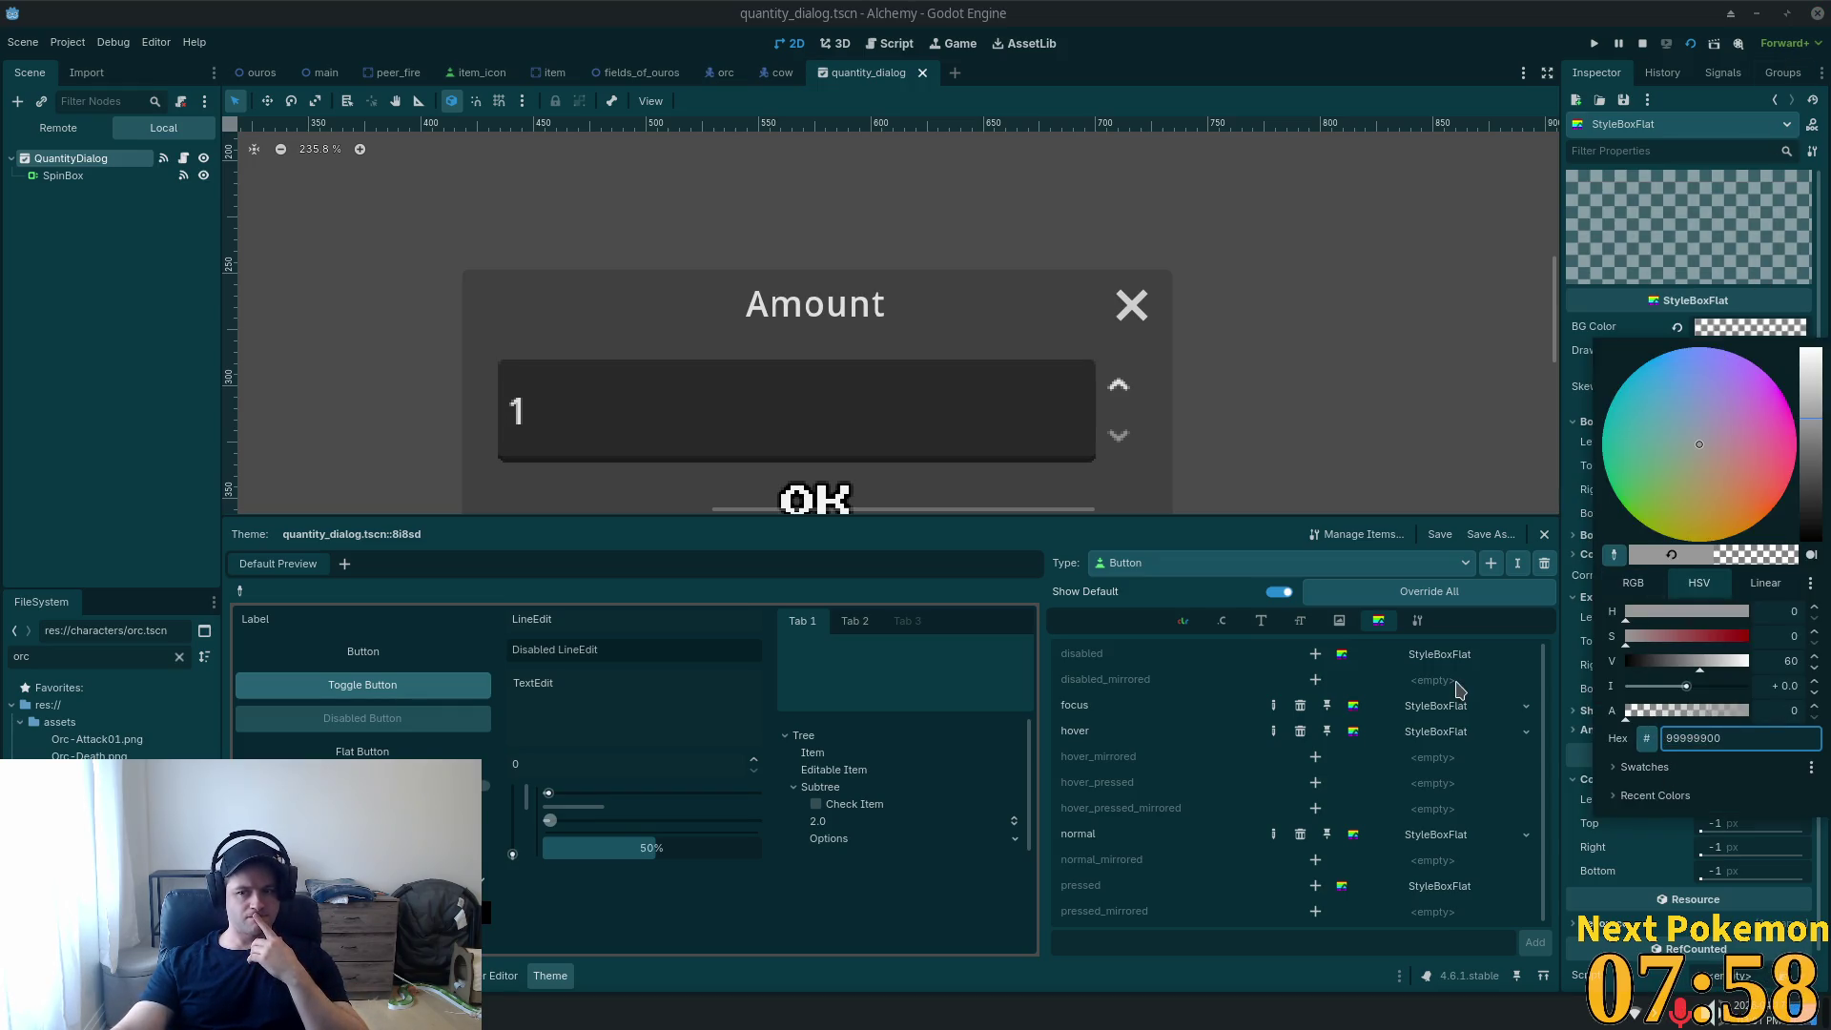
{"action": "left_click", "coordinate": [1569, 504]}
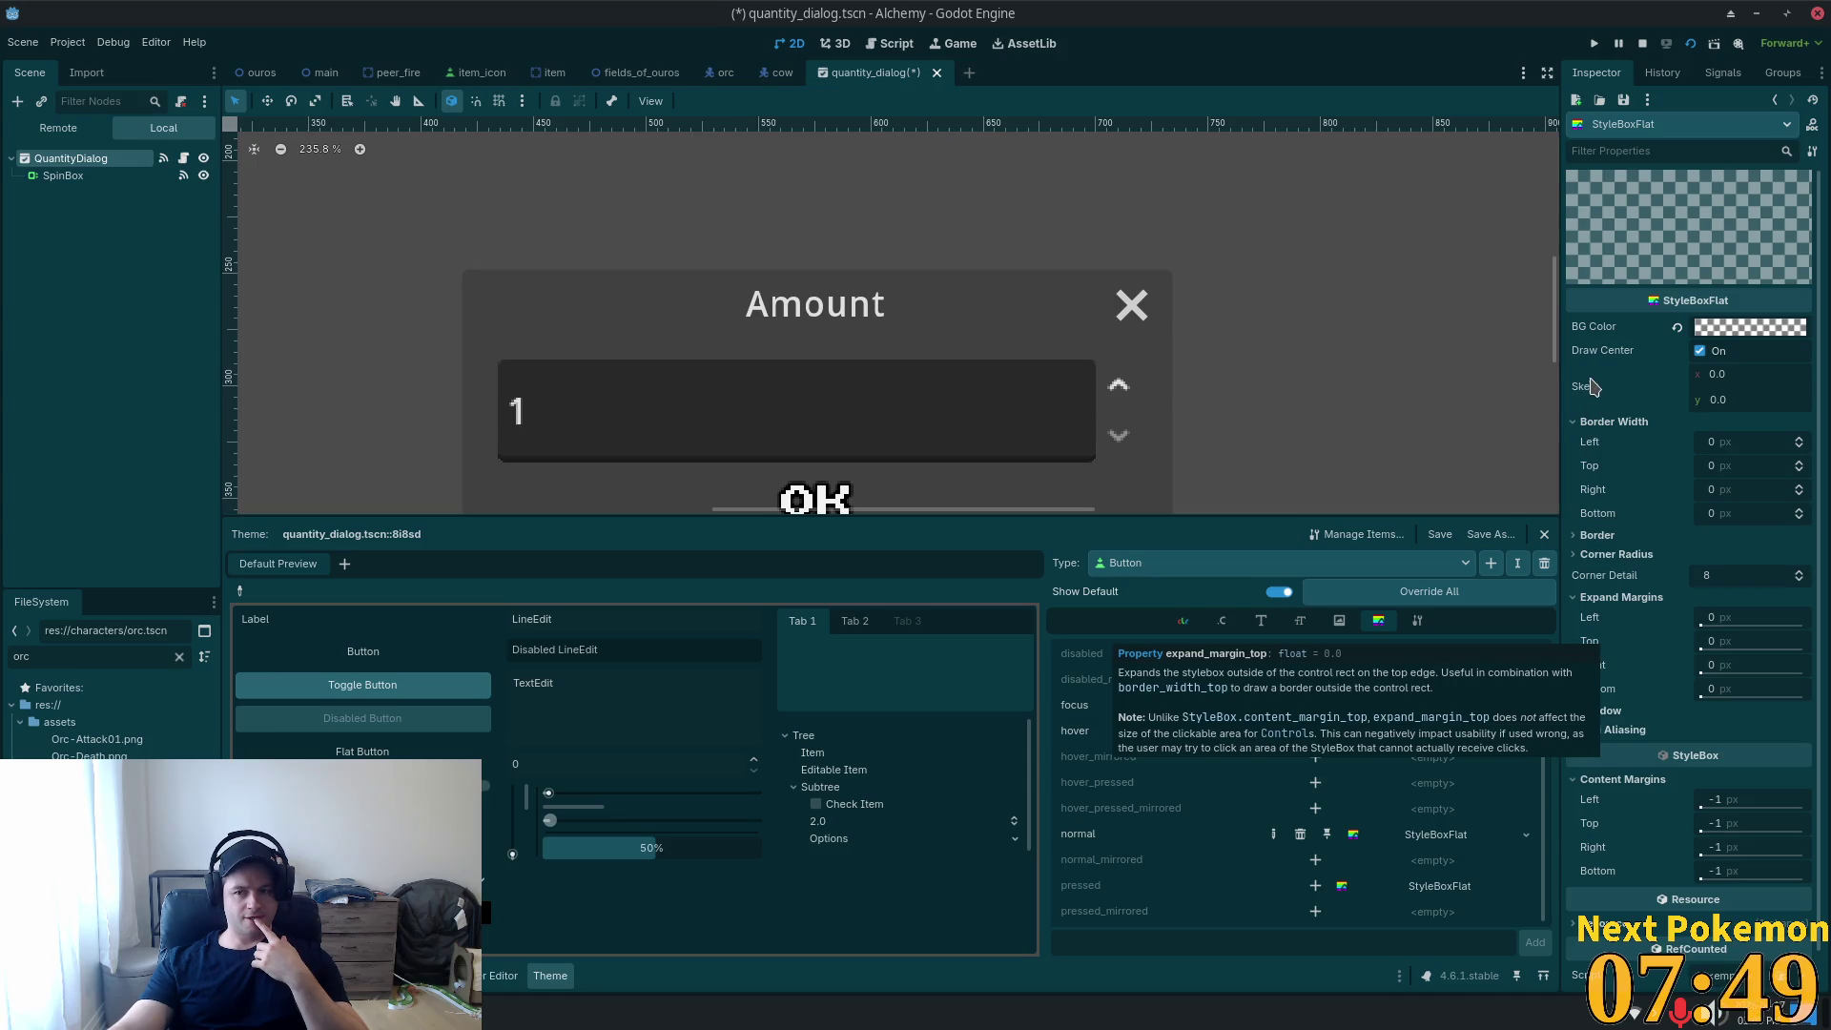
Override the Button's font_hover_color in the dialog theme with muted green 5c8143.
{"action": "left_click", "coordinate": [1184, 623]}
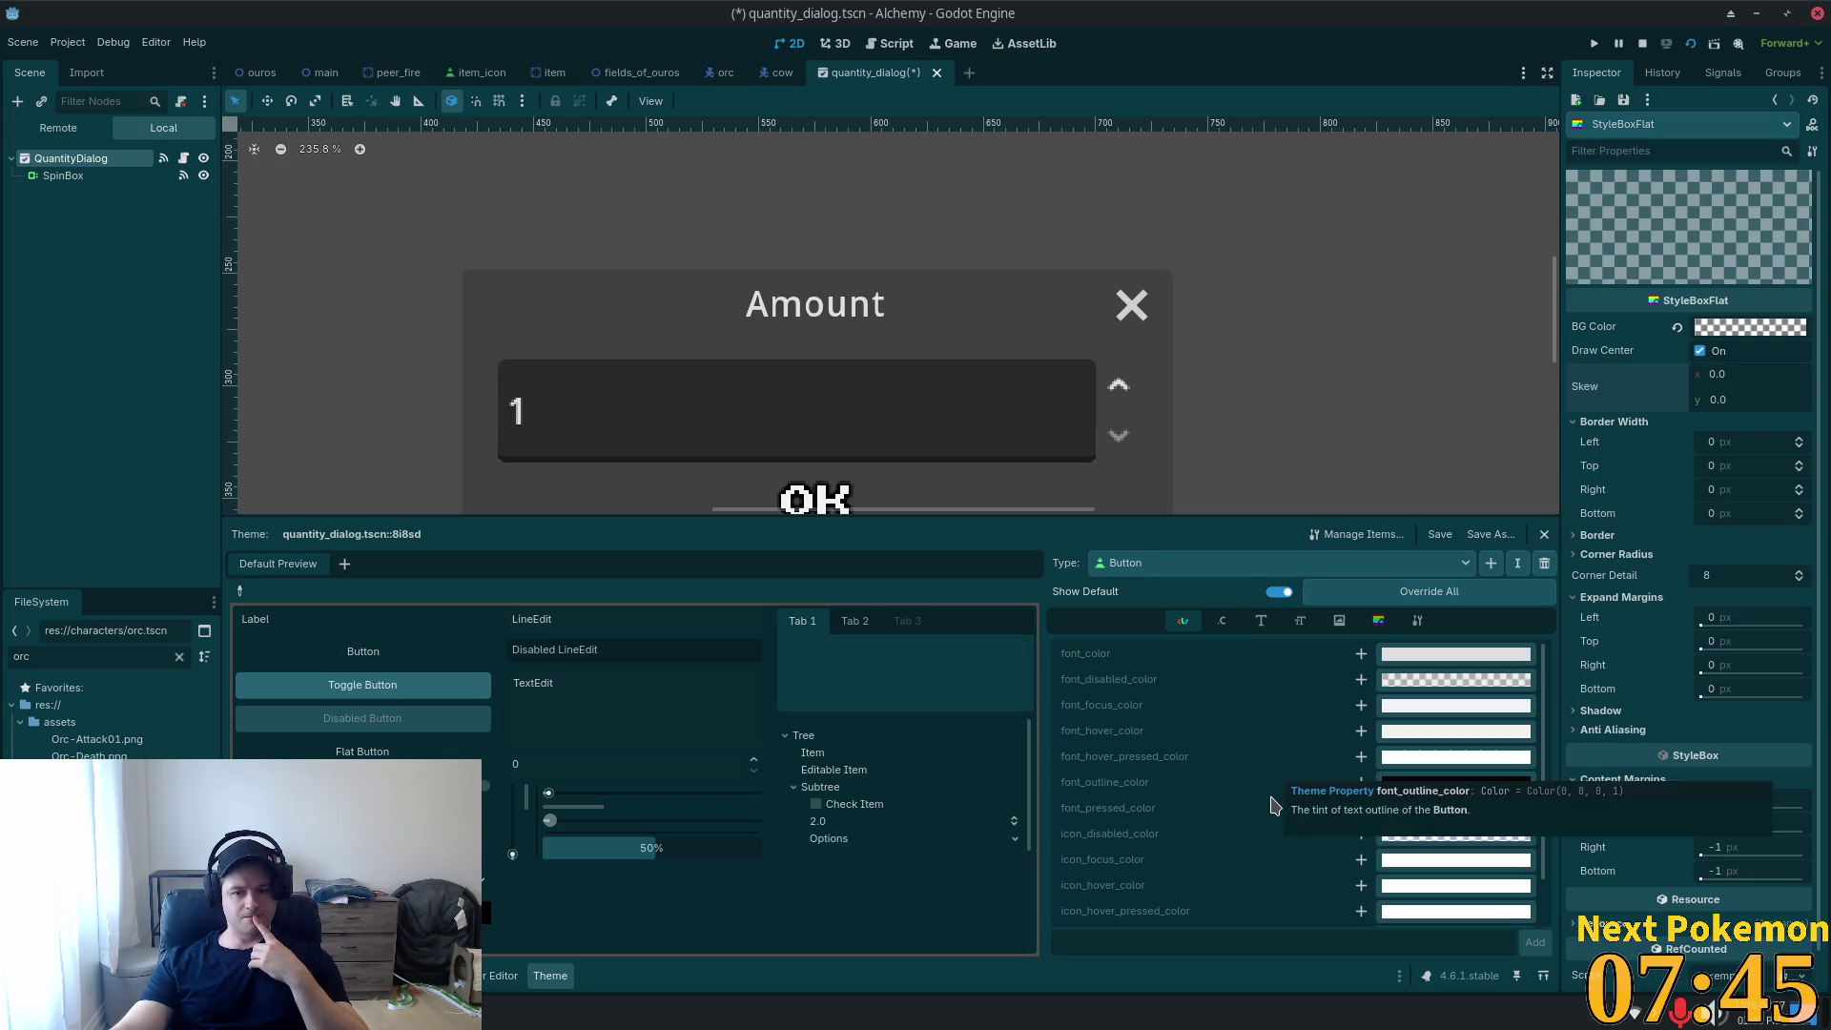
{"action": "scroll", "coordinate": [1278, 822], "scroll_direction": "down", "scroll_amount": 1}
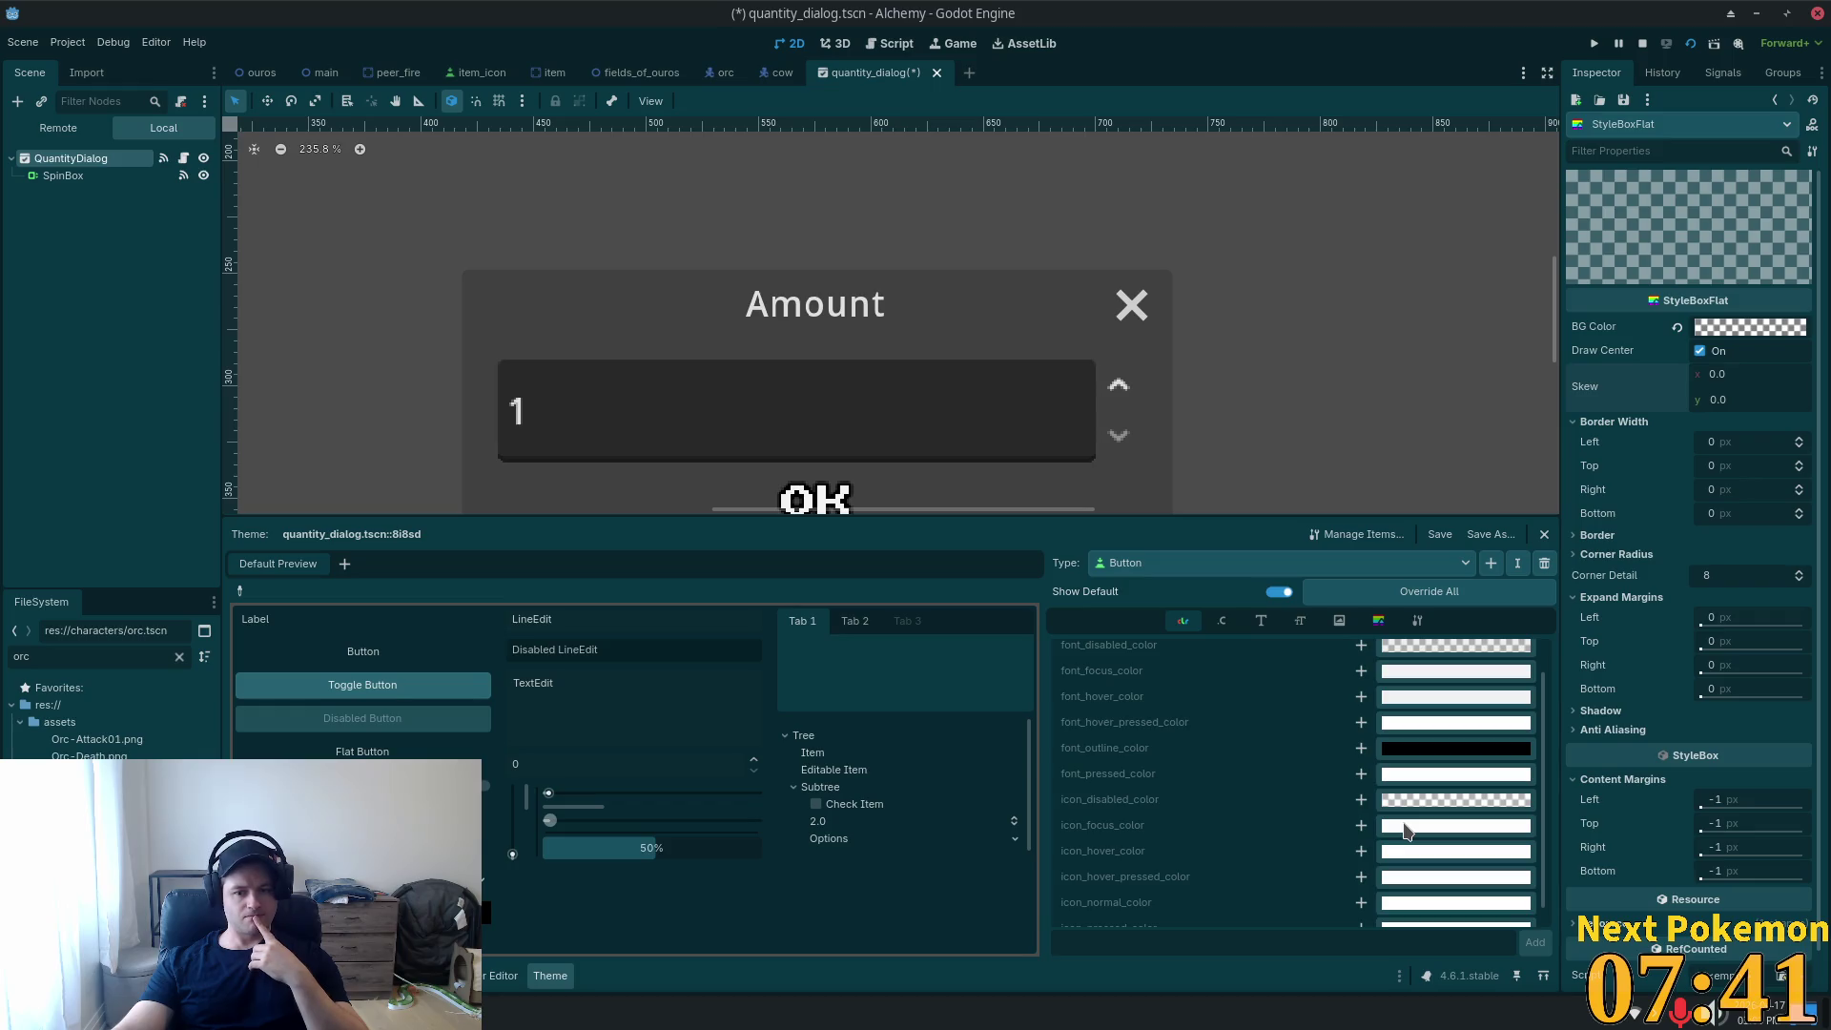
{"action": "scroll", "coordinate": [1190, 718], "scroll_direction": "up", "scroll_amount": 1}
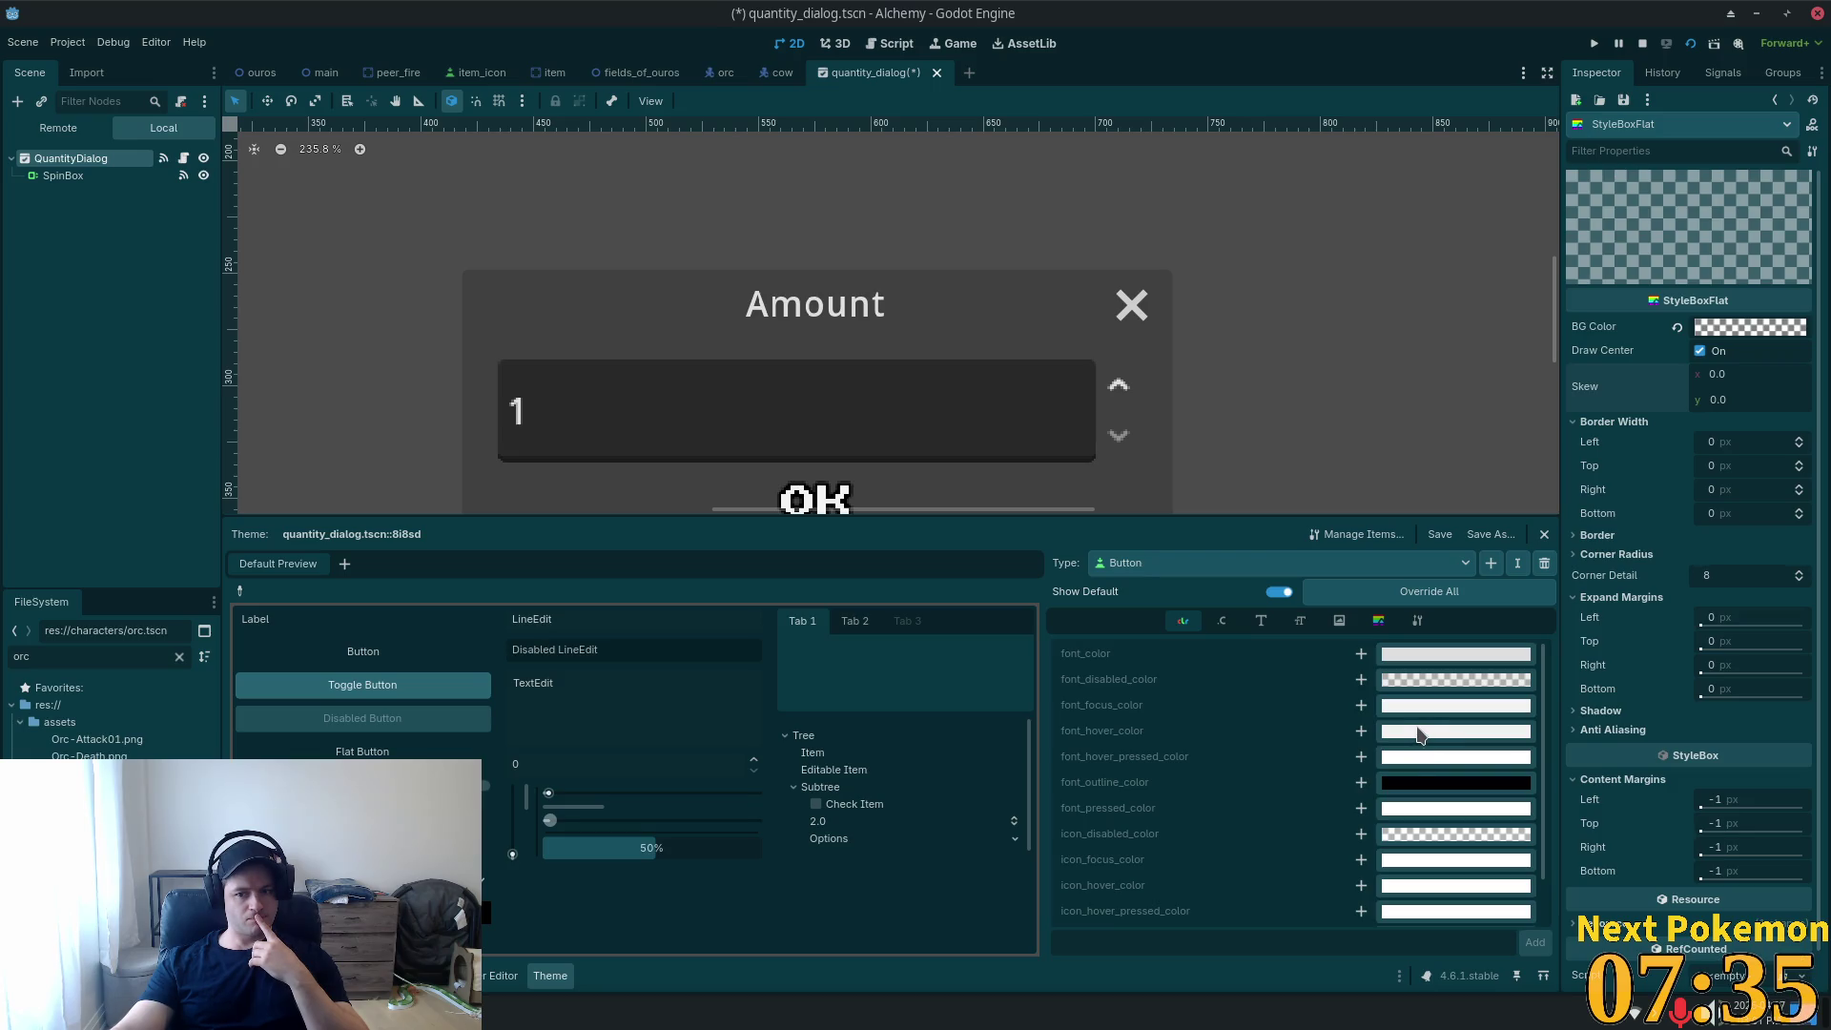
{"action": "left_click", "coordinate": [1361, 732]}
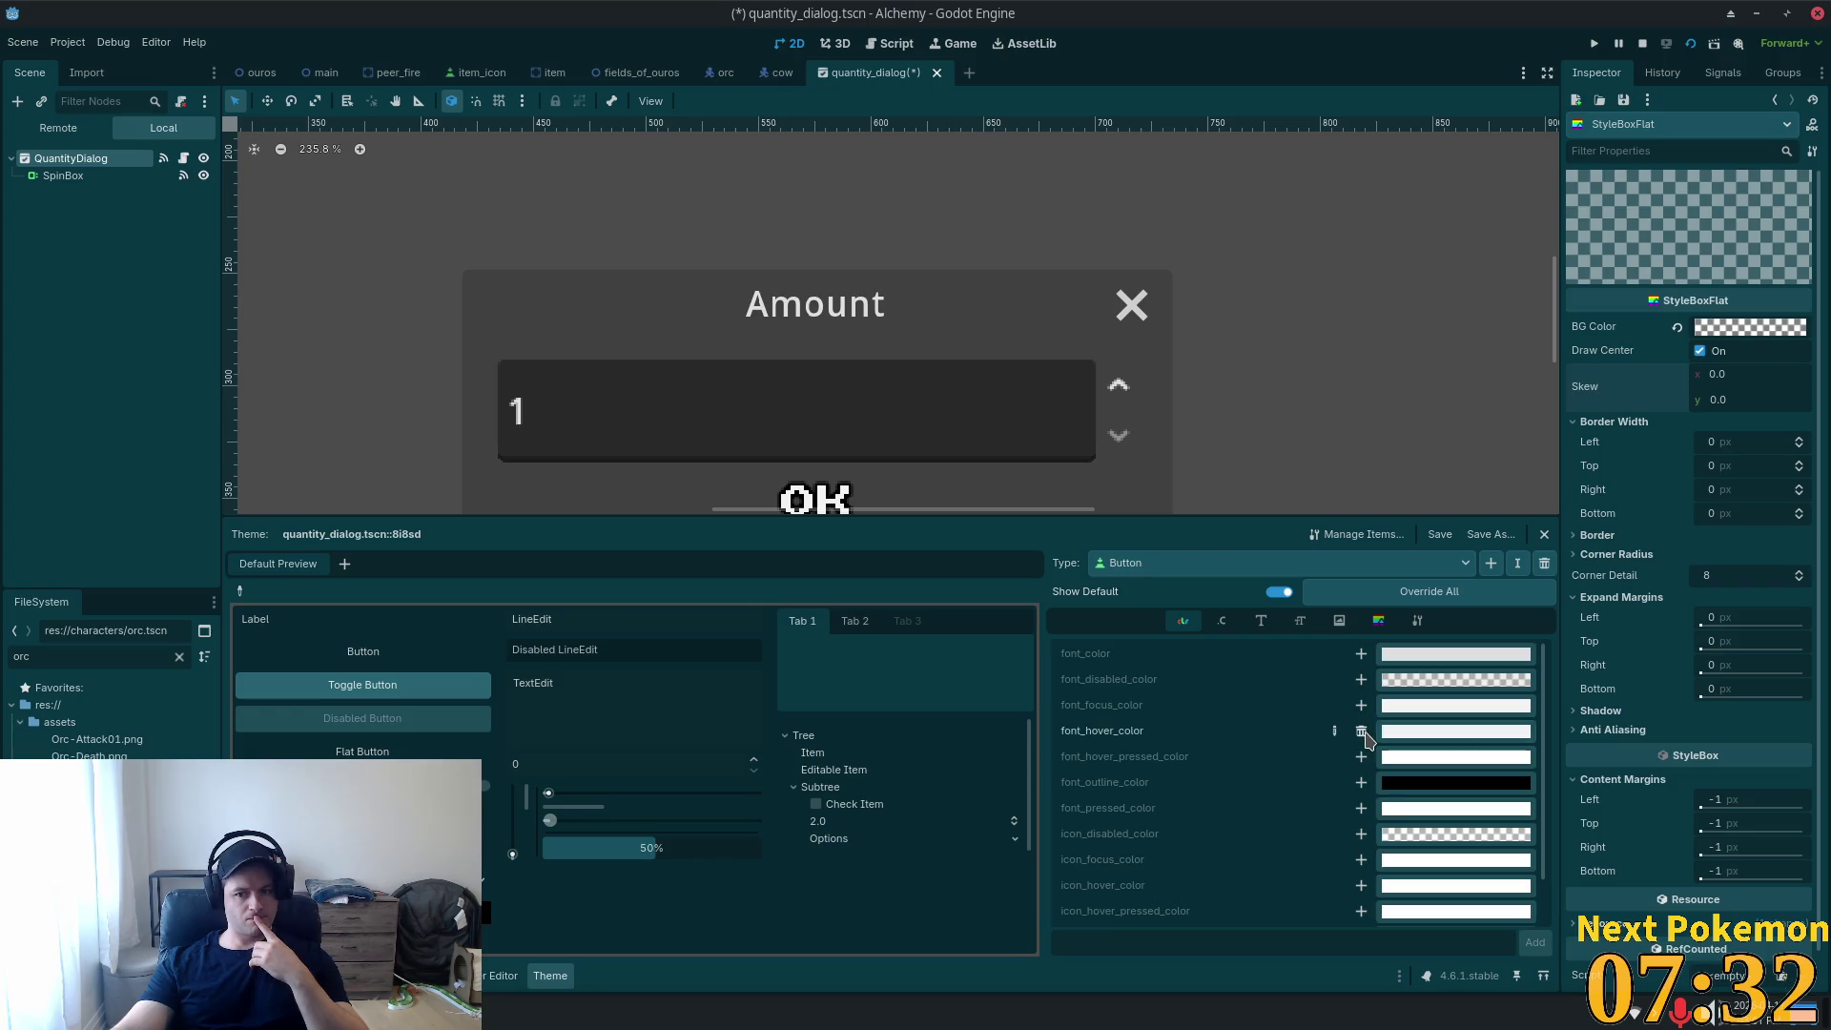
{"action": "left_click", "coordinate": [1413, 732]}
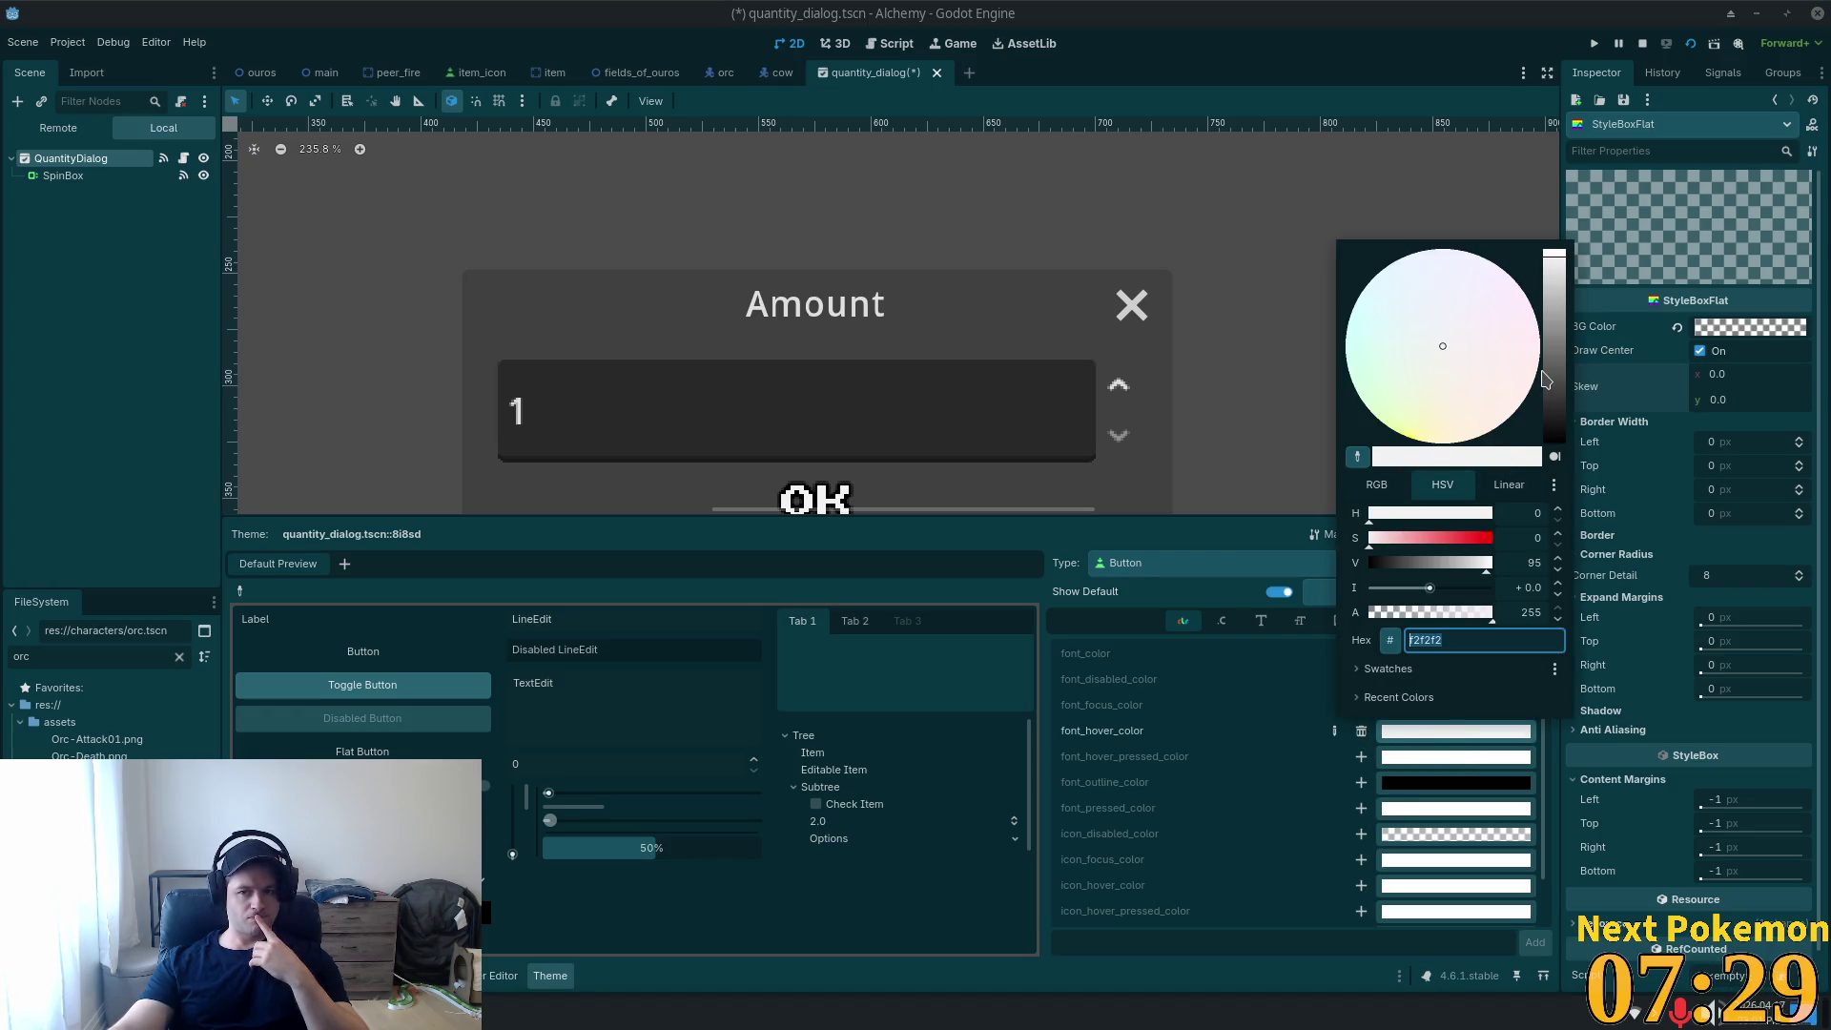
{"action": "left_click_drag", "start_coordinate": [1546, 378], "coordinate": [1546, 348]}
{"action": "left_click", "coordinate": [1397, 397]}
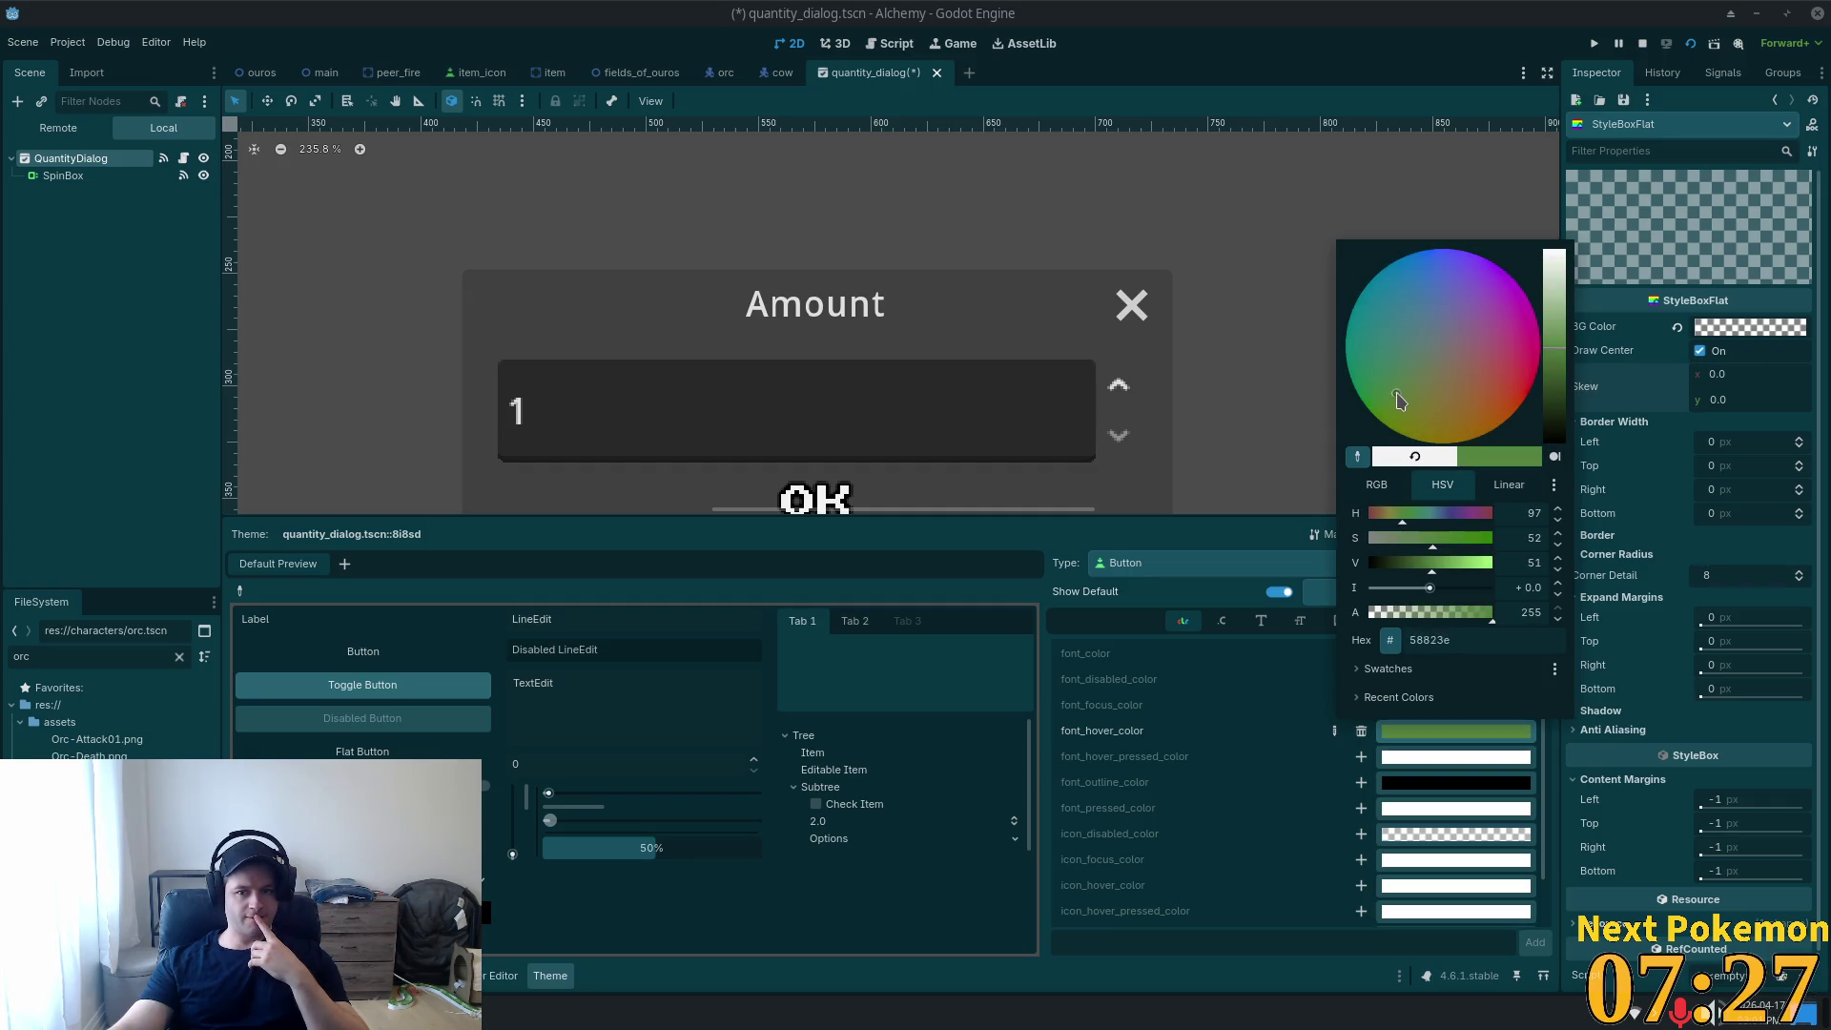
{"action": "left_click_drag", "start_coordinate": [1396, 395], "coordinate": [1401, 389]}
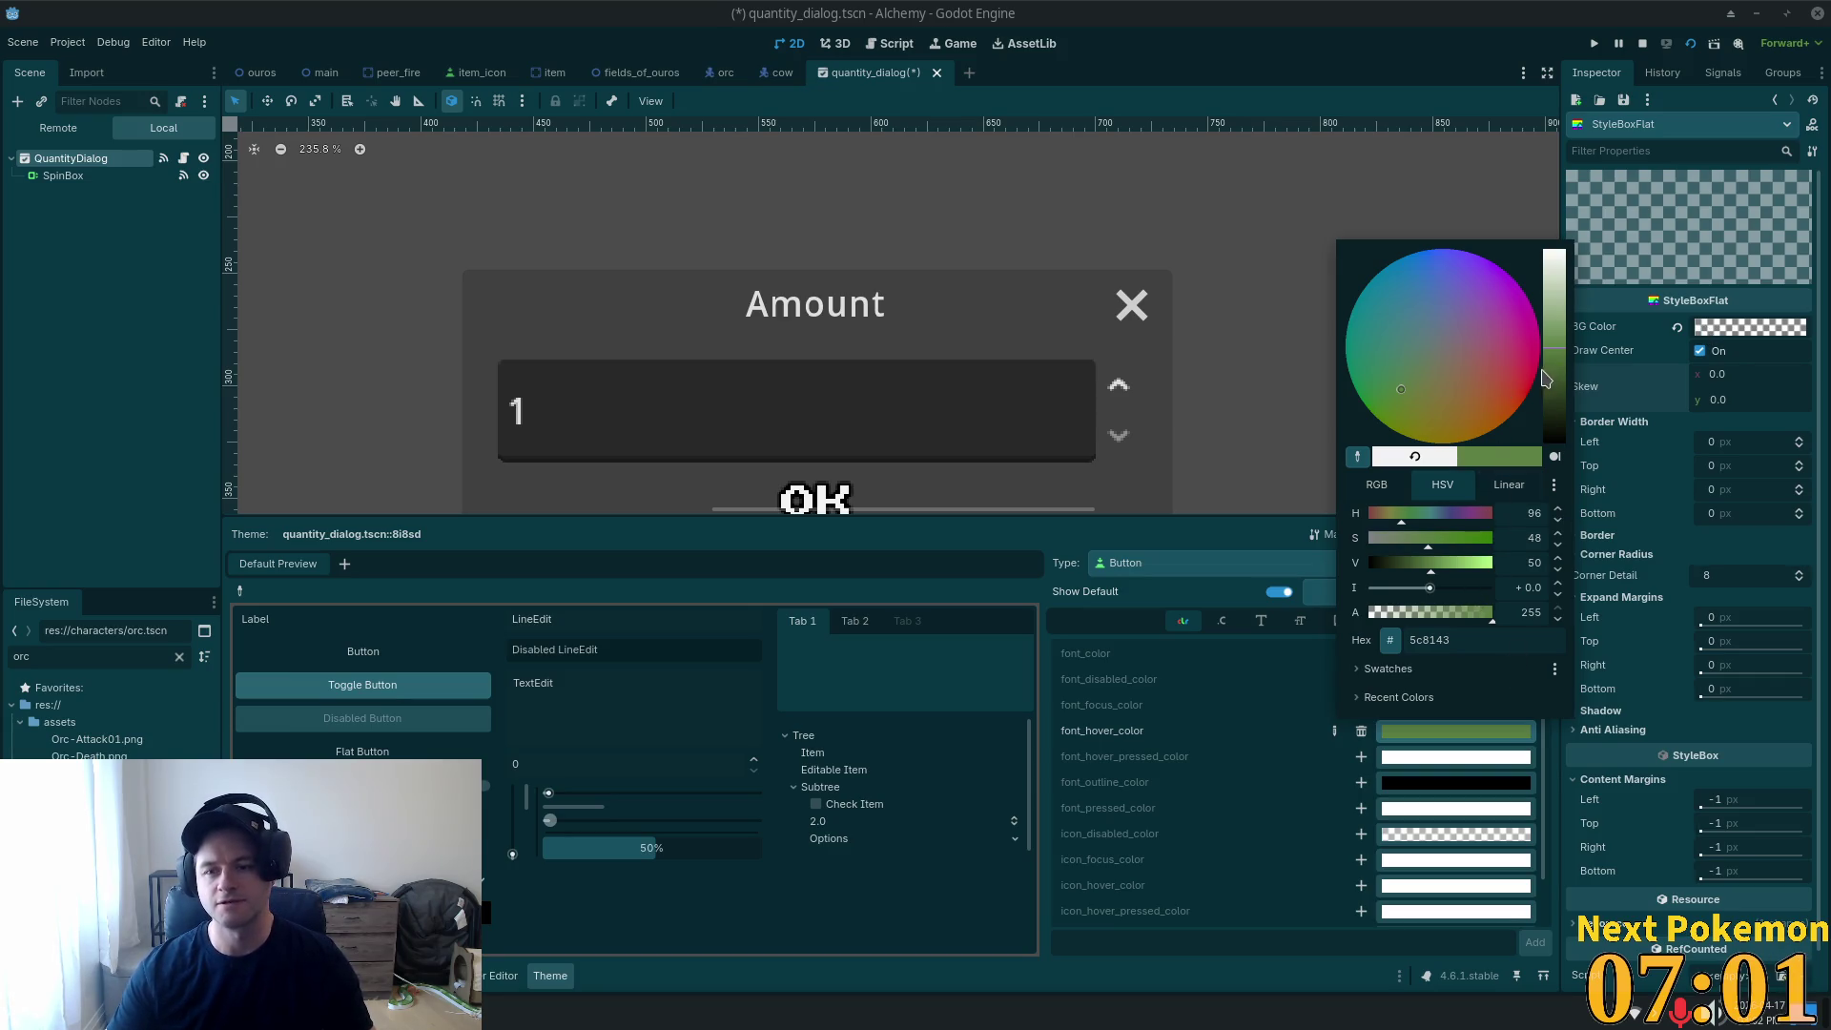
{"action": "left_click", "coordinate": [1577, 756]}
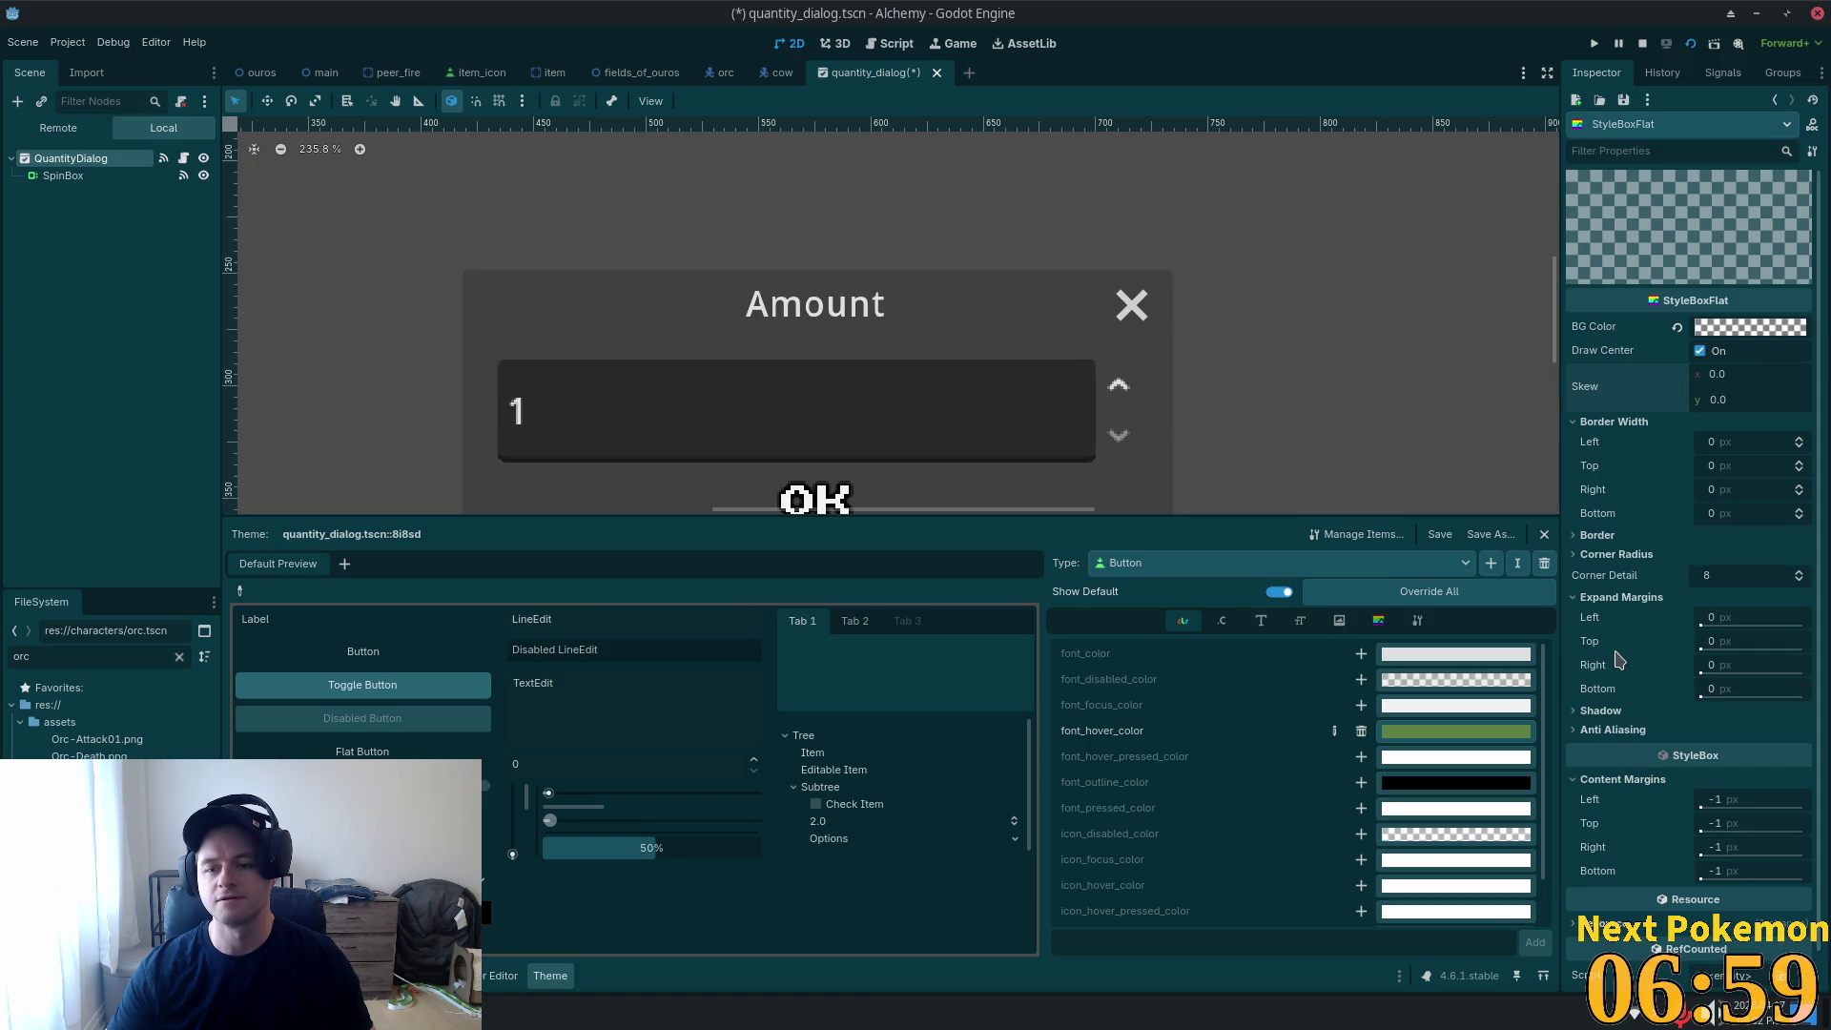
Save the quantity_dialog scene, run it alone, confirm the Amount dialog with OK, then stop it.
{"action": "key", "text": "ctrl+s"}
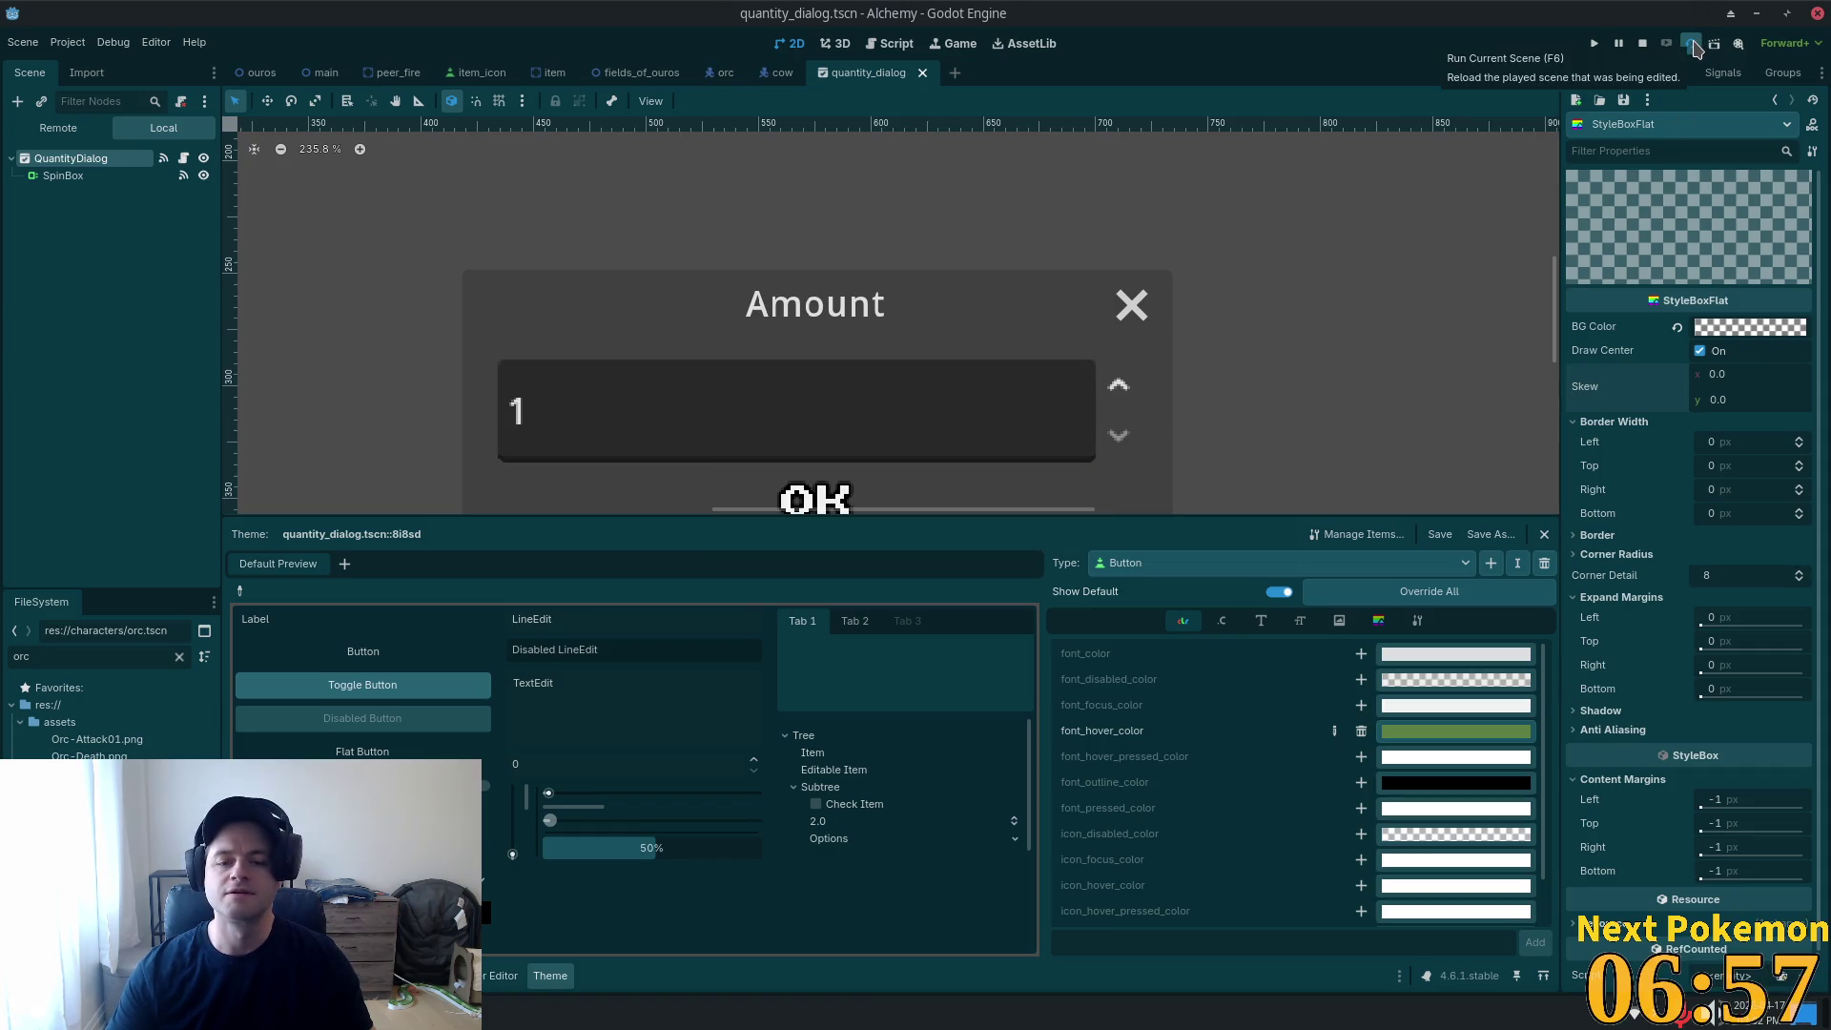
{"action": "mouse_move", "coordinate": [449, 1013]}
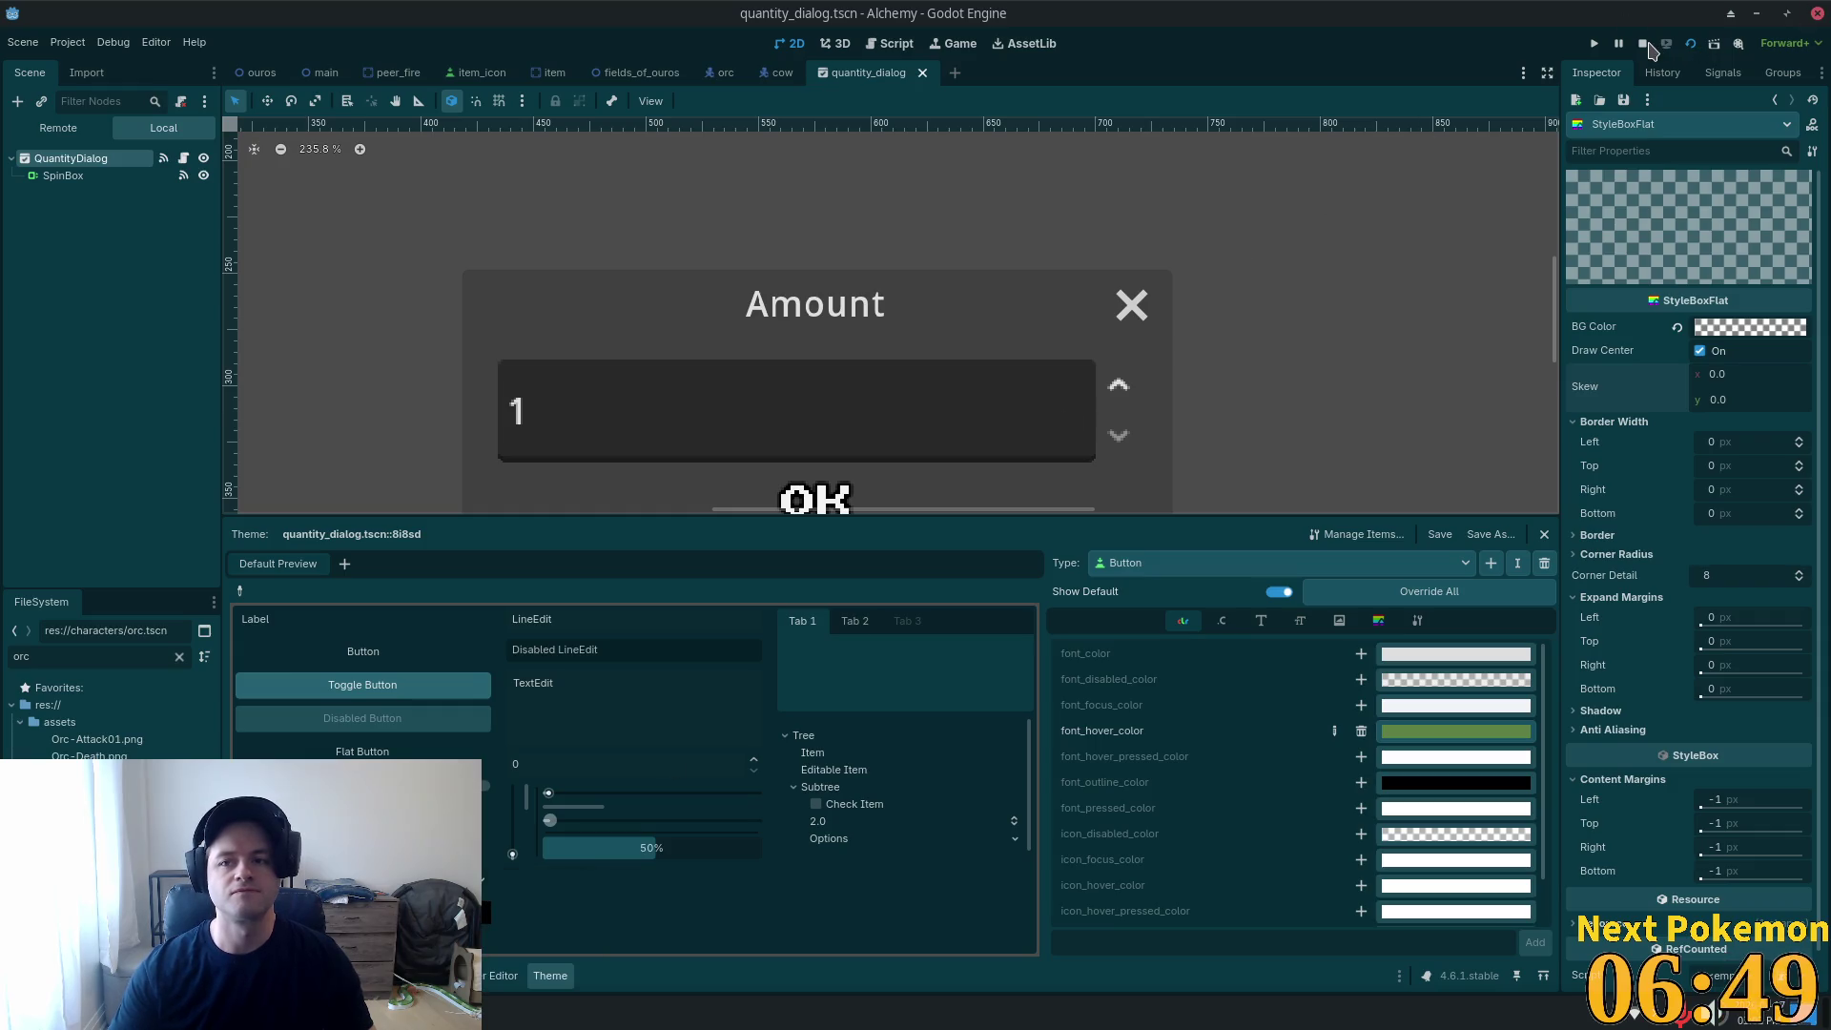
{"action": "left_click", "coordinate": [1690, 43]}
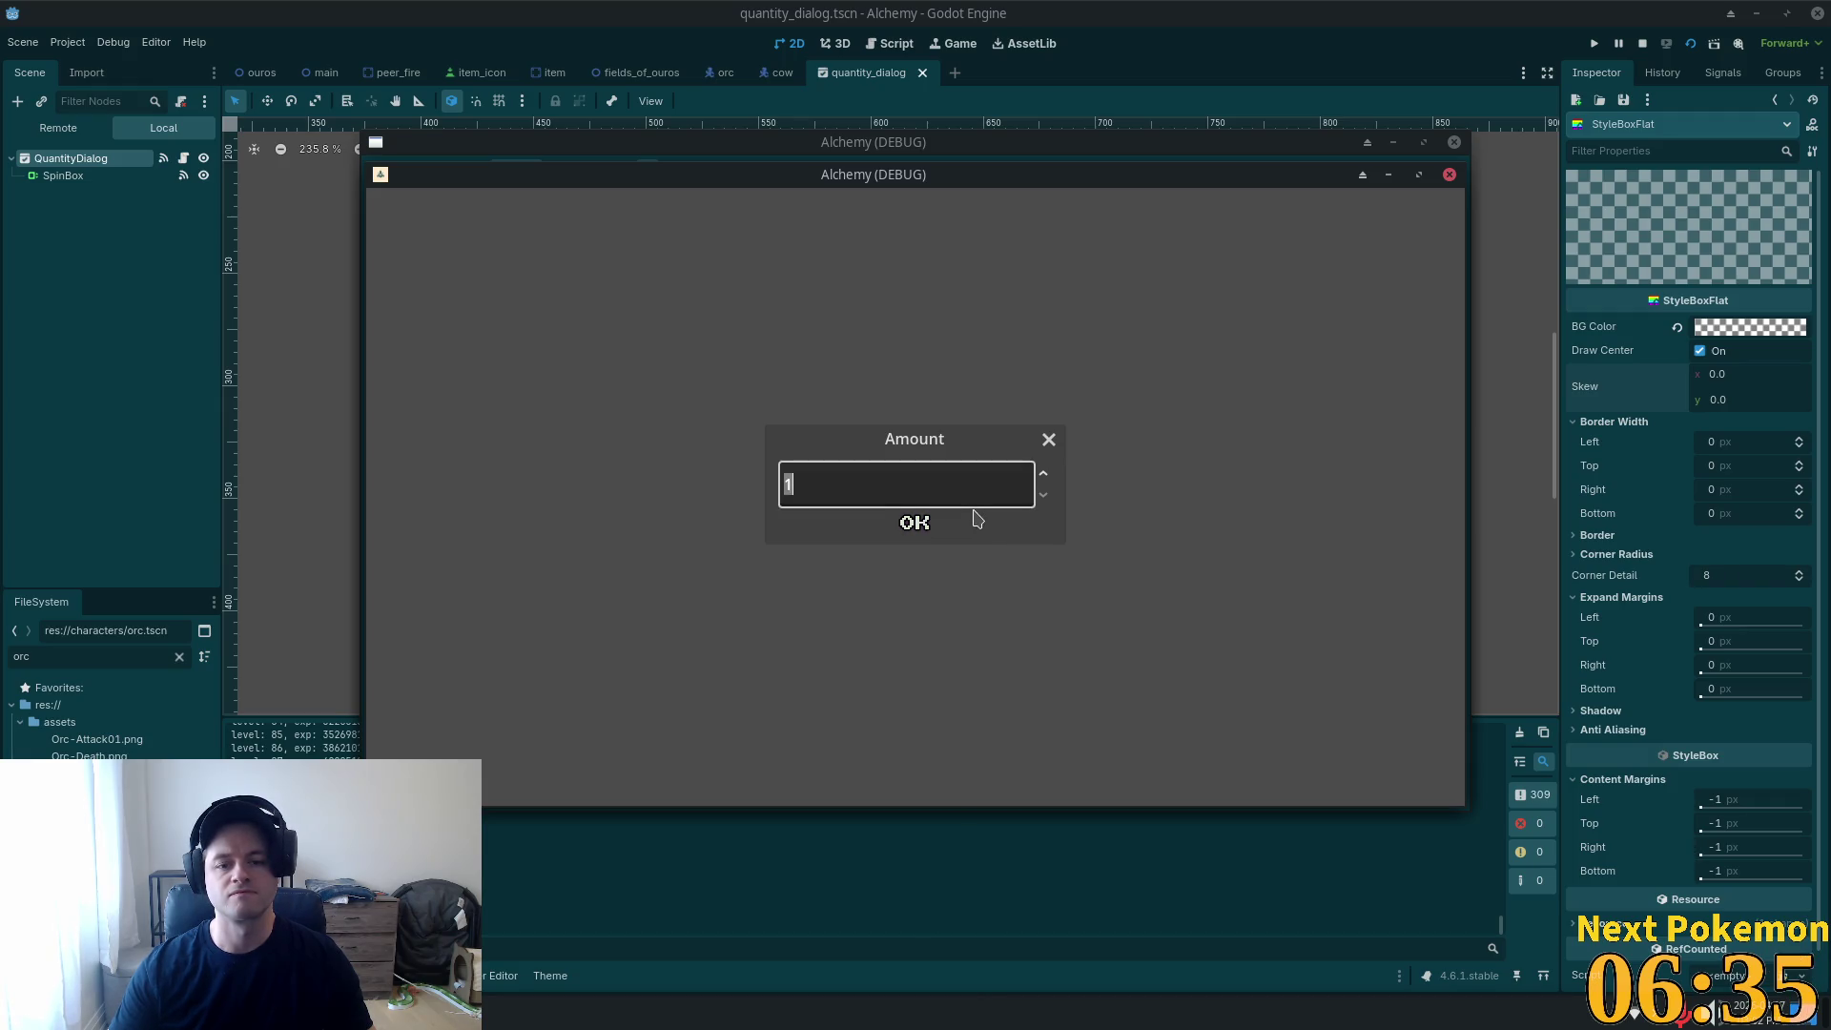
{"action": "left_click", "coordinate": [914, 525]}
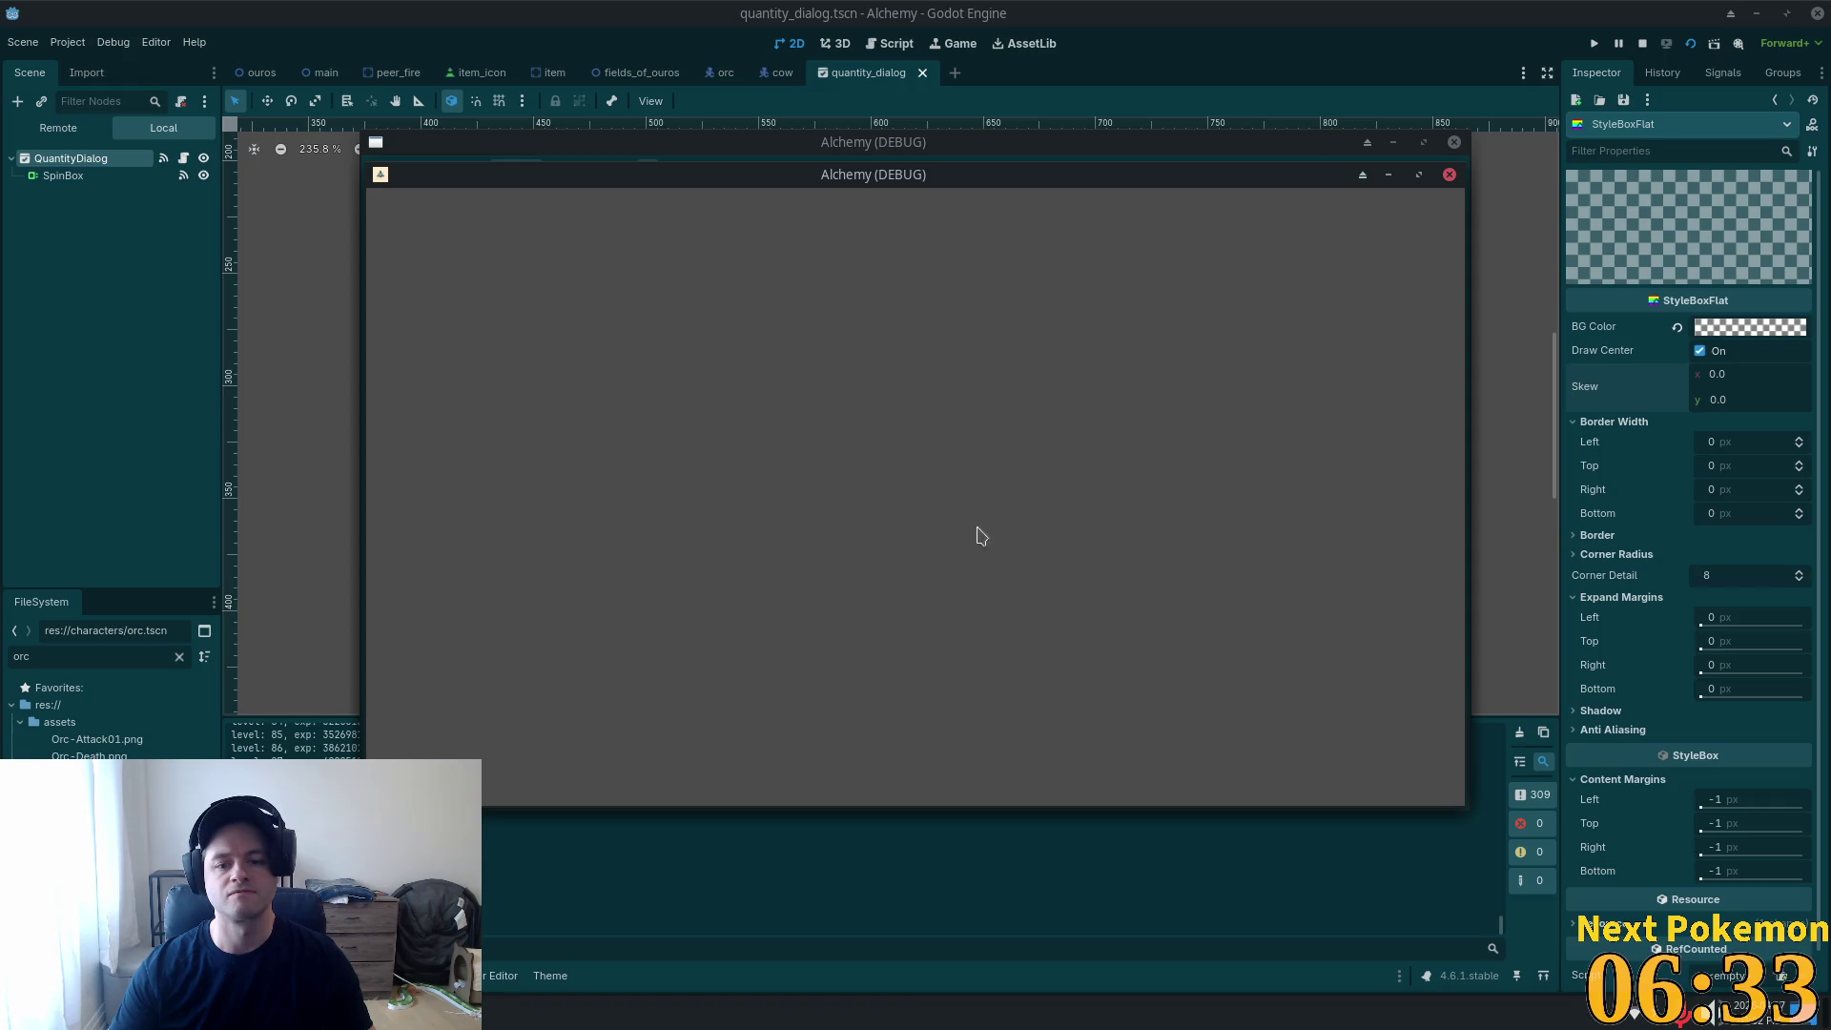
{"action": "left_click", "coordinate": [1643, 44]}
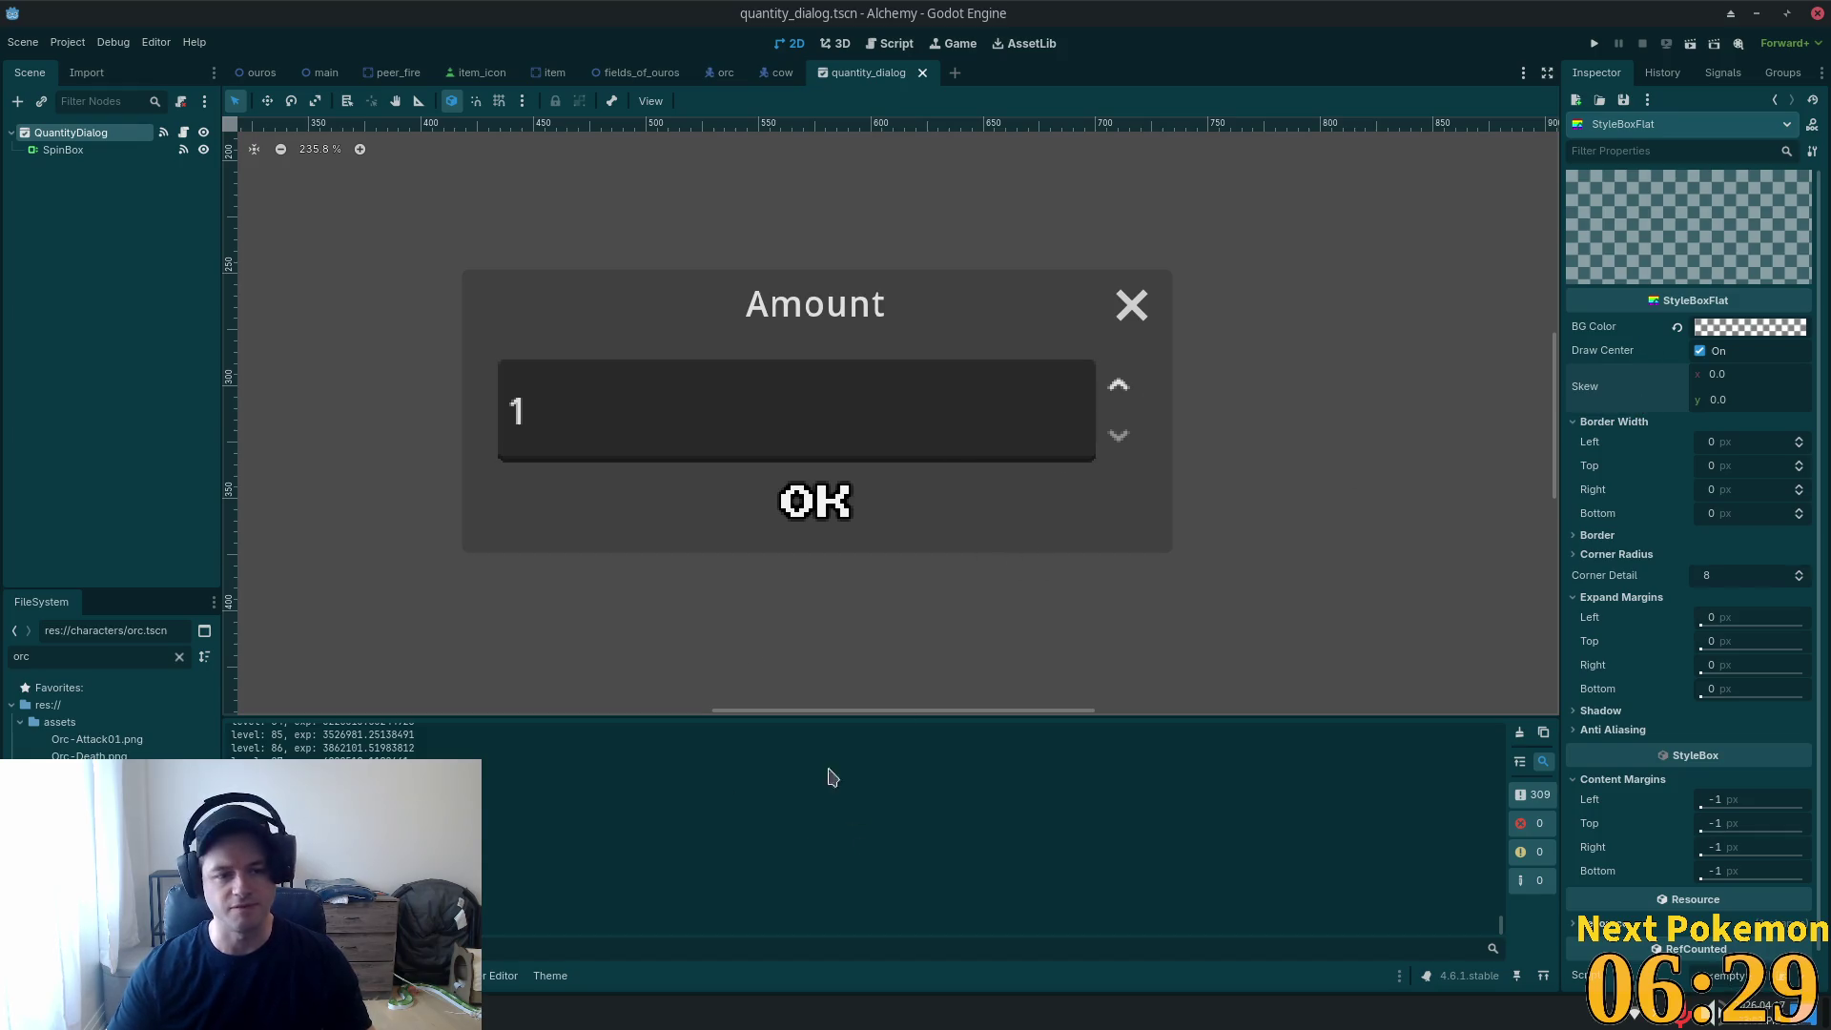
Add a Button font_focus_color override matching the hover green 5c8143, then save the scene.
{"action": "left_click", "coordinate": [72, 133]}
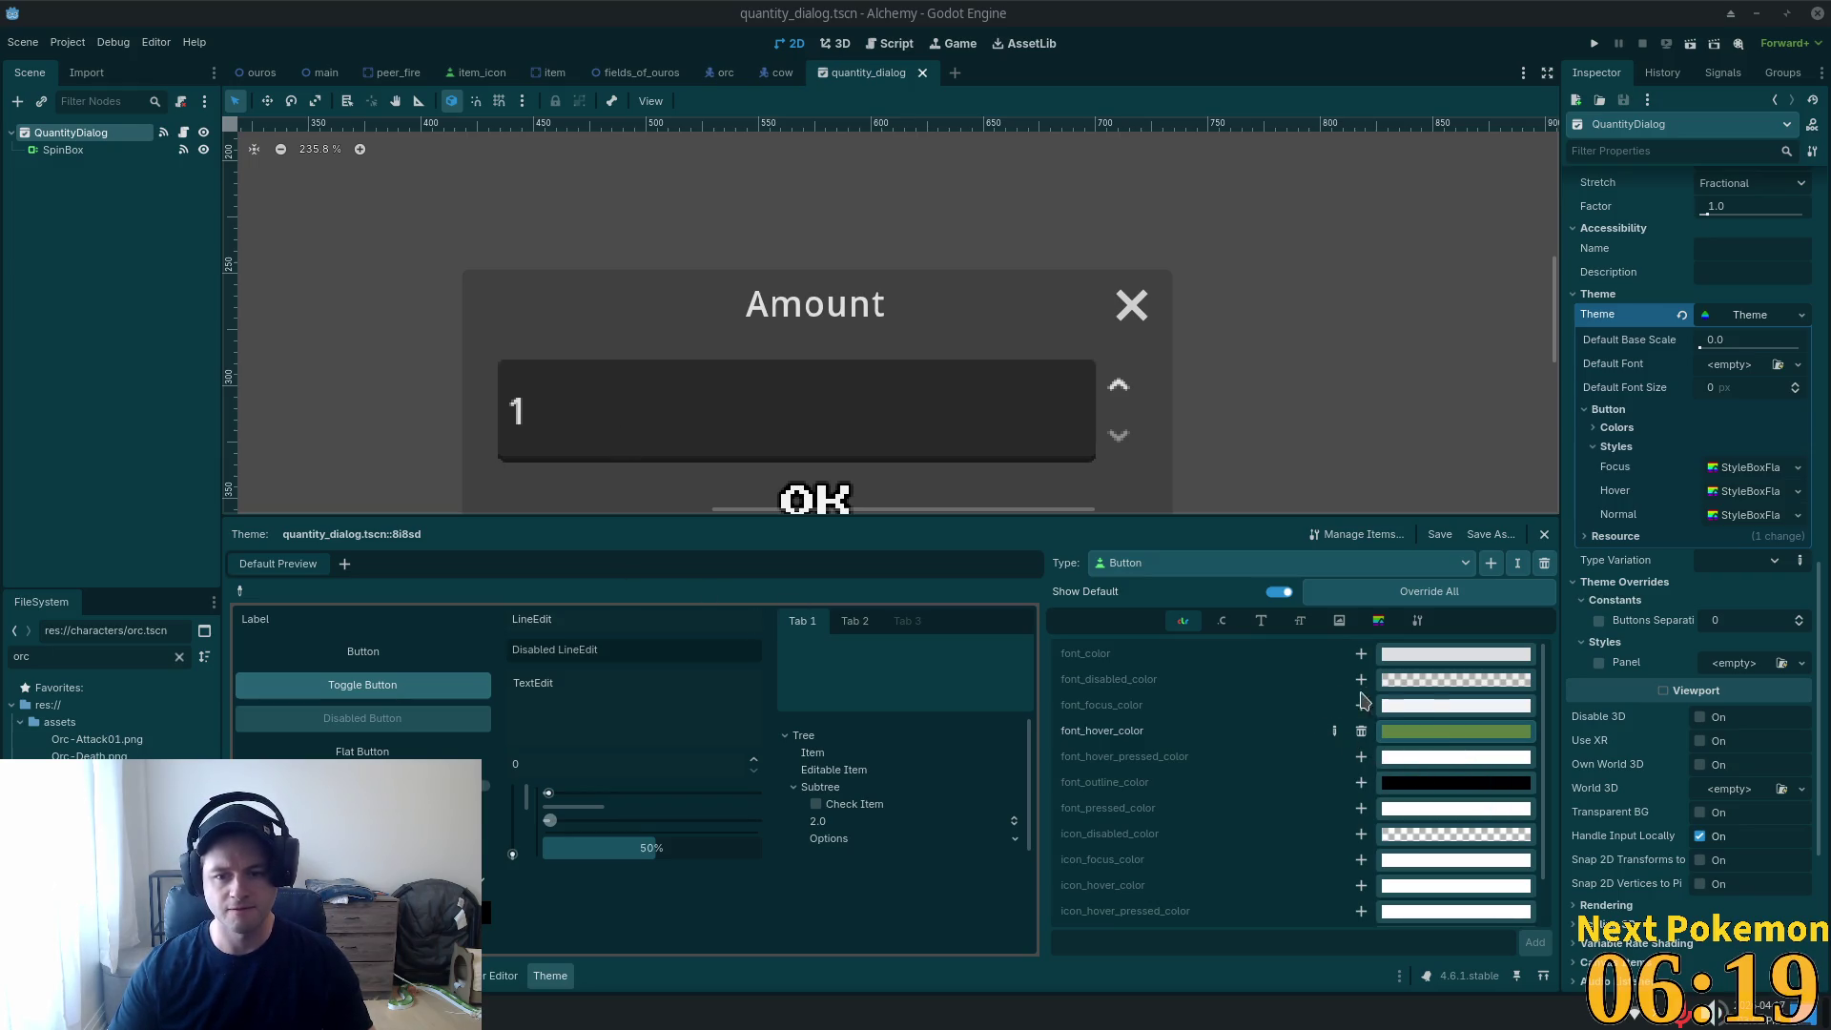
{"action": "left_click", "coordinate": [1435, 732]}
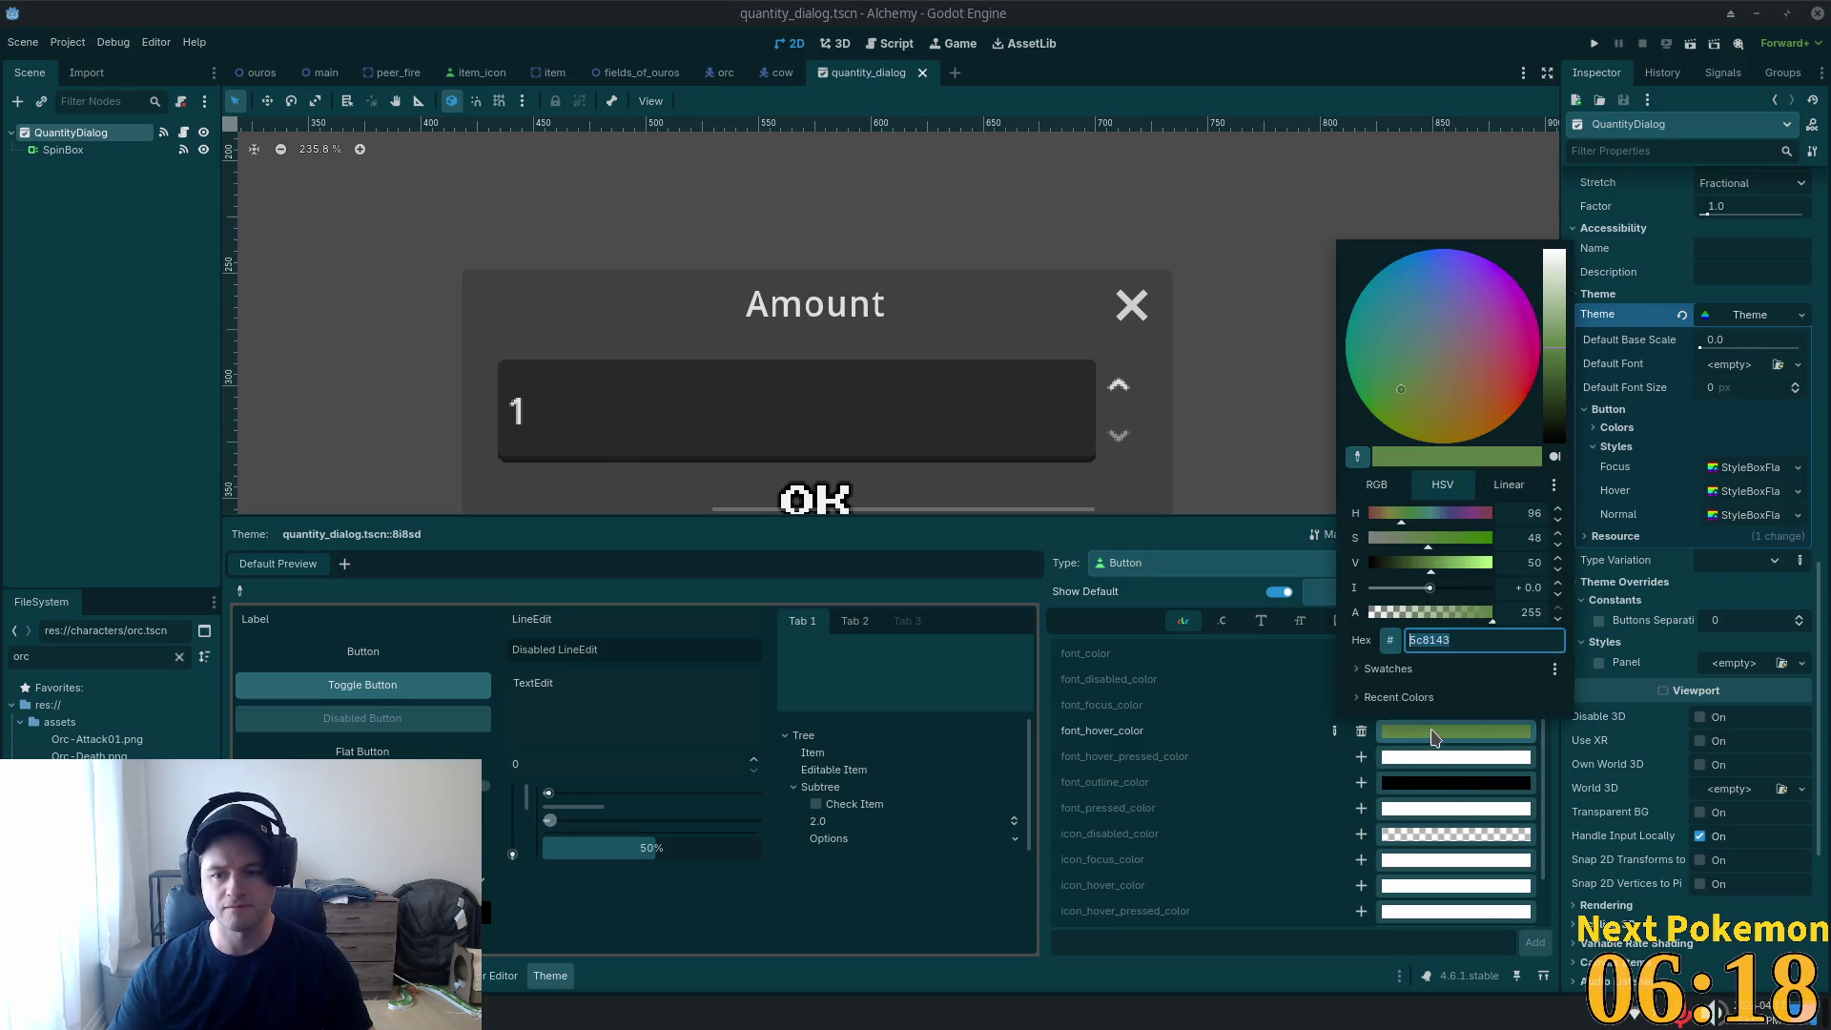
{"action": "left_click", "coordinate": [1276, 734]}
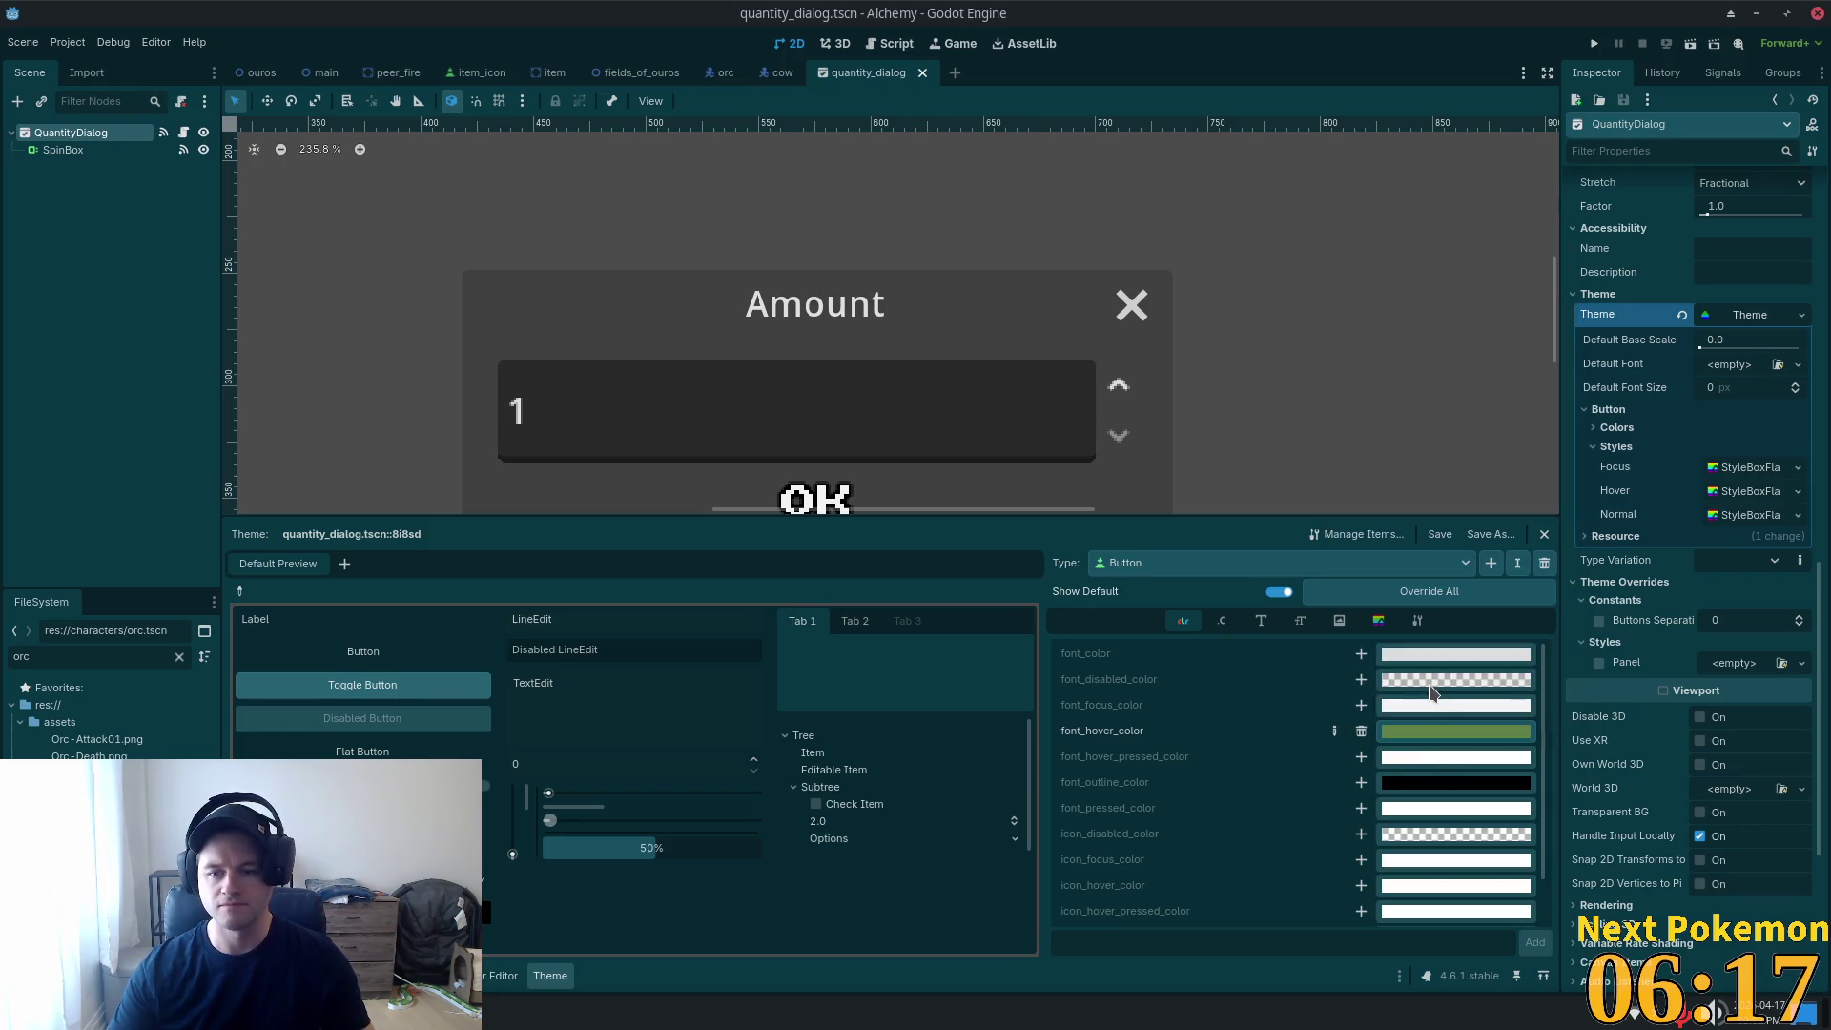
{"action": "left_click", "coordinate": [1362, 704]}
{"action": "left_click", "coordinate": [1396, 710]}
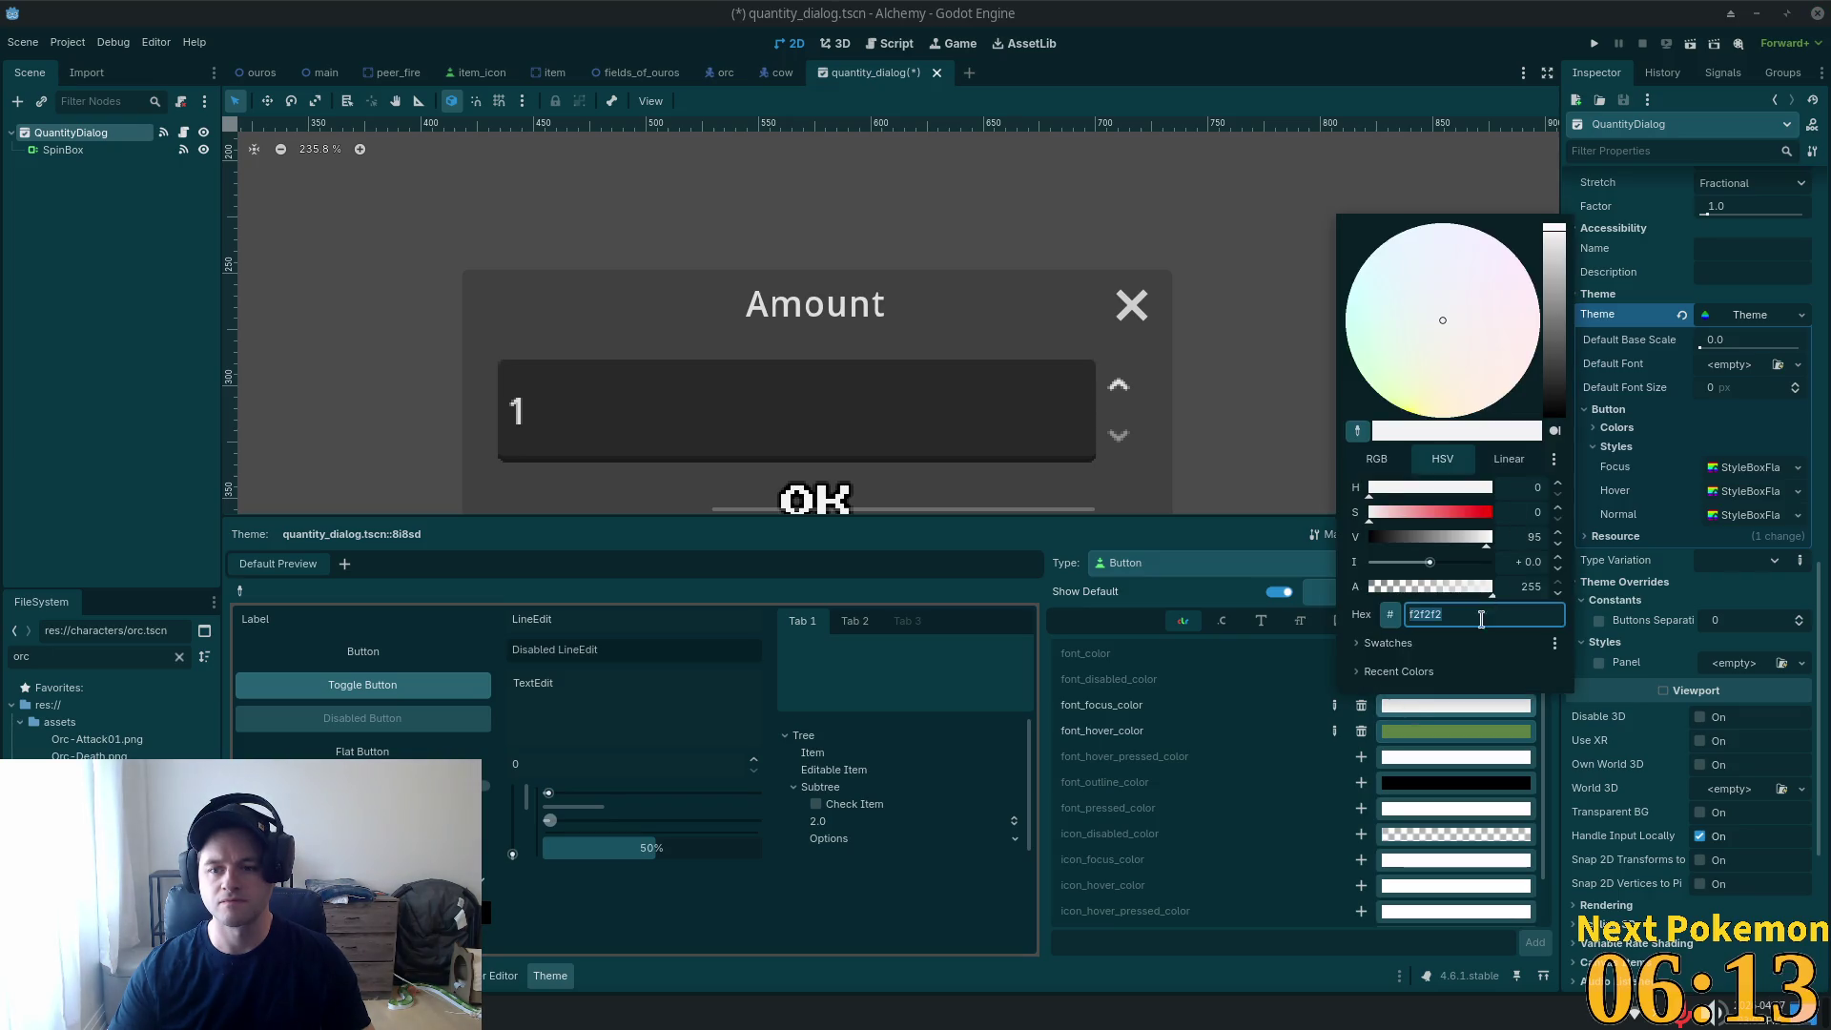
{"action": "key", "text": "Tab"}
{"action": "left_click", "coordinate": [1335, 717]}
{"action": "key", "text": "ctrl+s"}
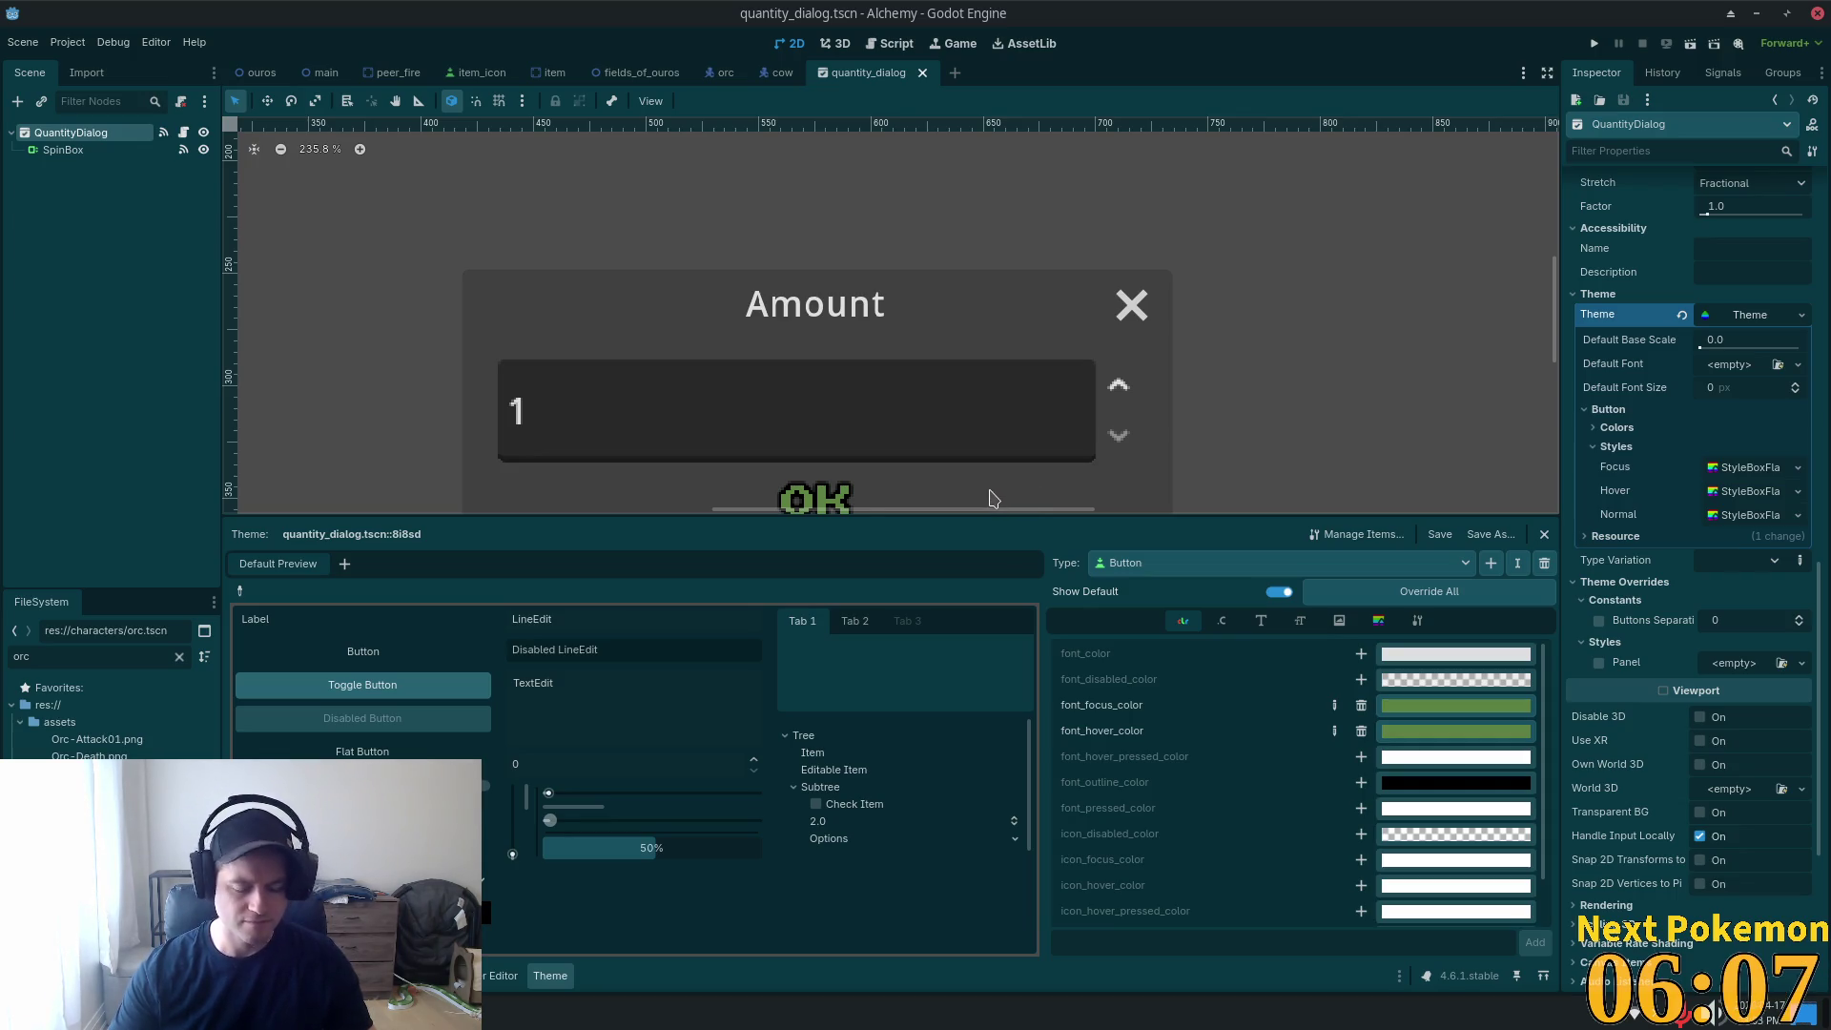
{"action": "left_click", "coordinate": [1591, 42]}
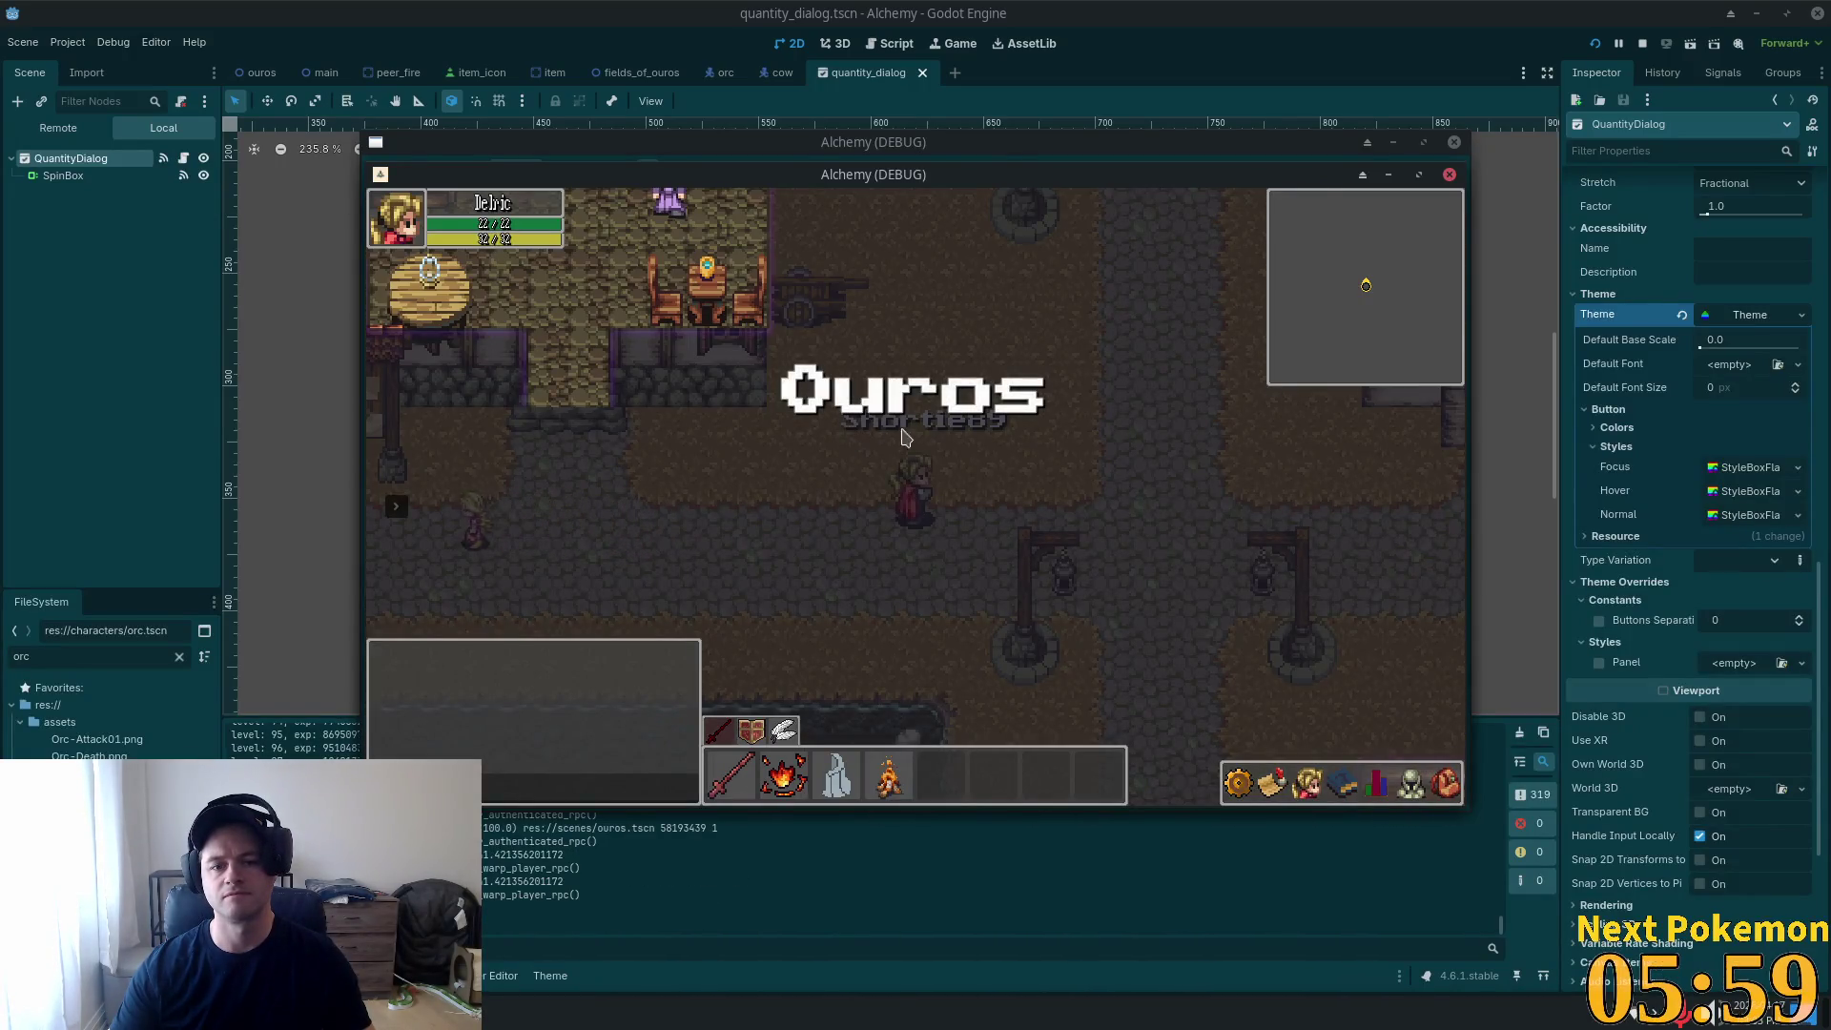
At the Teller, deposit 2 of an inventory item through the custom-amount dialog.
{"action": "left_click", "coordinate": [1224, 585]}
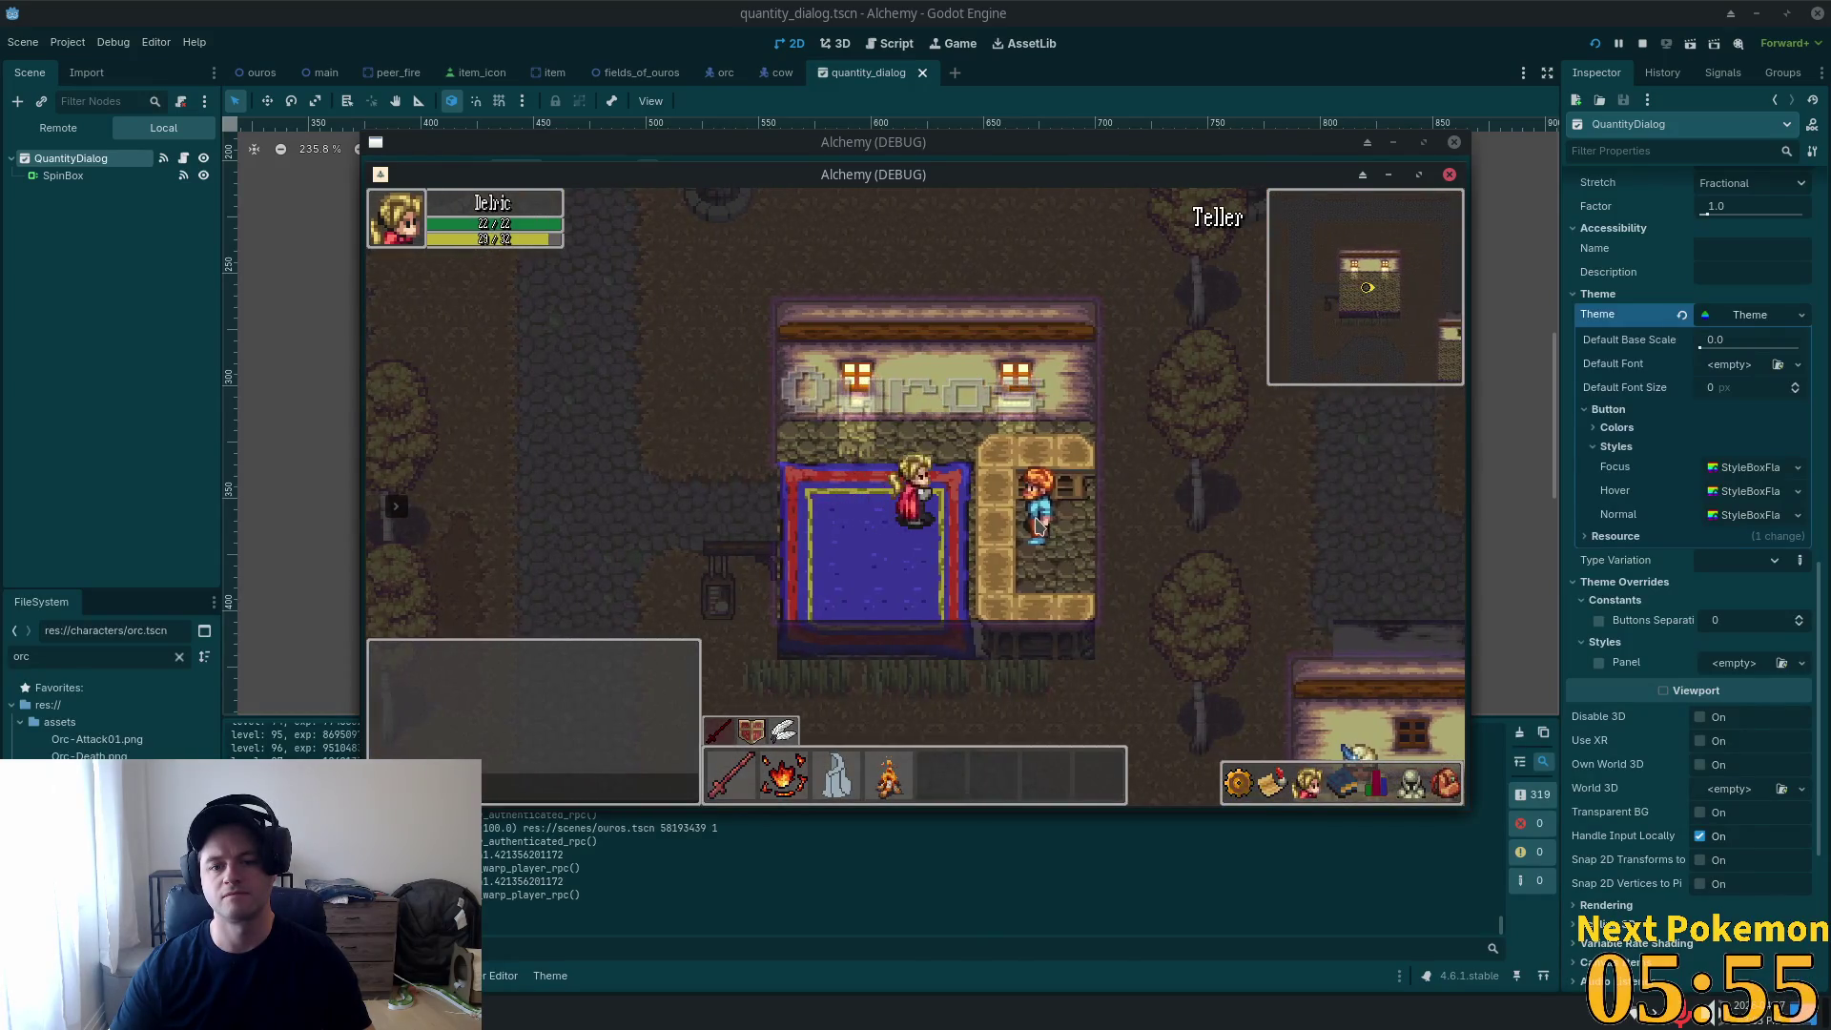
{"action": "right_click", "coordinate": [1324, 577]}
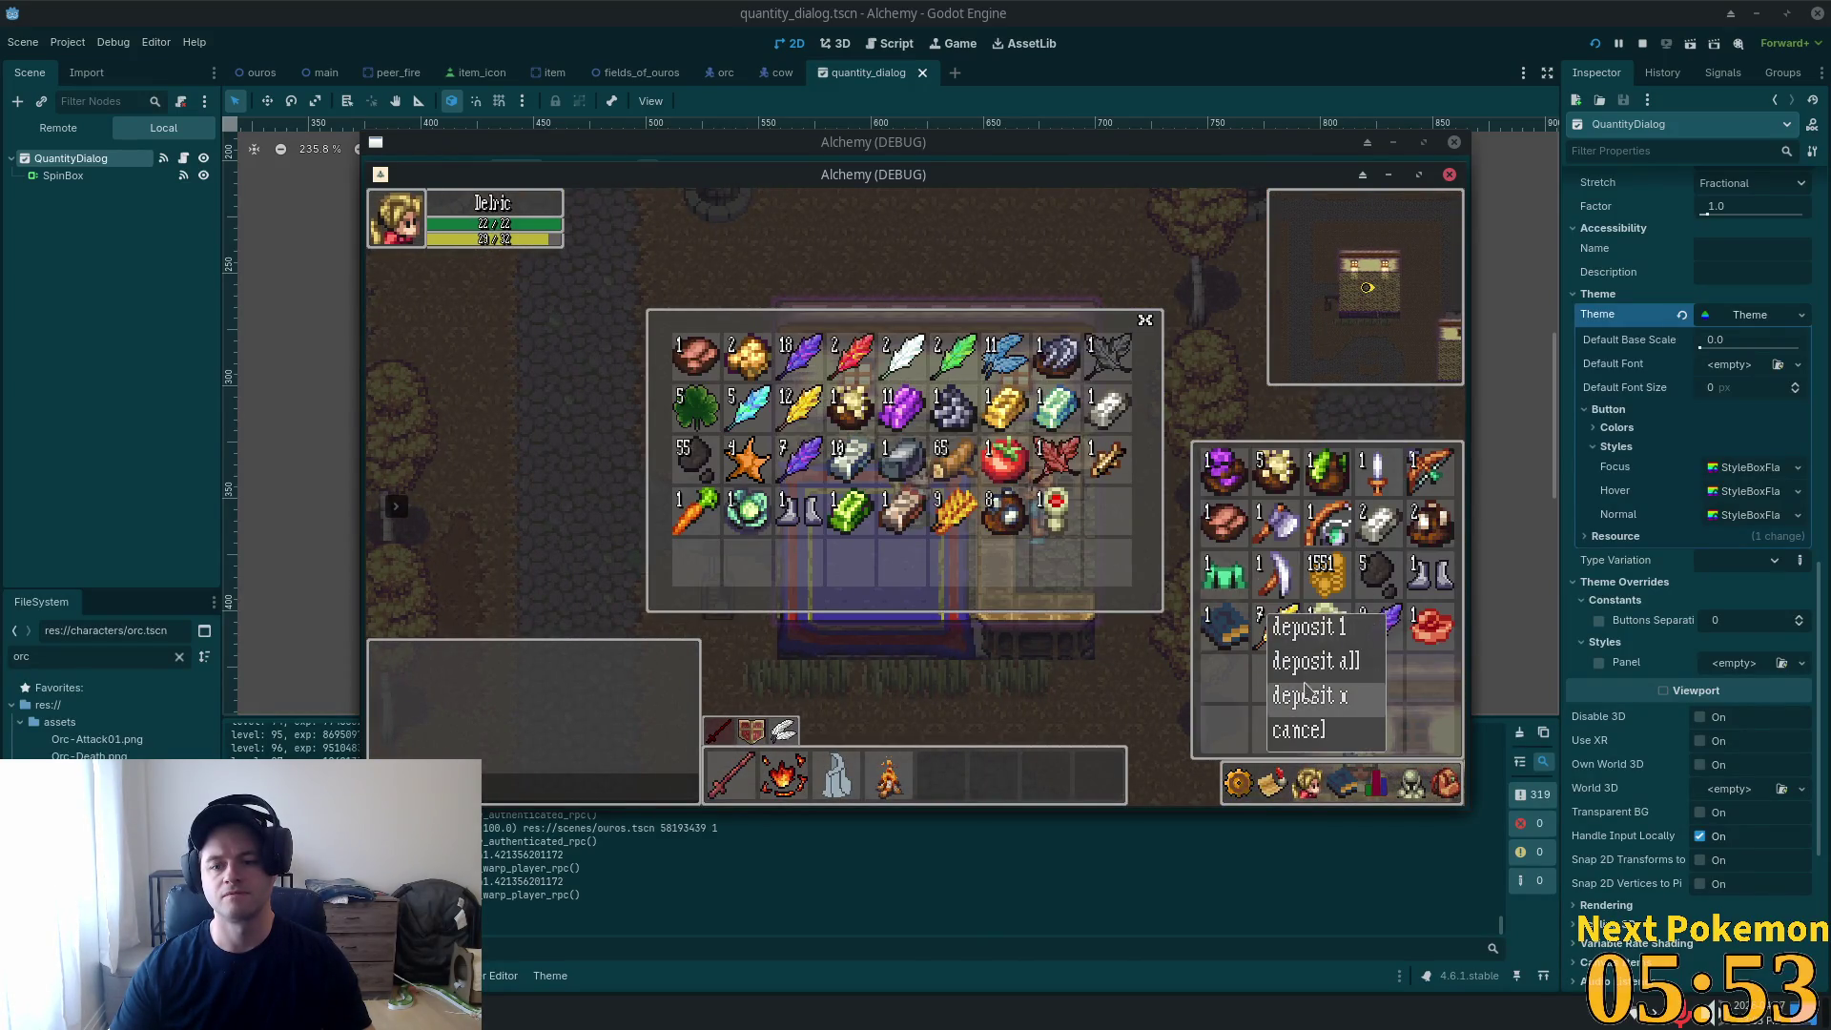
{"action": "left_click", "coordinate": [1306, 702]}
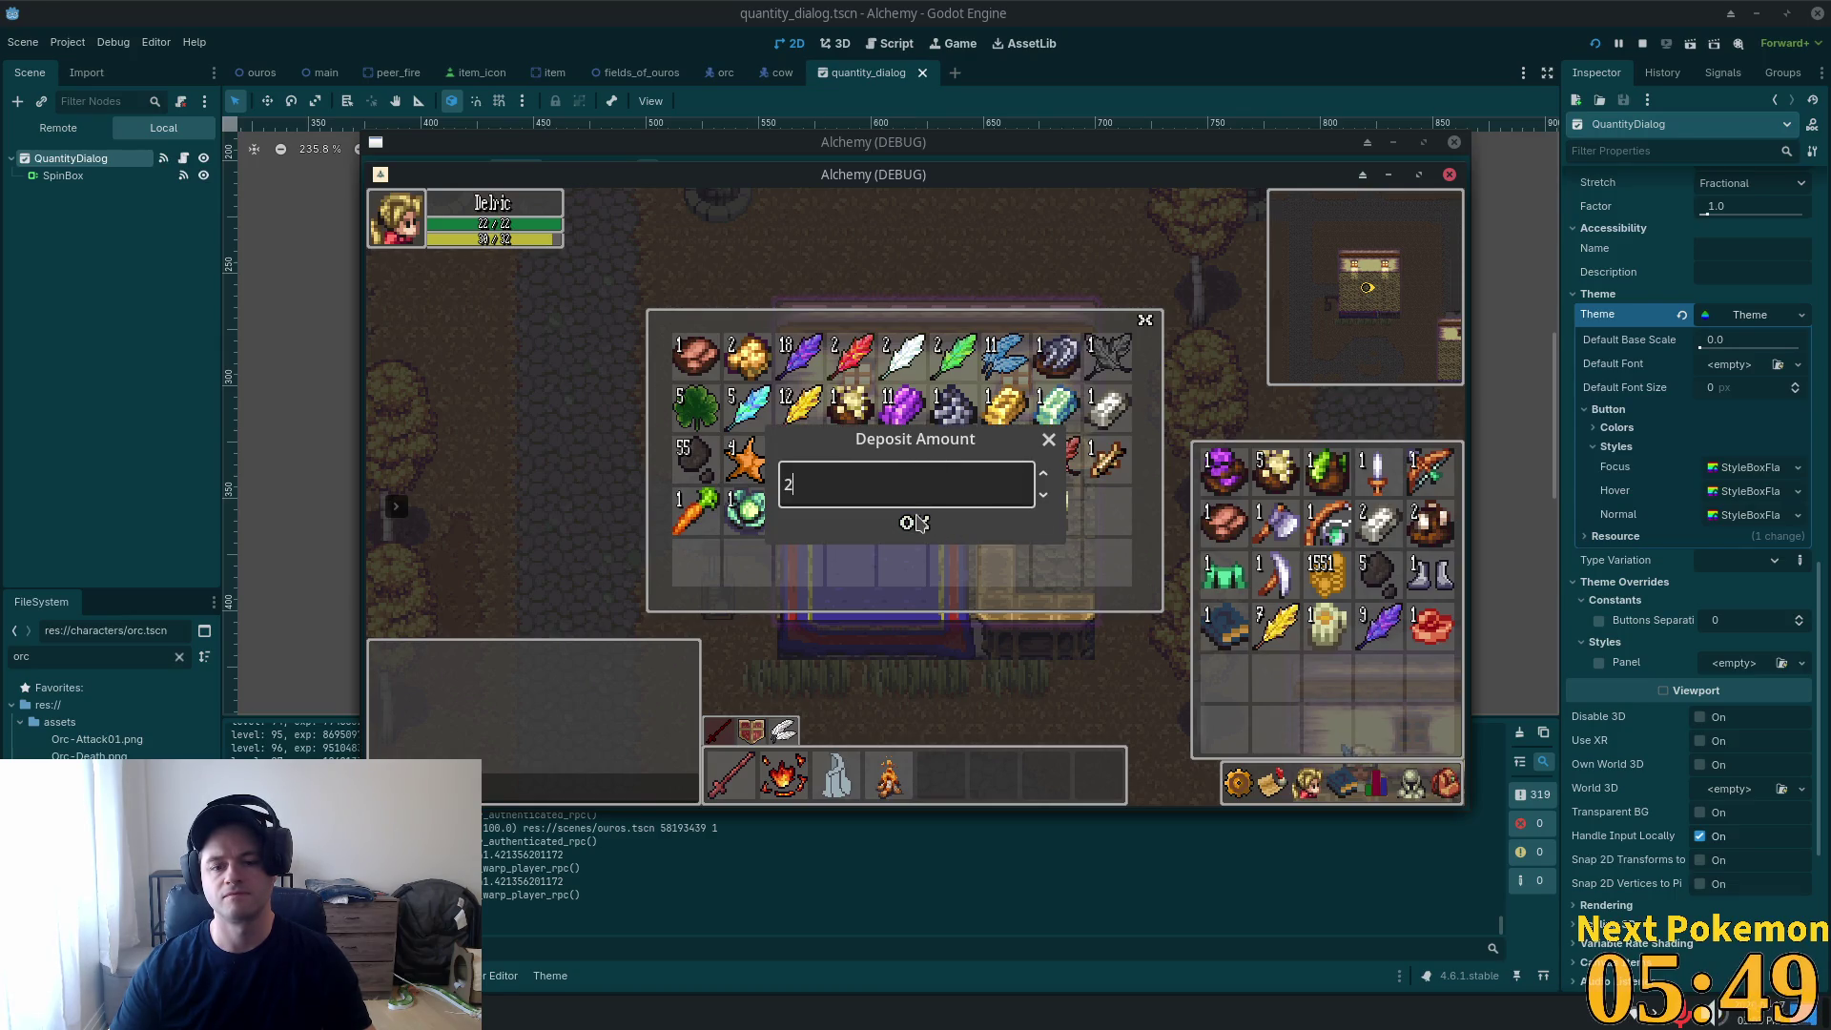
{"action": "key", "text": "Tab"}
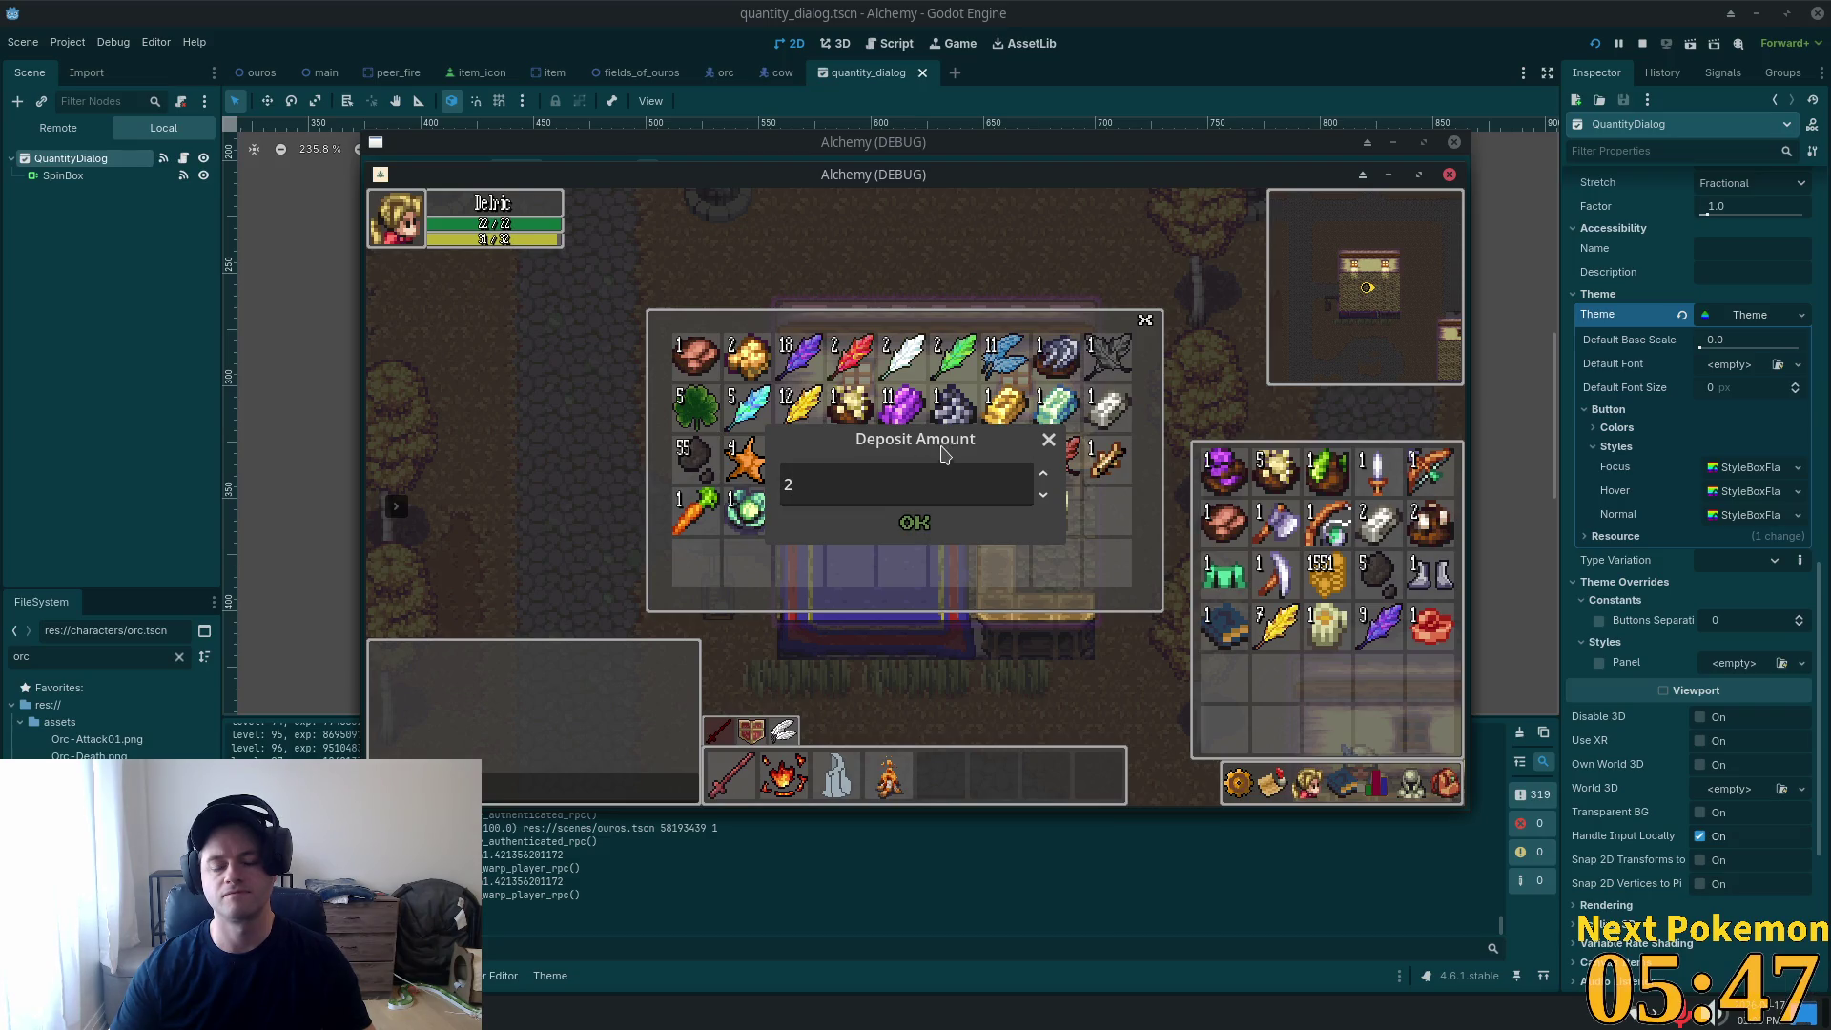
{"action": "key", "text": "Return"}
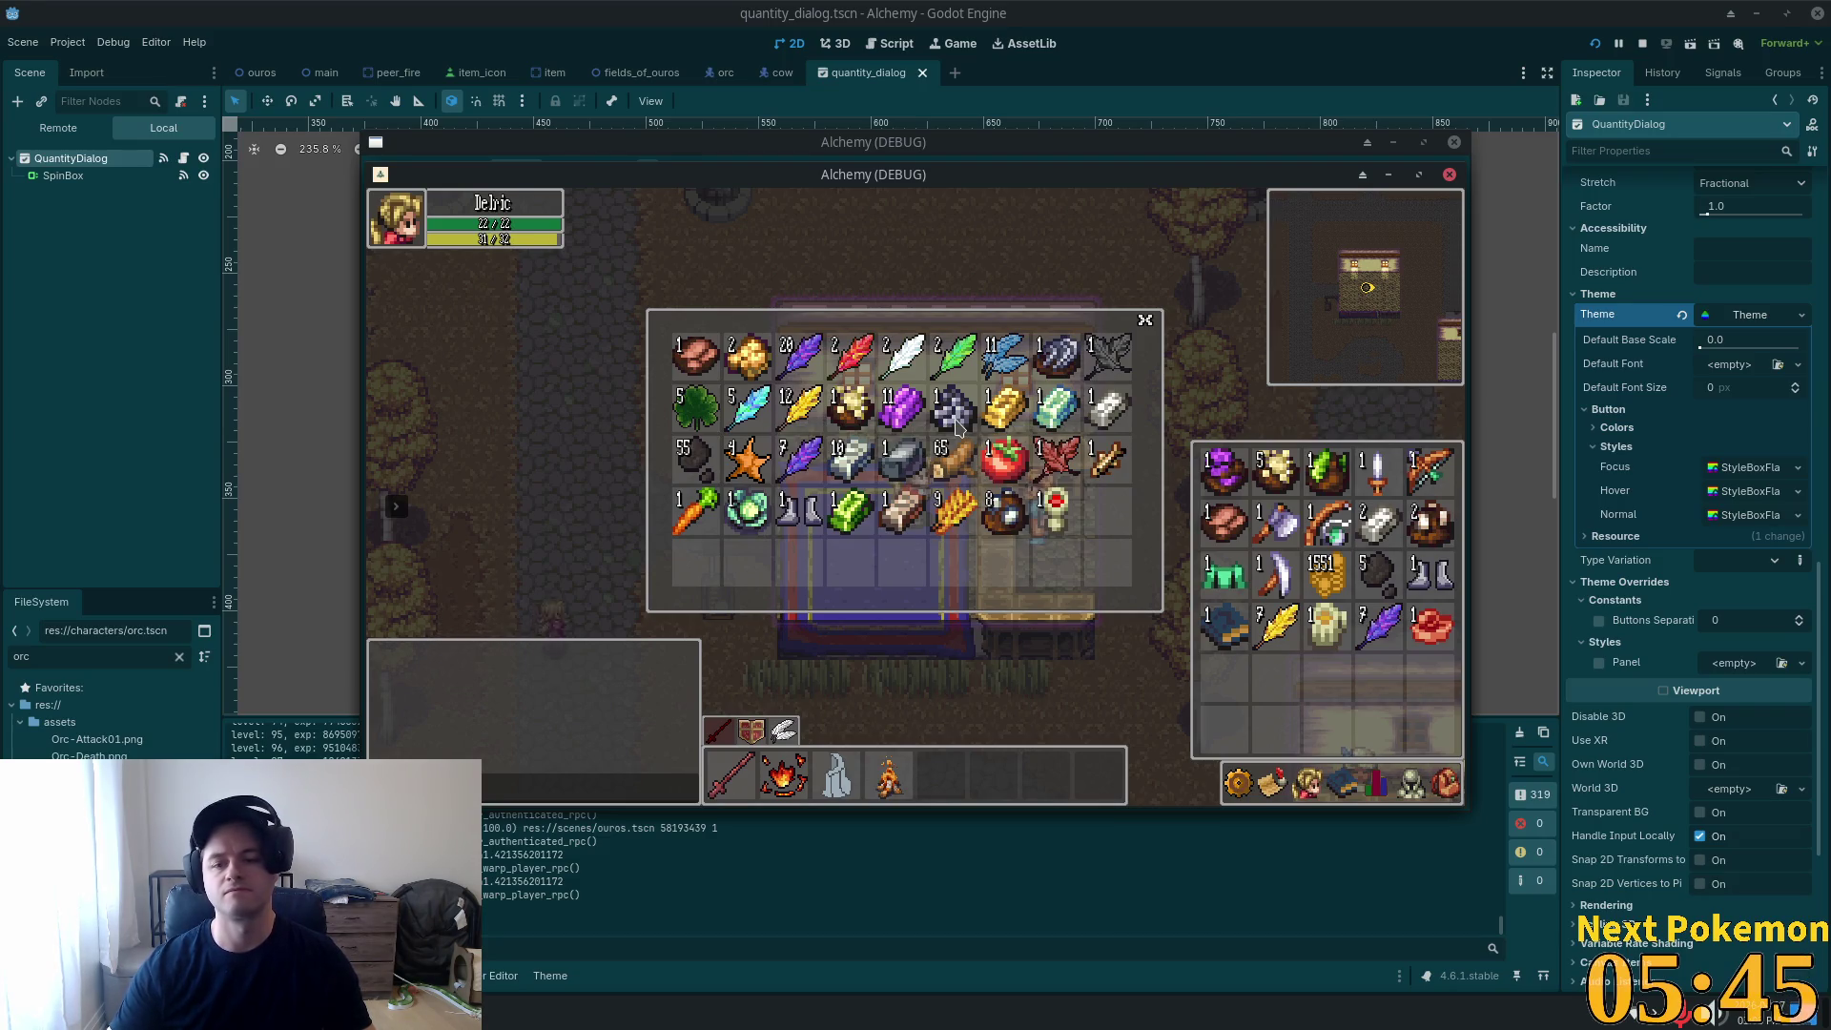
Withdraw one purple feather, then 2 more with the Withdraw Amount dialog.
{"action": "right_click", "coordinate": [786, 463]}
{"action": "left_click", "coordinate": [788, 474]}
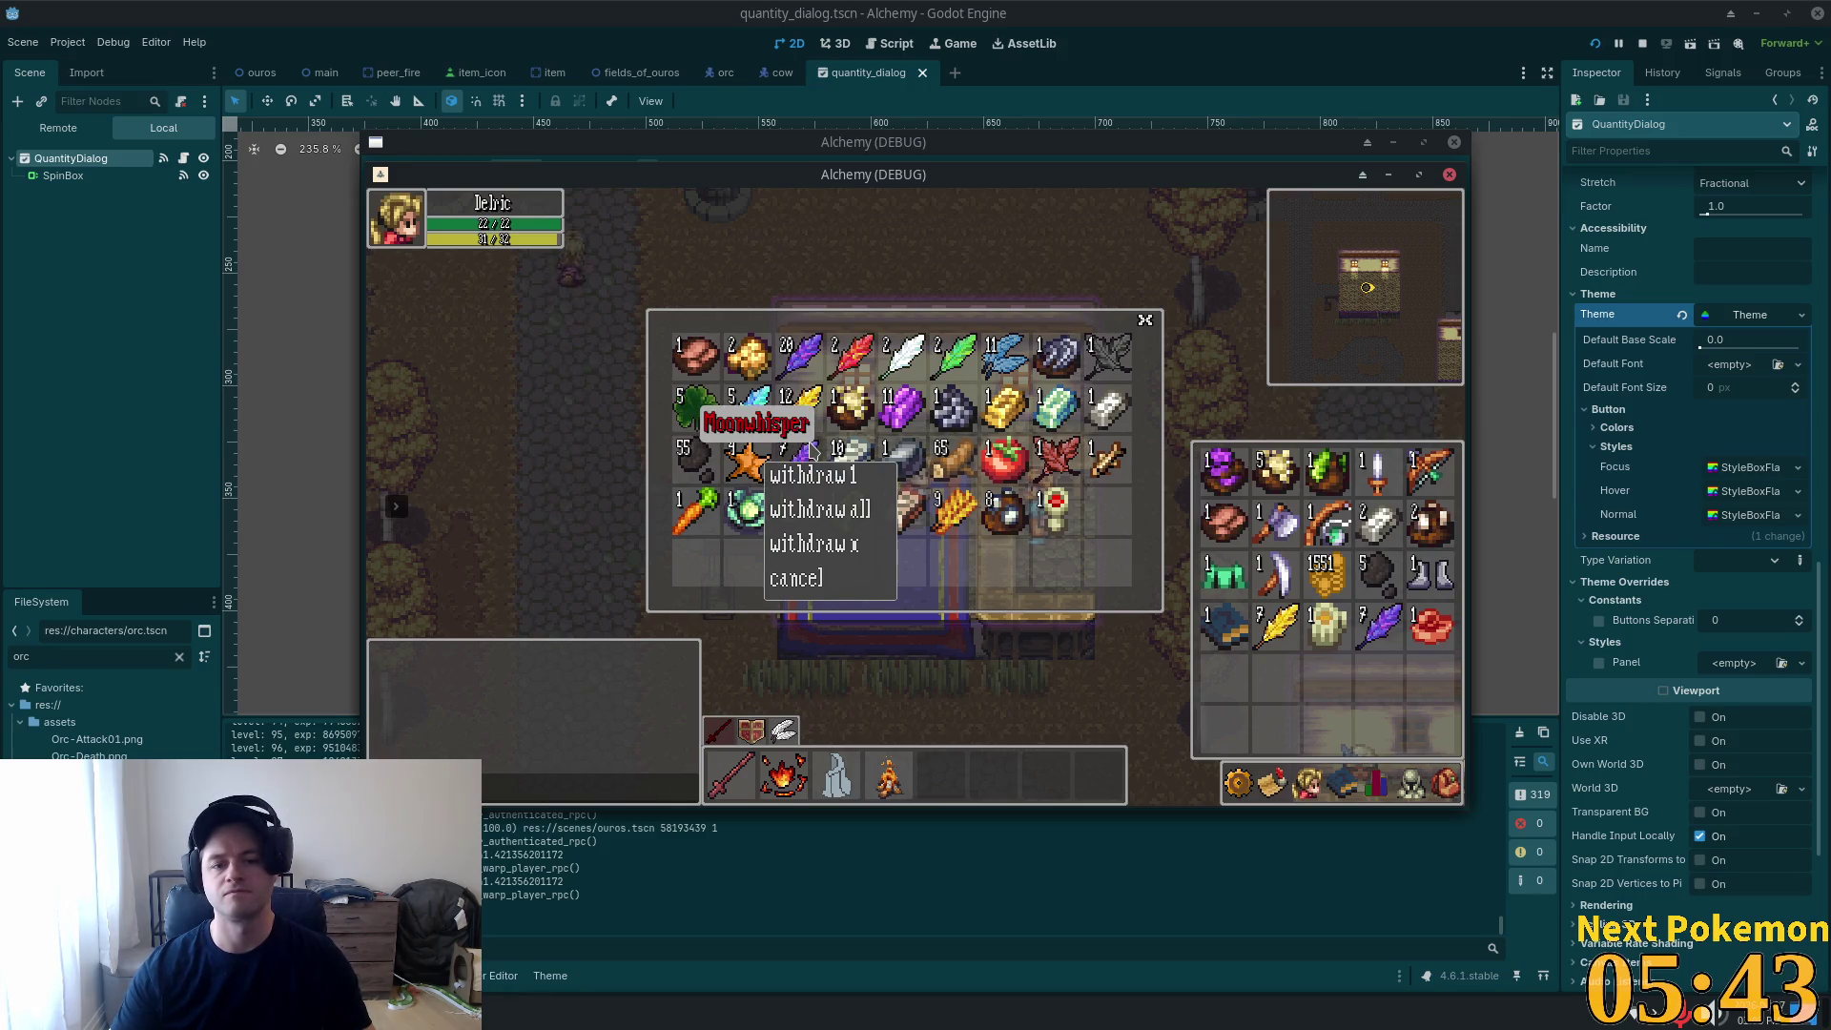
{"action": "right_click", "coordinate": [803, 449]}
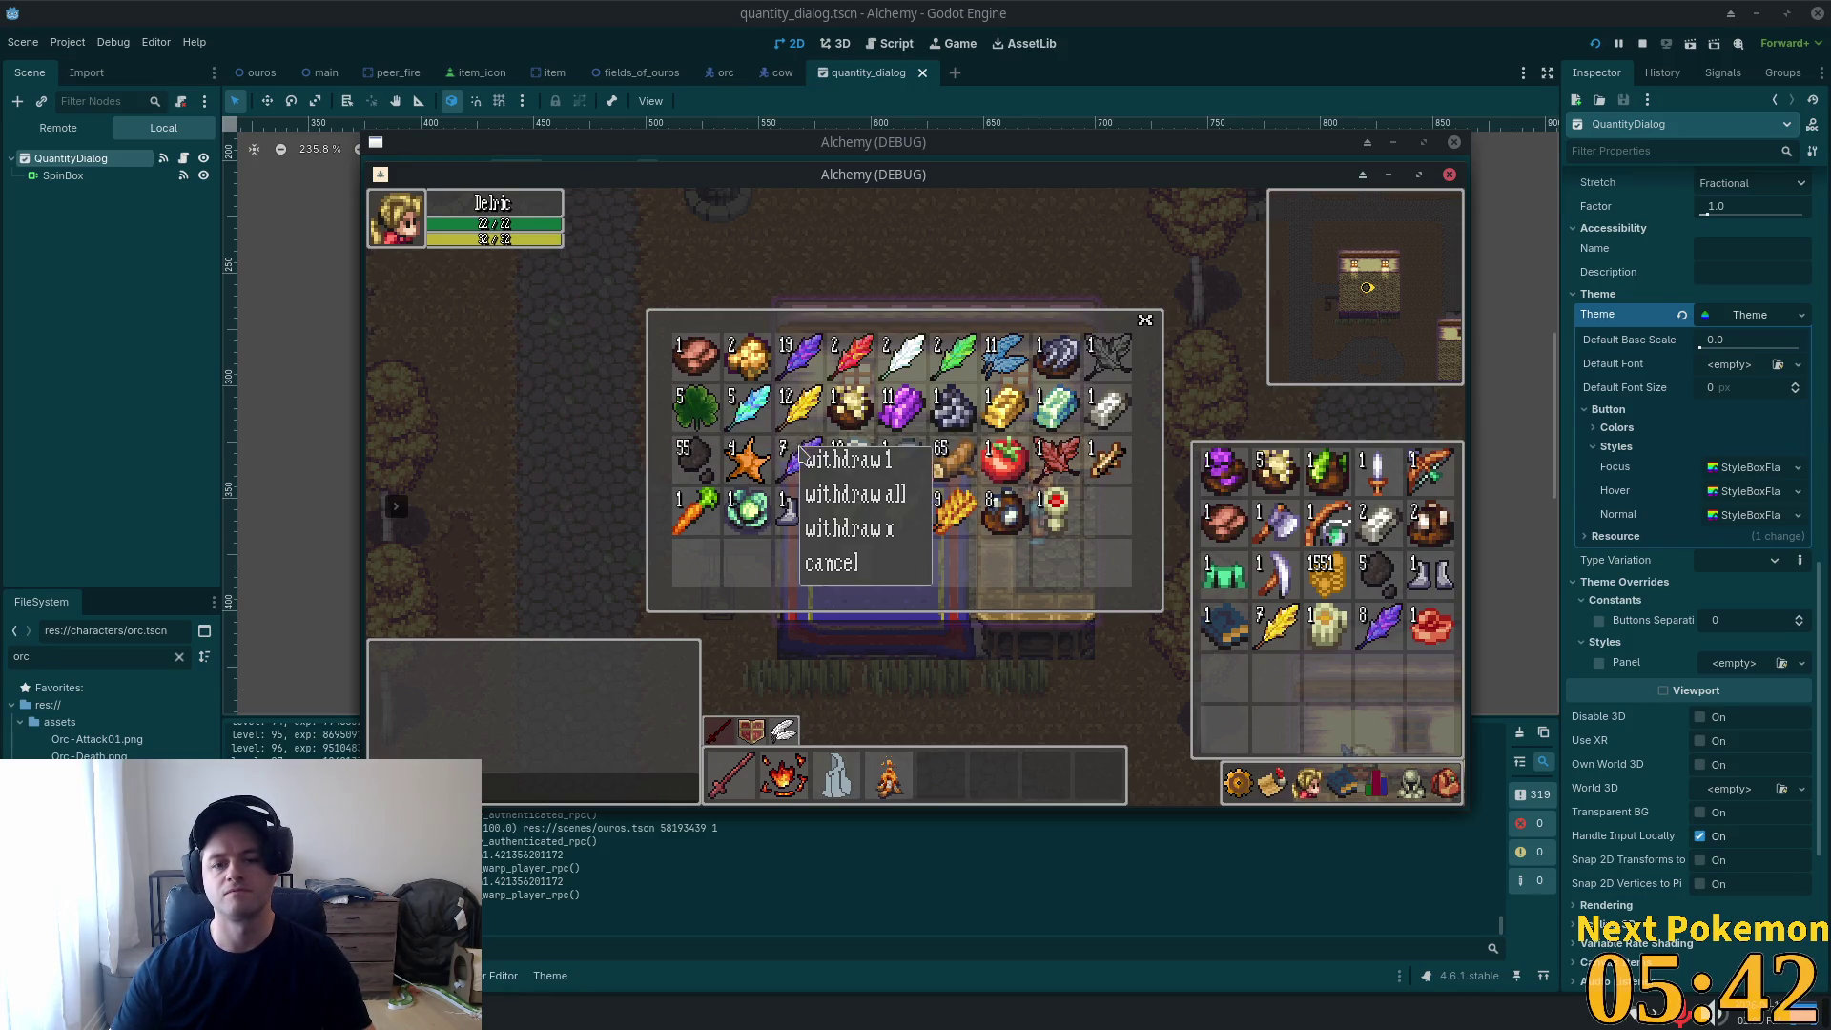
{"action": "left_click", "coordinate": [852, 530]}
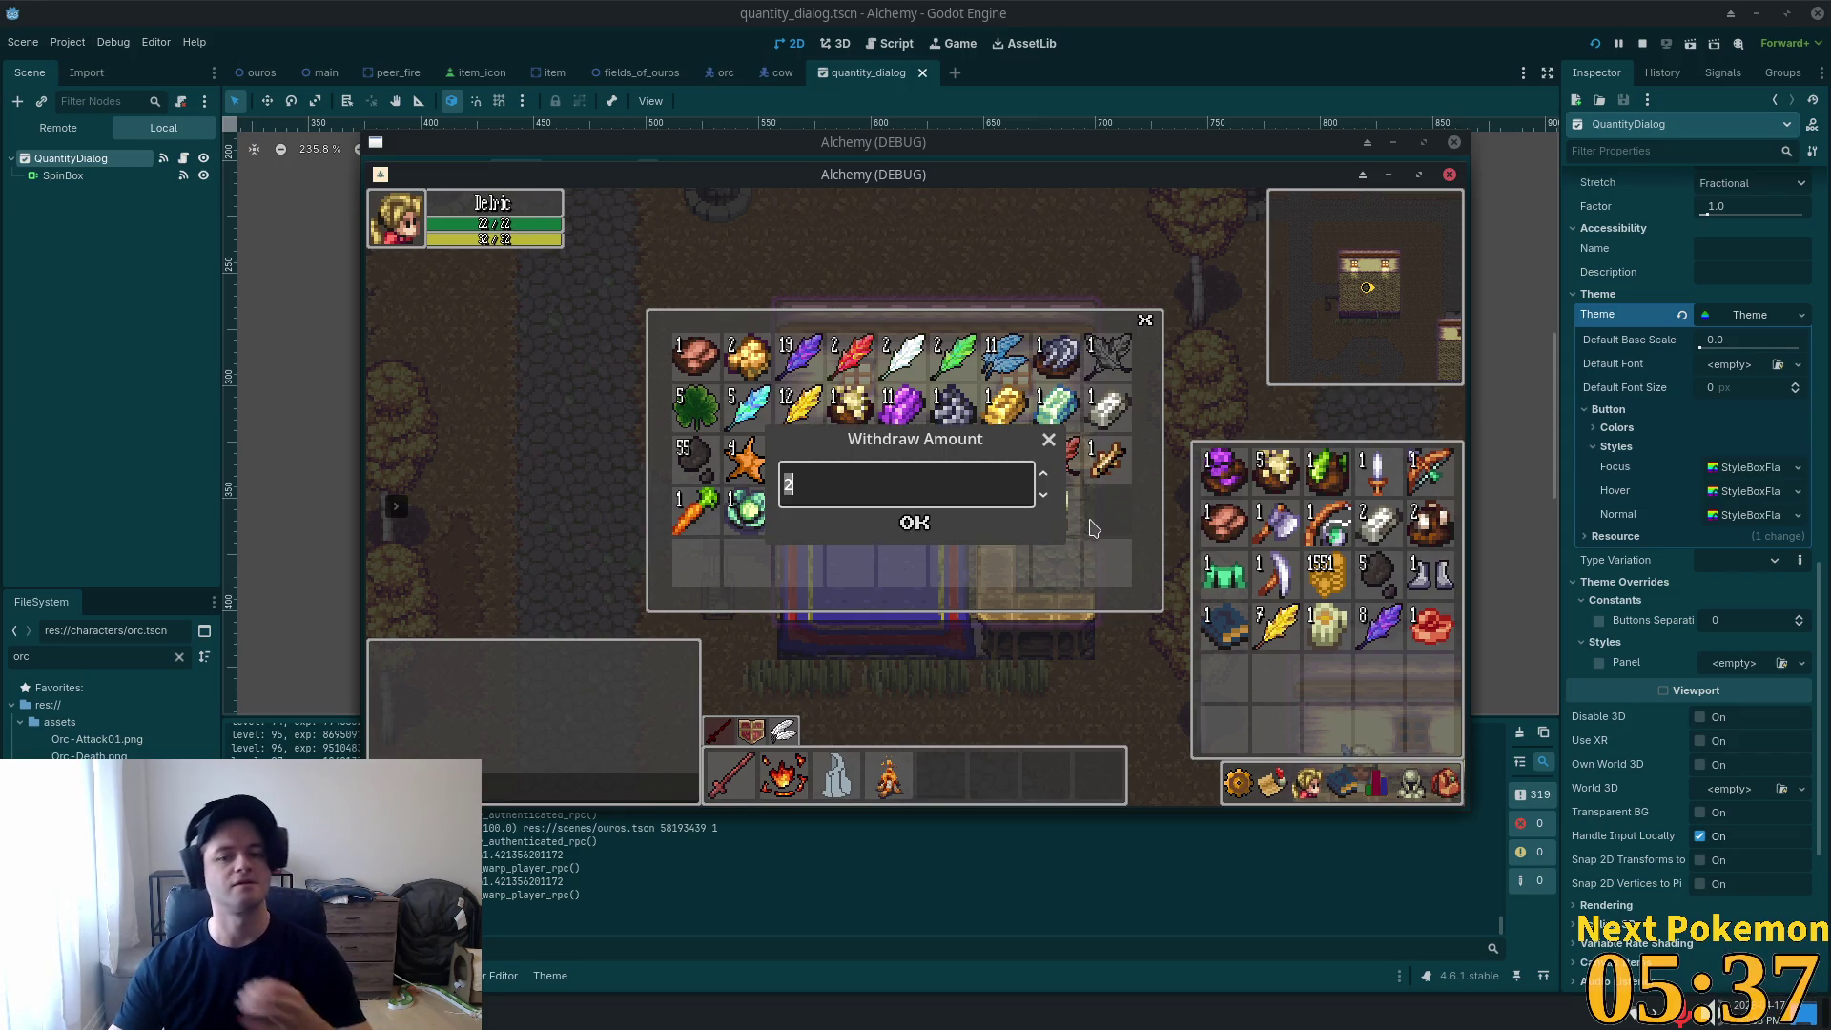
{"action": "left_click", "coordinate": [842, 495]}
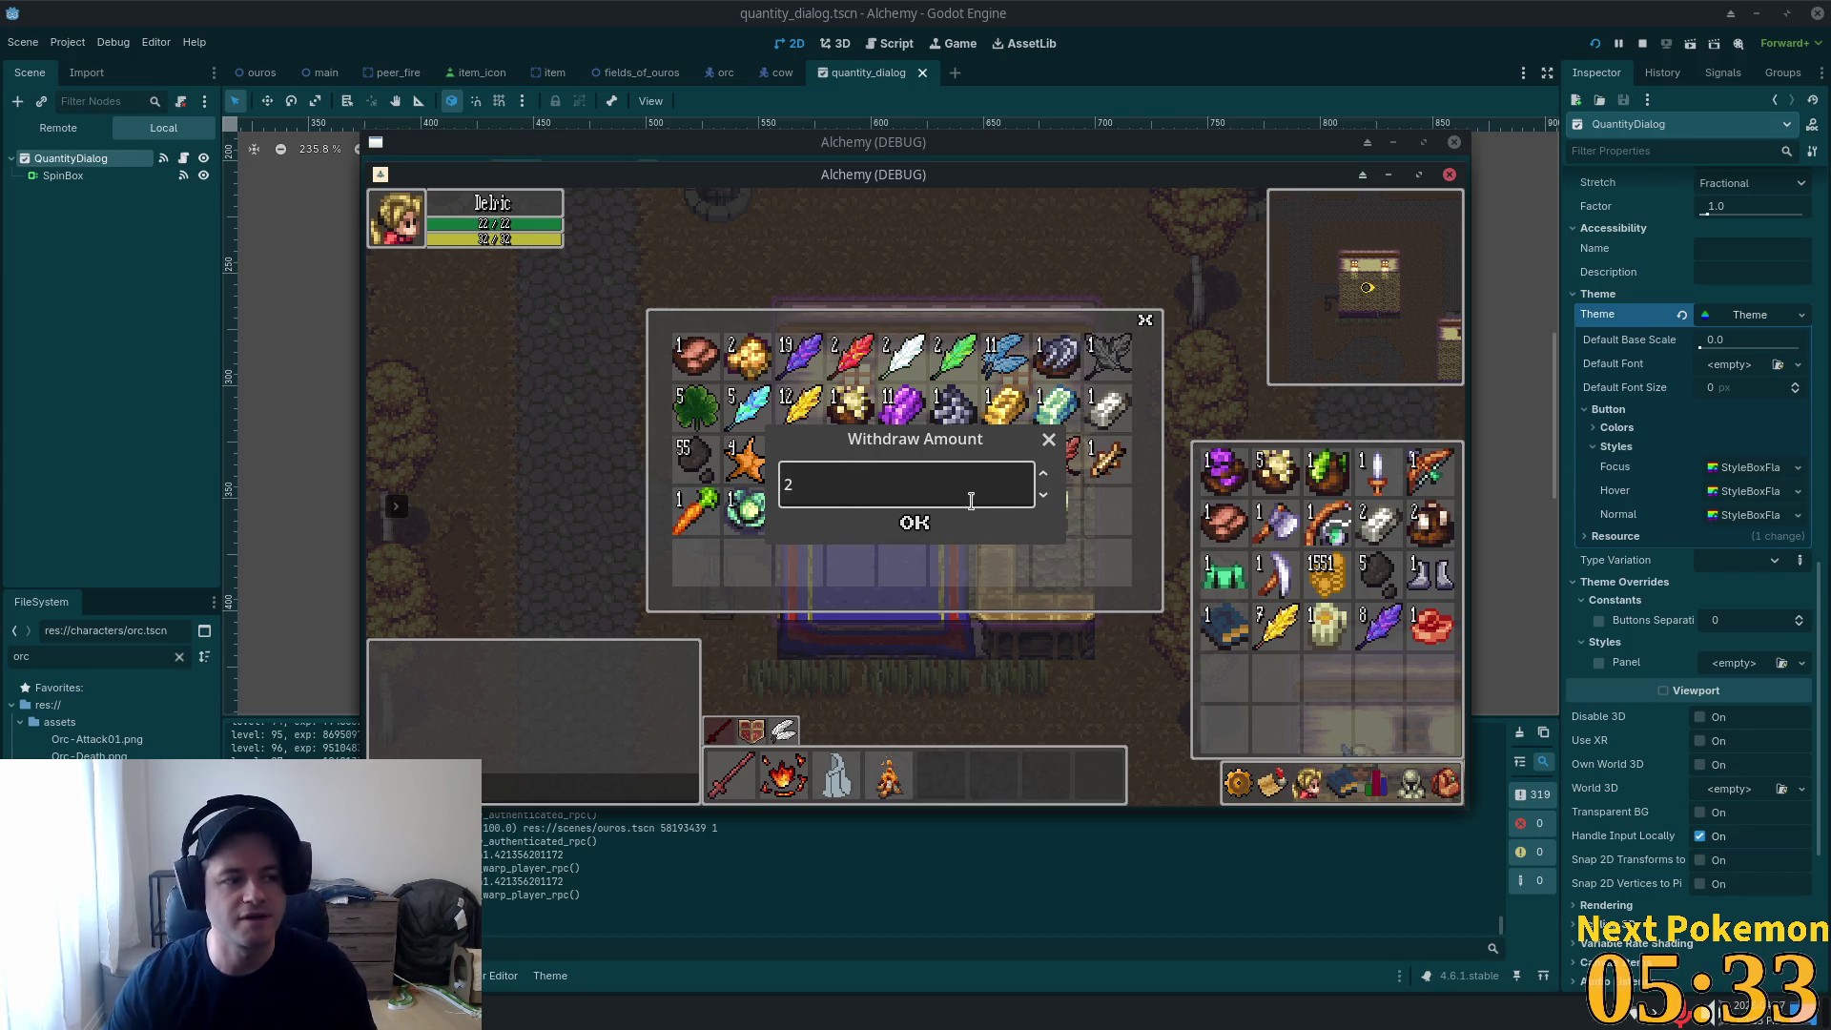
{"action": "left_click", "coordinate": [928, 525]}
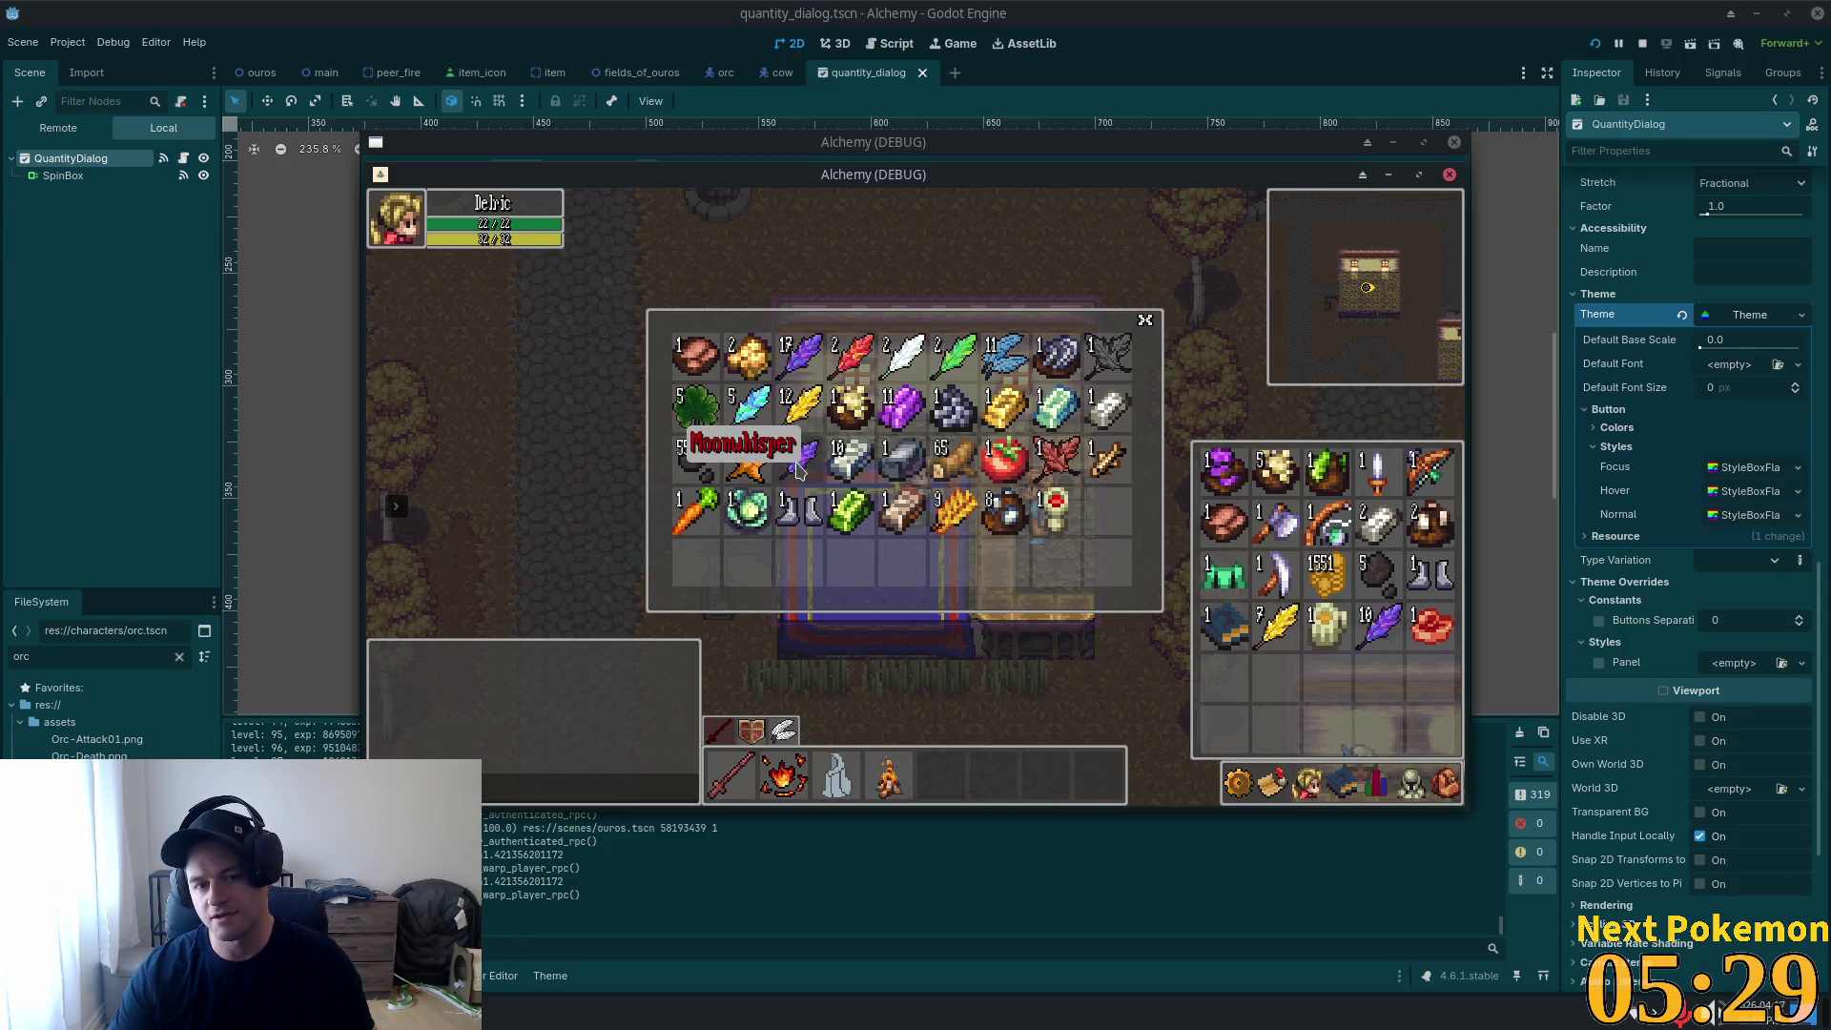
Reopen the bank, withdraw another purple feather, then withdraw 2 more through the dialog.
{"action": "key", "text": "Escape"}
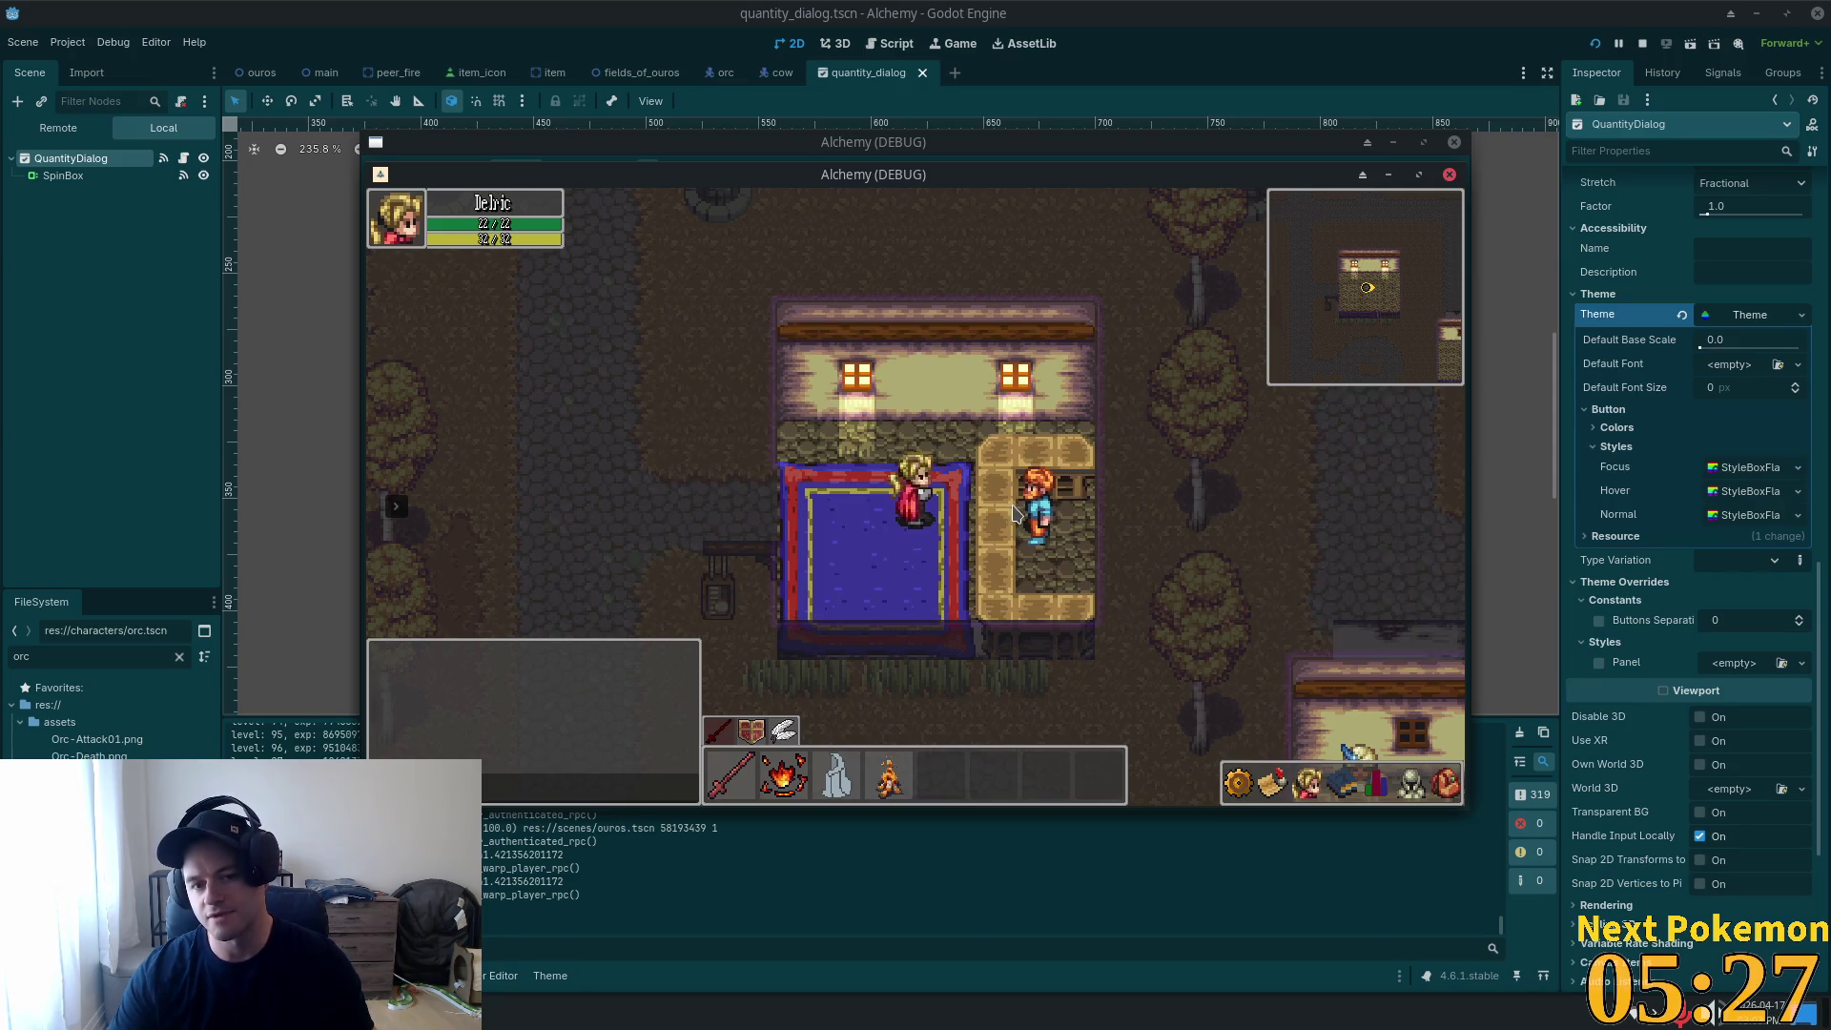
{"action": "left_click", "coordinate": [1018, 515]}
{"action": "left_click", "coordinate": [799, 355]}
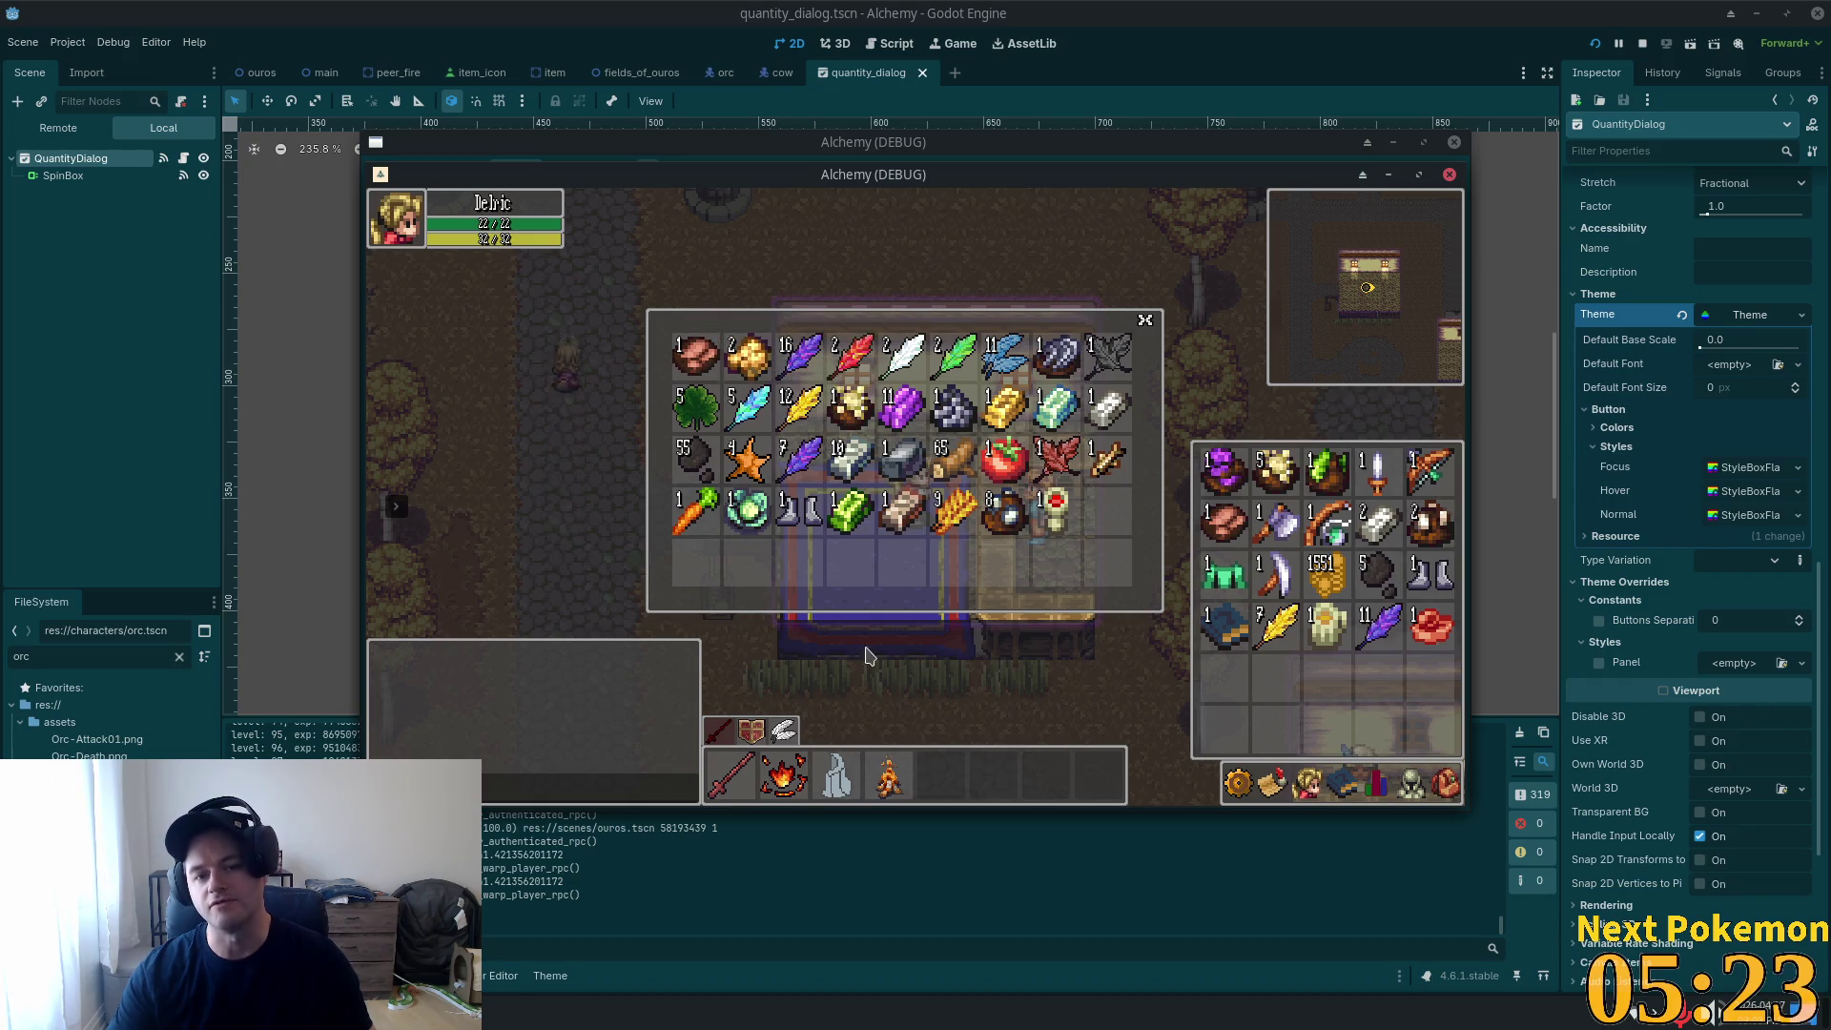
{"action": "right_click", "coordinate": [804, 424]}
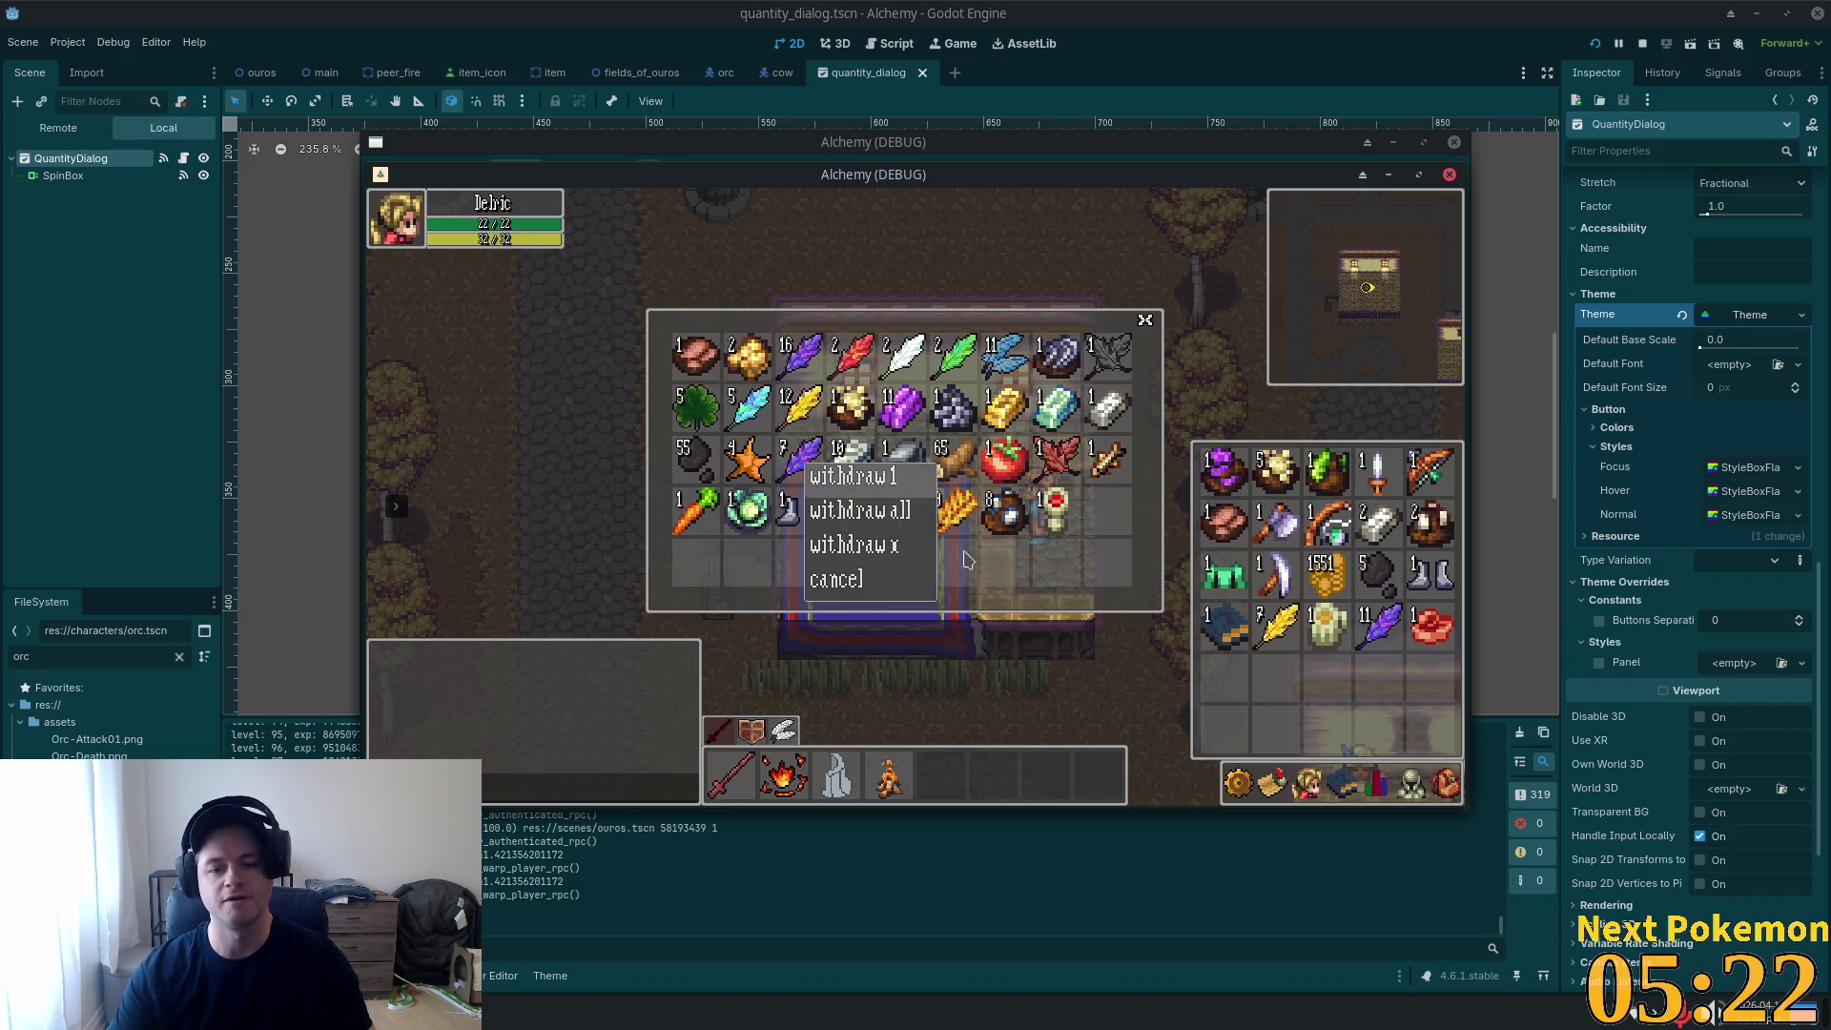
{"action": "left_click", "coordinate": [864, 545]}
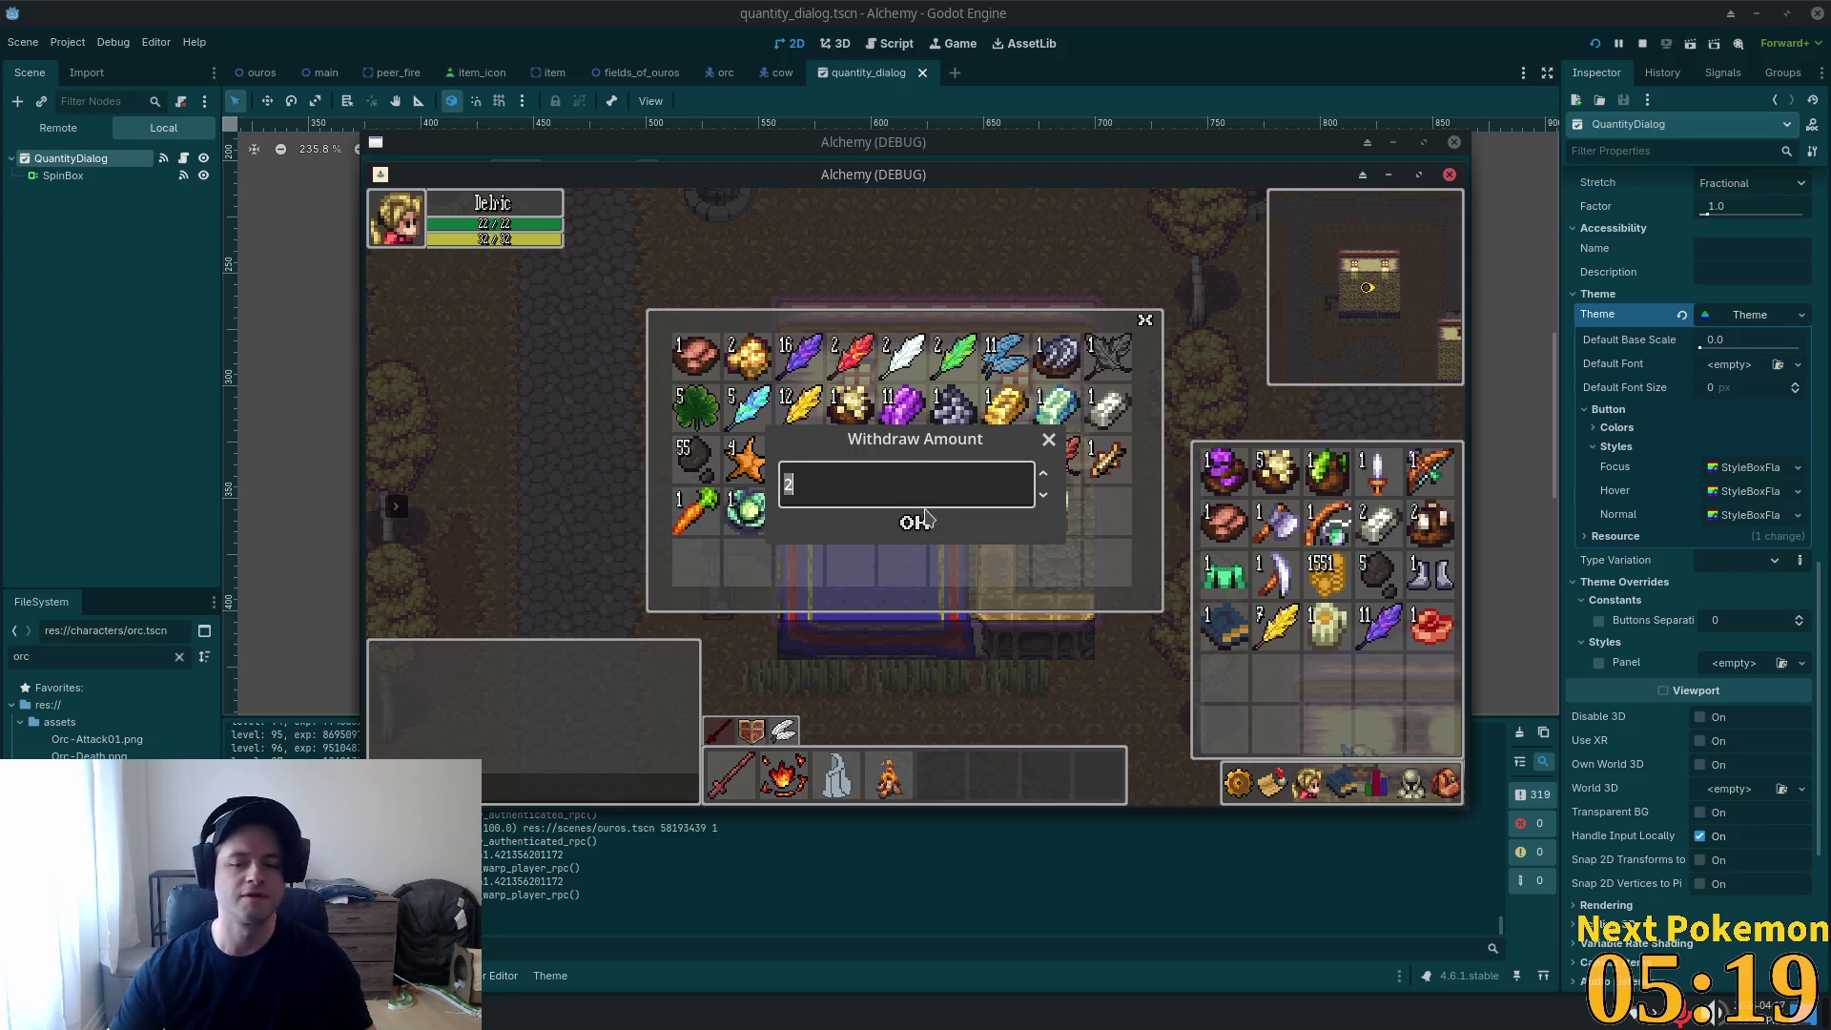
{"action": "left_click", "coordinate": [918, 523]}
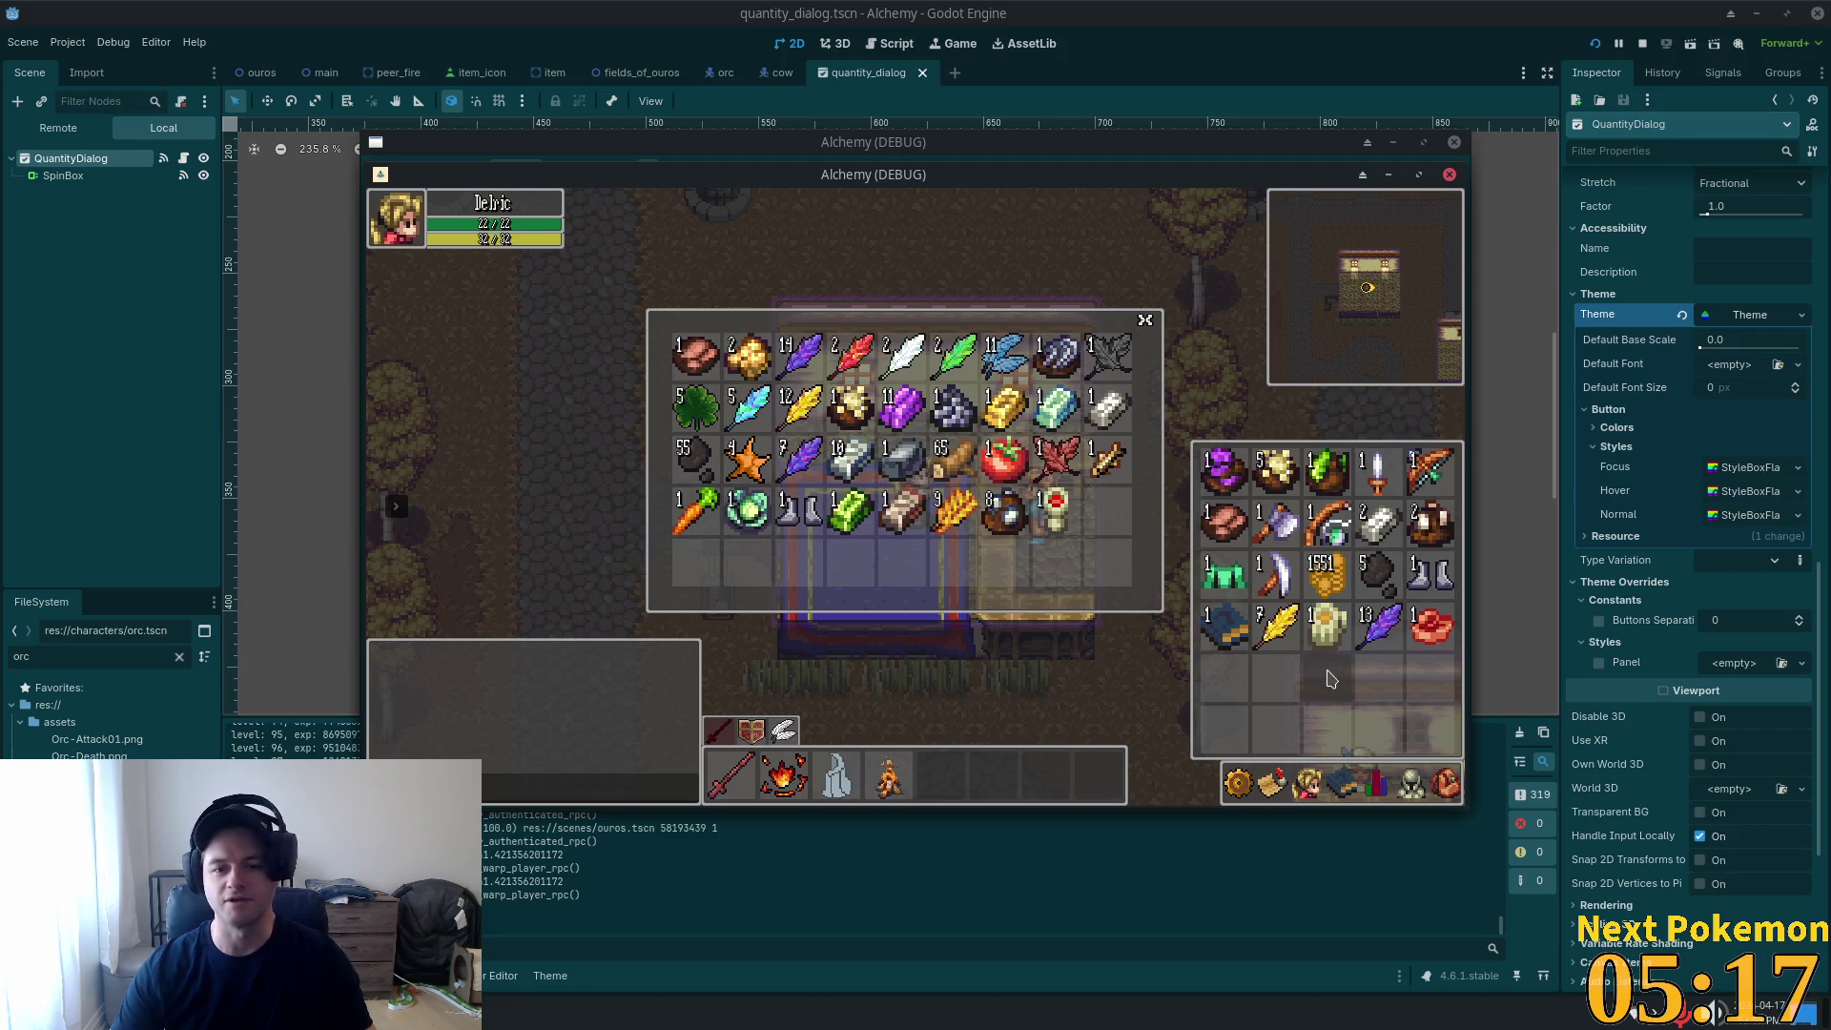
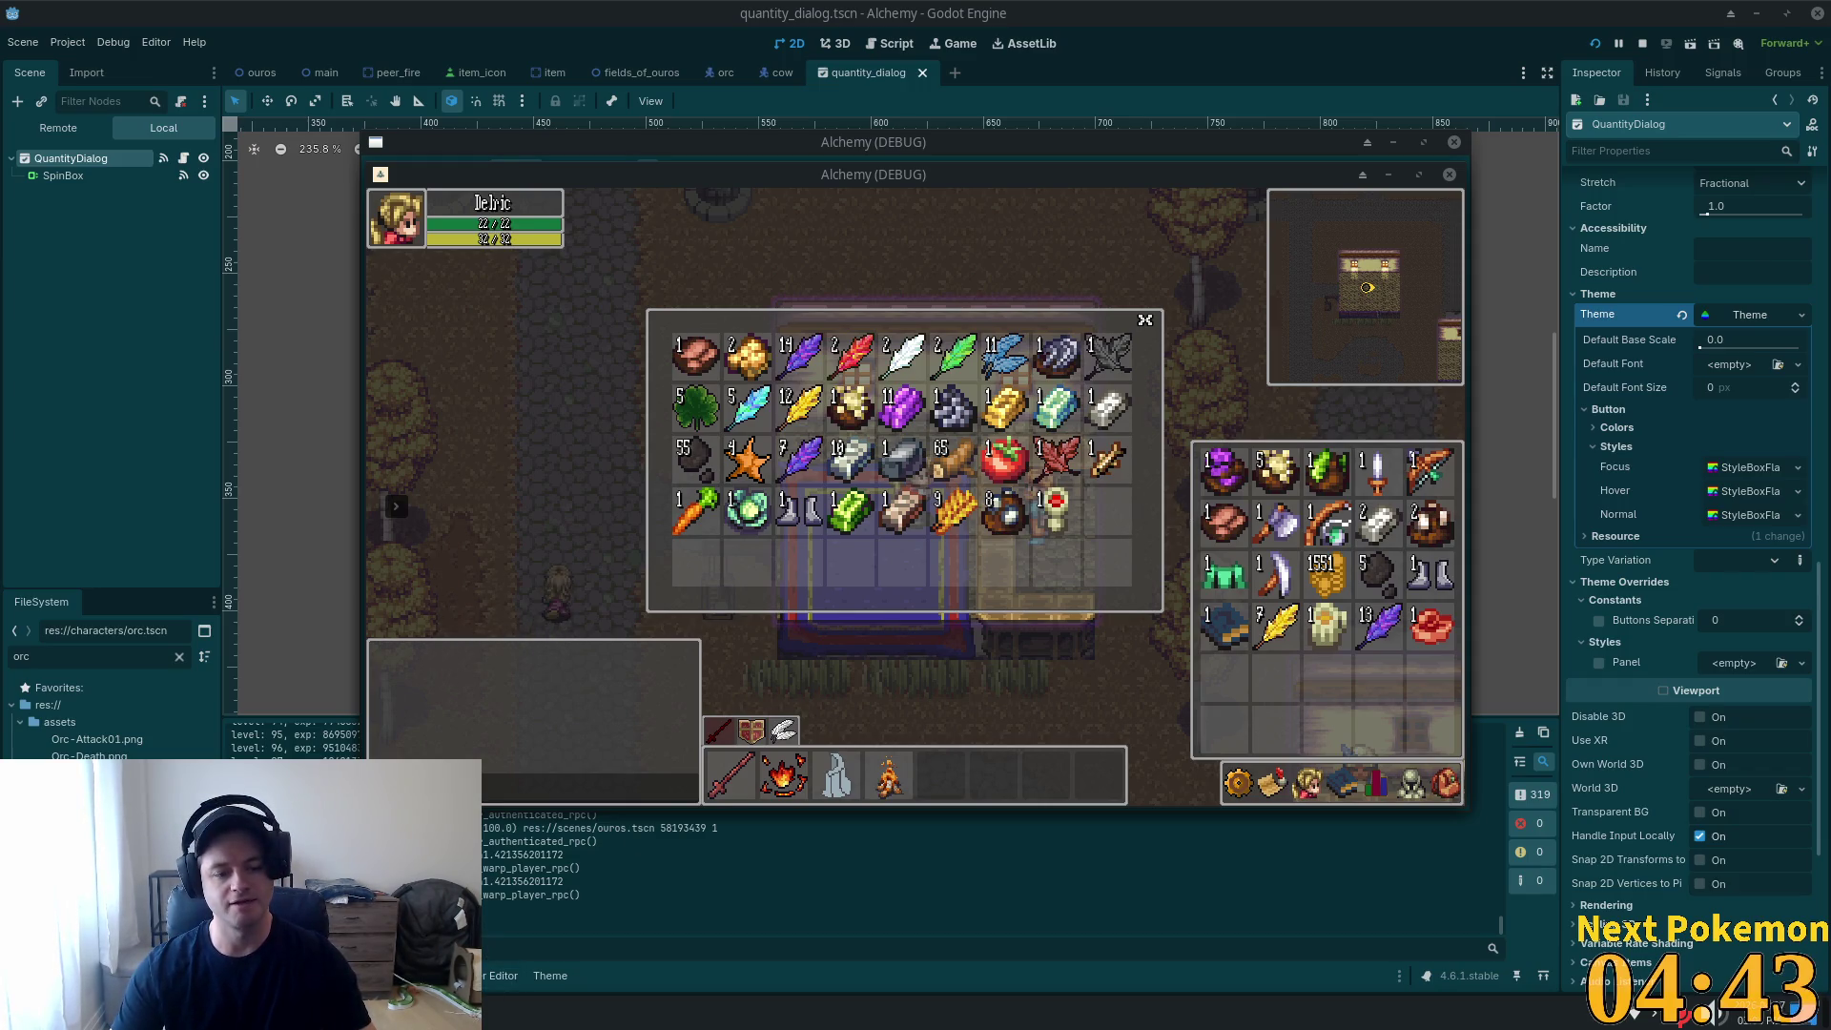
Refresh the PokemonCommunityGame Pokémon collection and look over Manectric's details.
{"action": "key", "text": "alt+Tab"}
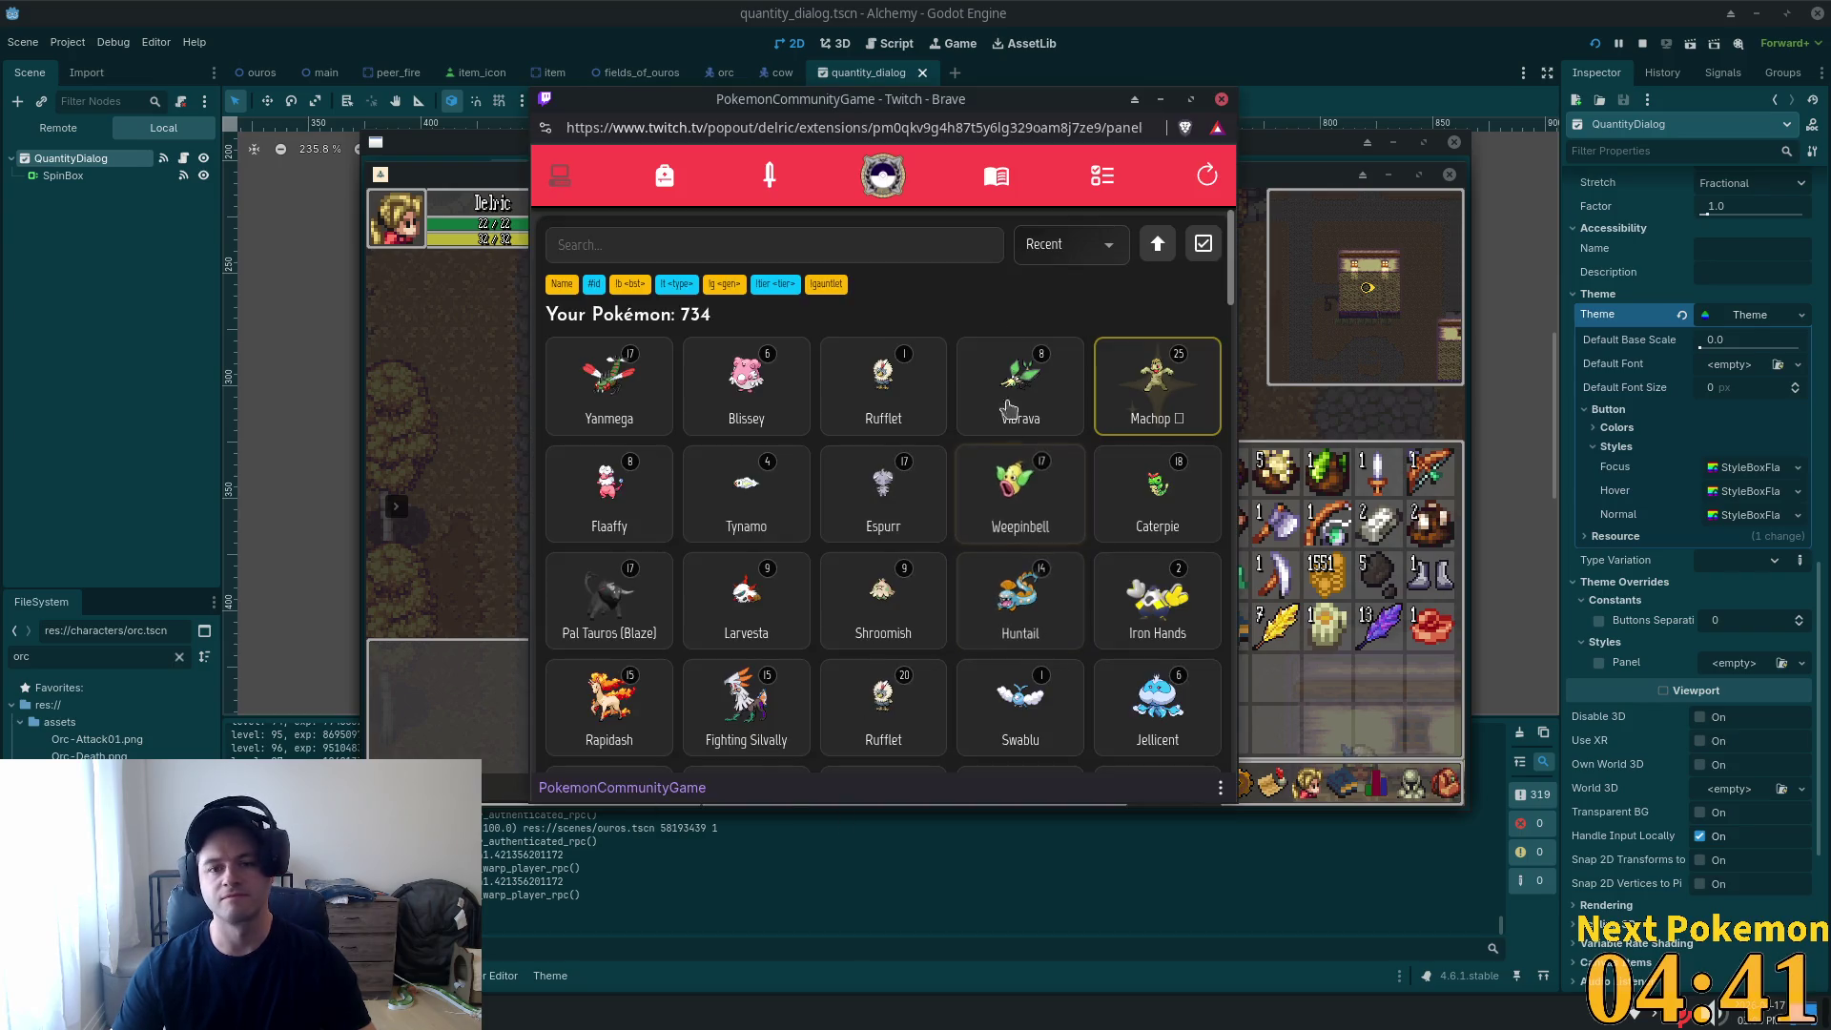
{"action": "left_click", "coordinate": [1200, 181]}
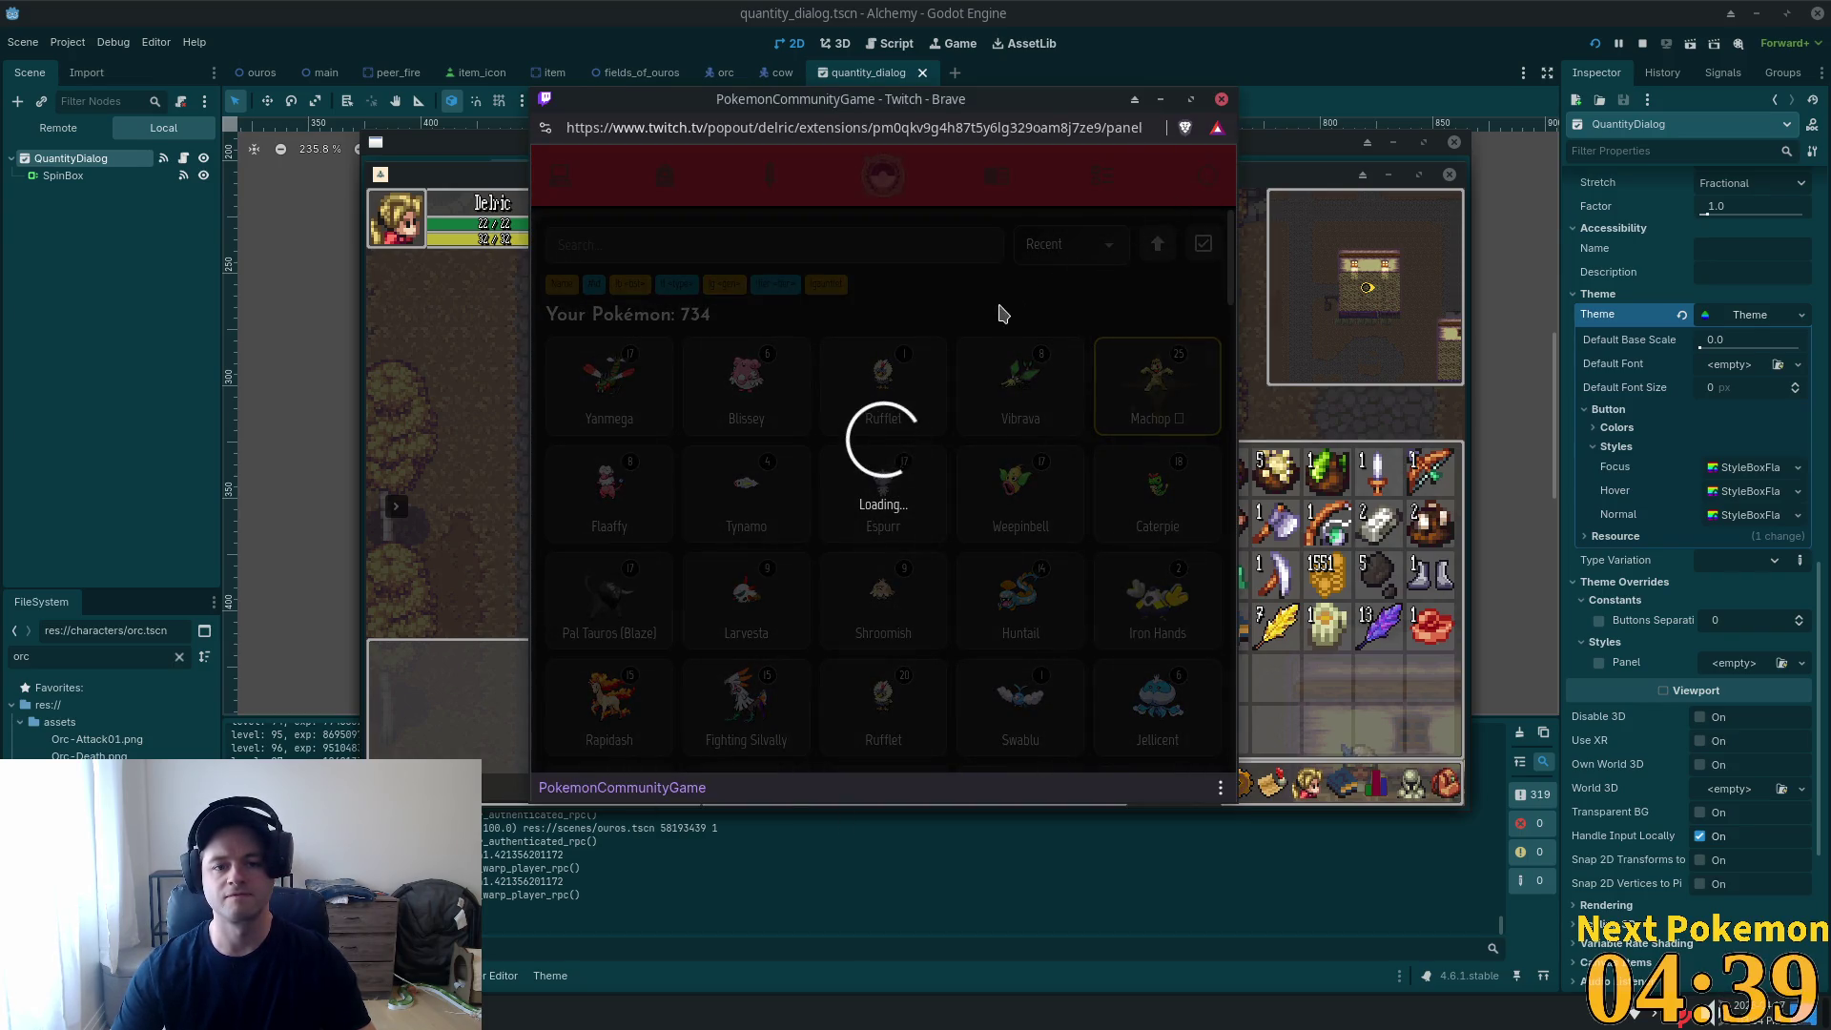
{"action": "left_click", "coordinate": [616, 402]}
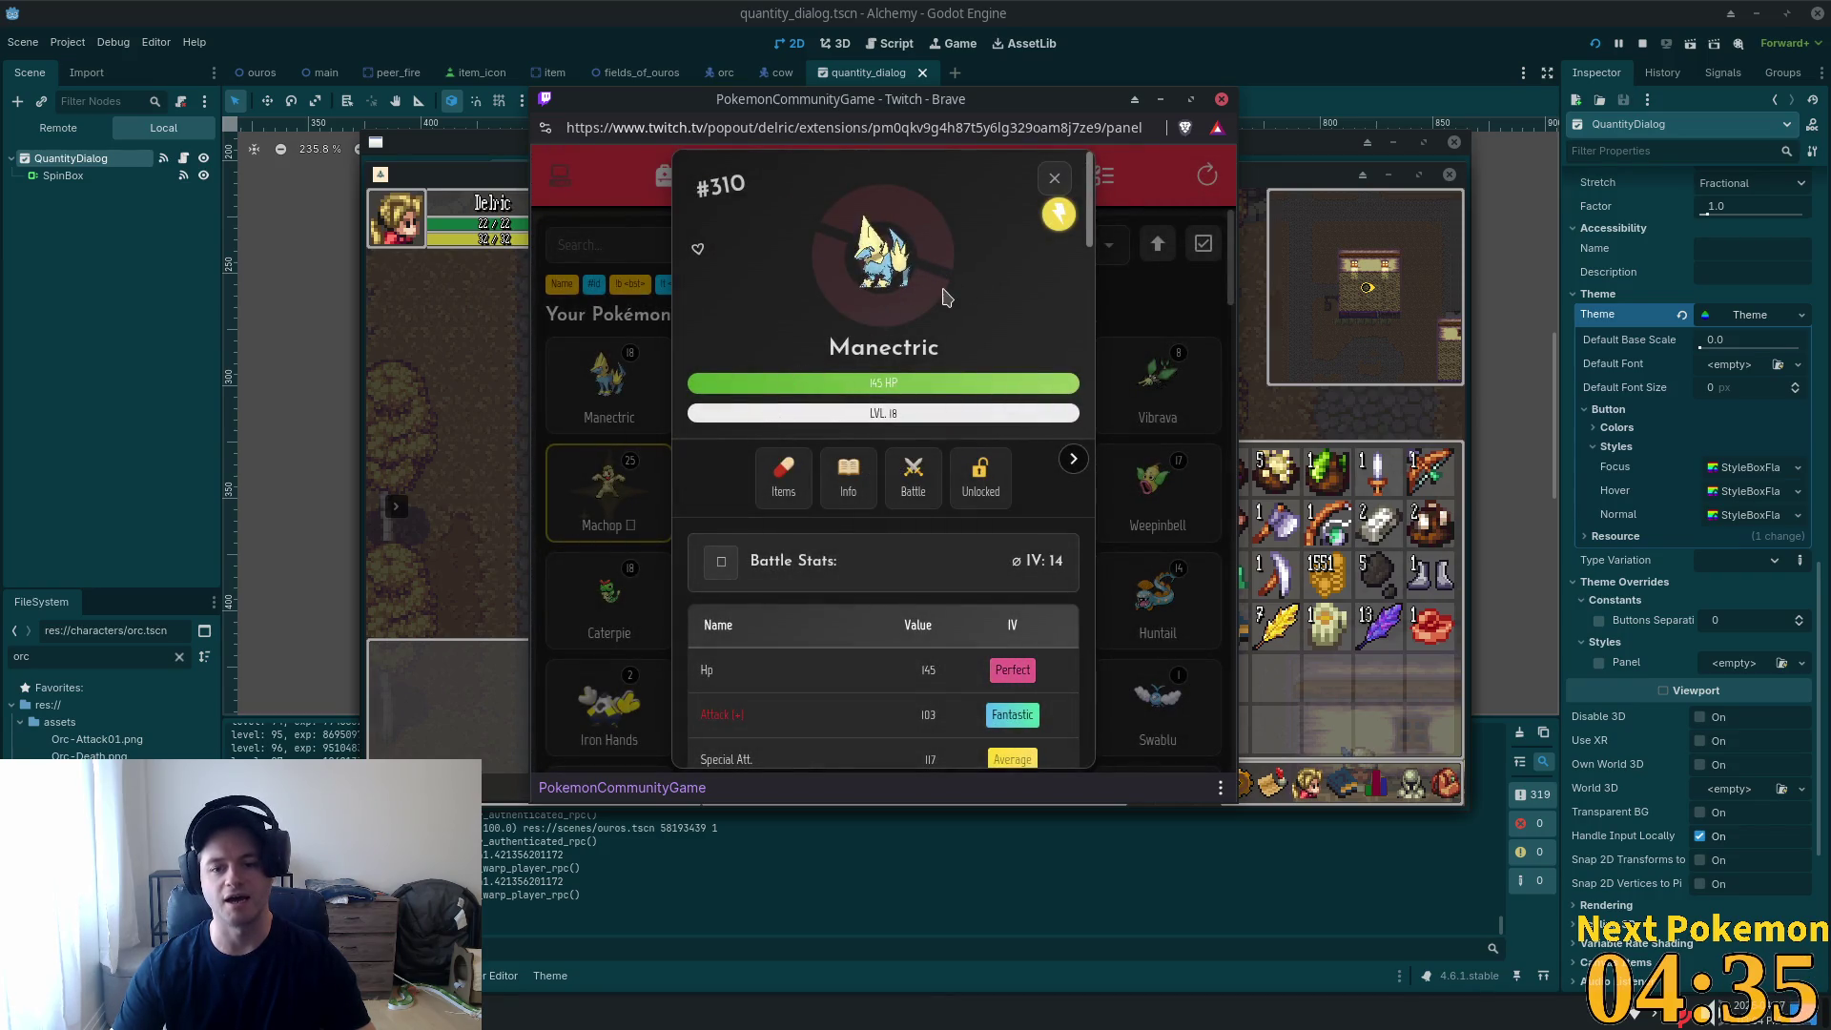
{"action": "scroll", "coordinate": [940, 299], "scroll_direction": "down", "scroll_amount": 2}
{"action": "scroll", "coordinate": [939, 298], "scroll_direction": "down", "scroll_amount": 5}
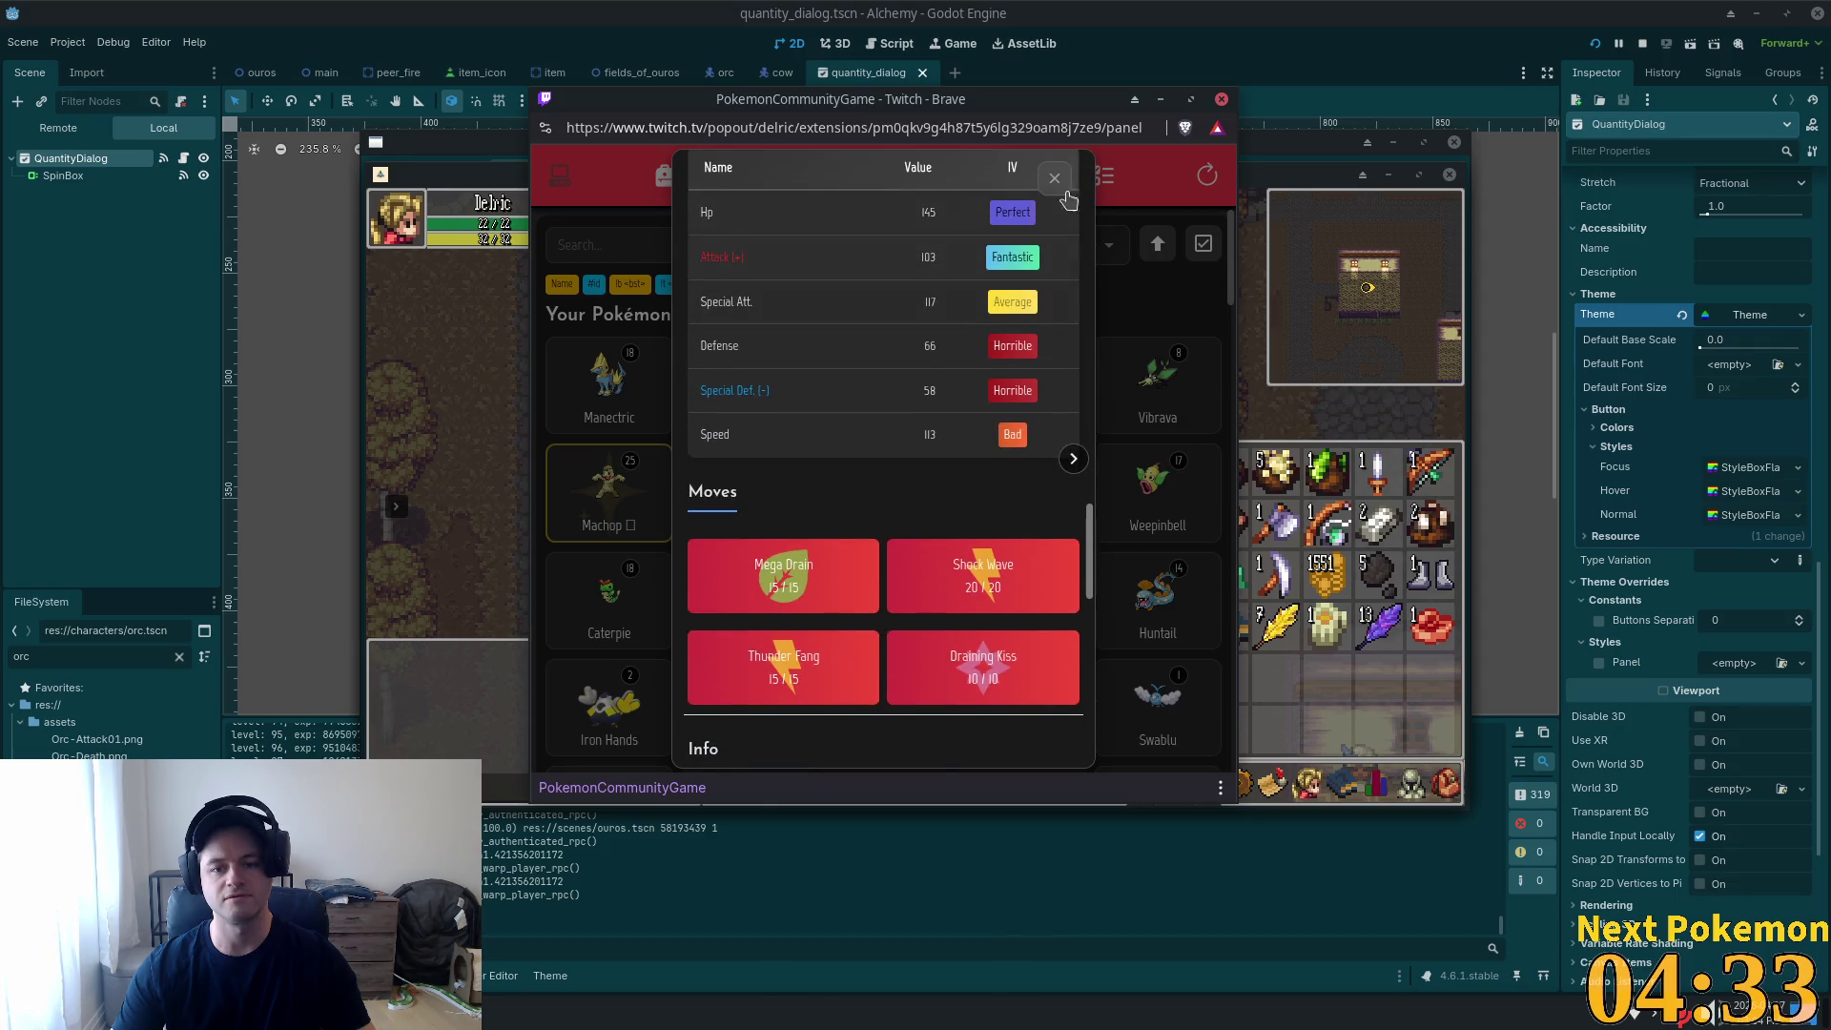
{"action": "left_click", "coordinate": [1056, 174]}
Search 'mane', clear the search, view Rufflet, check Missions, then return to Godot.
{"action": "left_click", "coordinate": [672, 250]}
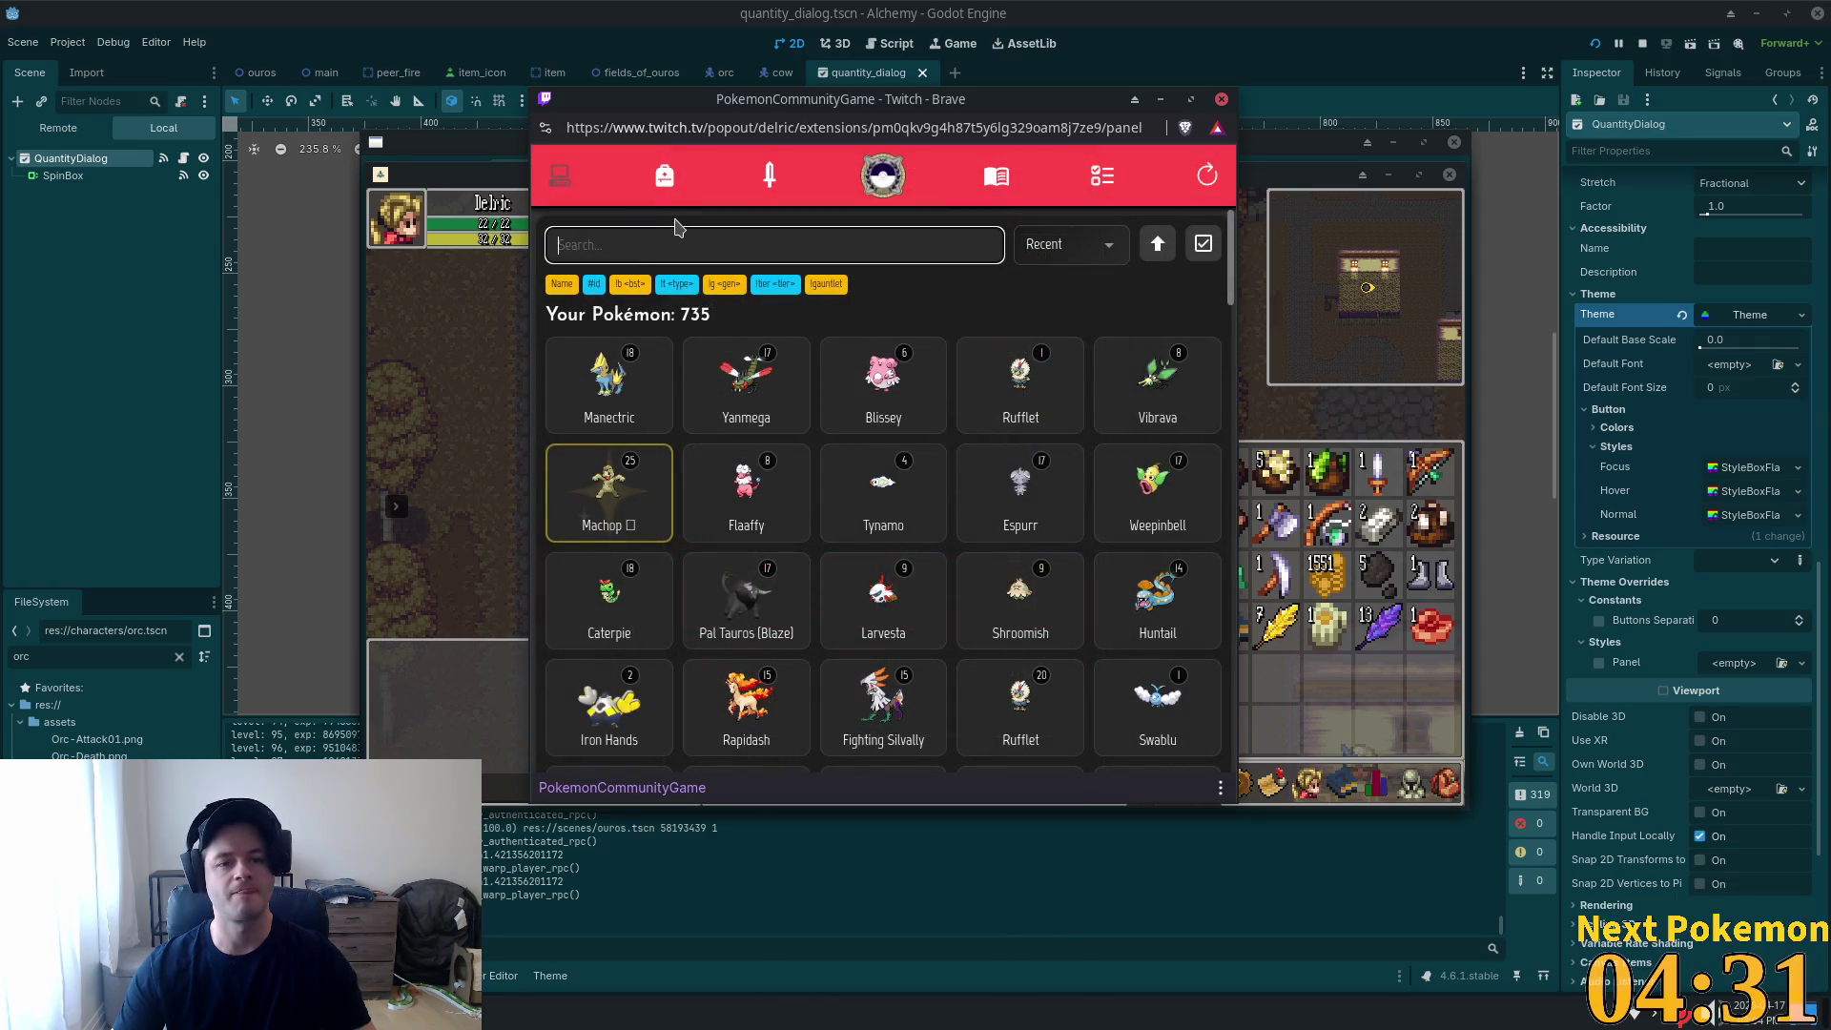
{"action": "type", "text": "mane"}
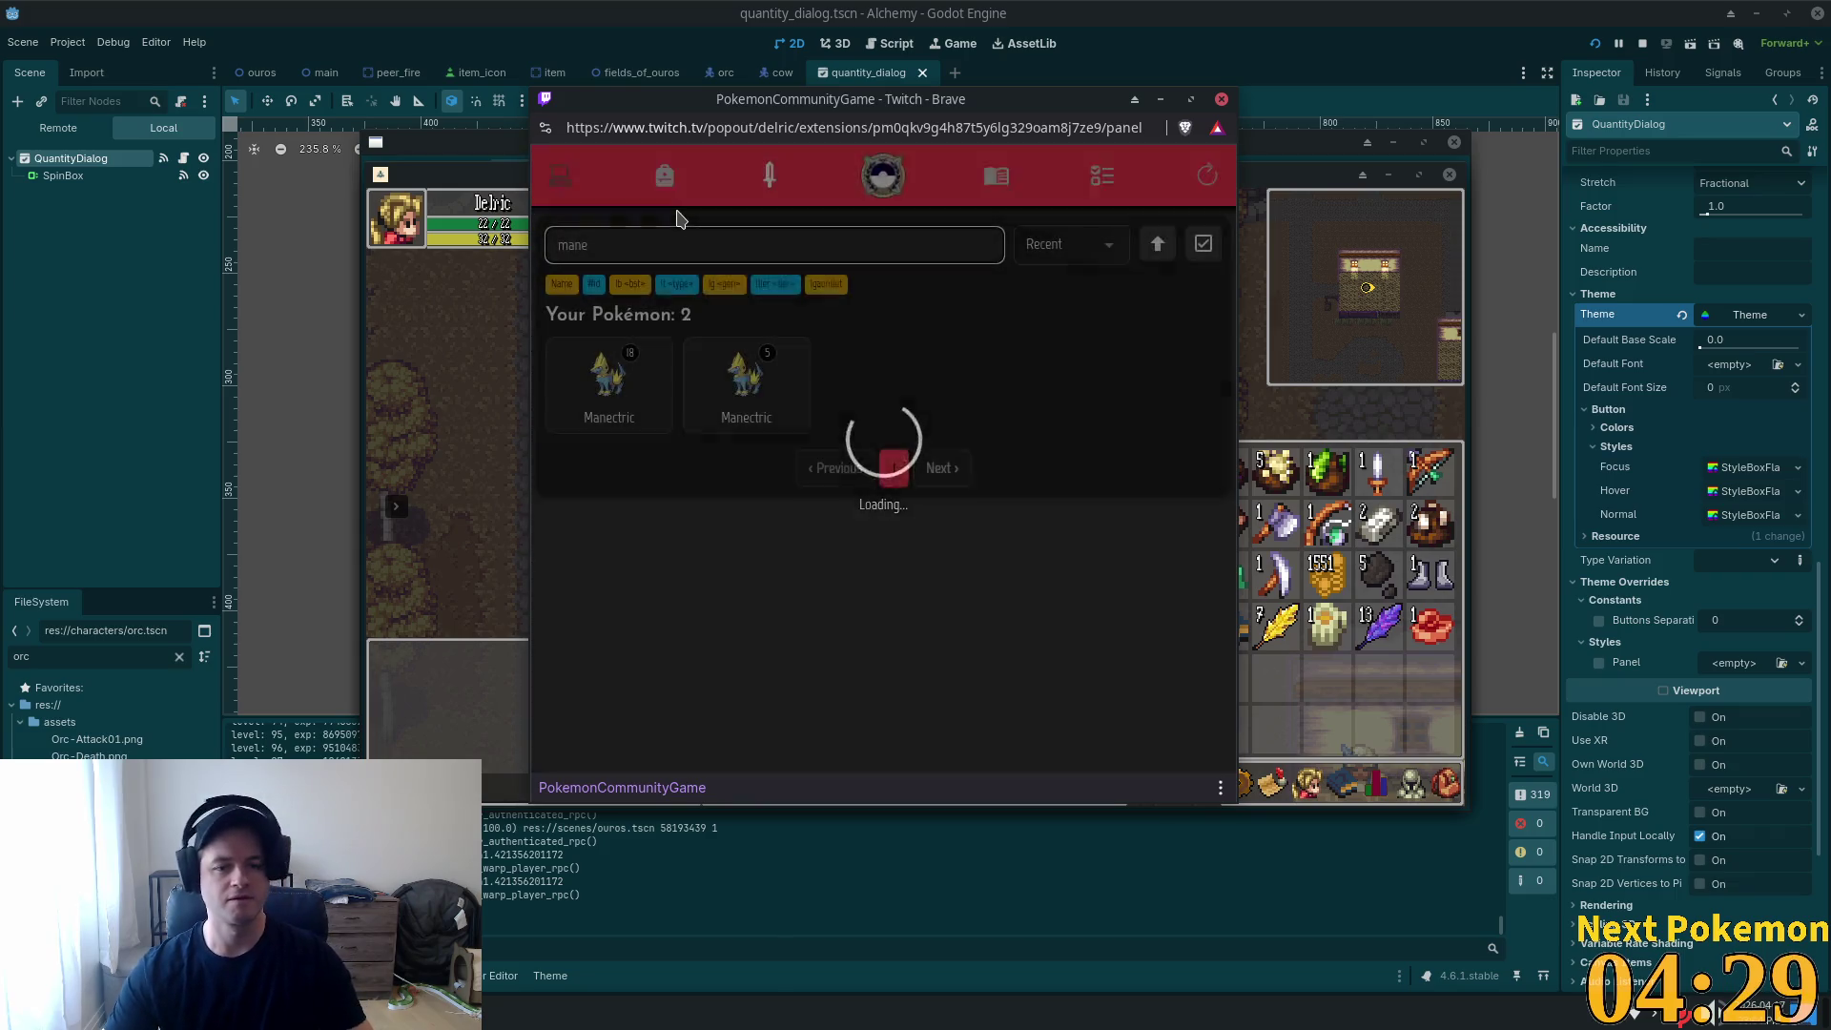
{"action": "double_click", "coordinate": [651, 250]}
{"action": "key", "text": "BackSpace"}
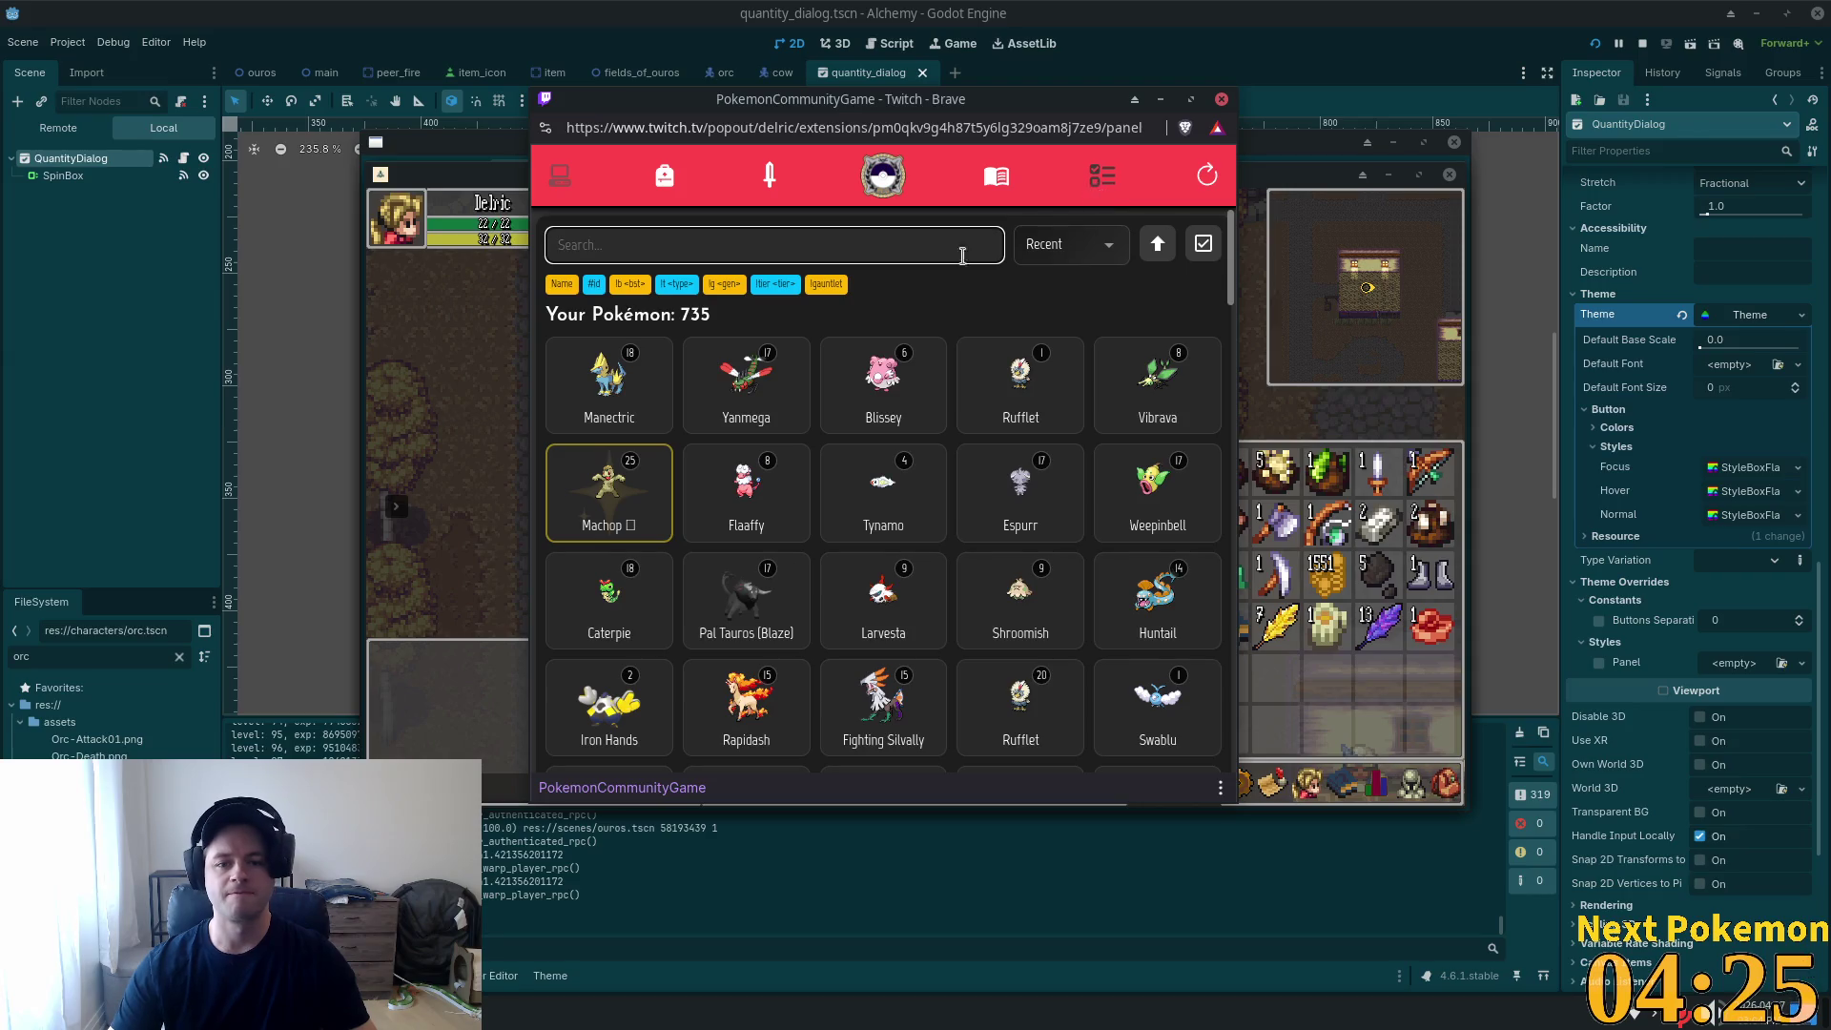
{"action": "left_click", "coordinate": [1018, 380]}
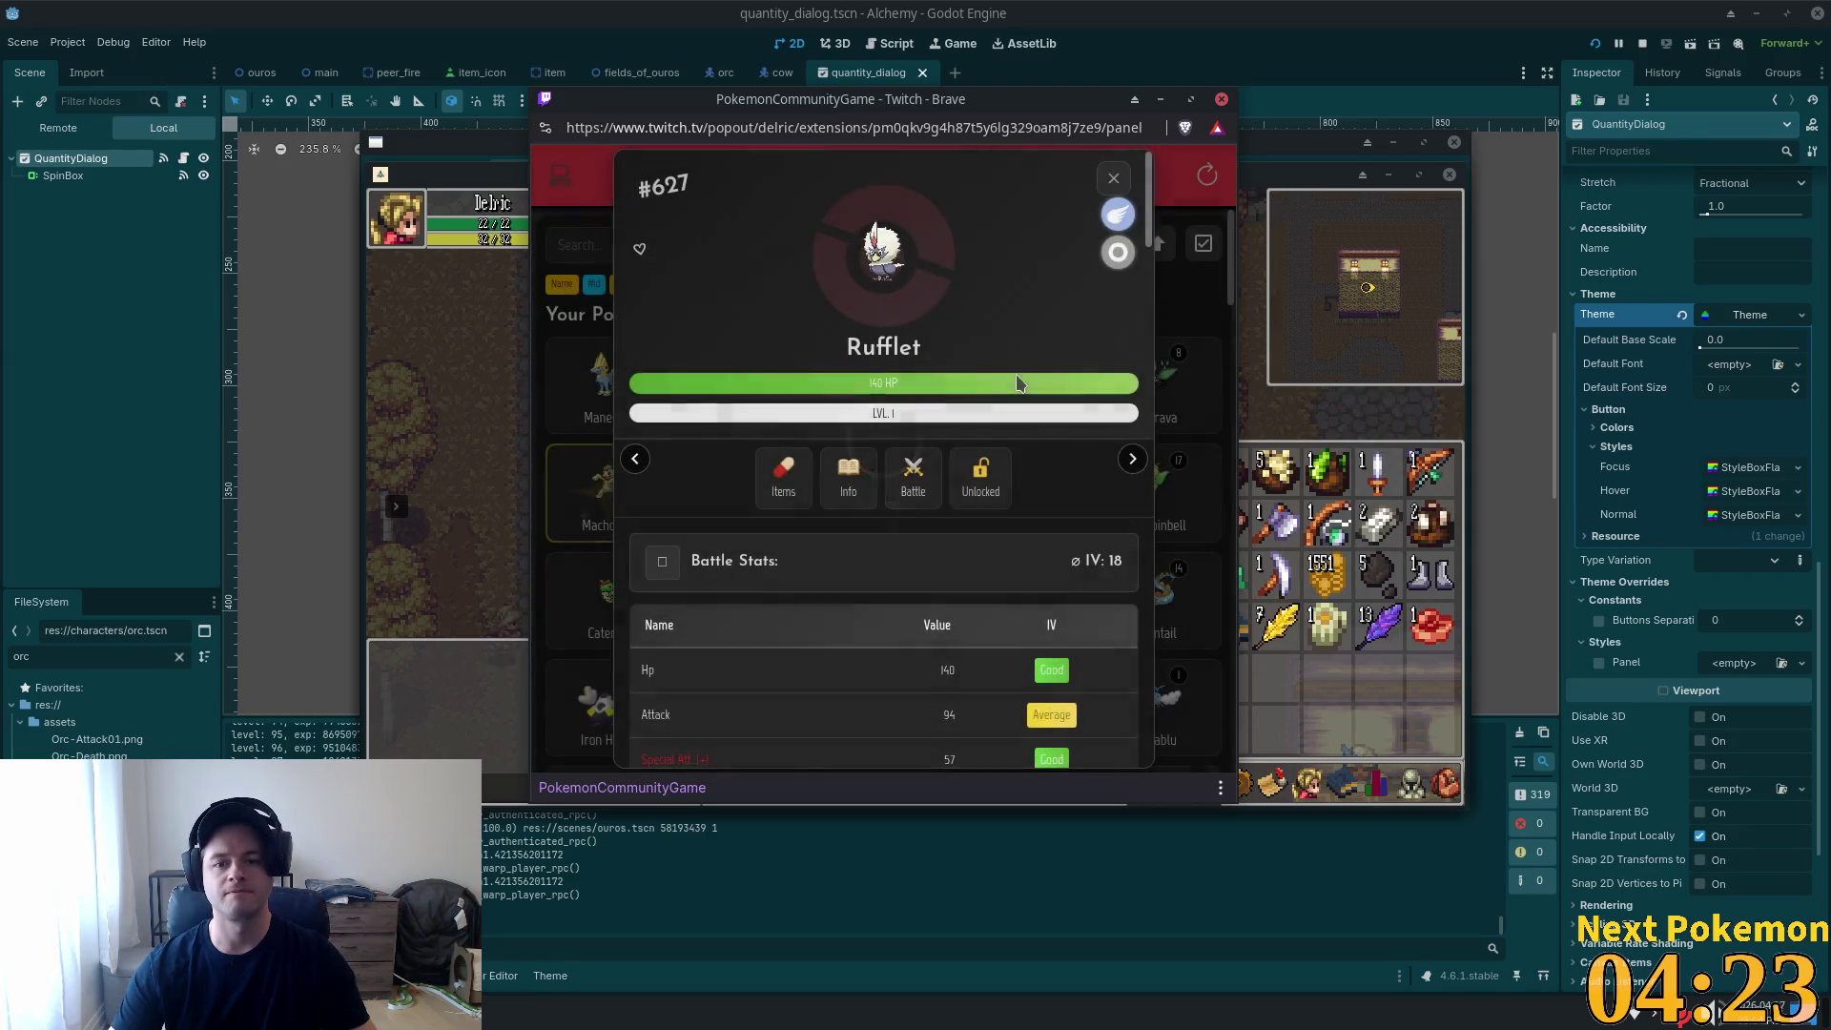
{"action": "left_click", "coordinate": [1114, 186]}
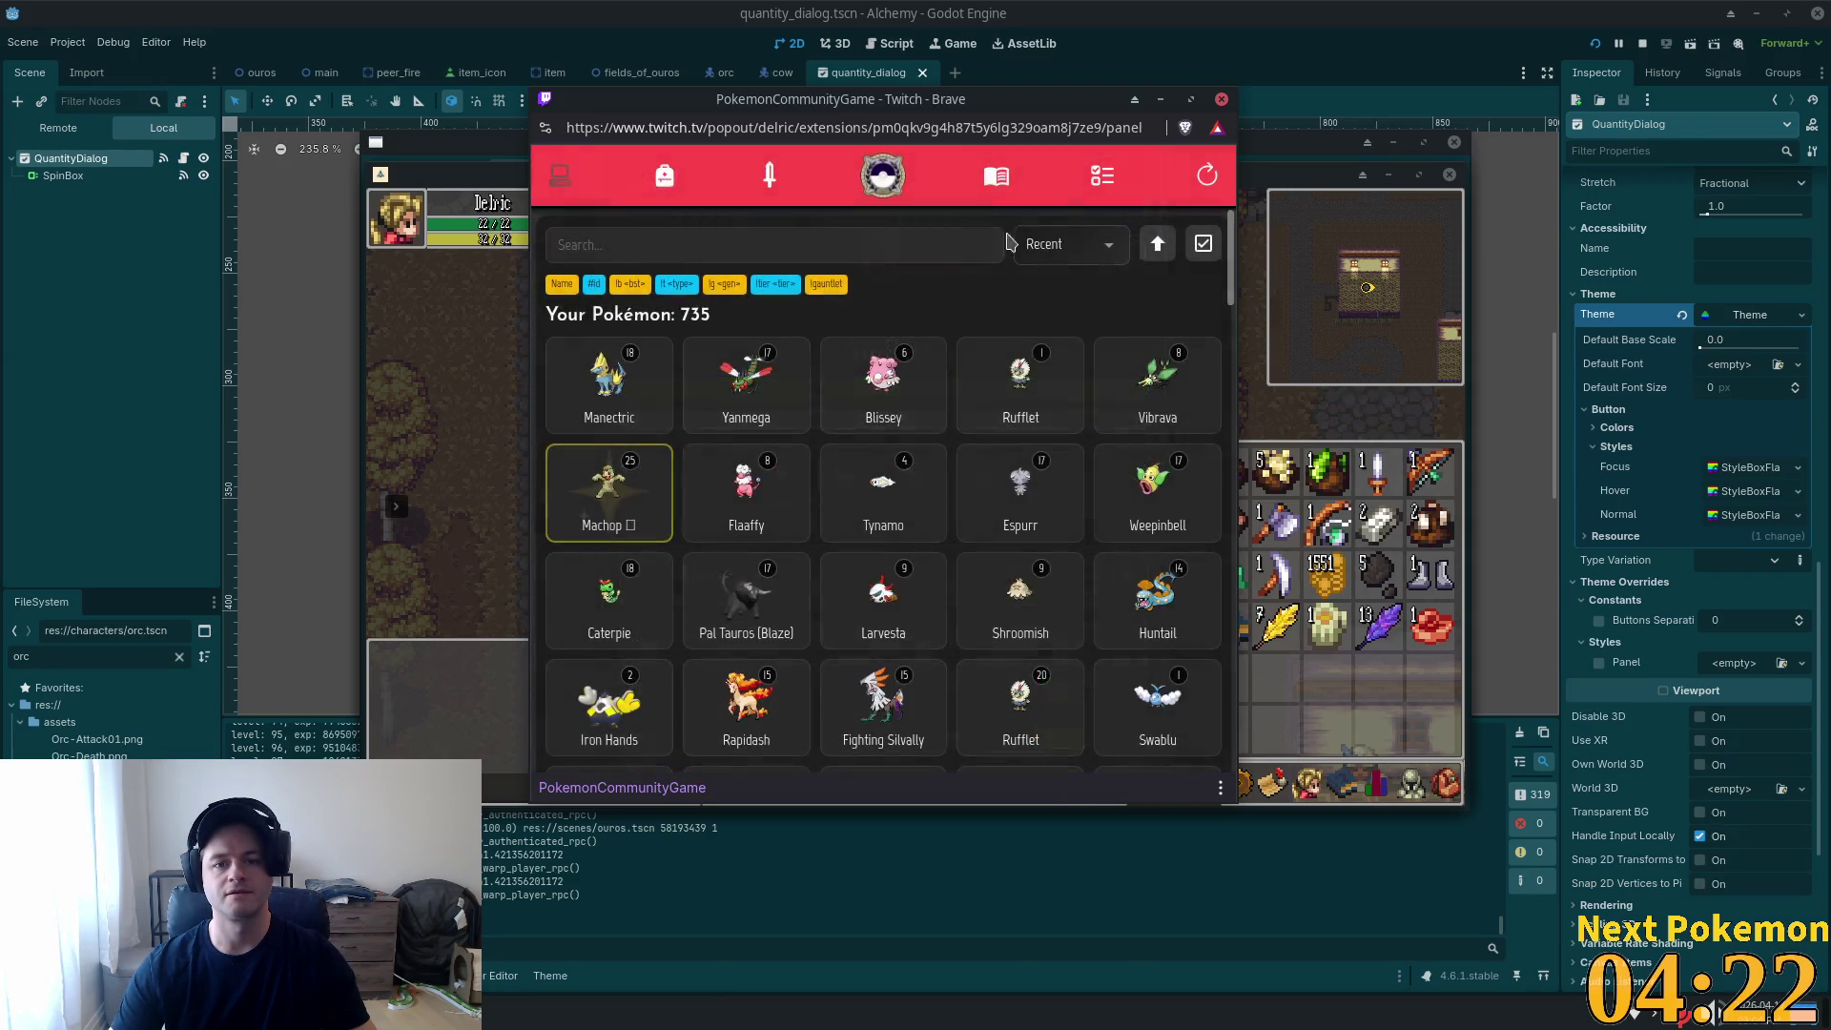
{"action": "left_click", "coordinate": [1102, 179]}
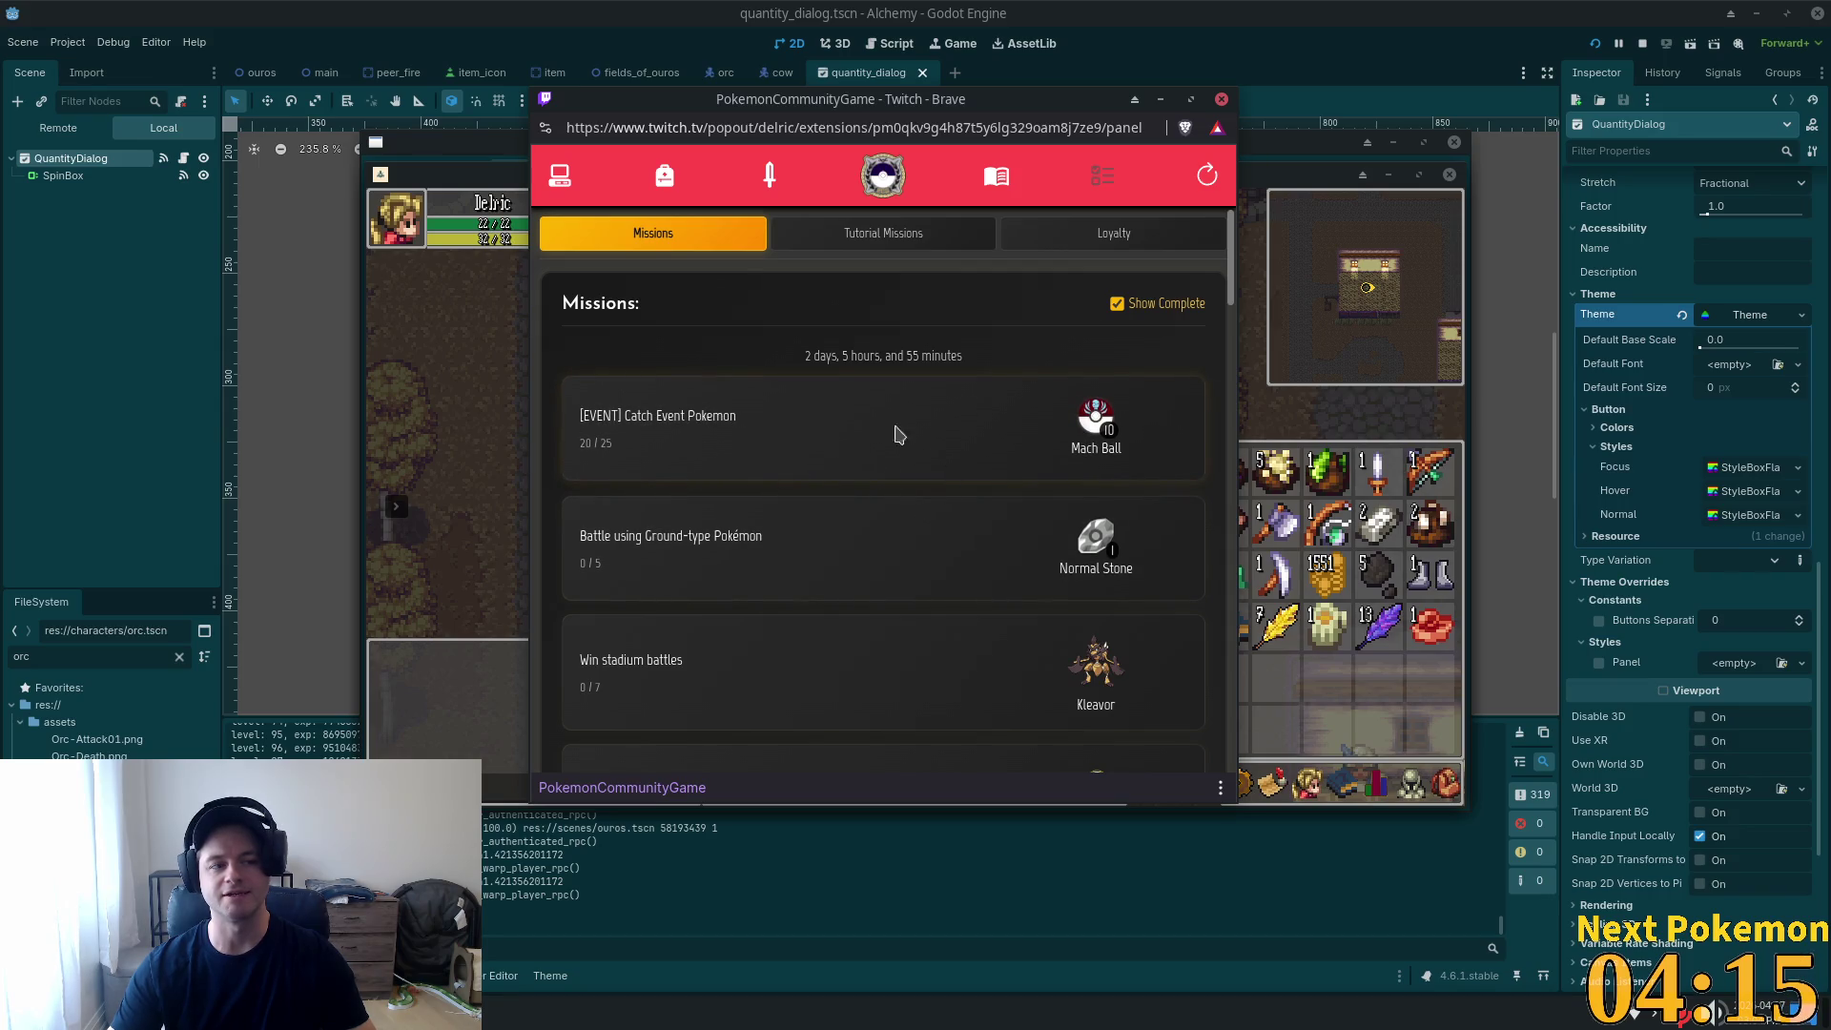
{"action": "left_click", "coordinate": [1342, 9]}
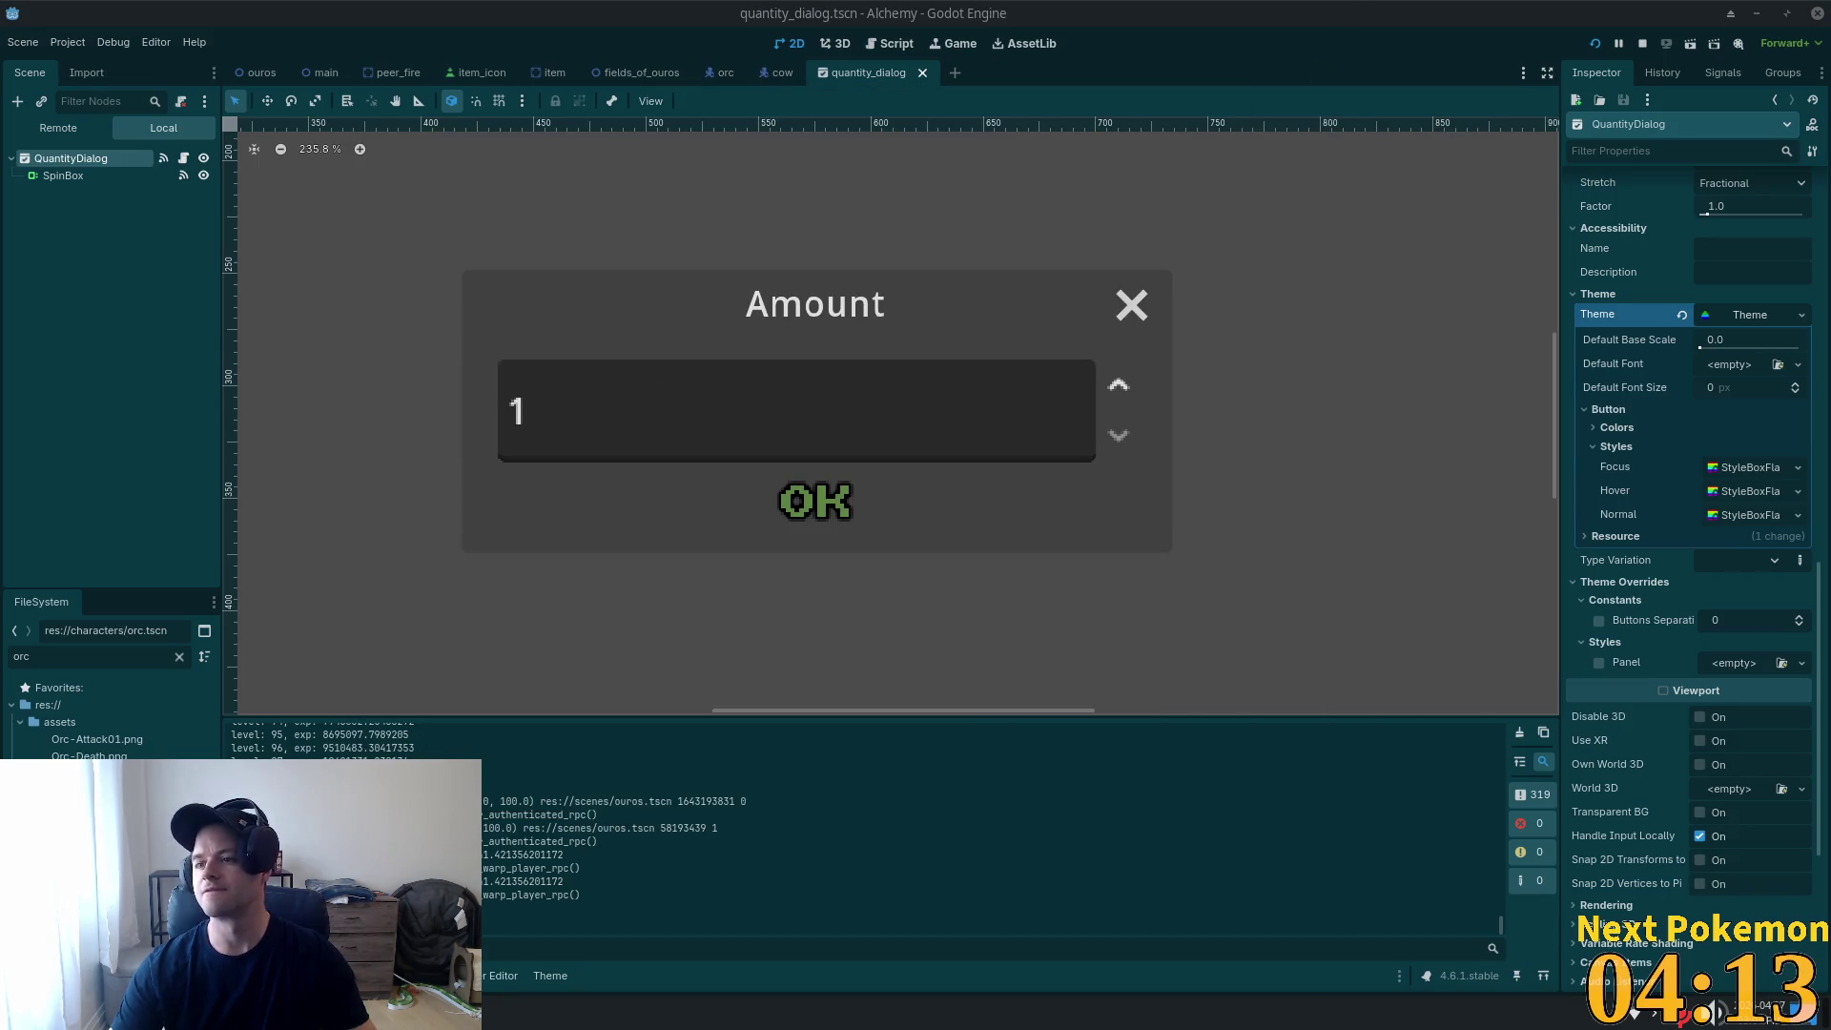
Check the SpinBox's _on_spin_box_value_changed connection, then open the QuantityDialog script.
{"action": "left_click", "coordinate": [593, 411]}
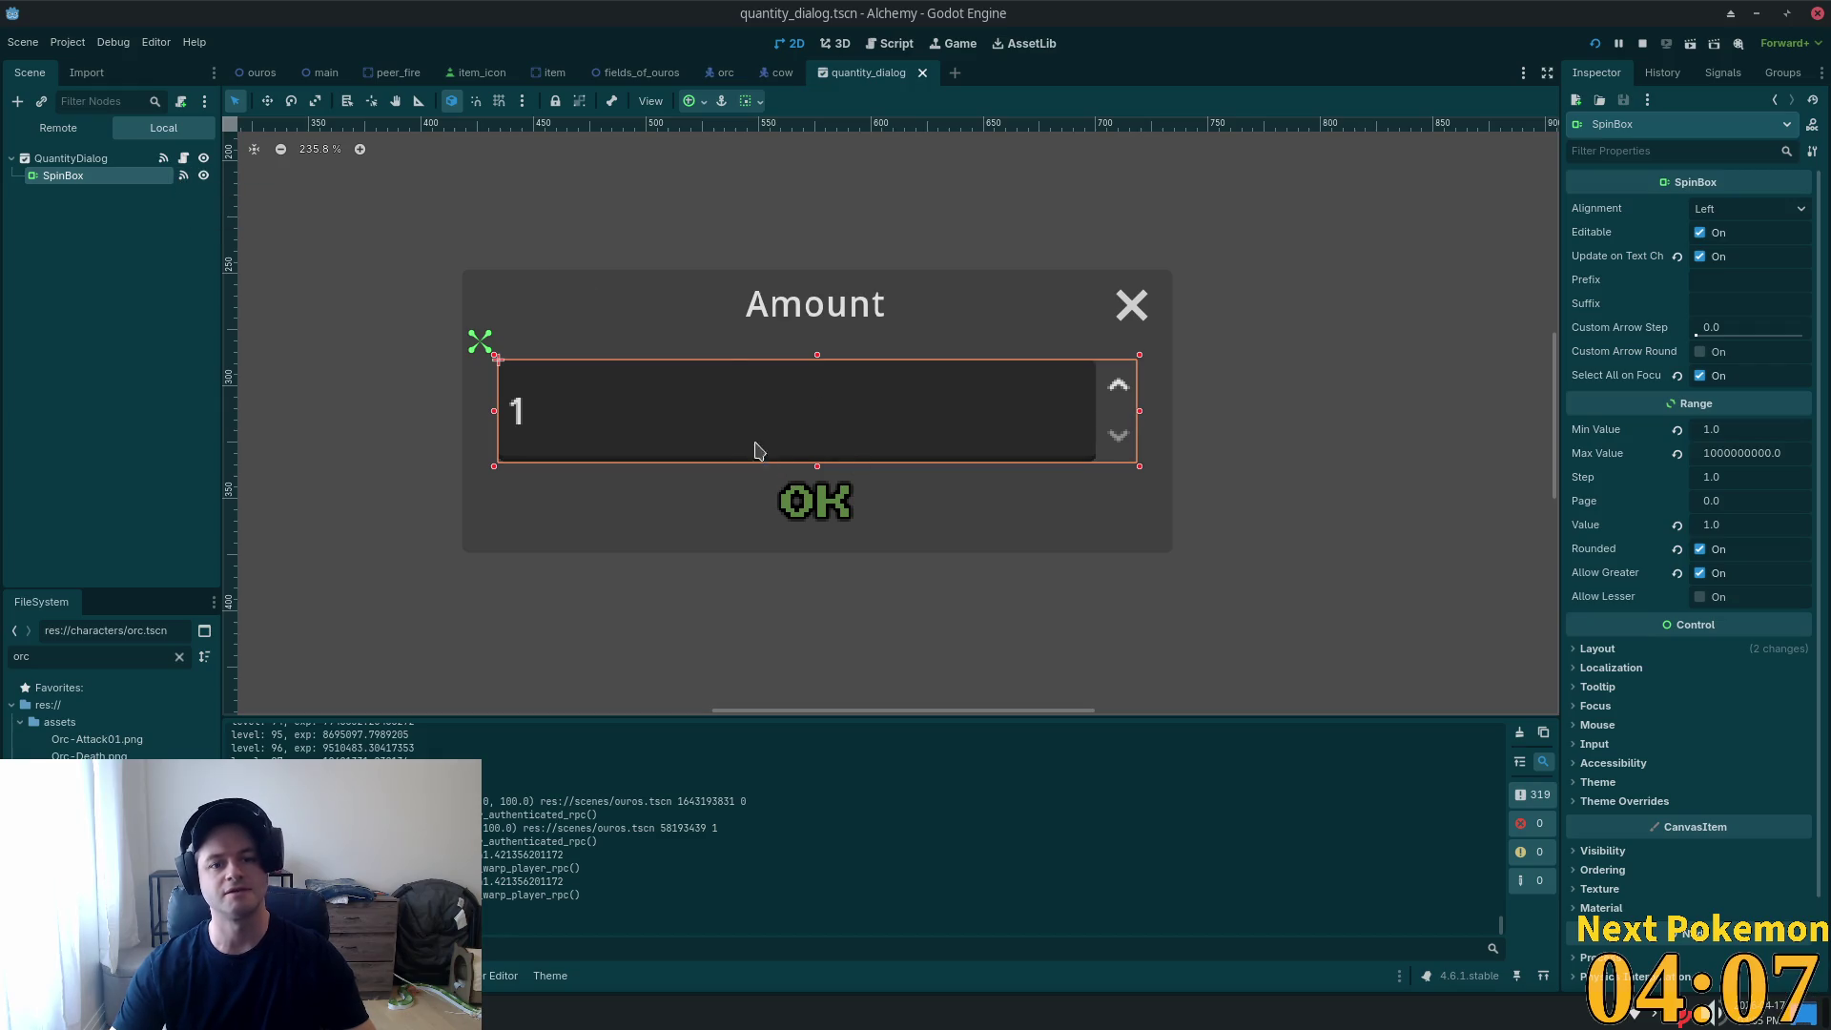
{"action": "right_click", "coordinate": [96, 178]}
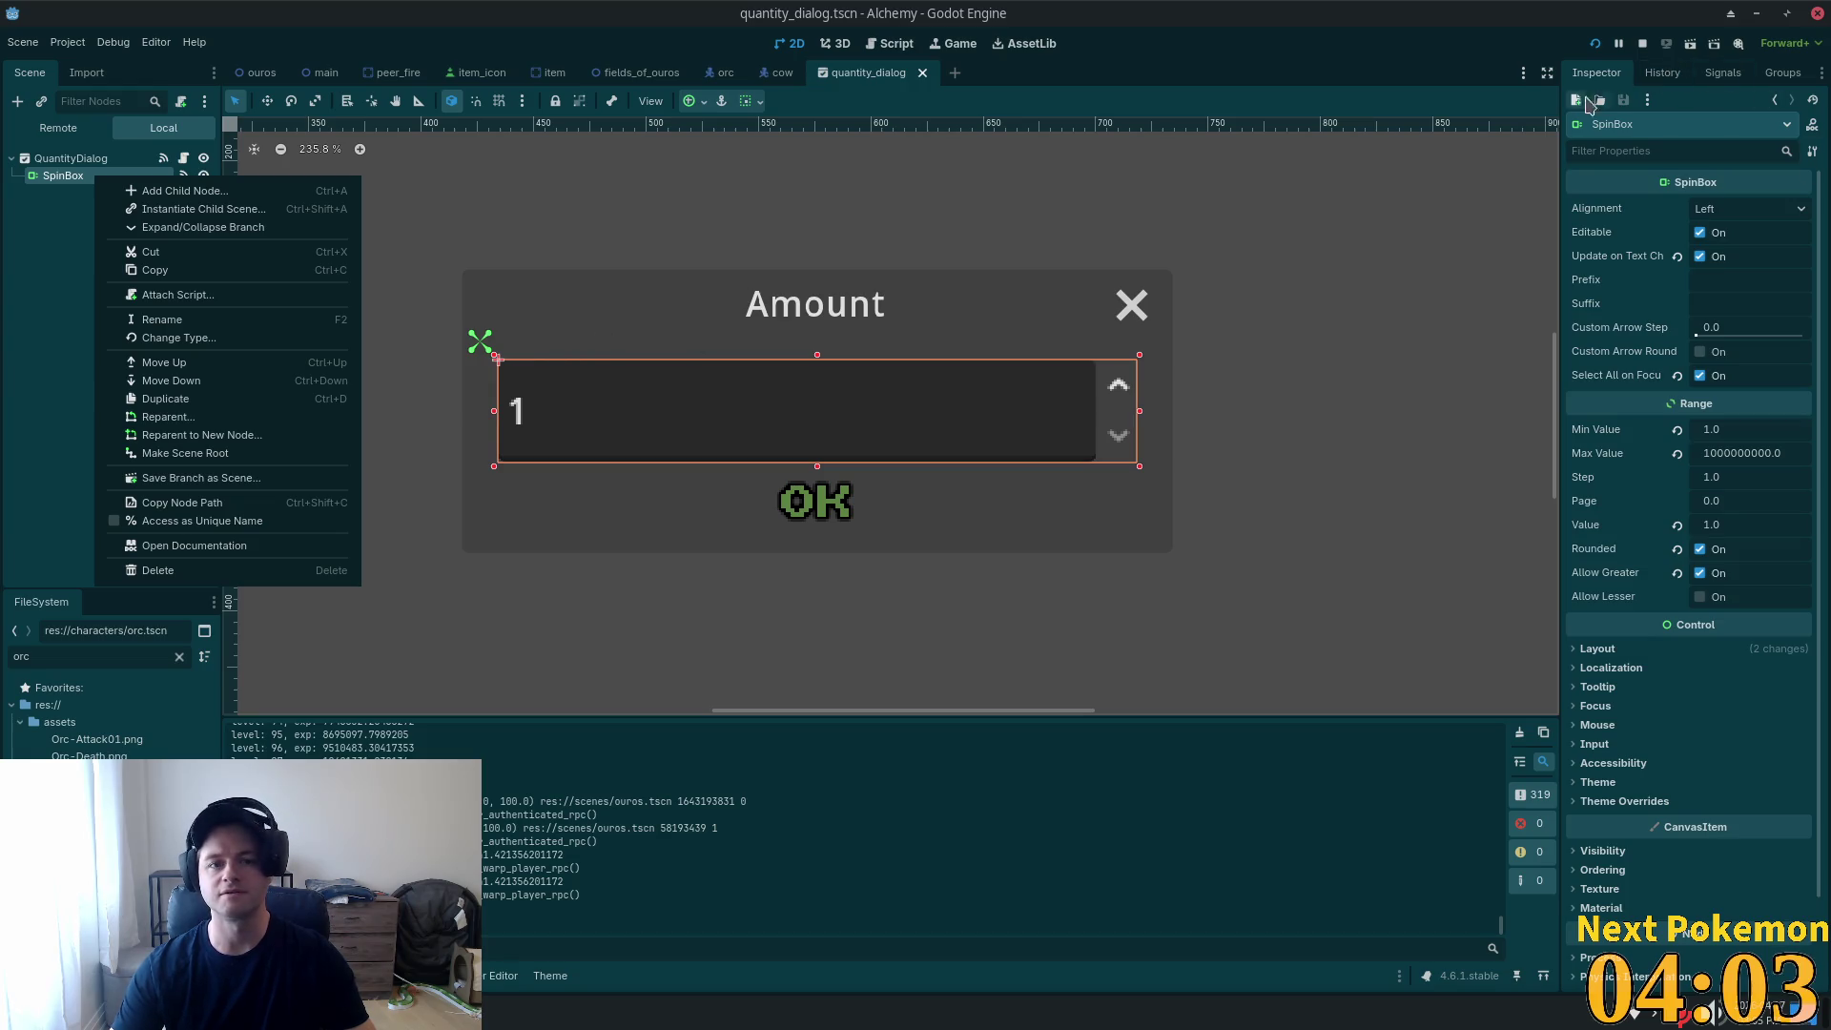
{"action": "left_click", "coordinate": [1722, 77]}
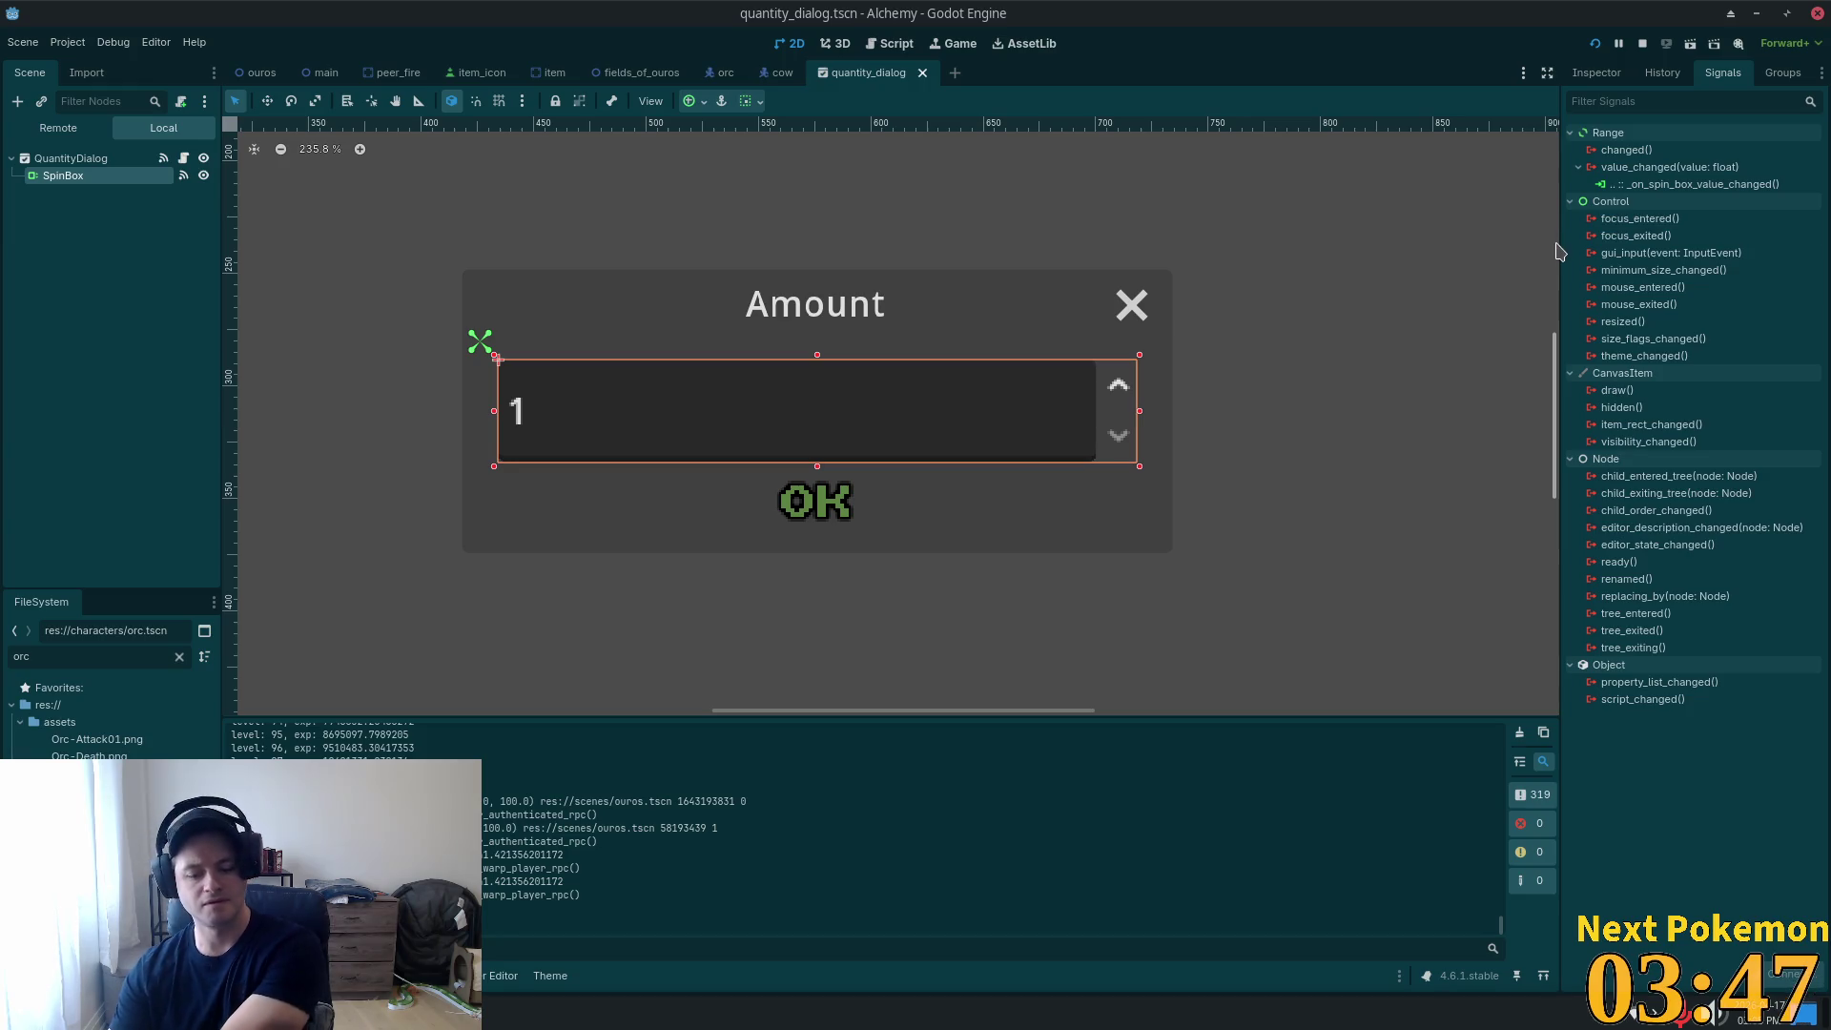
{"action": "left_click", "coordinate": [1644, 185]}
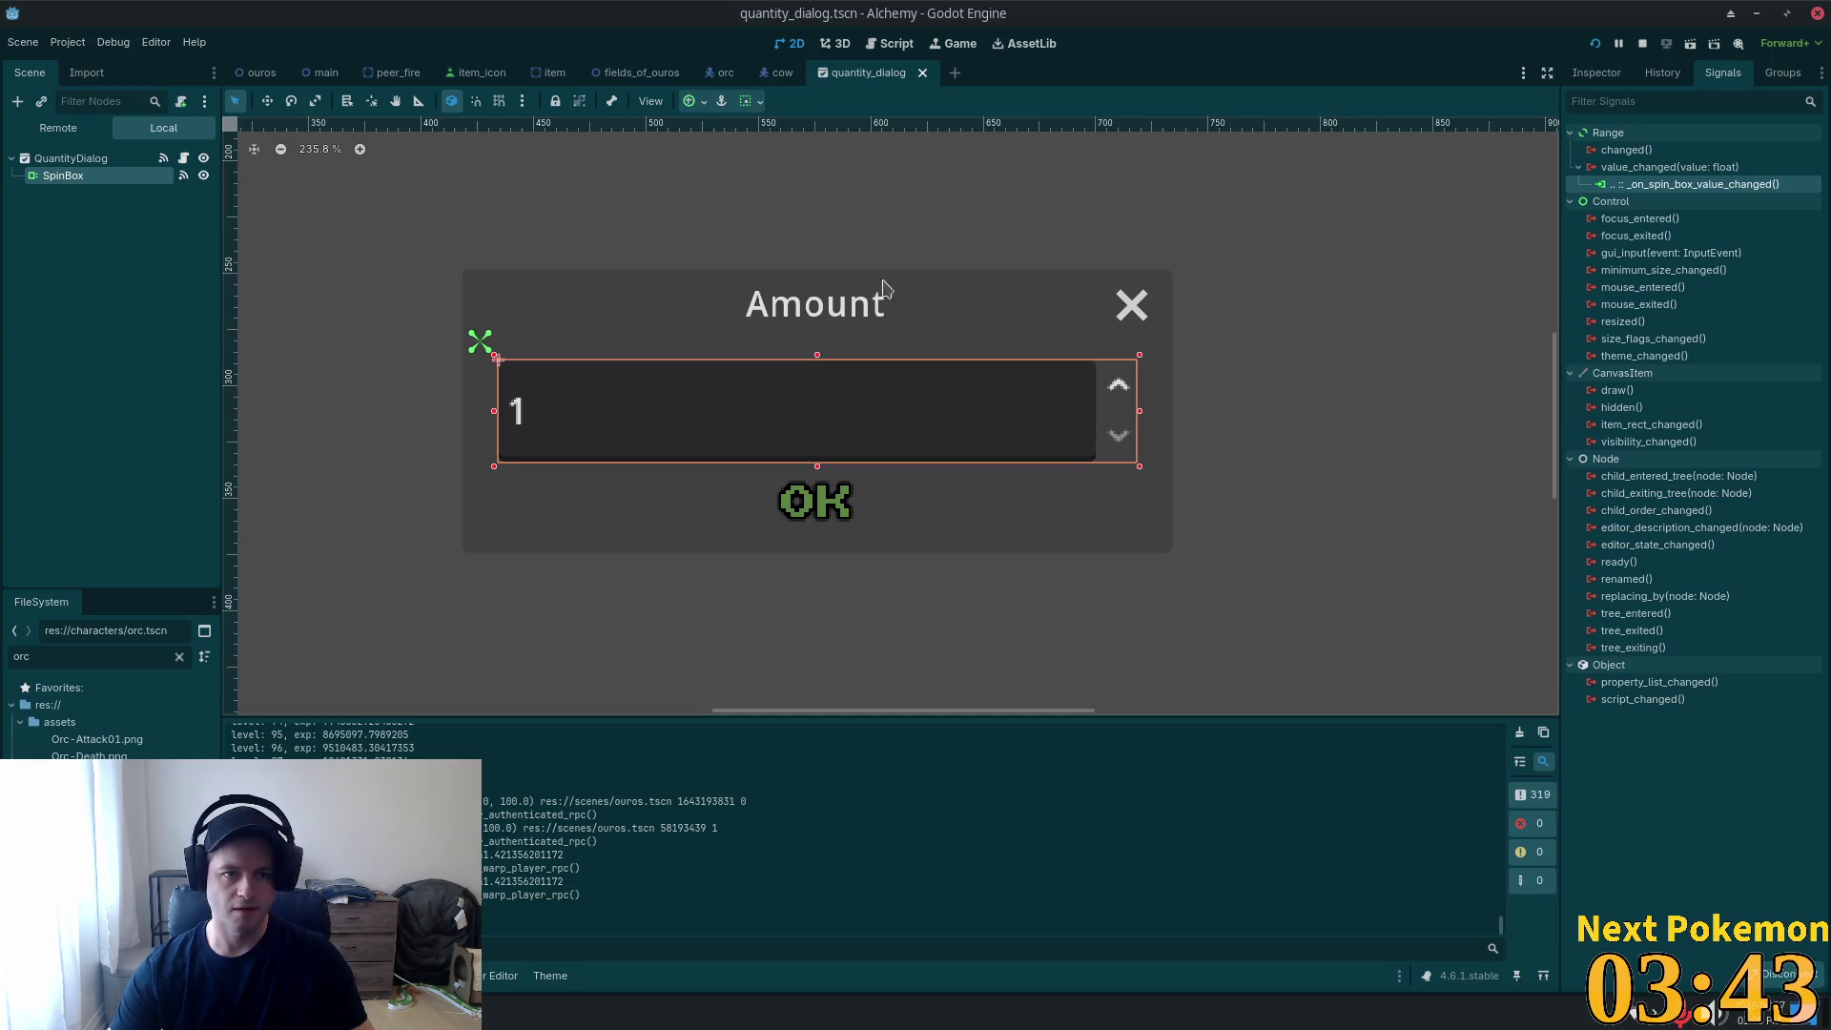
{"action": "left_click", "coordinate": [183, 157]}
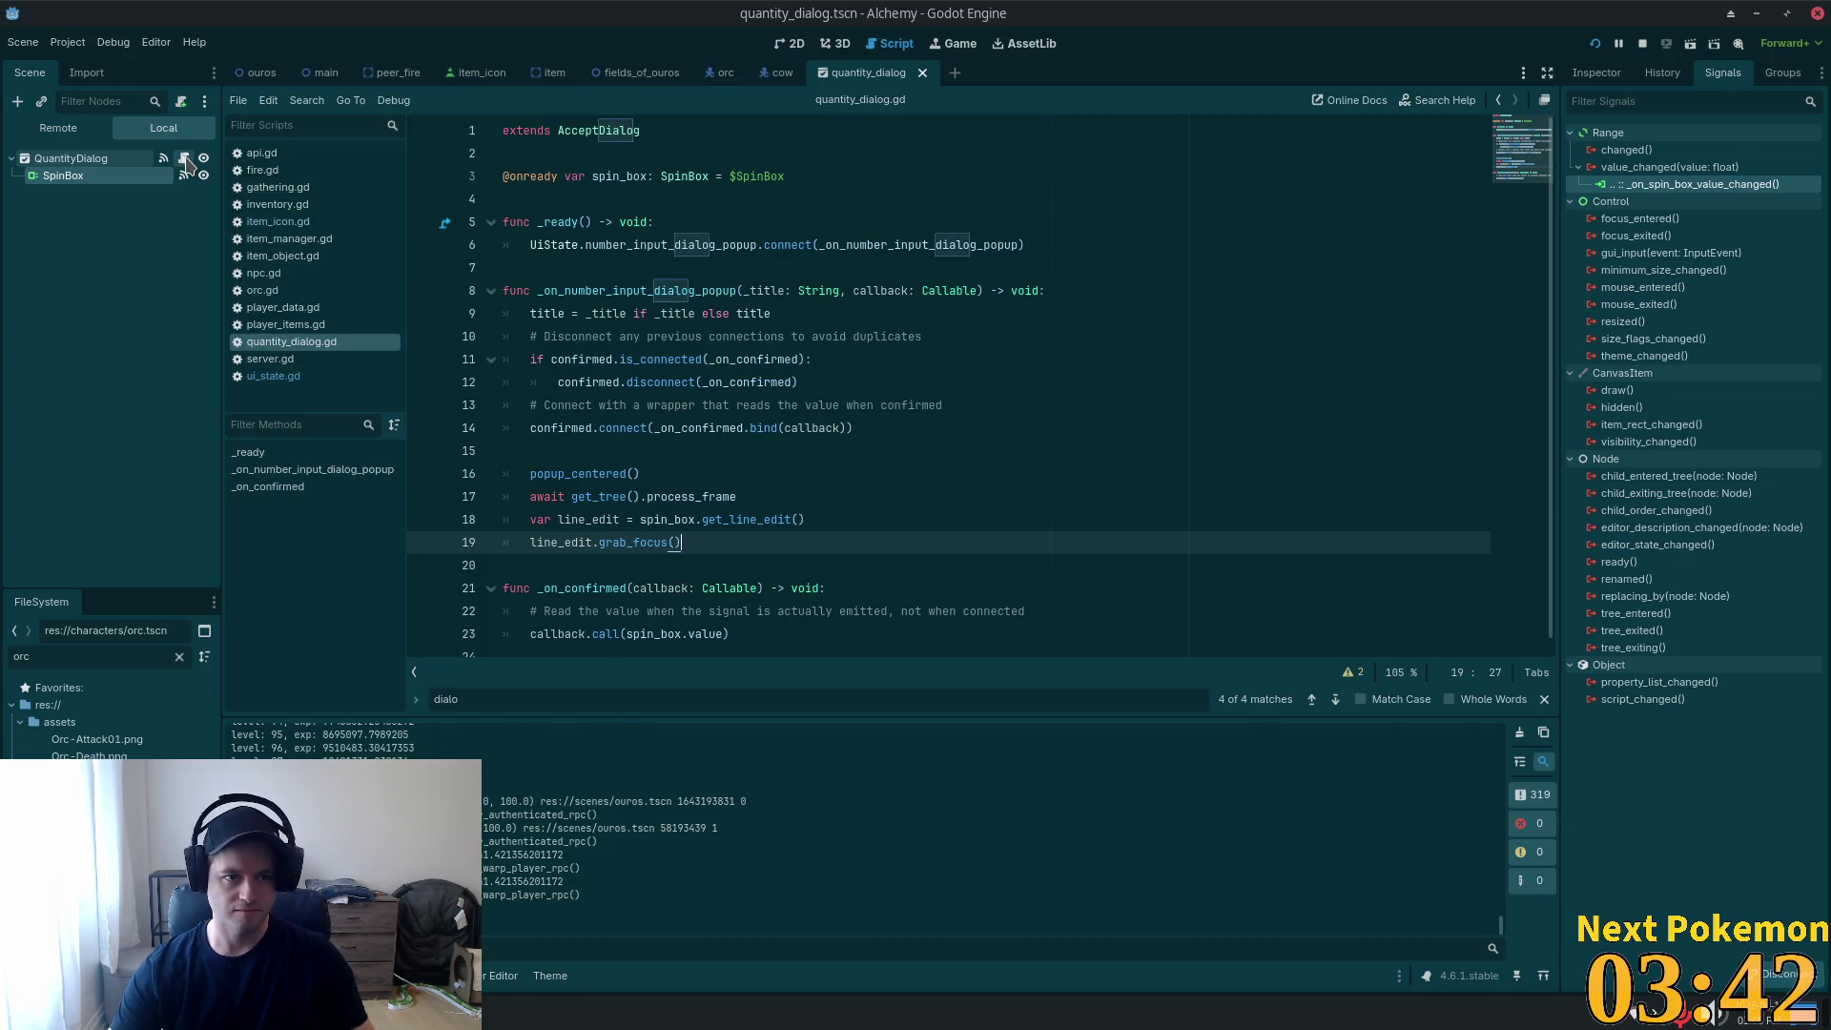
Read the popup and _on_confirmed functions in quantity_dialog.gd, then select the QuantityDialog root.
{"action": "left_click", "coordinate": [863, 550]}
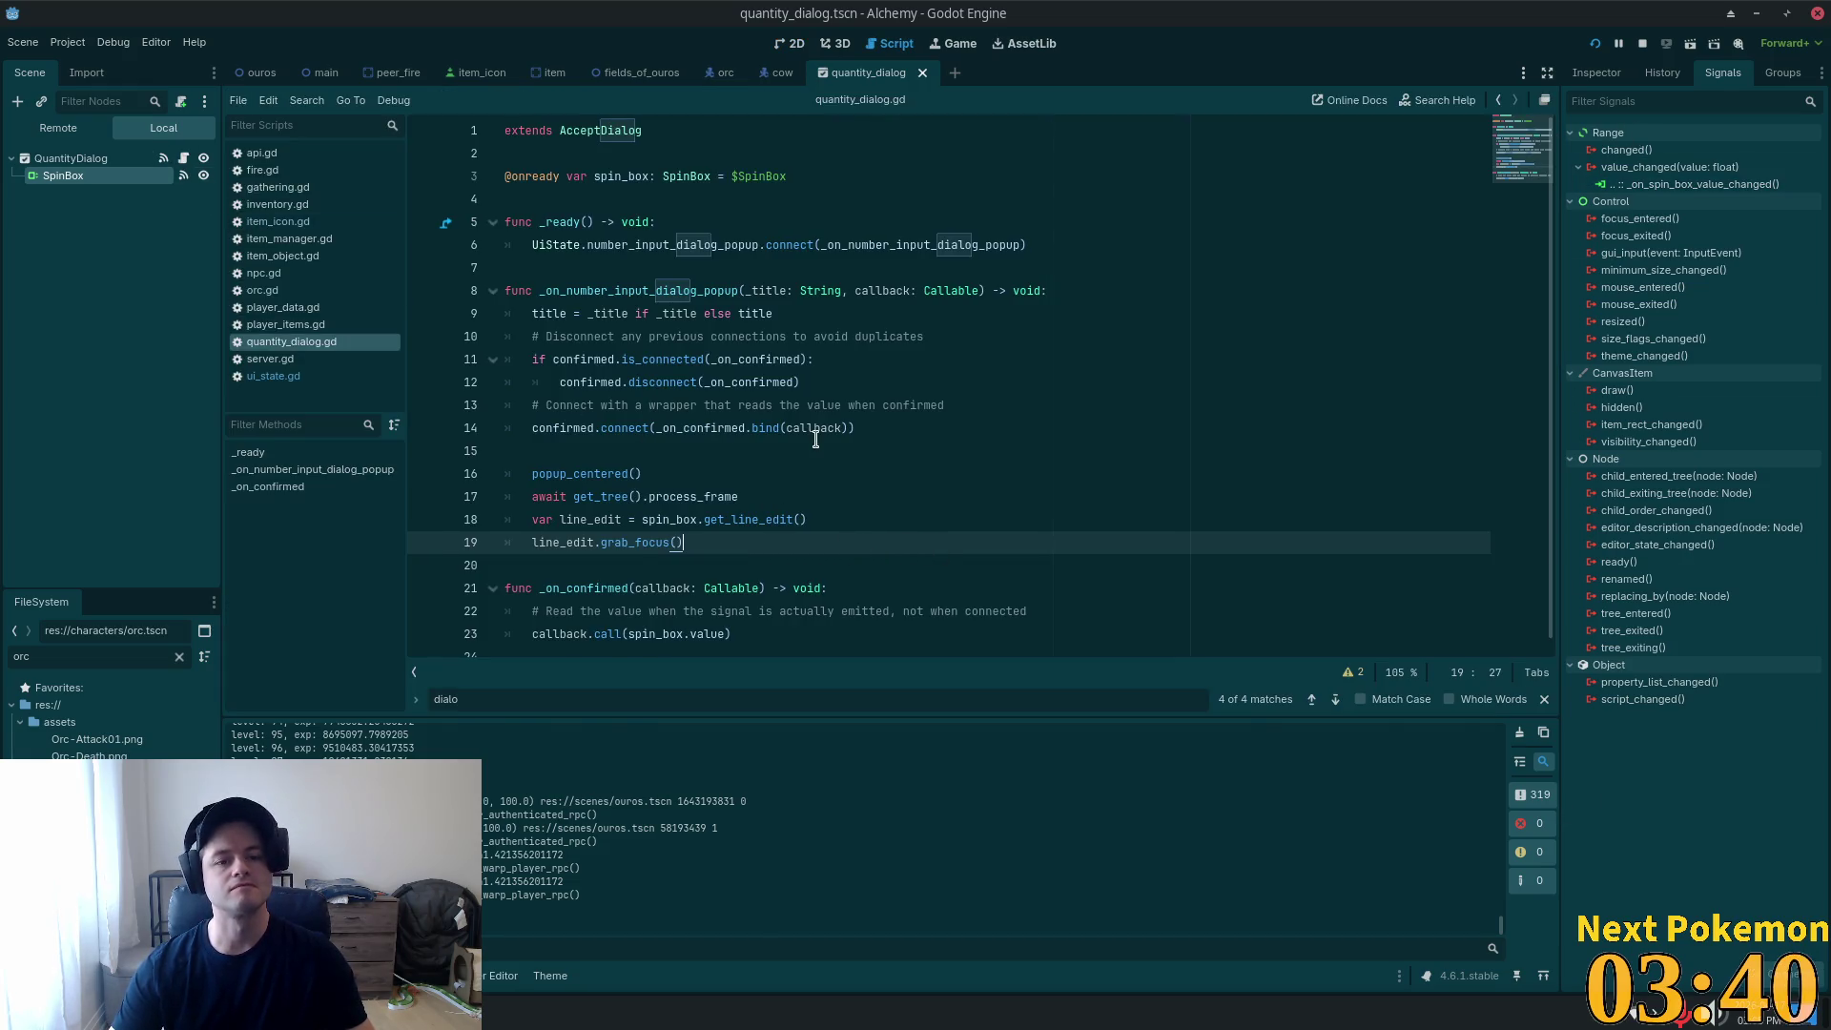
{"action": "double_click", "coordinate": [640, 291]}
{"action": "scroll", "coordinate": [822, 364], "scroll_direction": "down", "scroll_amount": 1}
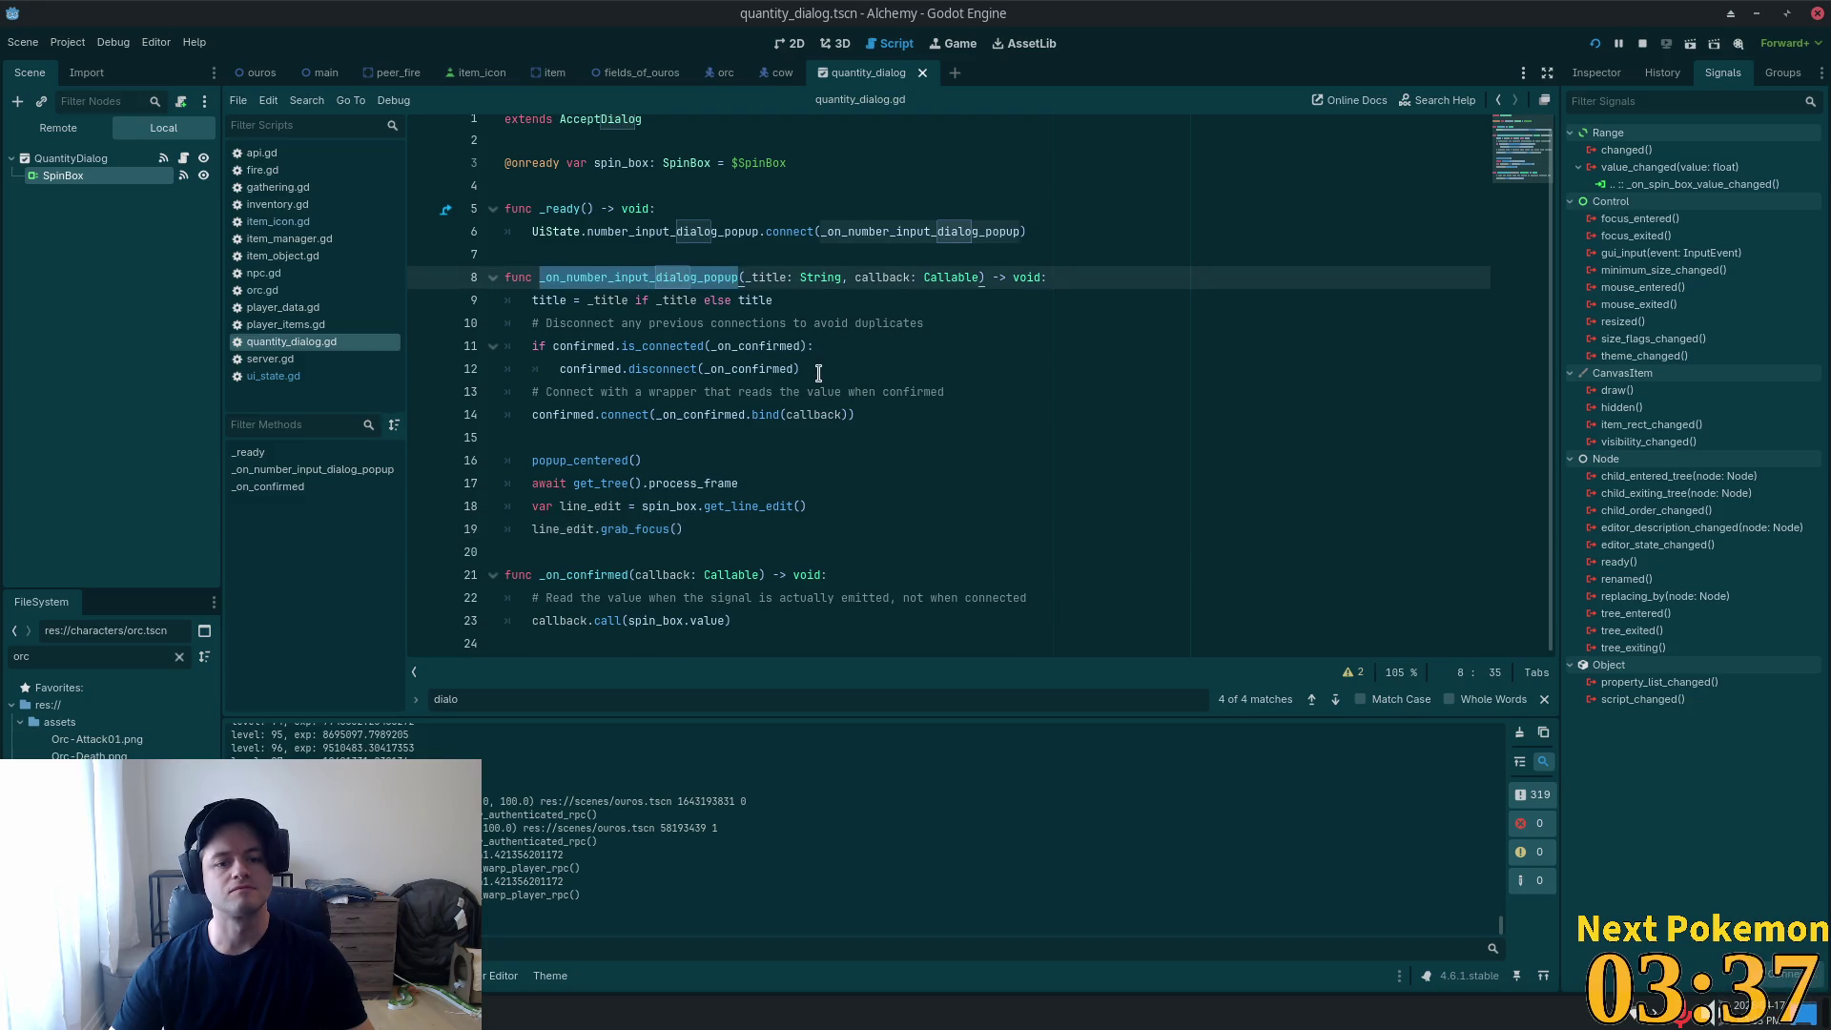
{"action": "left_click", "coordinate": [599, 574]}
{"action": "scroll", "coordinate": [616, 563], "scroll_direction": "up", "scroll_amount": 1}
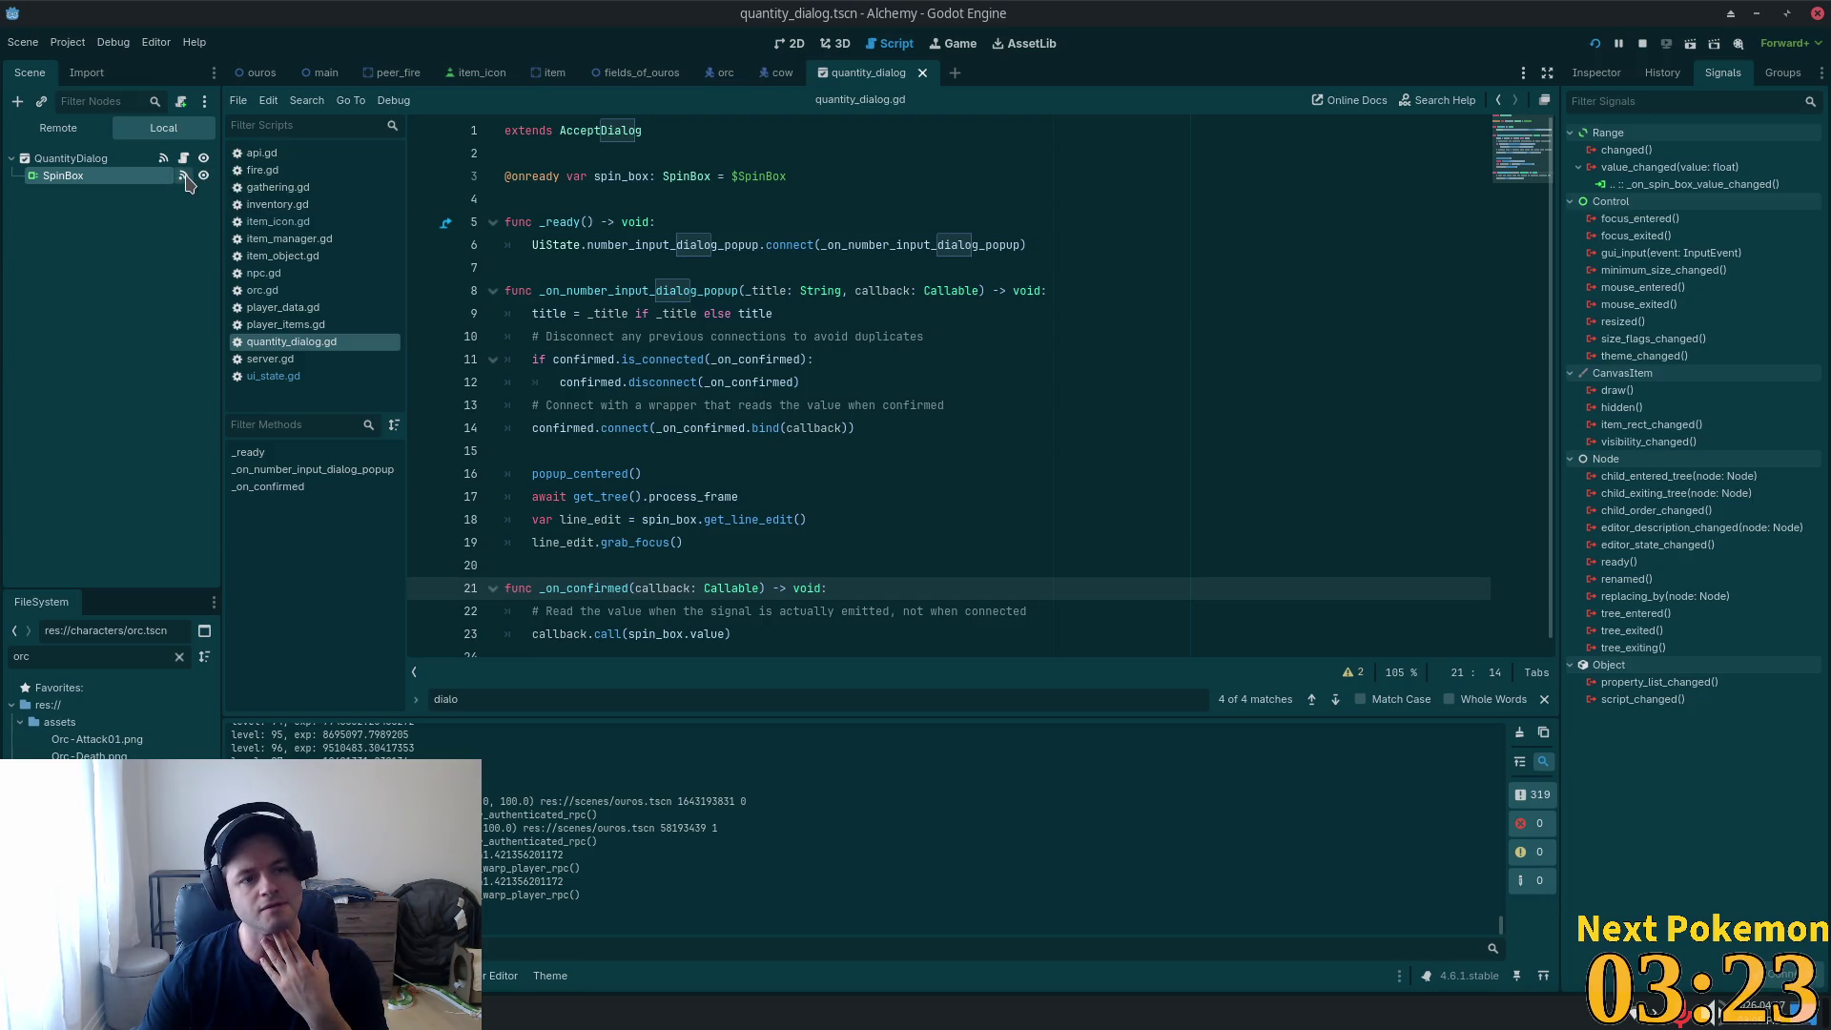
{"action": "left_click", "coordinate": [1683, 186]}
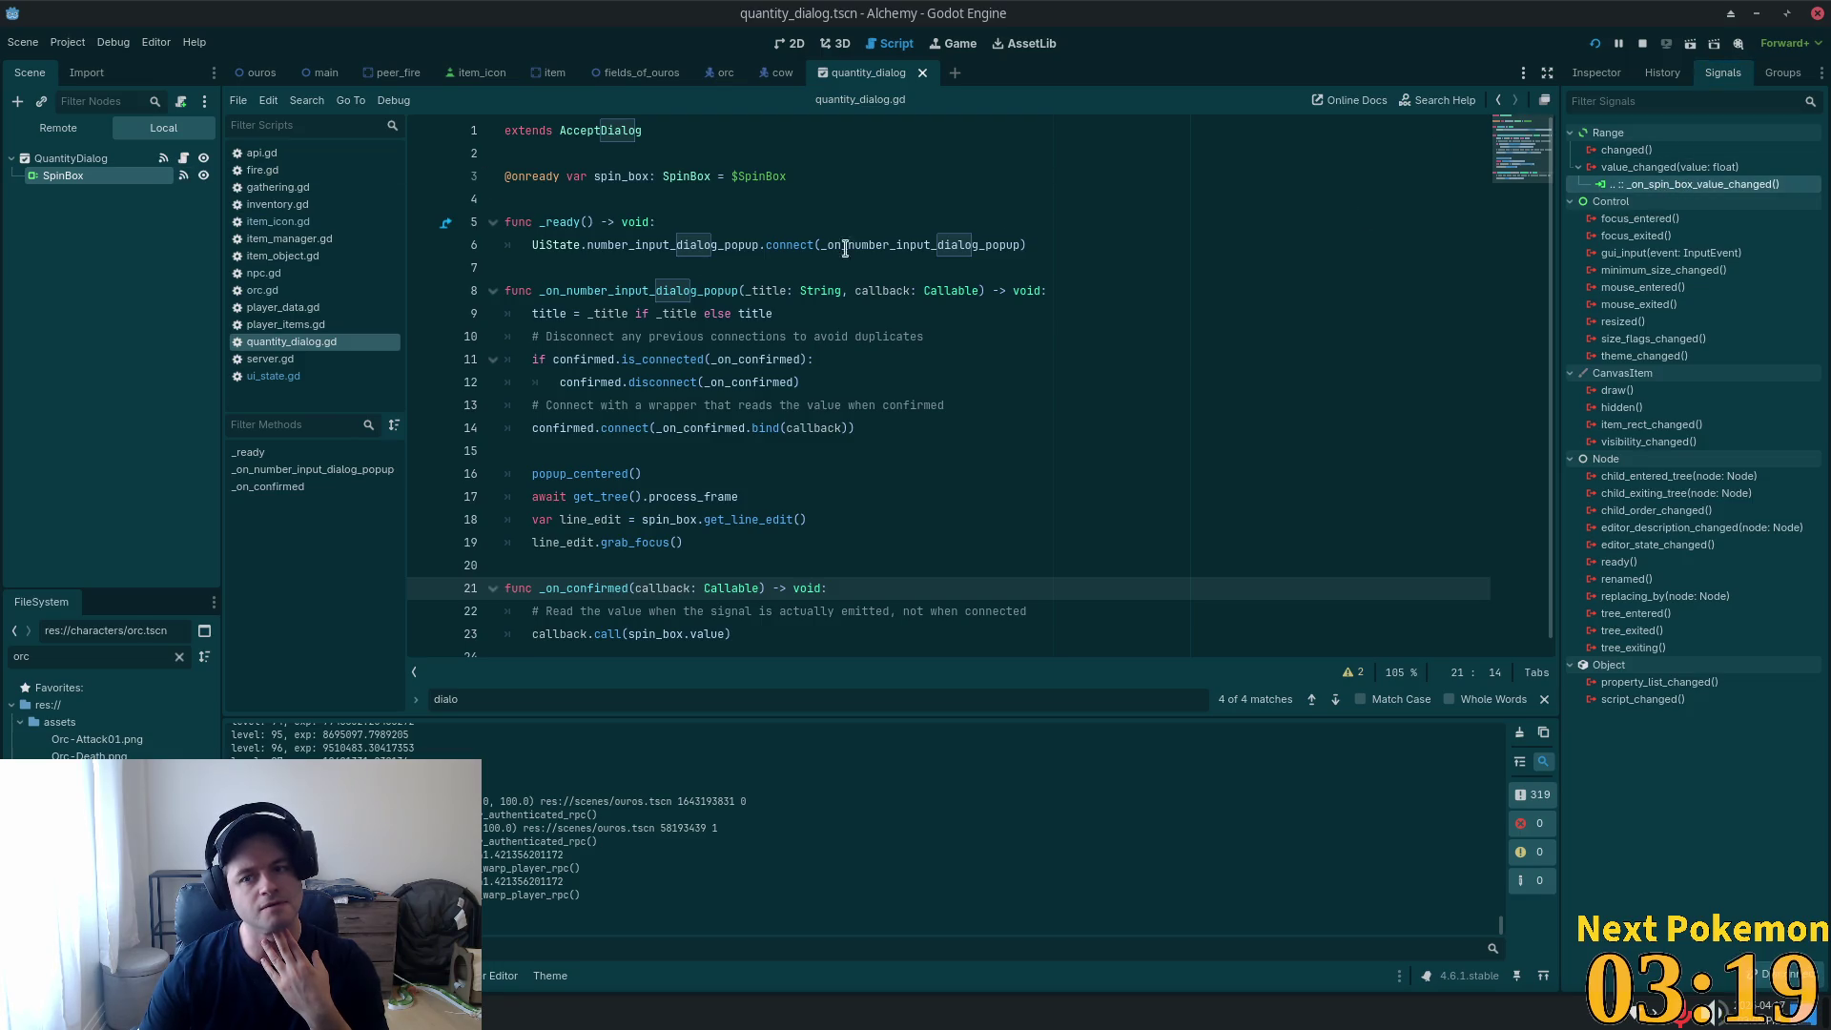
{"action": "left_click", "coordinate": [166, 159]}
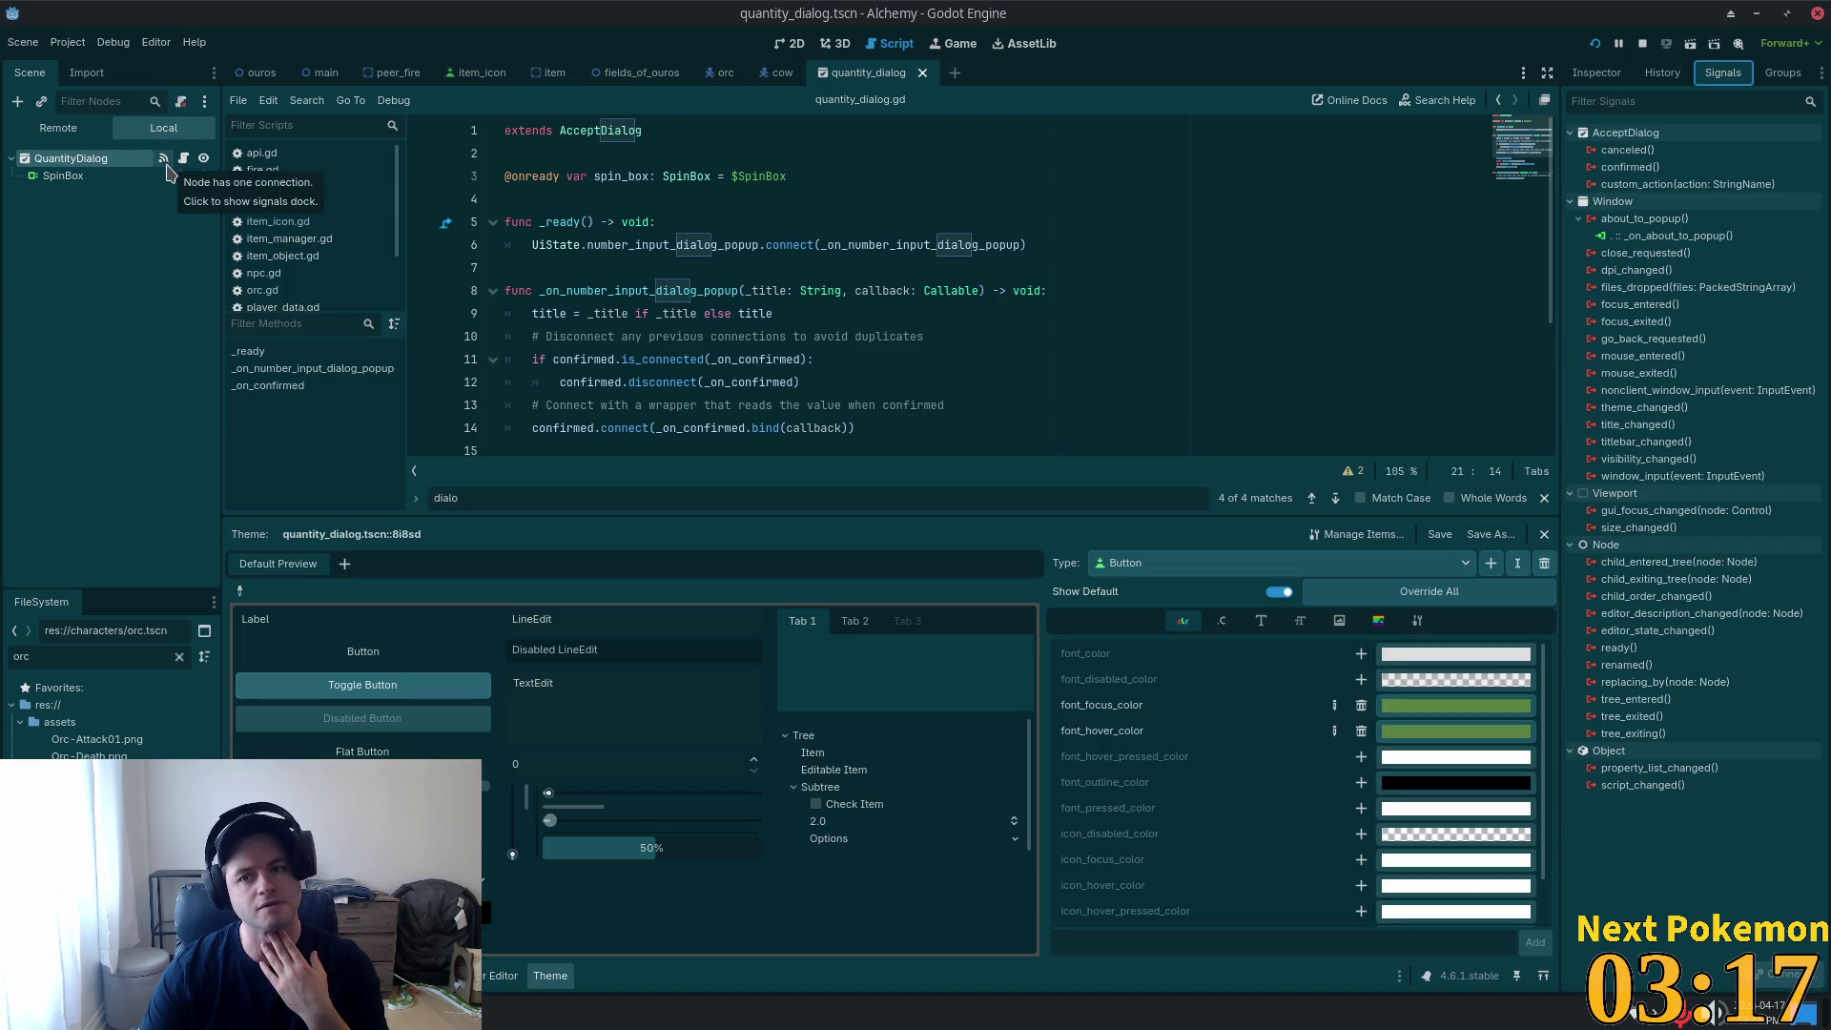
Review the confirmed signal, the line 6 popup reference and _on_confirmed in quantity_dialog.gd.
{"action": "scroll", "coordinate": [911, 172], "scroll_direction": "down", "scroll_amount": 3}
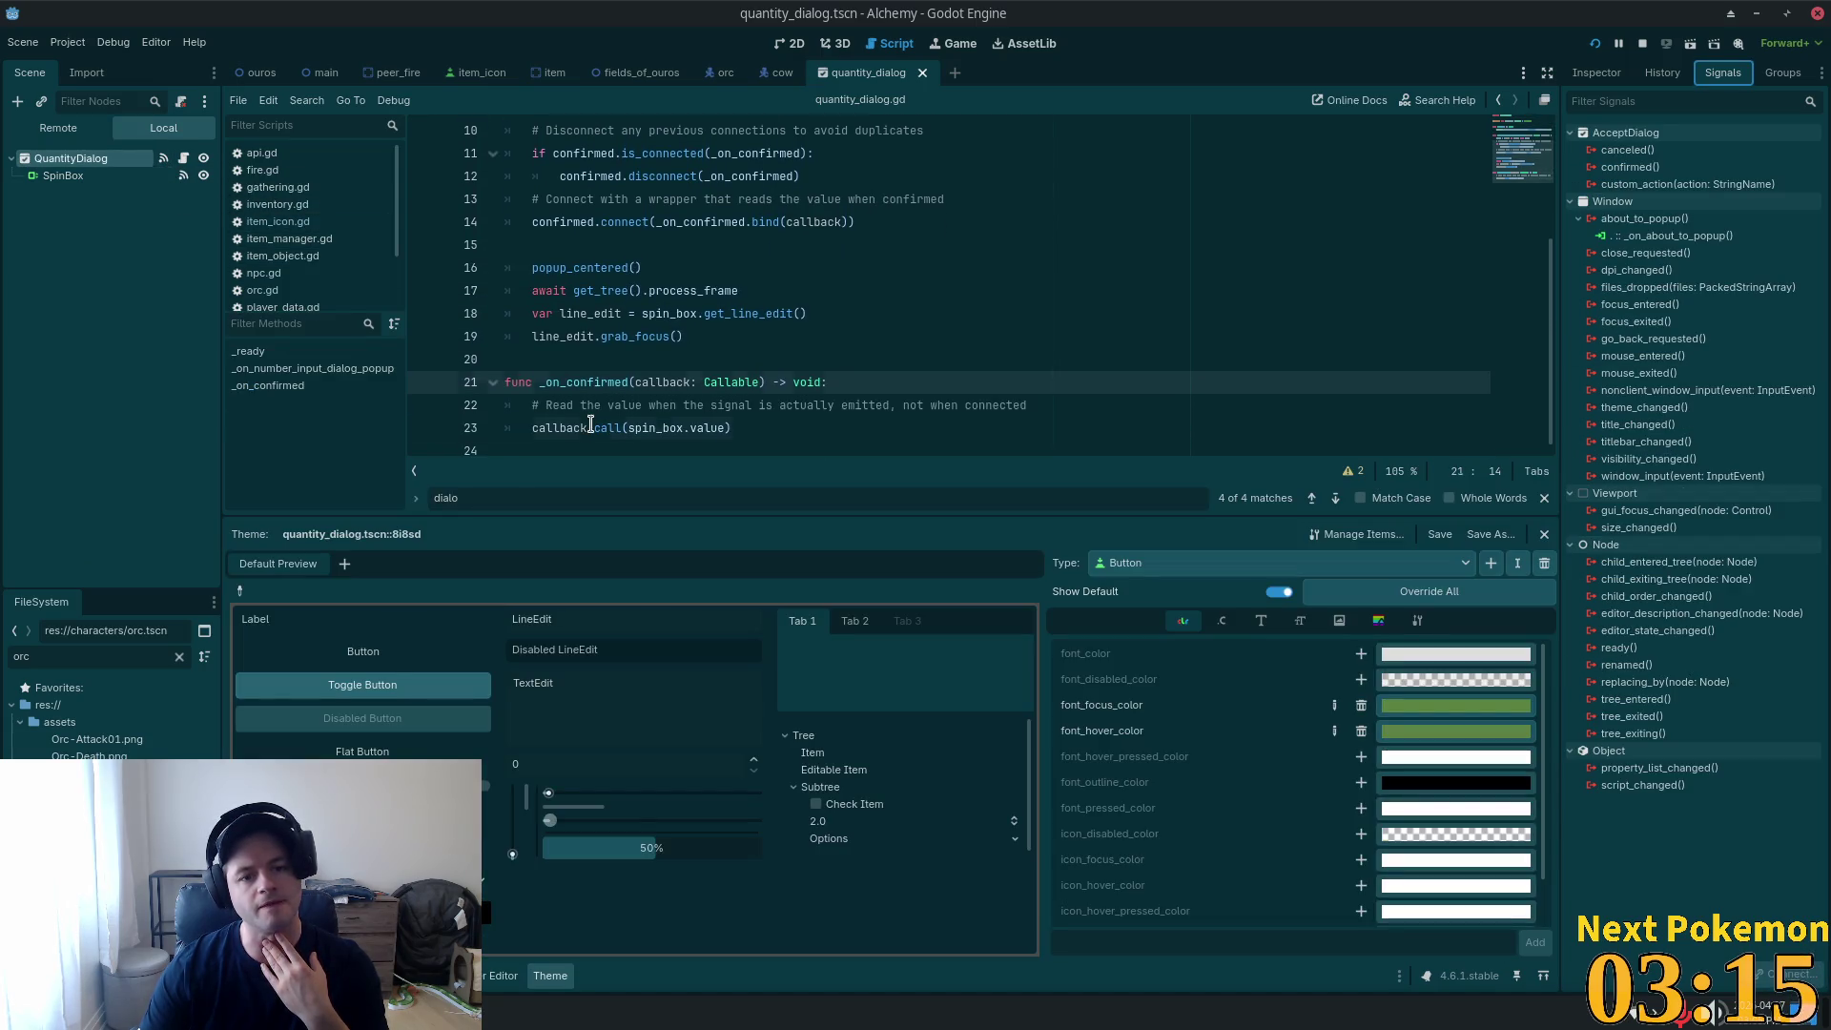
{"action": "left_click", "coordinate": [590, 426]}
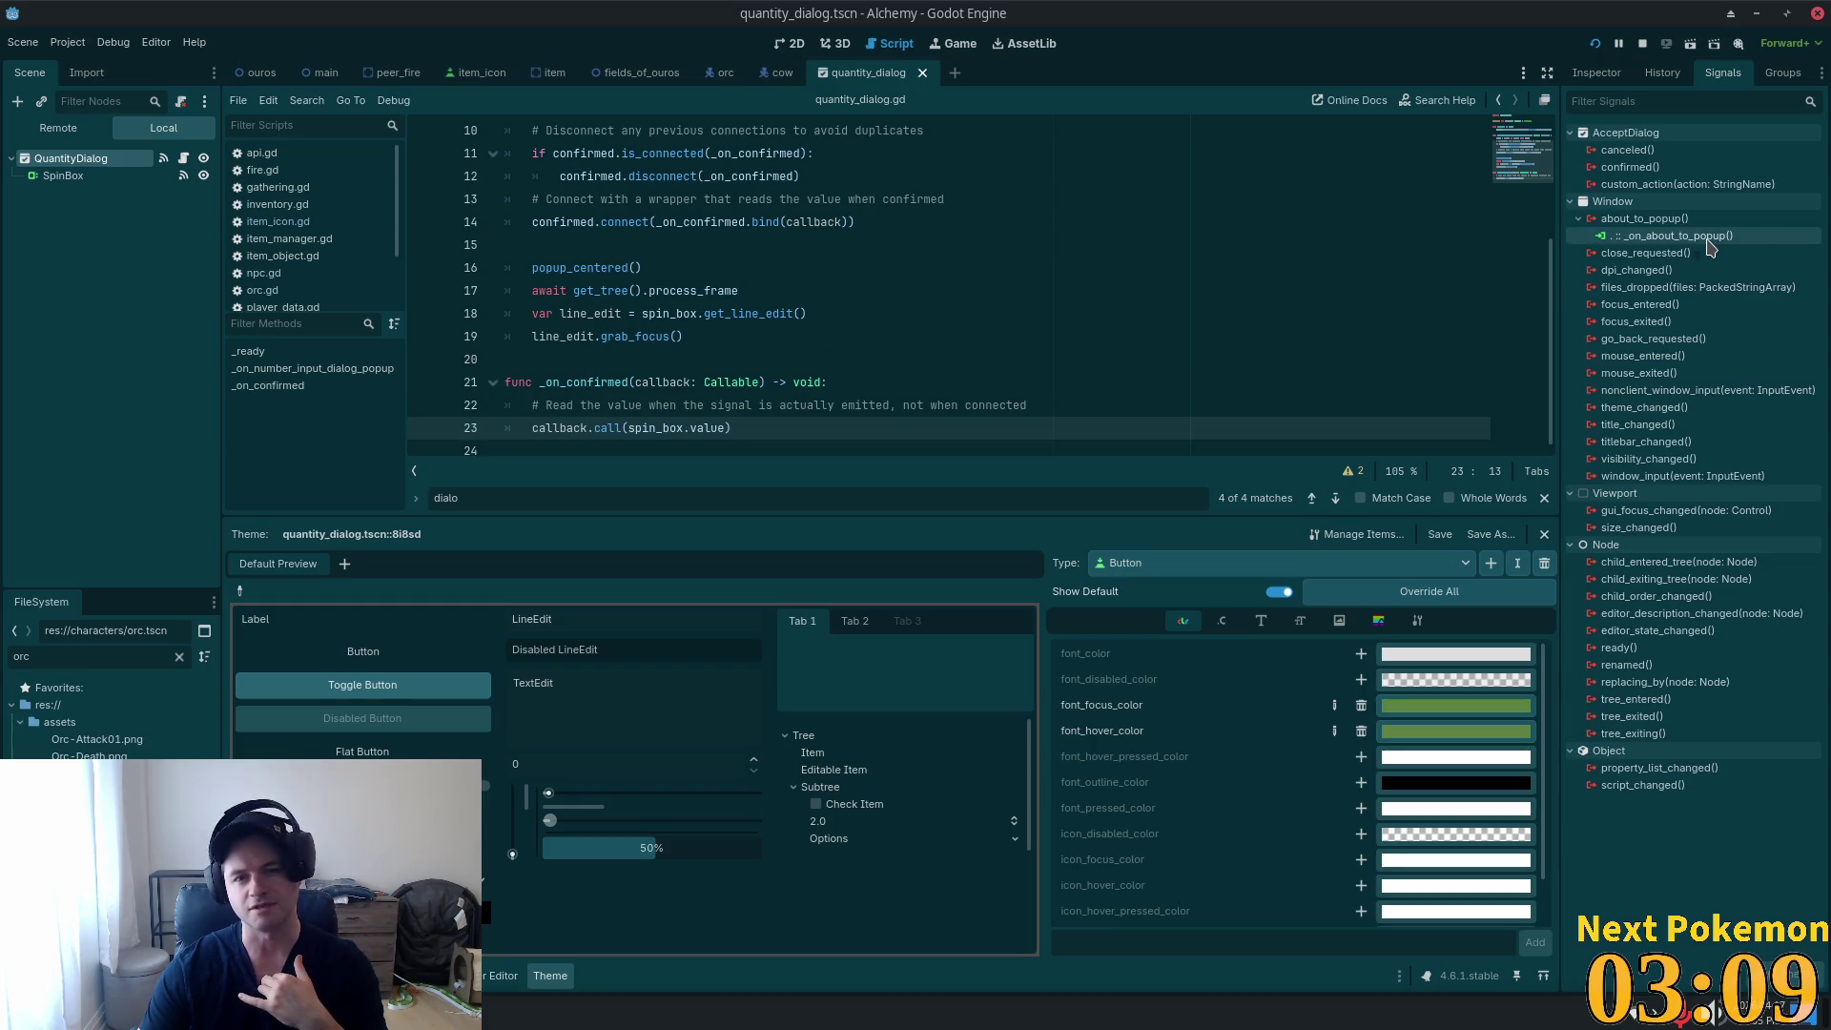
{"action": "scroll", "coordinate": [791, 371], "scroll_direction": "up", "scroll_amount": 3}
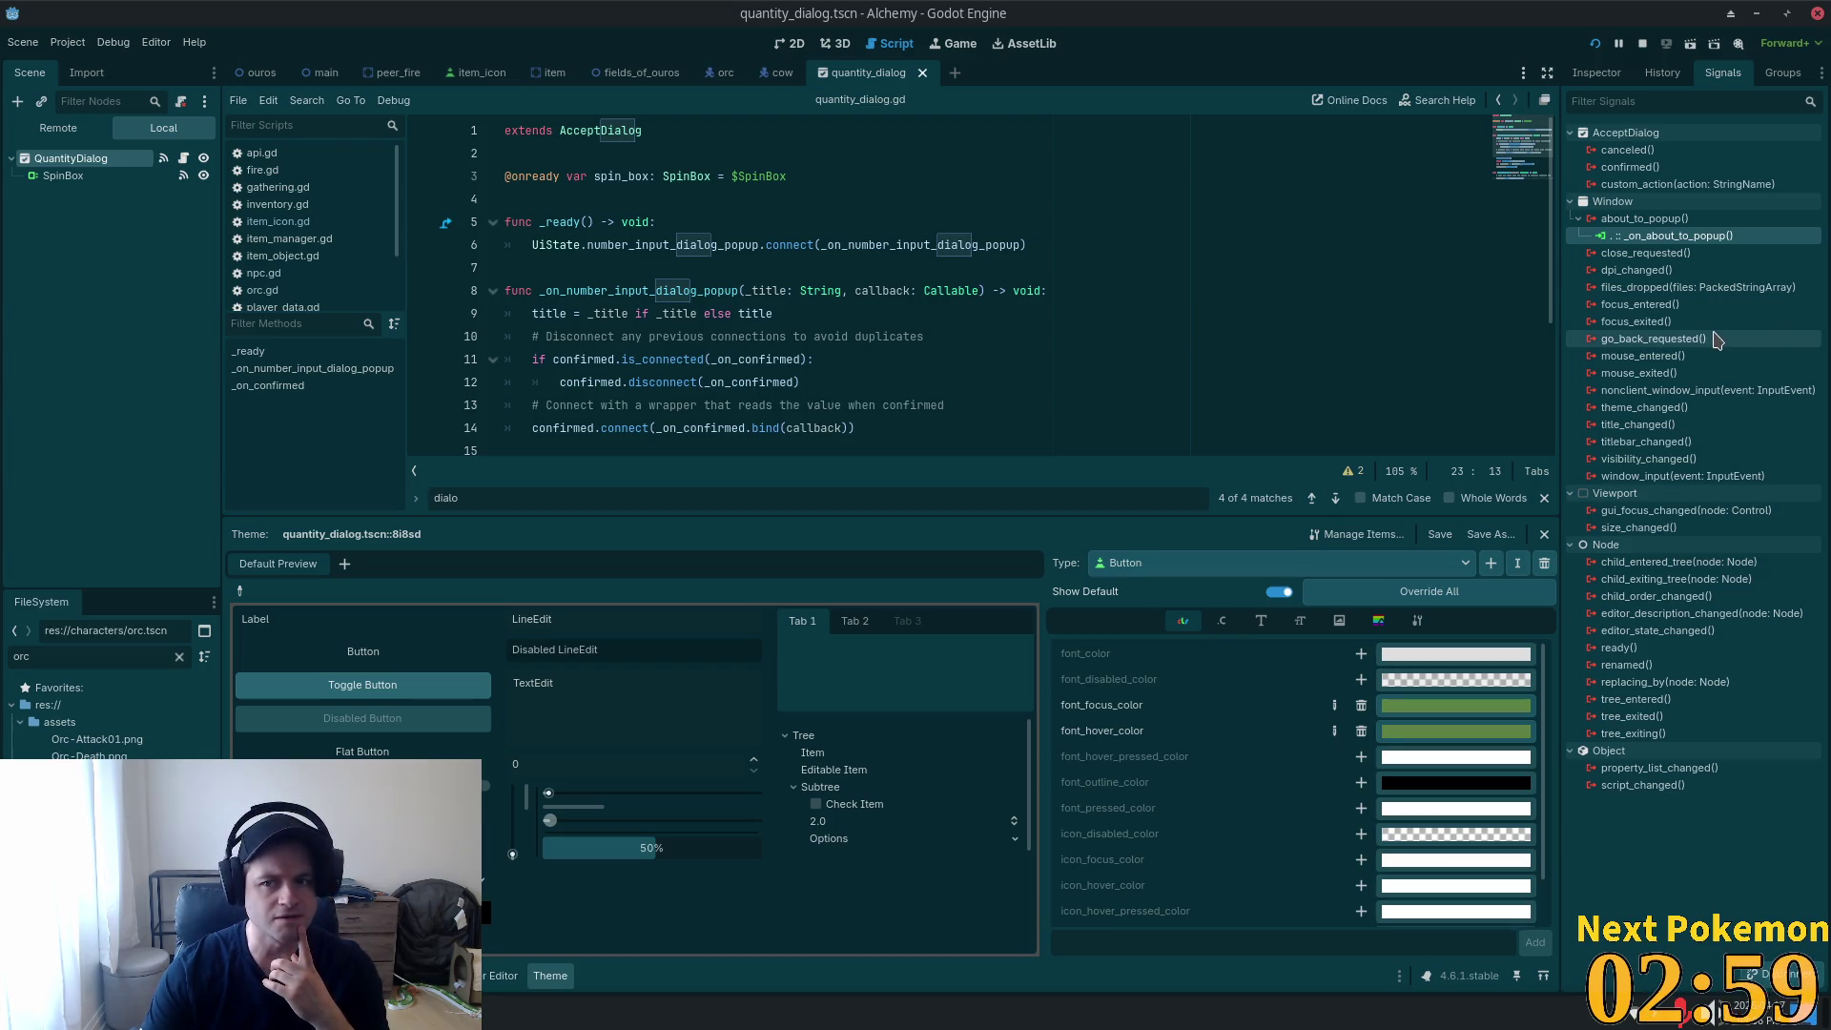
{"action": "left_click", "coordinate": [1641, 168]}
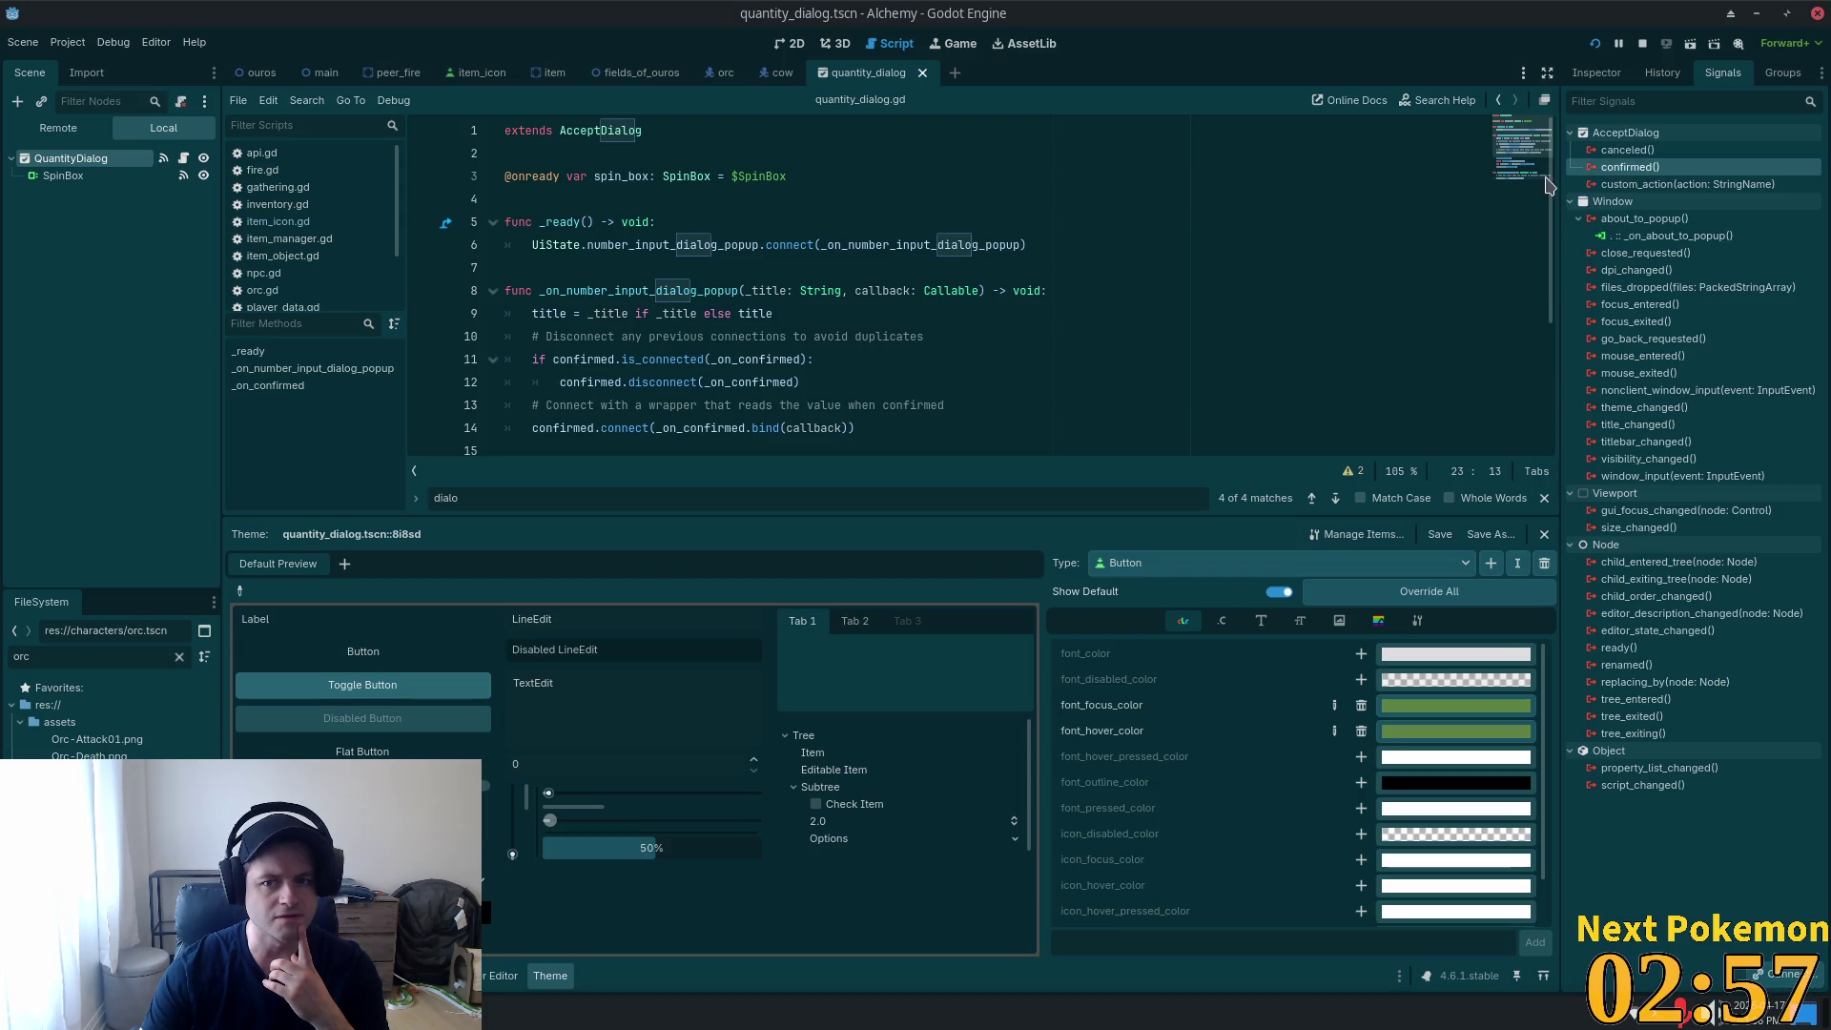
{"action": "scroll", "coordinate": [1140, 287], "scroll_direction": "down", "scroll_amount": 3}
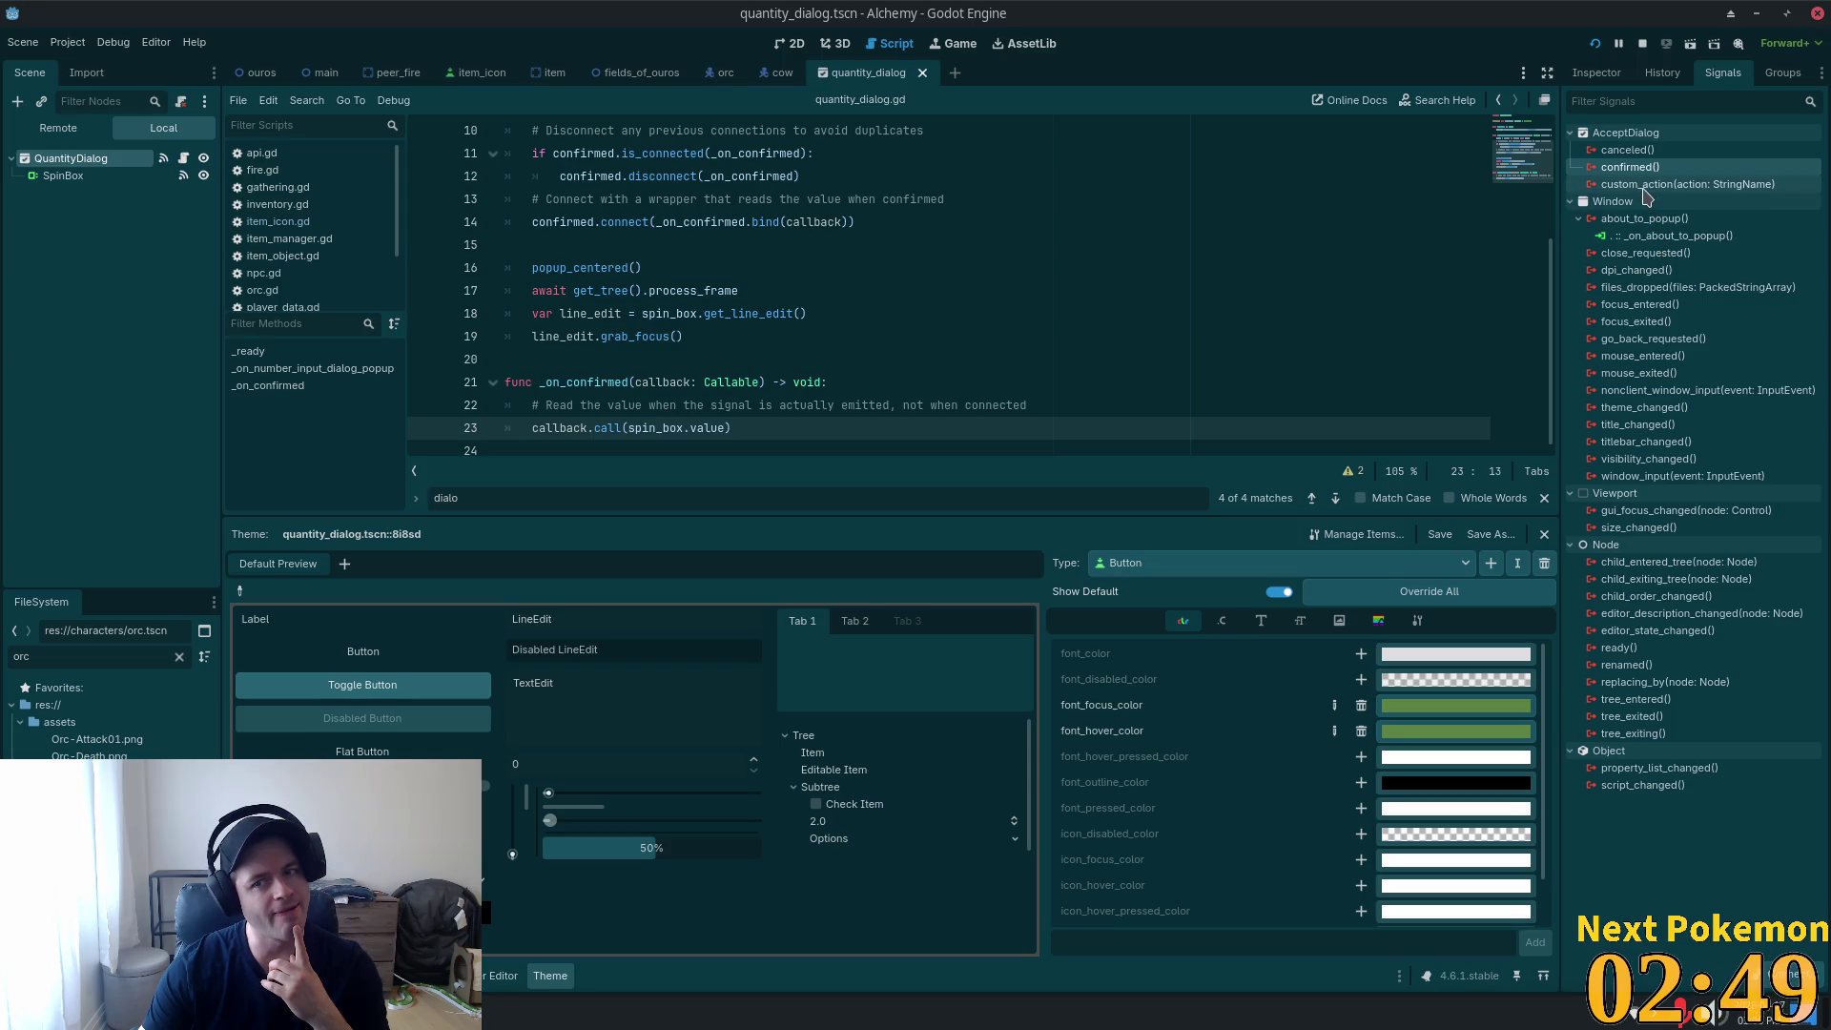
{"action": "scroll", "coordinate": [992, 259], "scroll_direction": "up", "scroll_amount": 3}
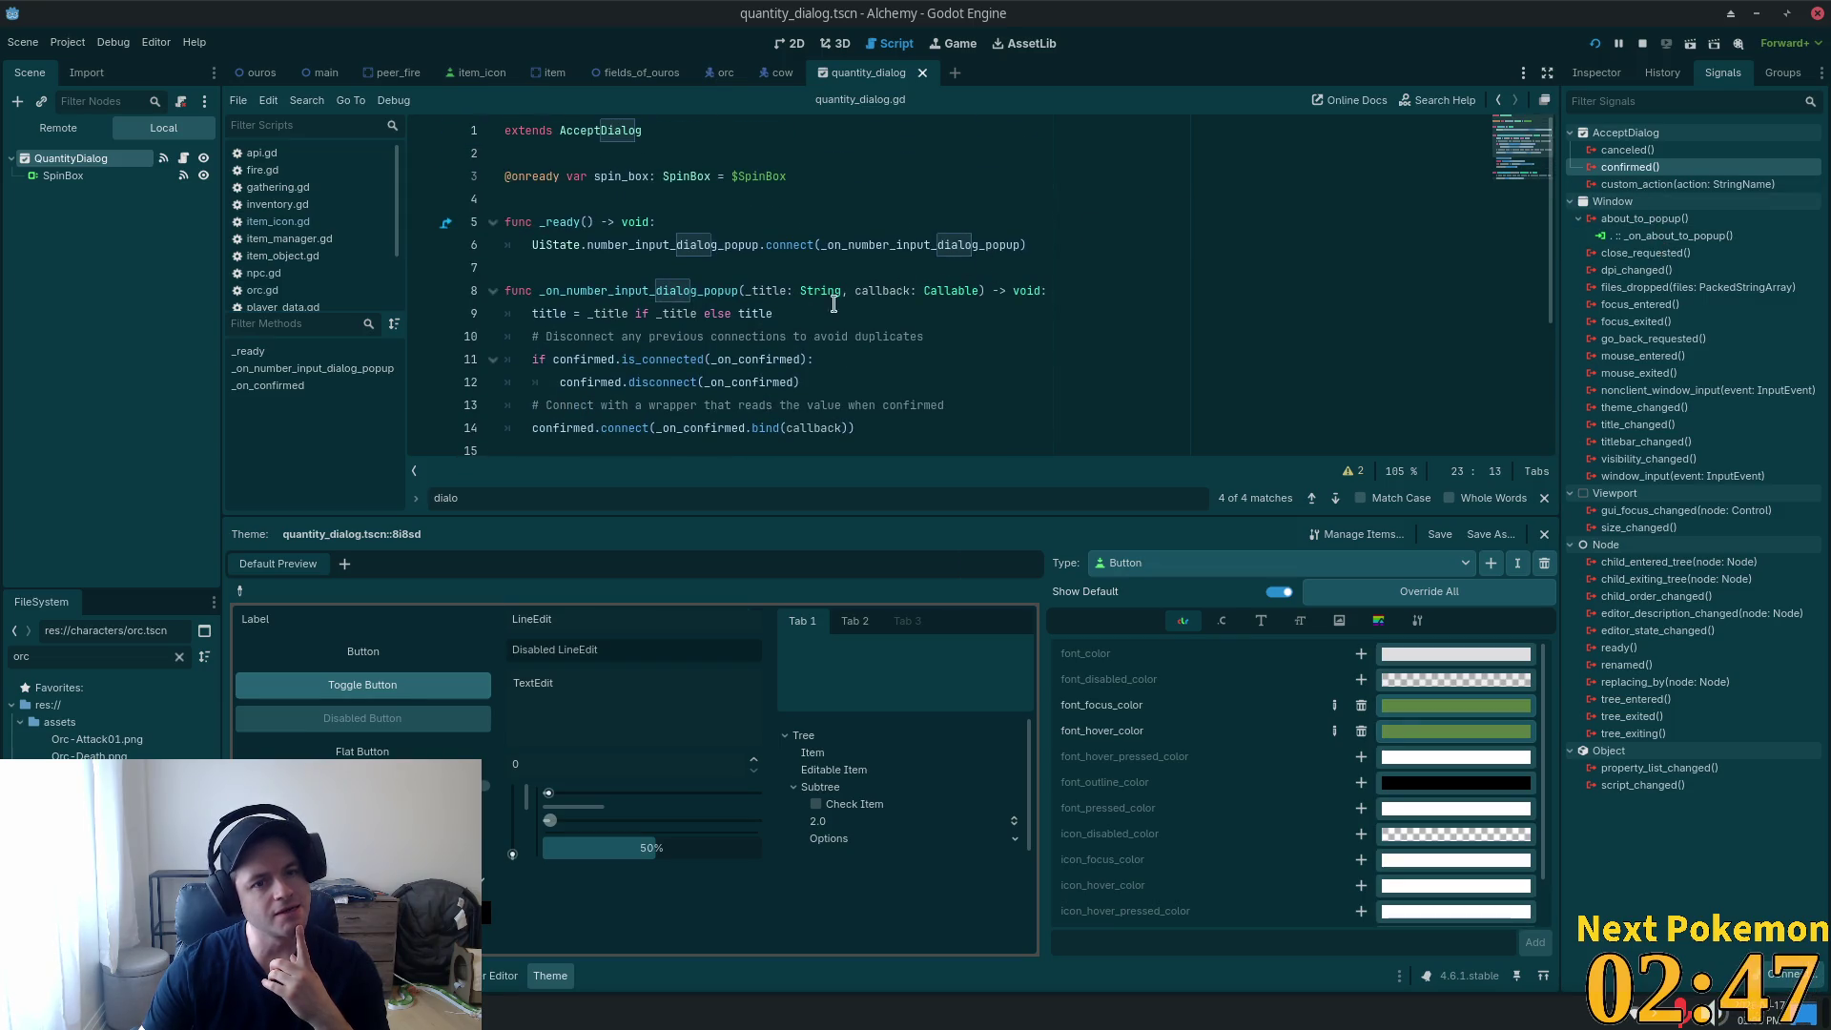
{"action": "left_click_drag", "start_coordinate": [622, 244], "coordinate": [999, 242]}
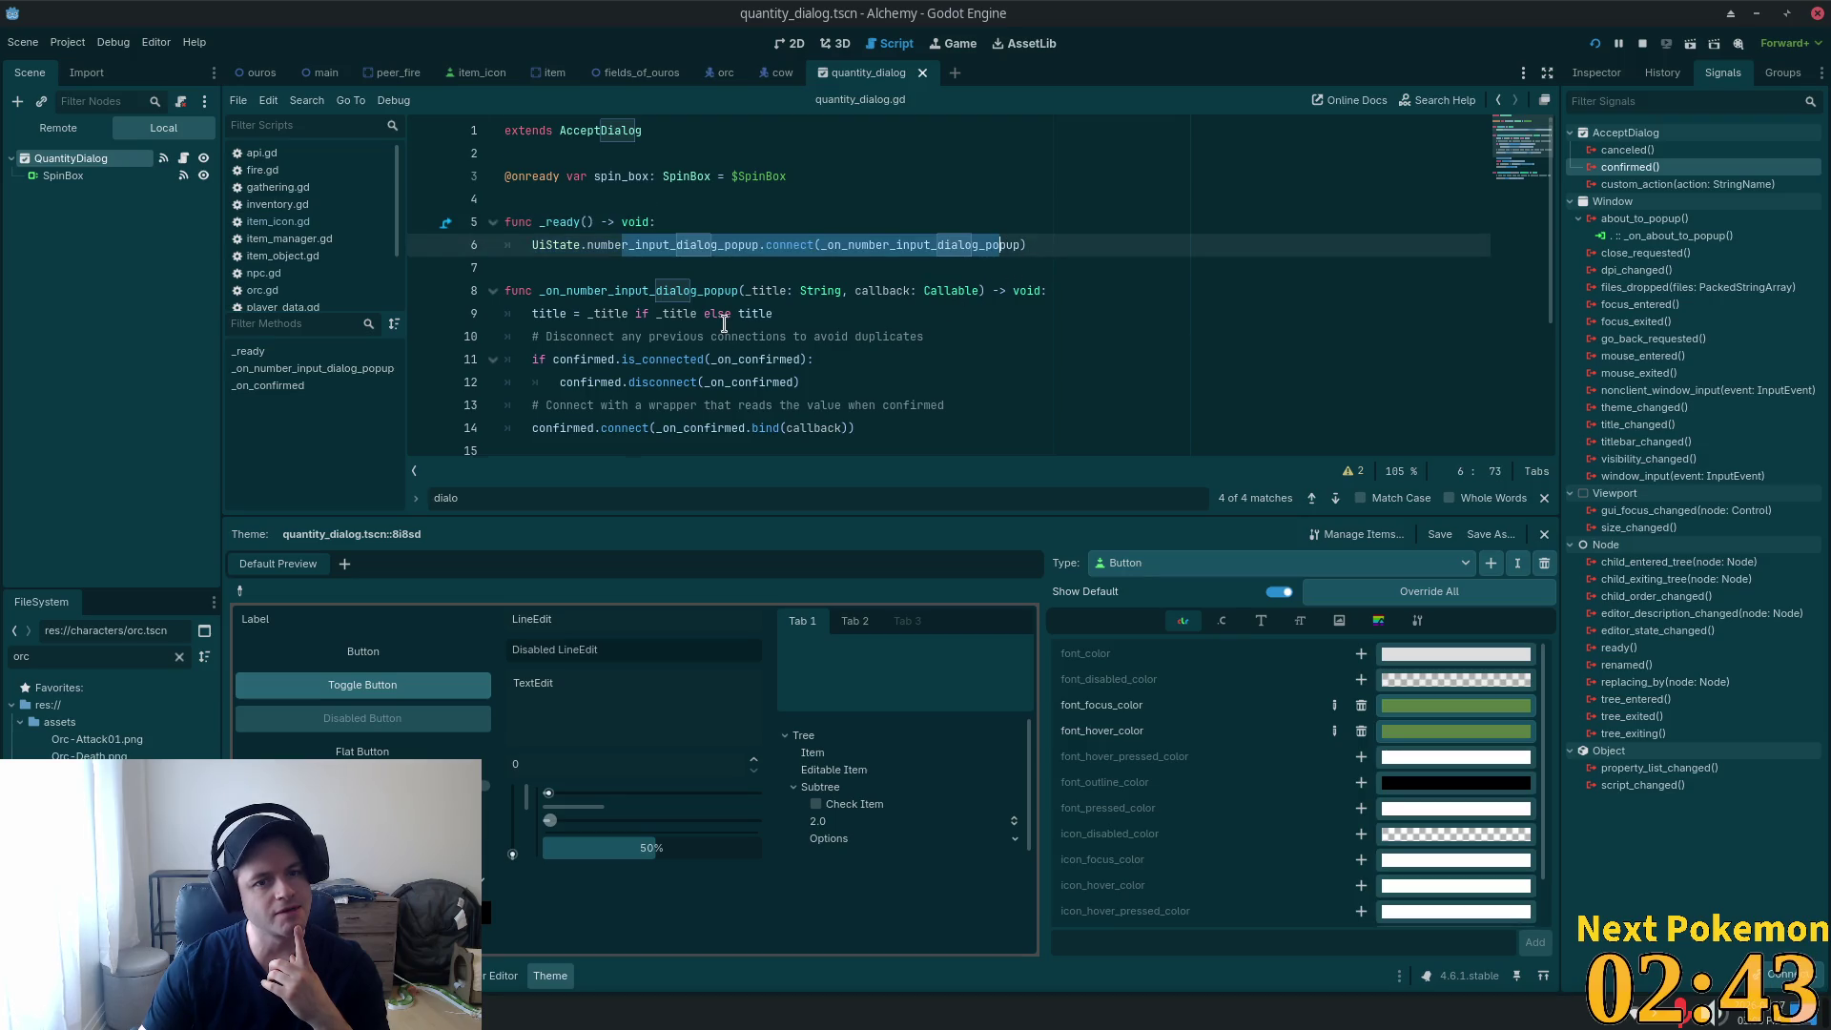
{"action": "scroll", "coordinate": [723, 325], "scroll_direction": "down", "scroll_amount": 3}
{"action": "left_click", "coordinate": [575, 411]}
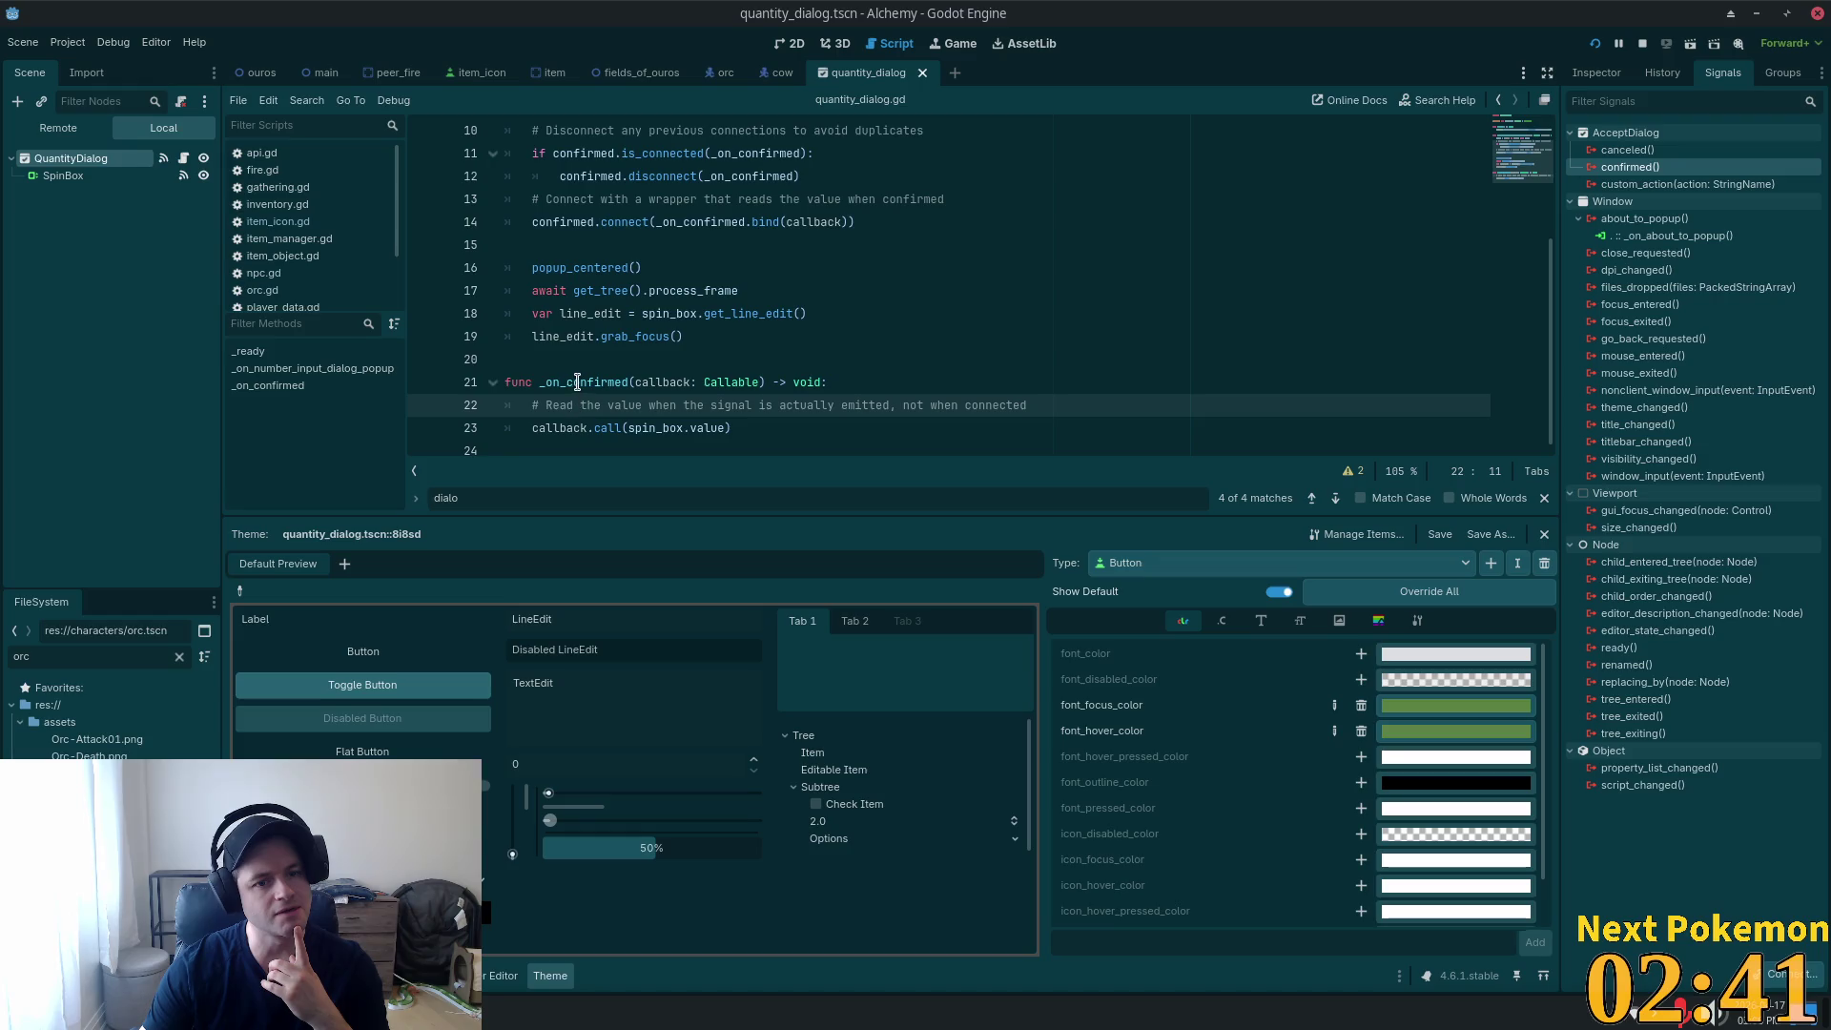
{"action": "double_click", "coordinate": [573, 382]}
{"action": "scroll", "coordinate": [584, 380], "scroll_direction": "up", "scroll_amount": 2}
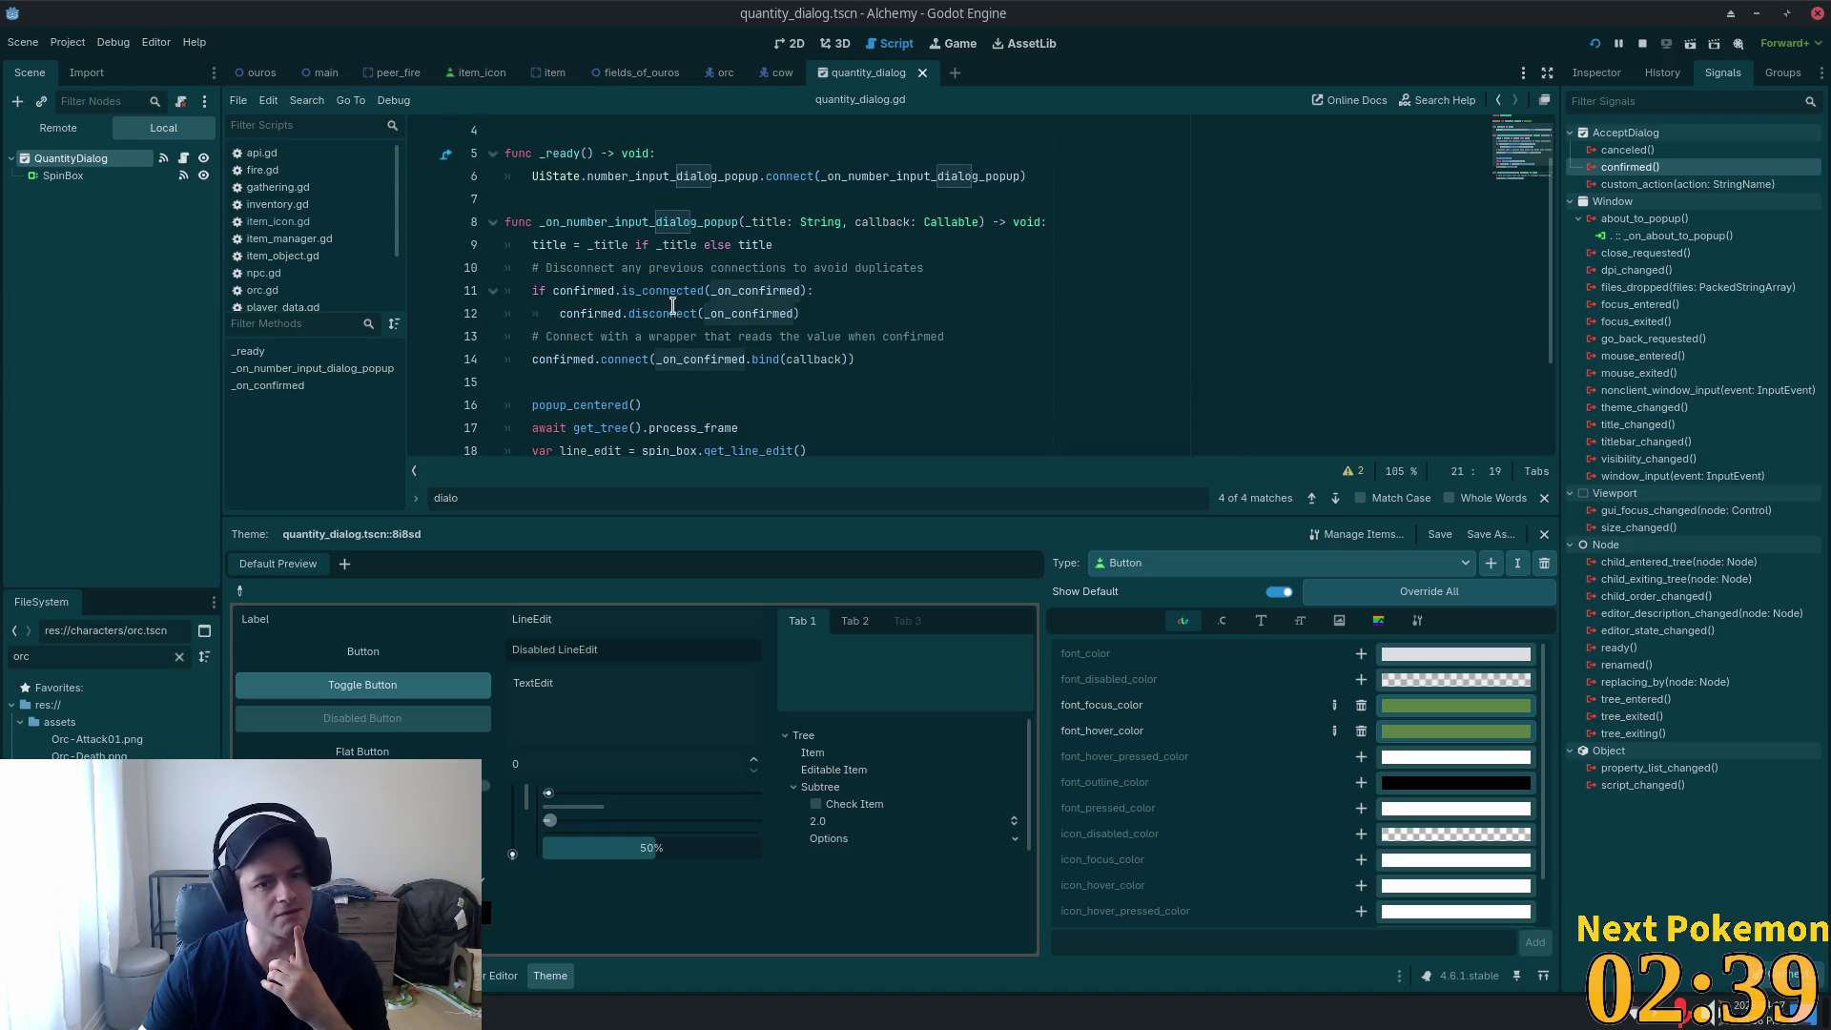
Inspect the is_connected, disconnect and connect calls, then show the SpinBox's Inspector properties.
{"action": "double_click", "coordinate": [673, 313]}
{"action": "double_click", "coordinate": [690, 292]}
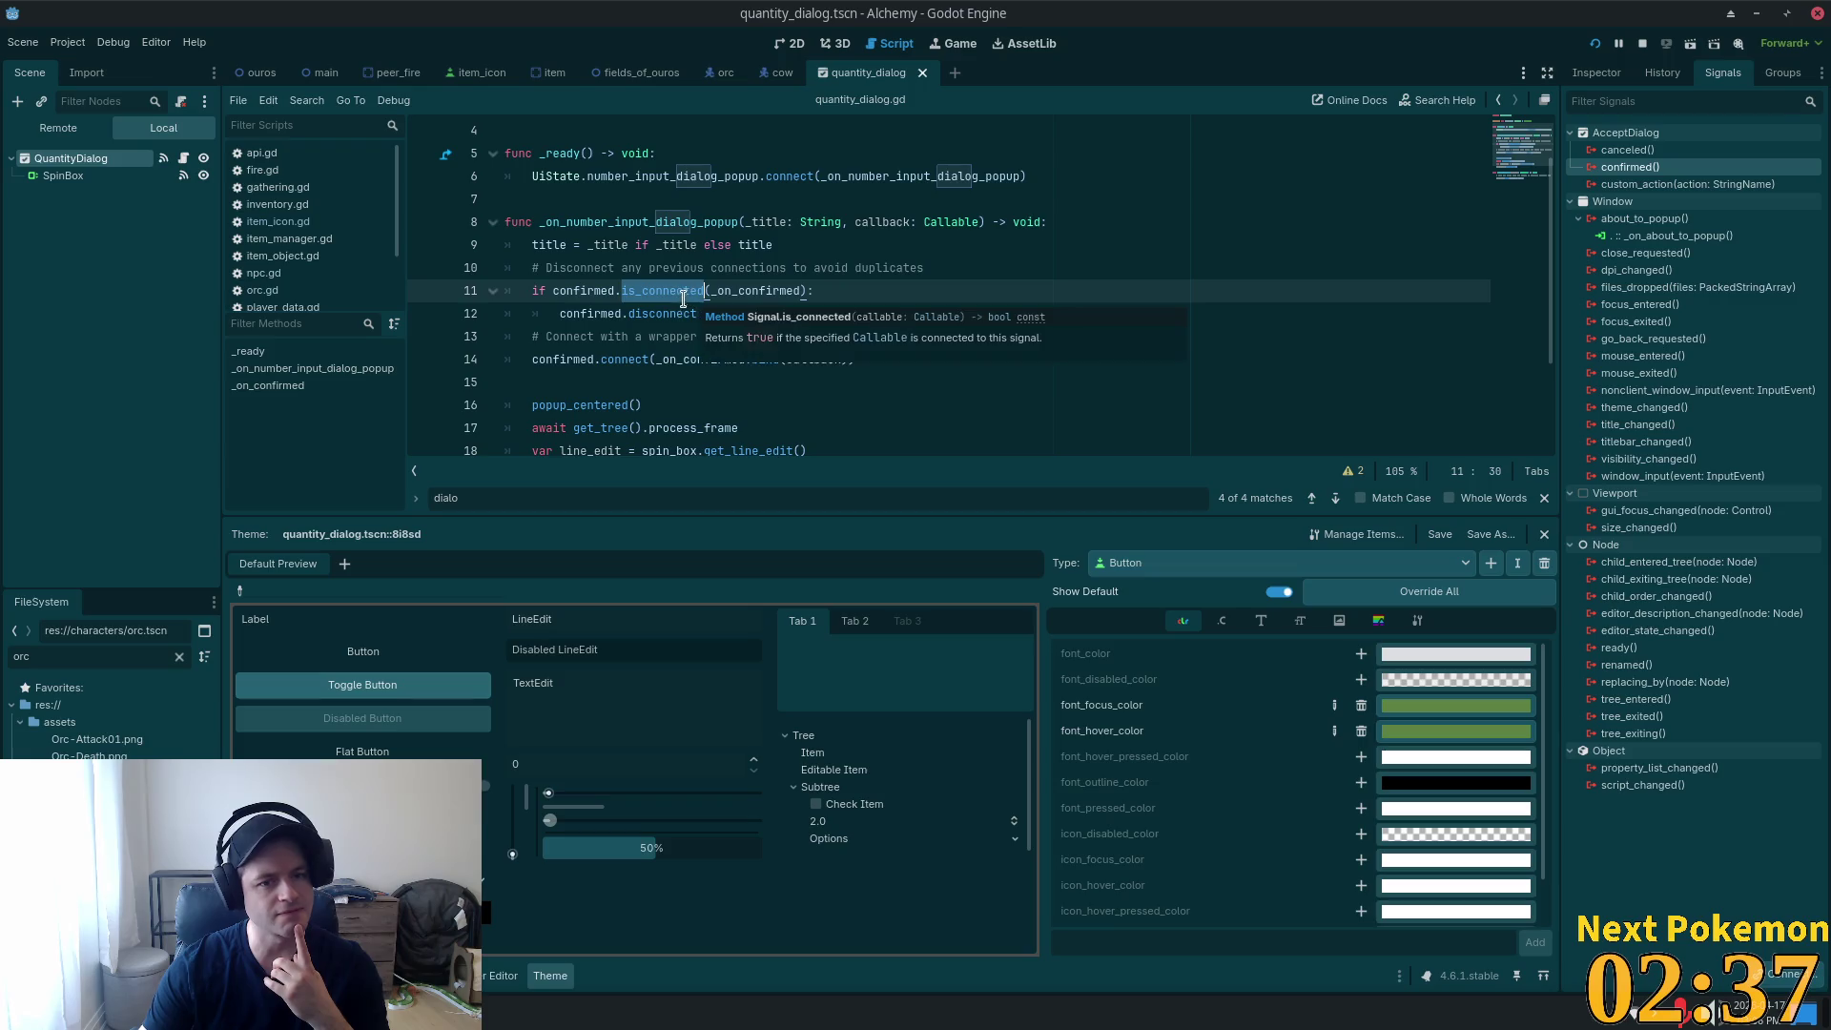
{"action": "double_click", "coordinate": [651, 225]}
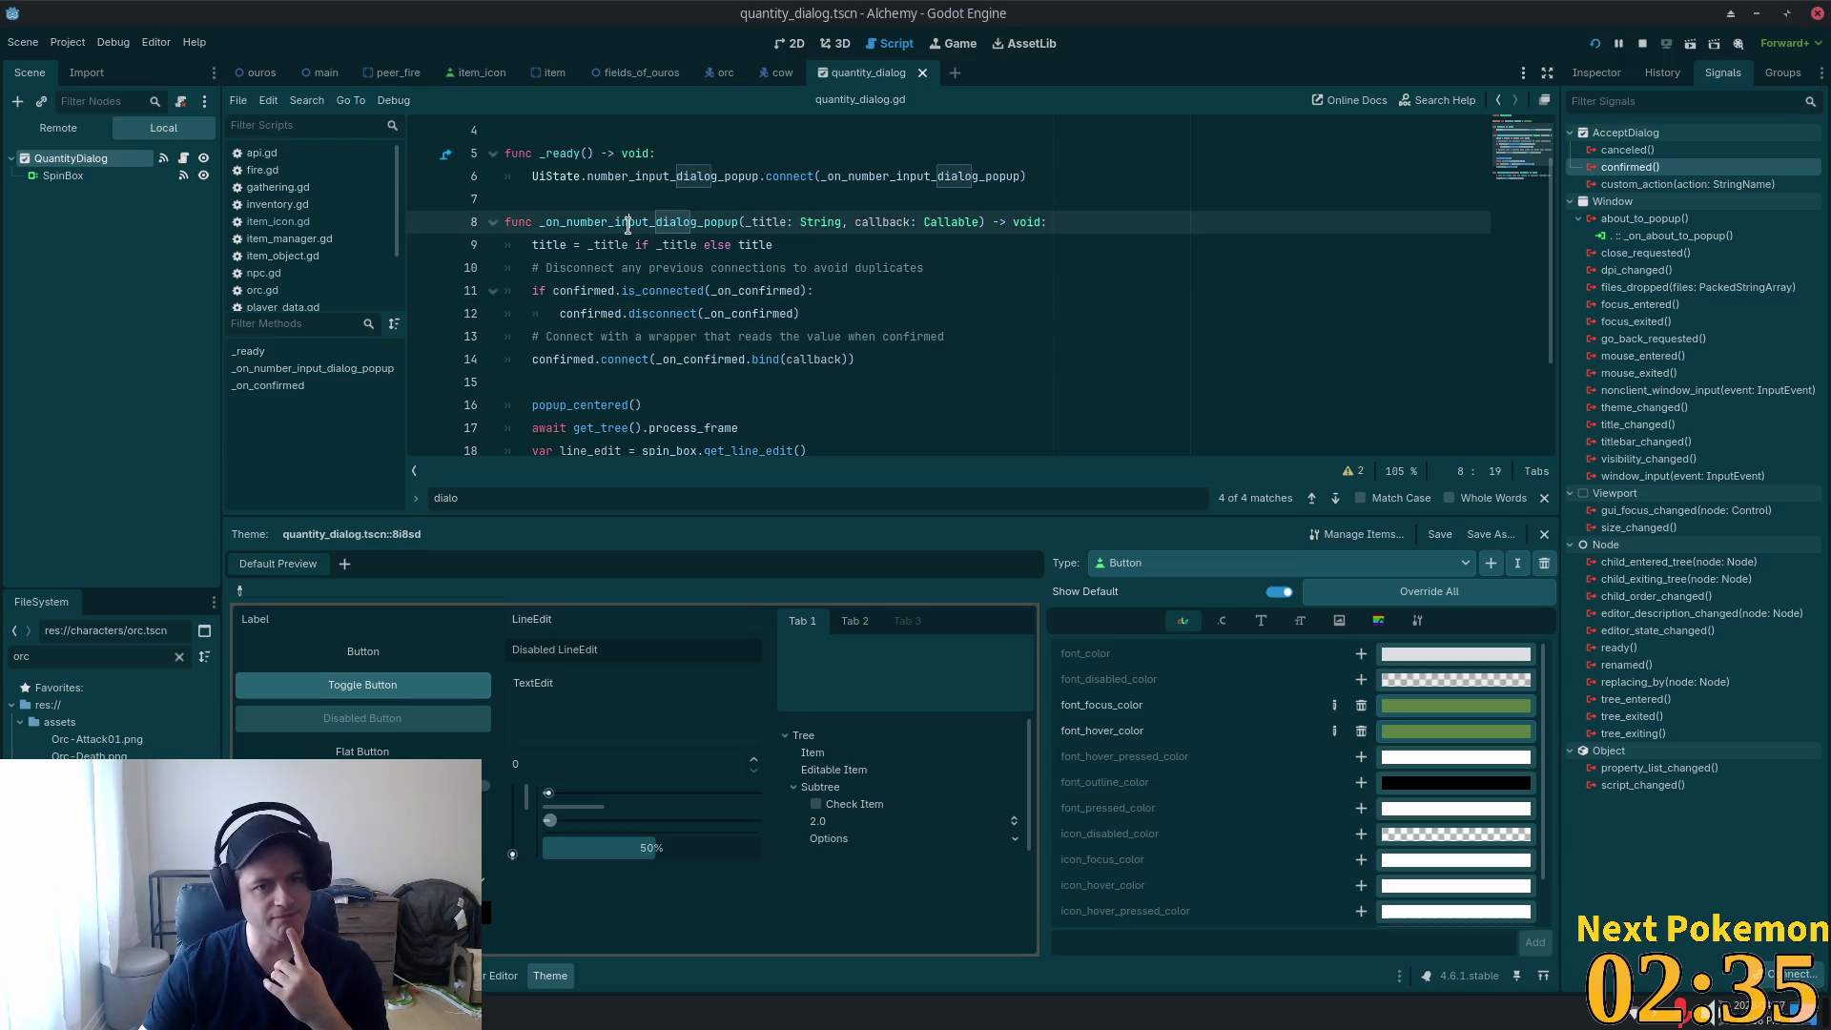
{"action": "scroll", "coordinate": [632, 276], "scroll_direction": "down", "scroll_amount": 1}
{"action": "double_click", "coordinate": [661, 225]}
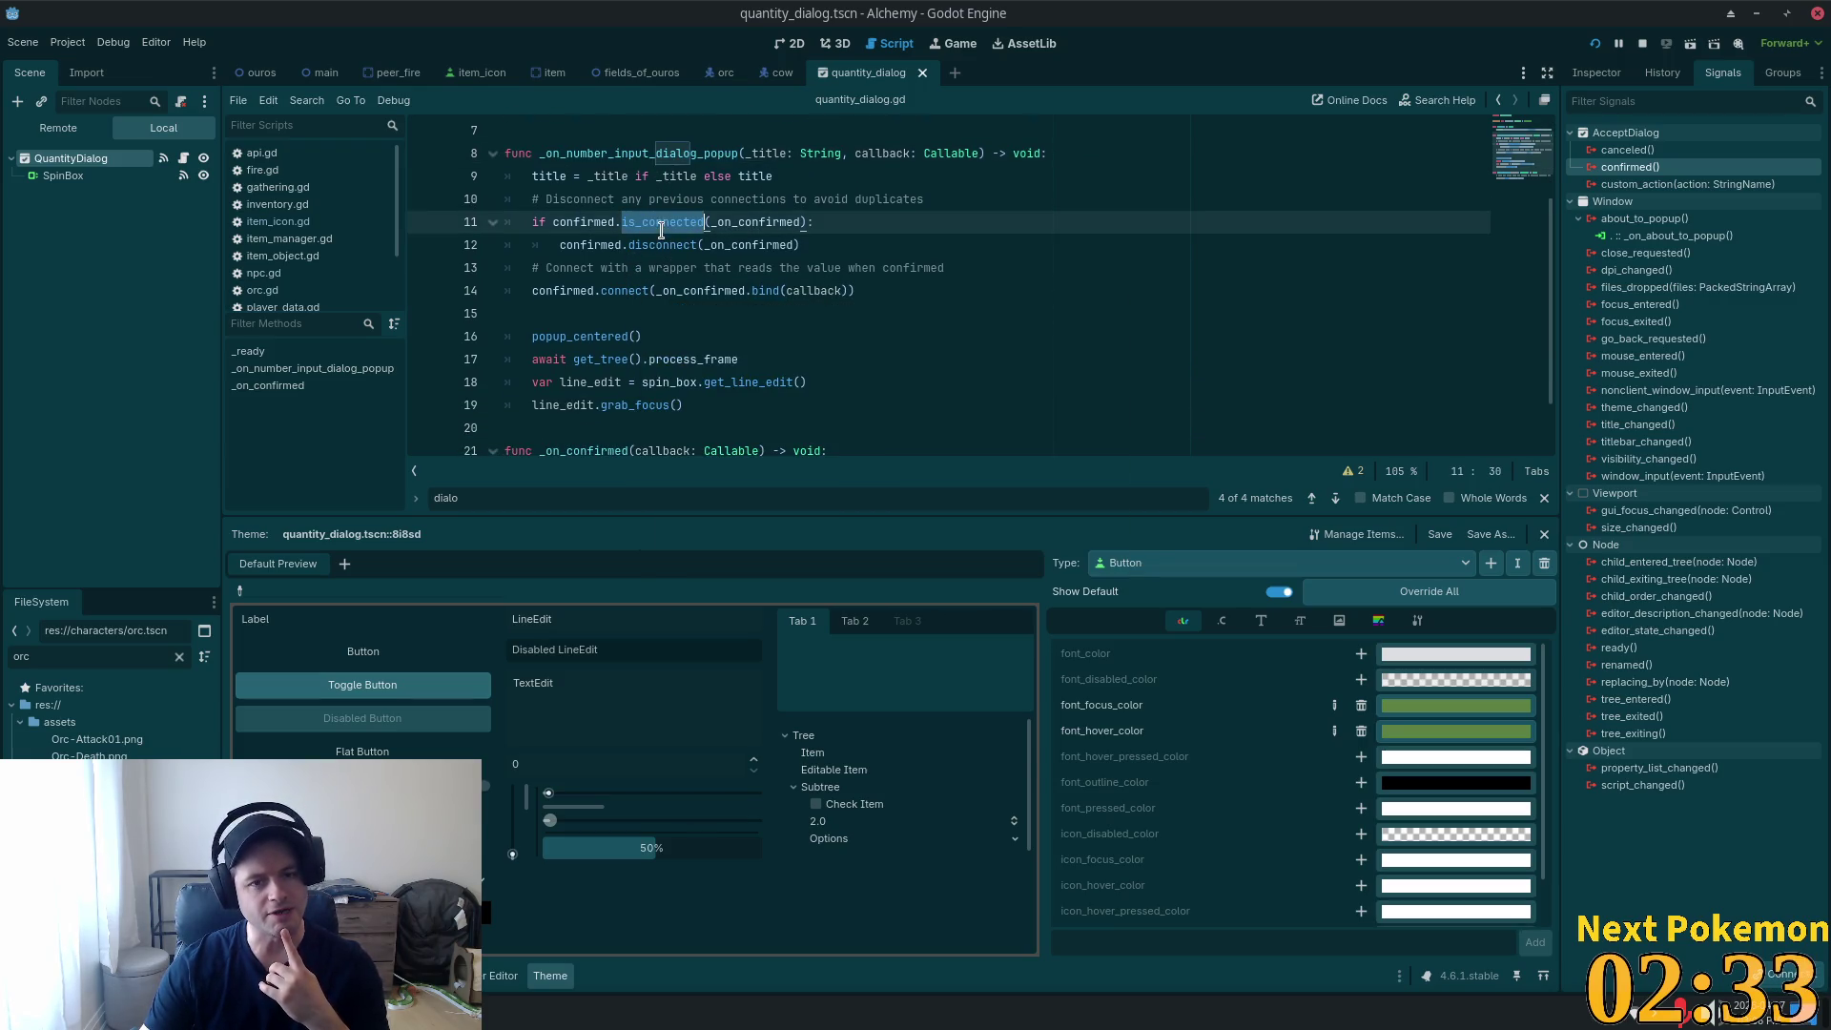
{"action": "left_click", "coordinate": [669, 247]}
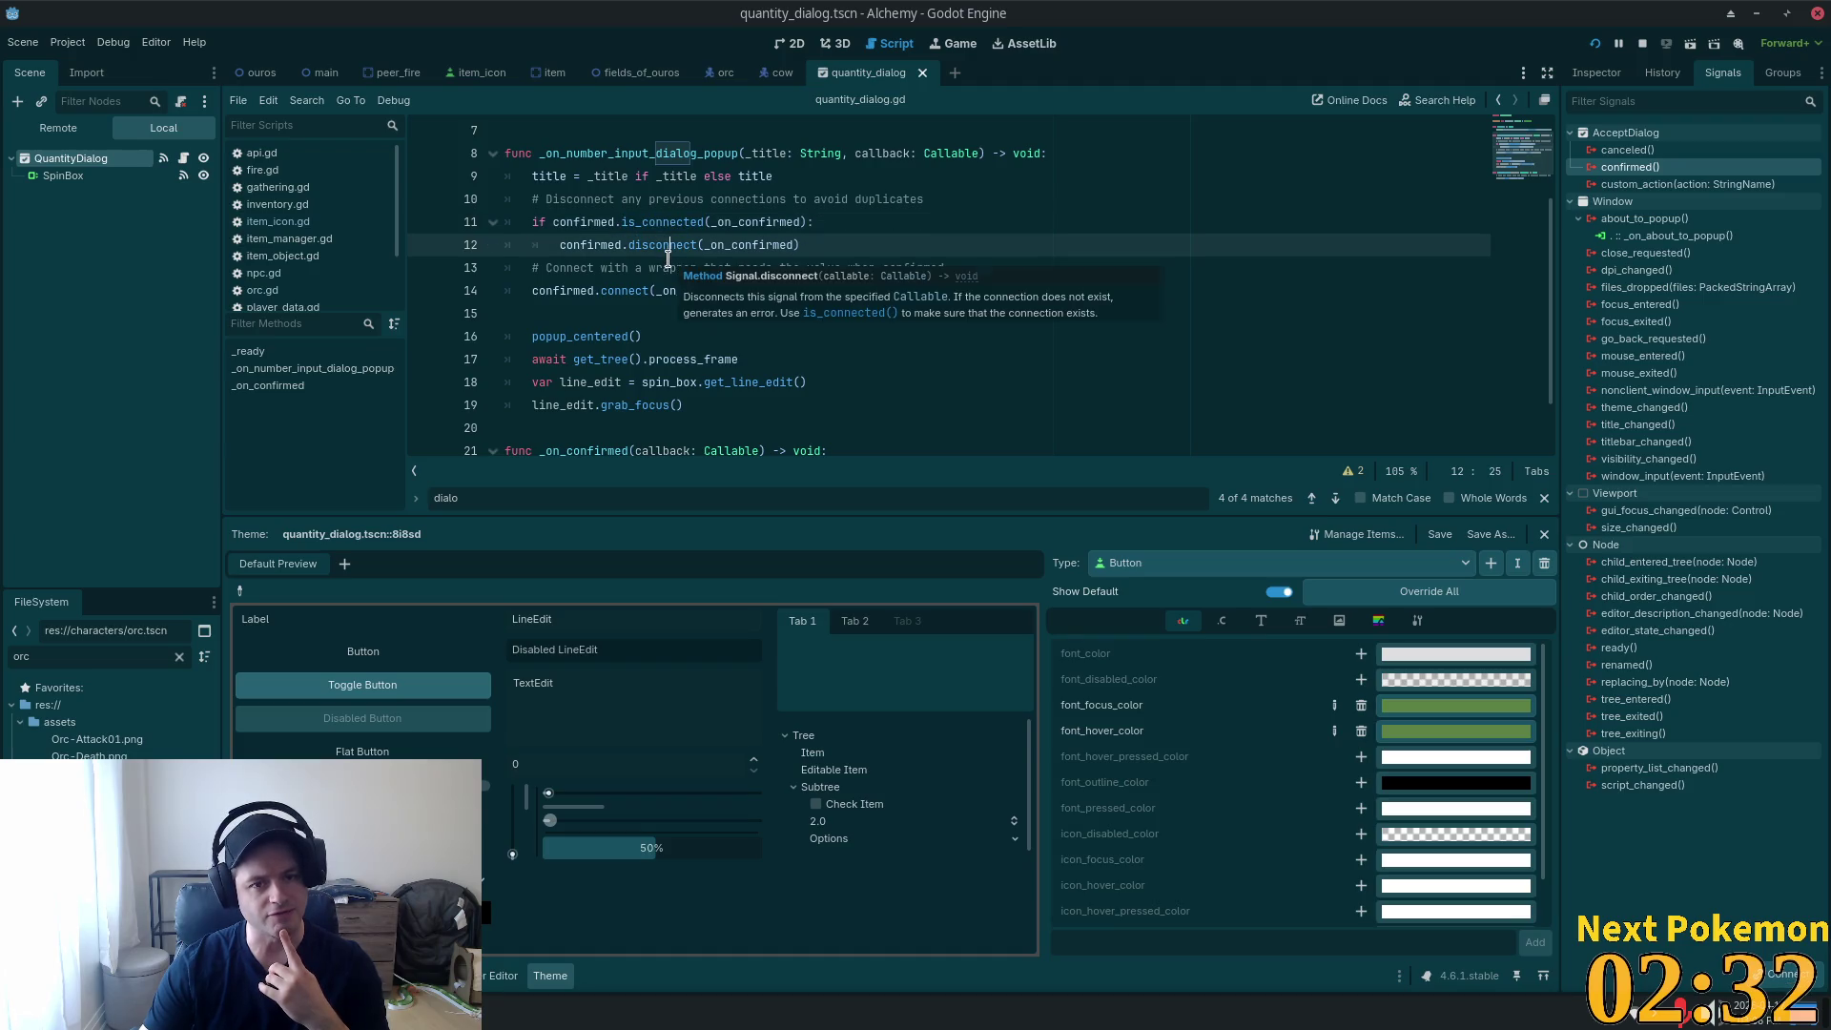
{"action": "double_click", "coordinate": [610, 291]}
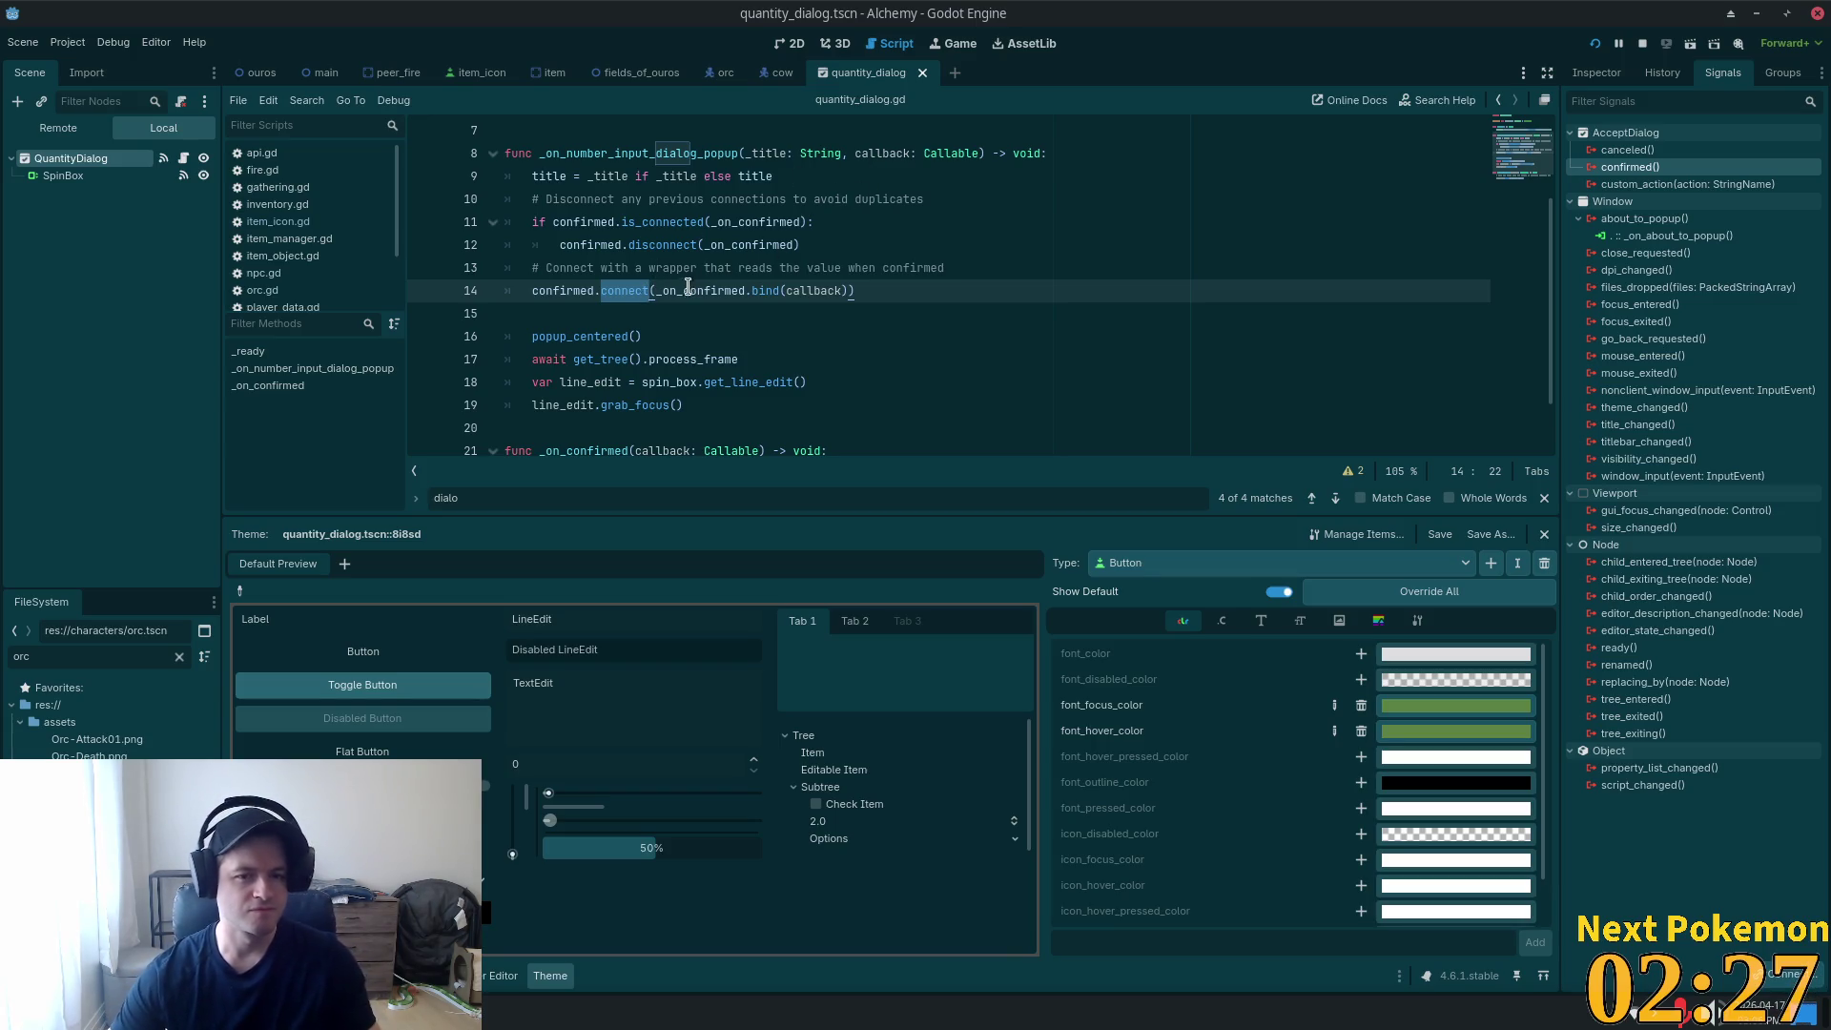
{"action": "double_click", "coordinate": [706, 291]}
{"action": "scroll", "coordinate": [747, 301], "scroll_direction": "down", "scroll_amount": 1}
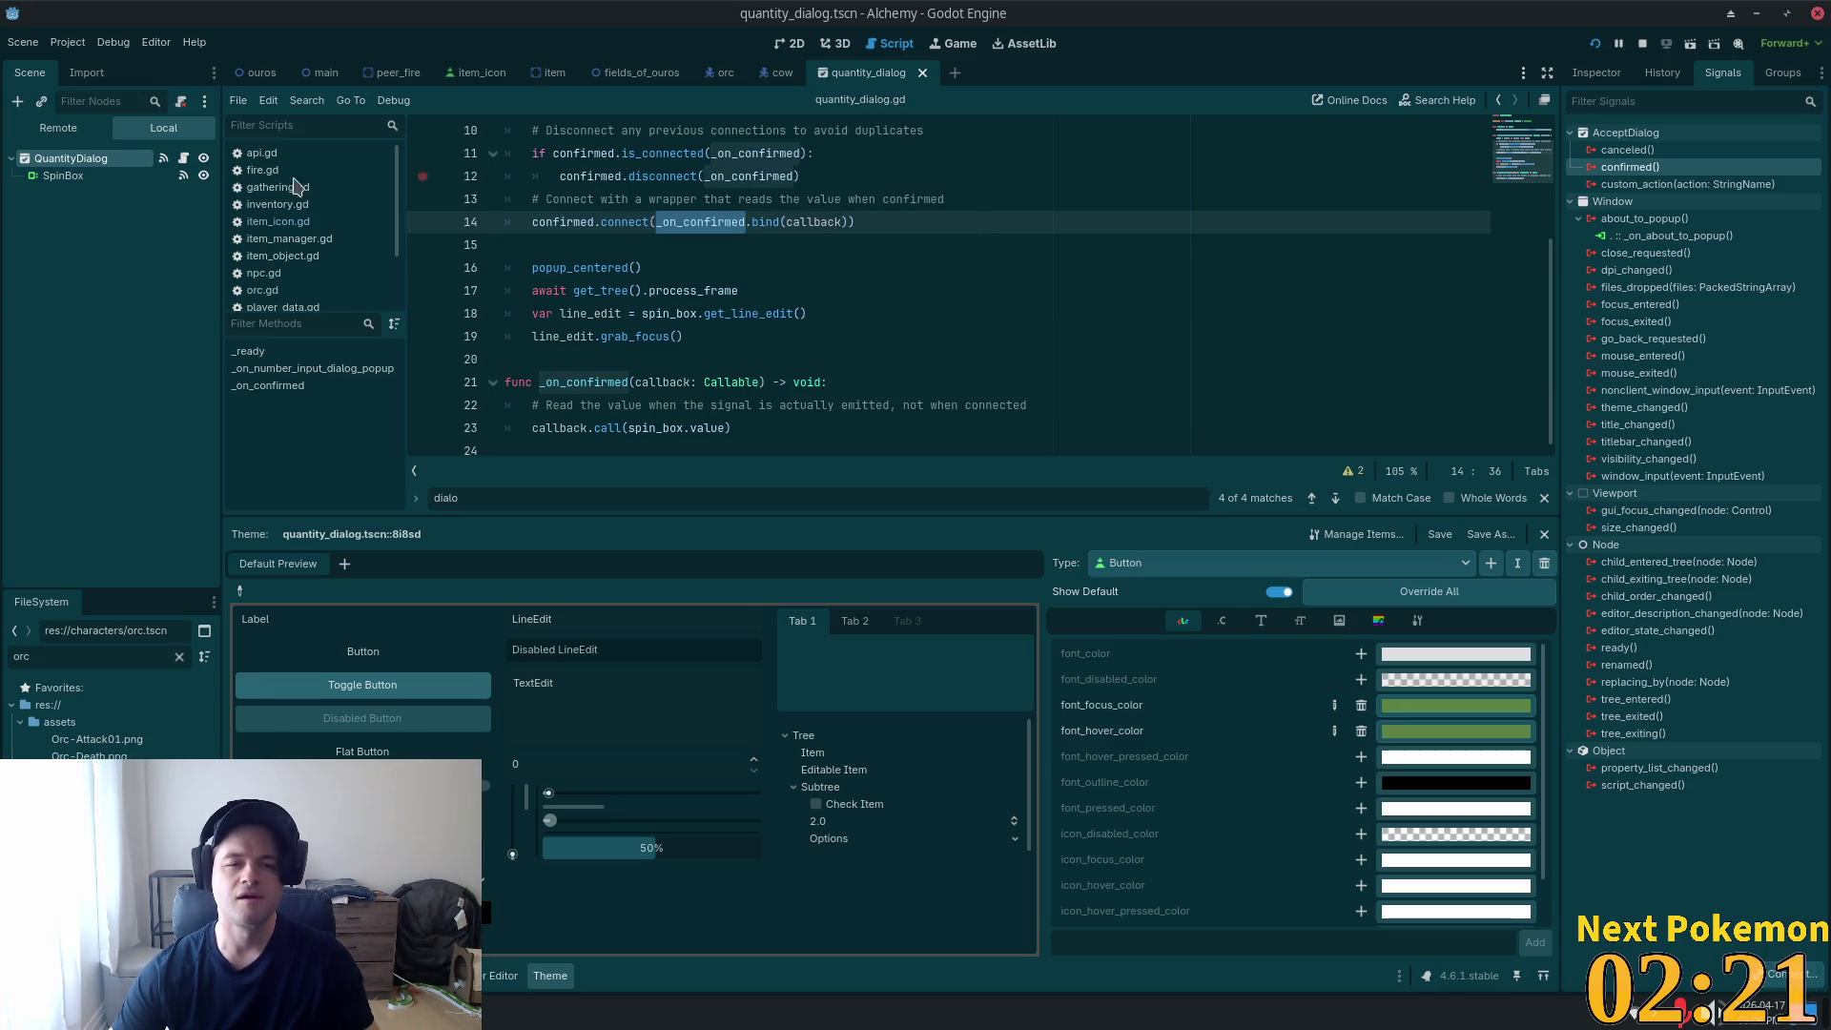
{"action": "left_click", "coordinate": [63, 176]}
{"action": "left_click", "coordinate": [1596, 73]}
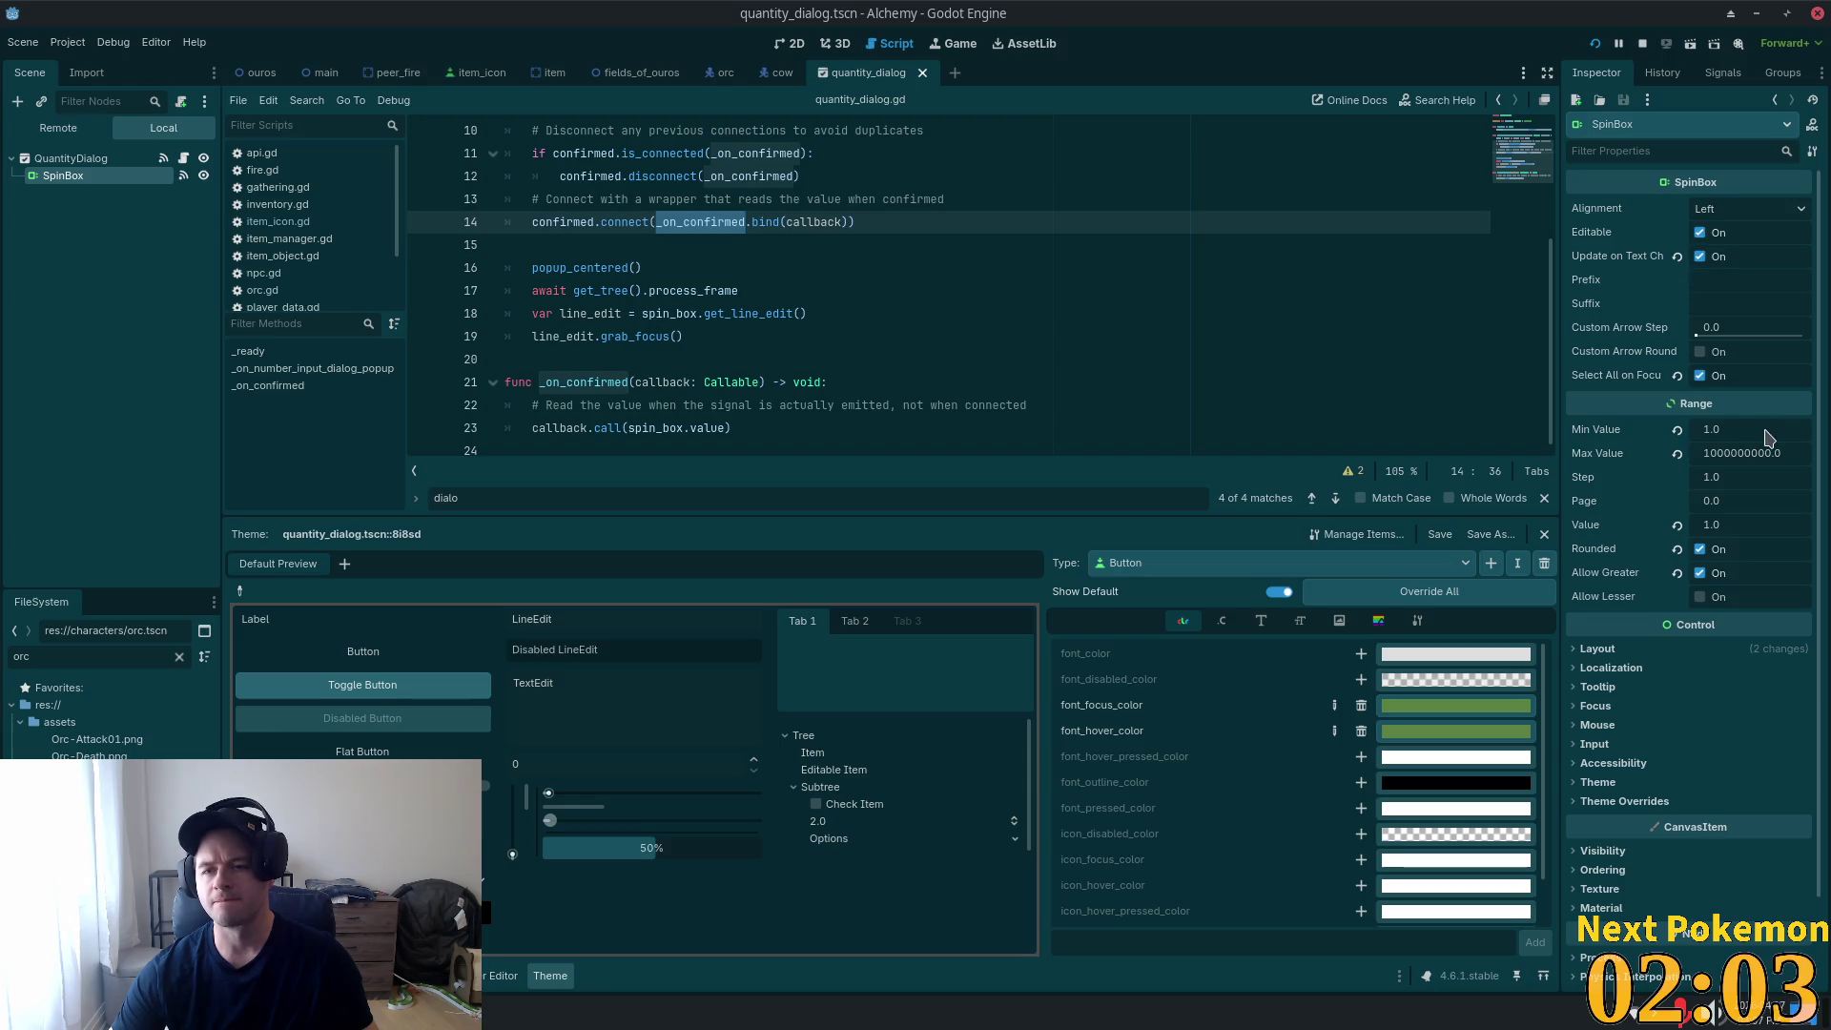
Expand the SpinBox's Input and Theme Overrides sections, toggling the override constants open and closed.
{"action": "scroll", "coordinate": [1688, 504], "scroll_direction": "down", "scroll_amount": 3}
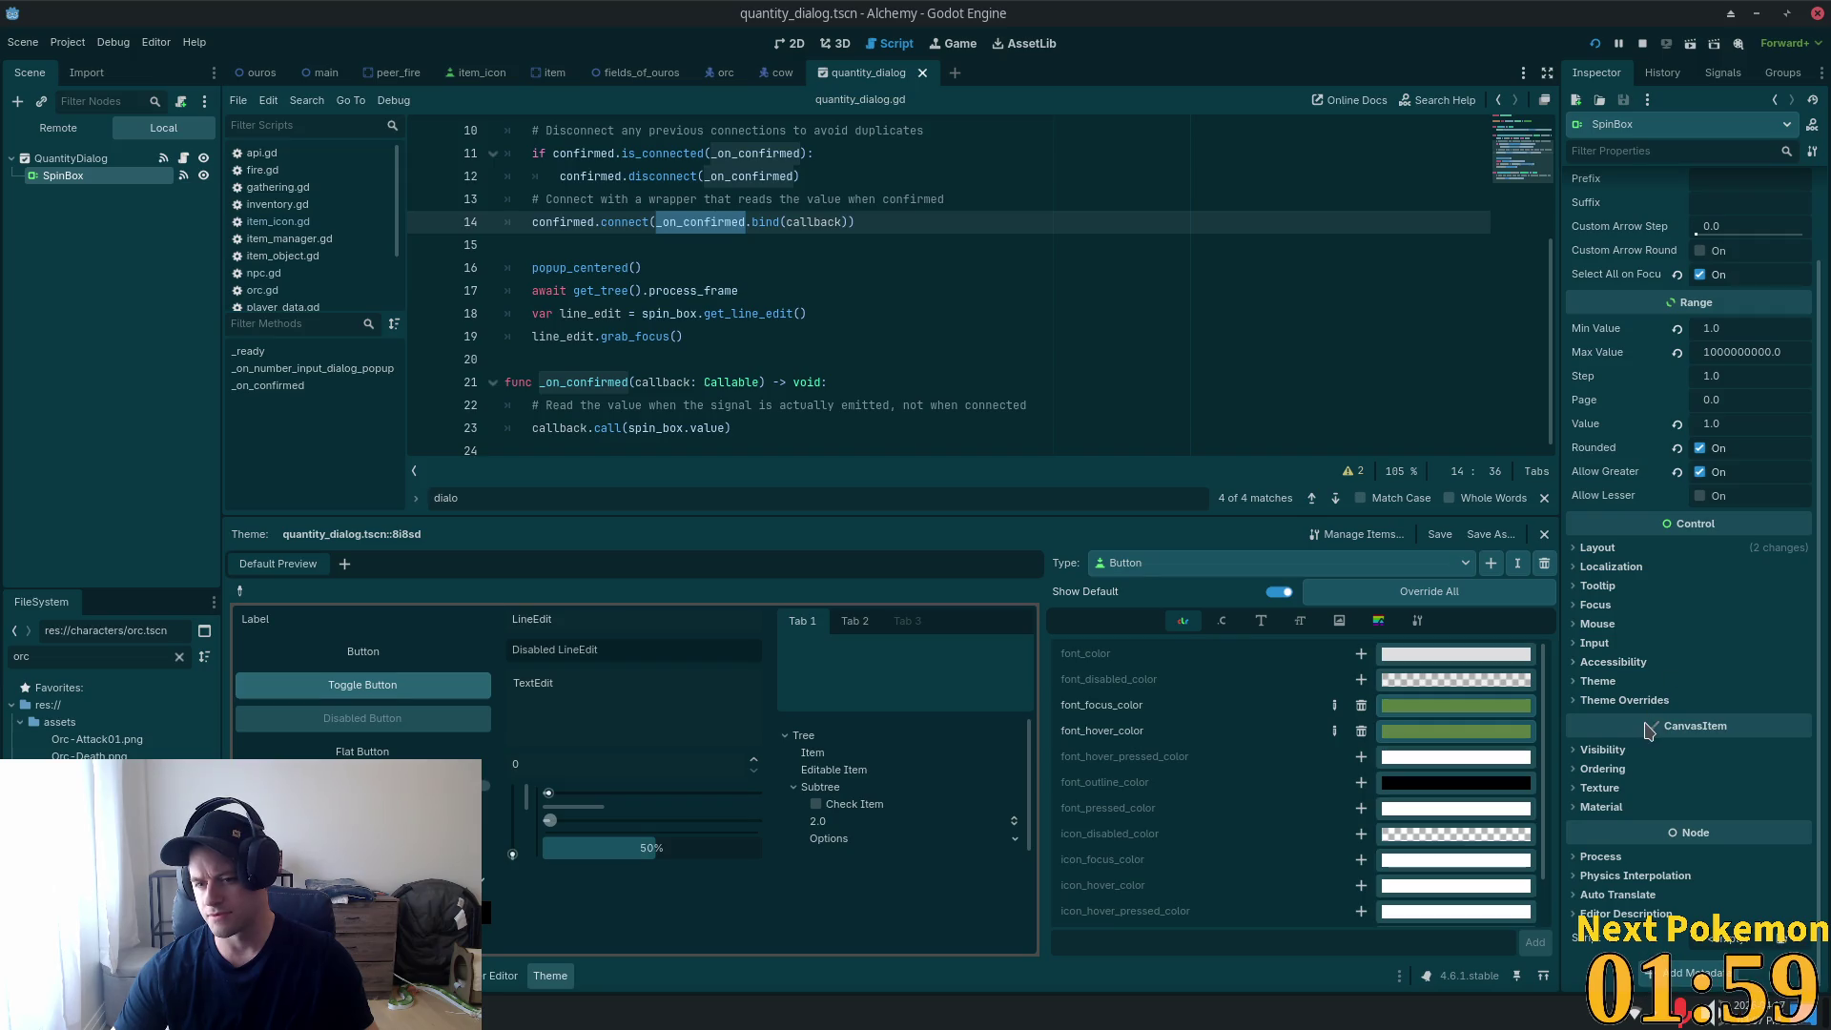
{"action": "left_click", "coordinate": [1608, 645]}
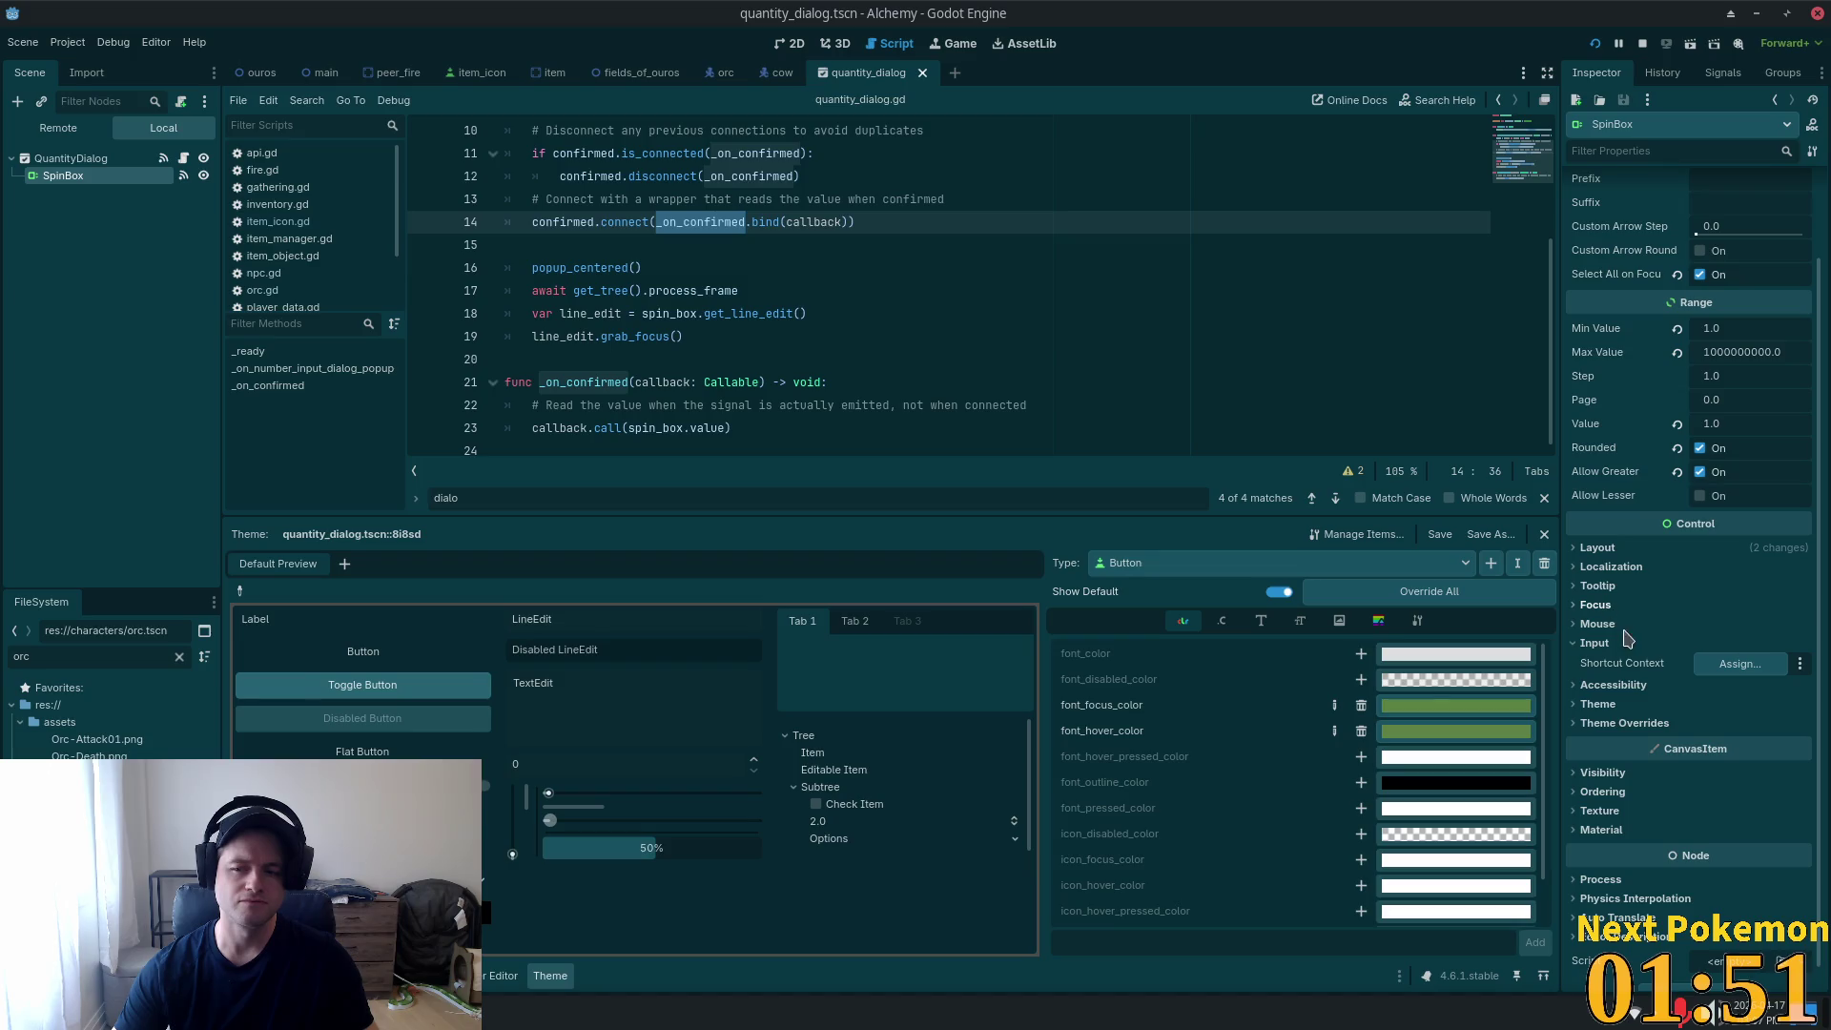
{"action": "left_click", "coordinate": [1606, 724]}
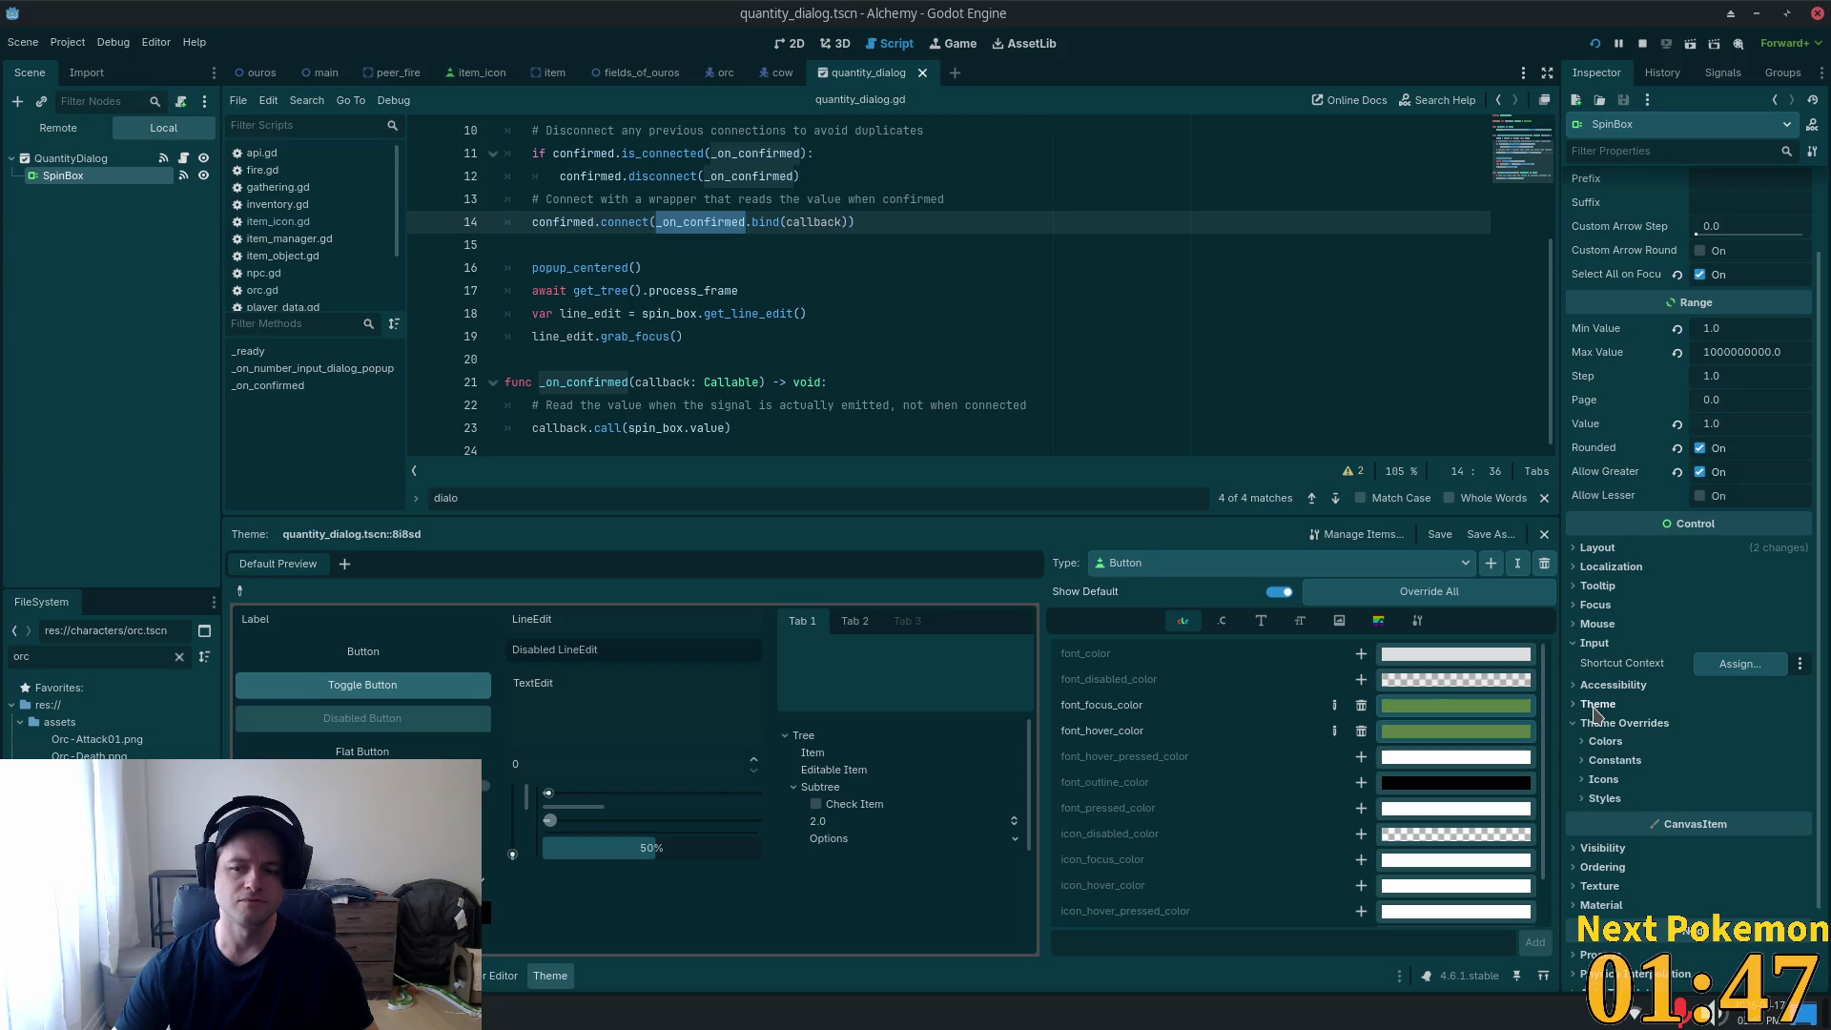
{"action": "left_click", "coordinate": [1606, 761]}
{"action": "left_click", "coordinate": [1605, 760]}
{"action": "left_click", "coordinate": [1606, 760]}
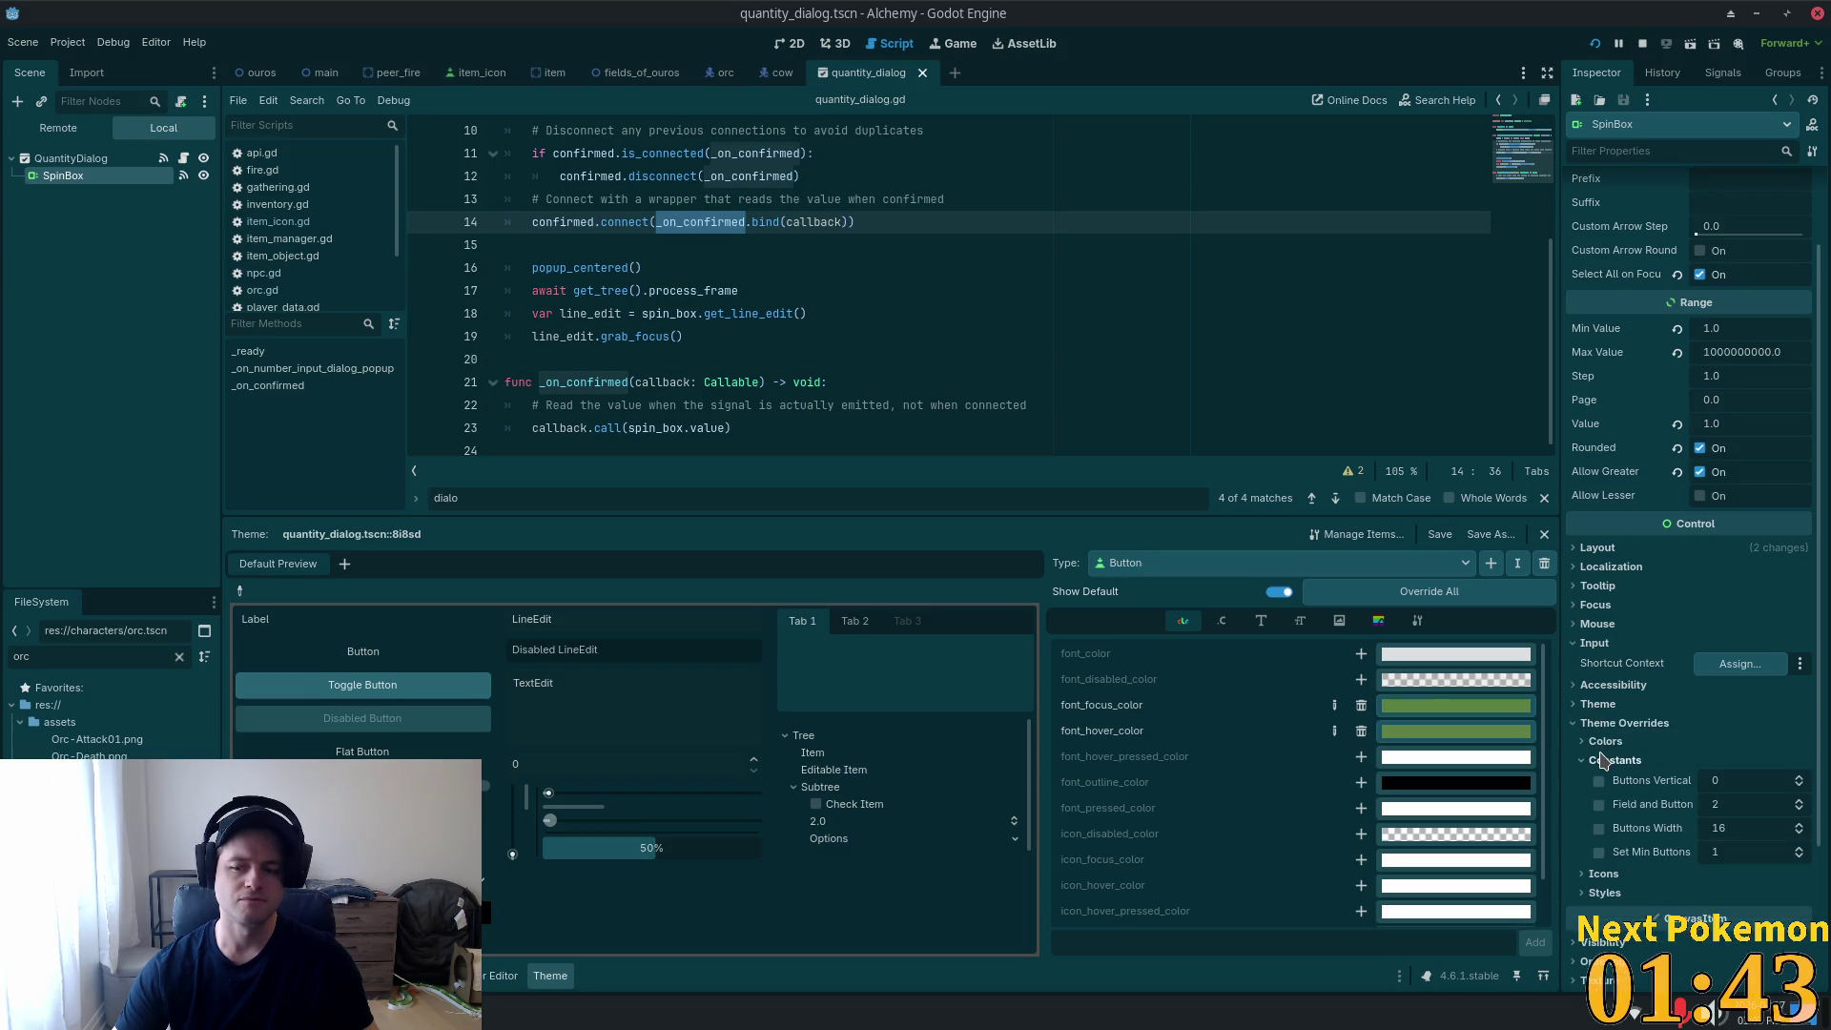
{"action": "left_click", "coordinate": [1605, 760]}
{"action": "scroll", "coordinate": [1602, 744], "scroll_direction": "down", "scroll_amount": 2}
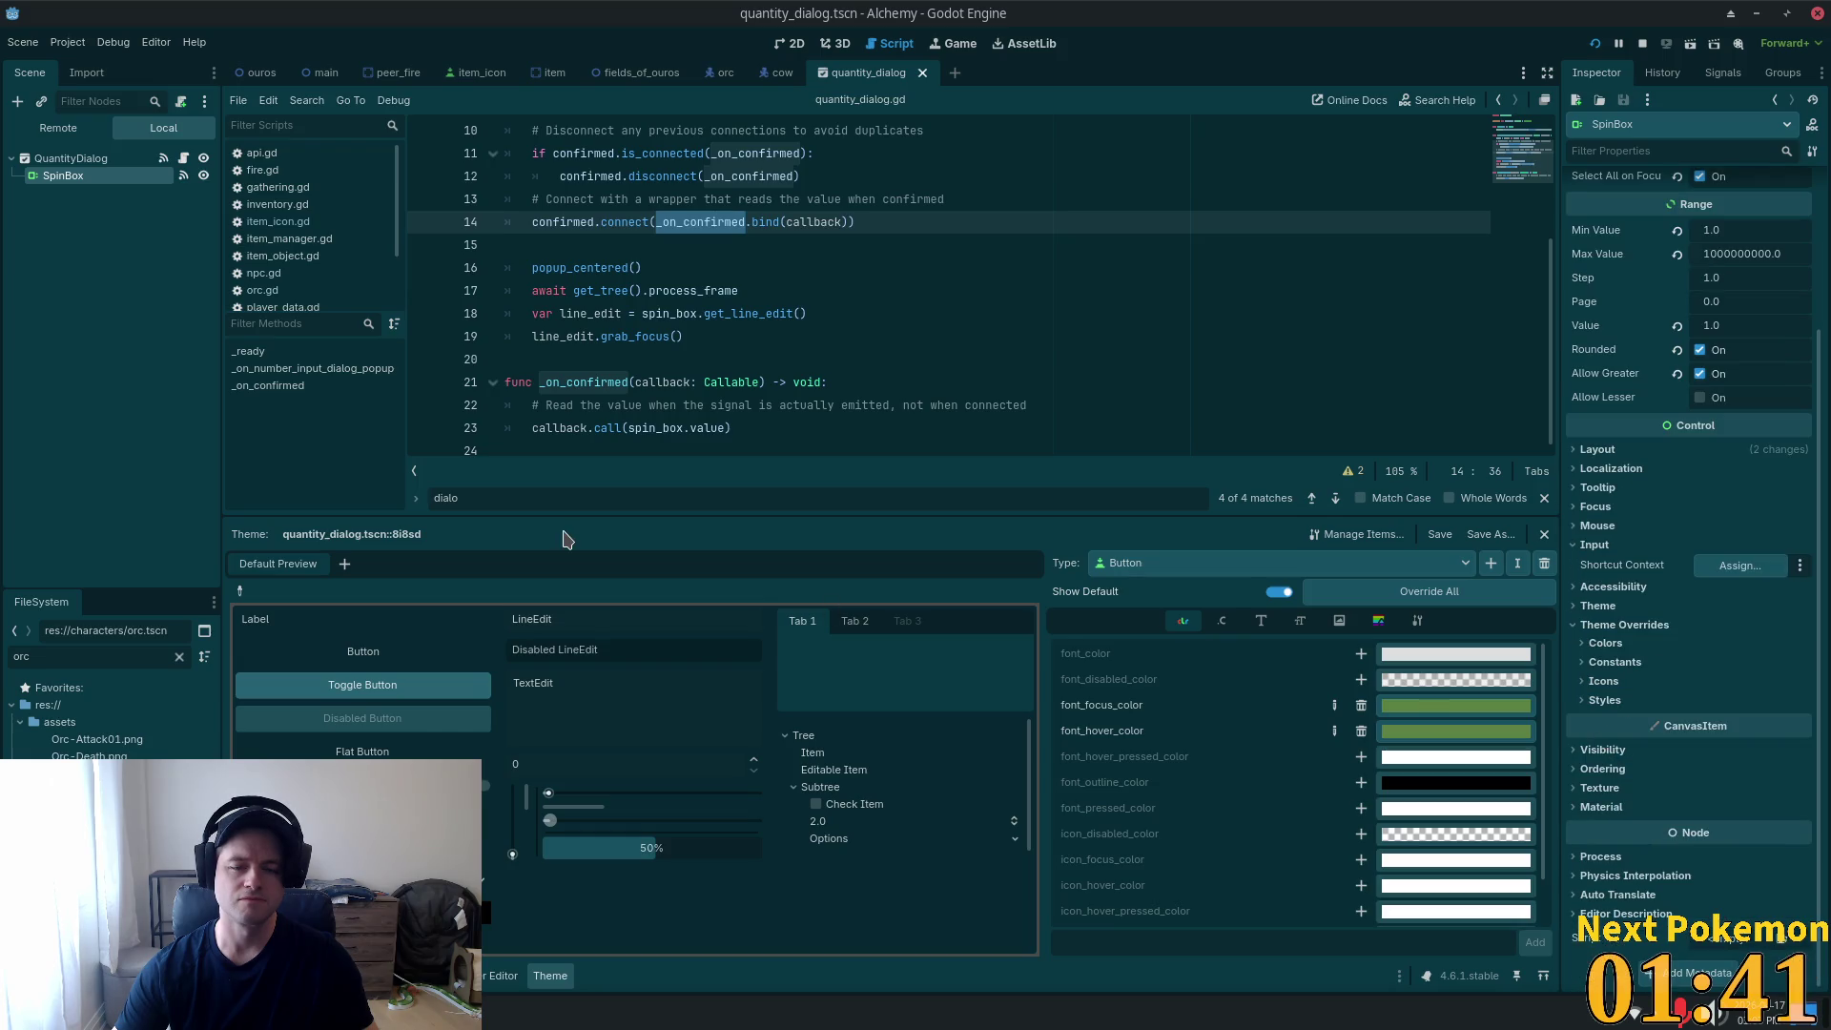
{"action": "left_click", "coordinate": [133, 181]}
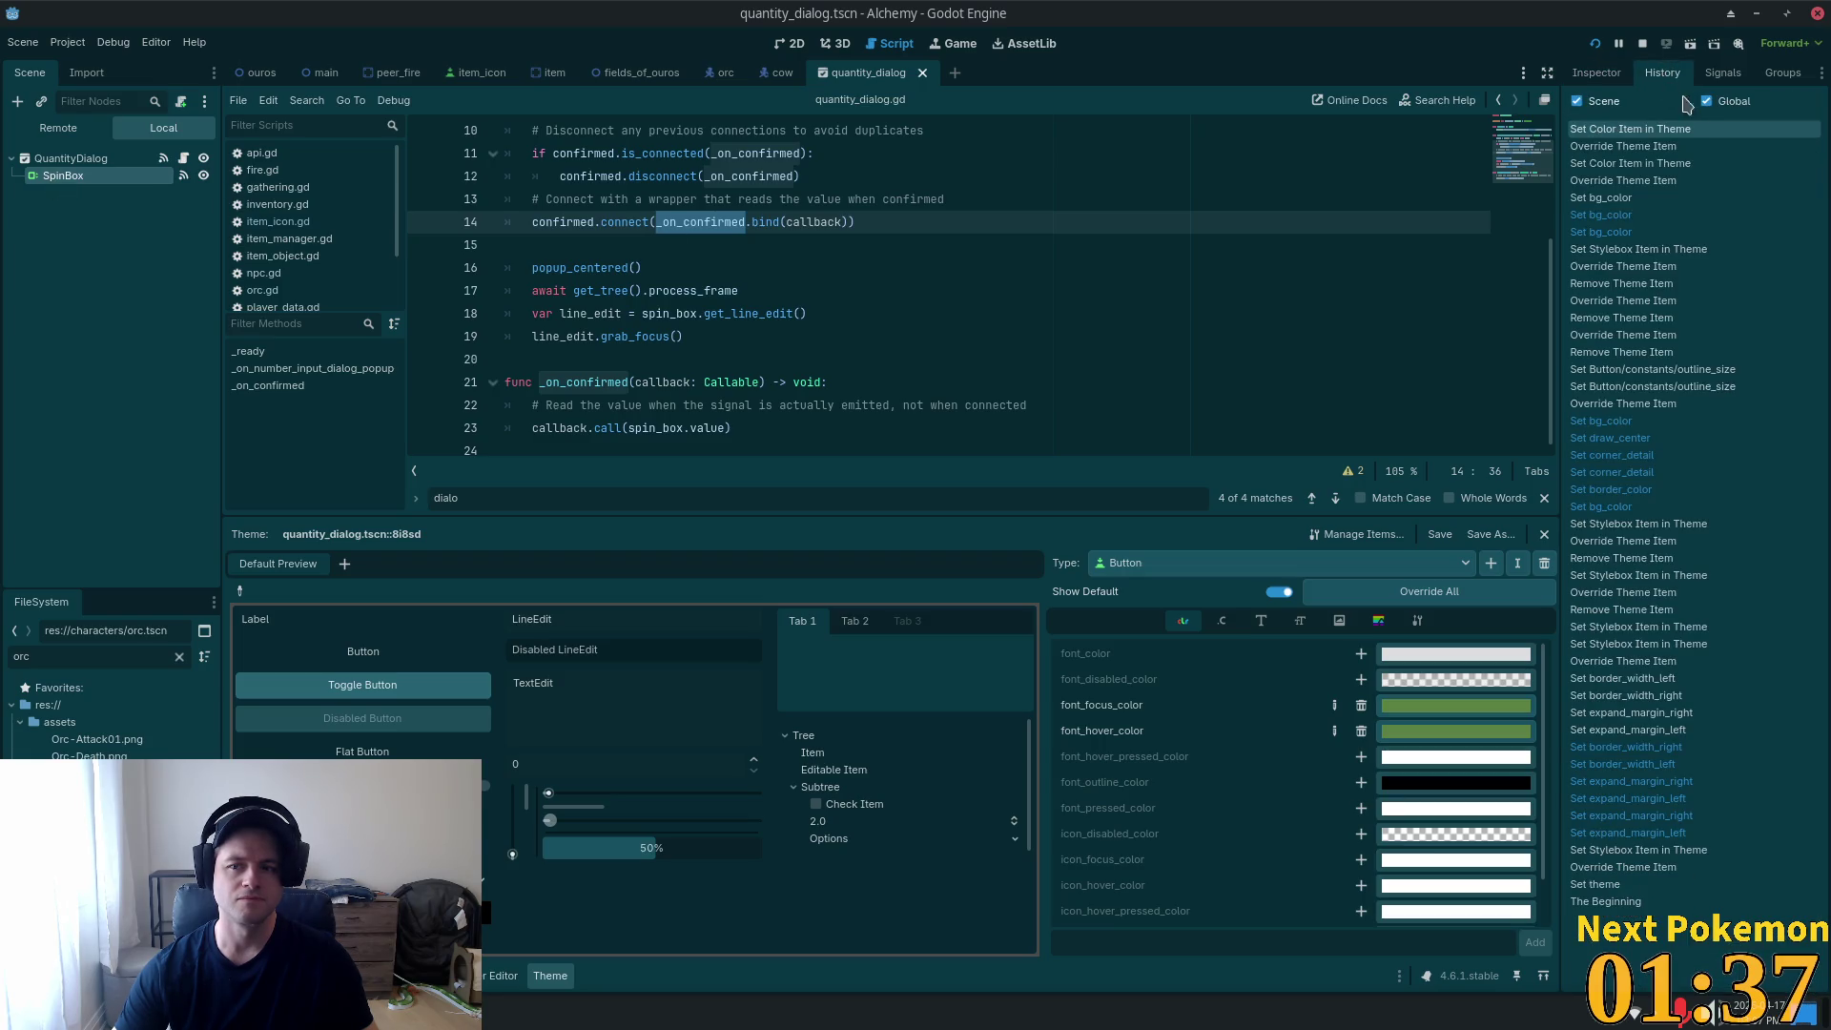
Inspect the SpinBox's value_changed connection and its gui_input signal.
{"action": "left_click", "coordinate": [1722, 73]}
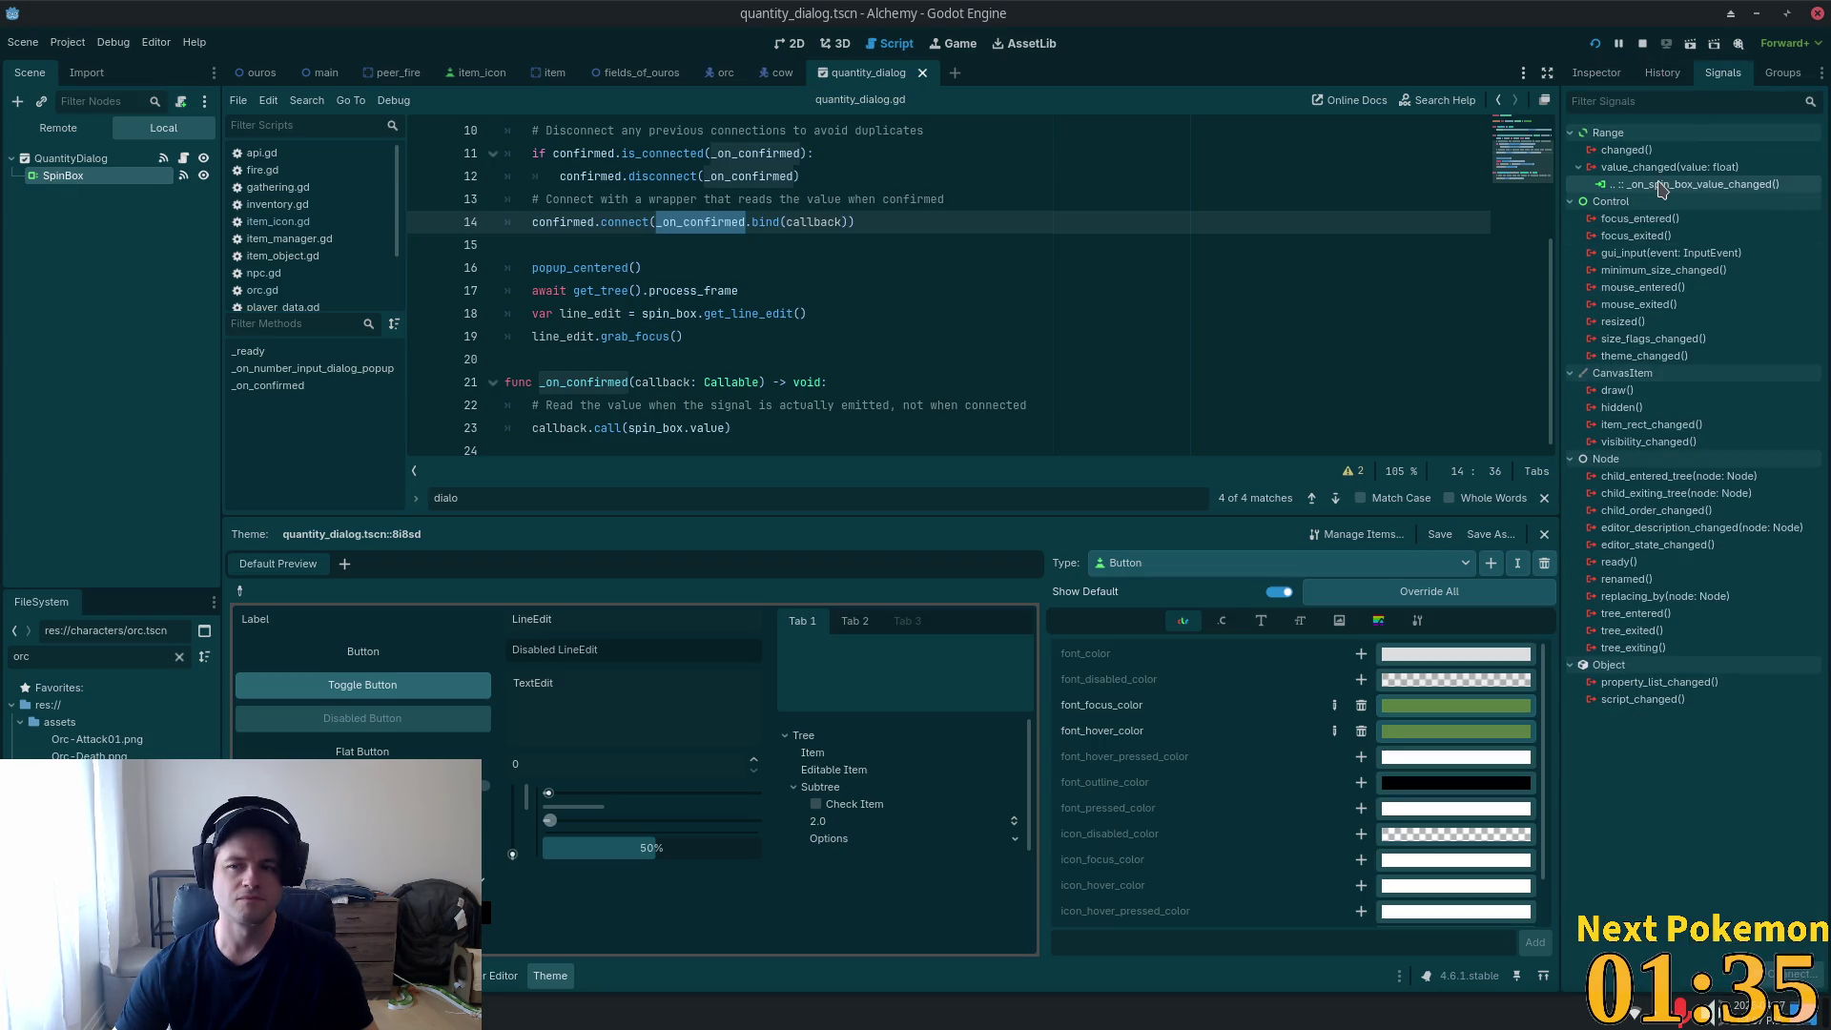
{"action": "left_click", "coordinate": [1659, 186]}
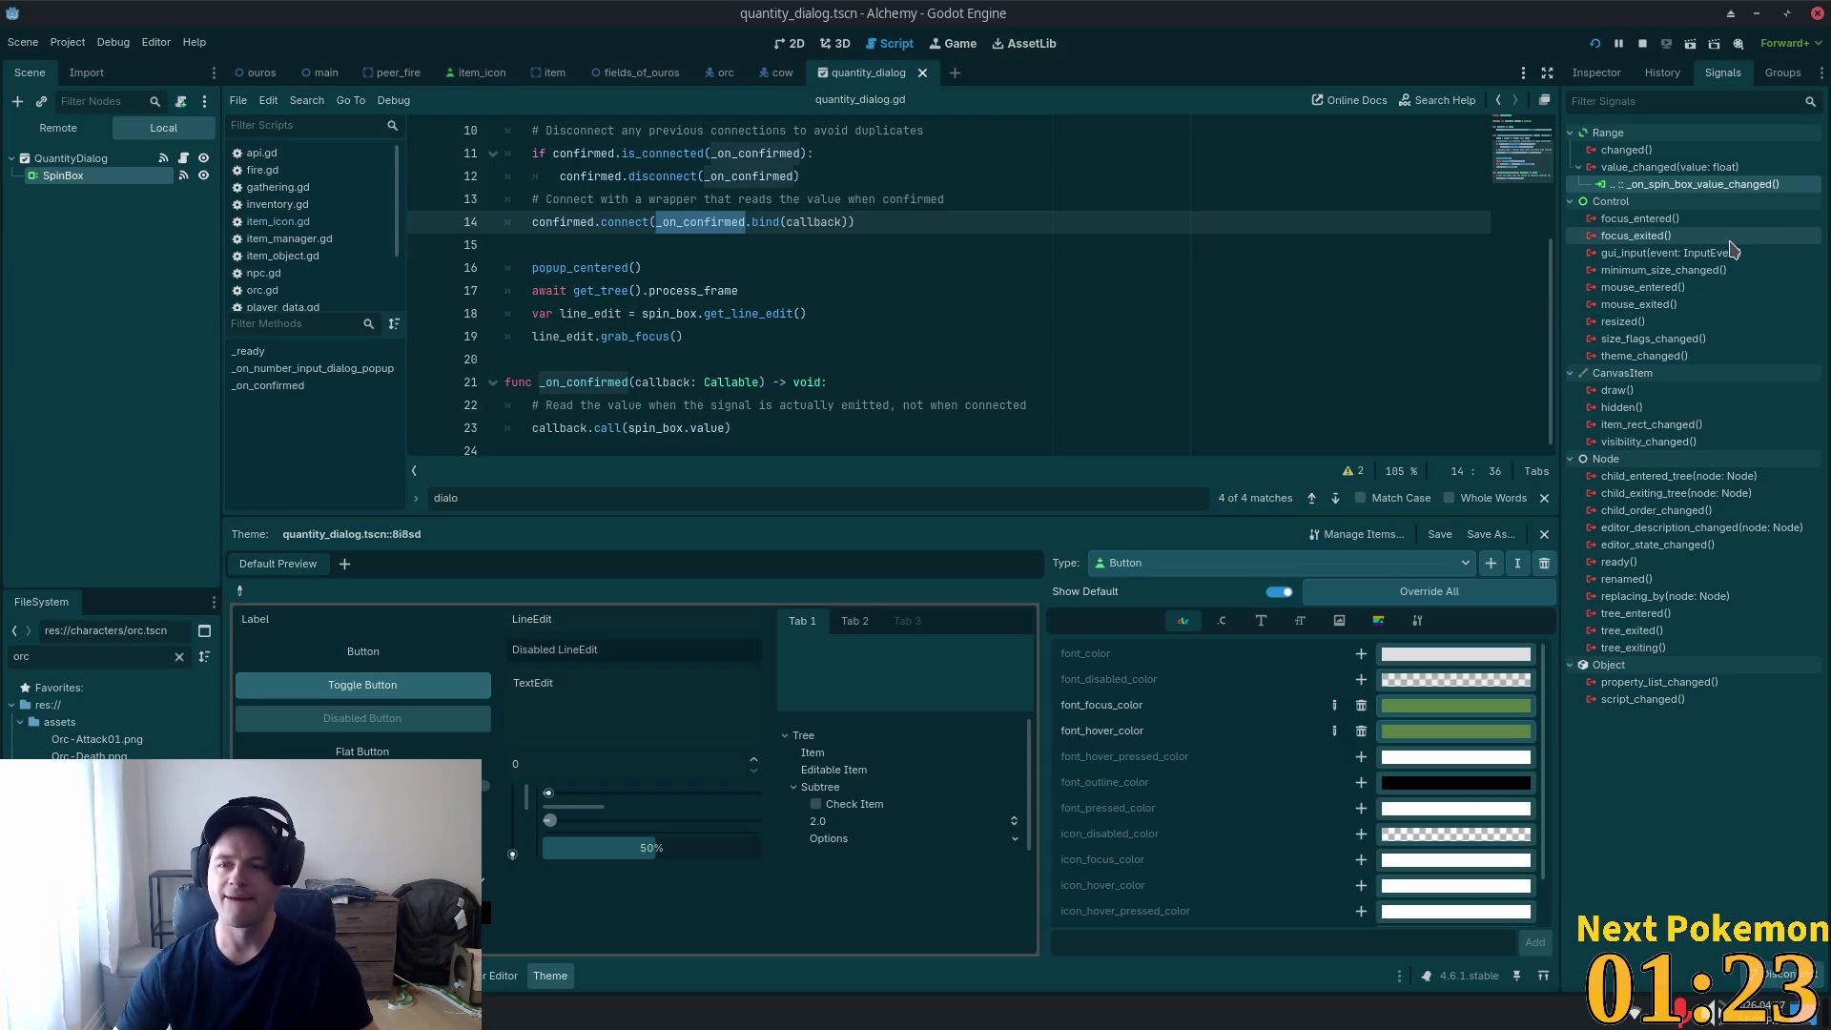
{"action": "left_click", "coordinate": [1671, 255]}
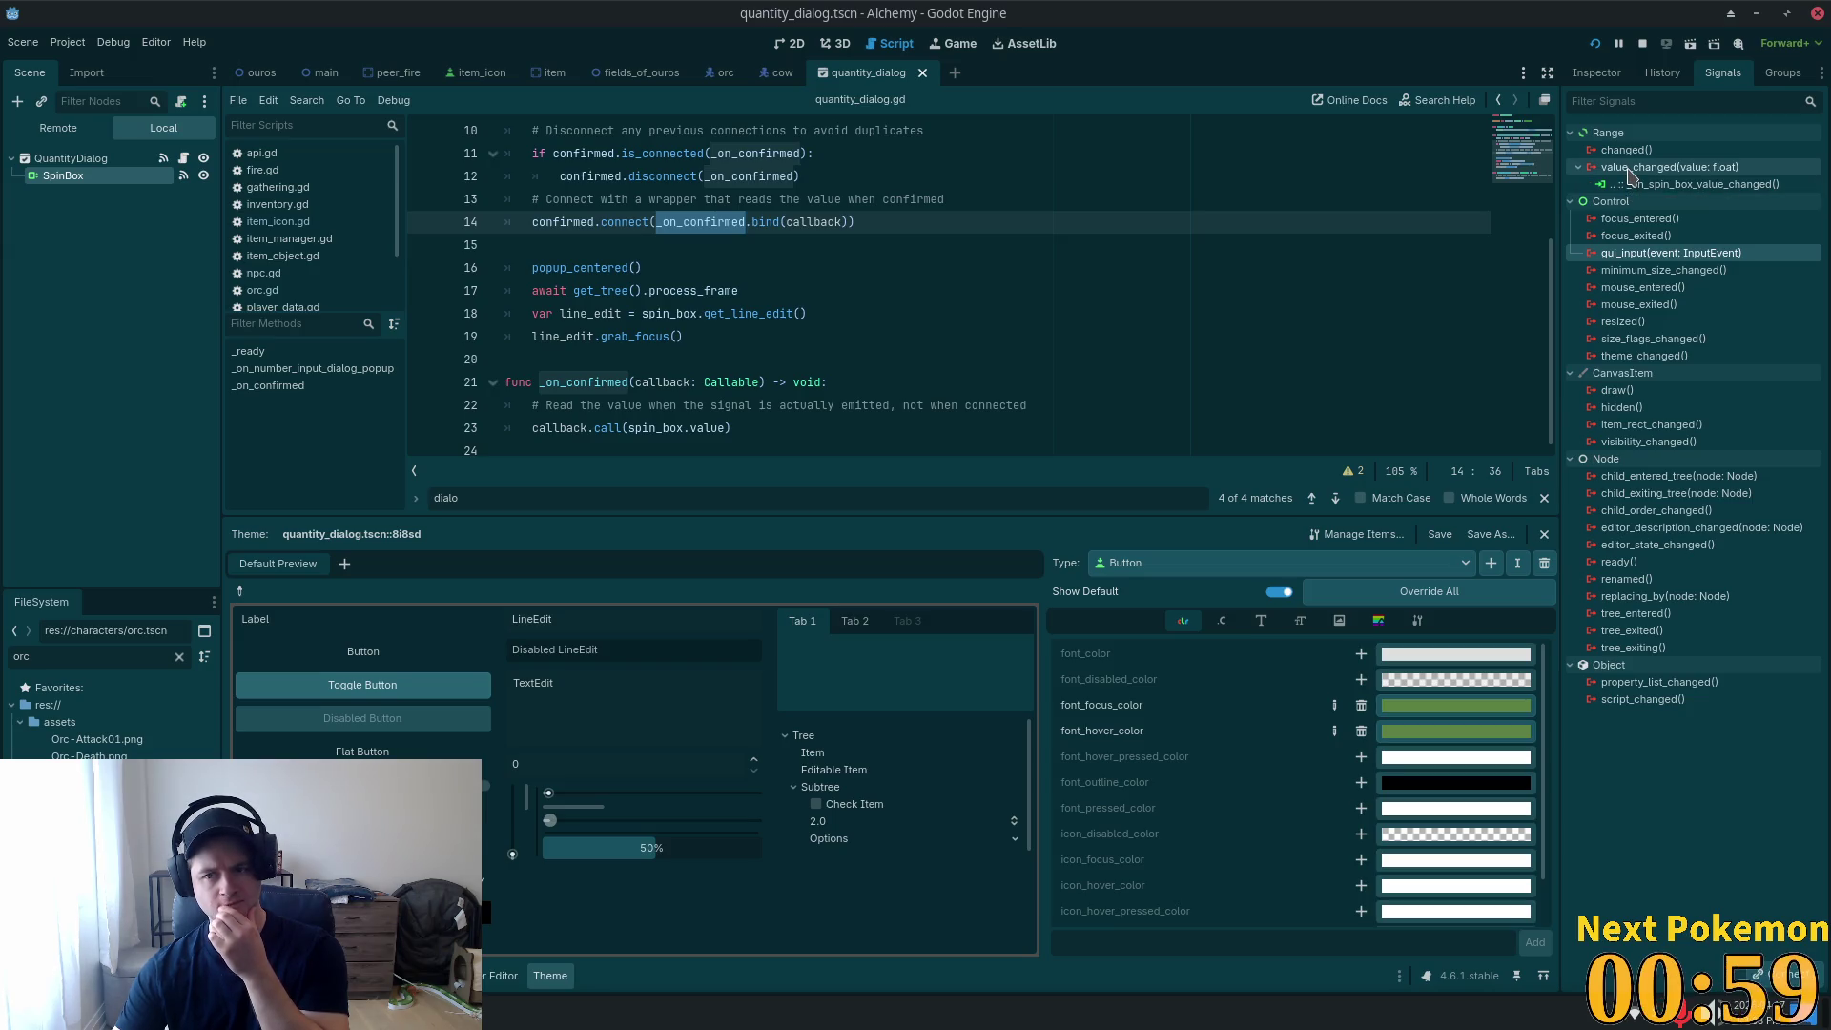
Show QuantityDialog's signals and reread the connect code on lines 13–14.
{"action": "mouse_move", "coordinate": [1629, 174]}
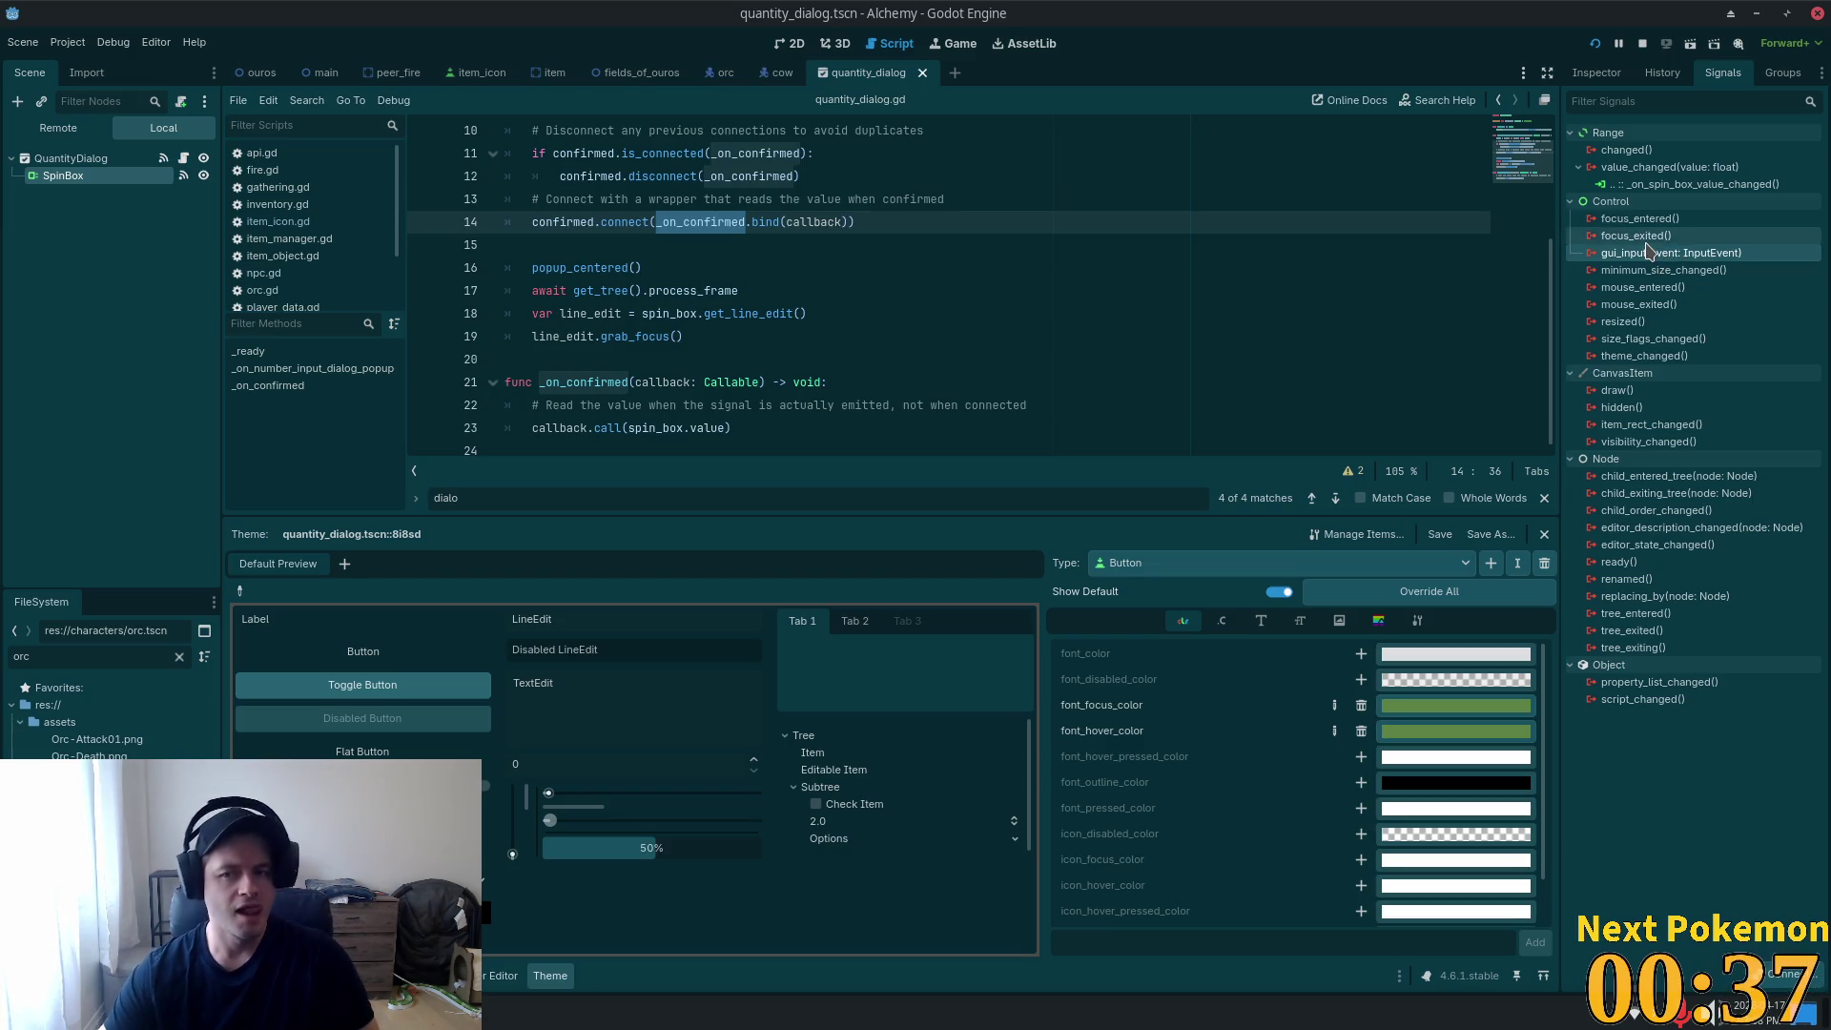
{"action": "left_click", "coordinate": [71, 158]}
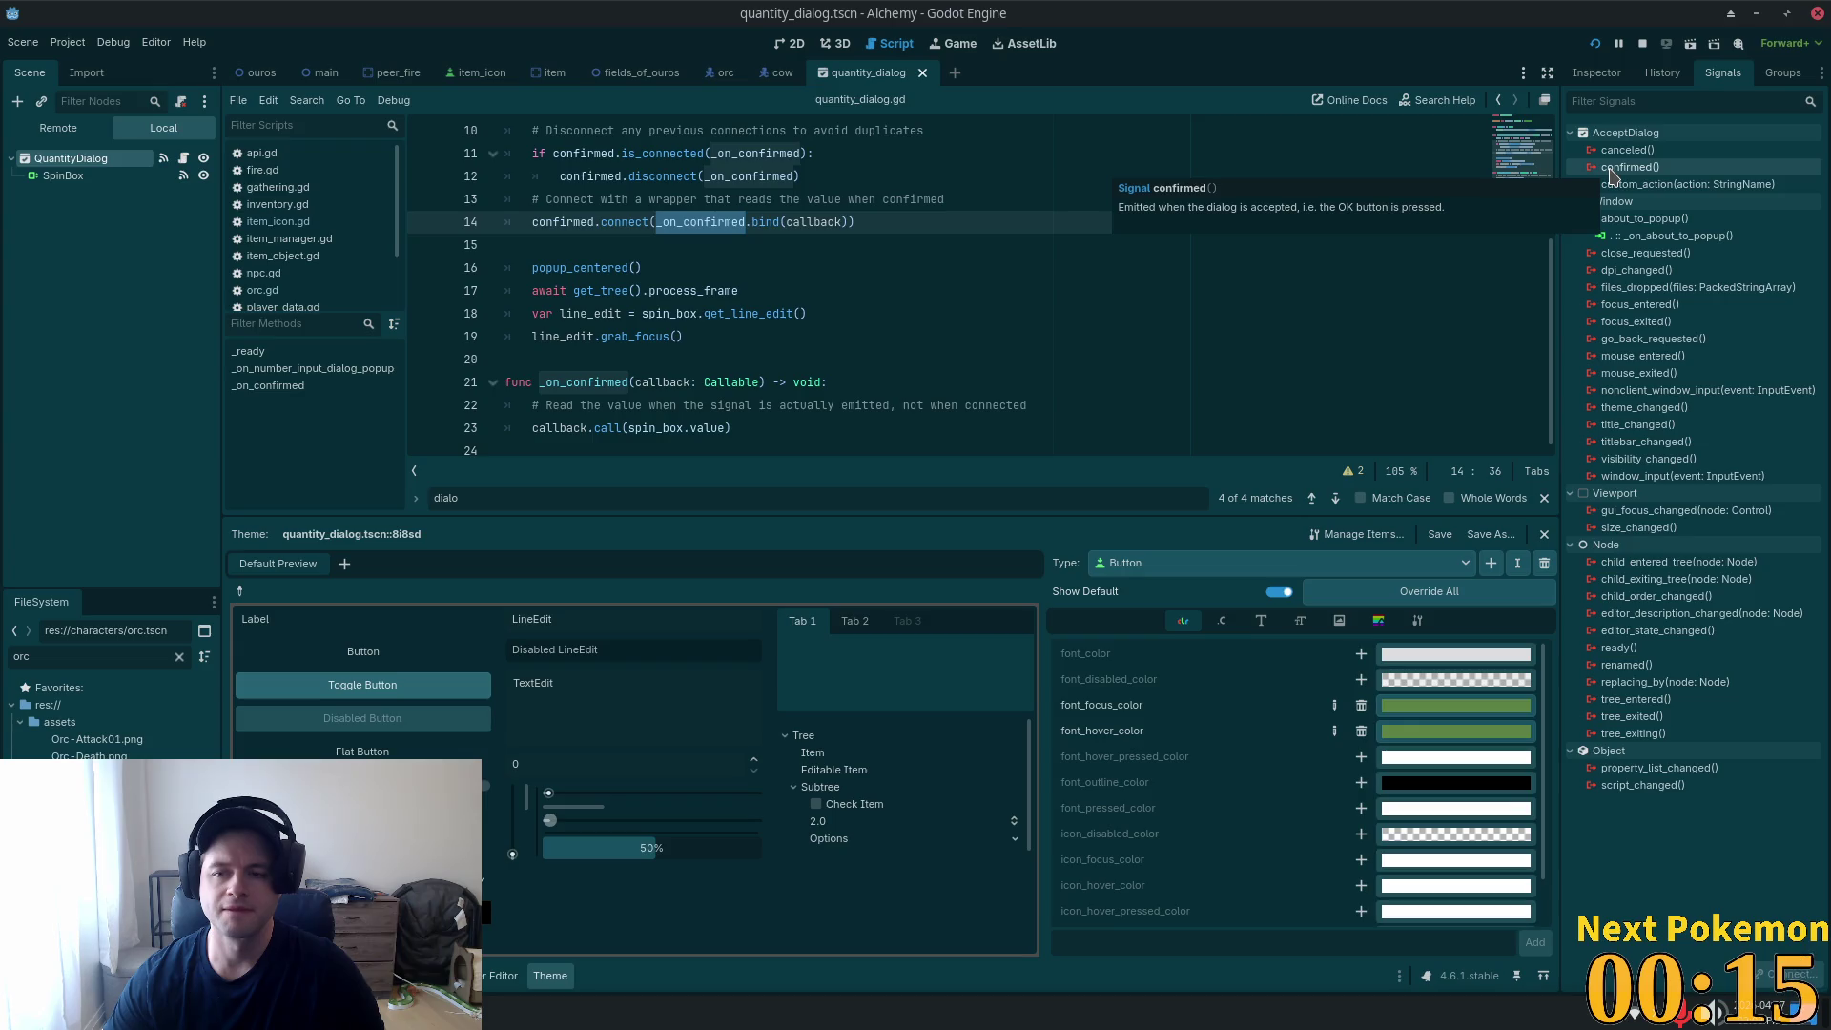
{"action": "double_click", "coordinate": [615, 198]}
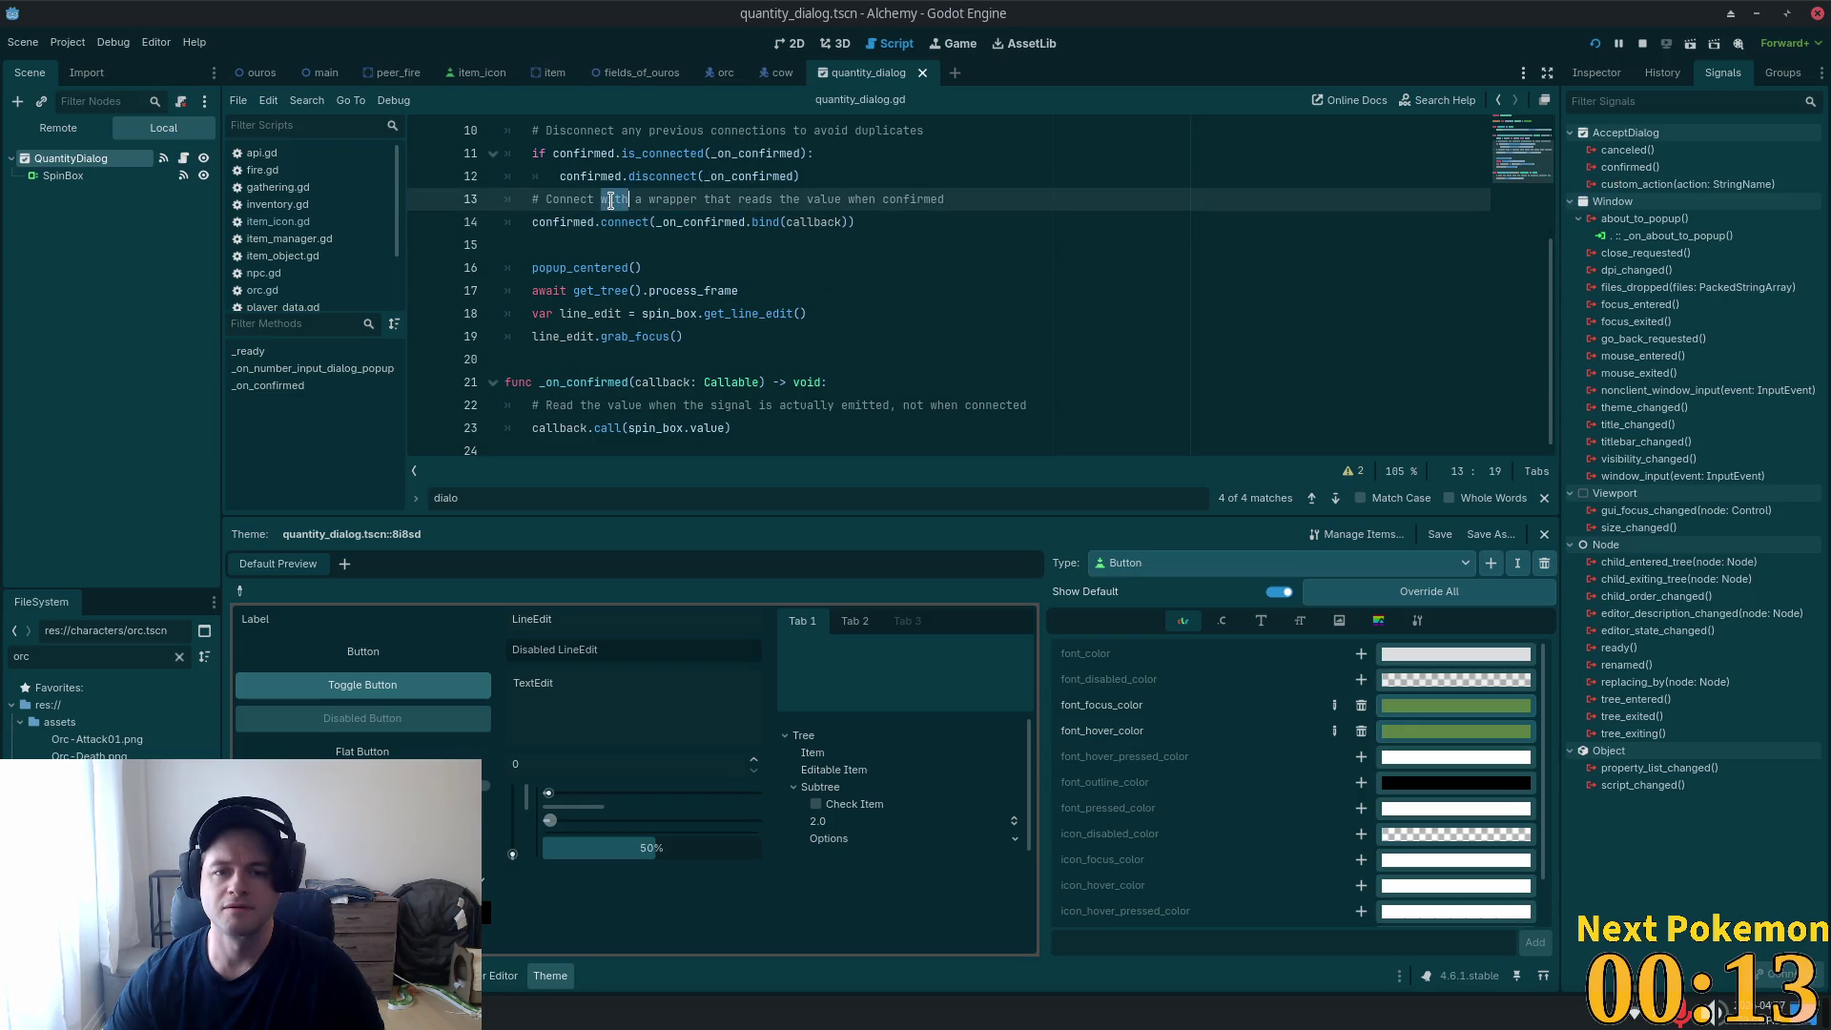
{"action": "scroll", "coordinate": [614, 225], "scroll_direction": "up", "scroll_amount": 3}
{"action": "scroll", "coordinate": [613, 225], "scroll_direction": "up", "scroll_amount": 2}
{"action": "scroll", "coordinate": [614, 225], "scroll_direction": "down", "scroll_amount": 3}
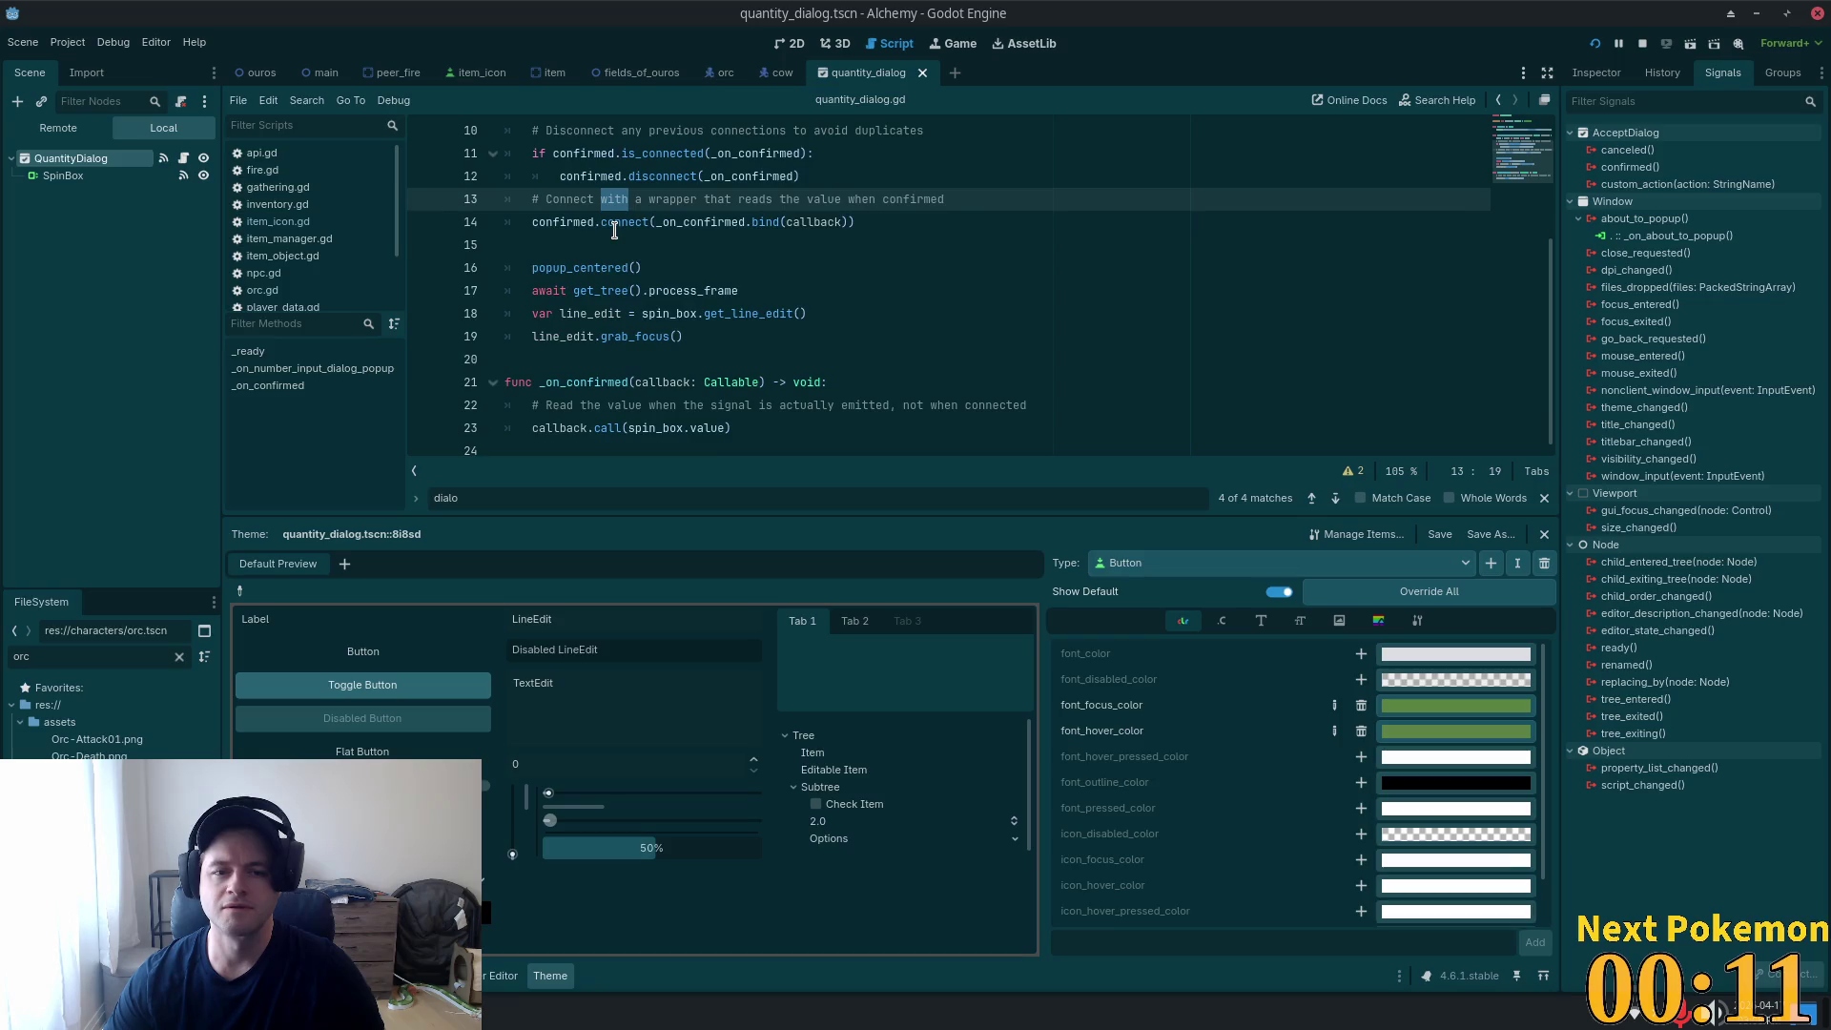
{"action": "left_click", "coordinate": [615, 229]}
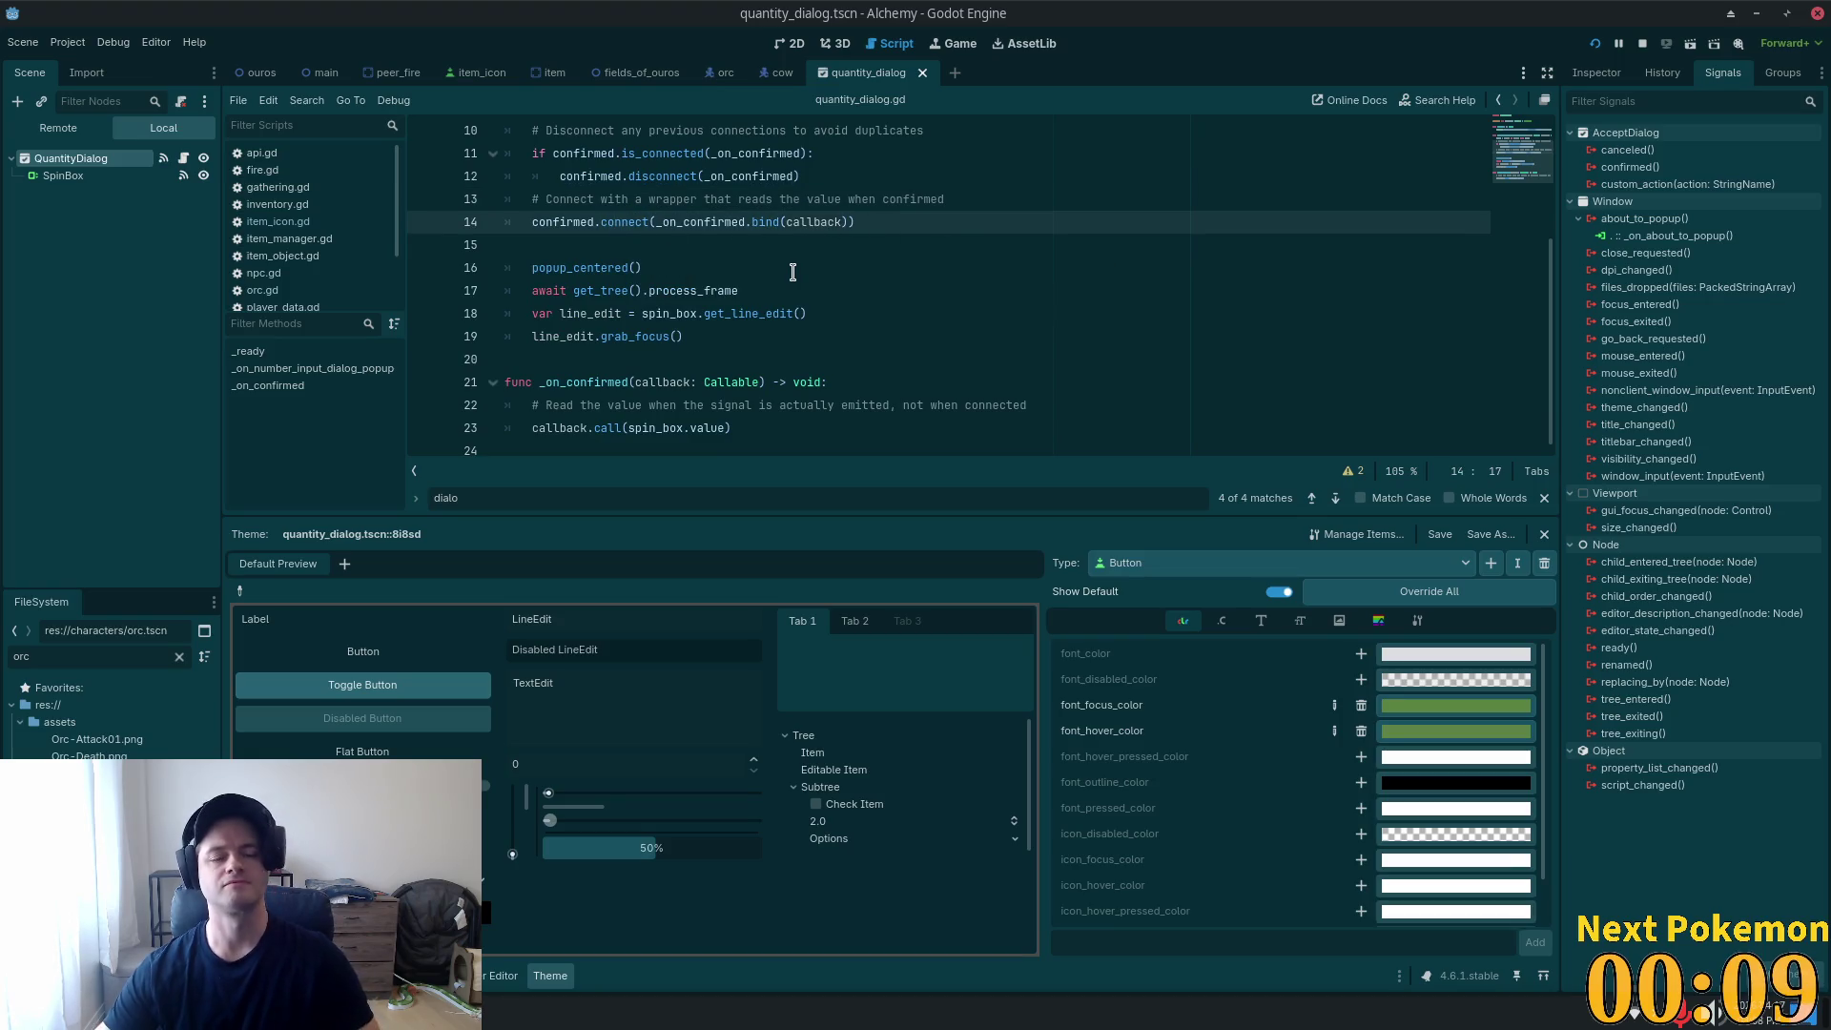
Switch to Cursor and locate _on_number_input_dialog_popup in quantity_dialog.gd.
{"action": "key", "text": "alt+Tab"}
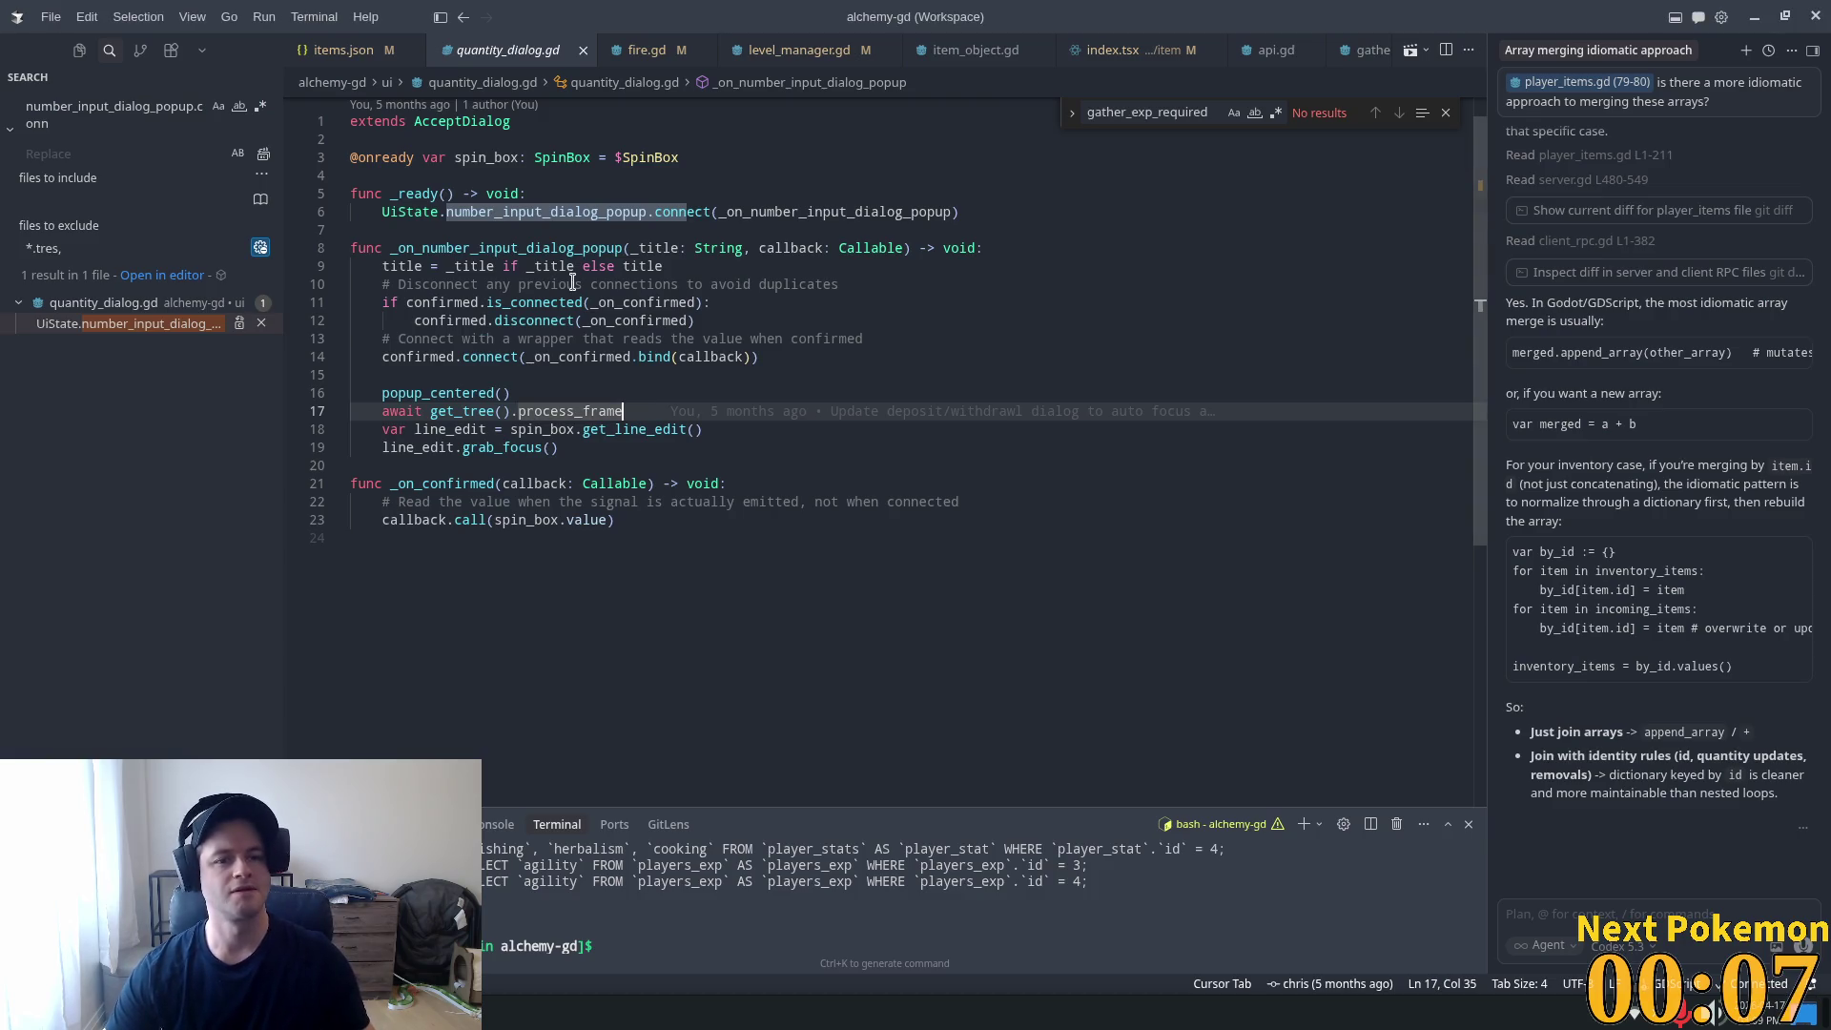
{"action": "key", "text": "Up"}
{"action": "key", "text": "Up"}
{"action": "key", "text": "Up"}
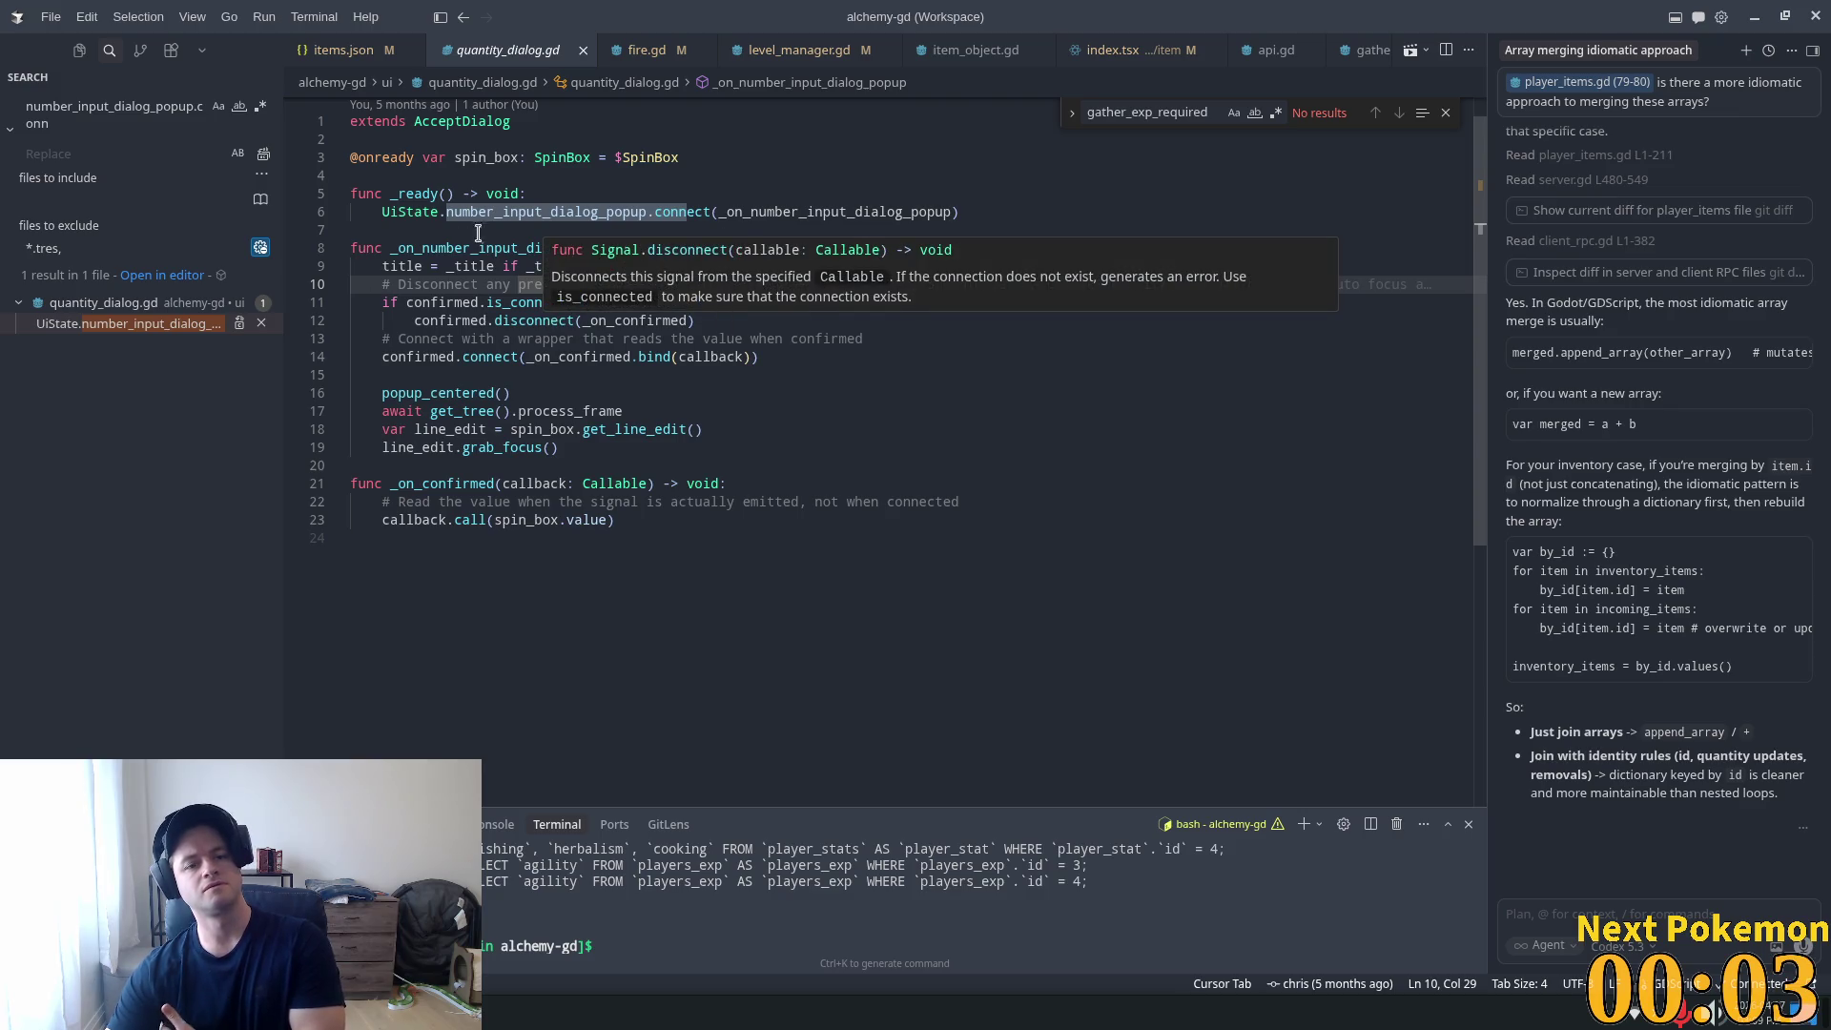
{"action": "left_click", "coordinate": [479, 264]}
{"action": "double_click", "coordinate": [485, 249]}
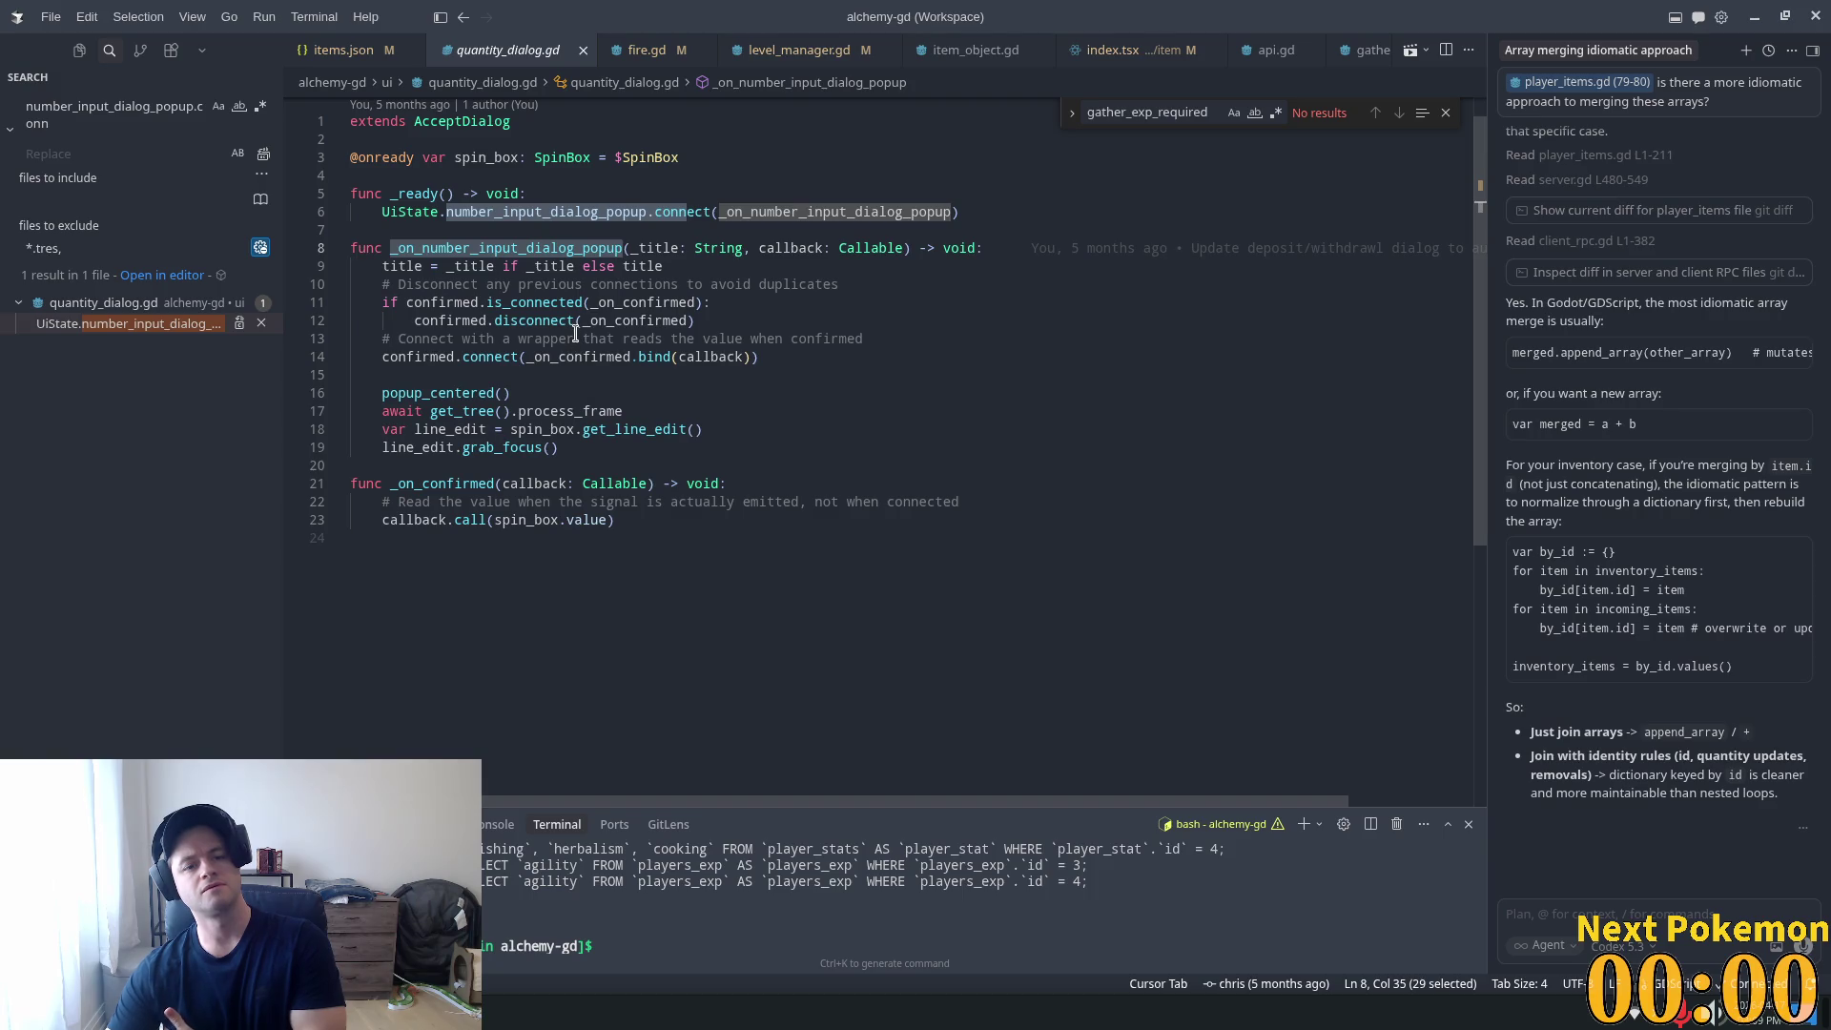
{"action": "left_click", "coordinate": [668, 516]}
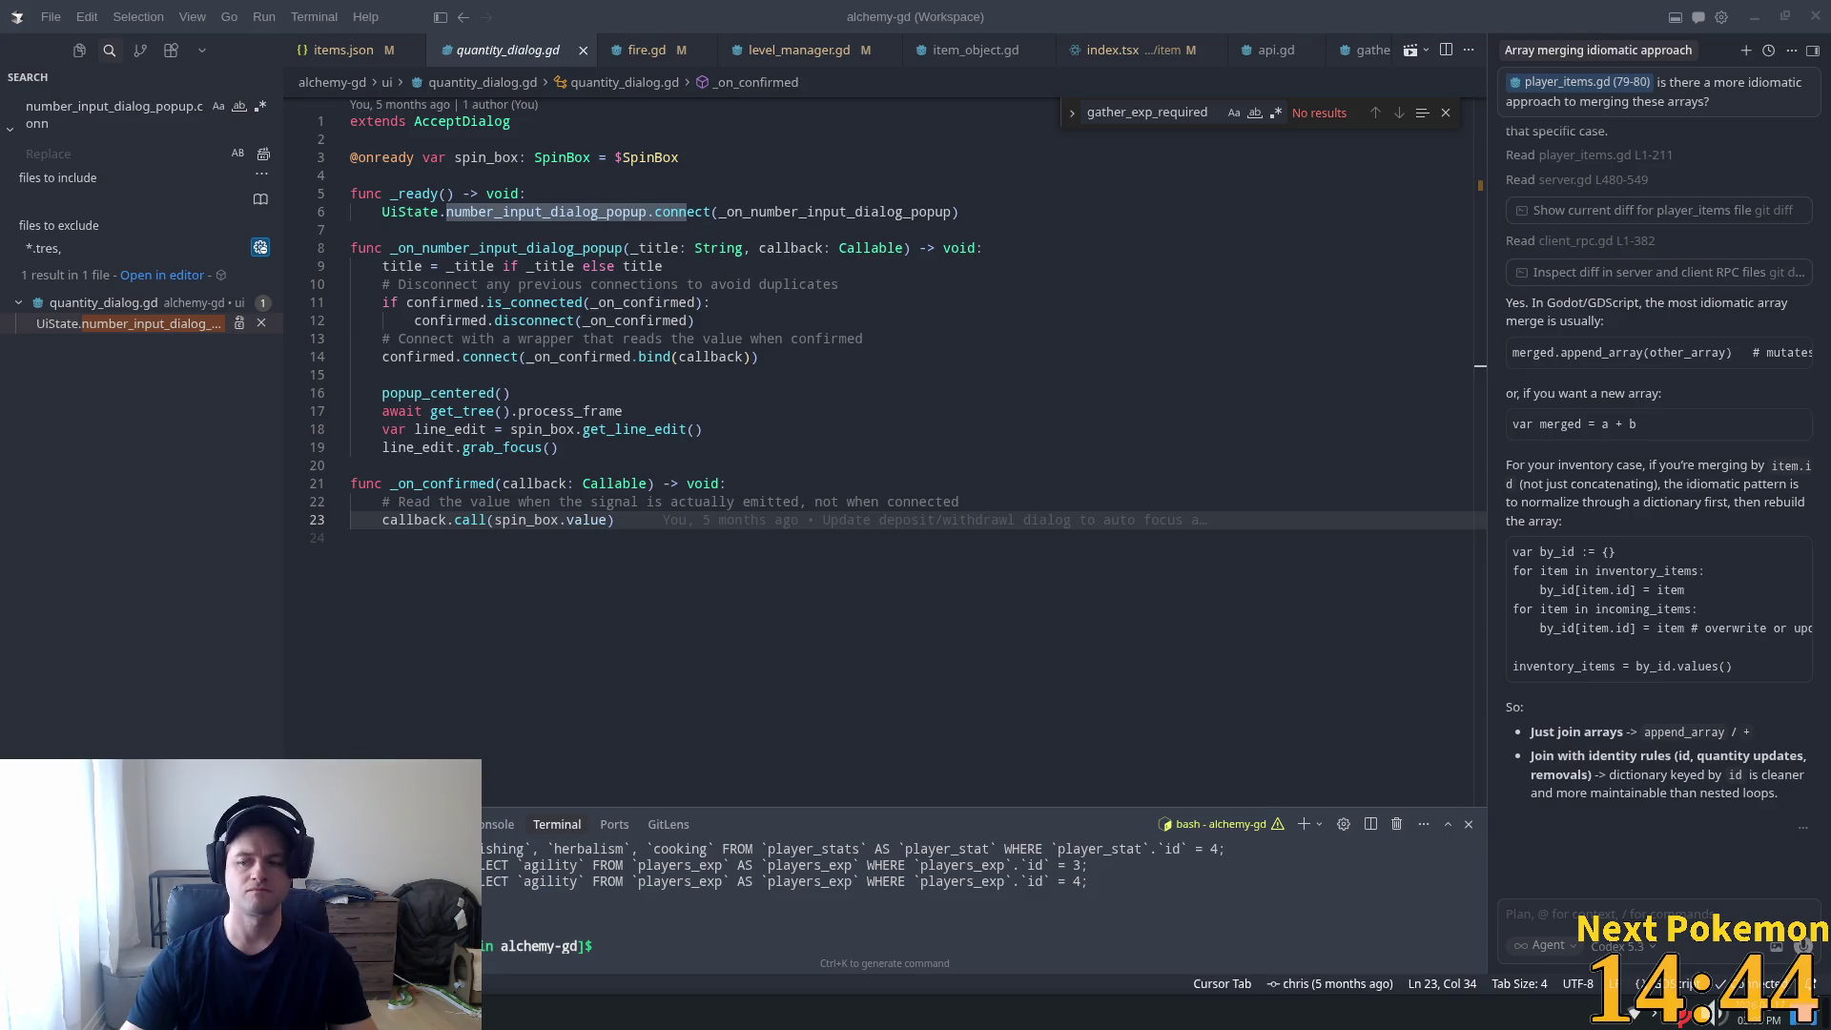
Attach the _on_confirmed function, lines 21–23, to the Cursor AI chat.
{"action": "left_click", "coordinate": [610, 537]}
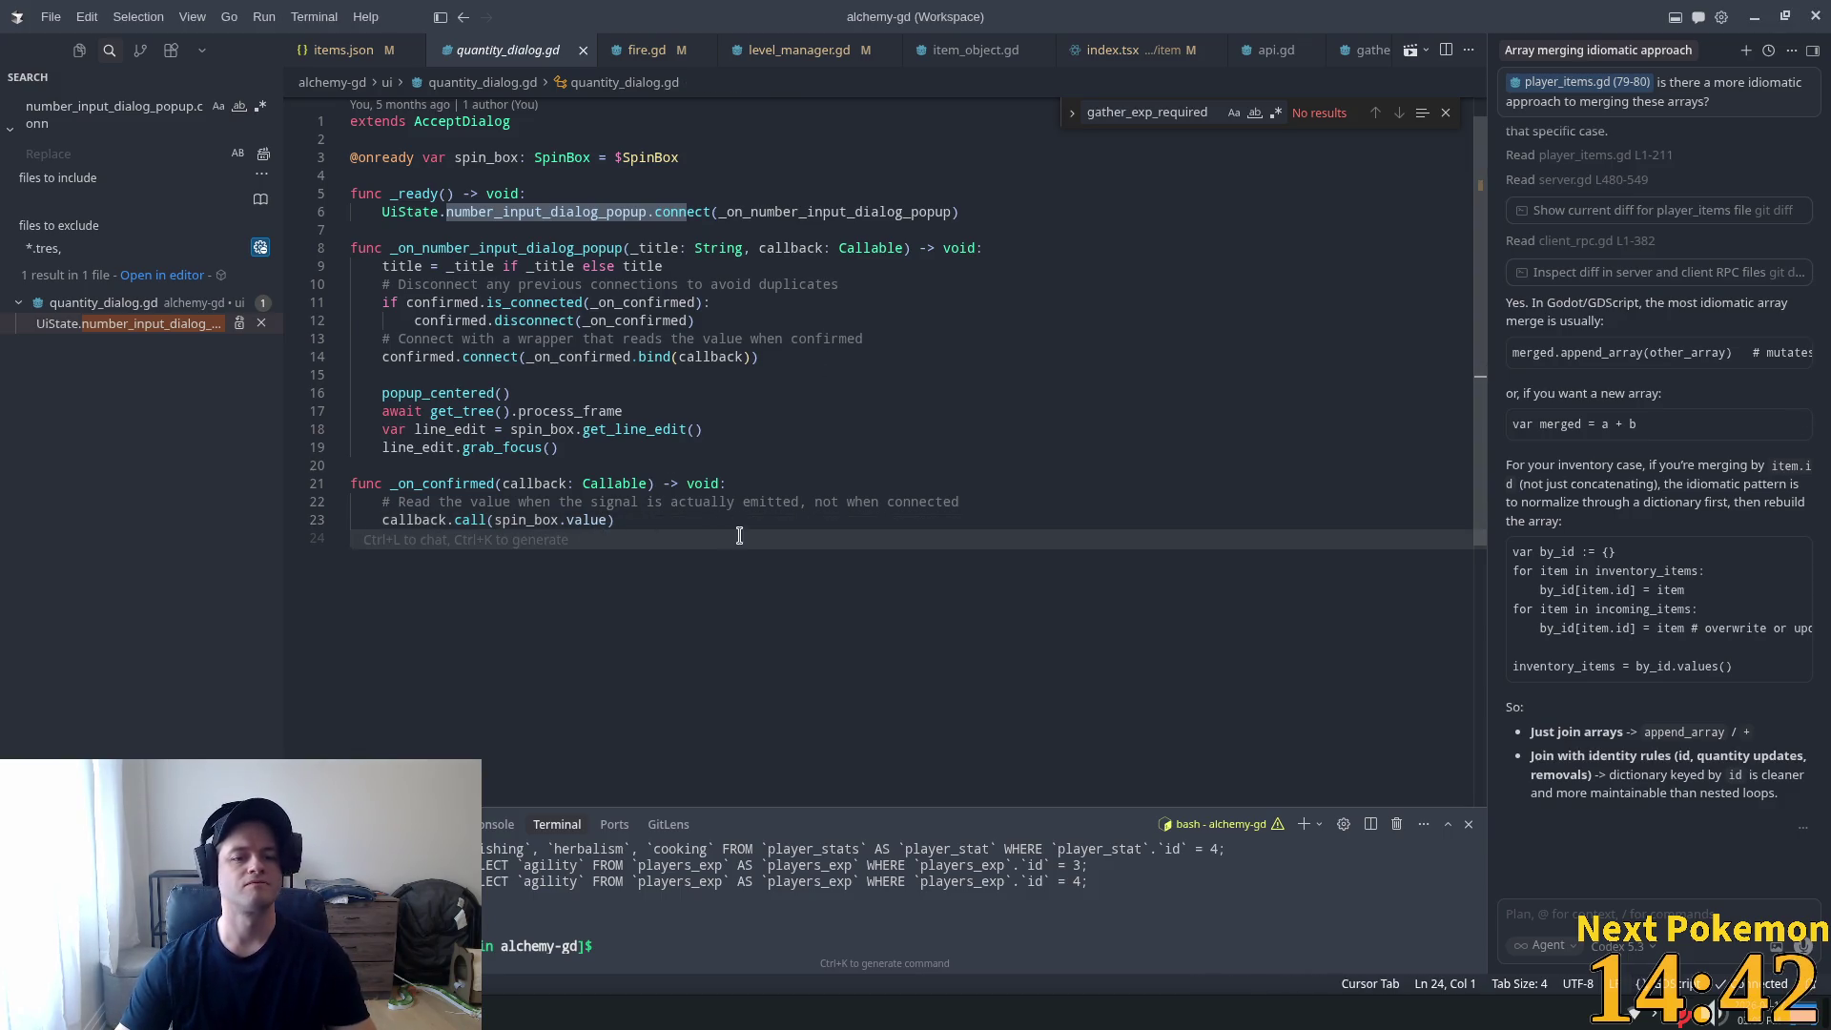
{"action": "left_click", "coordinate": [676, 515]}
{"action": "mouse_move", "coordinate": [676, 515]}
{"action": "left_mouse_down"}
{"action": "mouse_move", "coordinate": [255, 494]}
{"action": "mouse_move", "coordinate": [310, 468]}
{"action": "left_mouse_up"}
{"action": "key", "text": "ctrl+l"}
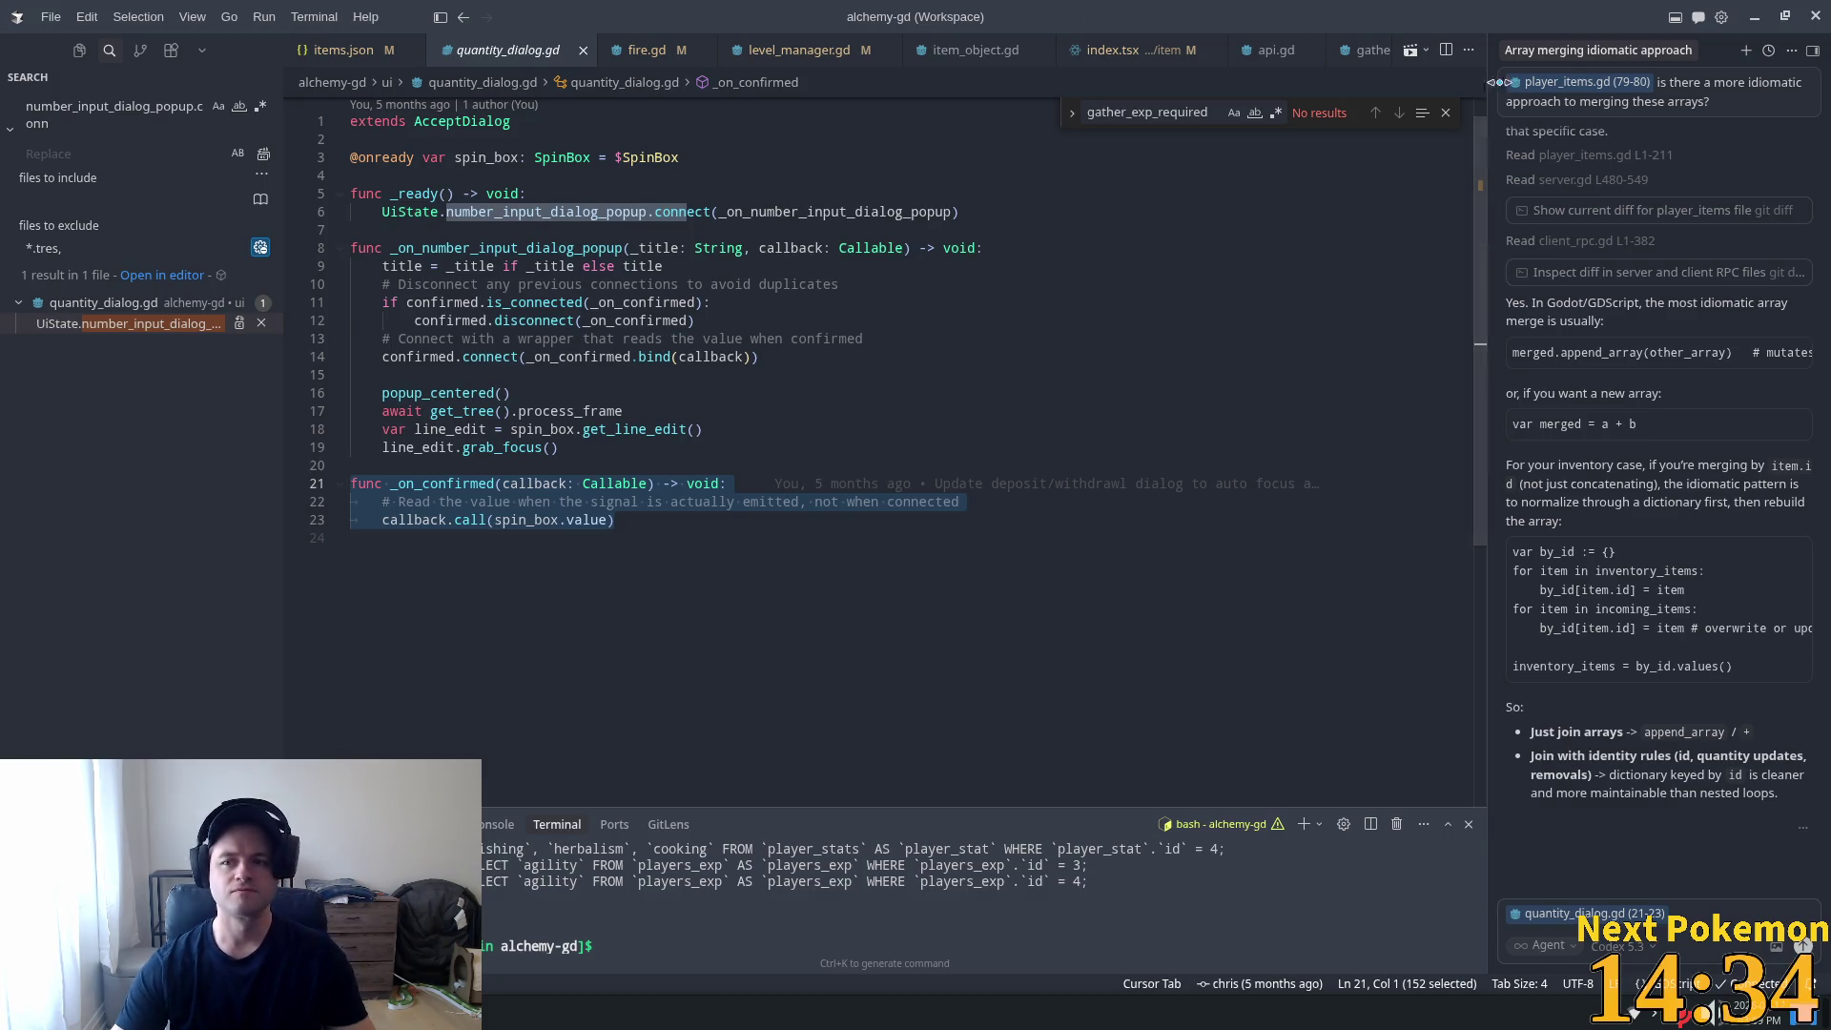
{"action": "key", "text": "ctrl+alt+b"}
{"action": "left_click_drag", "start_coordinate": [616, 521], "coordinate": [352, 484]}
{"action": "key", "text": "ctrl+l"}
{"action": "type", "text": "this fu"}
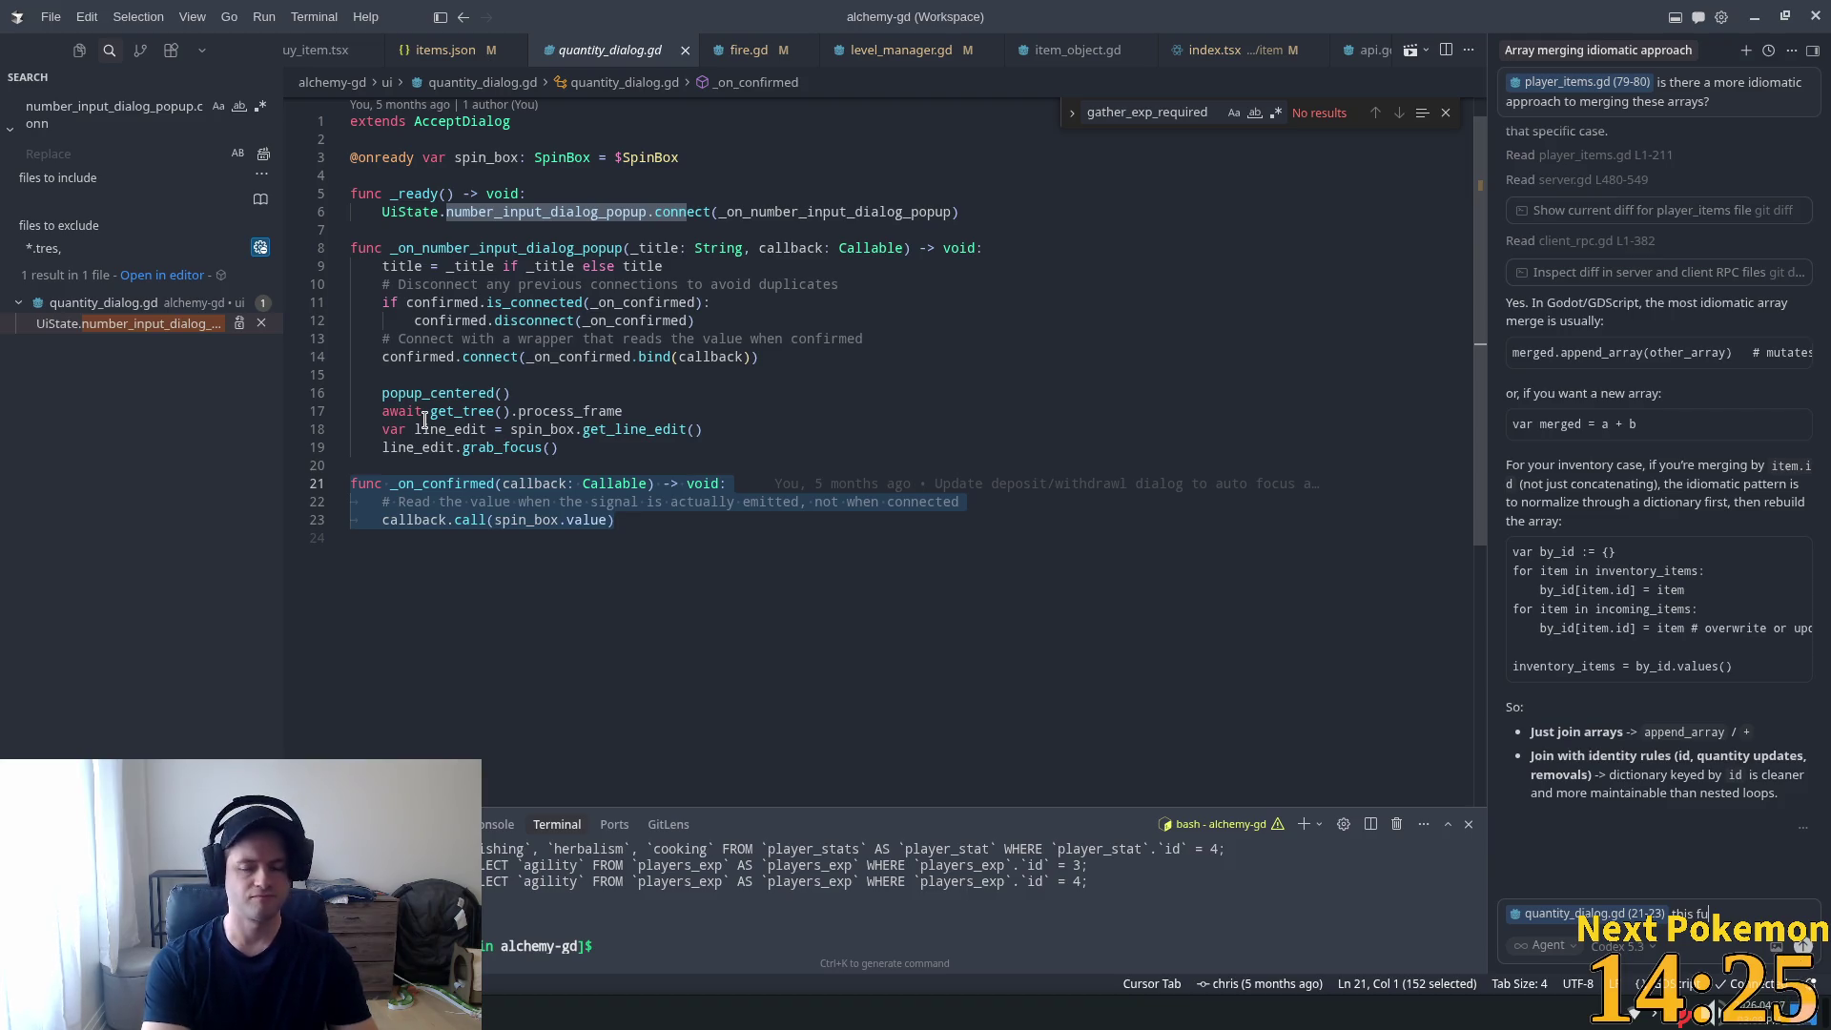
Draft 'this function' in a new chat and close the array-merging conversation.
{"action": "type", "text": "nction"}
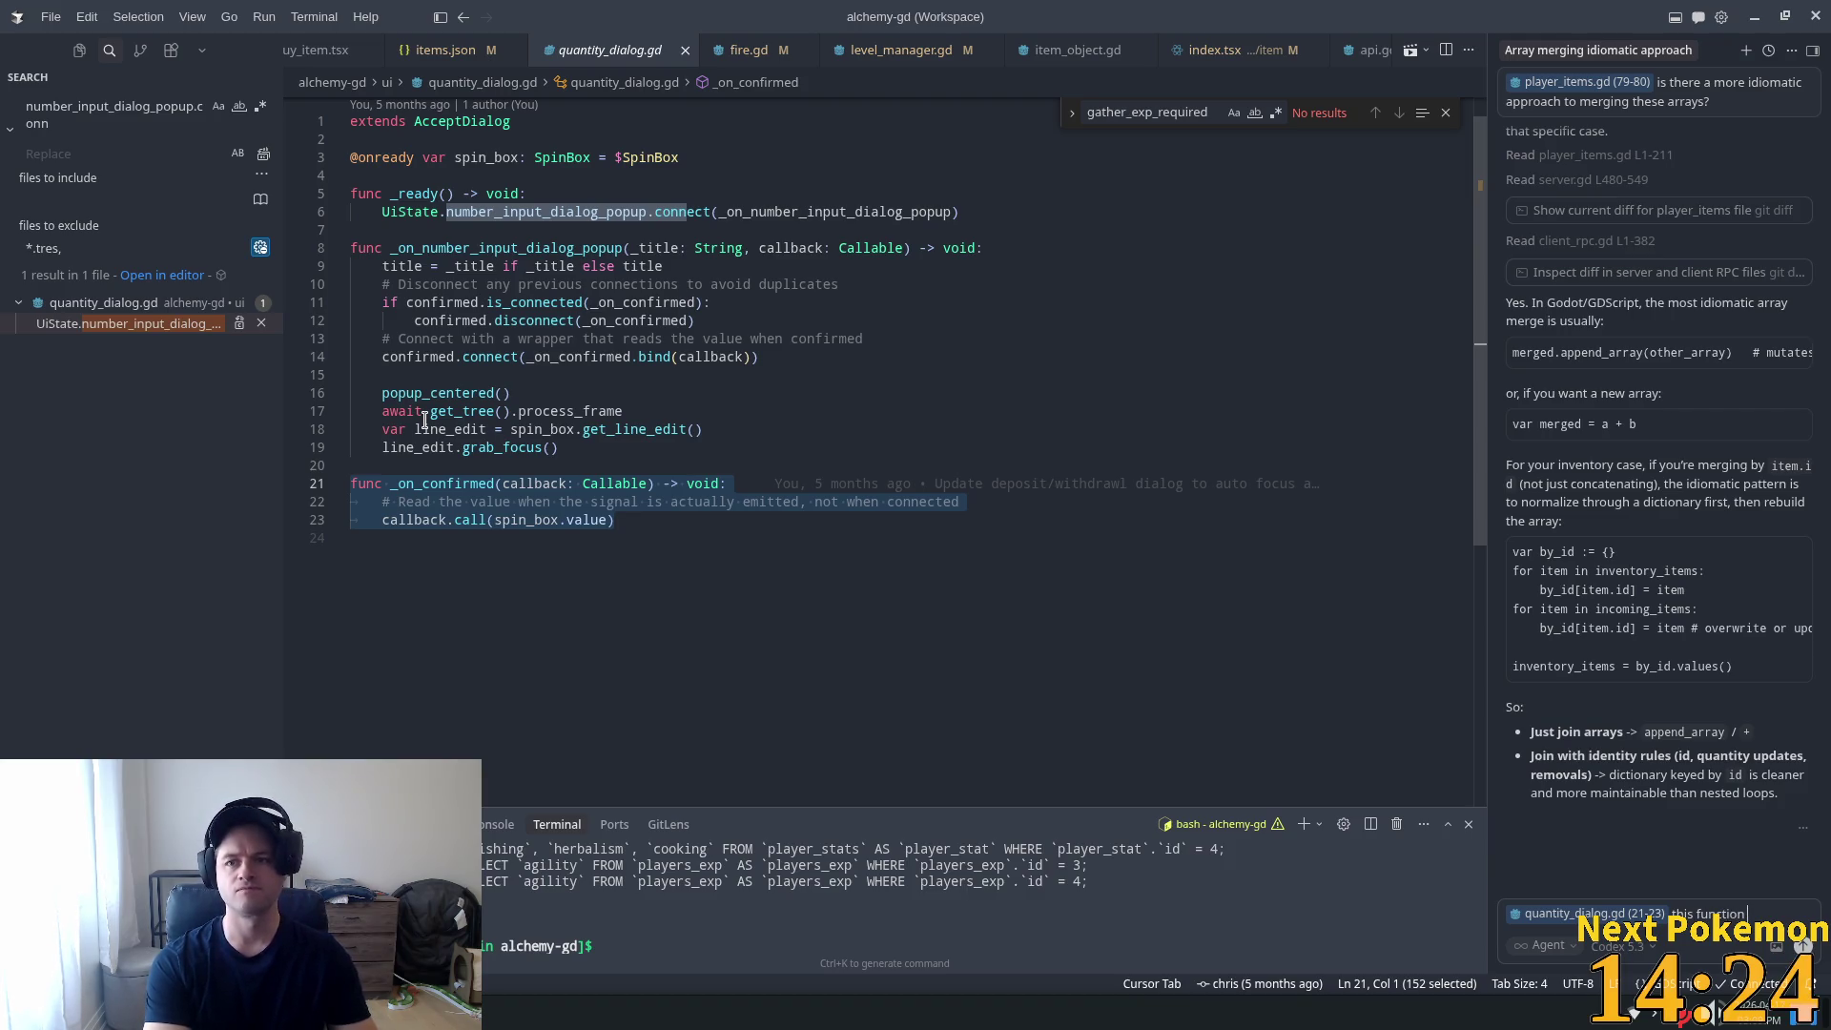
{"action": "left_click", "coordinate": [1746, 50]}
{"action": "left_click", "coordinate": [1599, 51]}
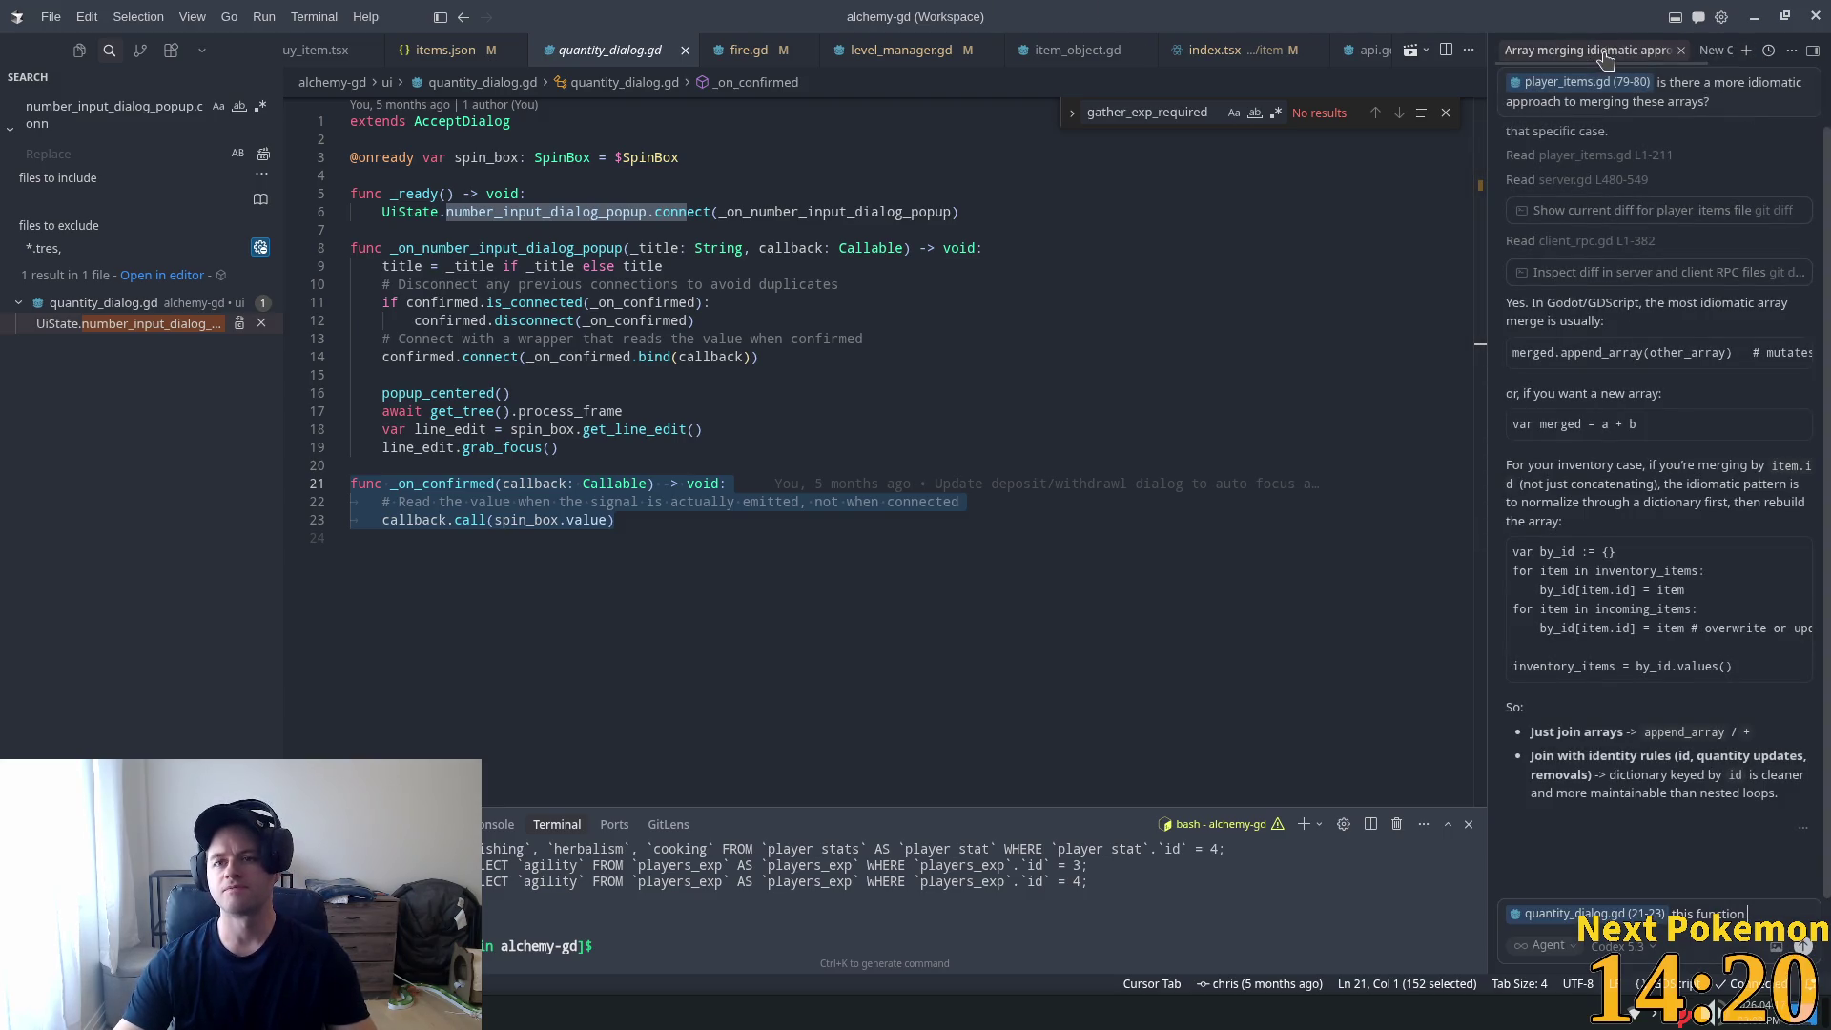
{"action": "left_click", "coordinate": [1682, 51]}
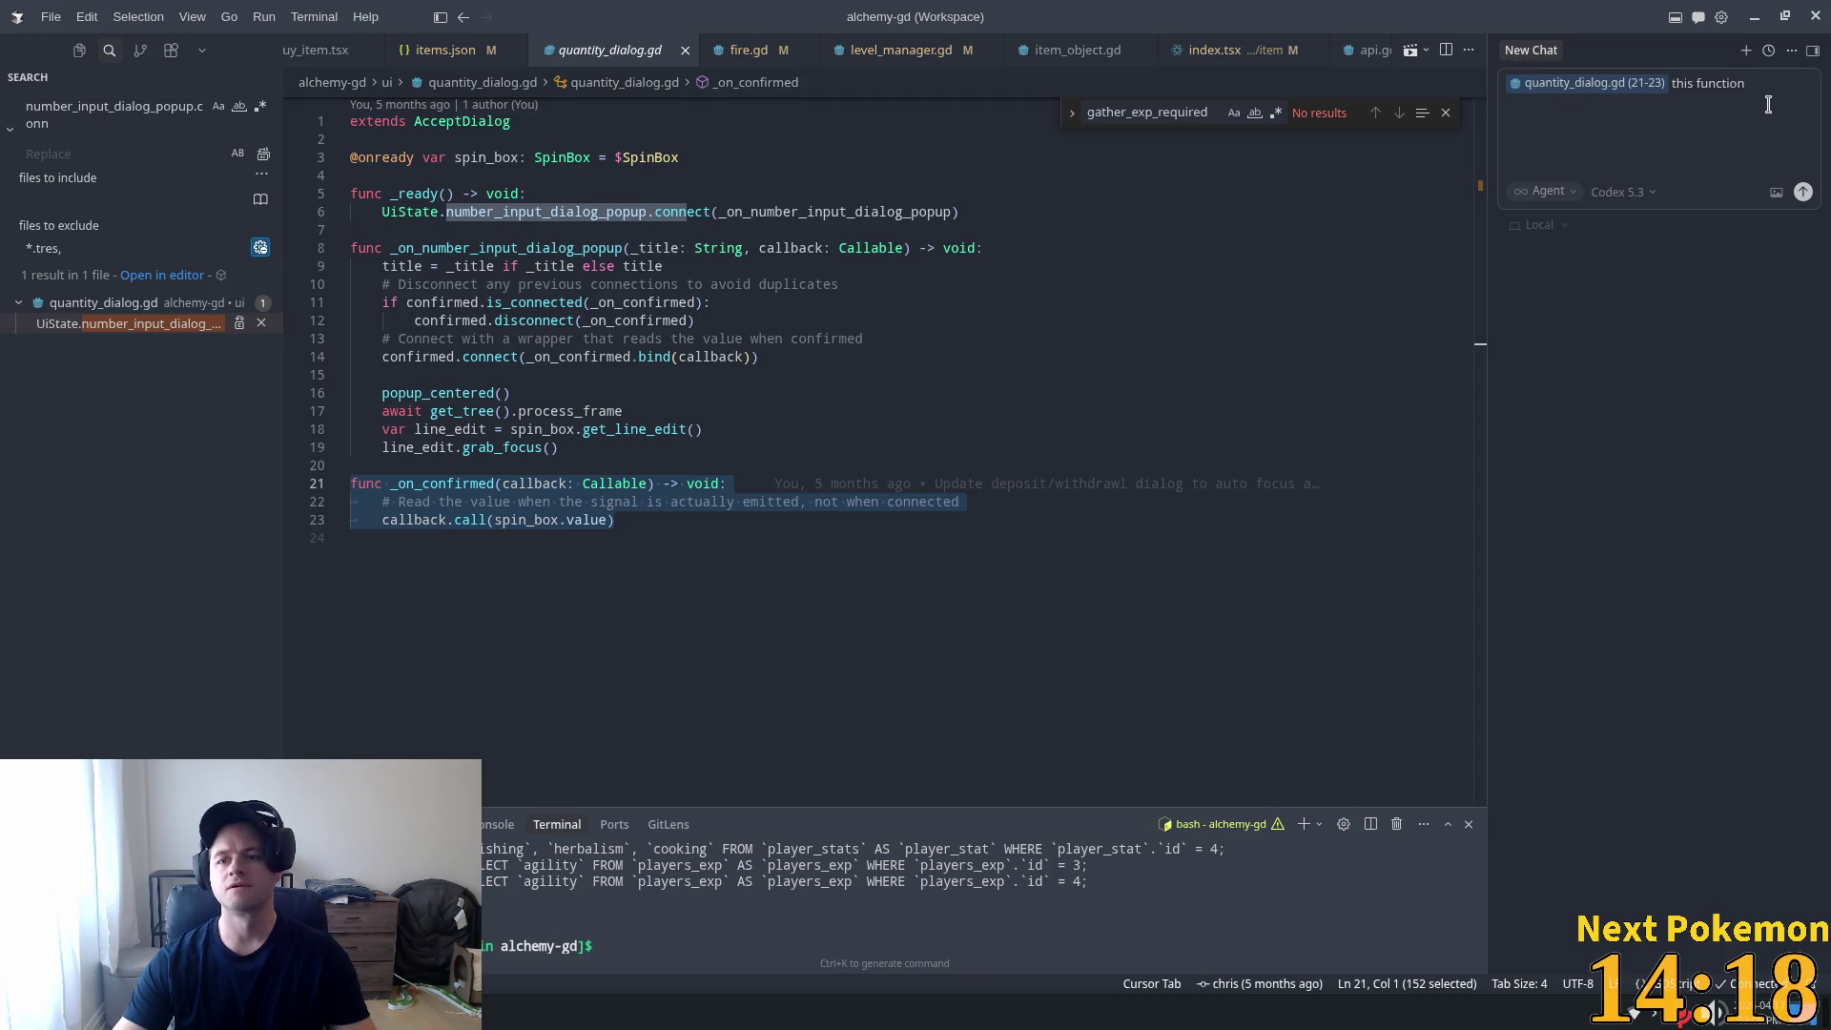
Extend the chat draft to 'this function is called' and switch to Godot.
{"action": "type", "text": " is"}
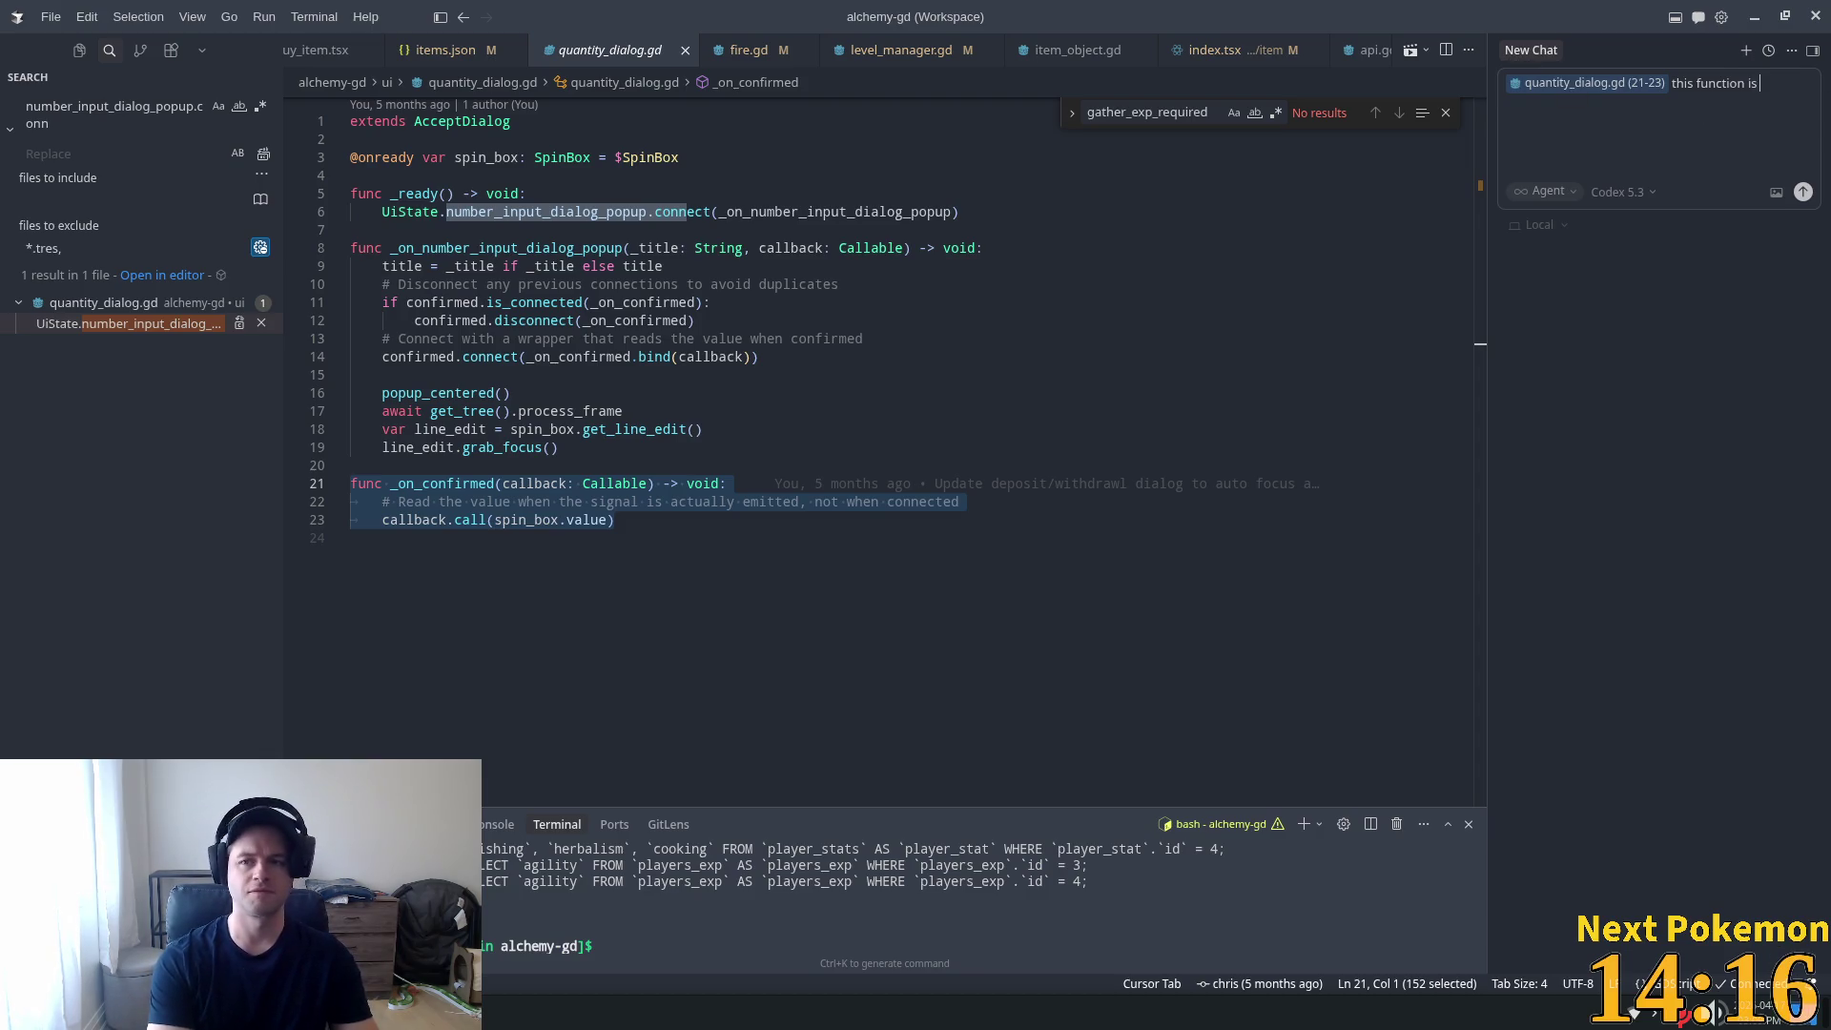
{"action": "type", "text": " called"}
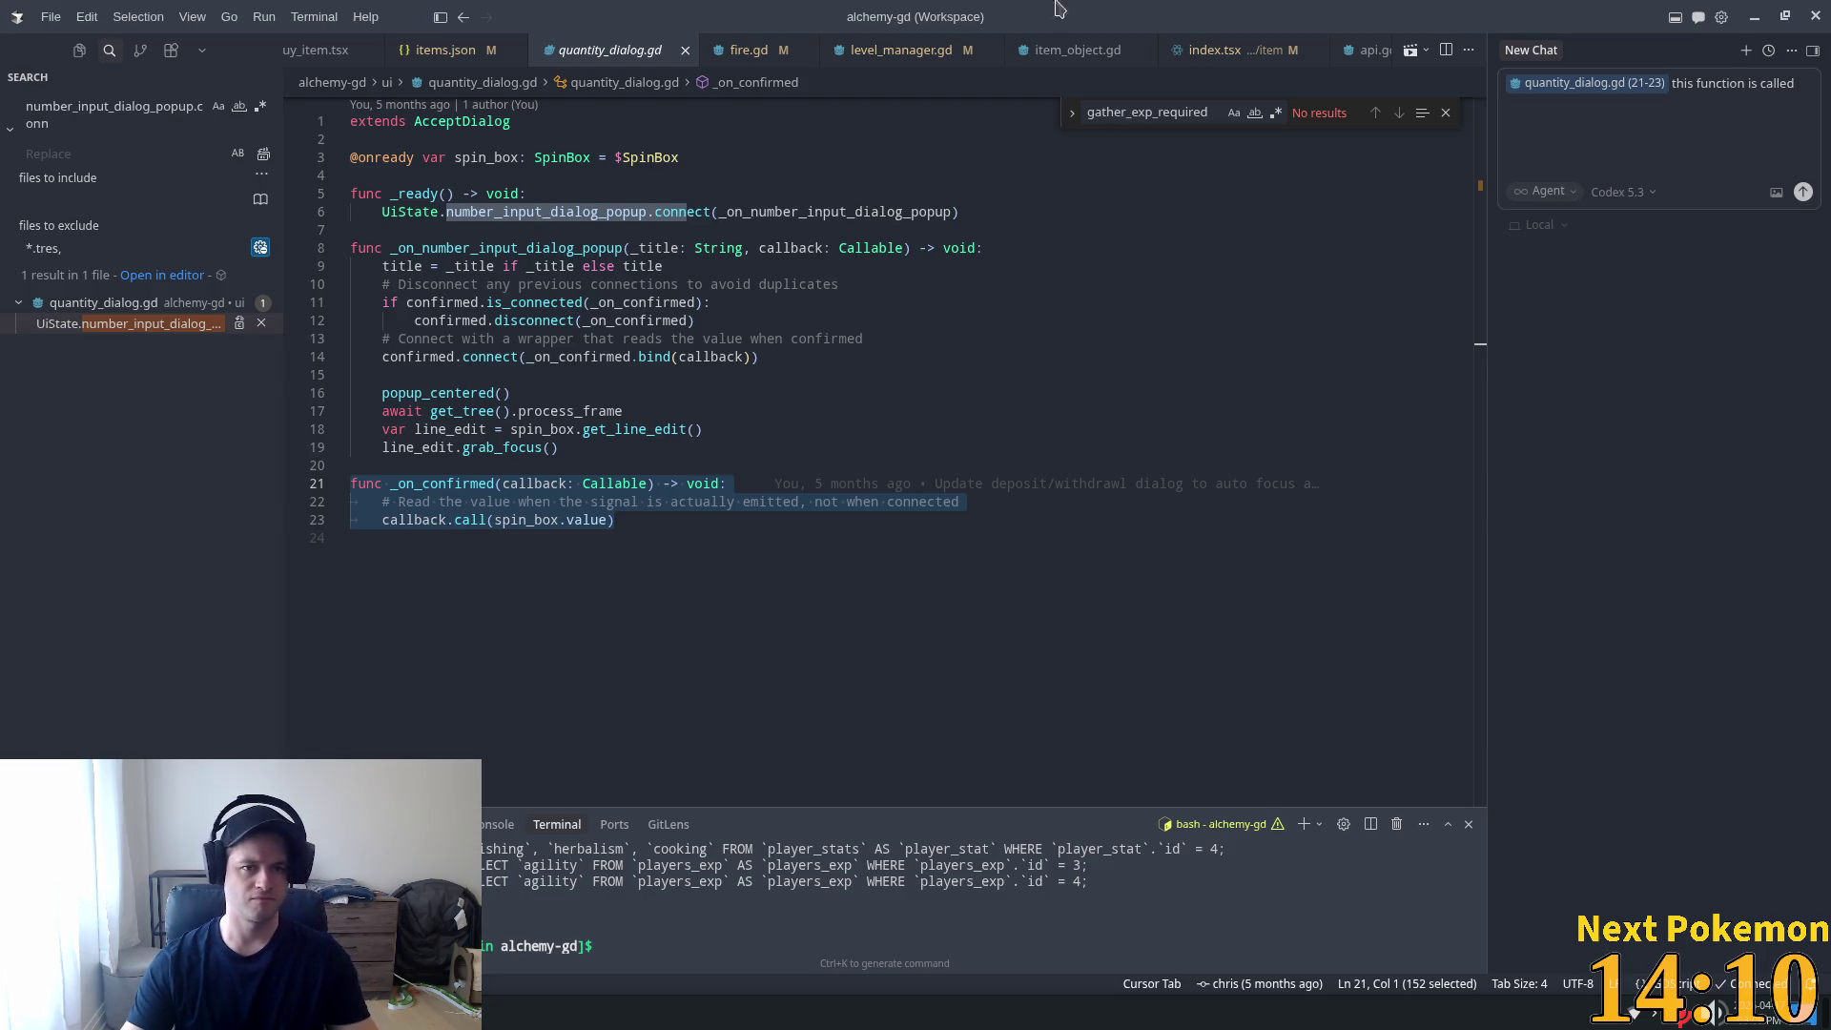
{"action": "key", "text": "alt+Tab"}
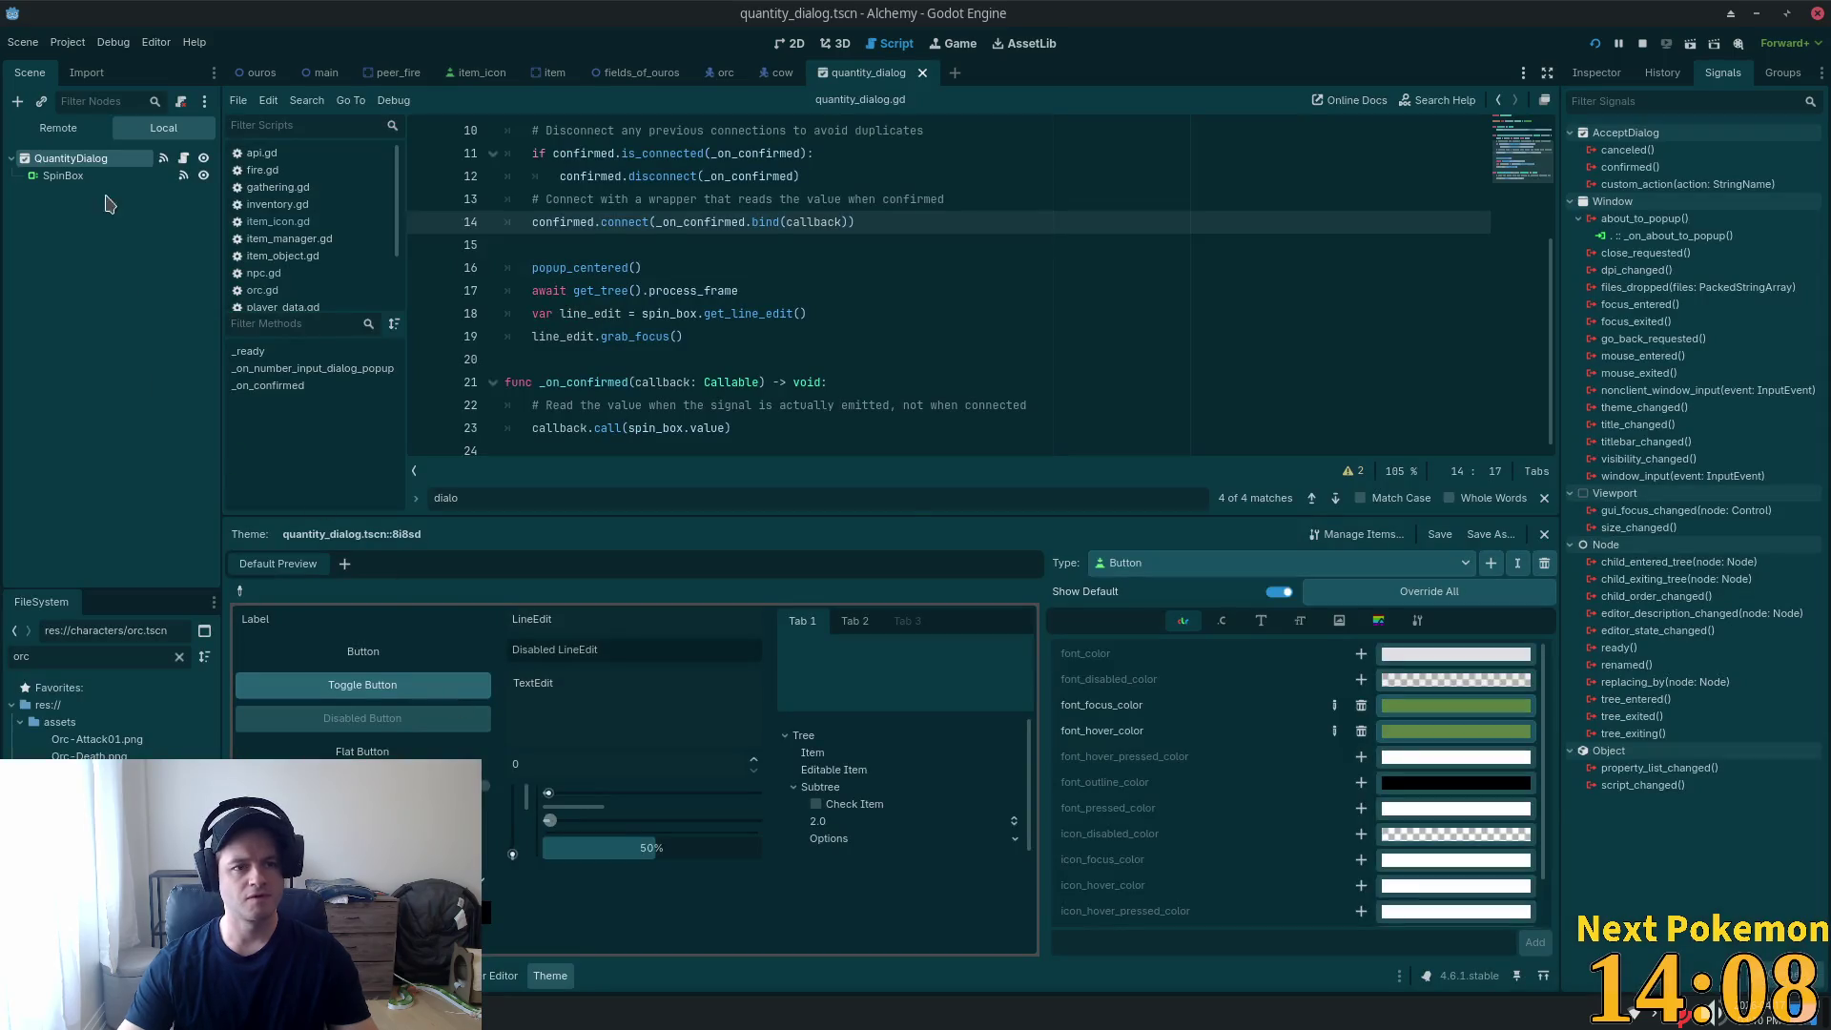
View QuantityDialog's AcceptDialog properties in the Inspector, then return to Cursor.
{"action": "left_click", "coordinate": [1610, 71]}
{"action": "scroll", "coordinate": [1686, 248], "scroll_direction": "up", "scroll_amount": 5}
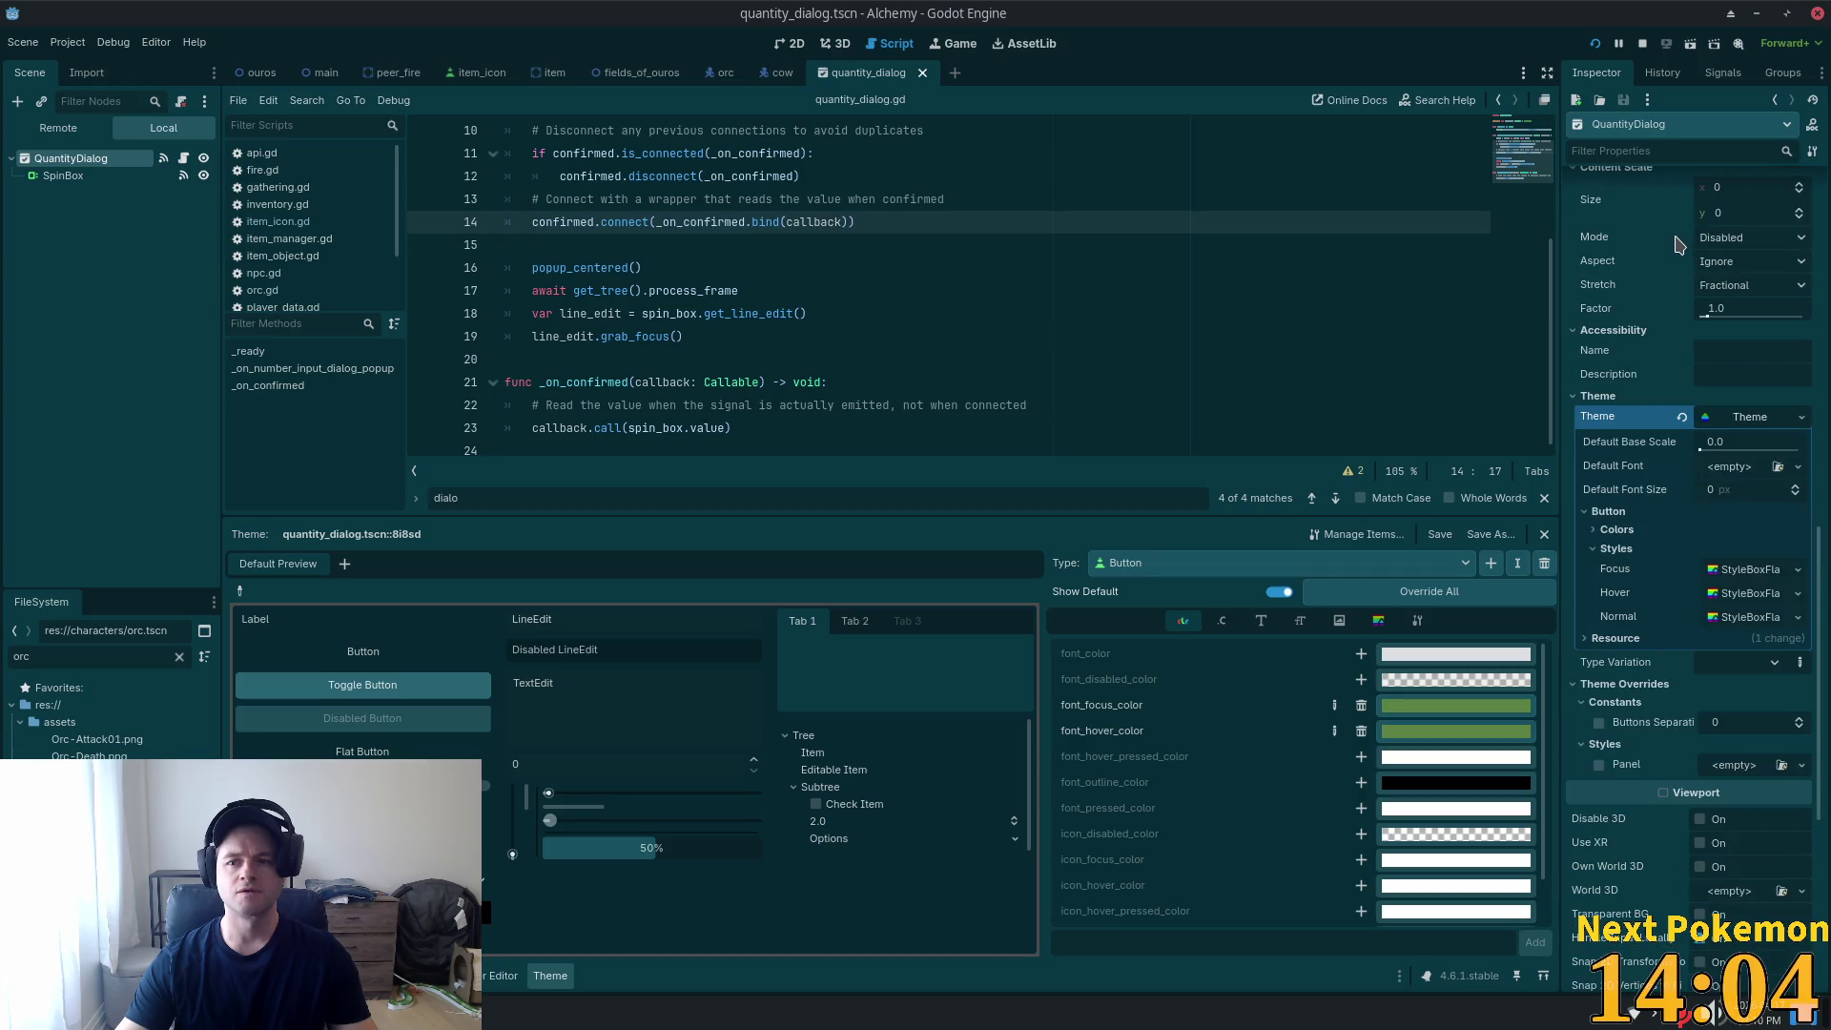
{"action": "scroll", "coordinate": [1680, 272], "scroll_direction": "up", "scroll_amount": 8}
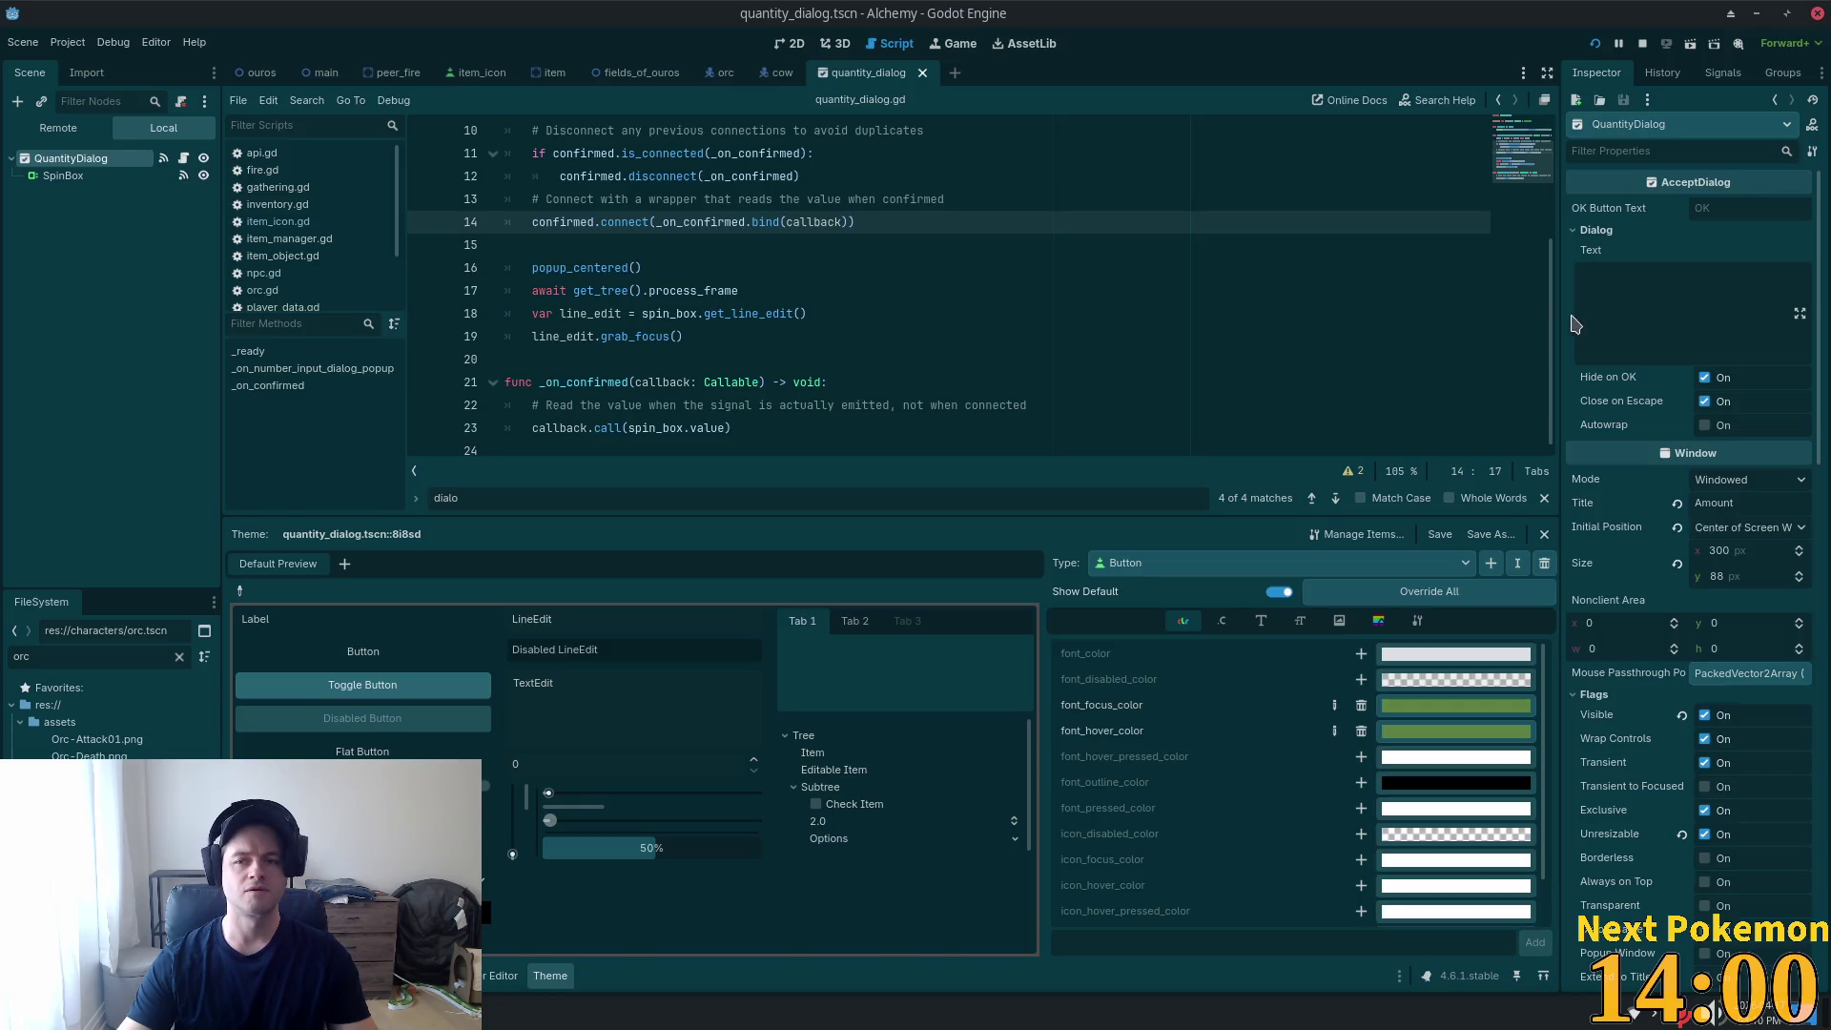
{"action": "key", "text": "alt+Tab"}
Start the chat prompt: in the accept dialog, the confirmed signal is sent via the OK button.
{"action": "type", "text": "in t"}
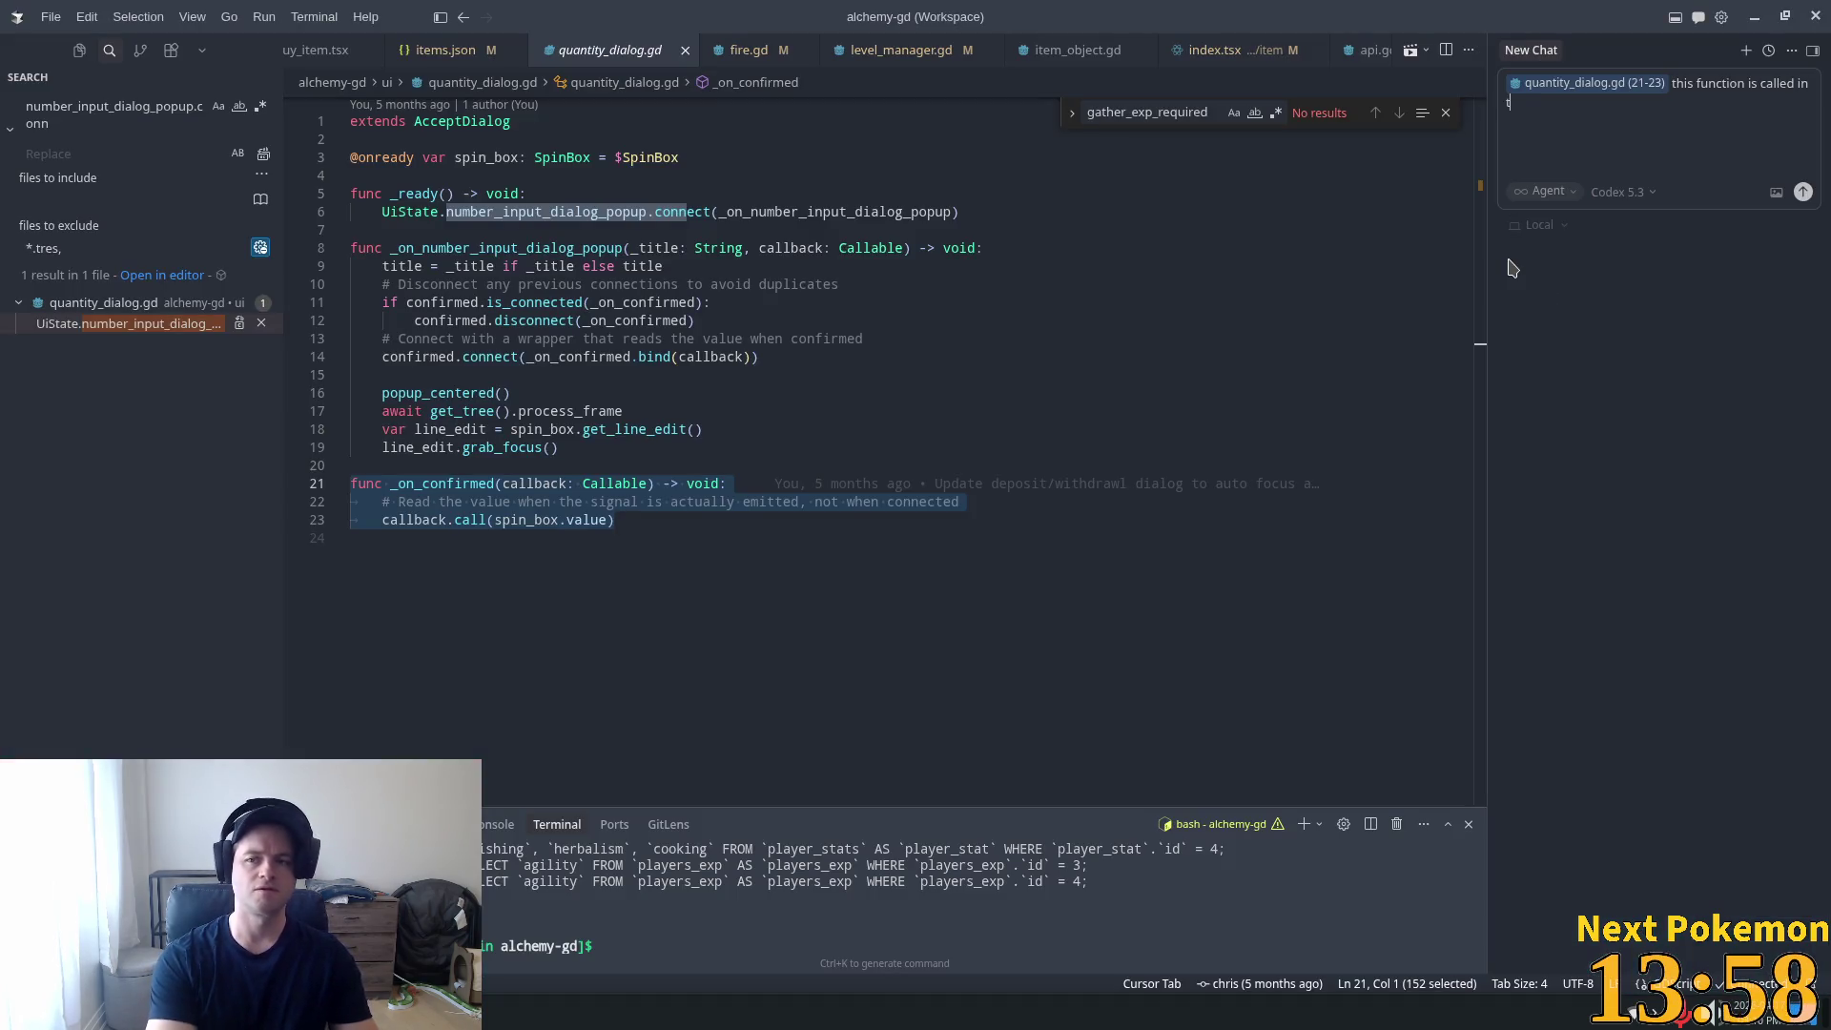
{"action": "type", "text": "he accept"}
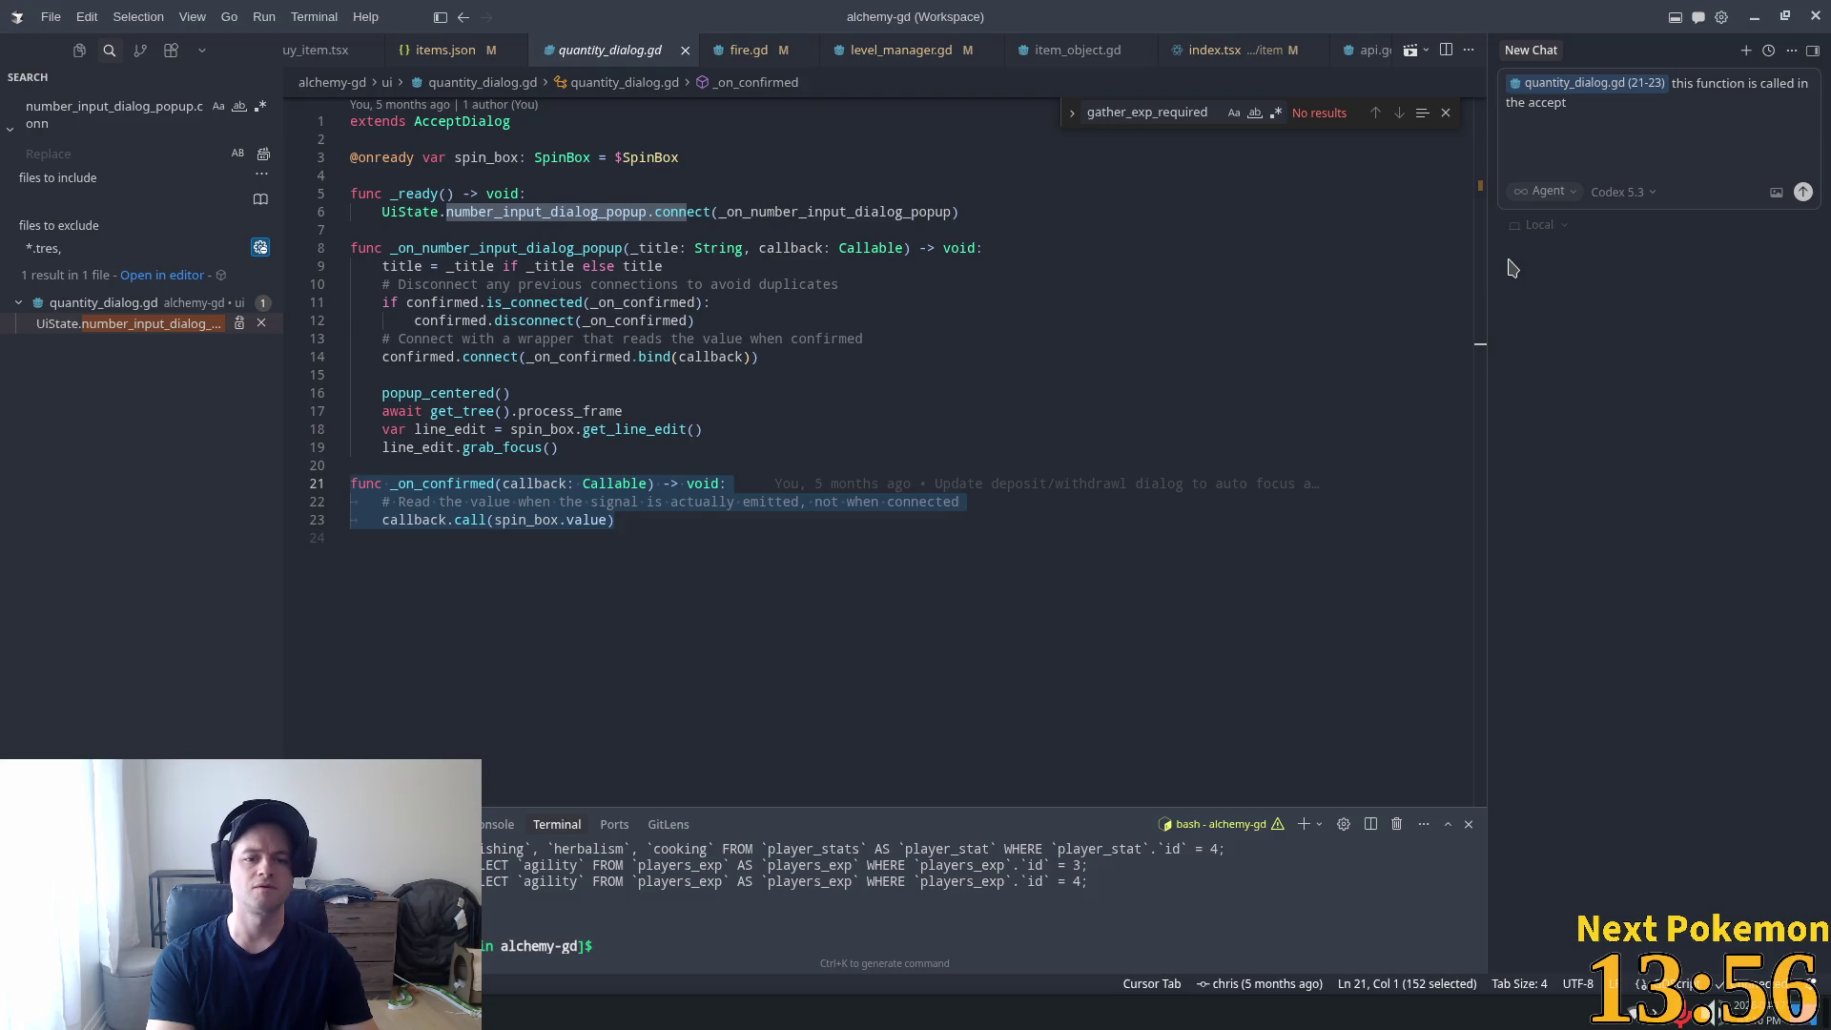
{"action": "key", "text": "ctrl+a"}
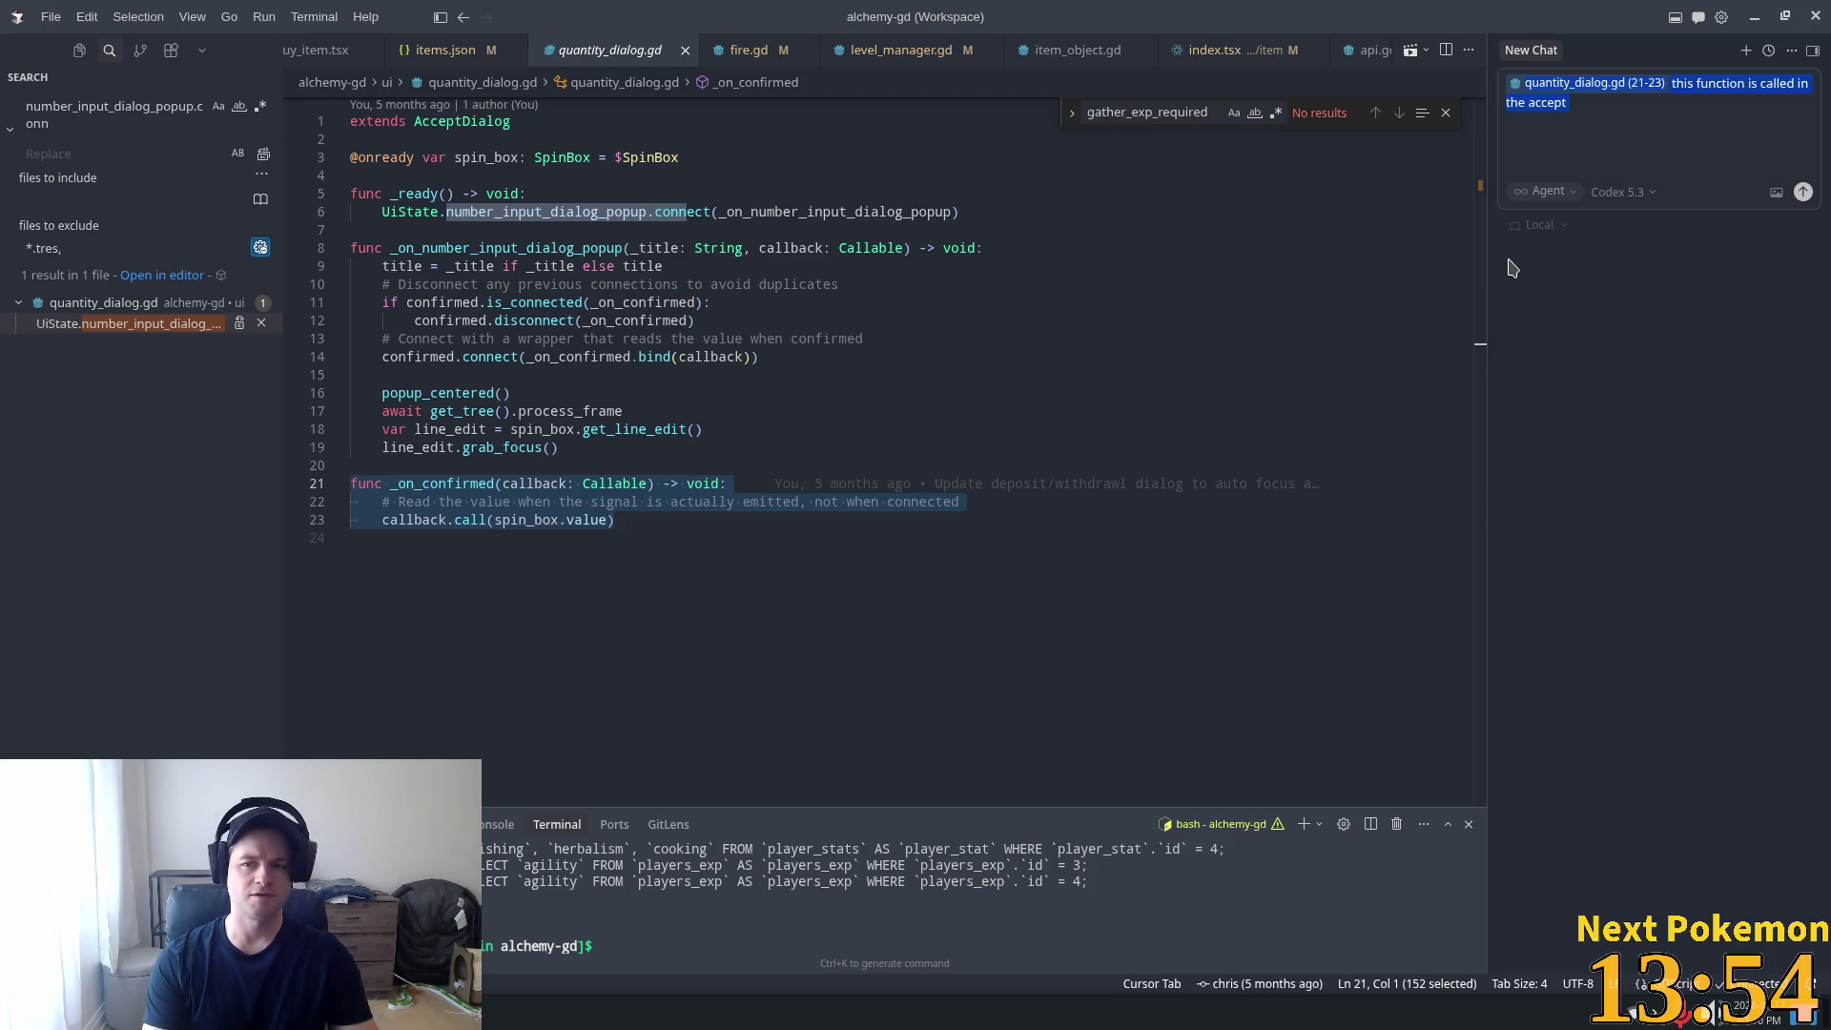
{"action": "key", "text": "Right"}
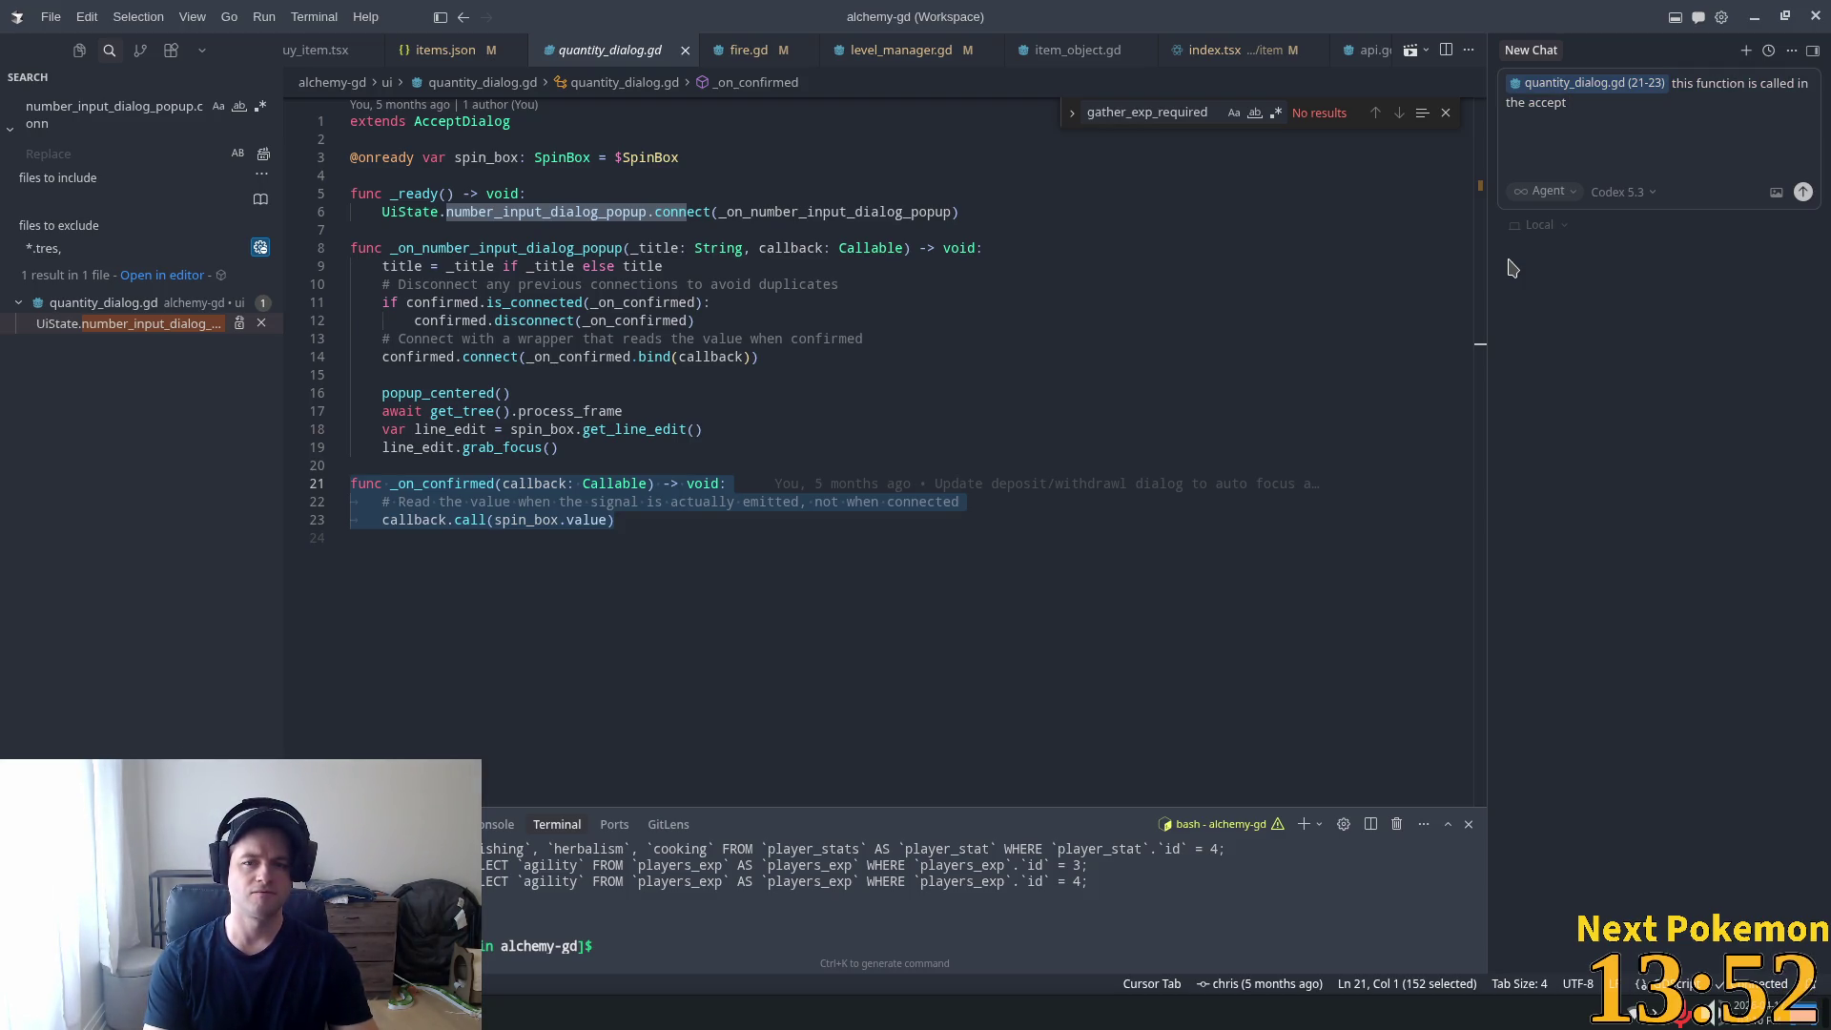
{"action": "key", "text": "BackSpace"}
{"action": "key", "text": "BackSpace"}
{"action": "key", "text": "BackSpace"}
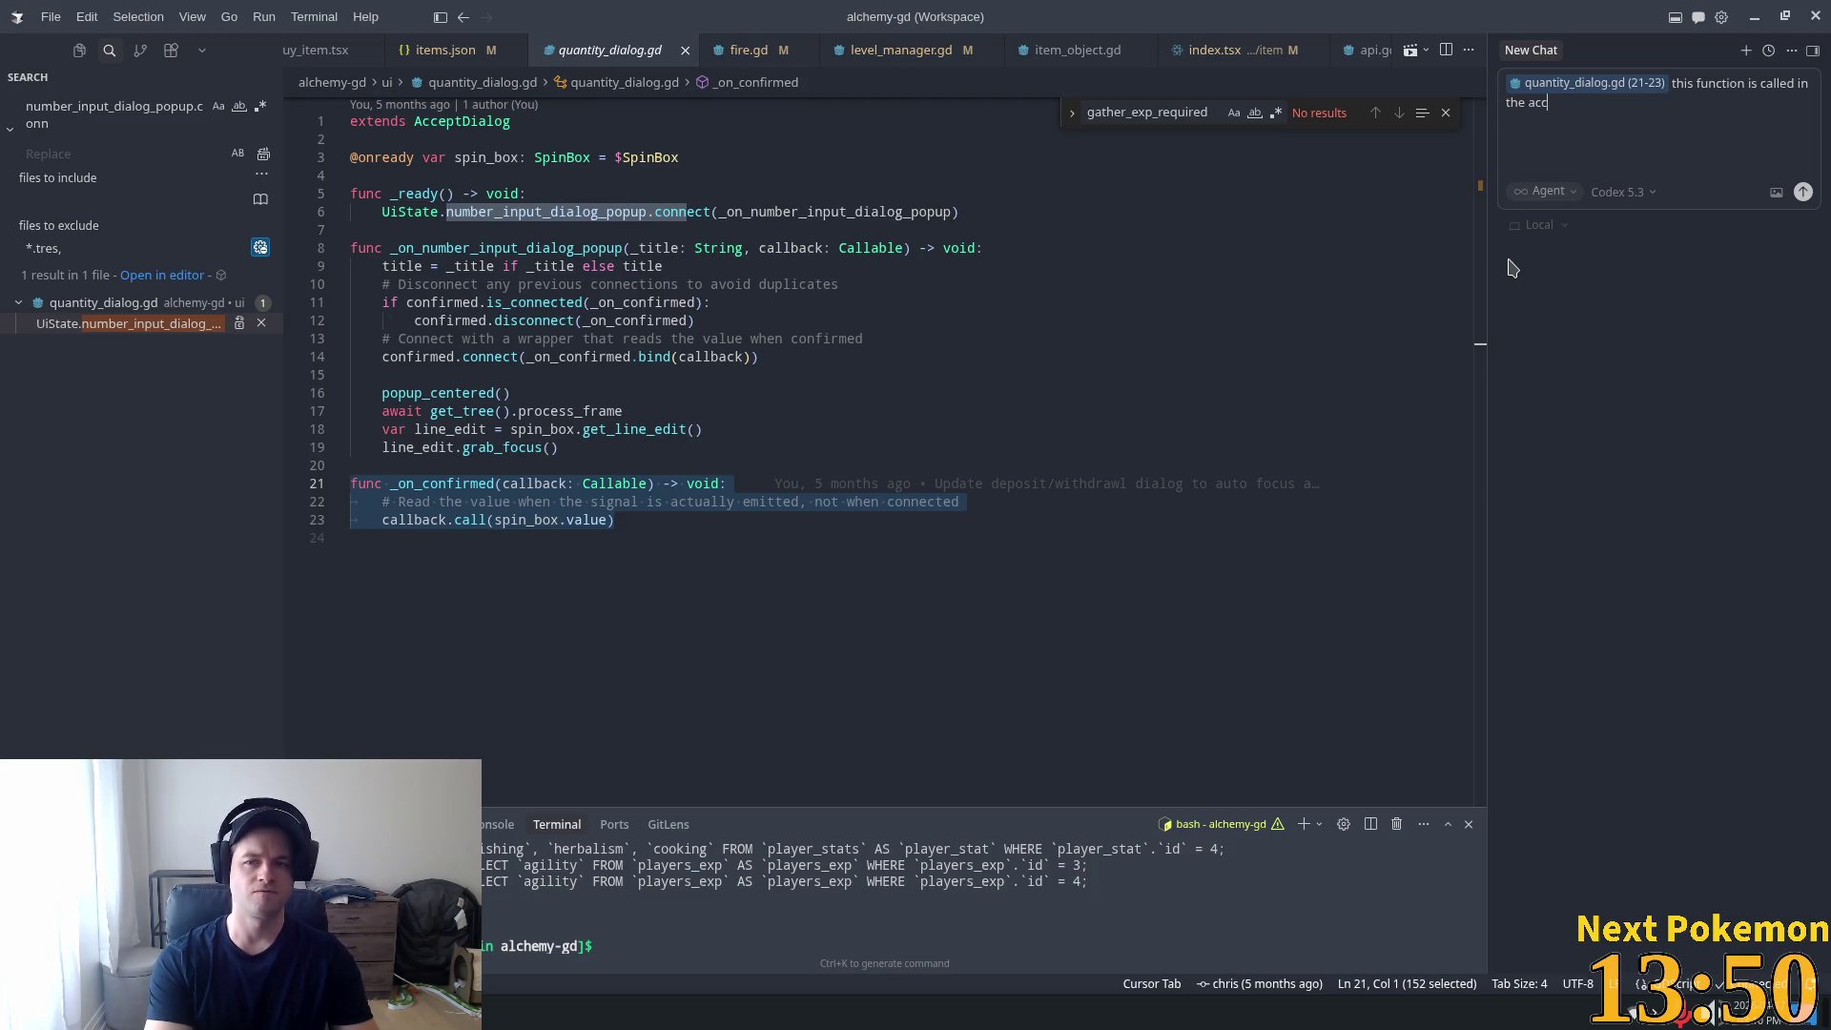
{"action": "key", "text": "BackSpace"}
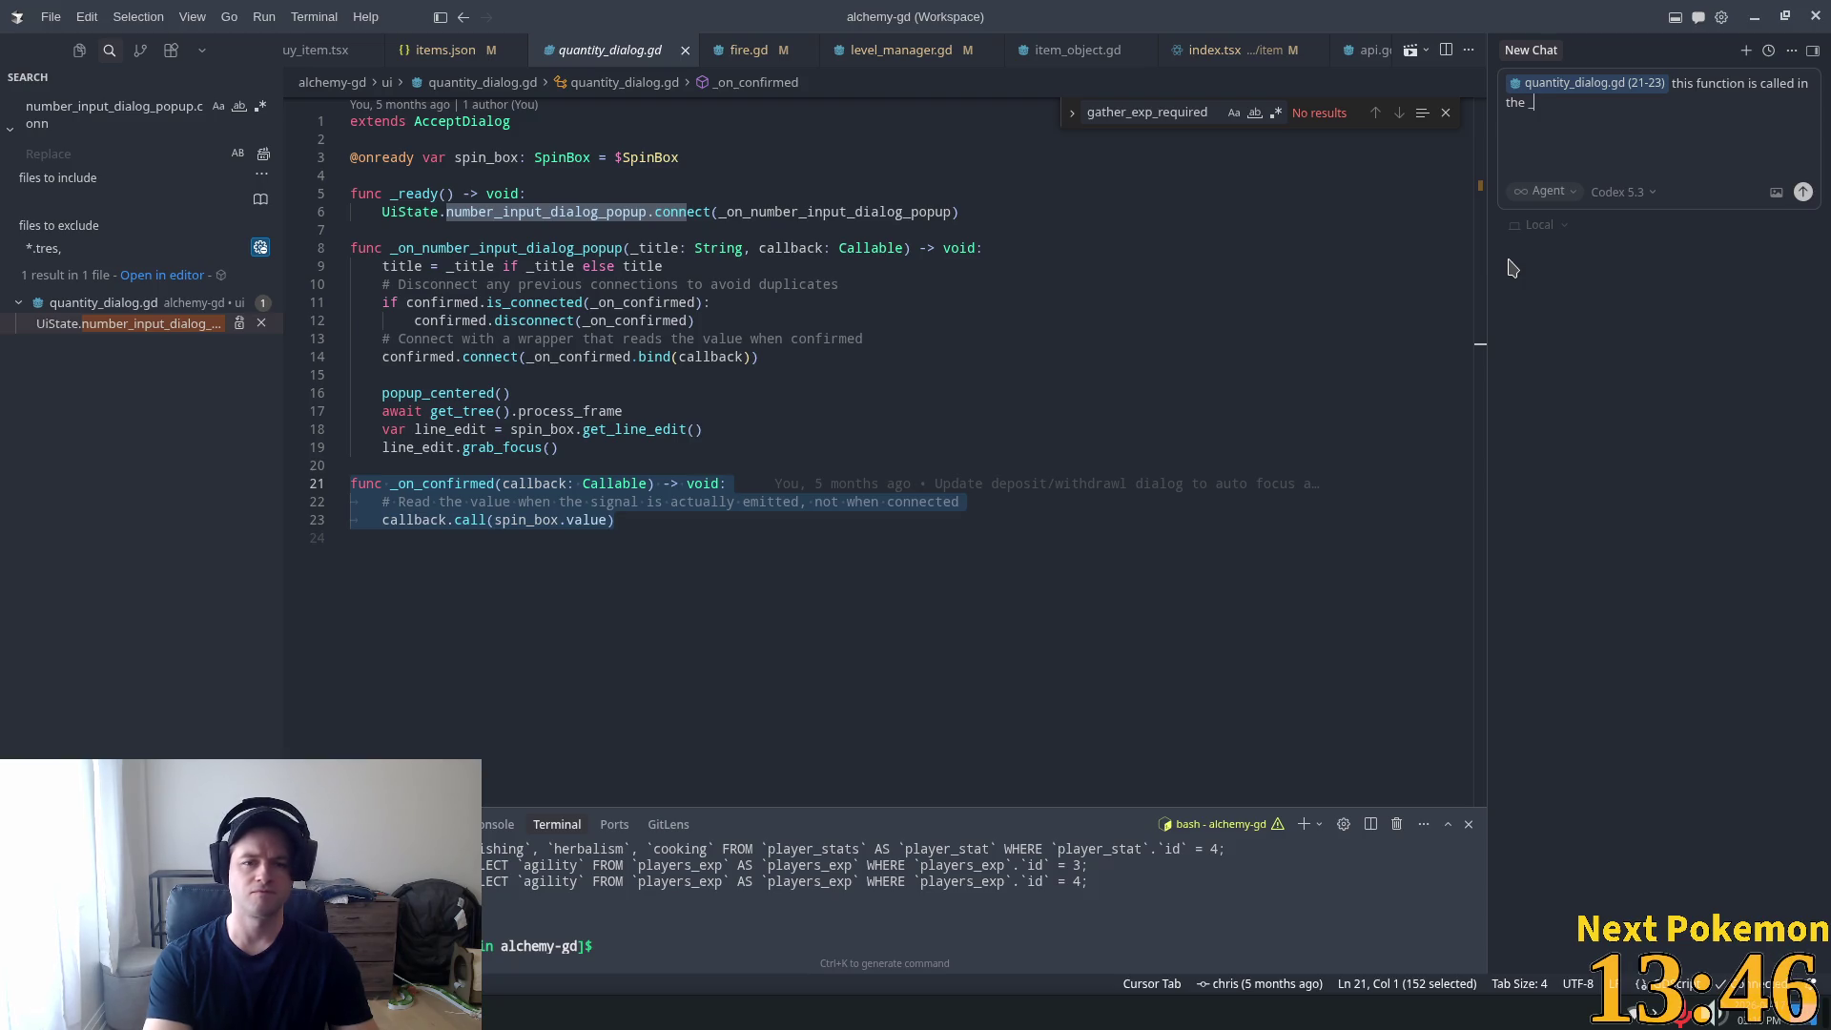
{"action": "type", "text": "on"}
{"action": "type", "text": "_conf"}
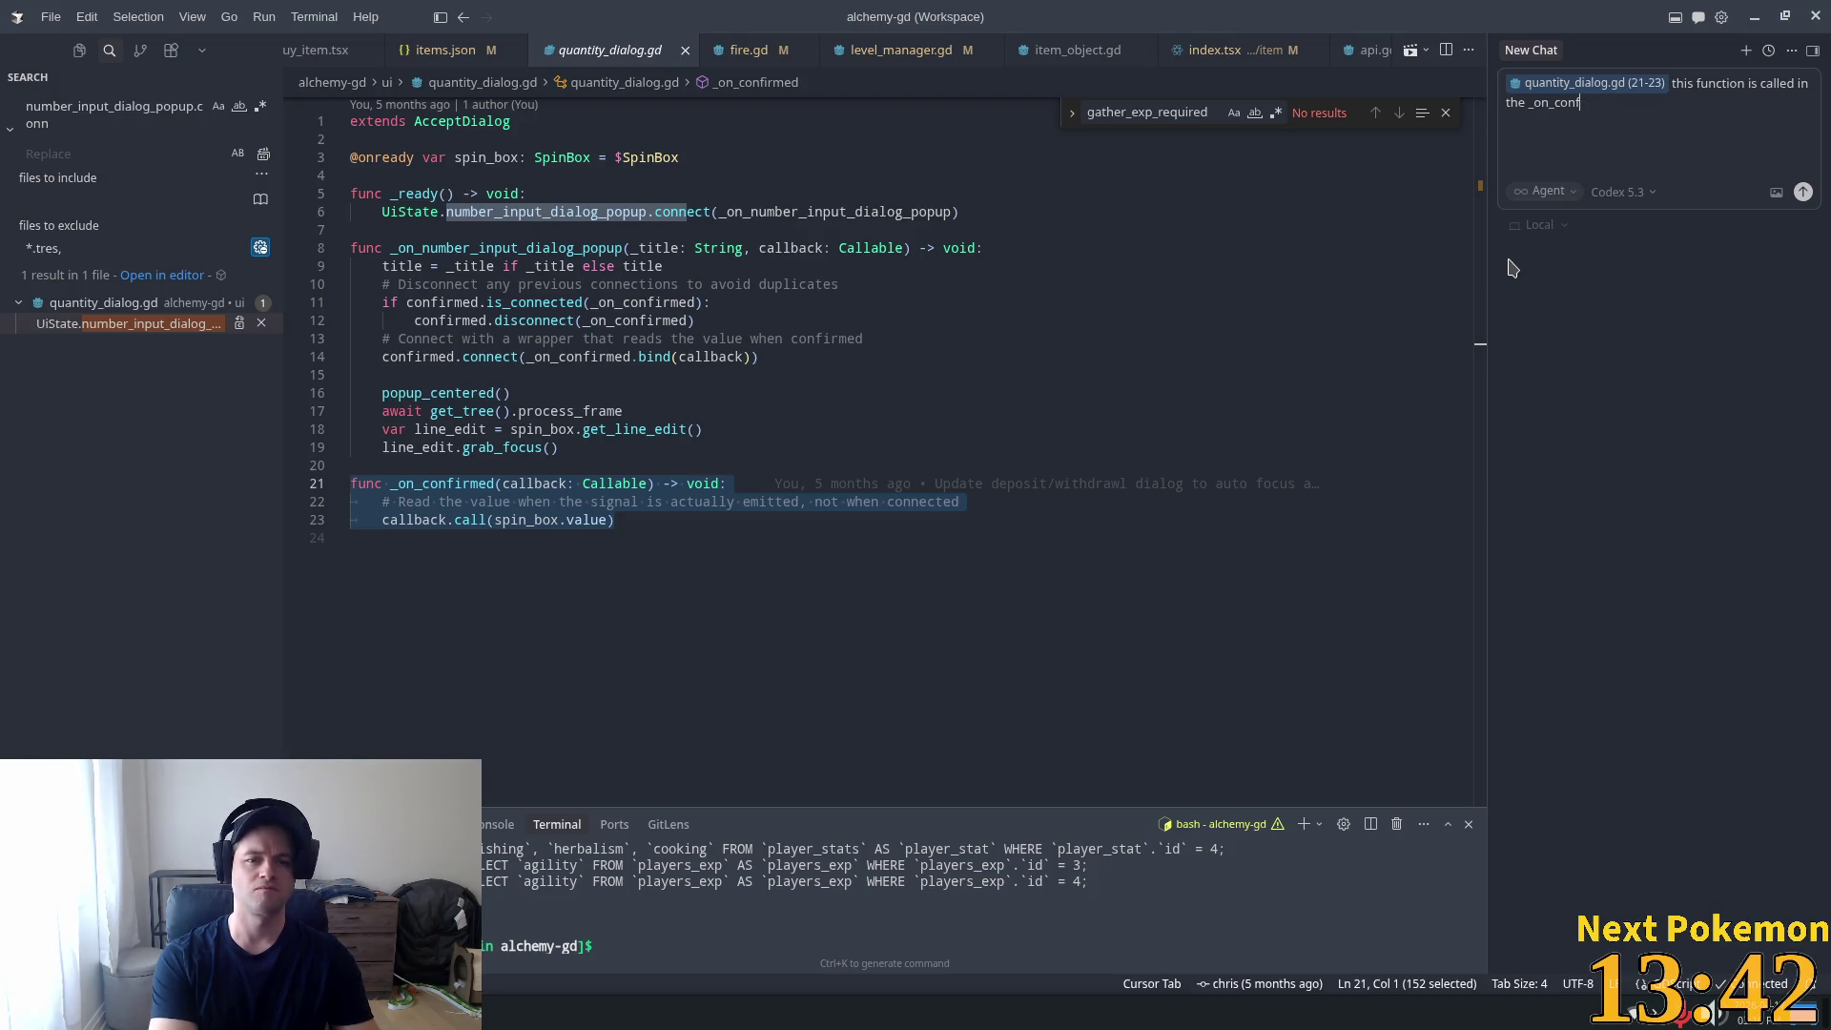
{"action": "type", "text": "iri"}
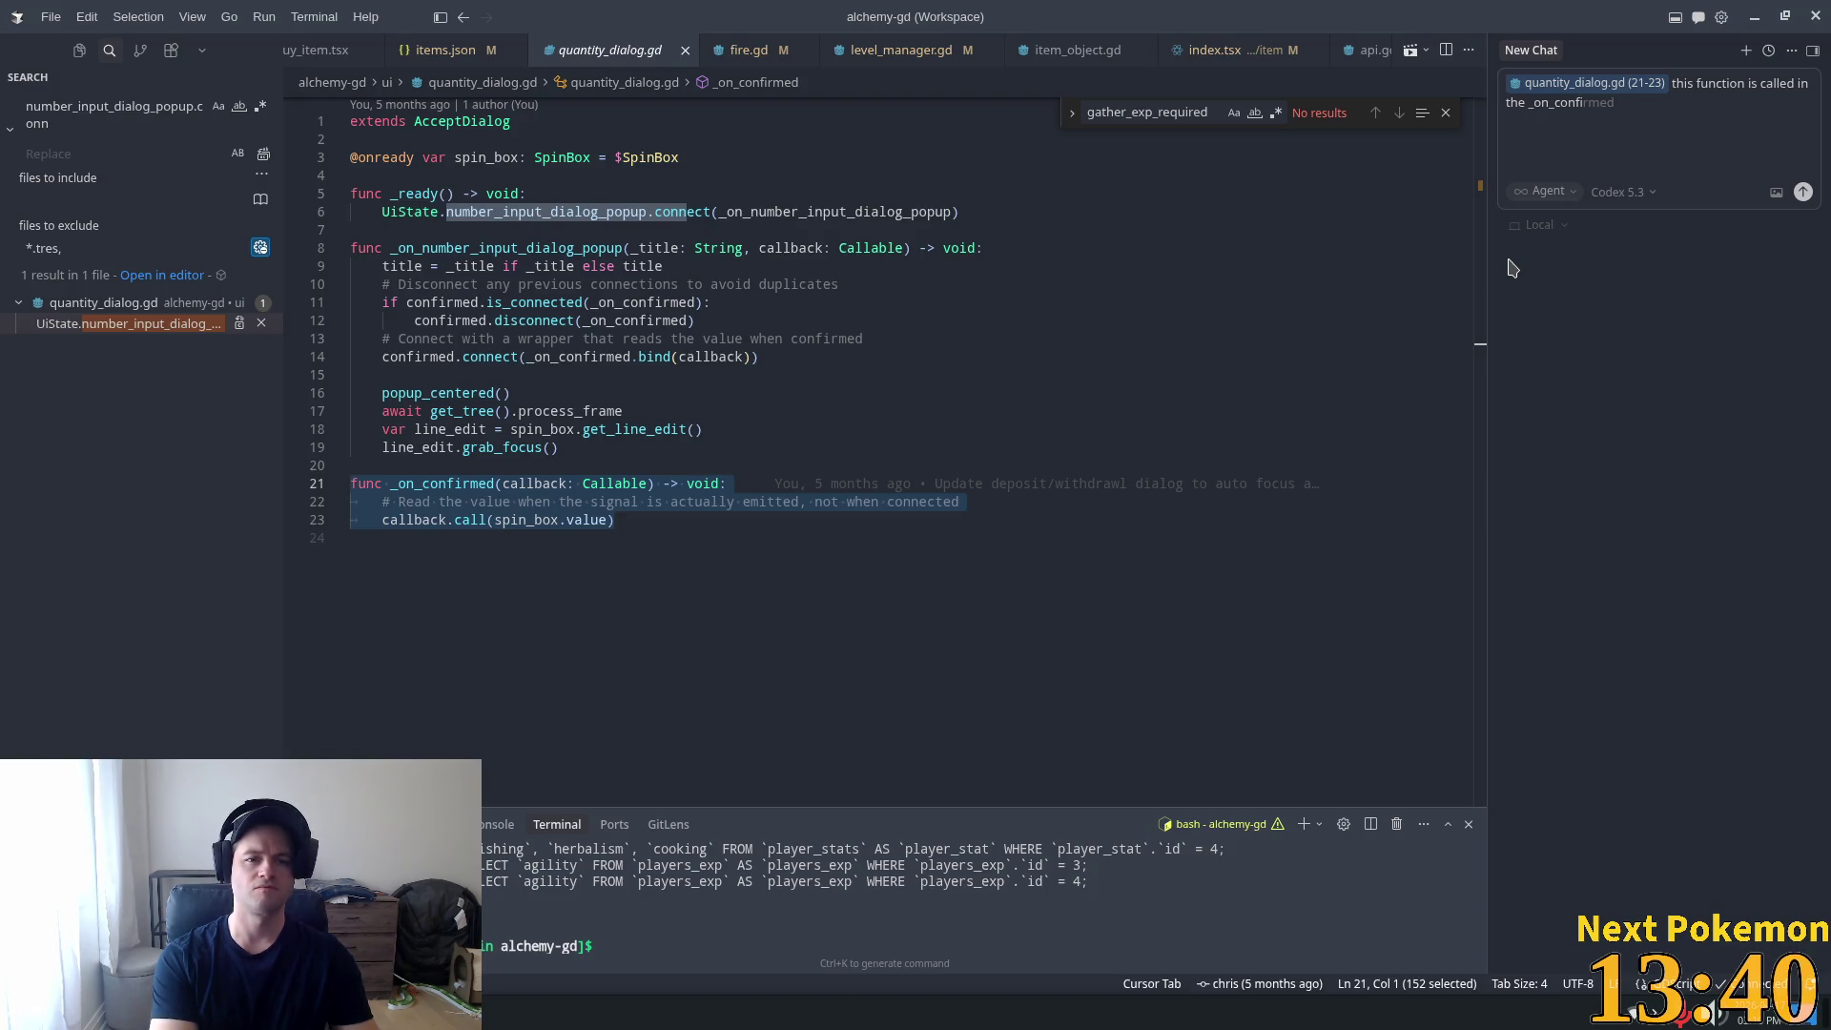
{"action": "key", "text": "BackSpace"}
{"action": "key", "text": "BackSpace"}
{"action": "key", "text": "BackSpace"}
{"action": "key", "text": "BackSpace"}
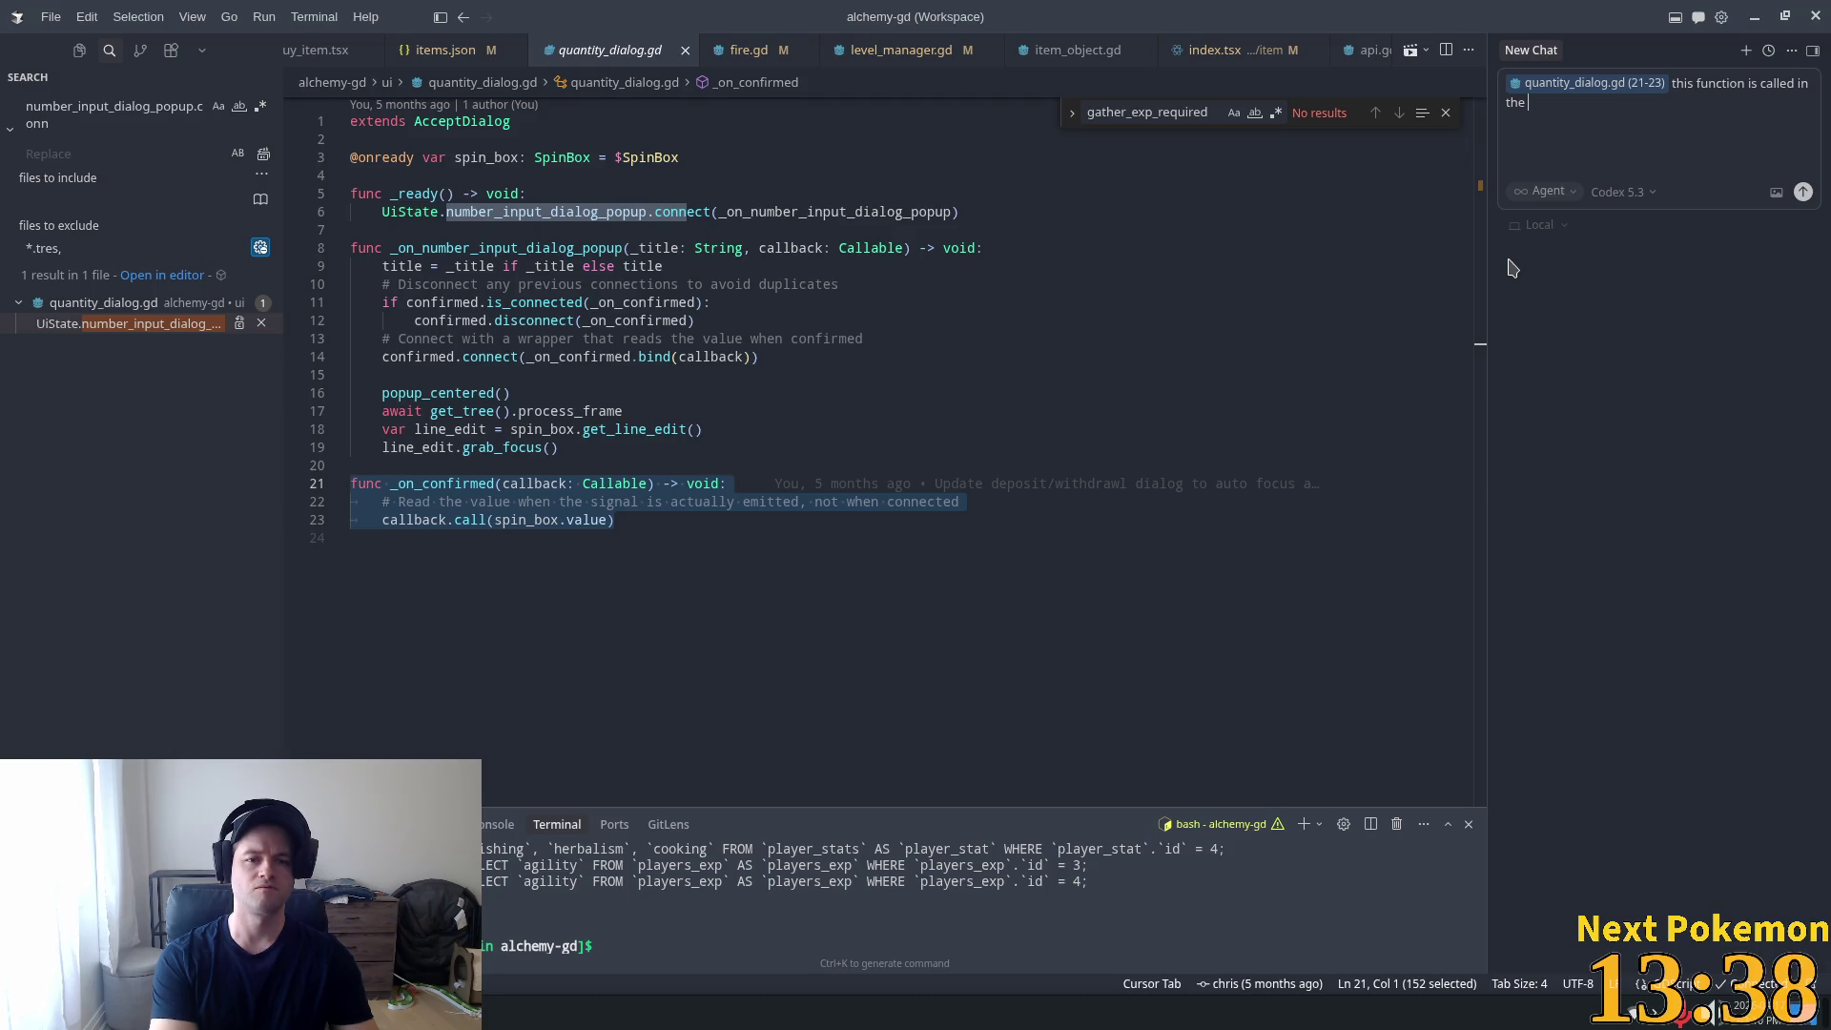
{"action": "type", "text": "confi"}
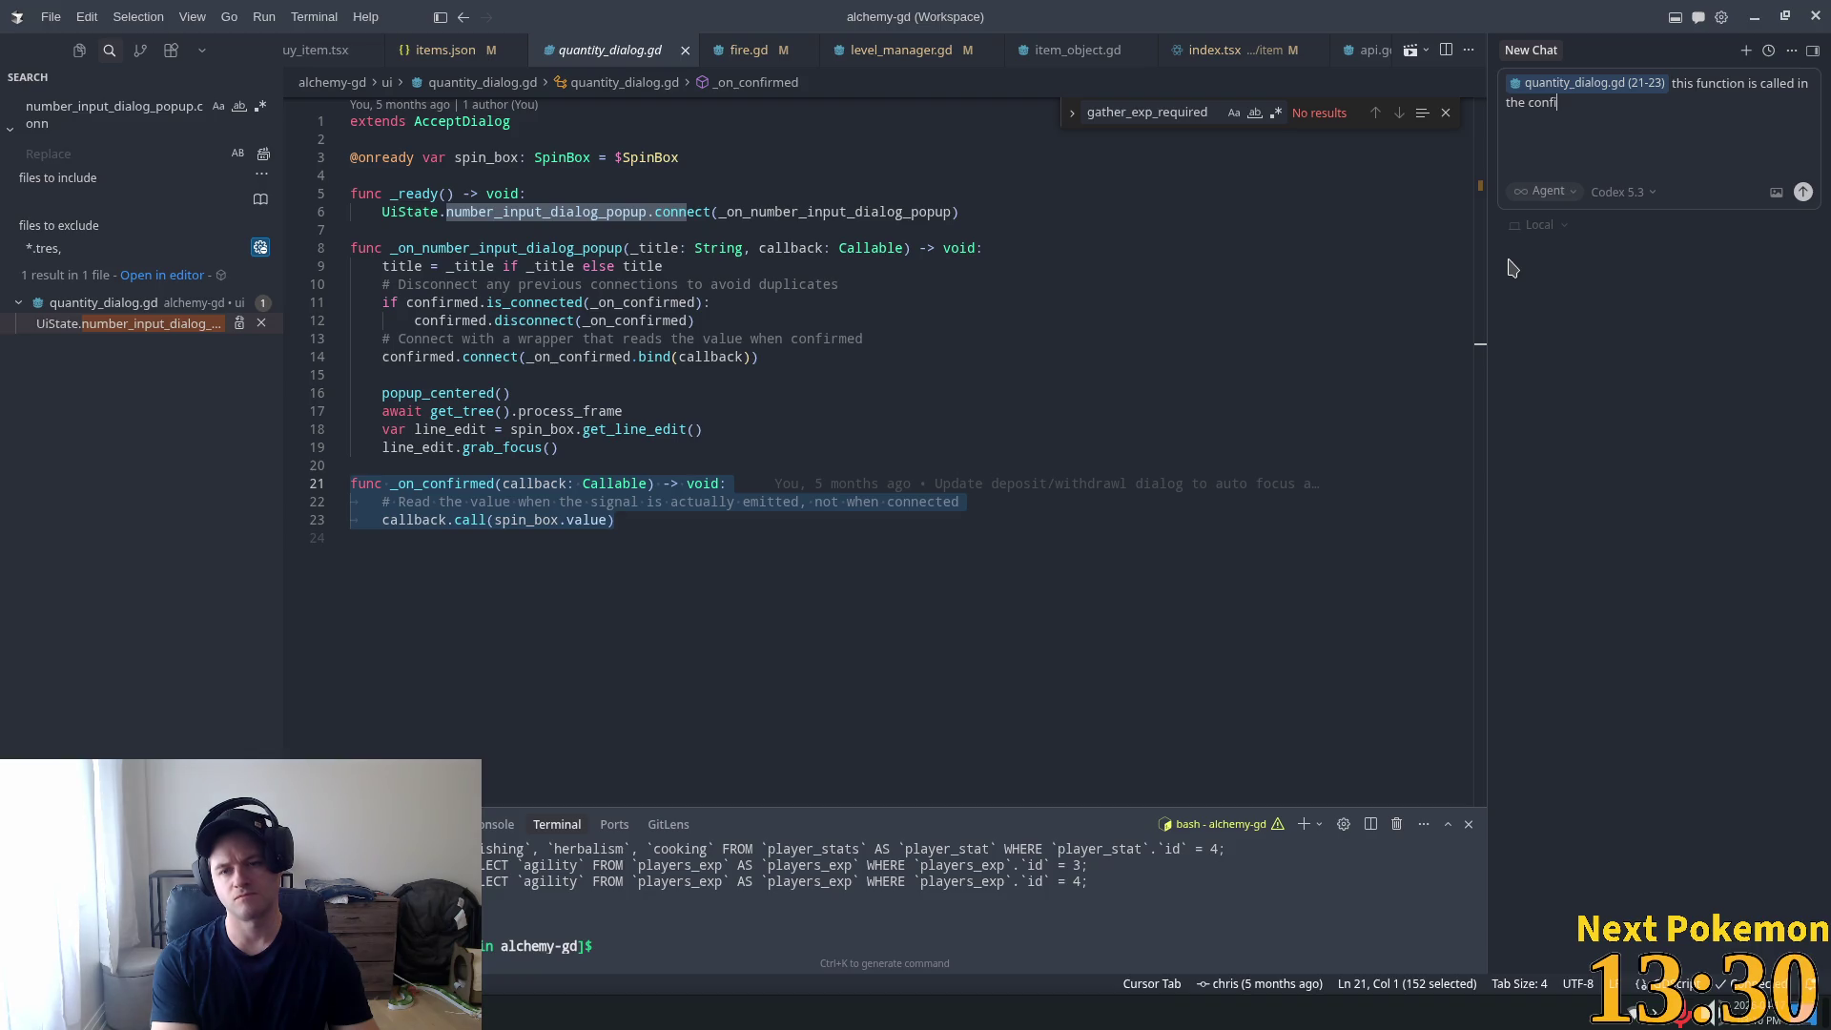
{"action": "type", "text": "rmed s"}
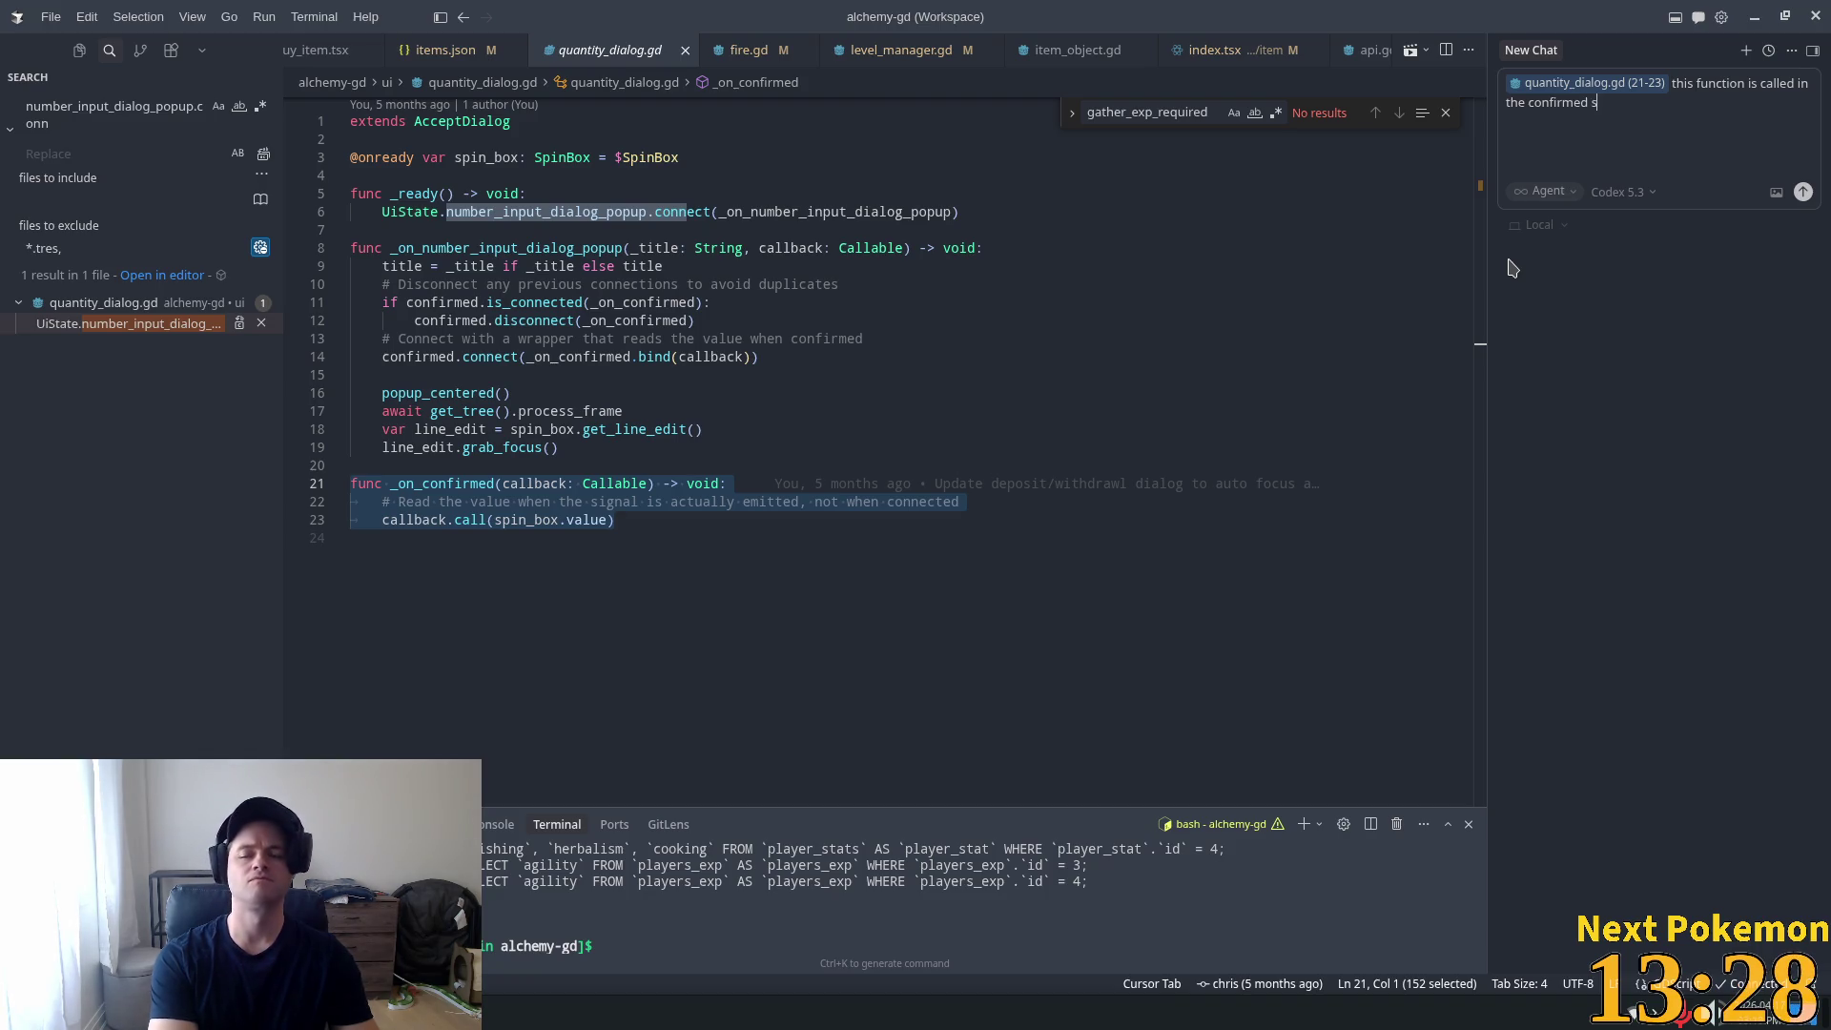
{"action": "type", "text": "ignal is sen"}
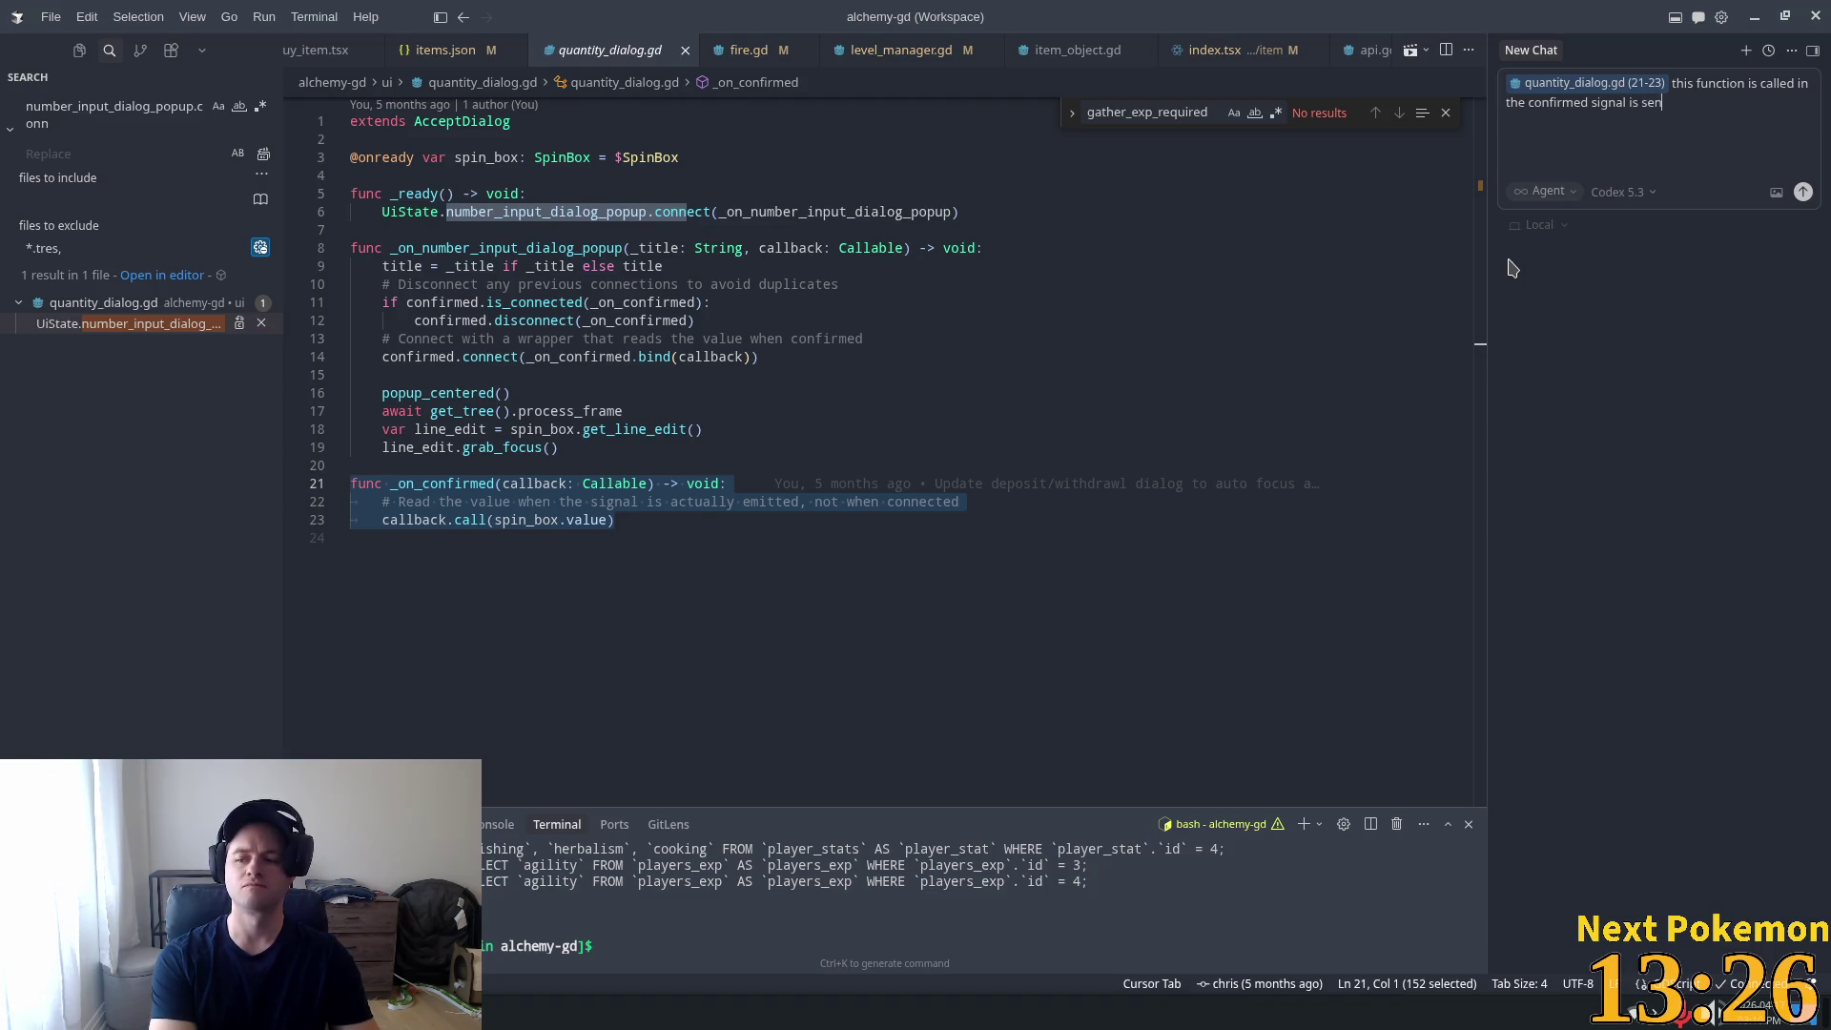
{"action": "type", "text": "t via p"}
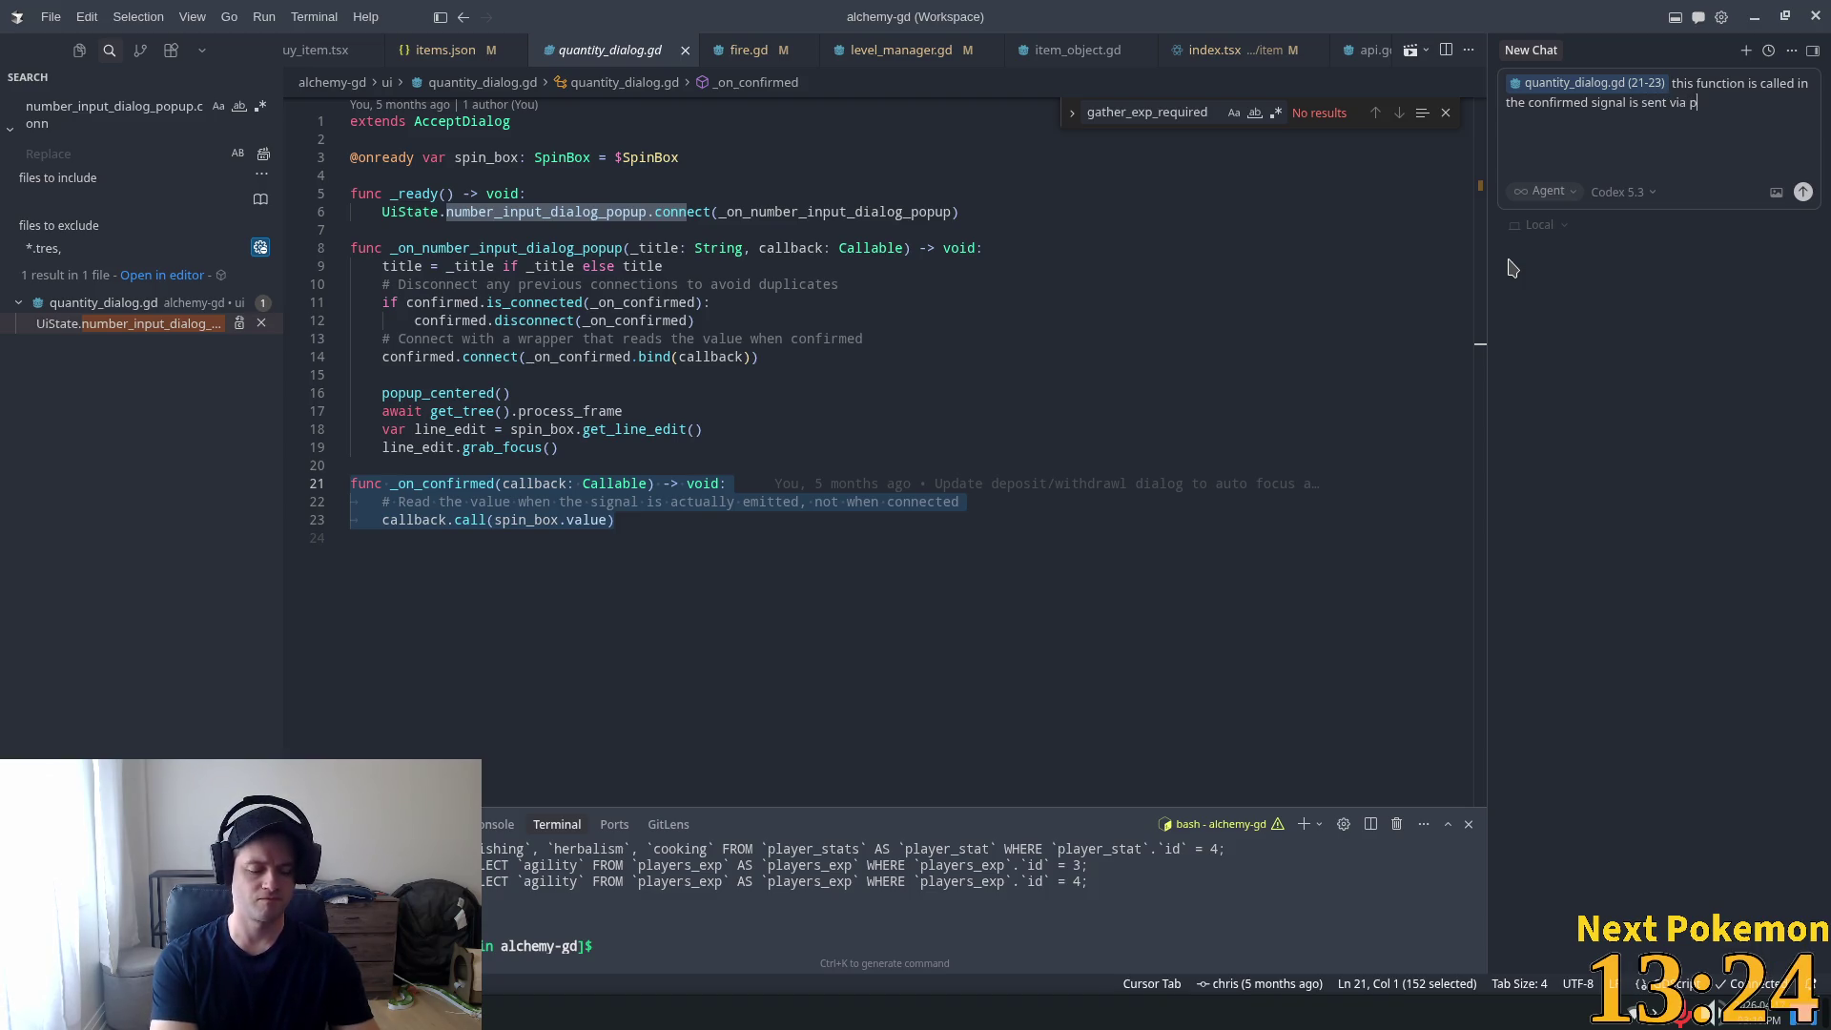
{"action": "type", "text": "ressing the "}
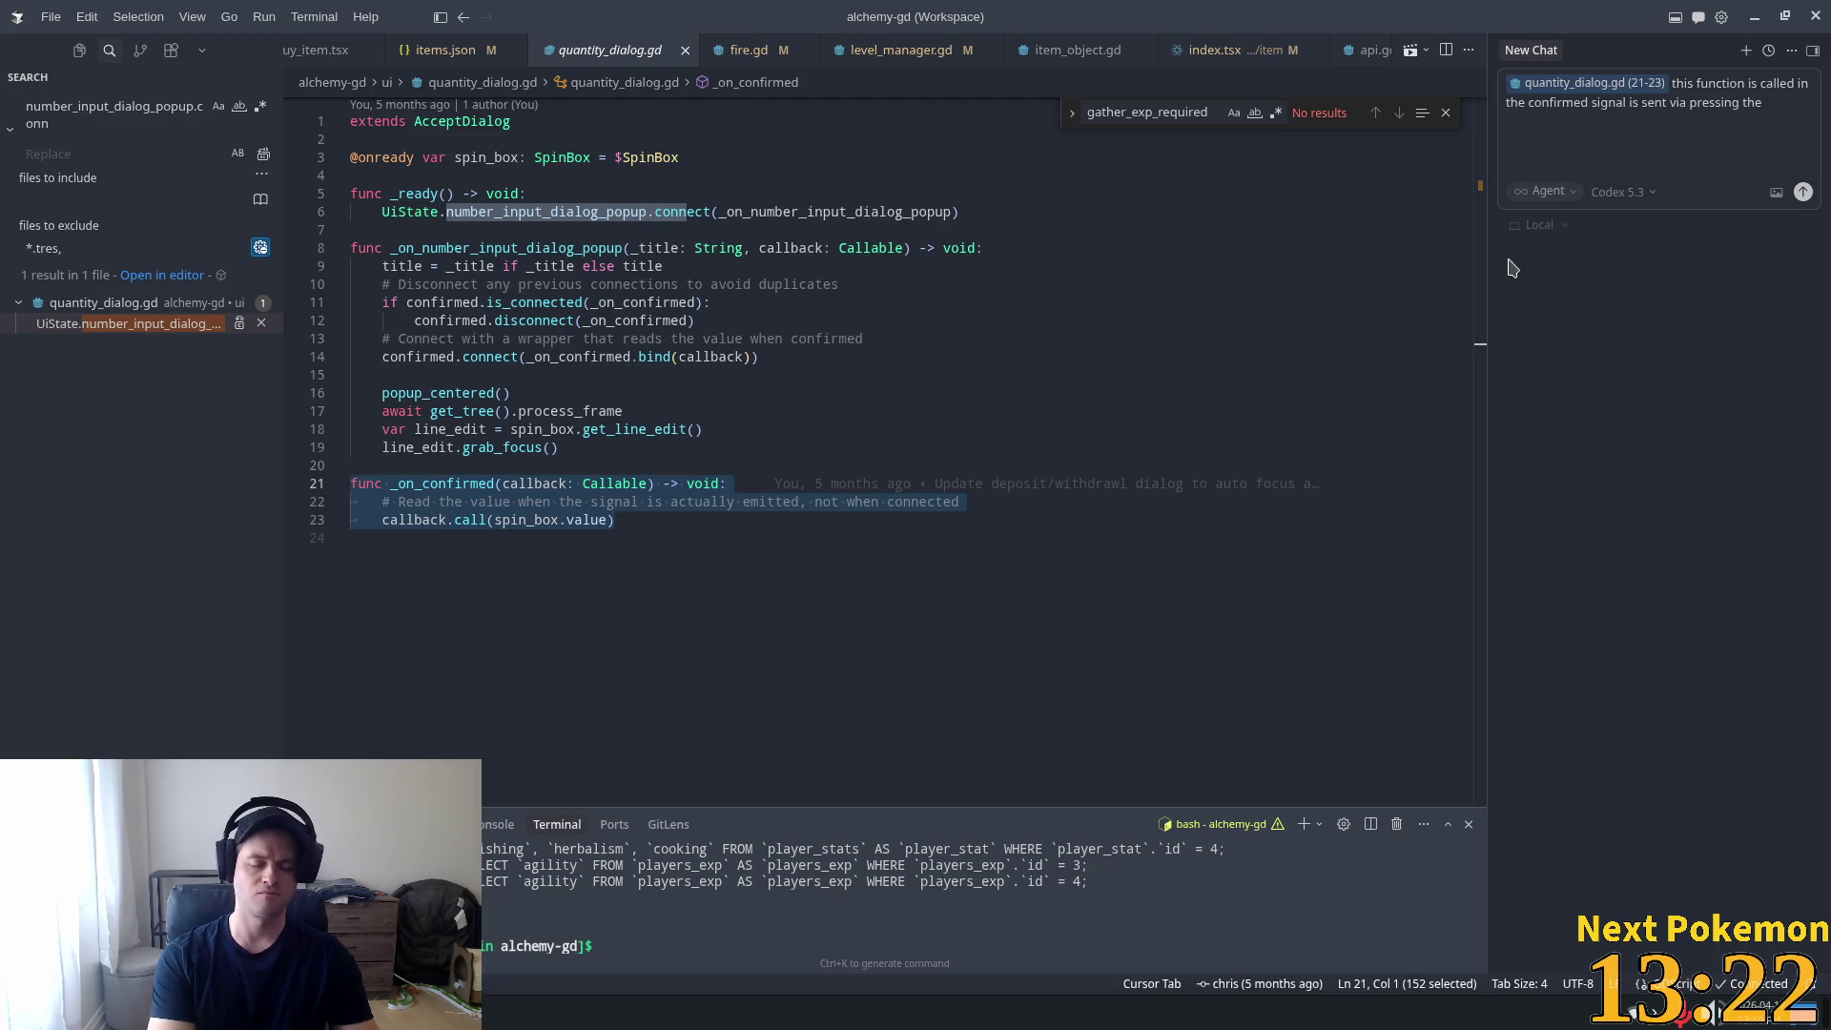
{"action": "type", "text": "\"OK\""}
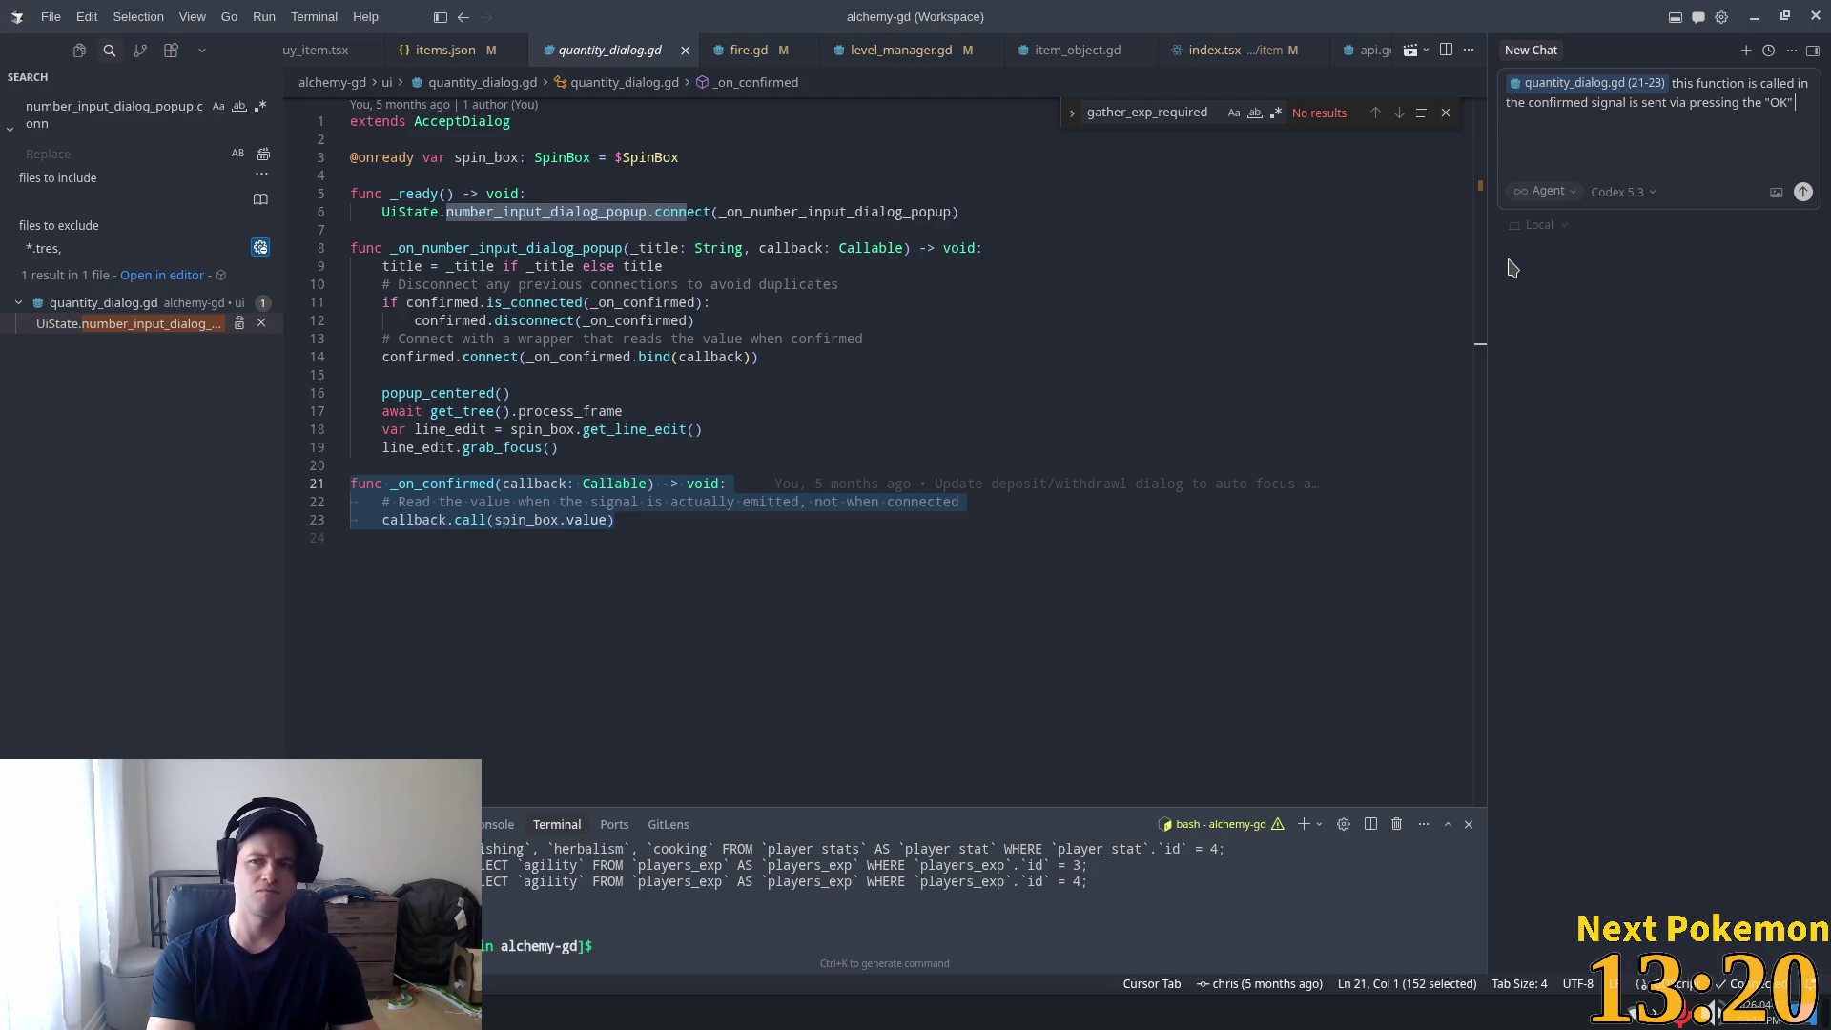
{"action": "type", "text": " button. T"}
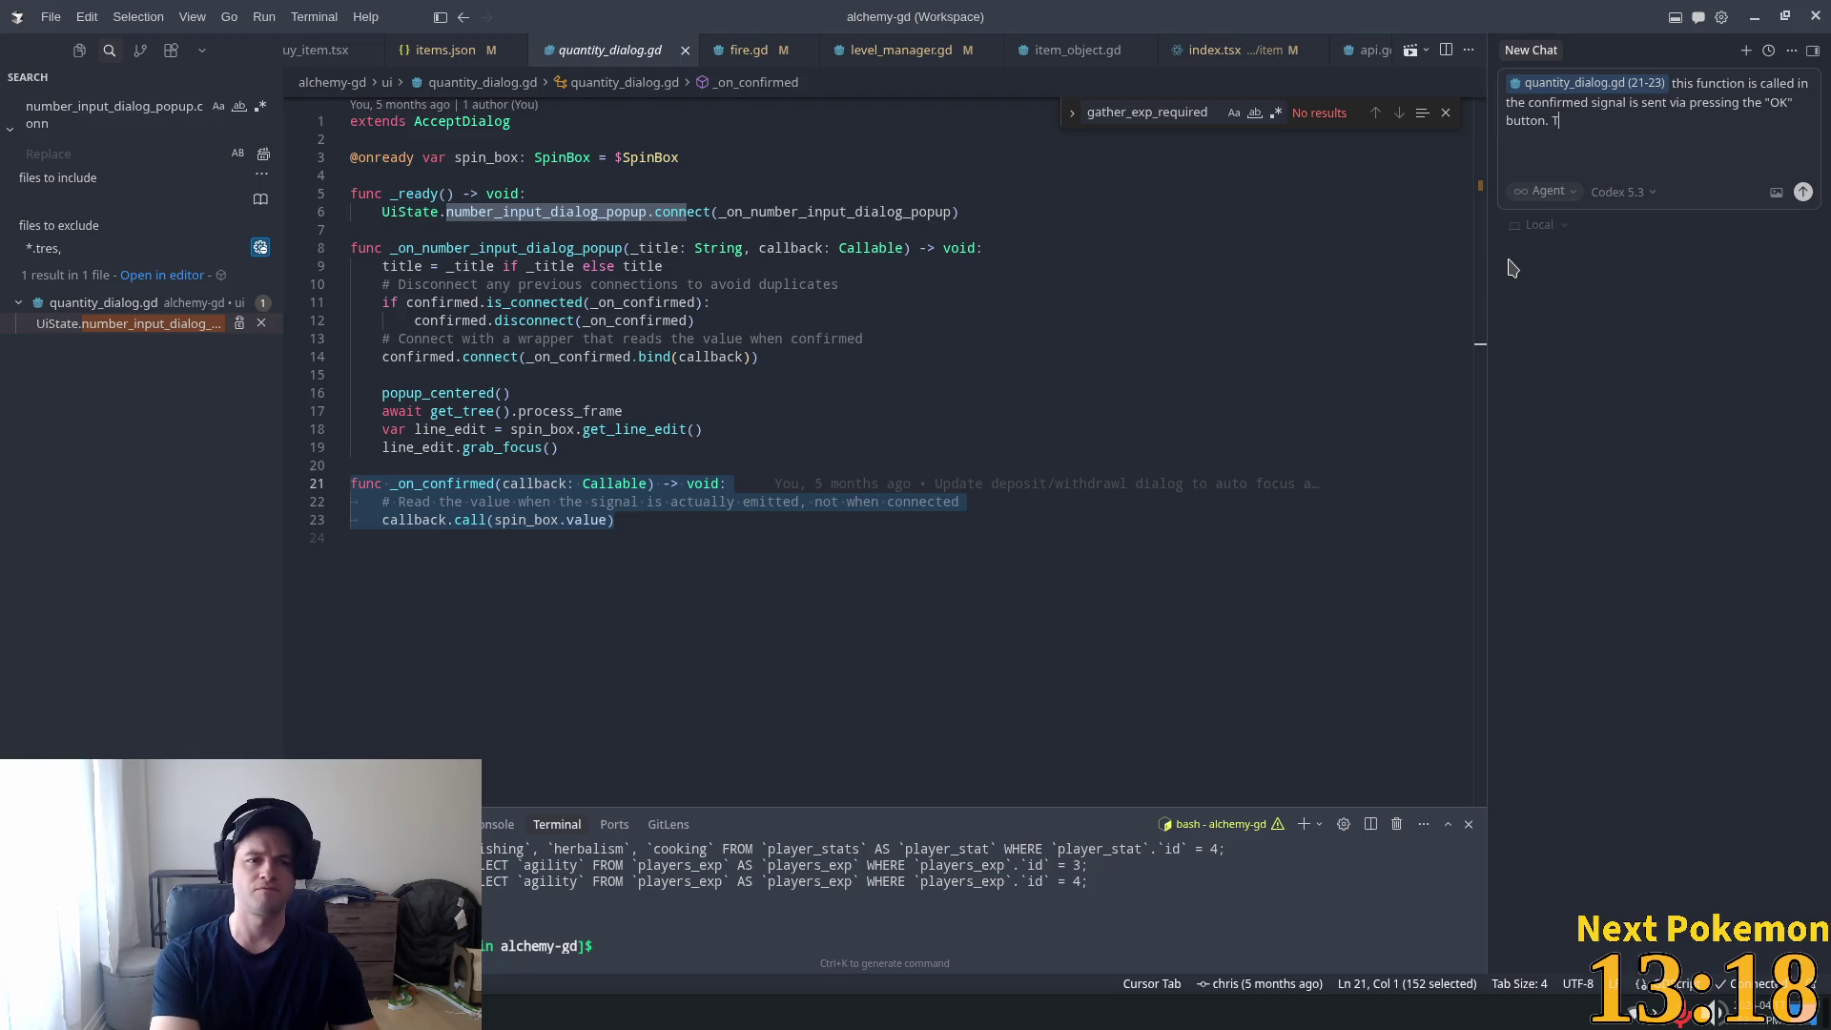
{"action": "type", "text": "he "}
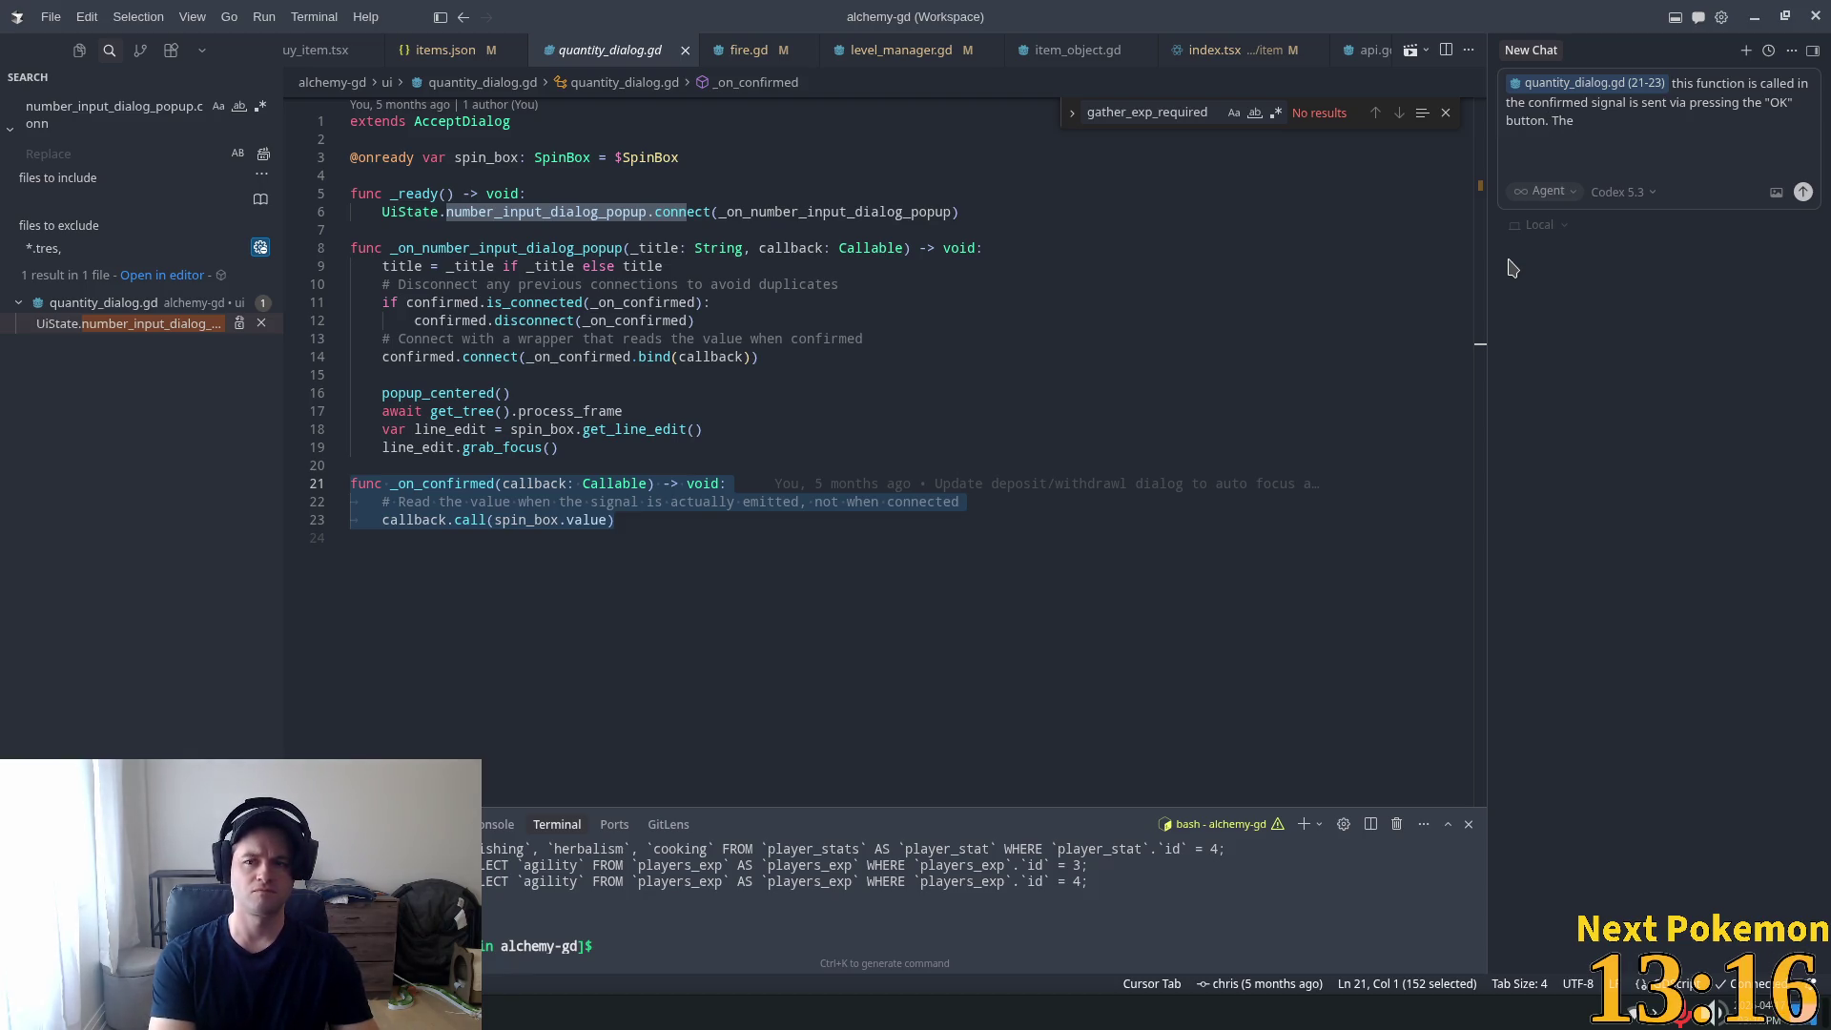
{"action": "type", "text": "confirm"}
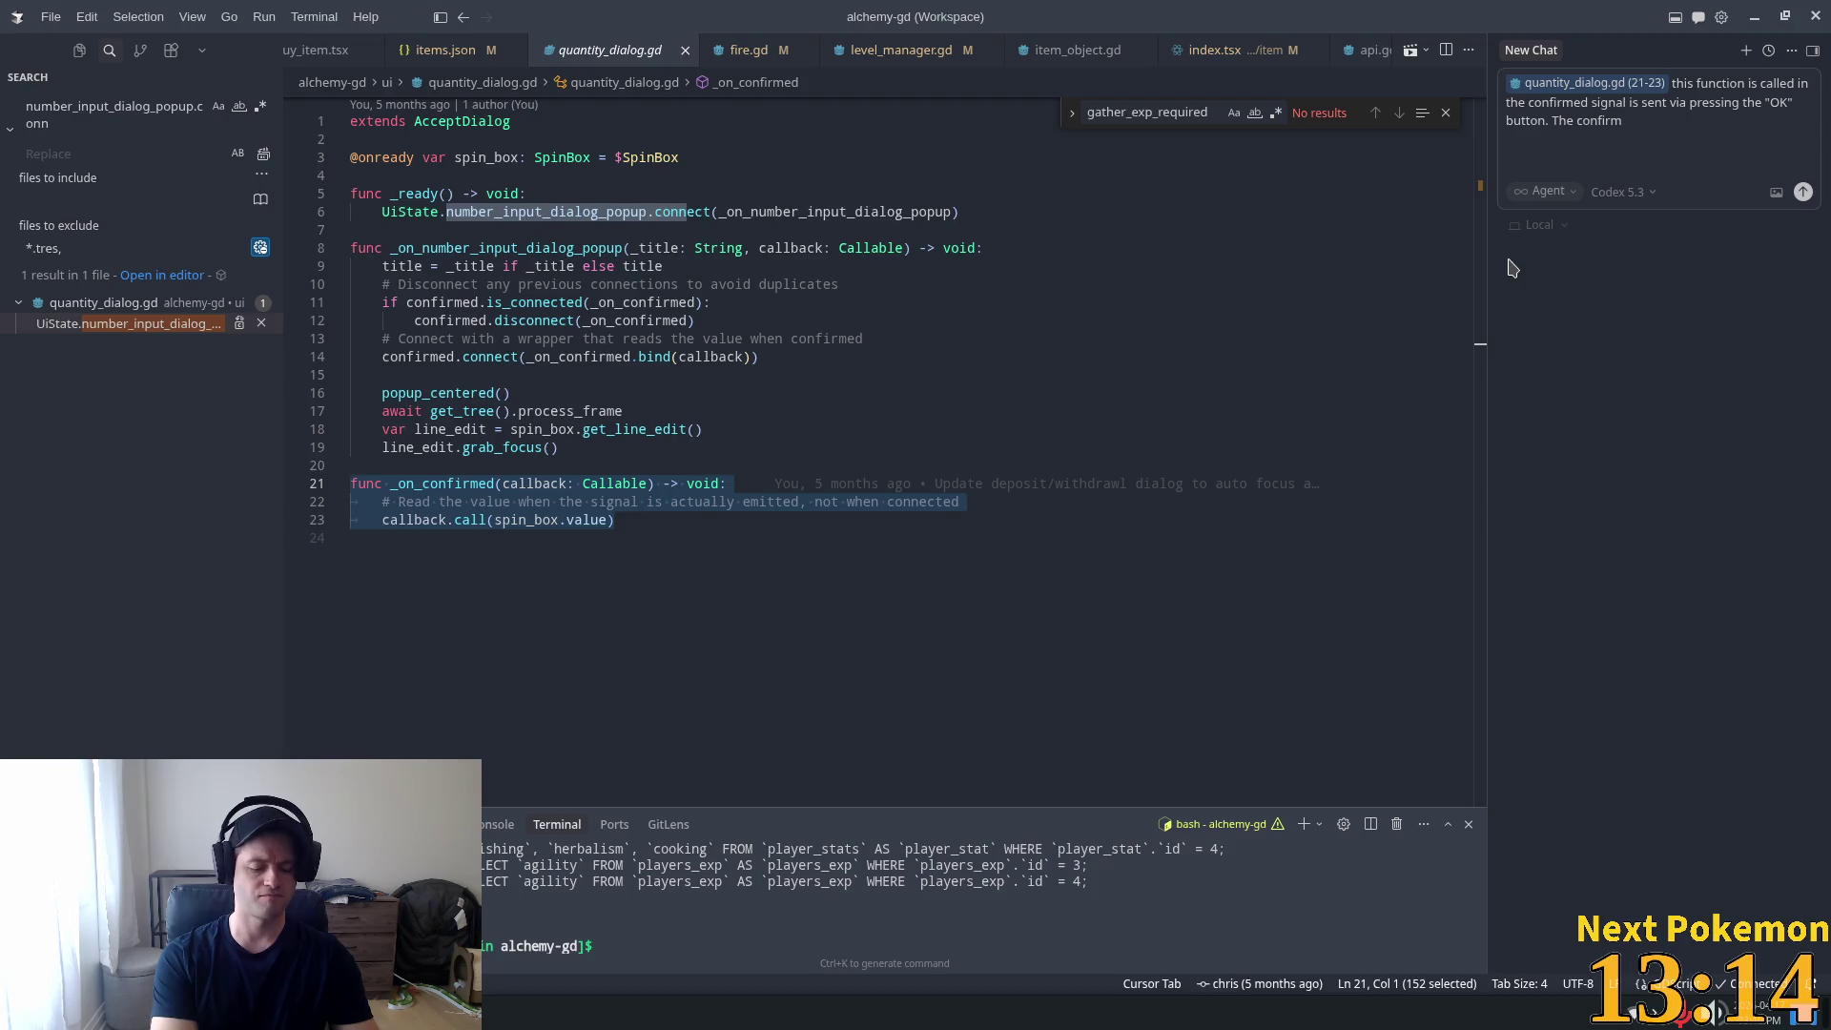
{"action": "key", "text": "alt+Tab"}
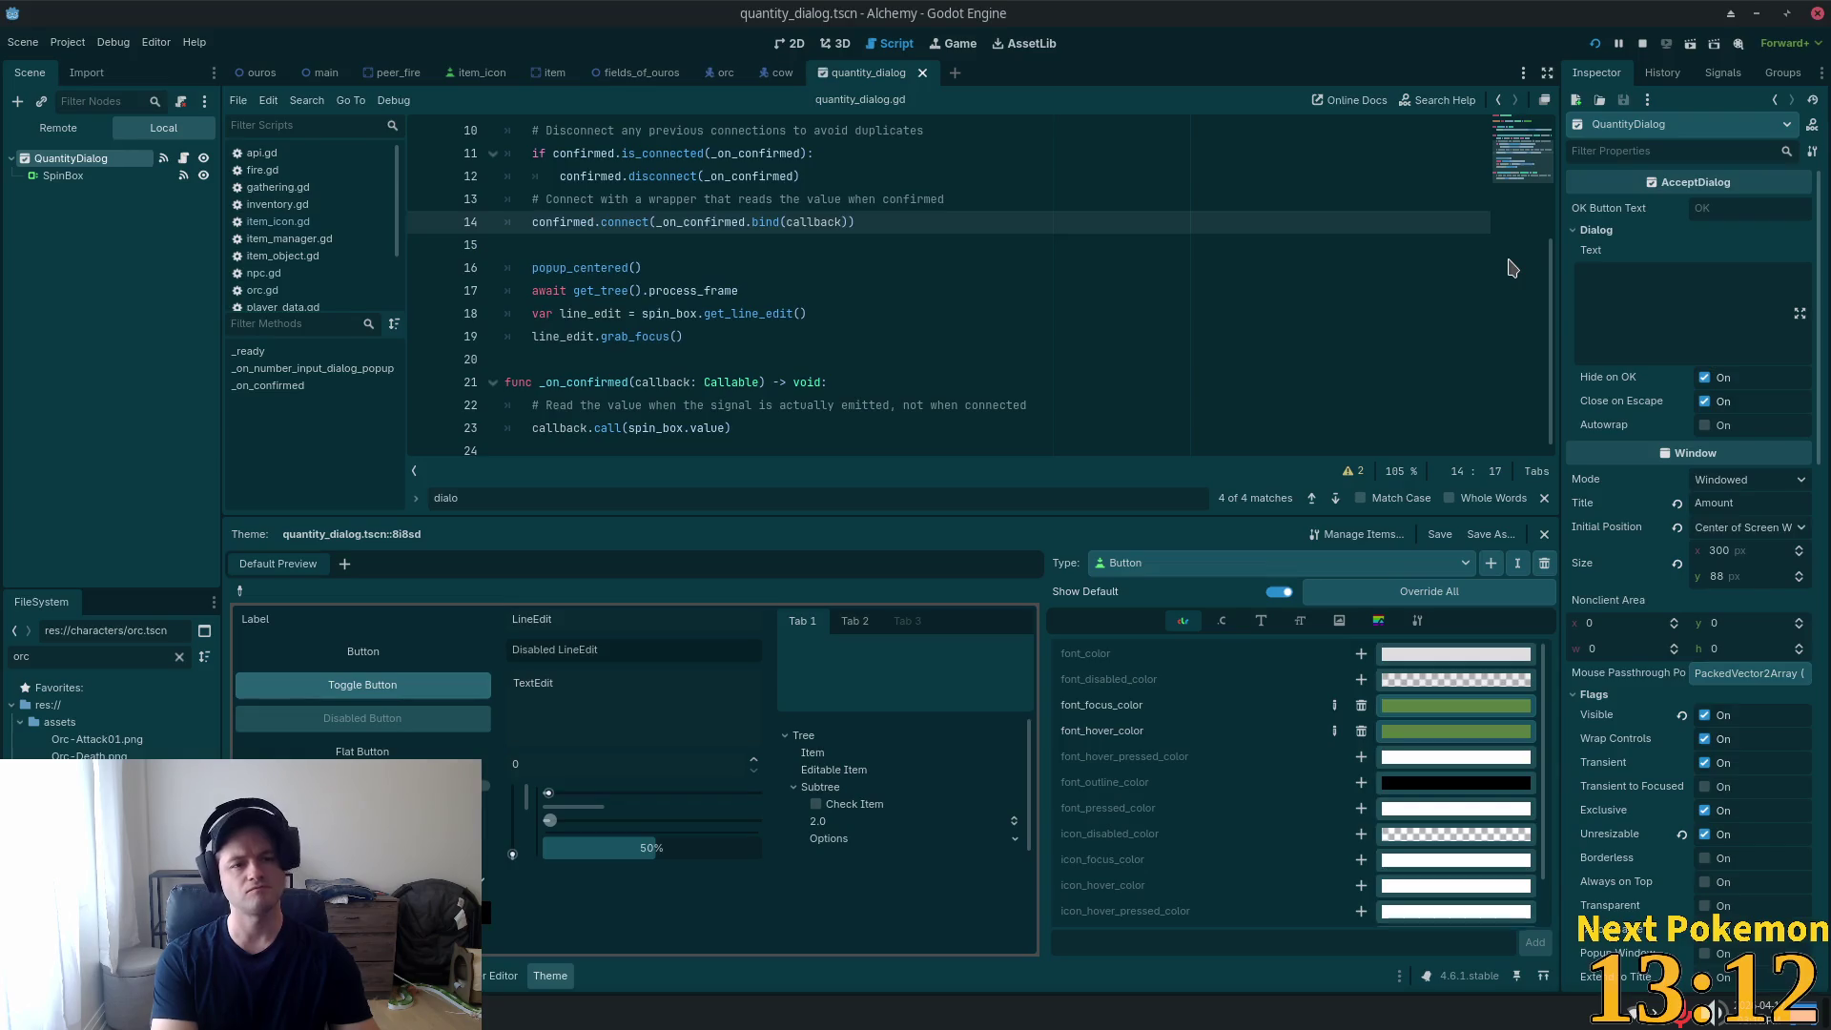
{"action": "key", "text": "alt+Tab"}
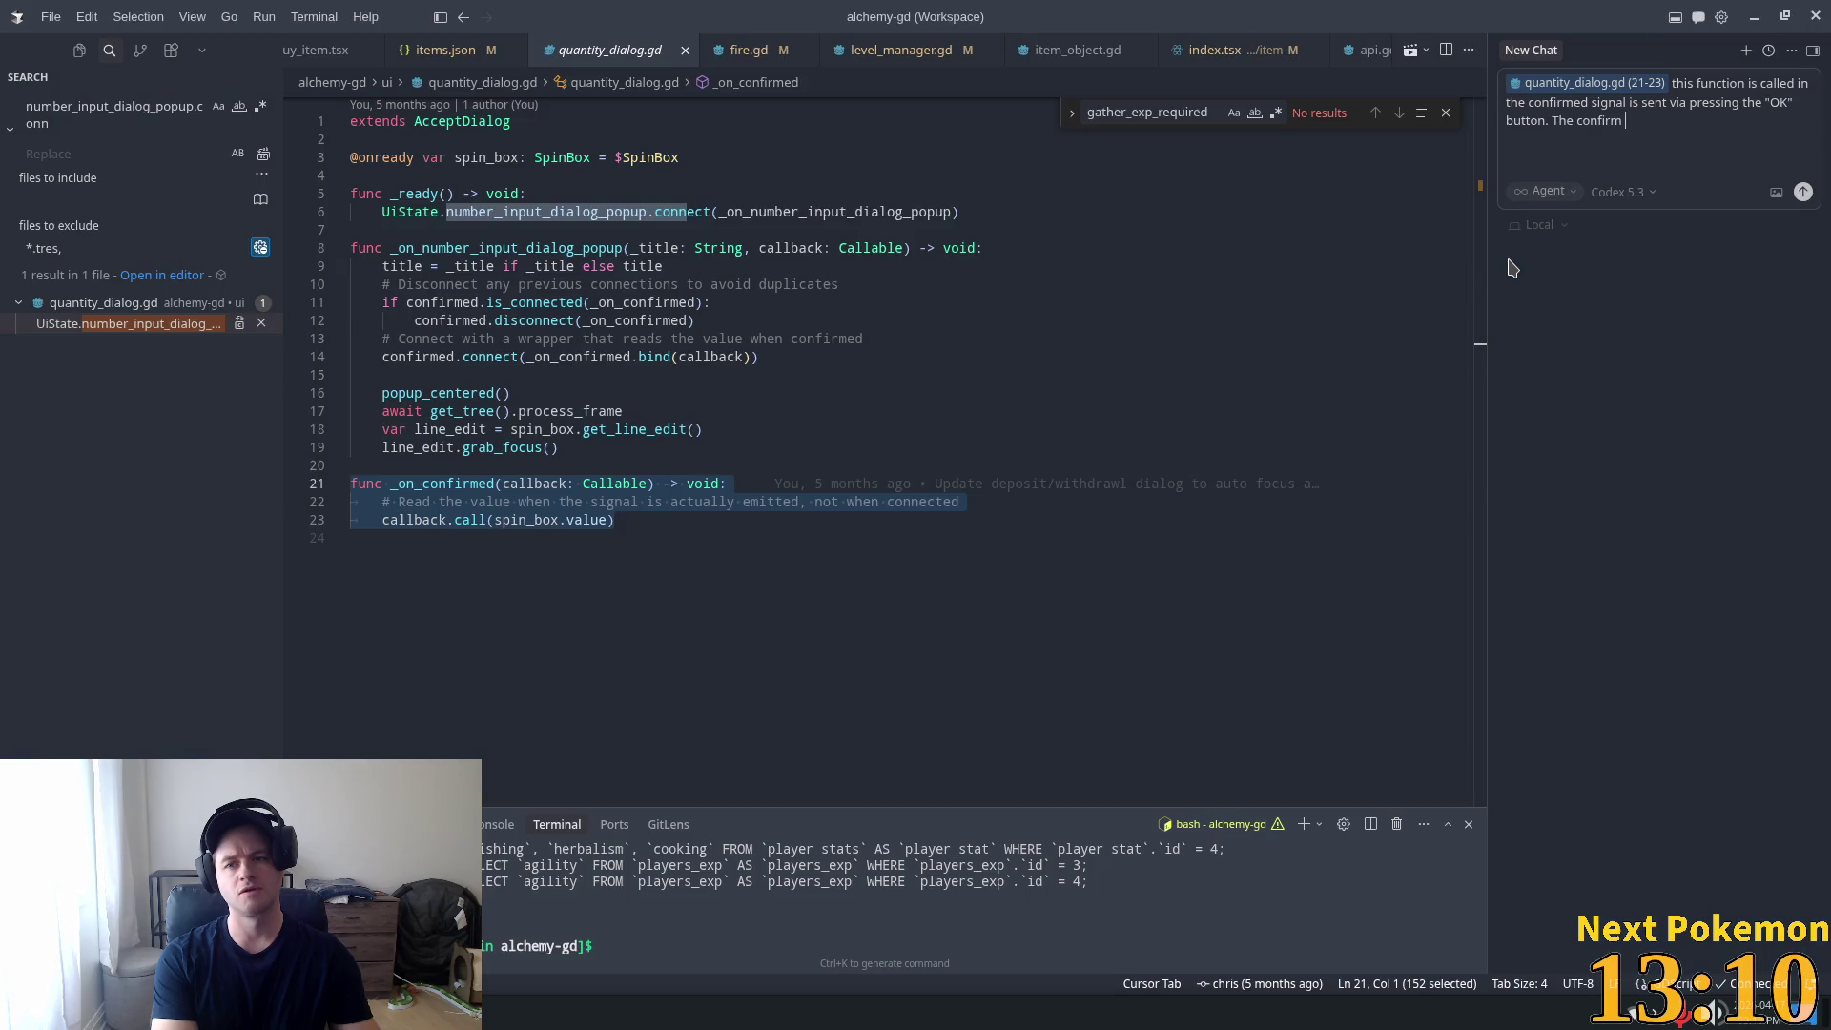
{"action": "key", "text": "BackSpace"}
{"action": "key", "text": "BackSpace"}
{"action": "key", "text": "BackSpace"}
{"action": "type", "text": "acce"}
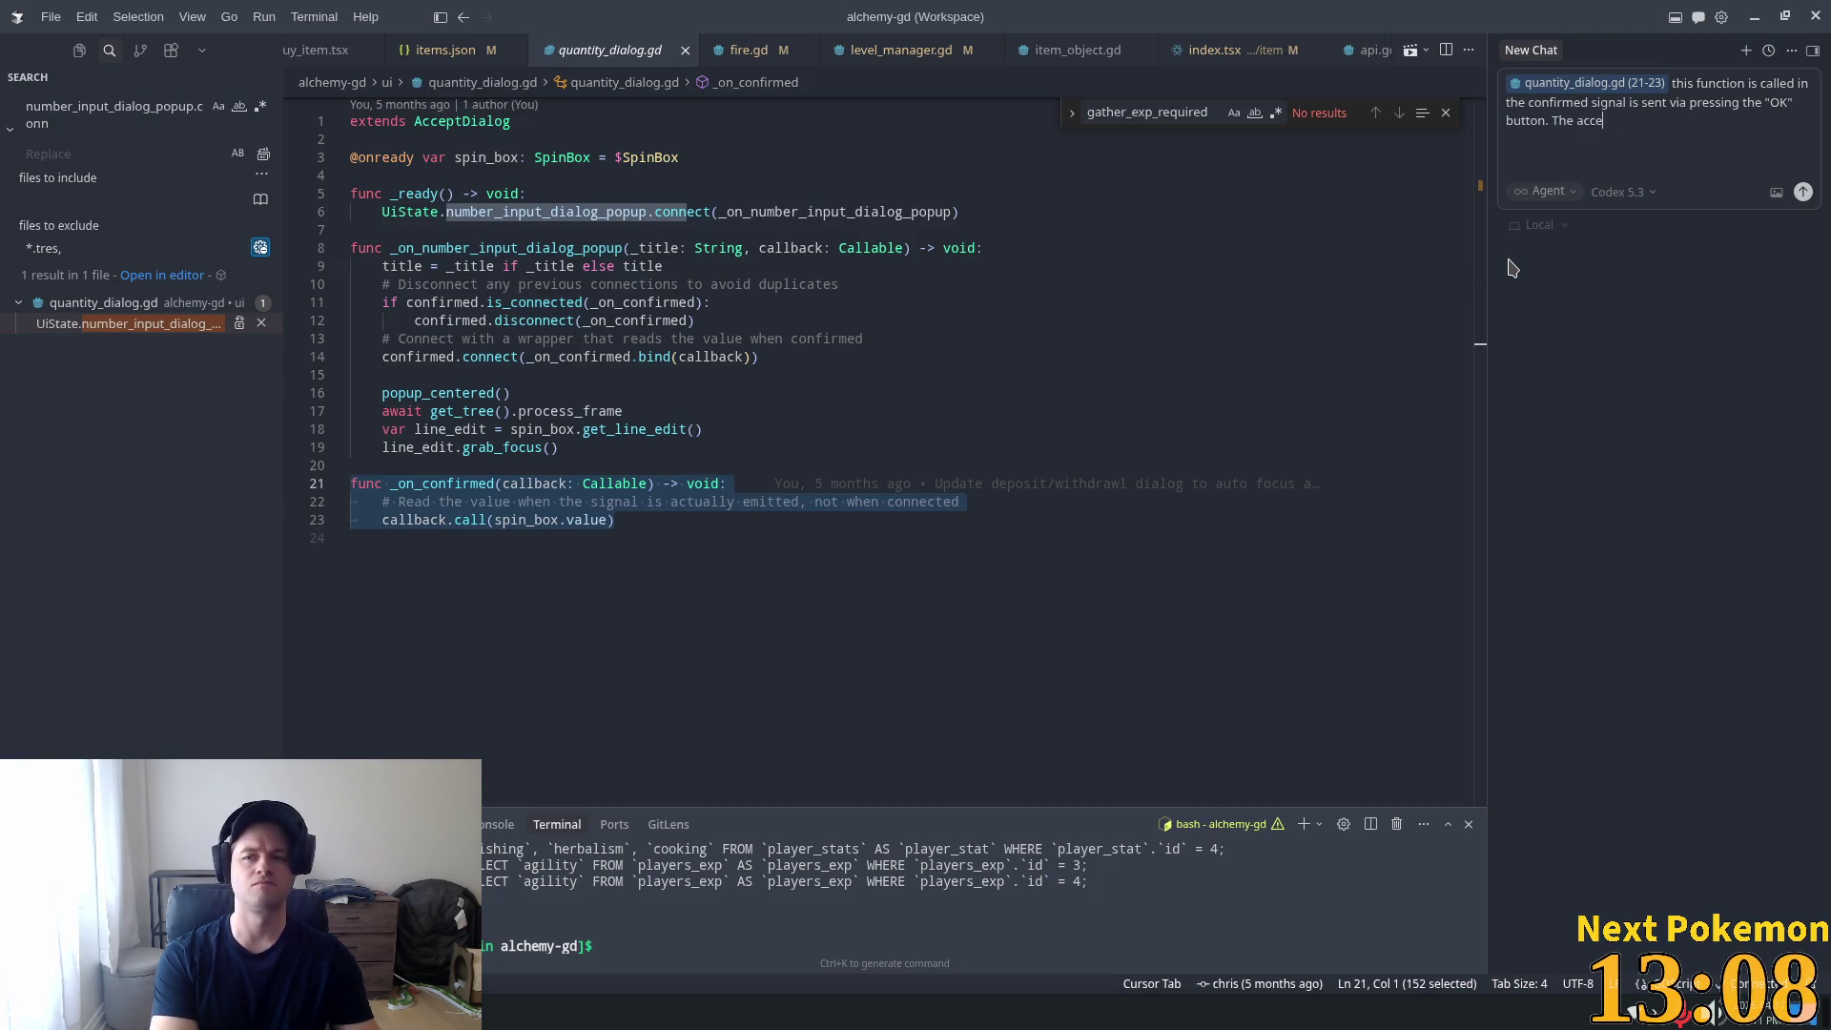
{"action": "type", "text": "pt dialo"}
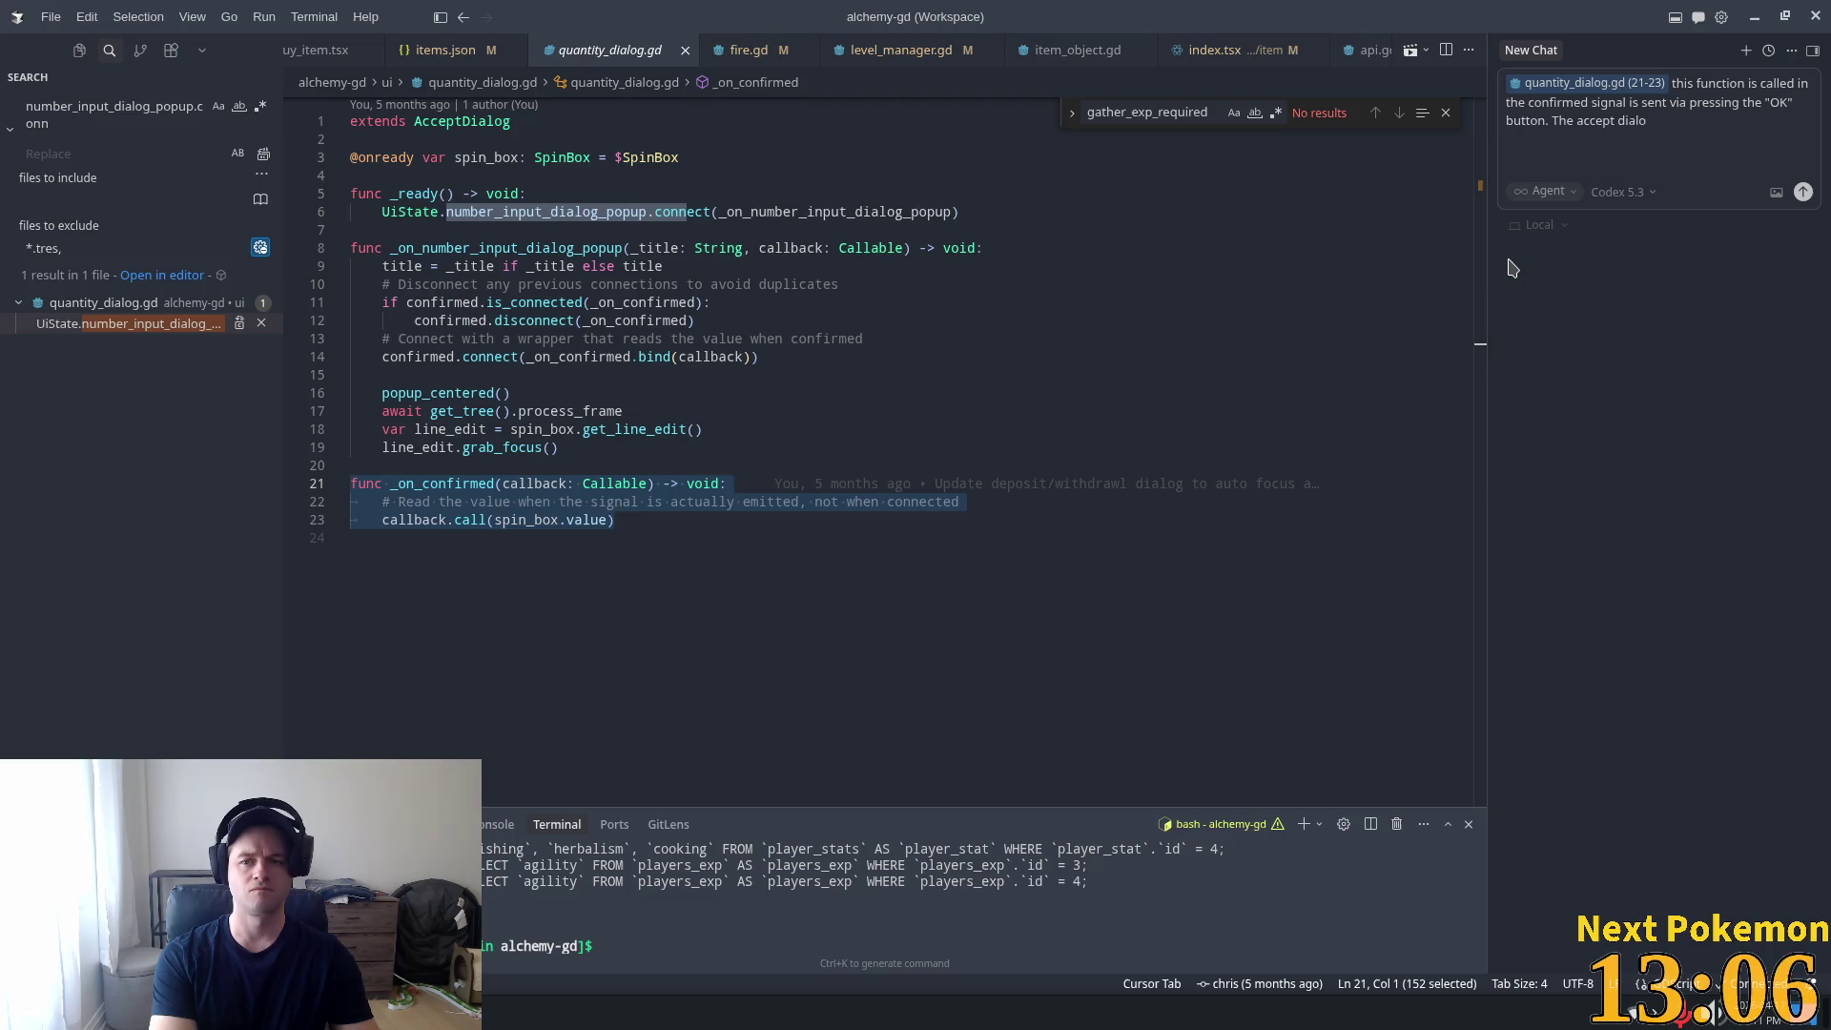
{"action": "type", "text": "g"}
Finish the prompt asking whether this function can also run when Enter is pressed in the spin box.
{"action": "key", "text": "alt+Tab"}
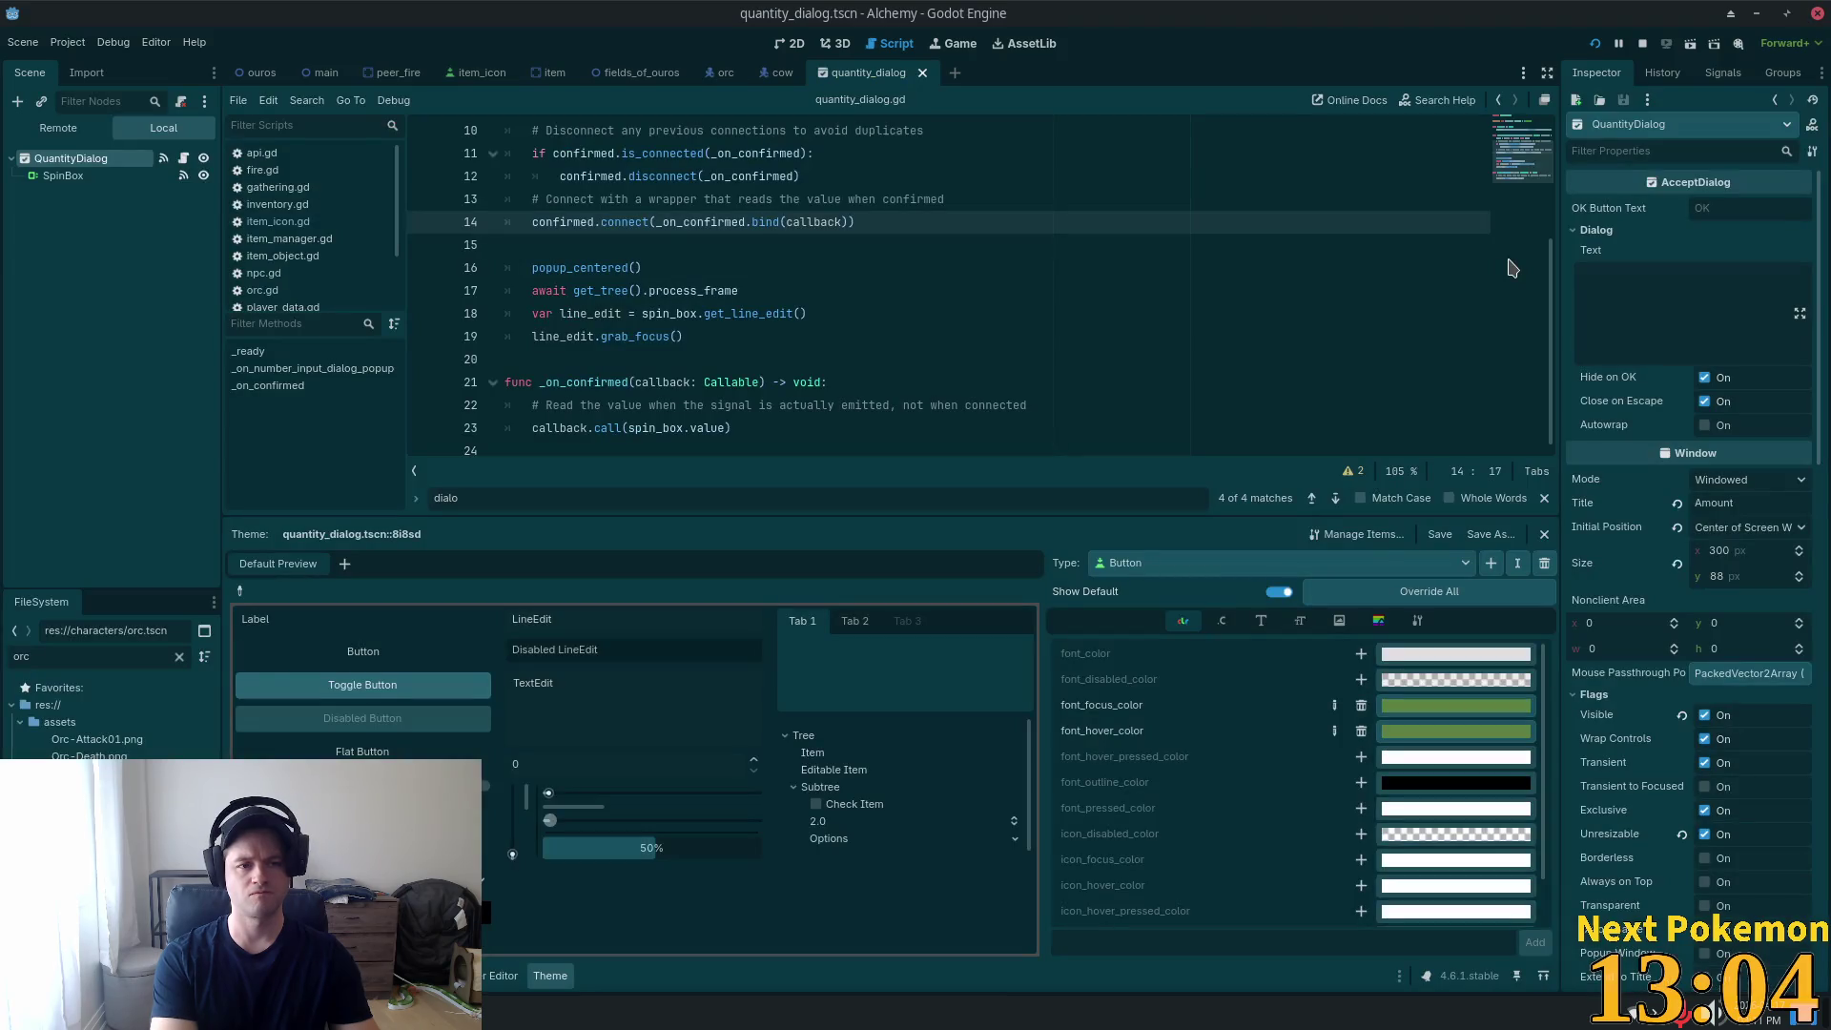
{"action": "key", "text": "alt+Tab"}
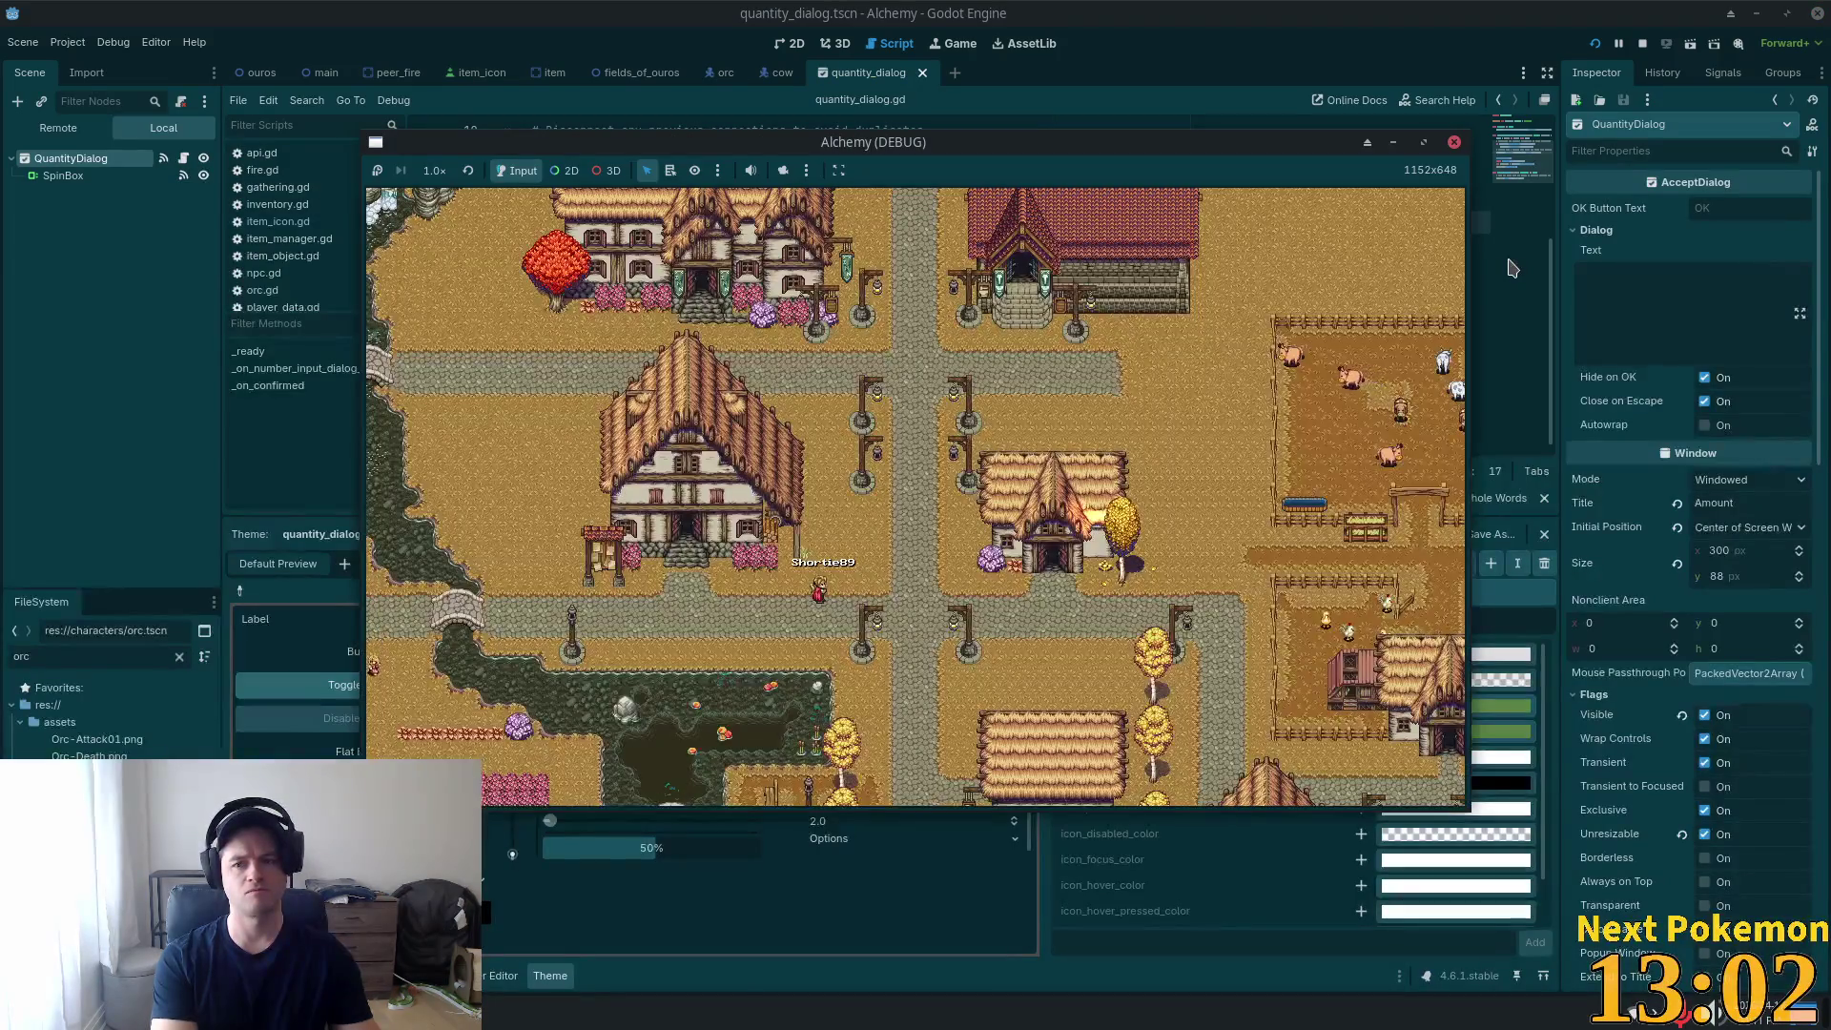
{"action": "key", "text": "alt+Tab"}
{"action": "key", "text": "alt+Tab"}
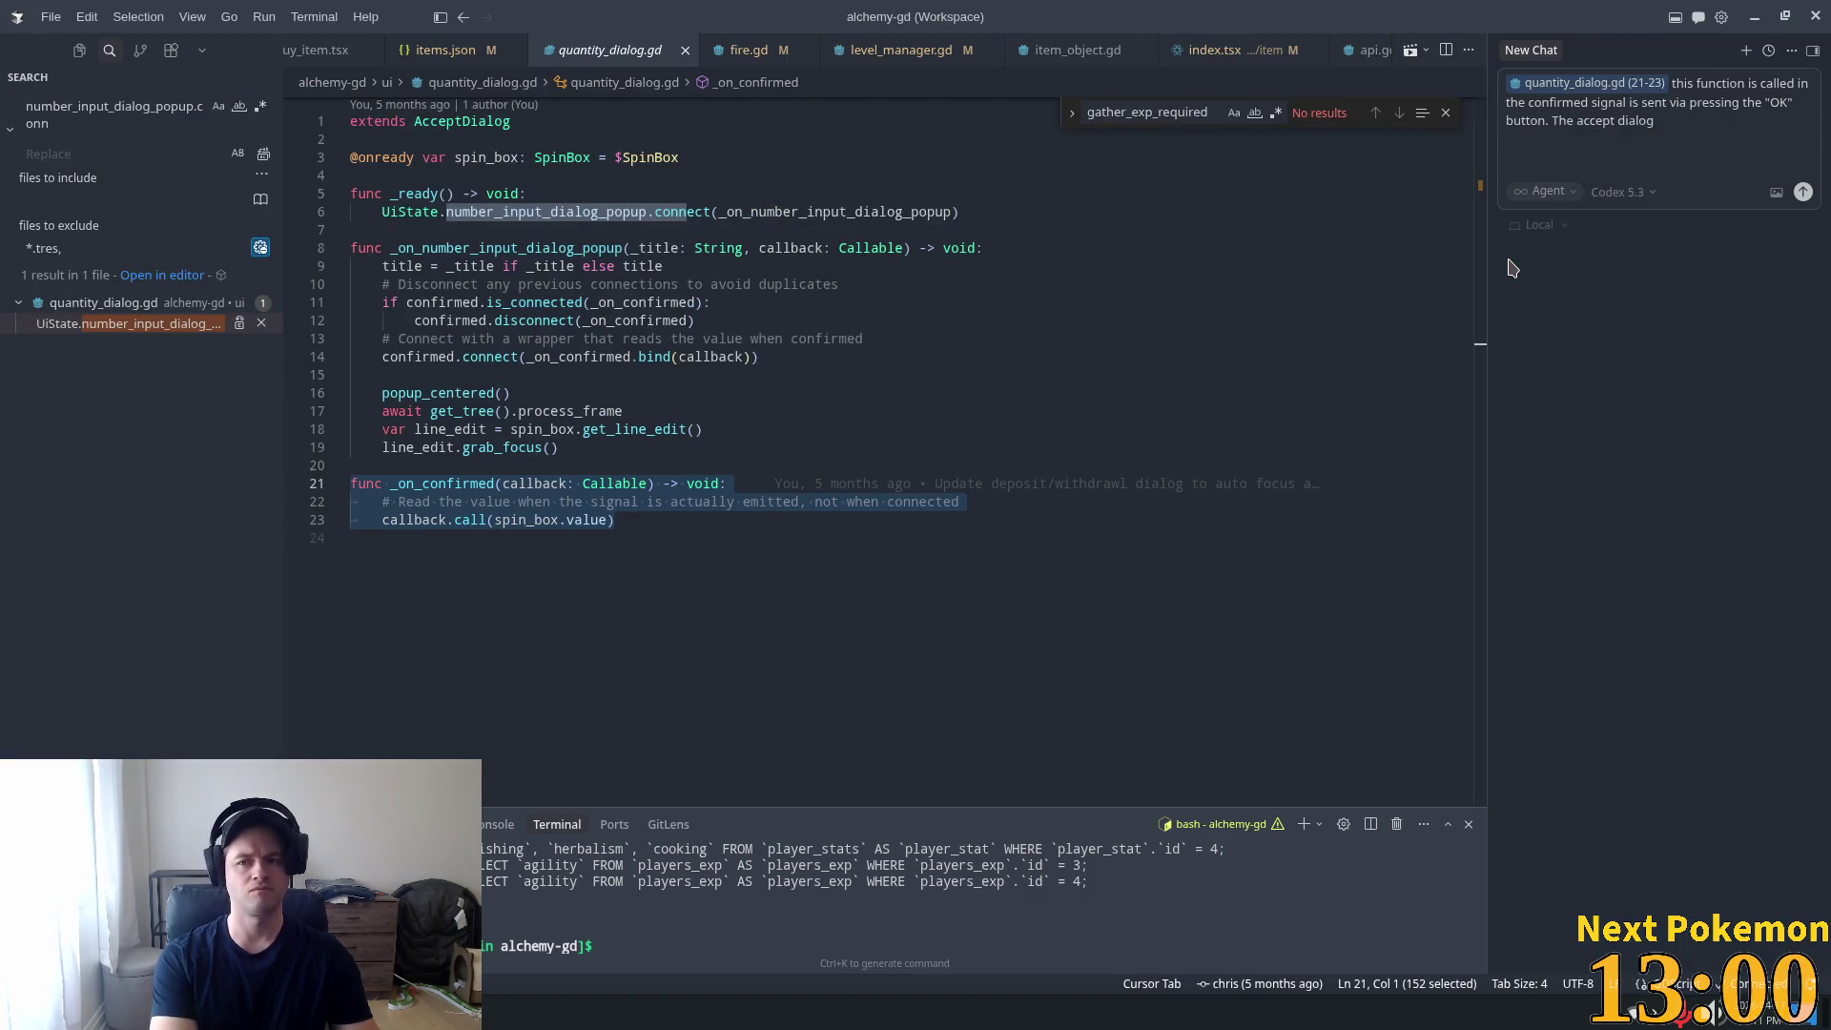
{"action": "type", "text": "has"}
{"action": "key", "text": "BackSpace"}
{"action": "type", "text": "sp"}
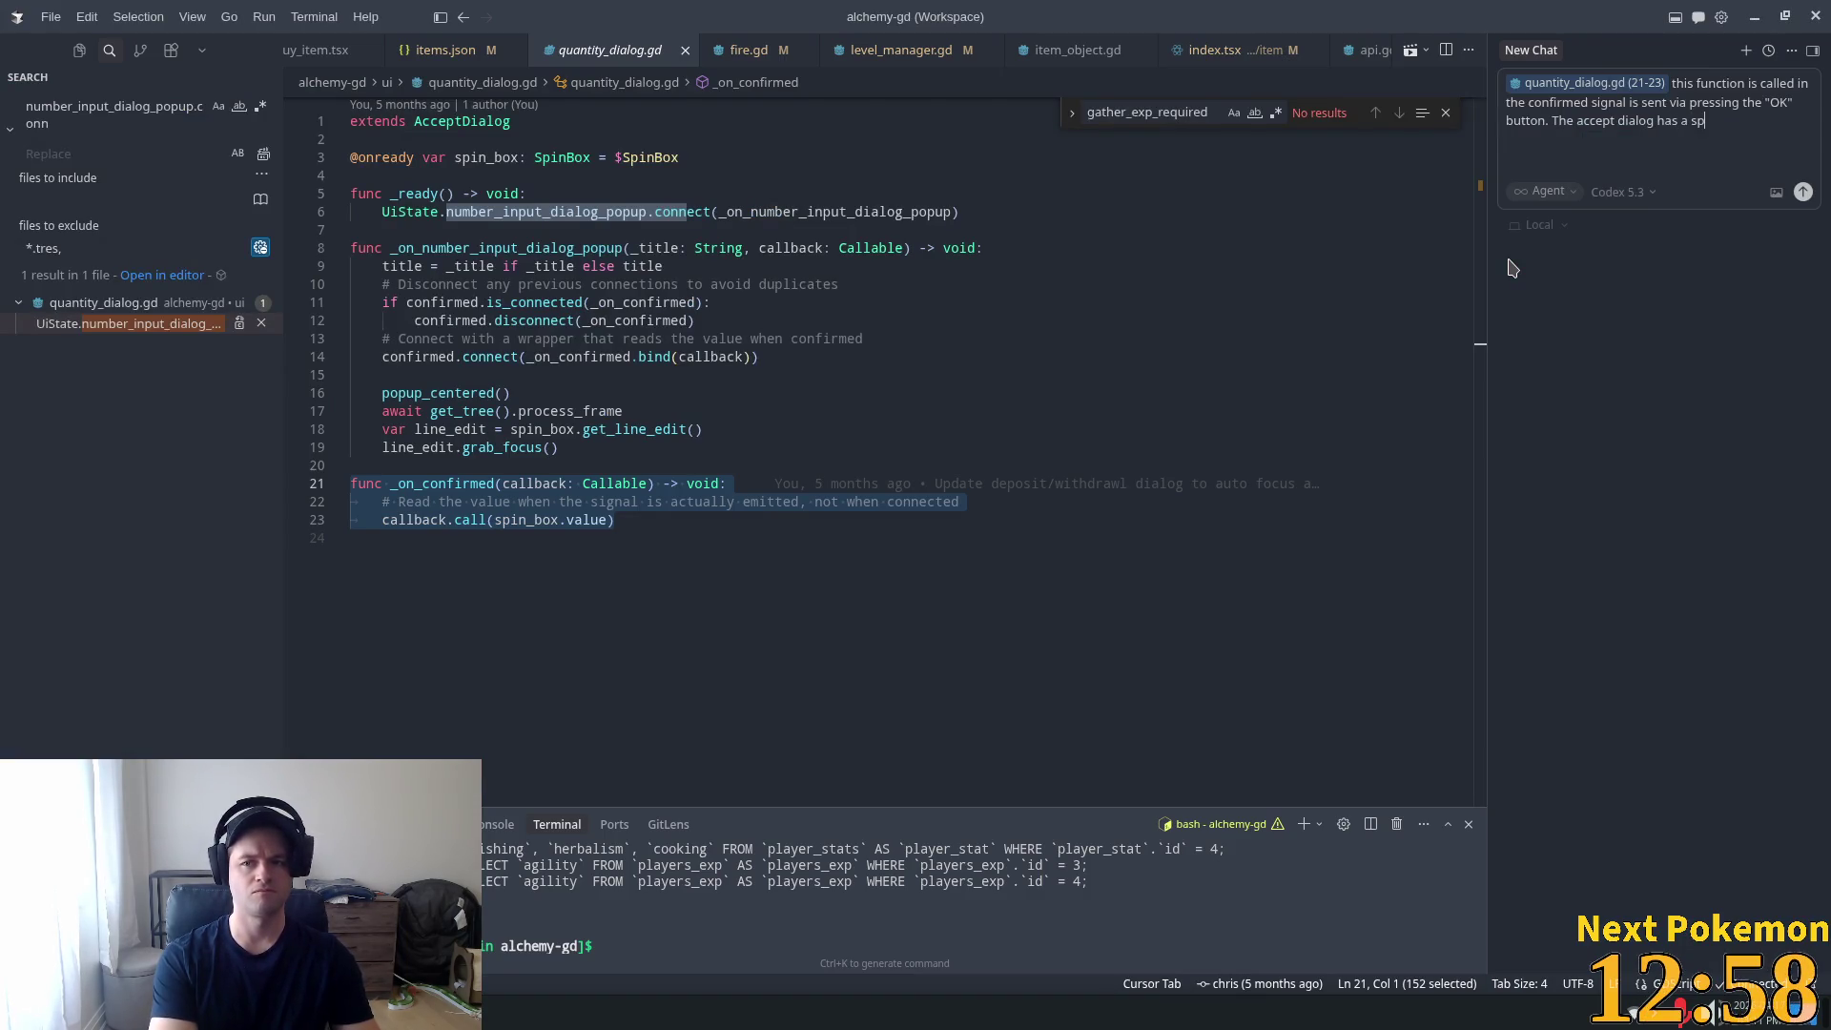
{"action": "type", "text": "en box"}
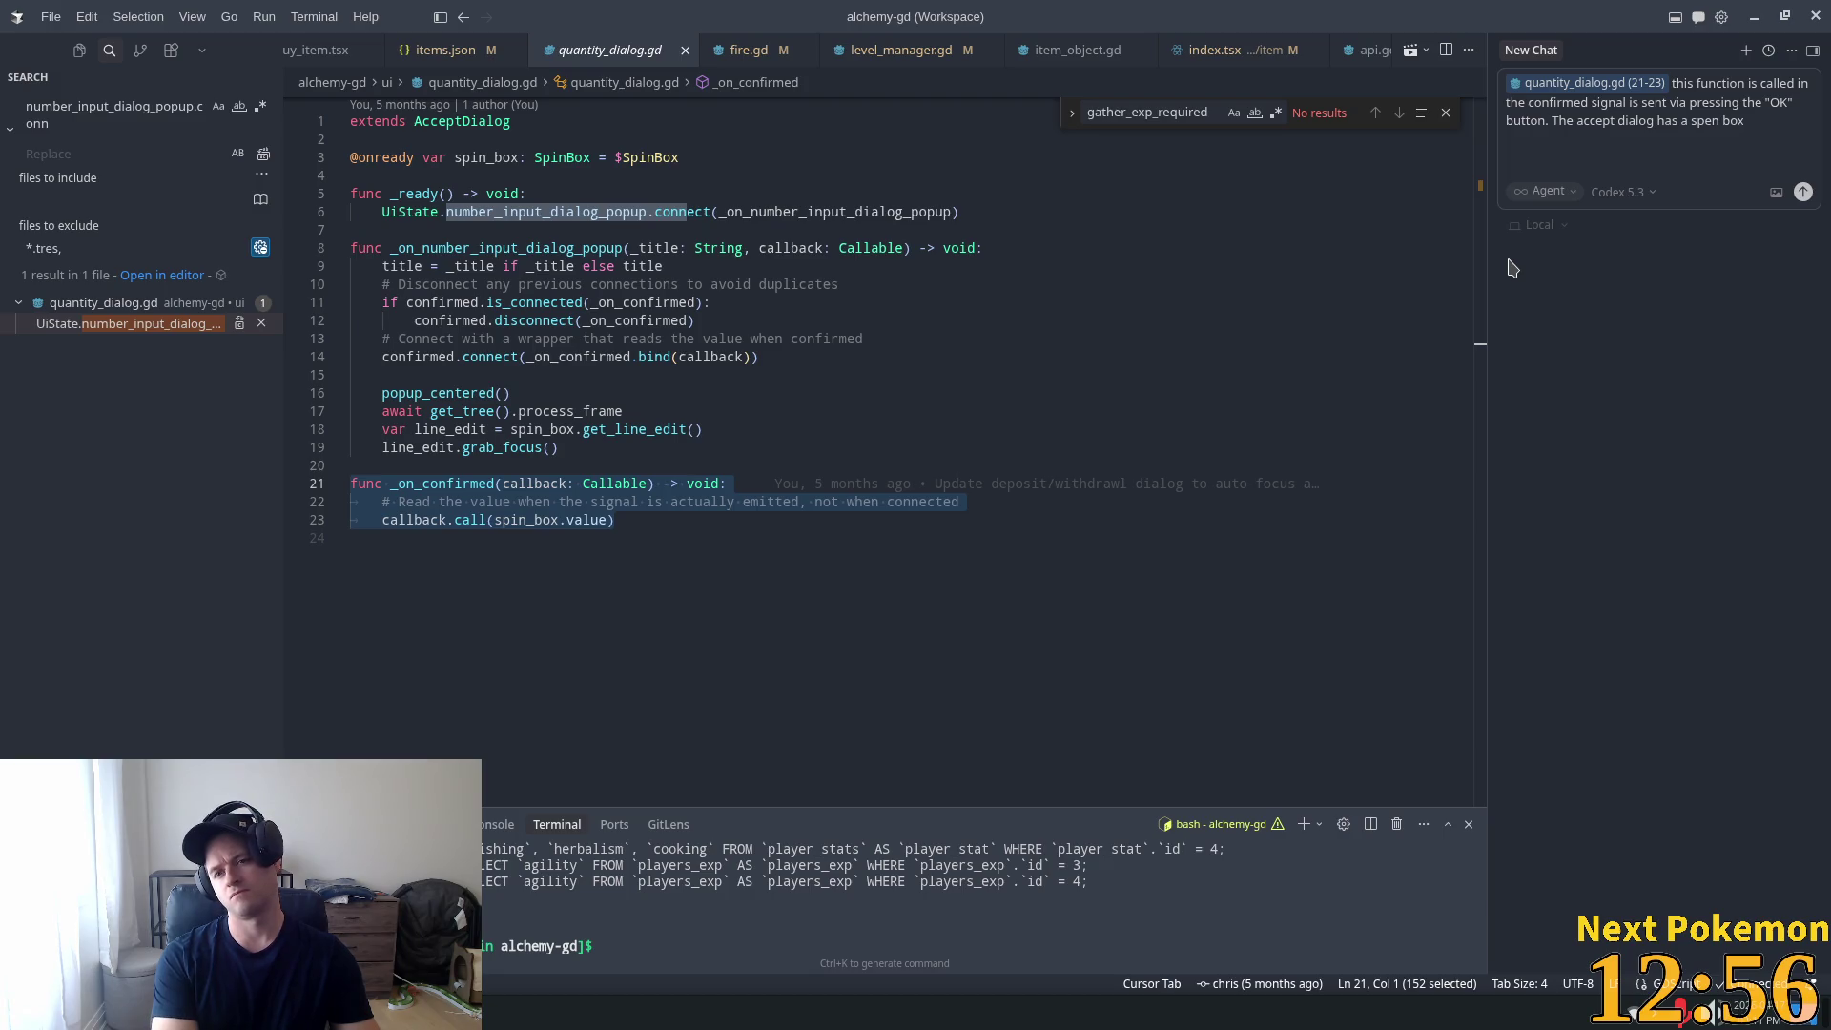
{"action": "type", "text": ", can we"}
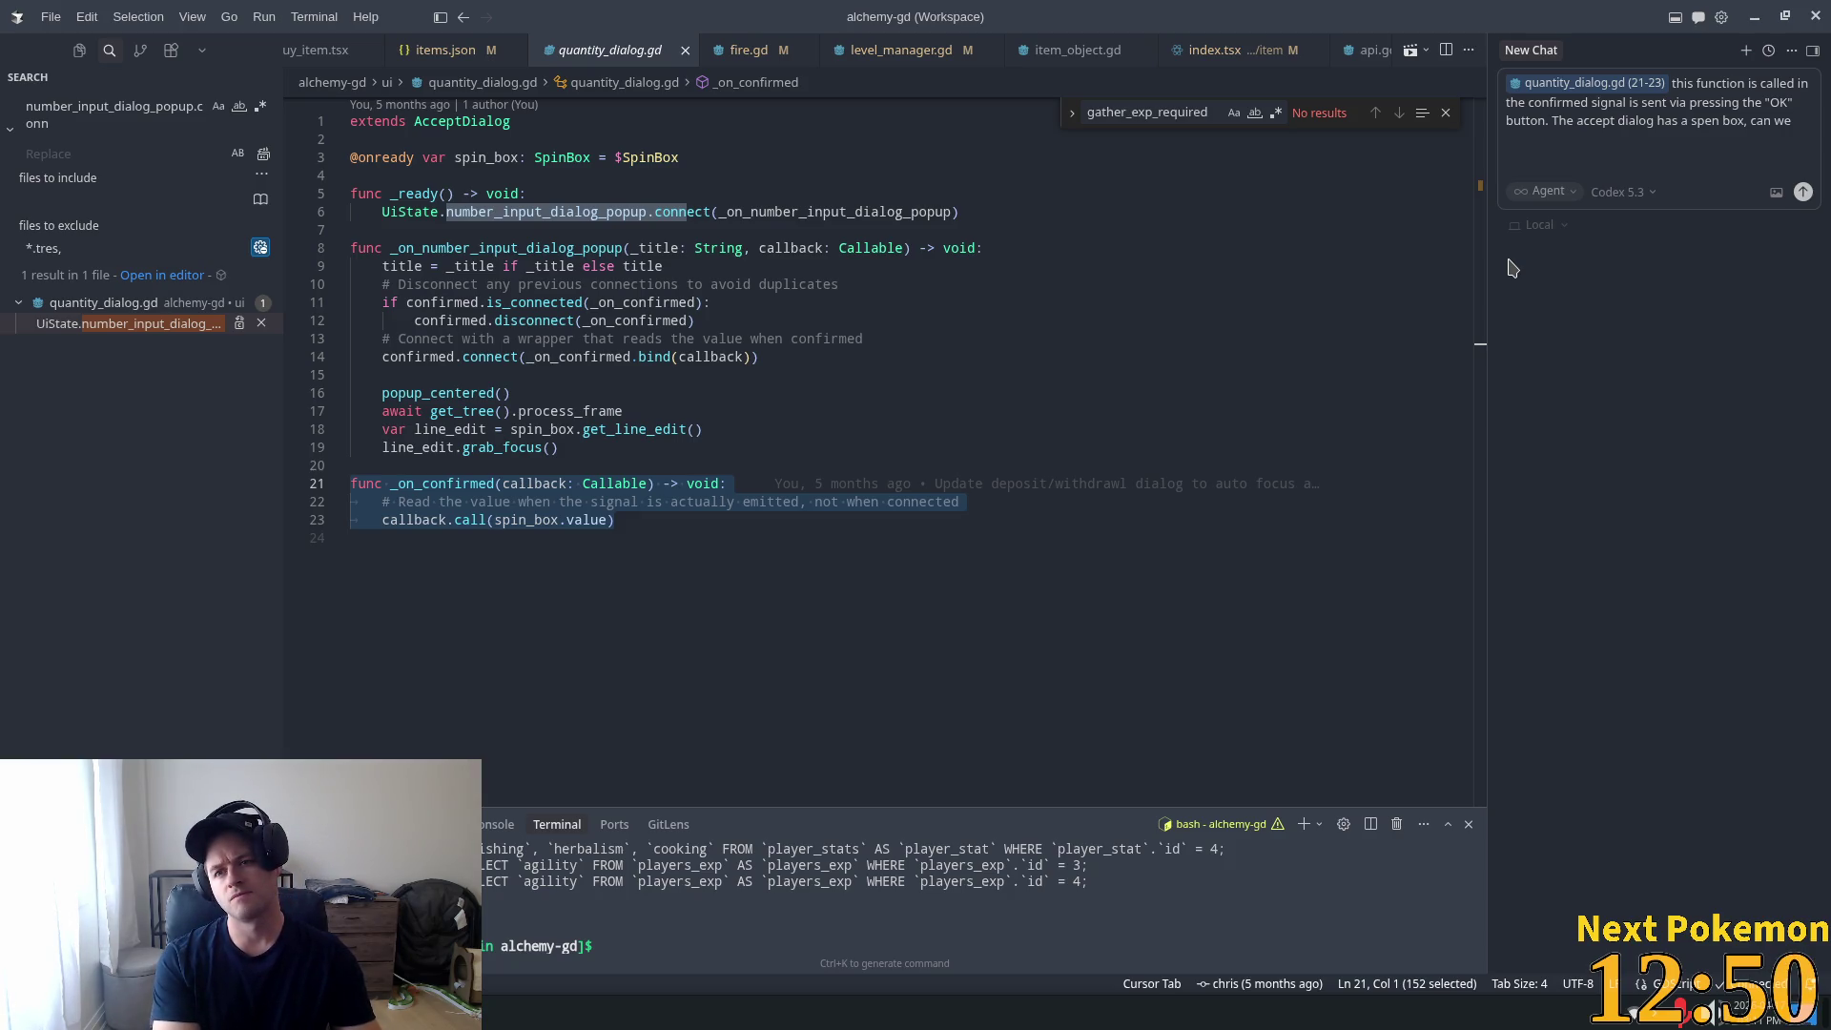
{"action": "type", "text": " also call"}
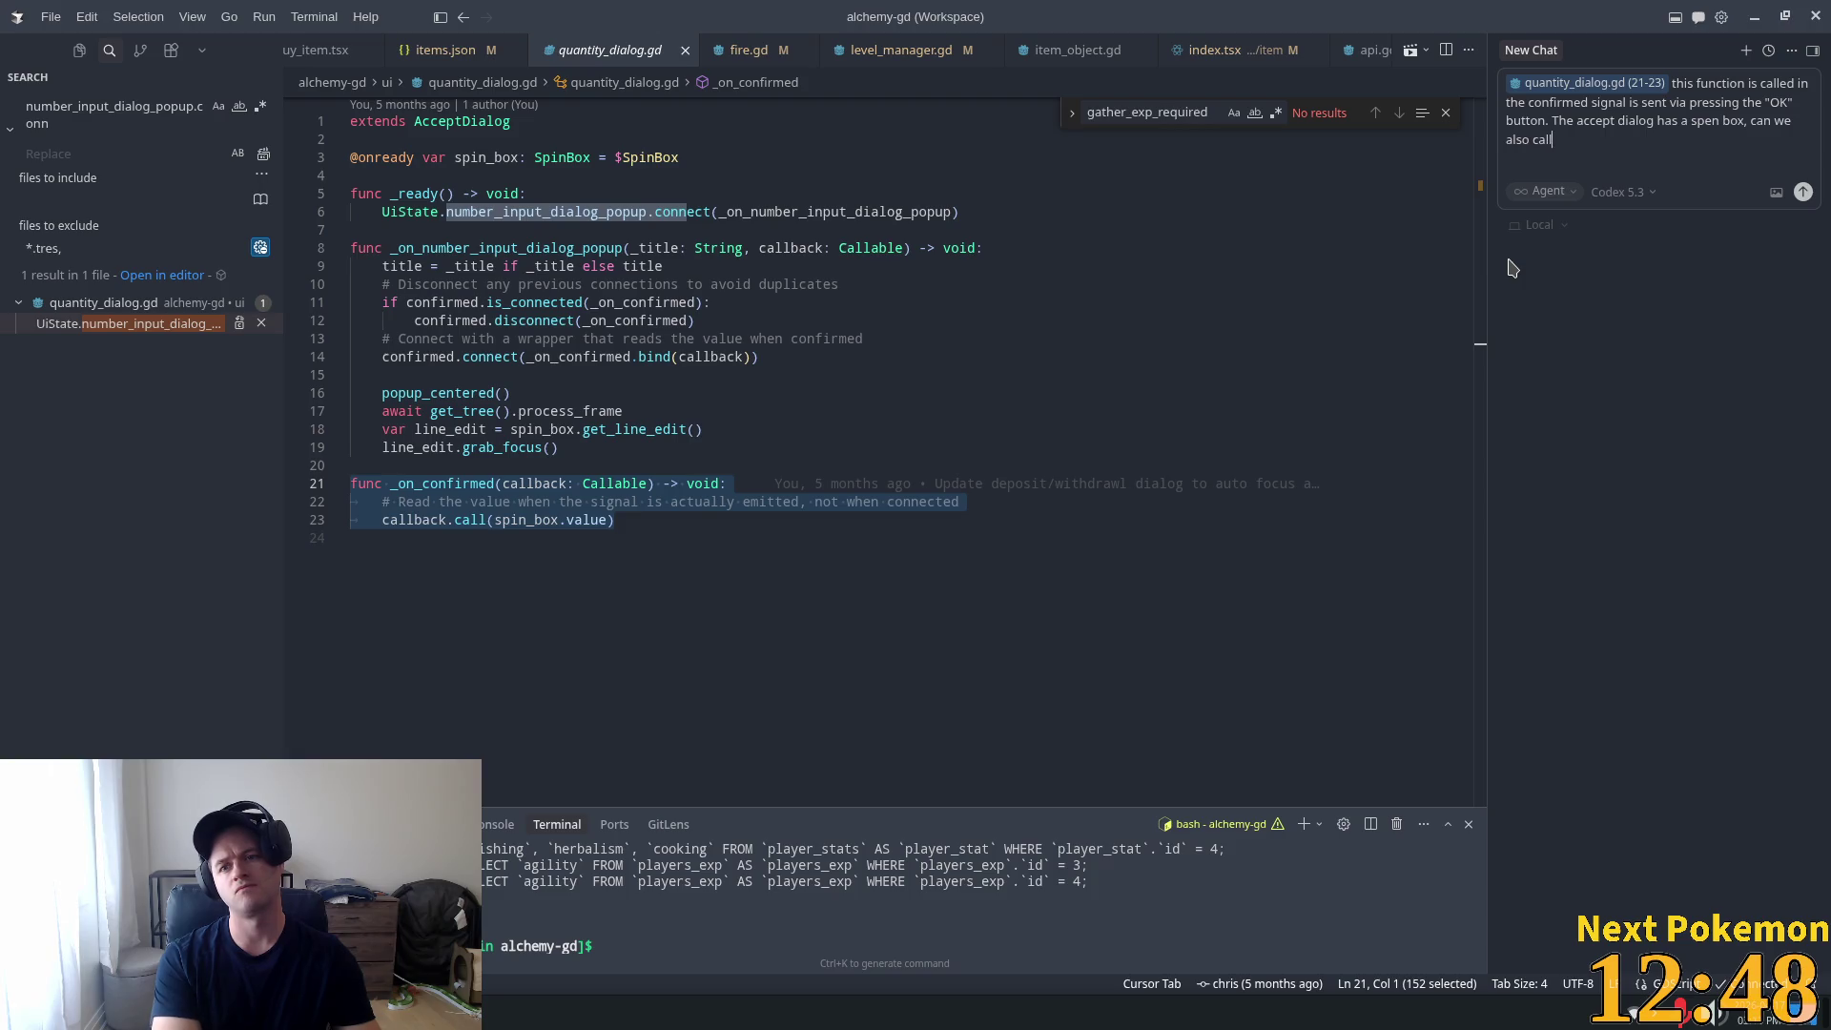
{"action": "type", "text": " this function wi"}
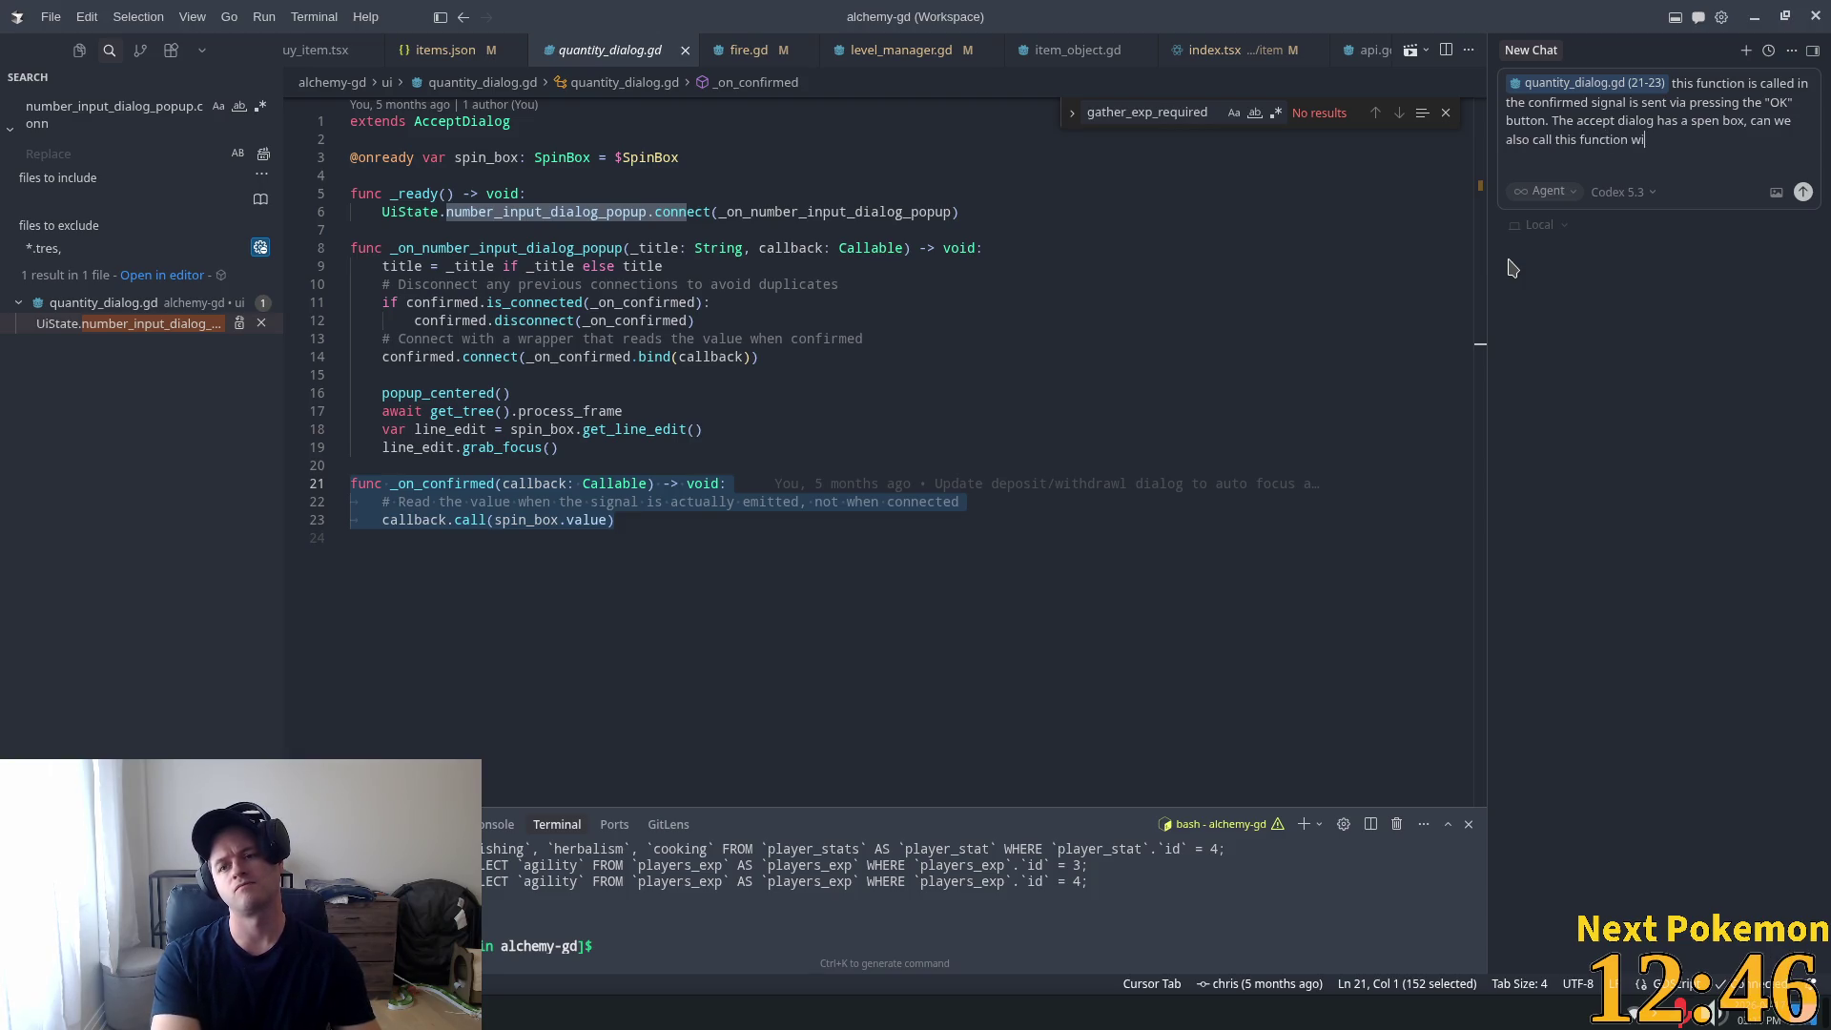
{"action": "type", "text": "th "}
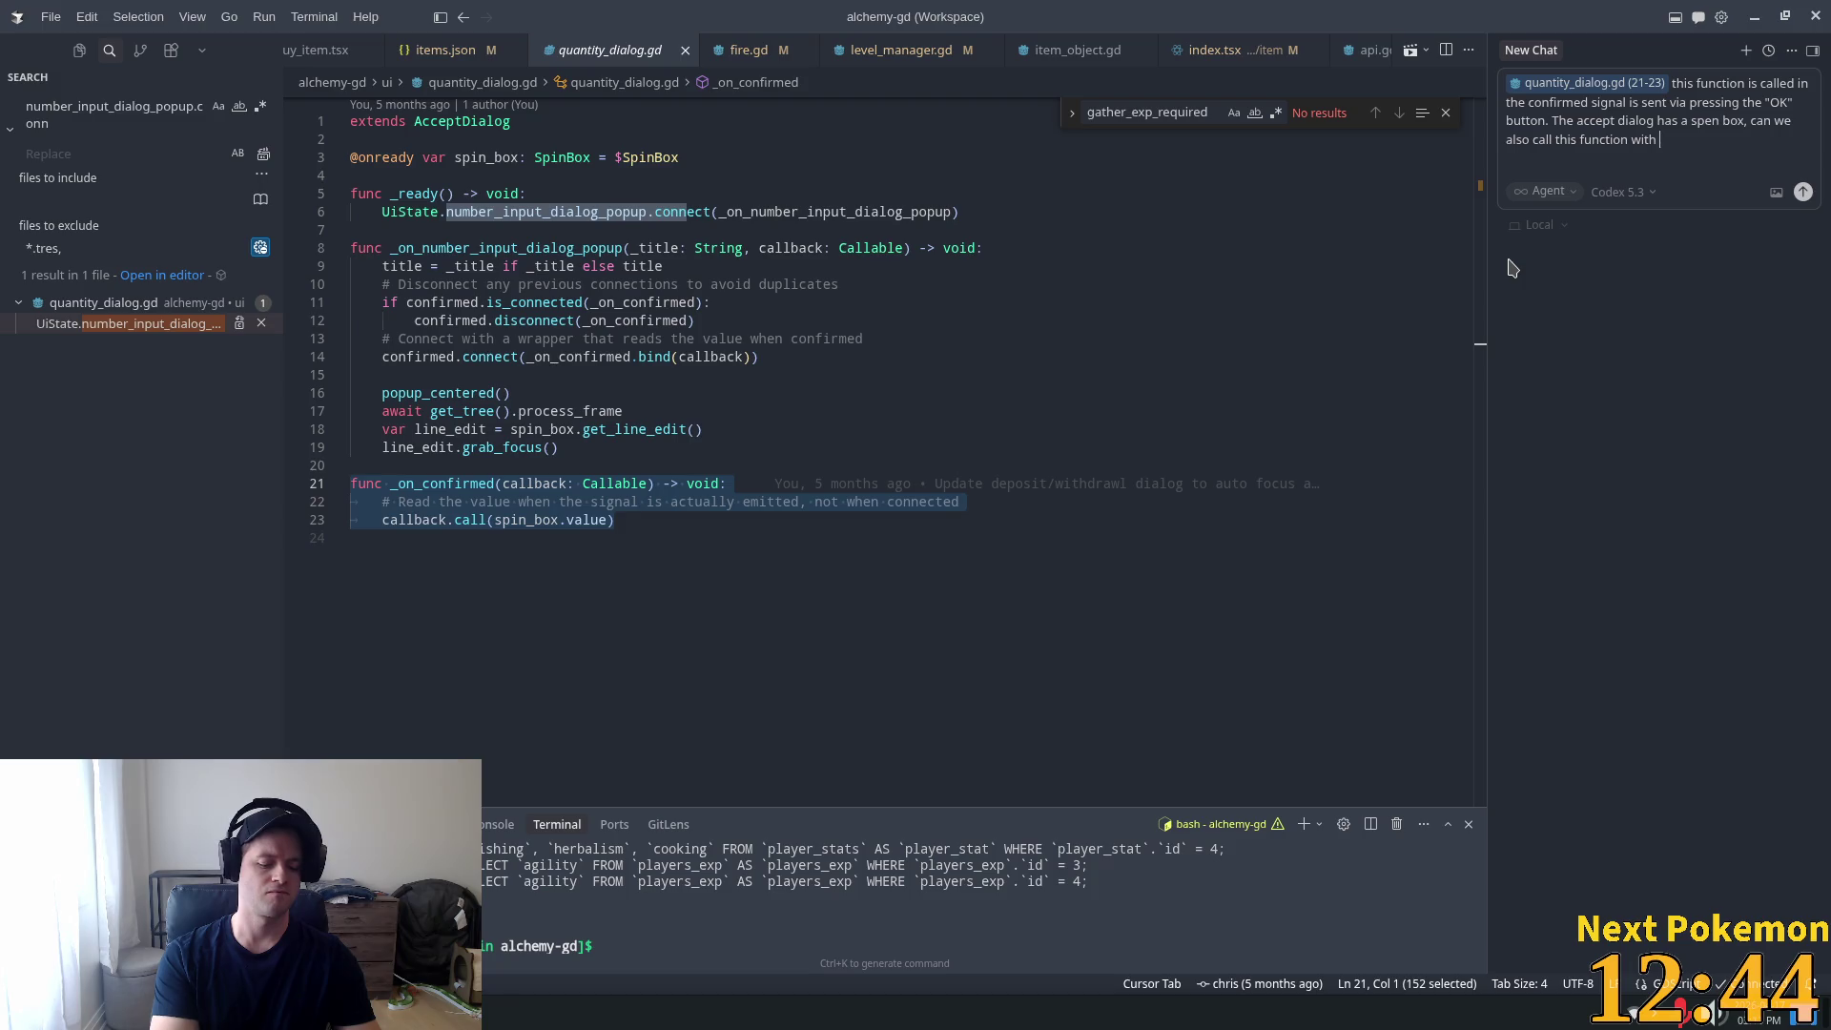
{"action": "type", "text": "the enter h"}
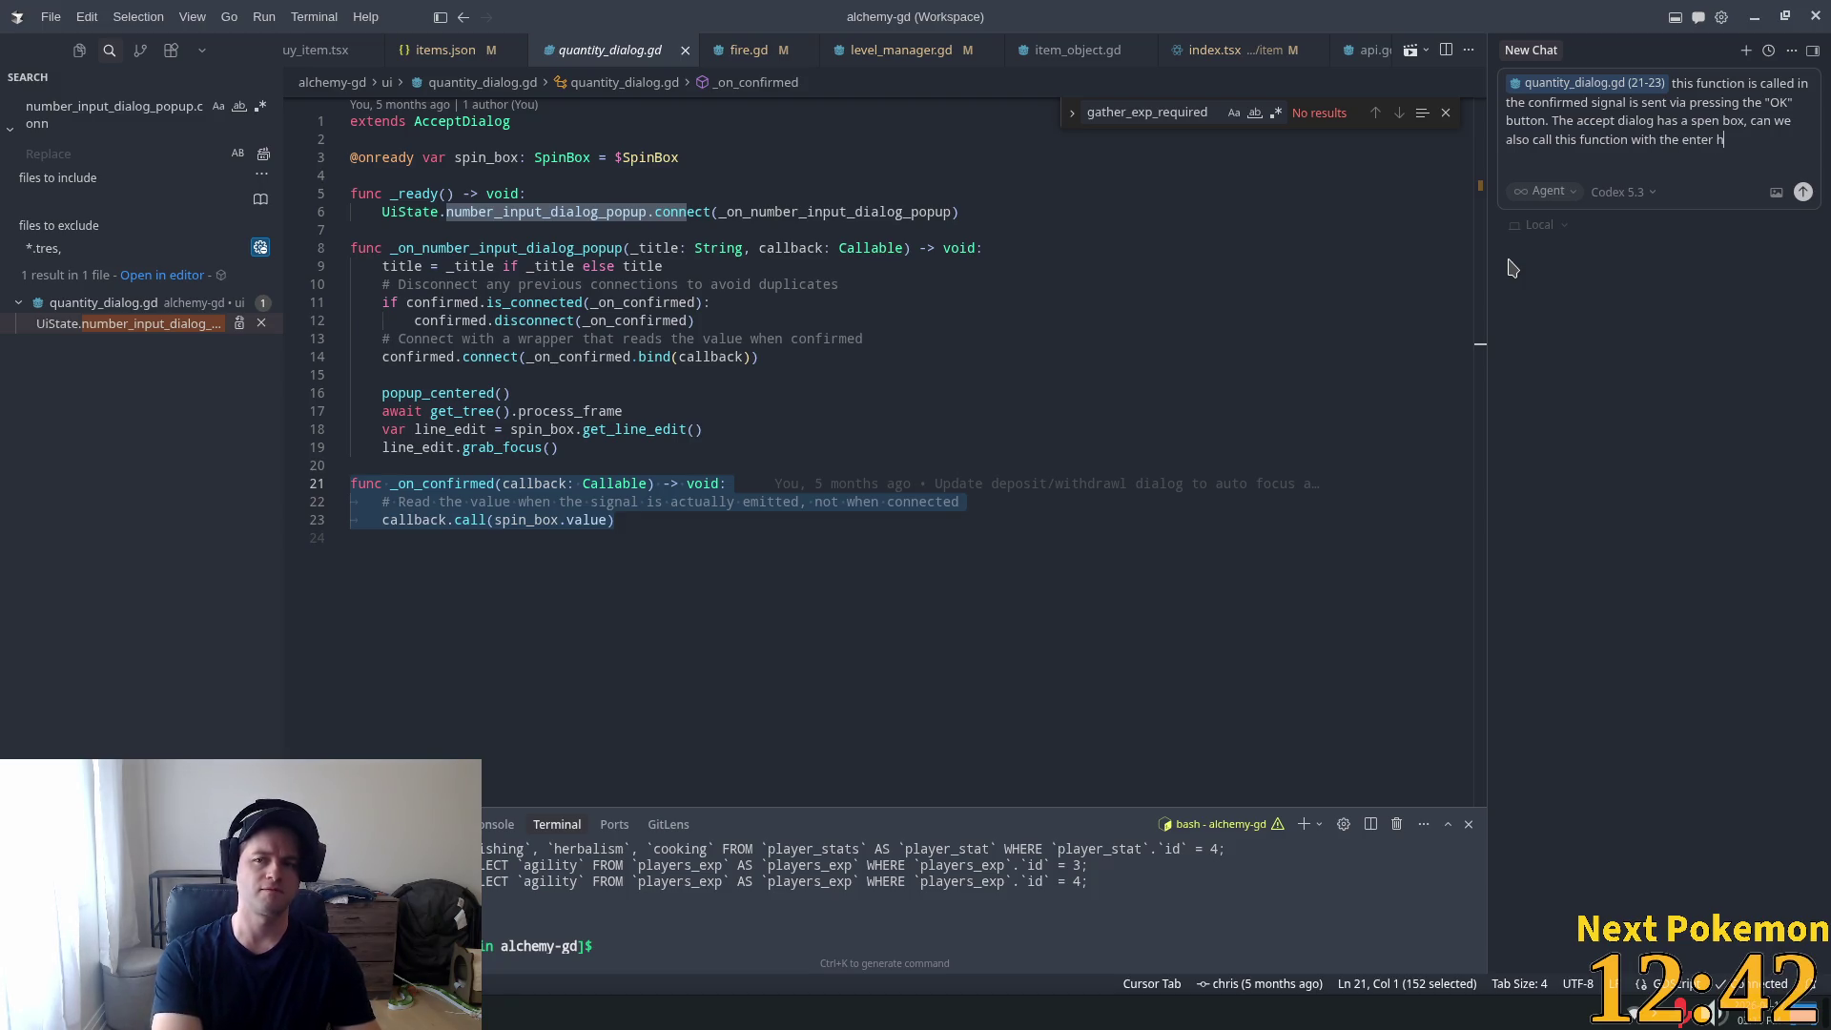
{"action": "key", "text": "BackSpace"}
{"action": "type", "text": "ke"}
{"action": "type", "text": " is"}
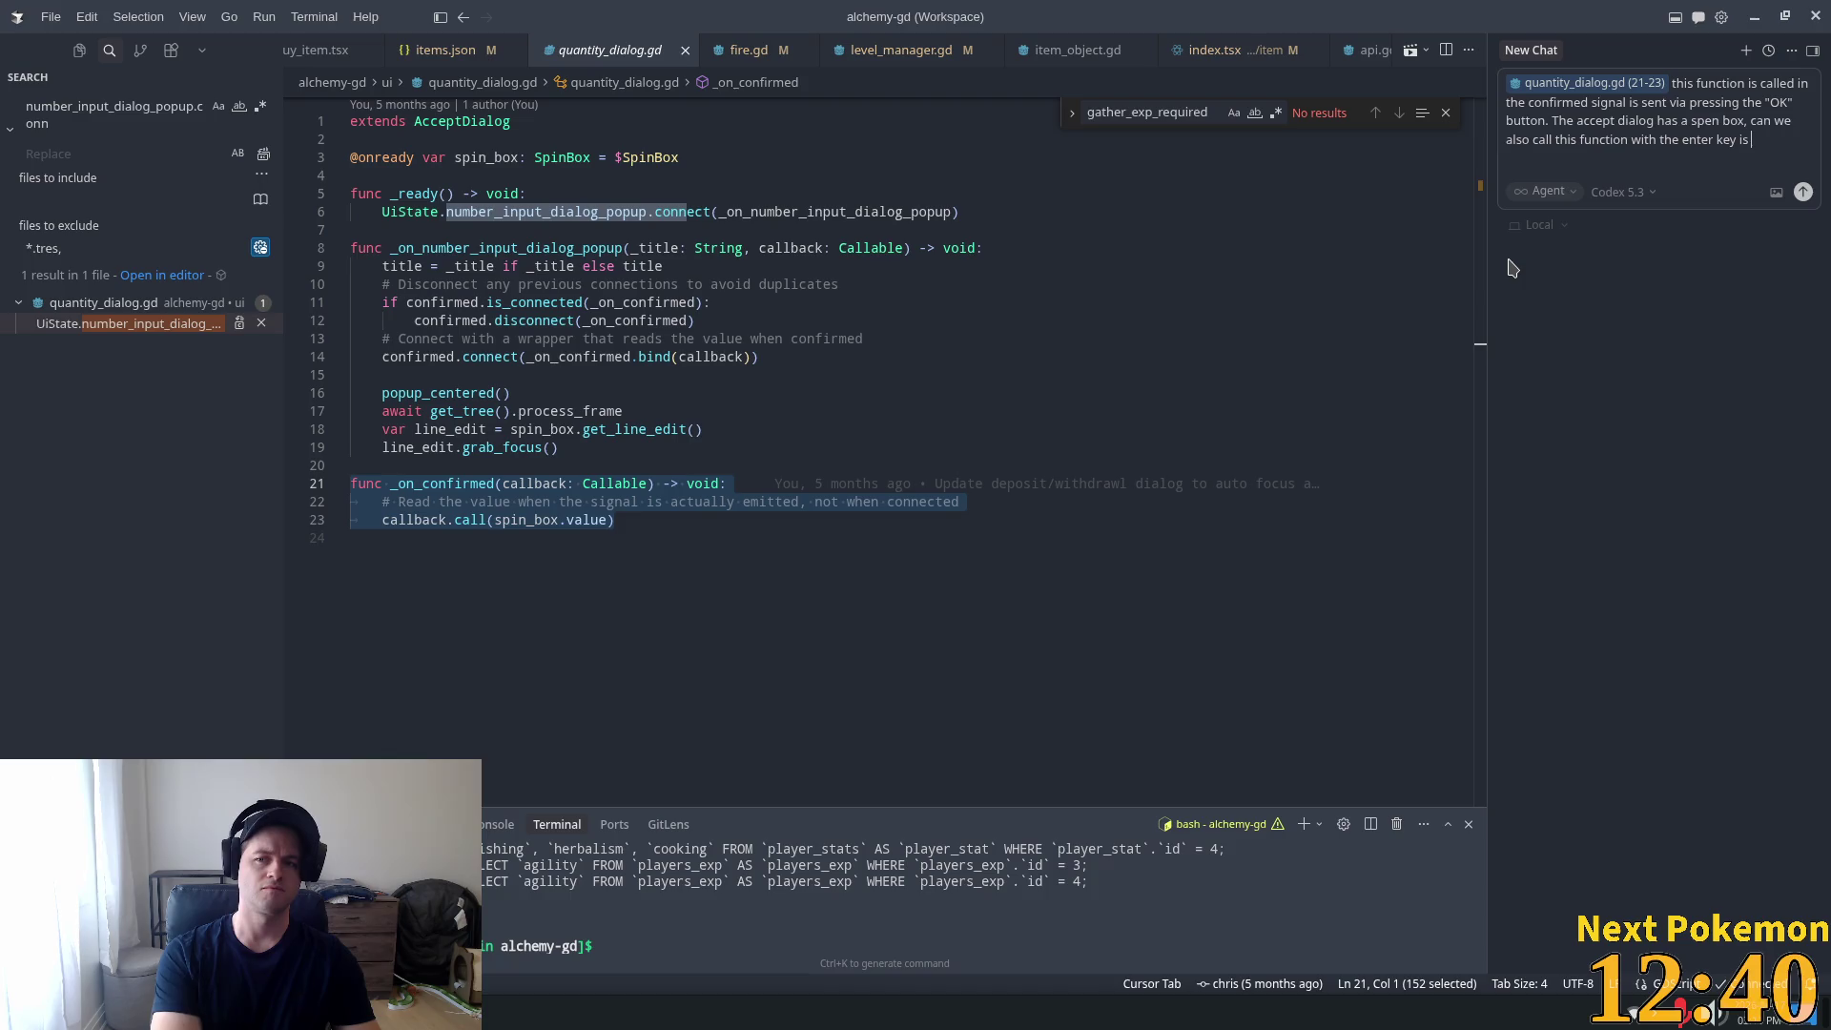
{"action": "type", "text": "pres"}
{"action": "type", "text": "s in the"}
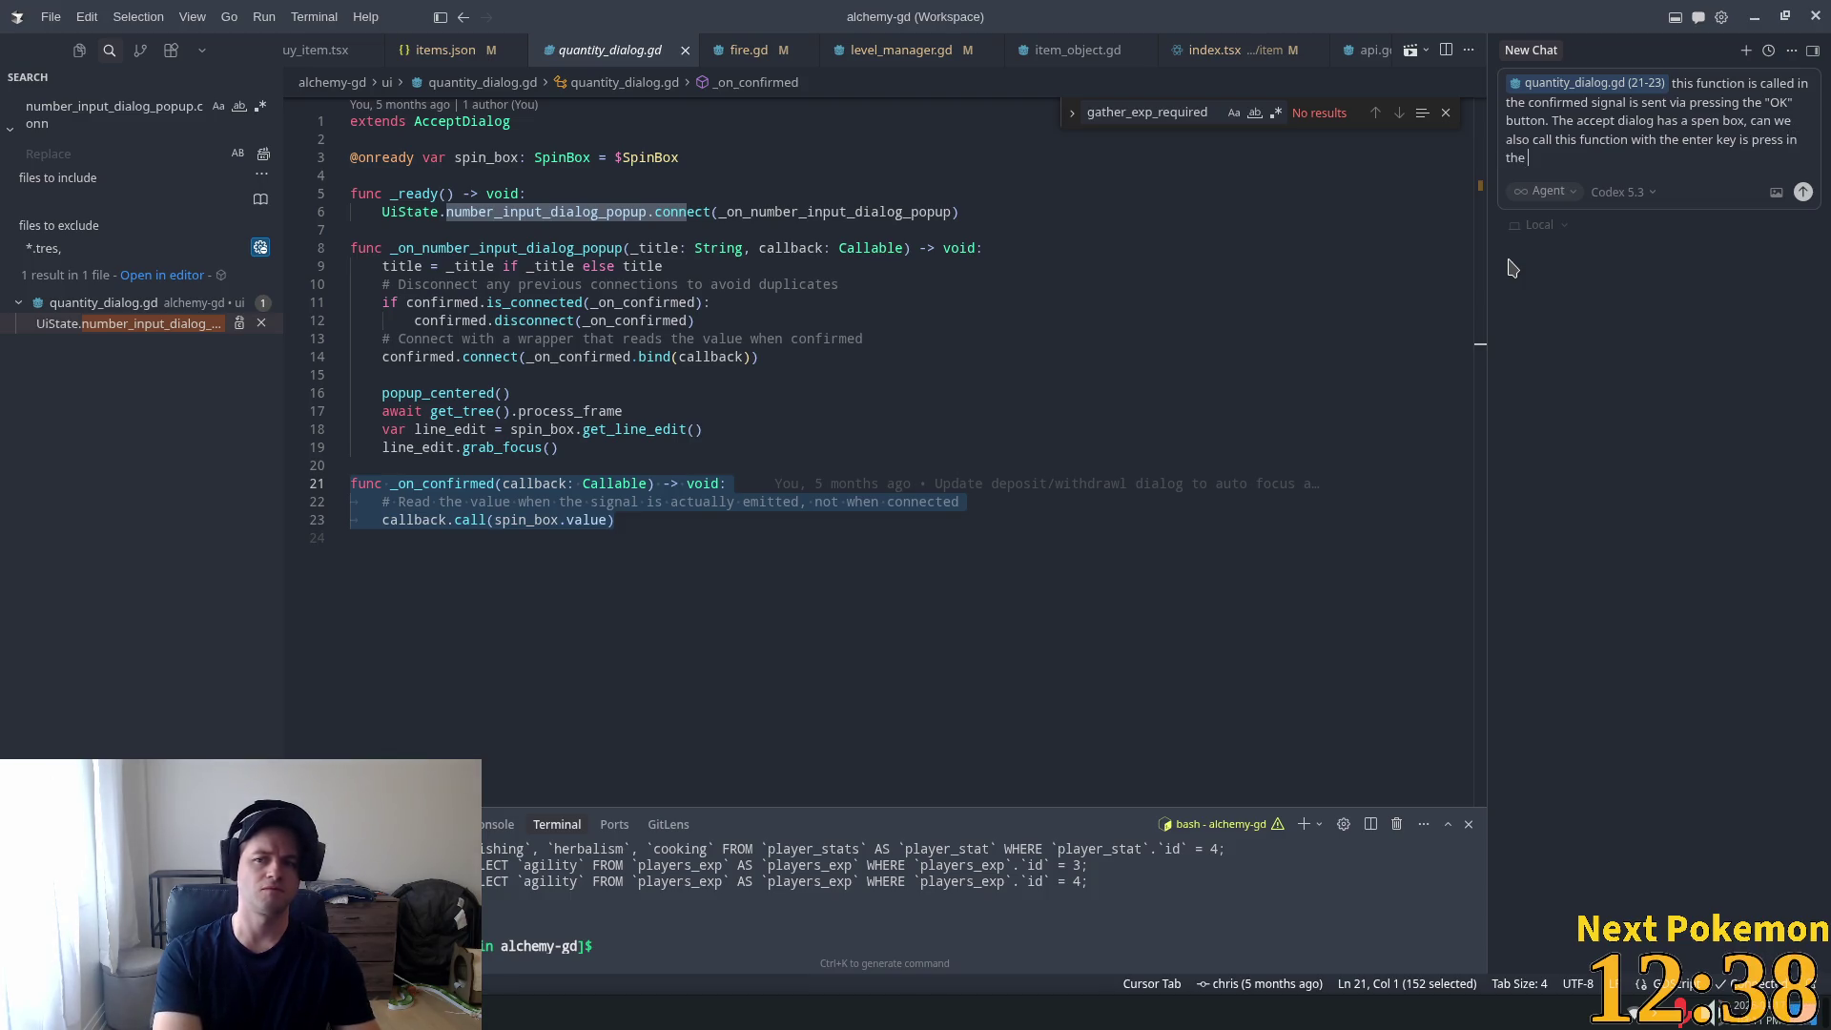
{"action": "type", "text": "a"}
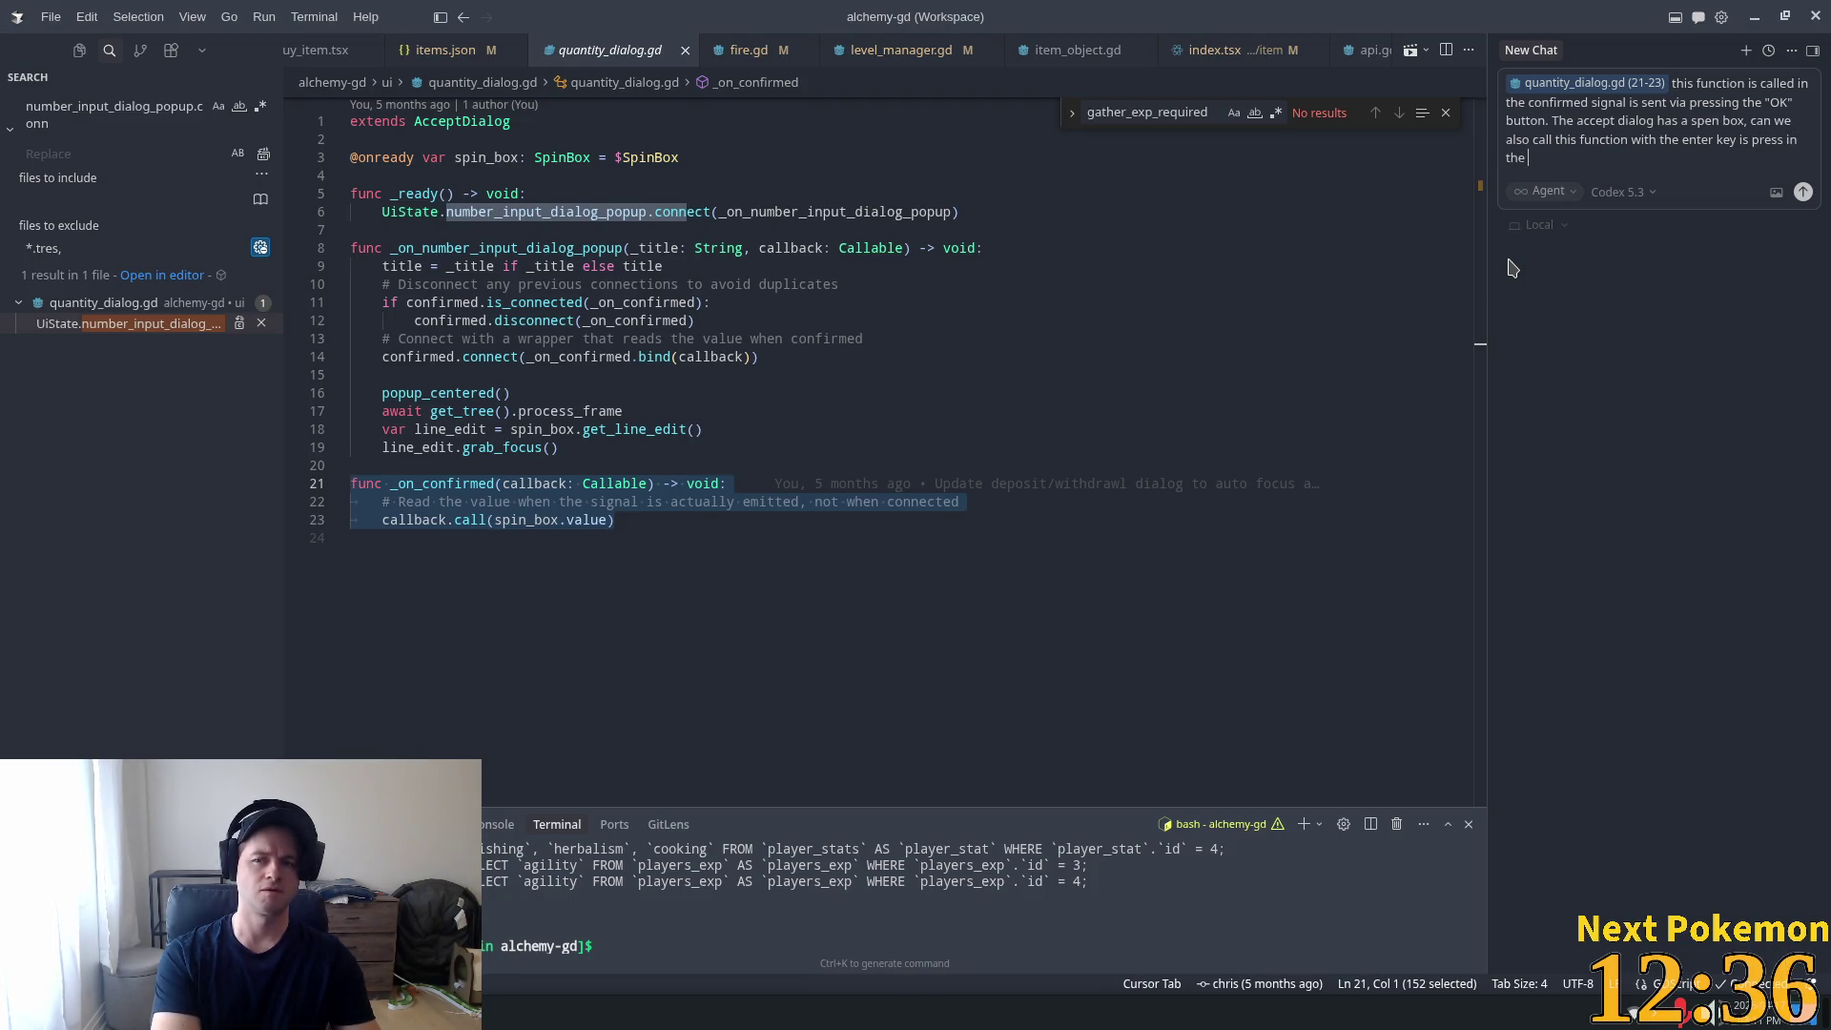
{"action": "type", "text": "sp"}
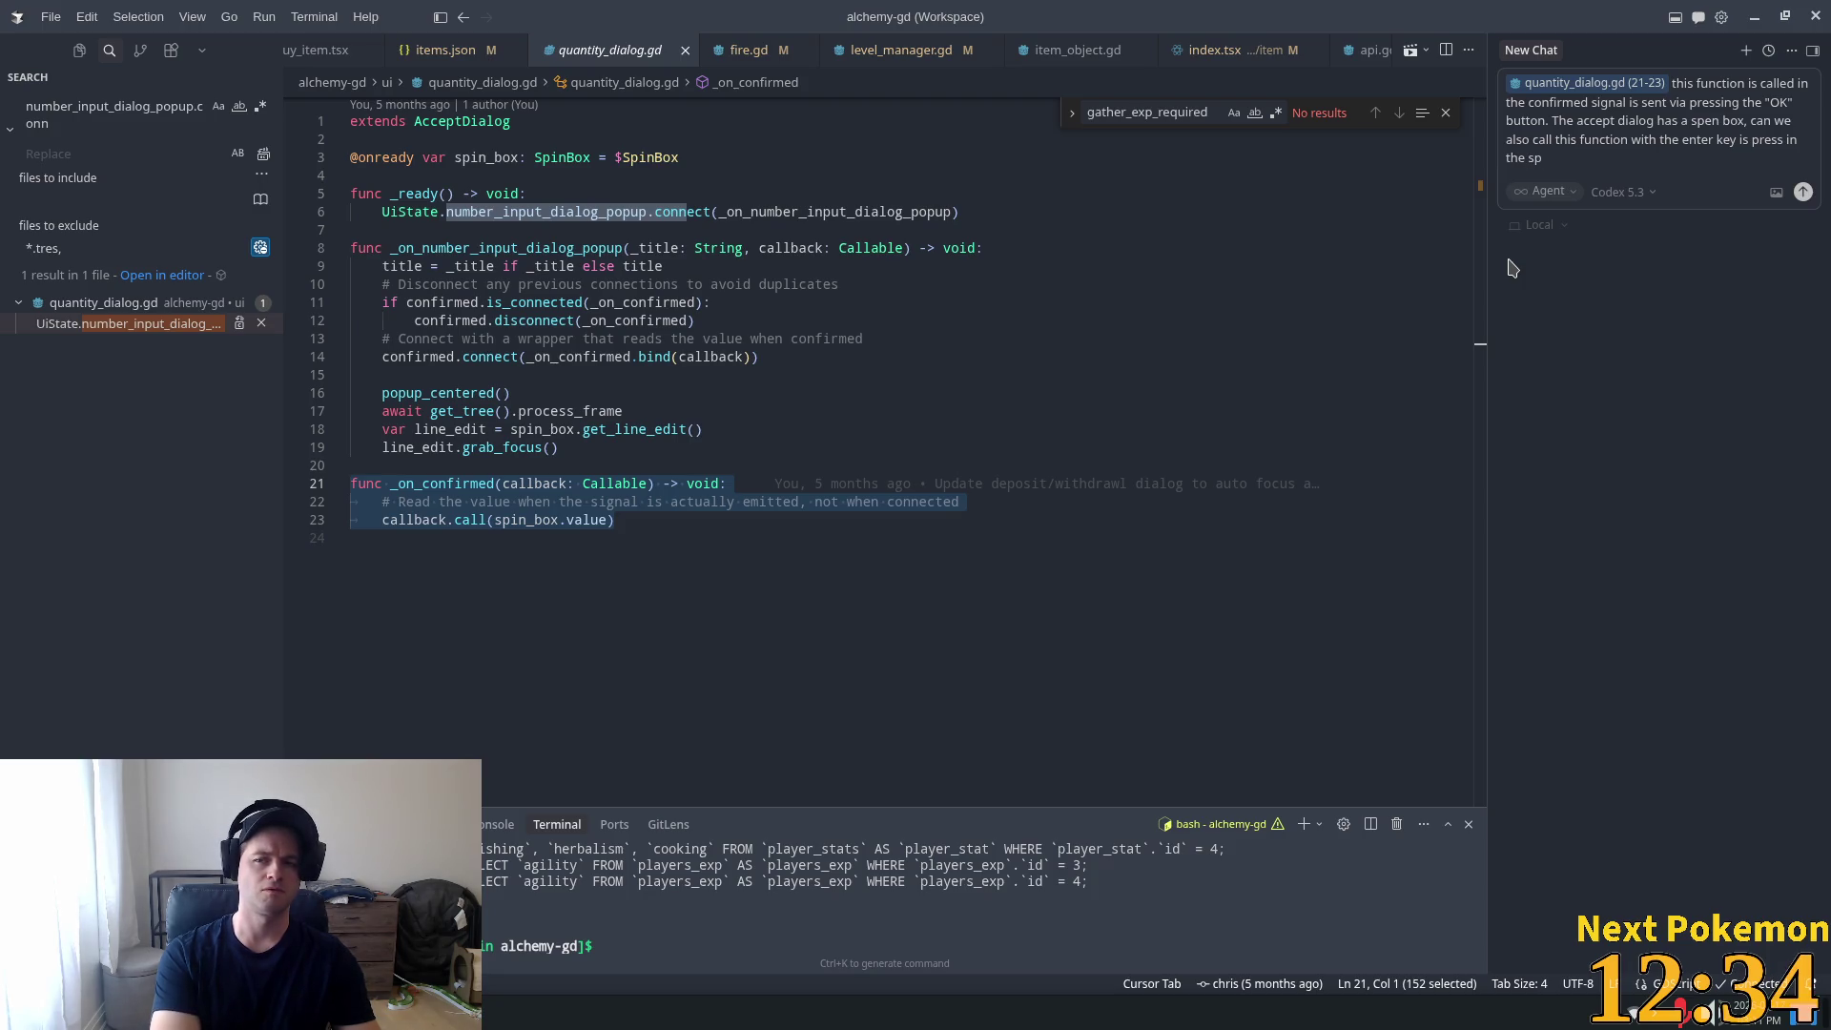
{"action": "type", "text": "in"}
{"action": "type", "text": " box?"}
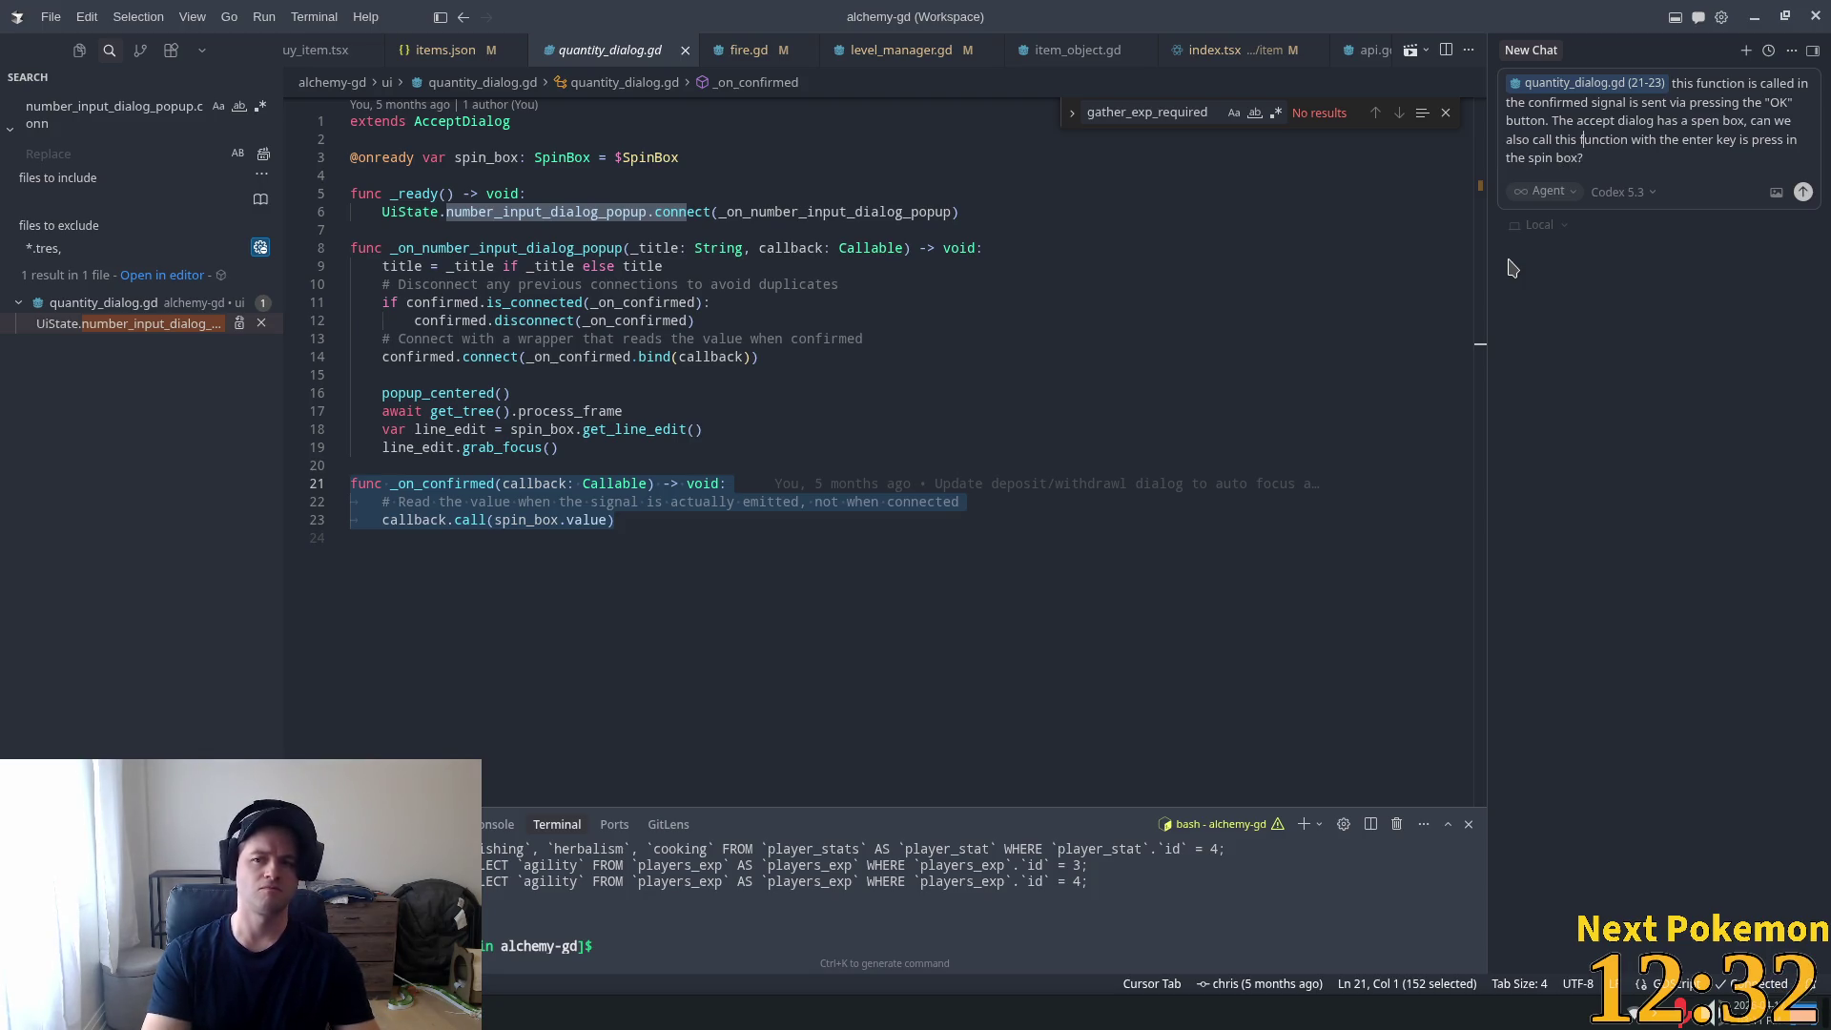
{"action": "key", "text": "Up"}
{"action": "key", "text": "ctrl+Right"}
{"action": "key", "text": "ctrl+Right"}
{"action": "key", "text": "ctrl+Right"}
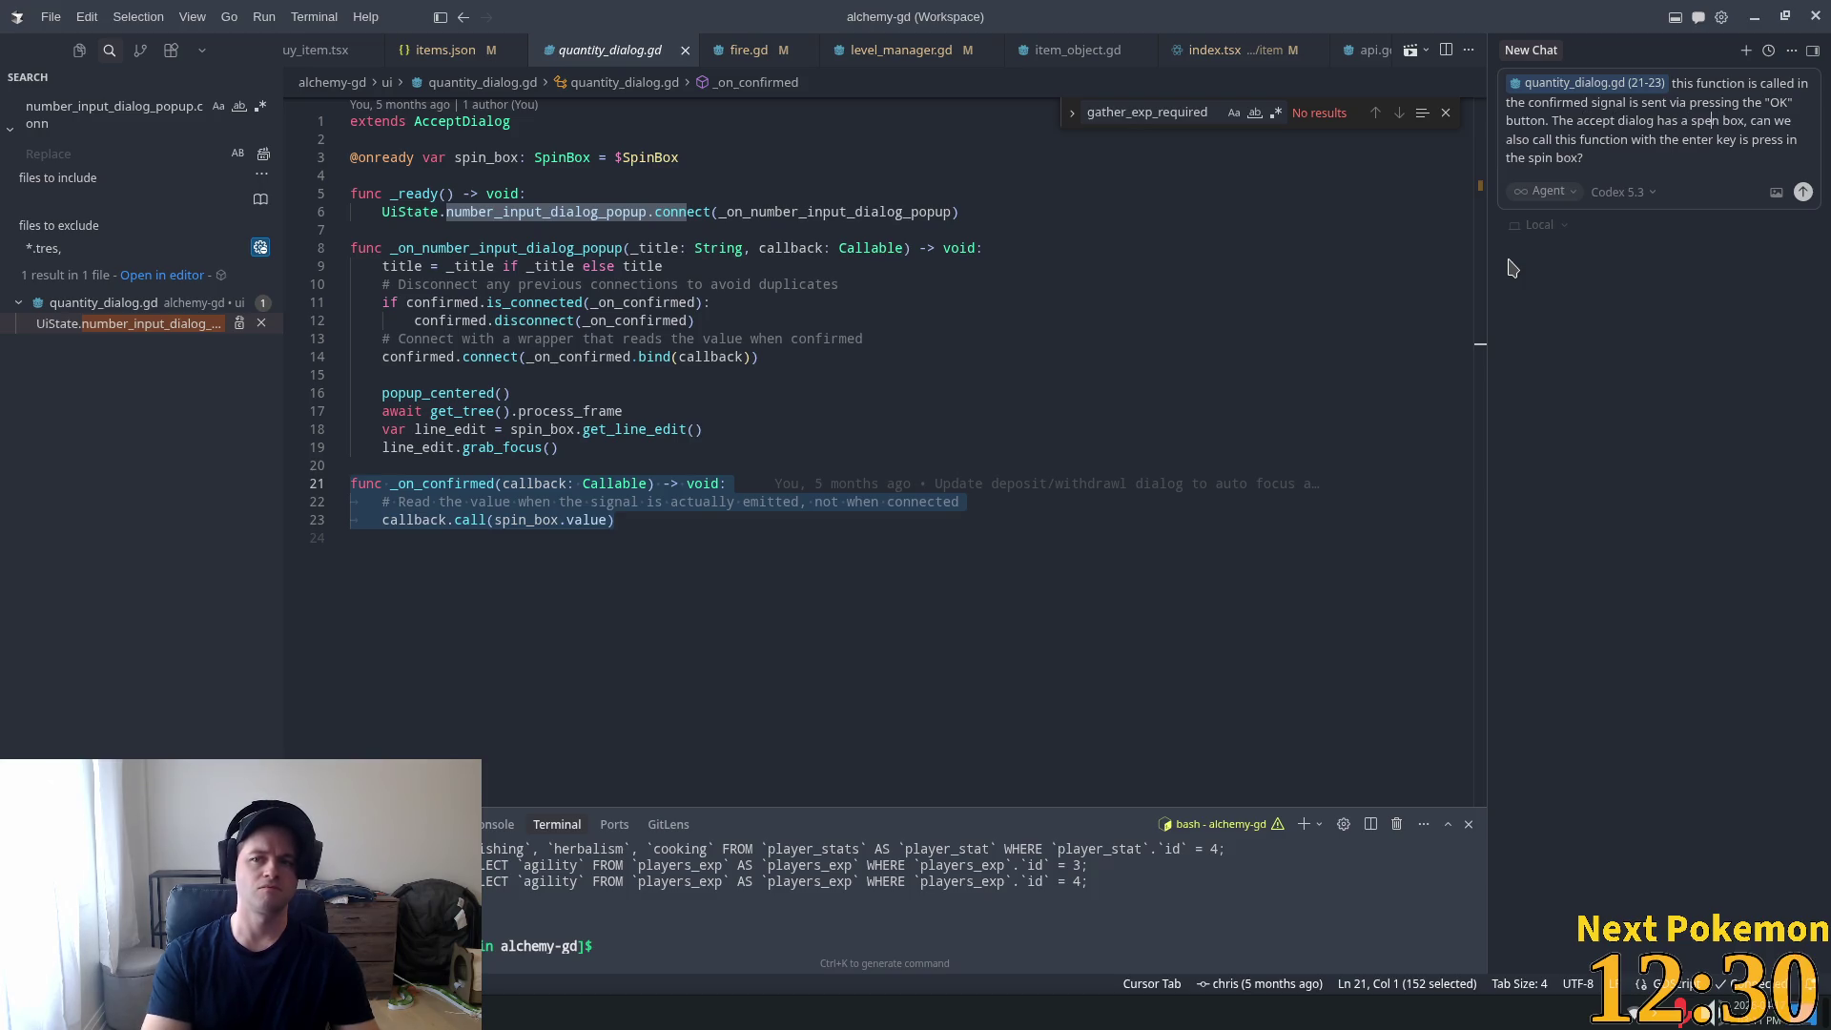
{"action": "key", "text": "BackSpace"}
{"action": "type", "text": "ion "}
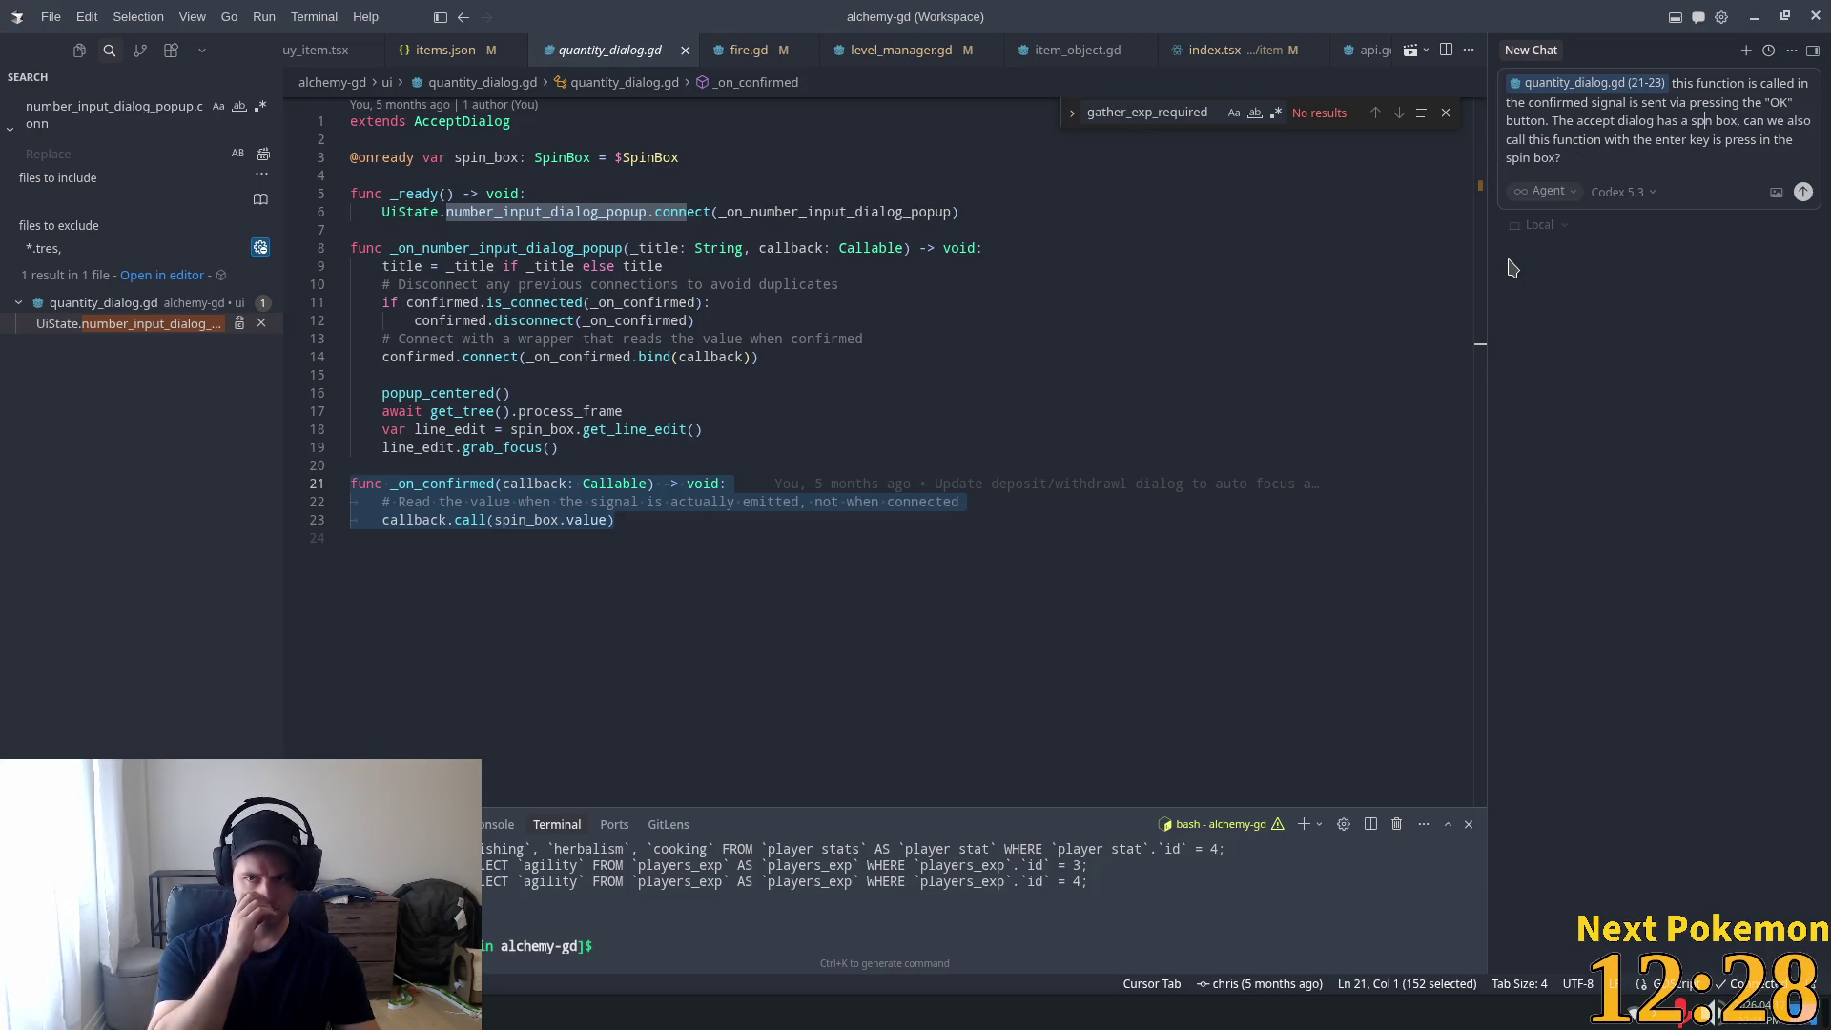
{"action": "type", "text": "in_"}
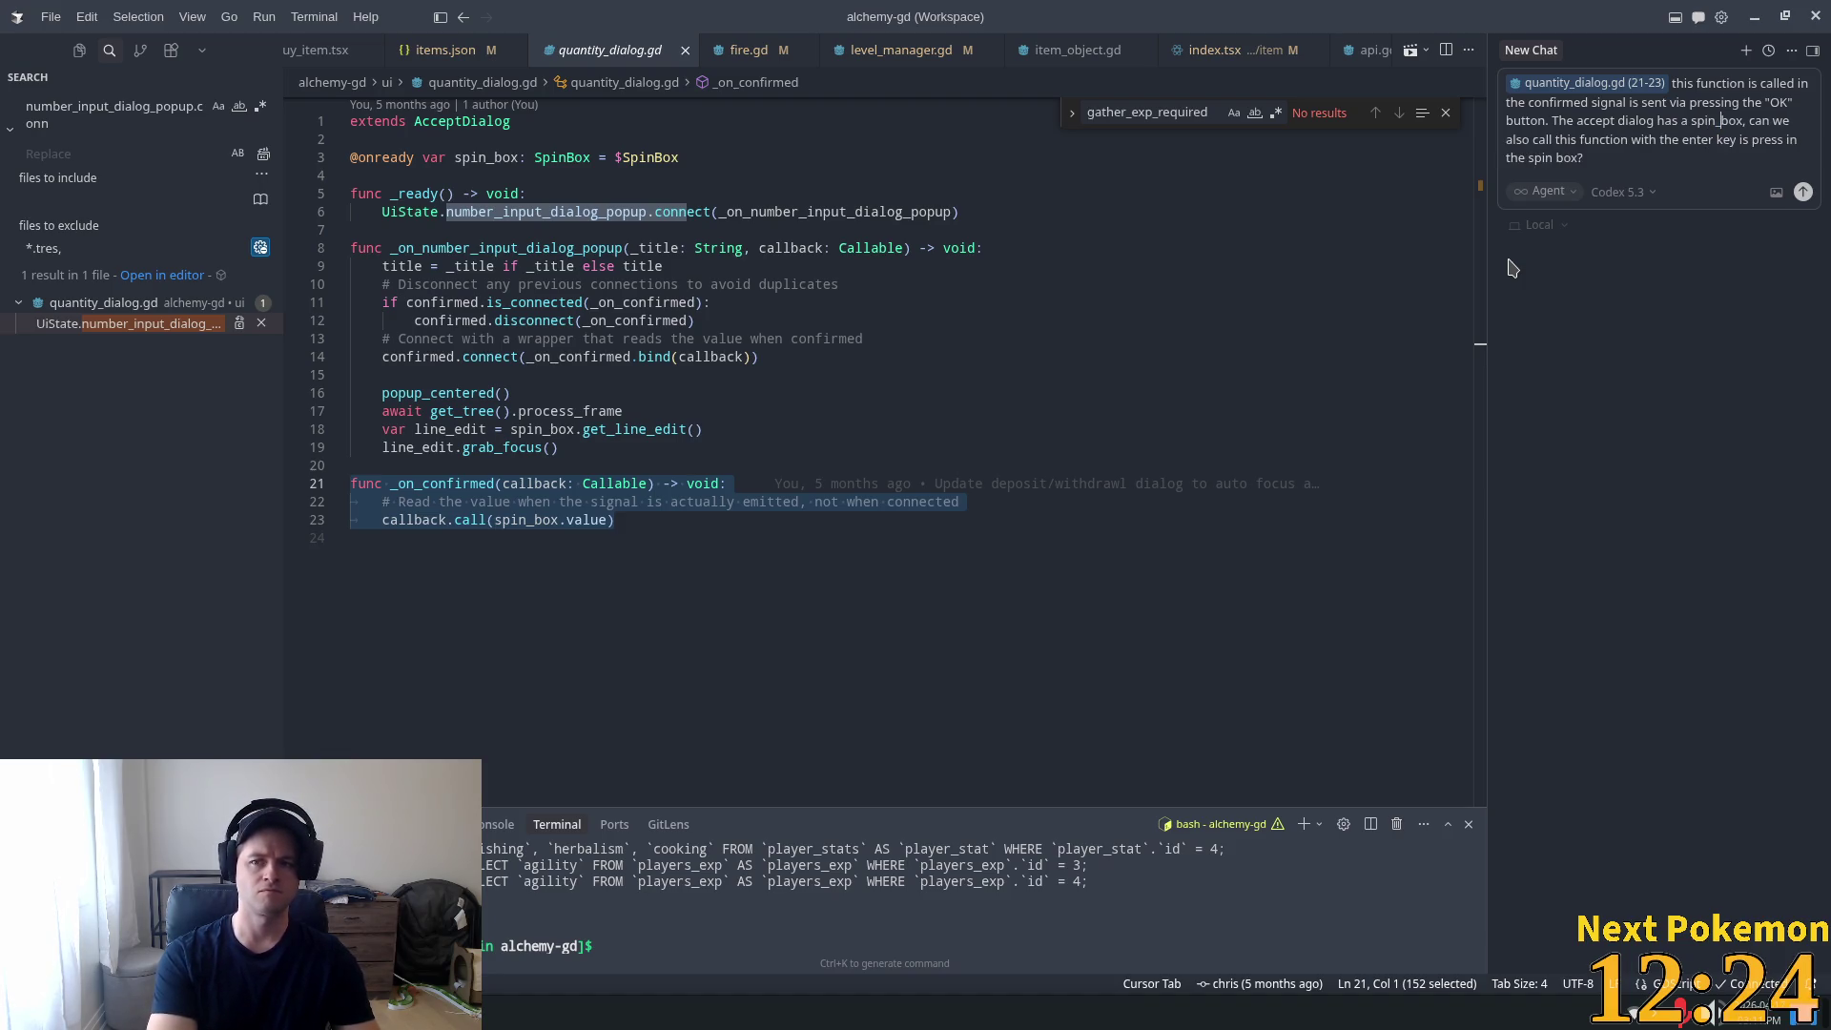
Send the prompt, keep the agent's _on_spin_box_text_submitted edits to quantity_dialog.gd, and run the game.
{"action": "key", "text": "Return"}
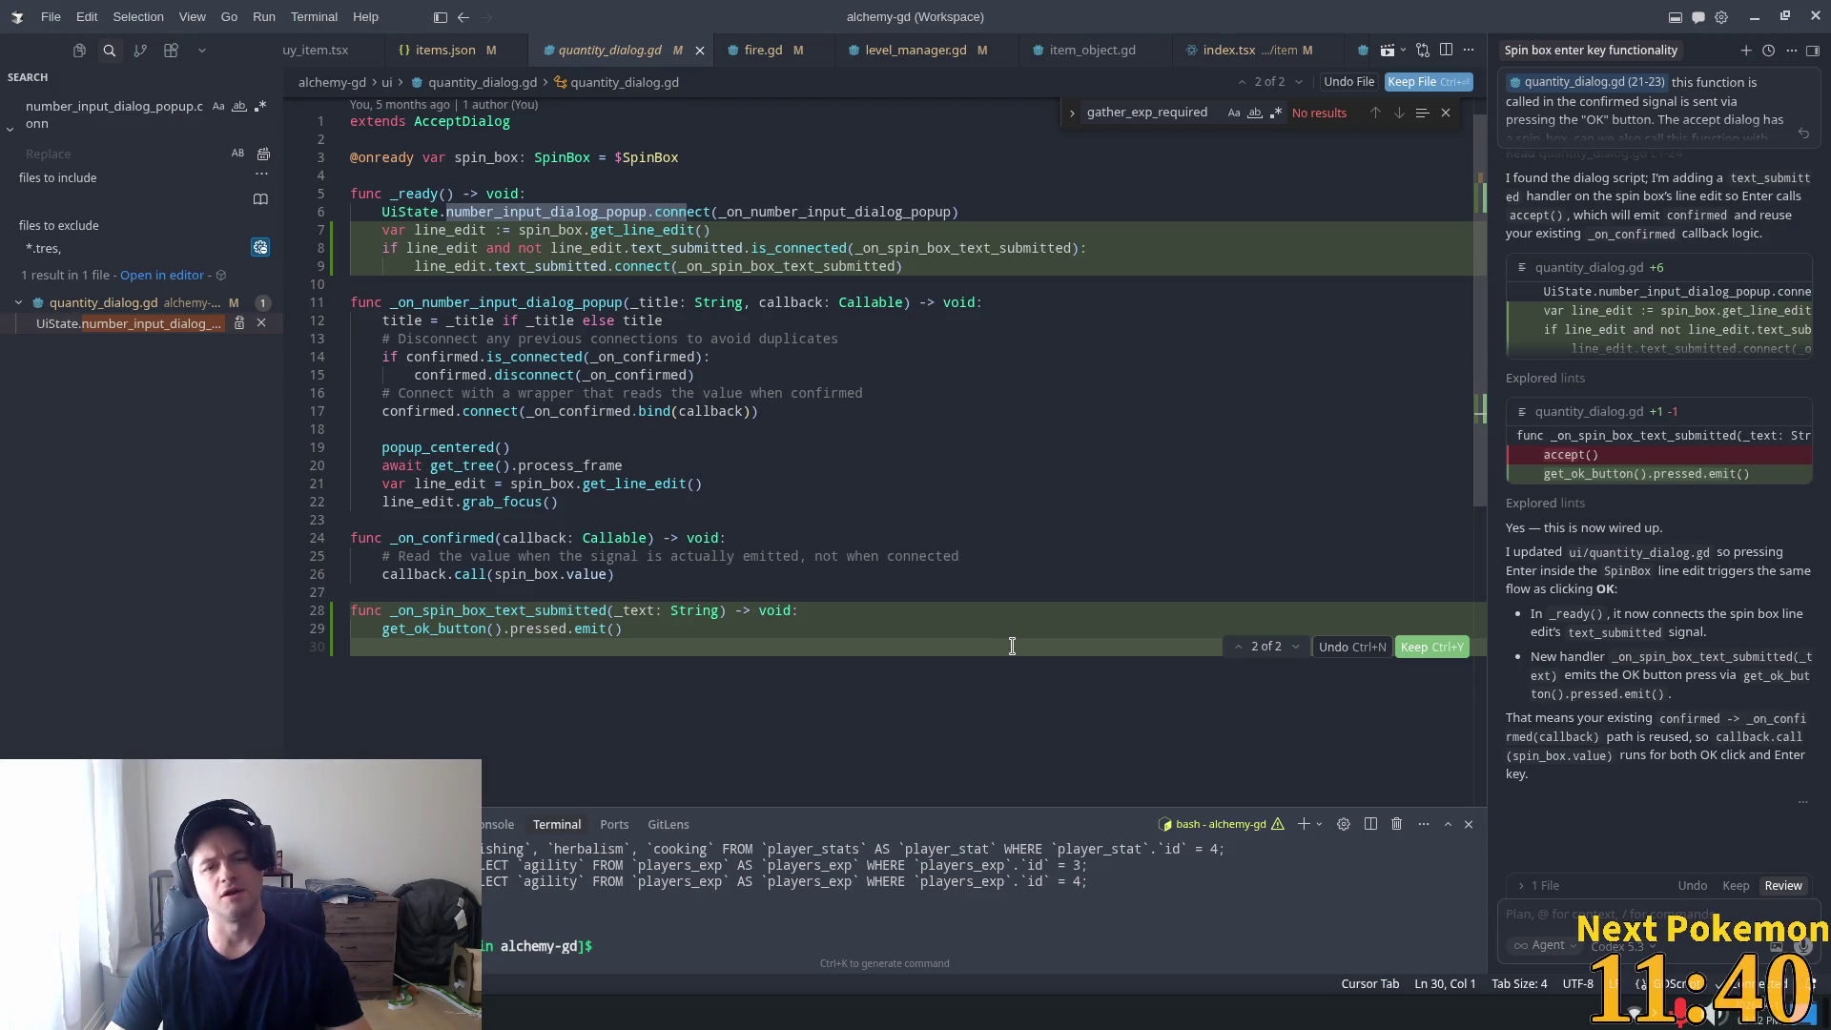
{"action": "left_click", "coordinate": [1737, 887]}
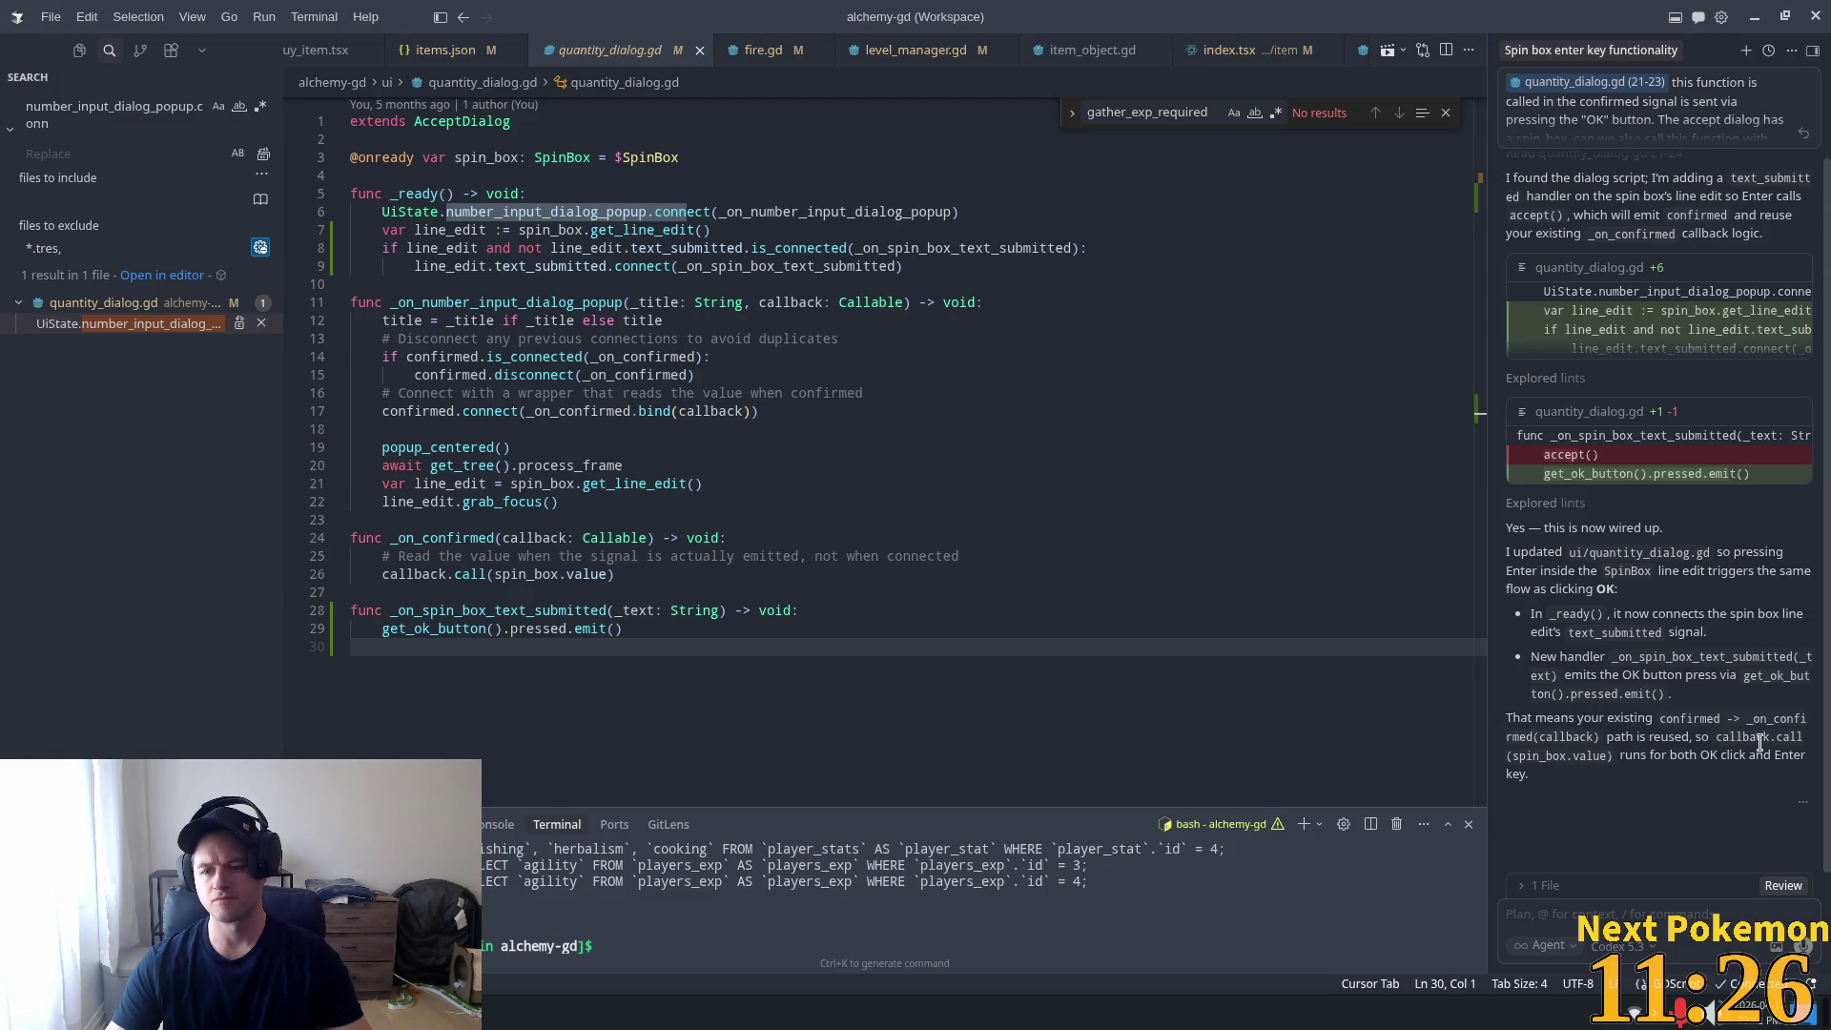
{"action": "left_click", "coordinate": [745, 357]}
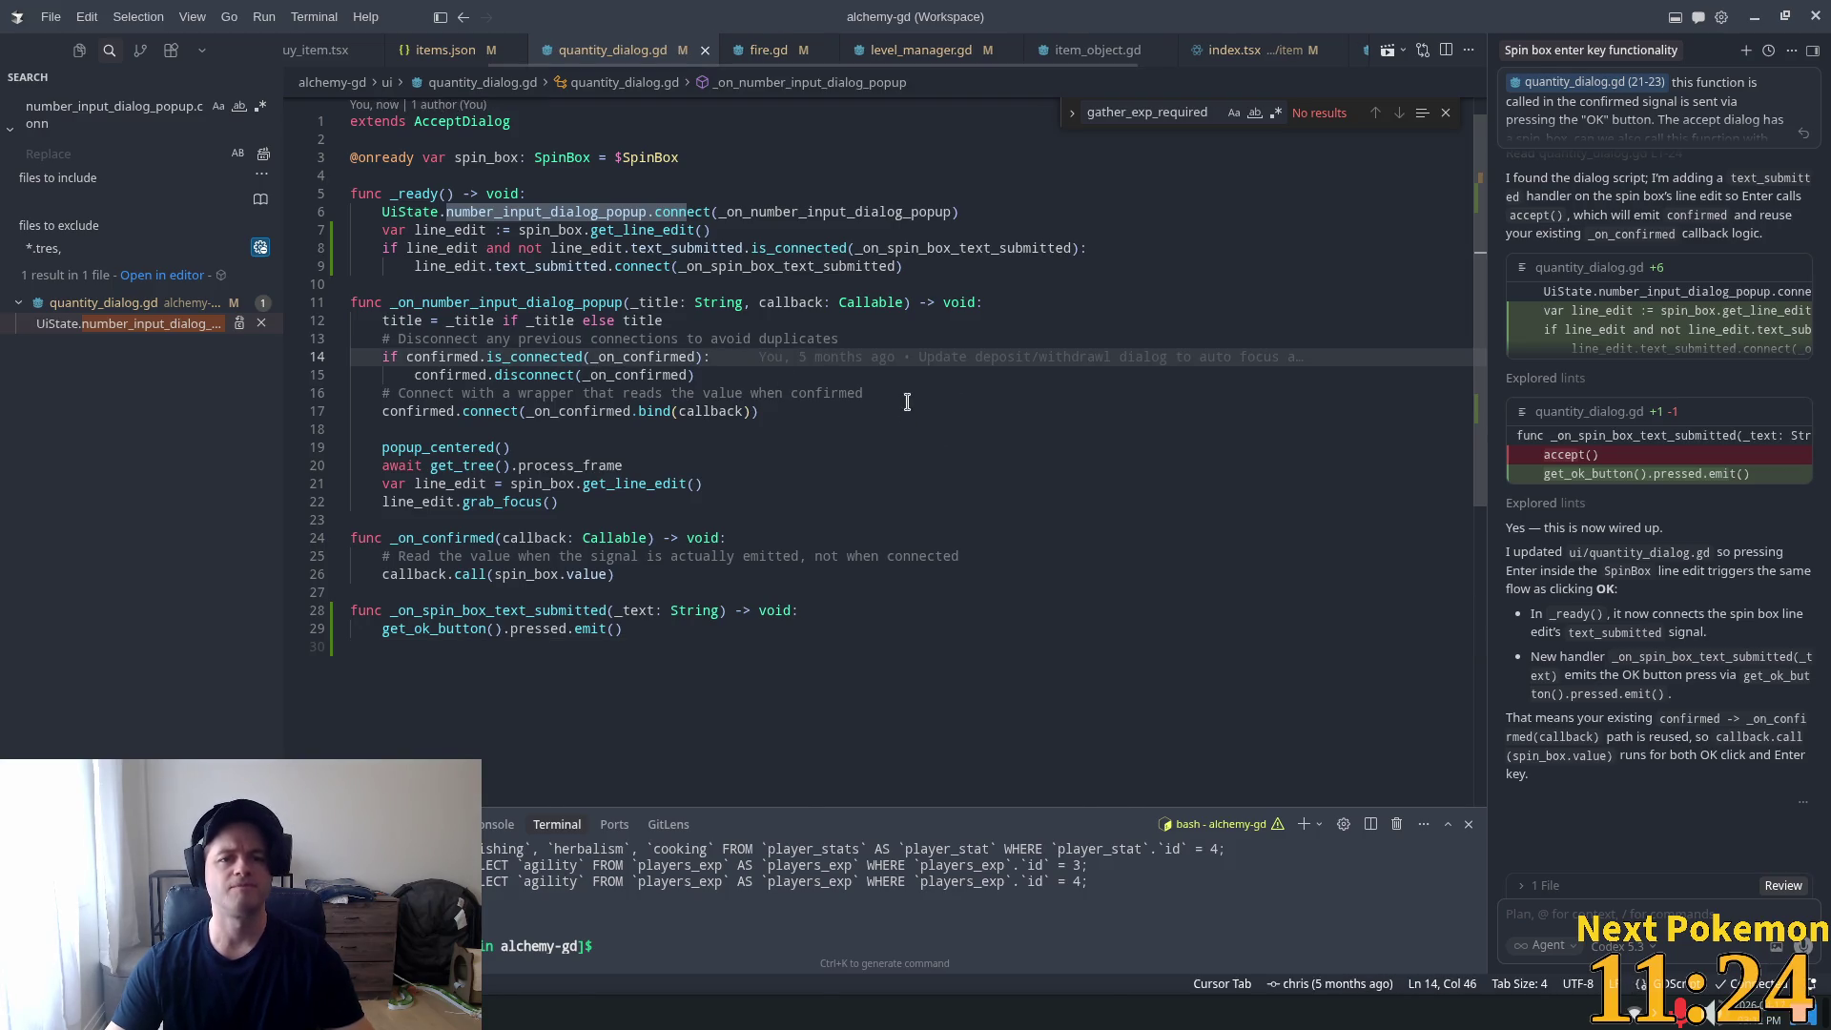
{"action": "key", "text": "alt+Tab"}
{"action": "left_click", "coordinate": [1596, 45]}
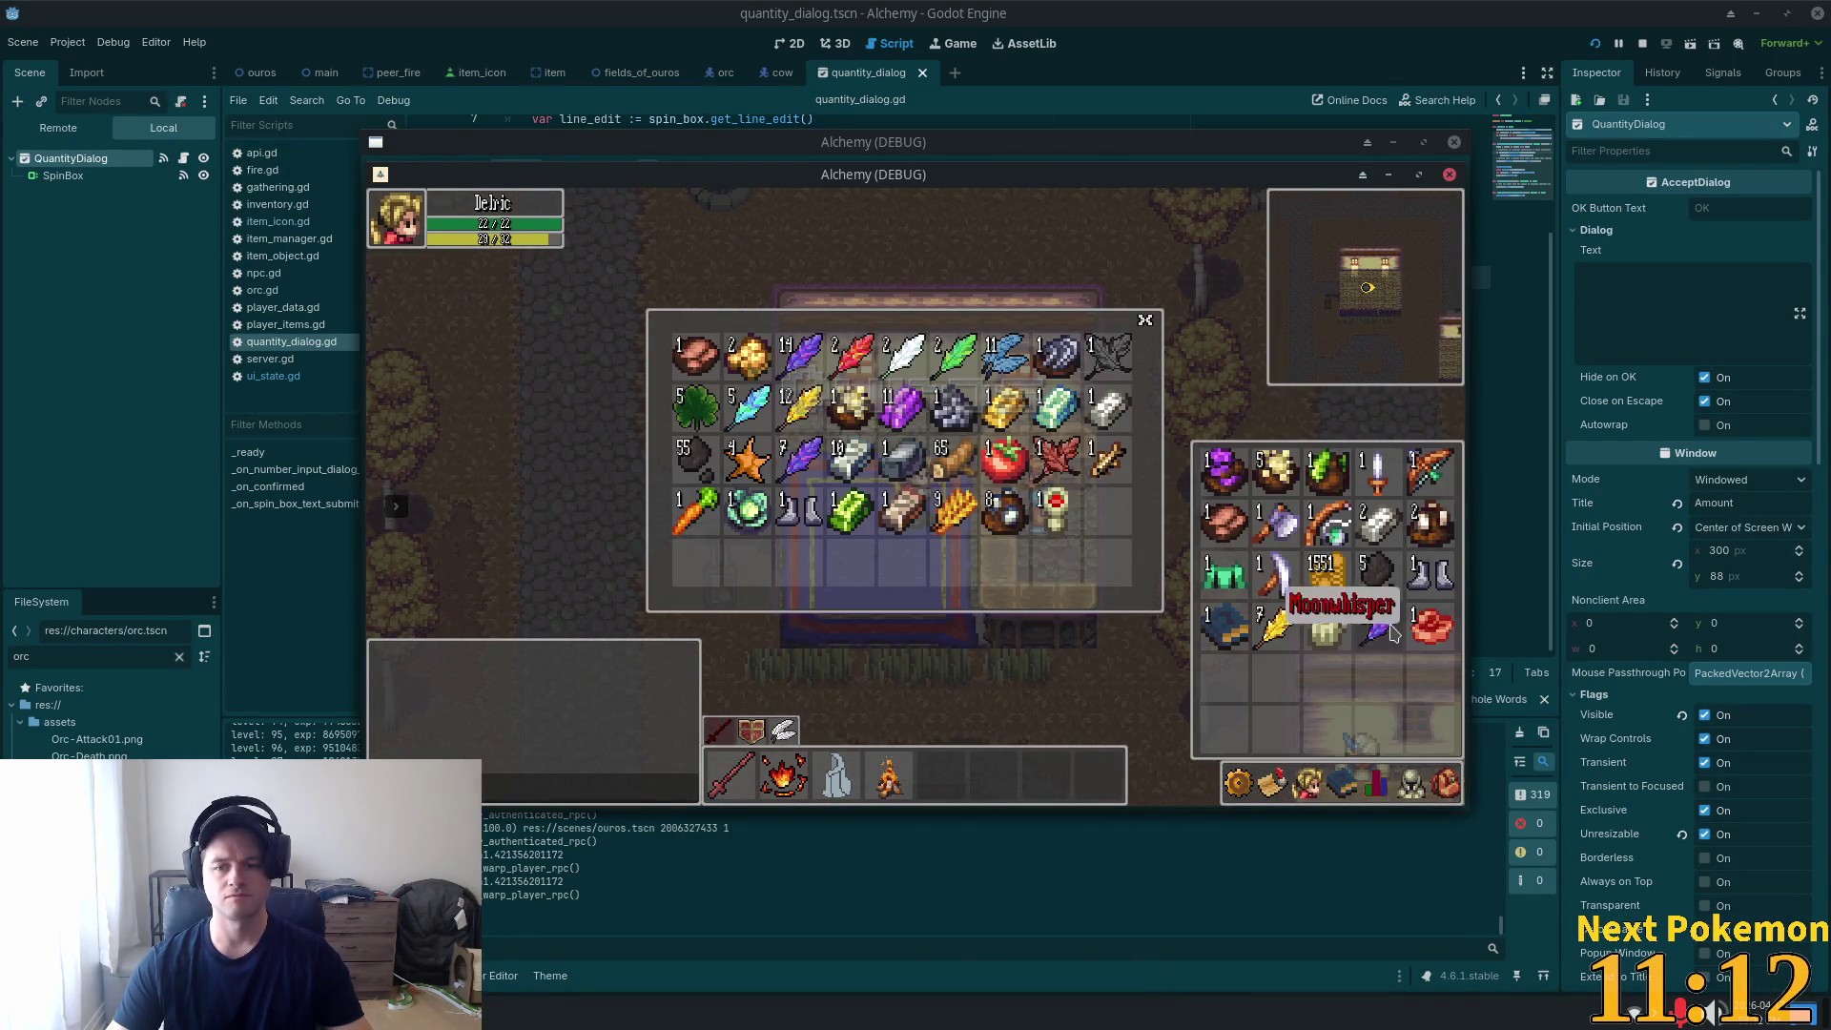
Deposit a custom amount of an inventory item, confirming the Deposit Amount dialog with Enter.
{"action": "right_click", "coordinate": [1292, 625]}
{"action": "left_click", "coordinate": [1366, 705]}
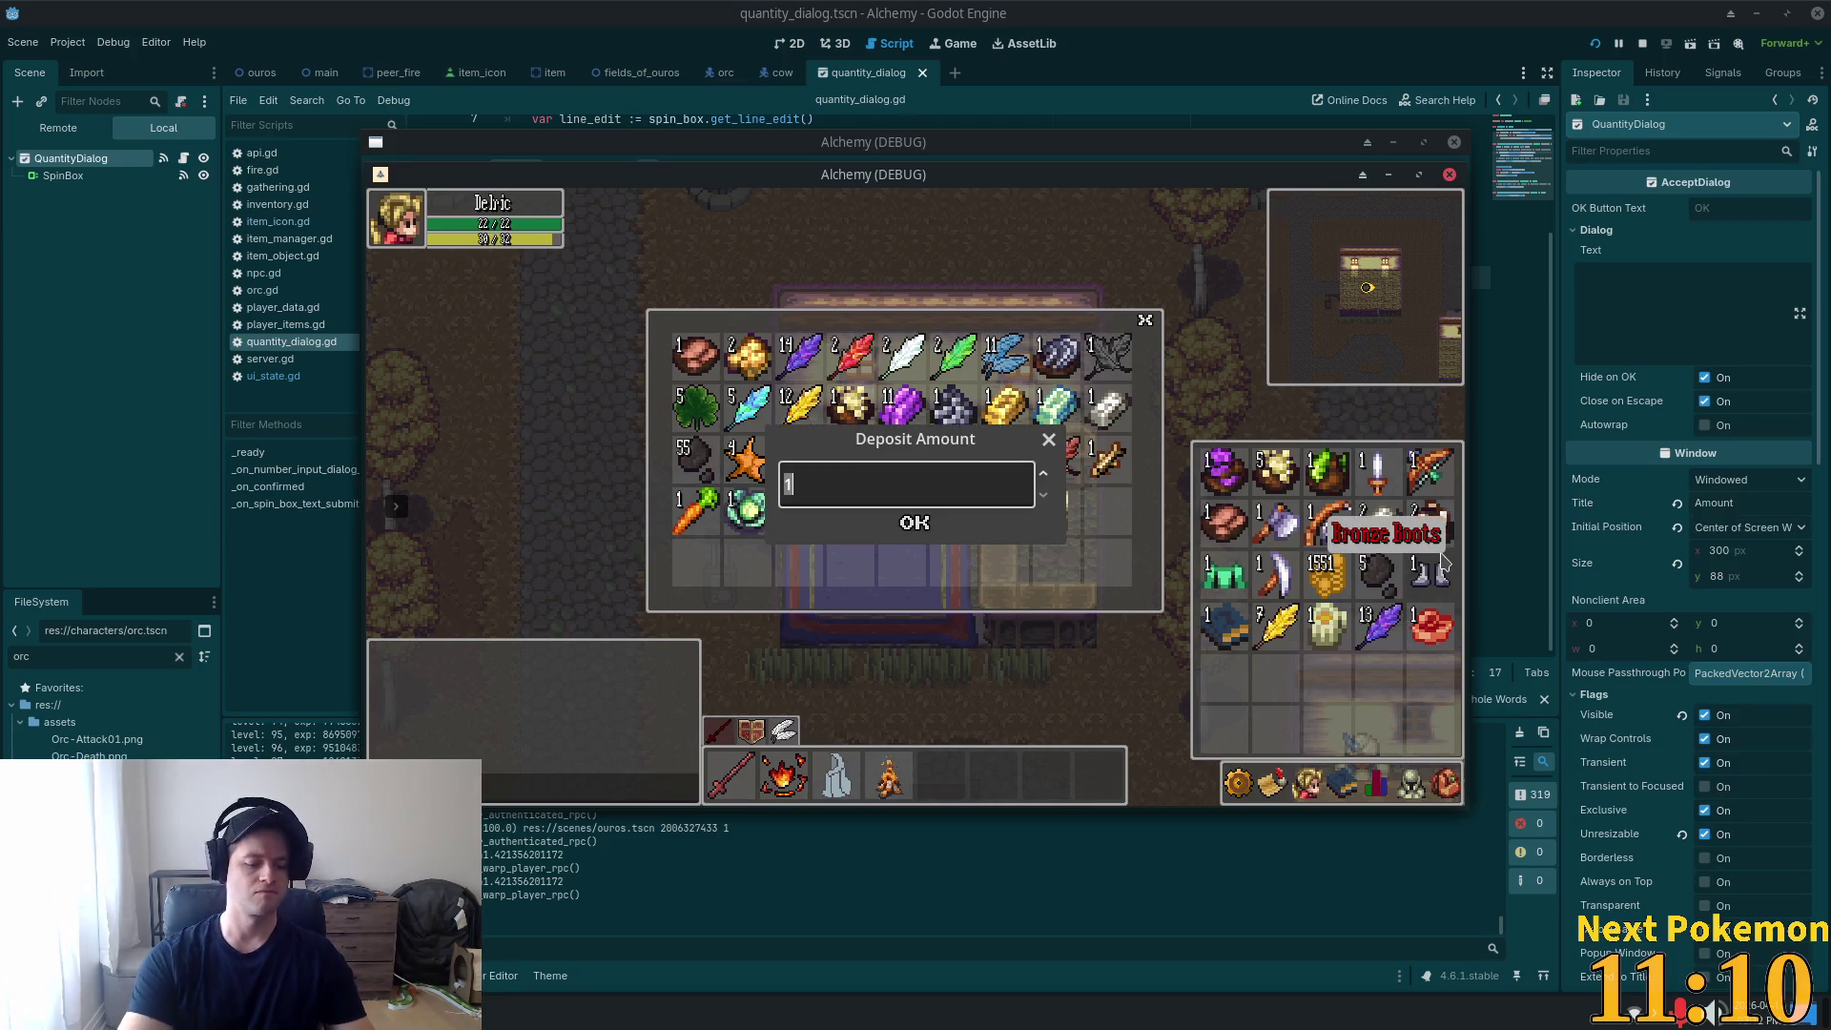
{"action": "key", "text": "Return"}
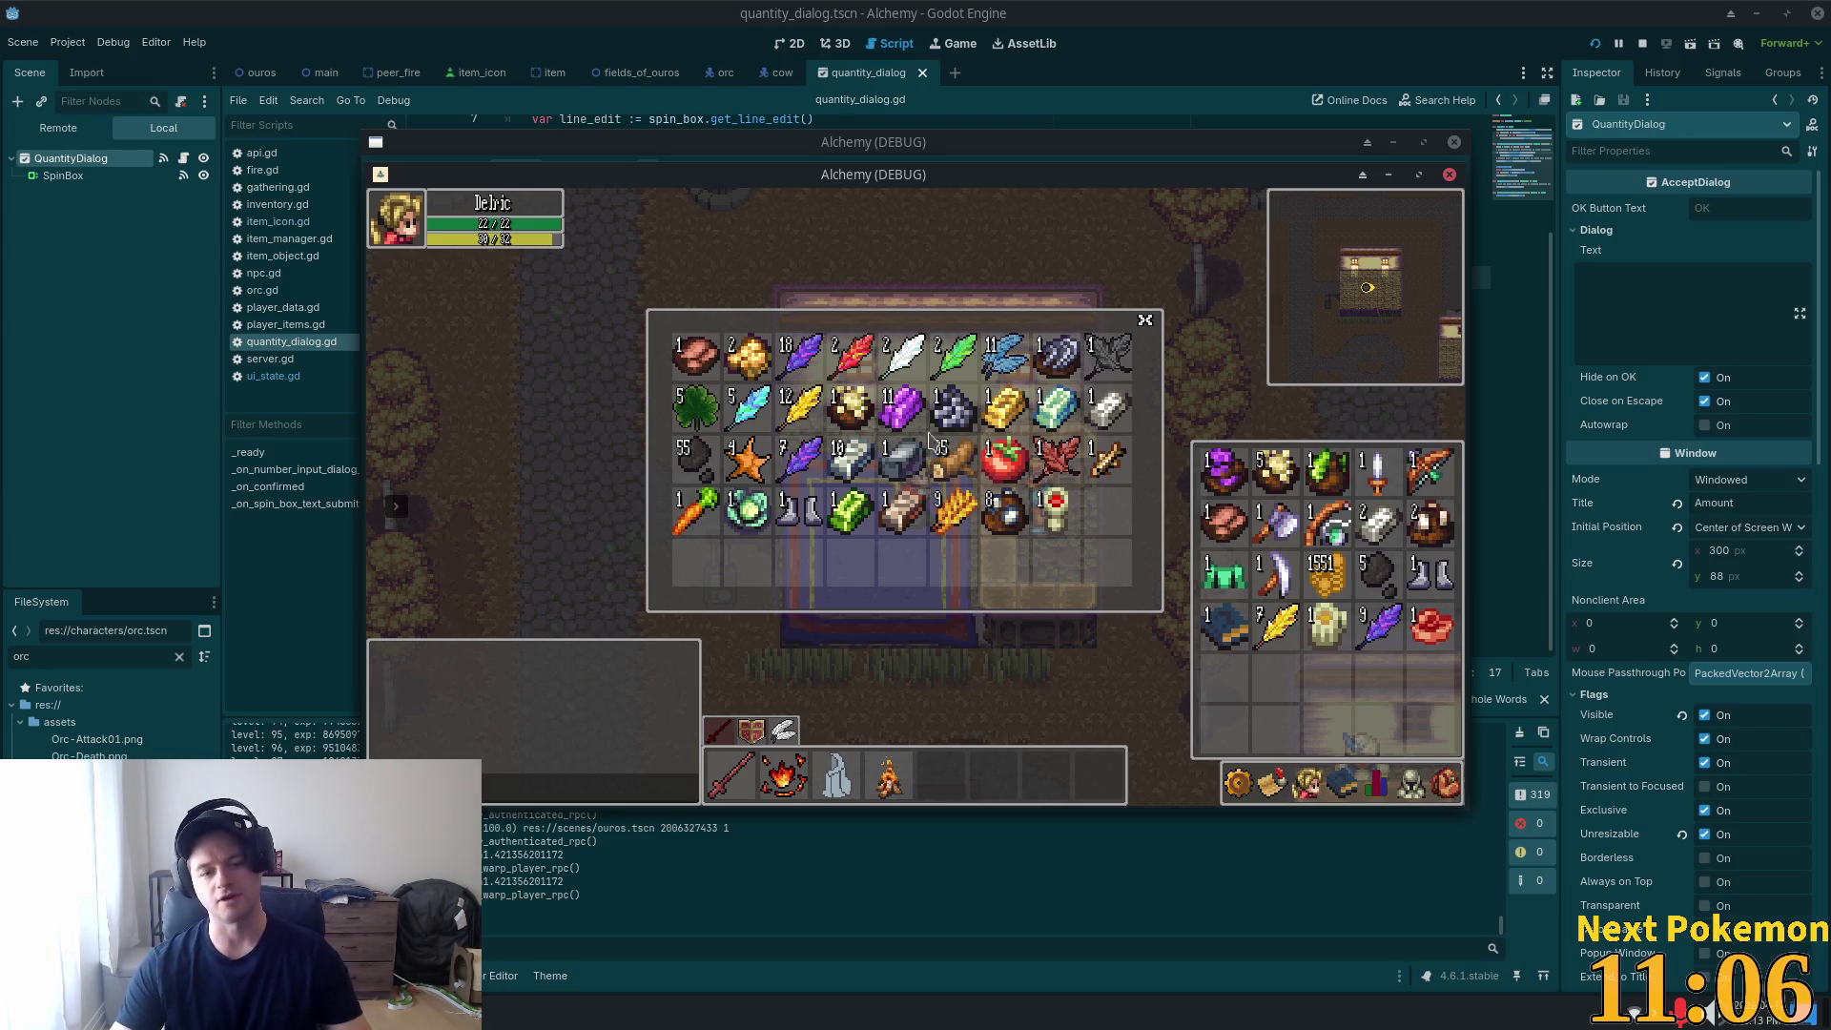
{"action": "right_click", "coordinate": [801, 450]}
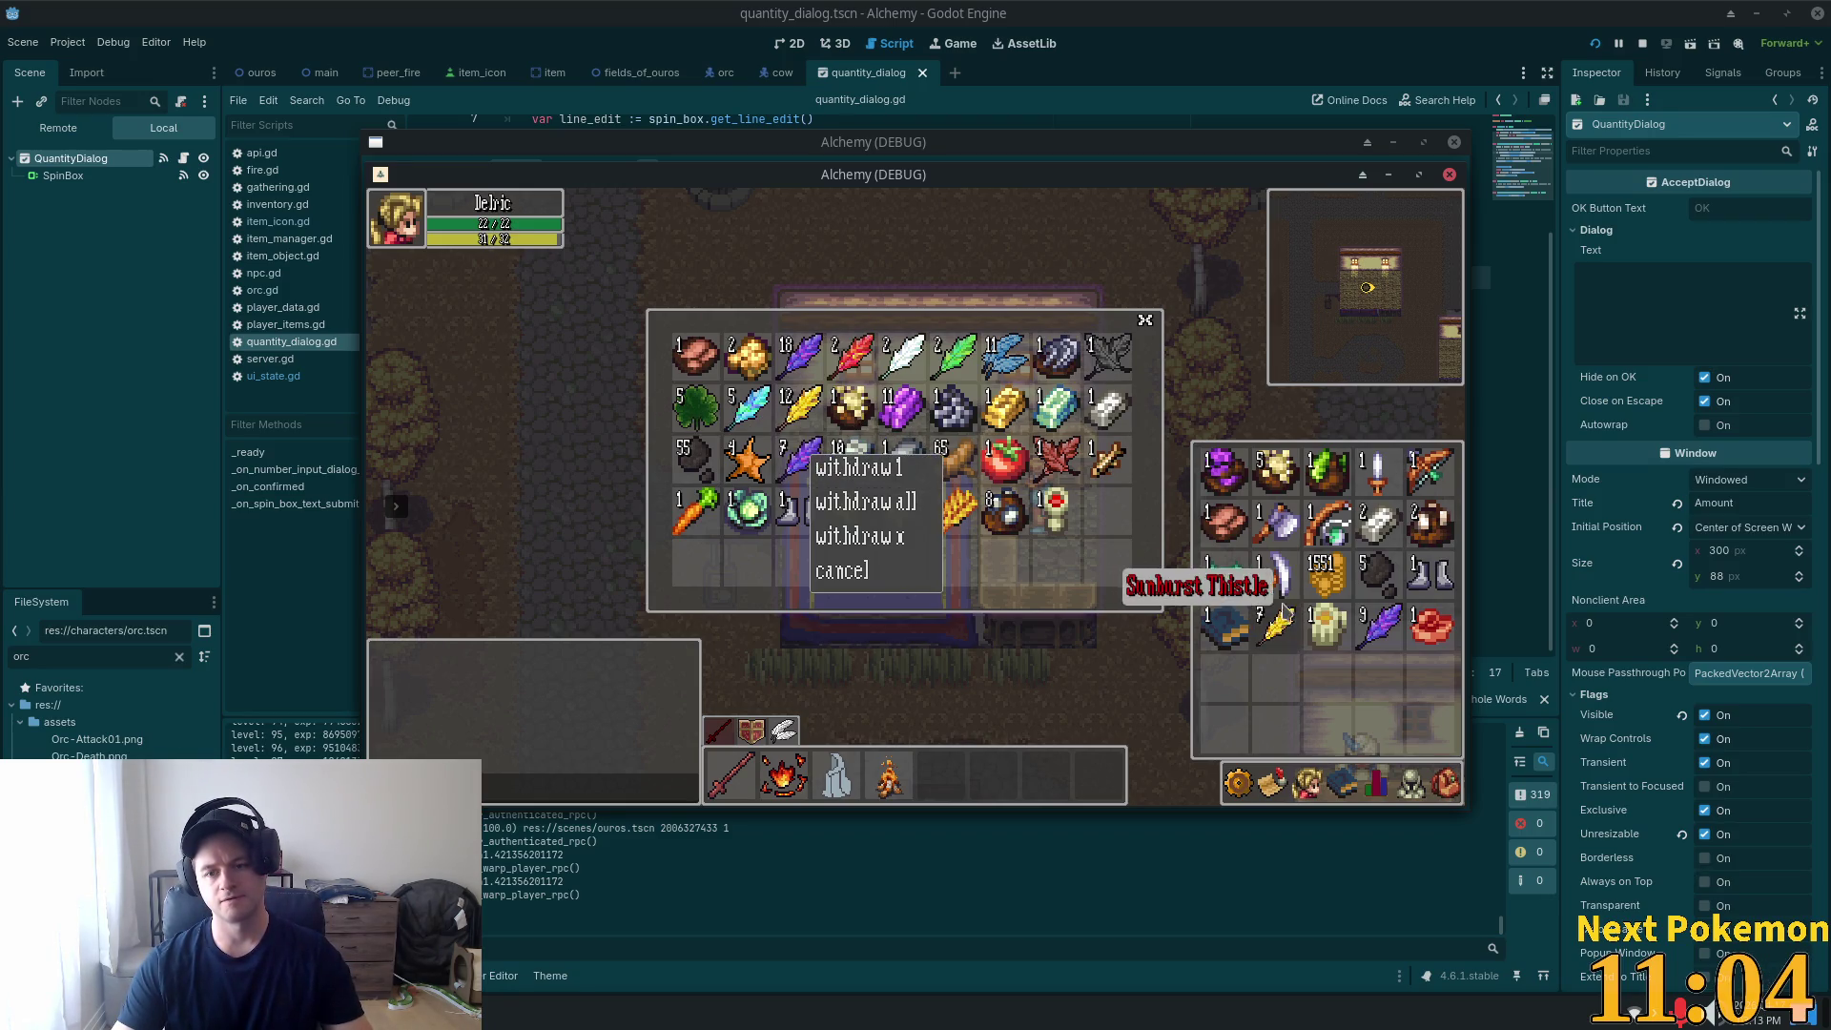
{"action": "left_click", "coordinate": [1391, 668]}
Deposit another item through Deposit X, then close the storage panels and walk out.
{"action": "right_click", "coordinate": [1283, 593]}
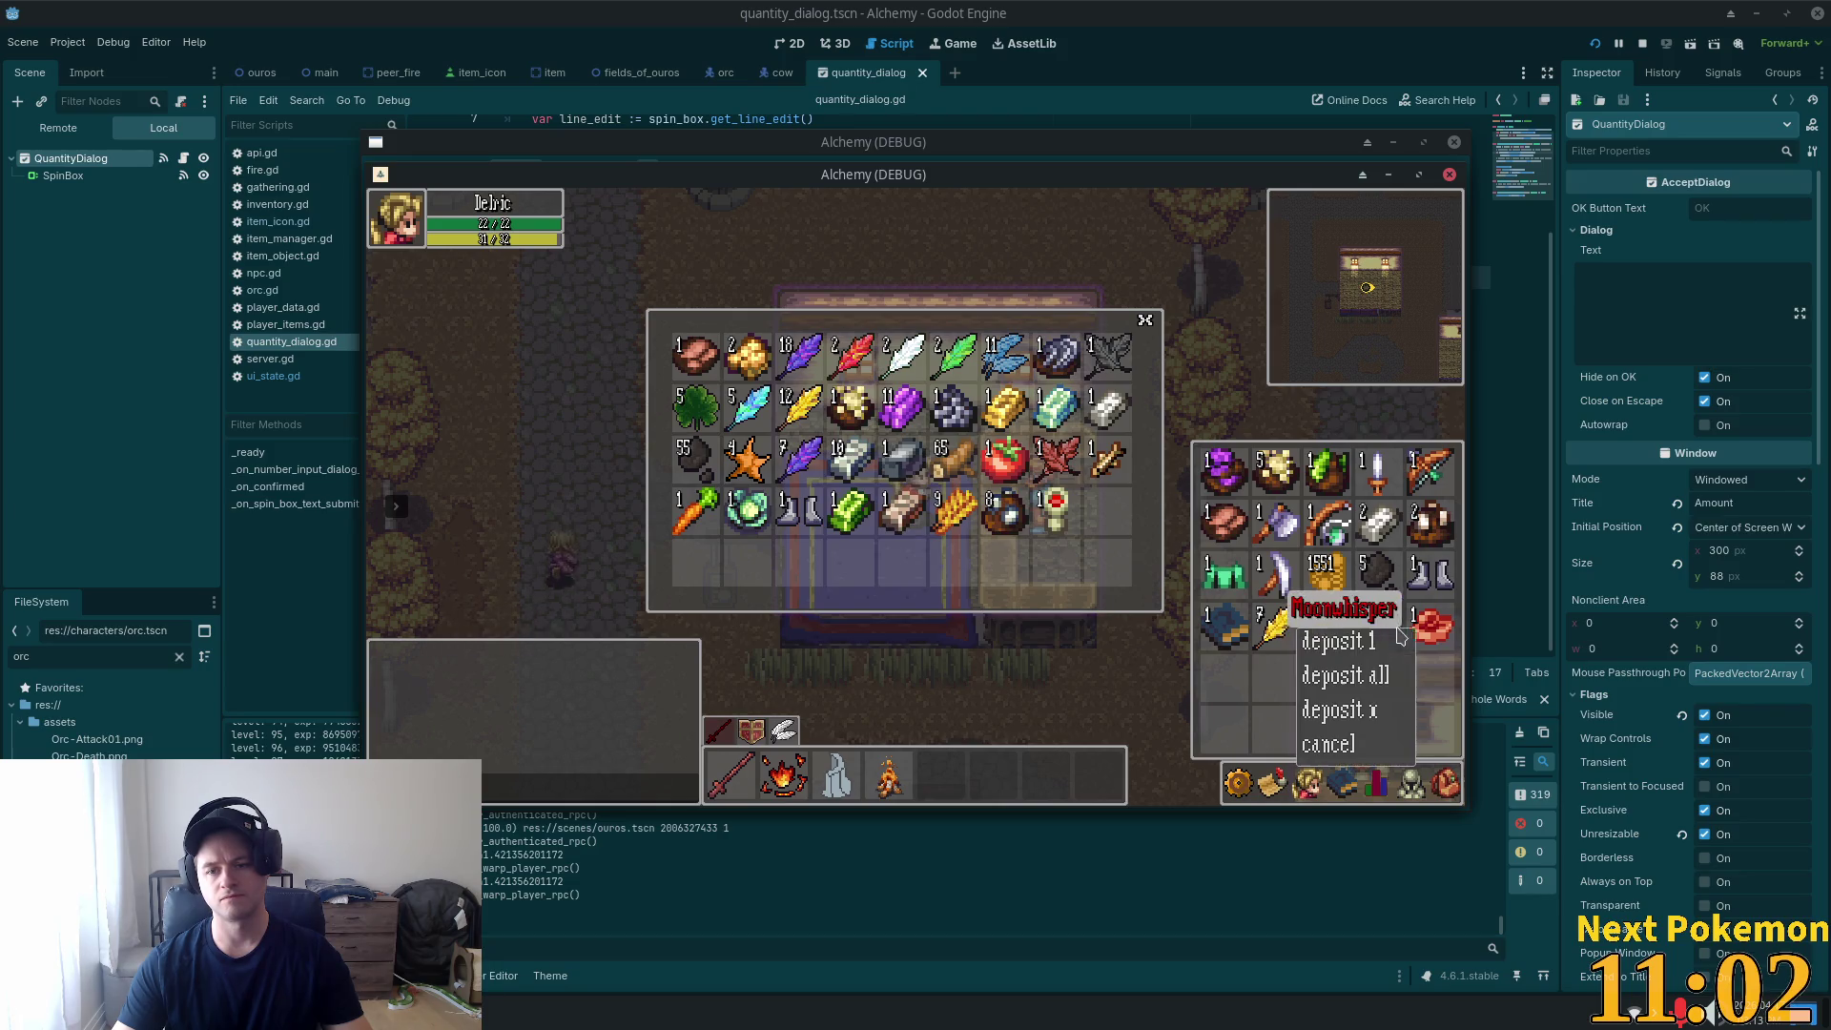
{"action": "left_click", "coordinate": [1311, 703]}
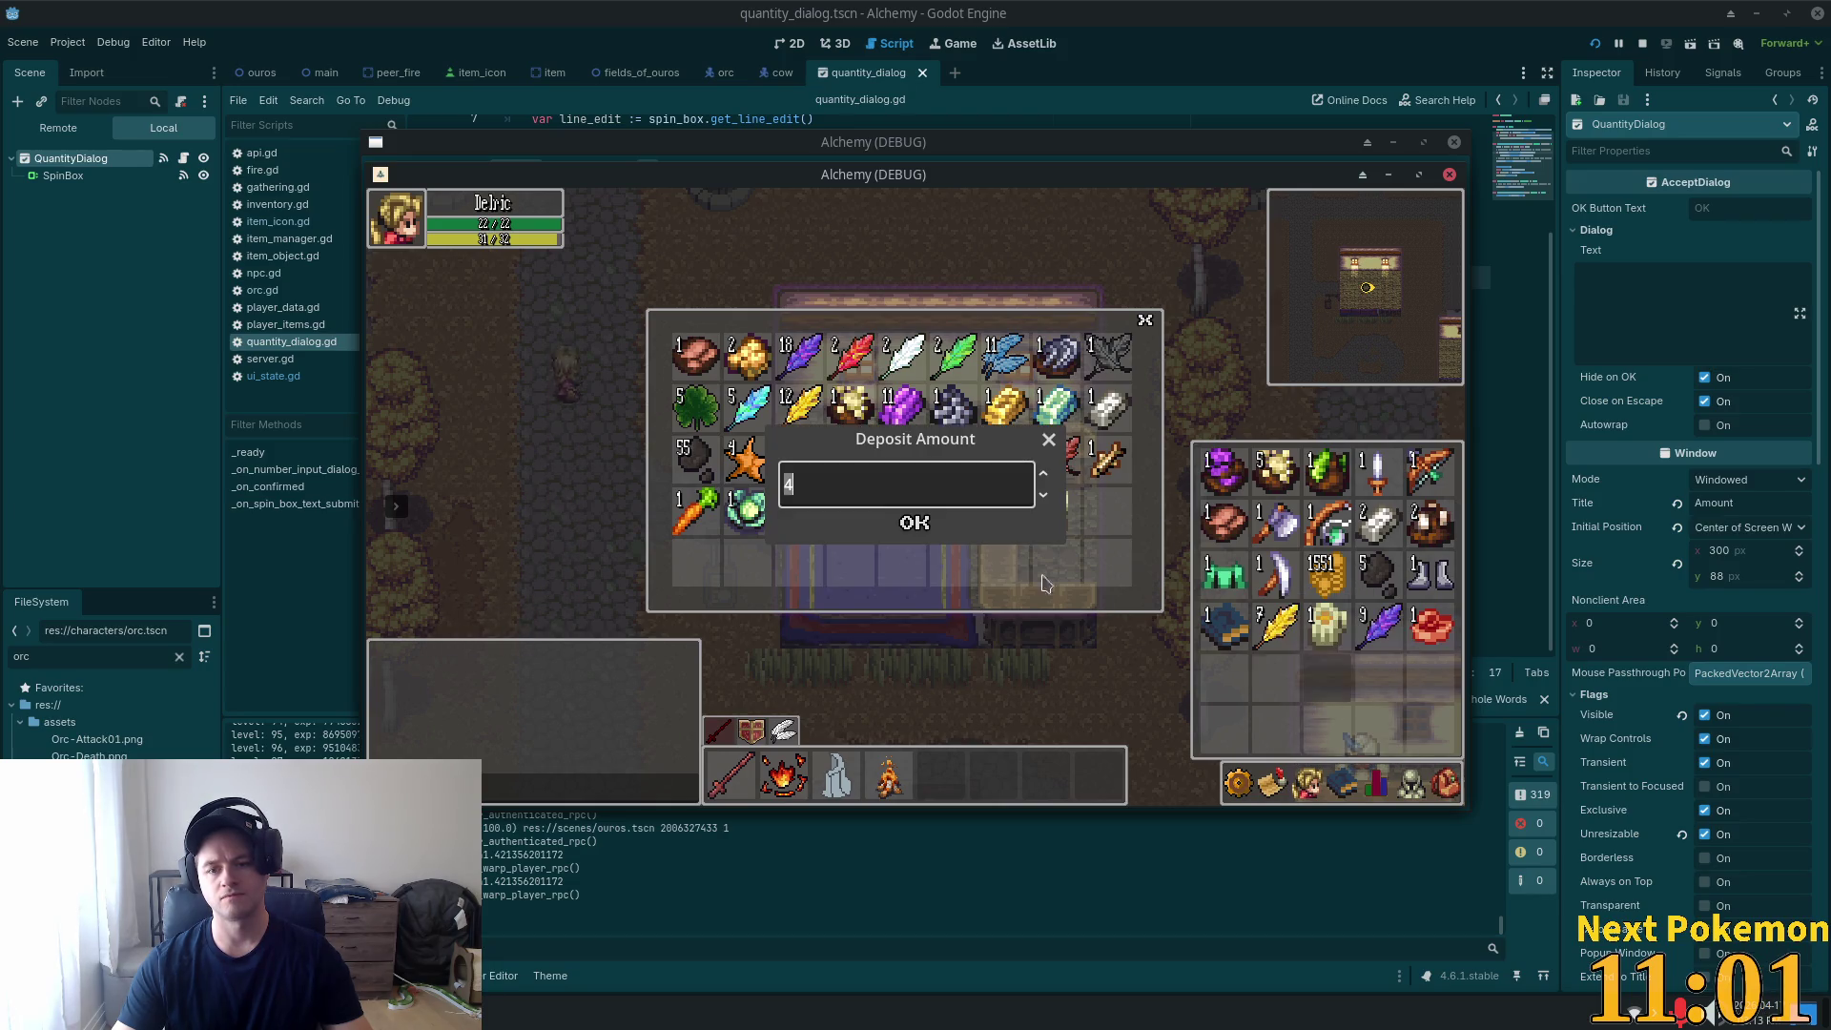
{"action": "left_click", "coordinate": [914, 521]}
{"action": "key", "text": "Down"}
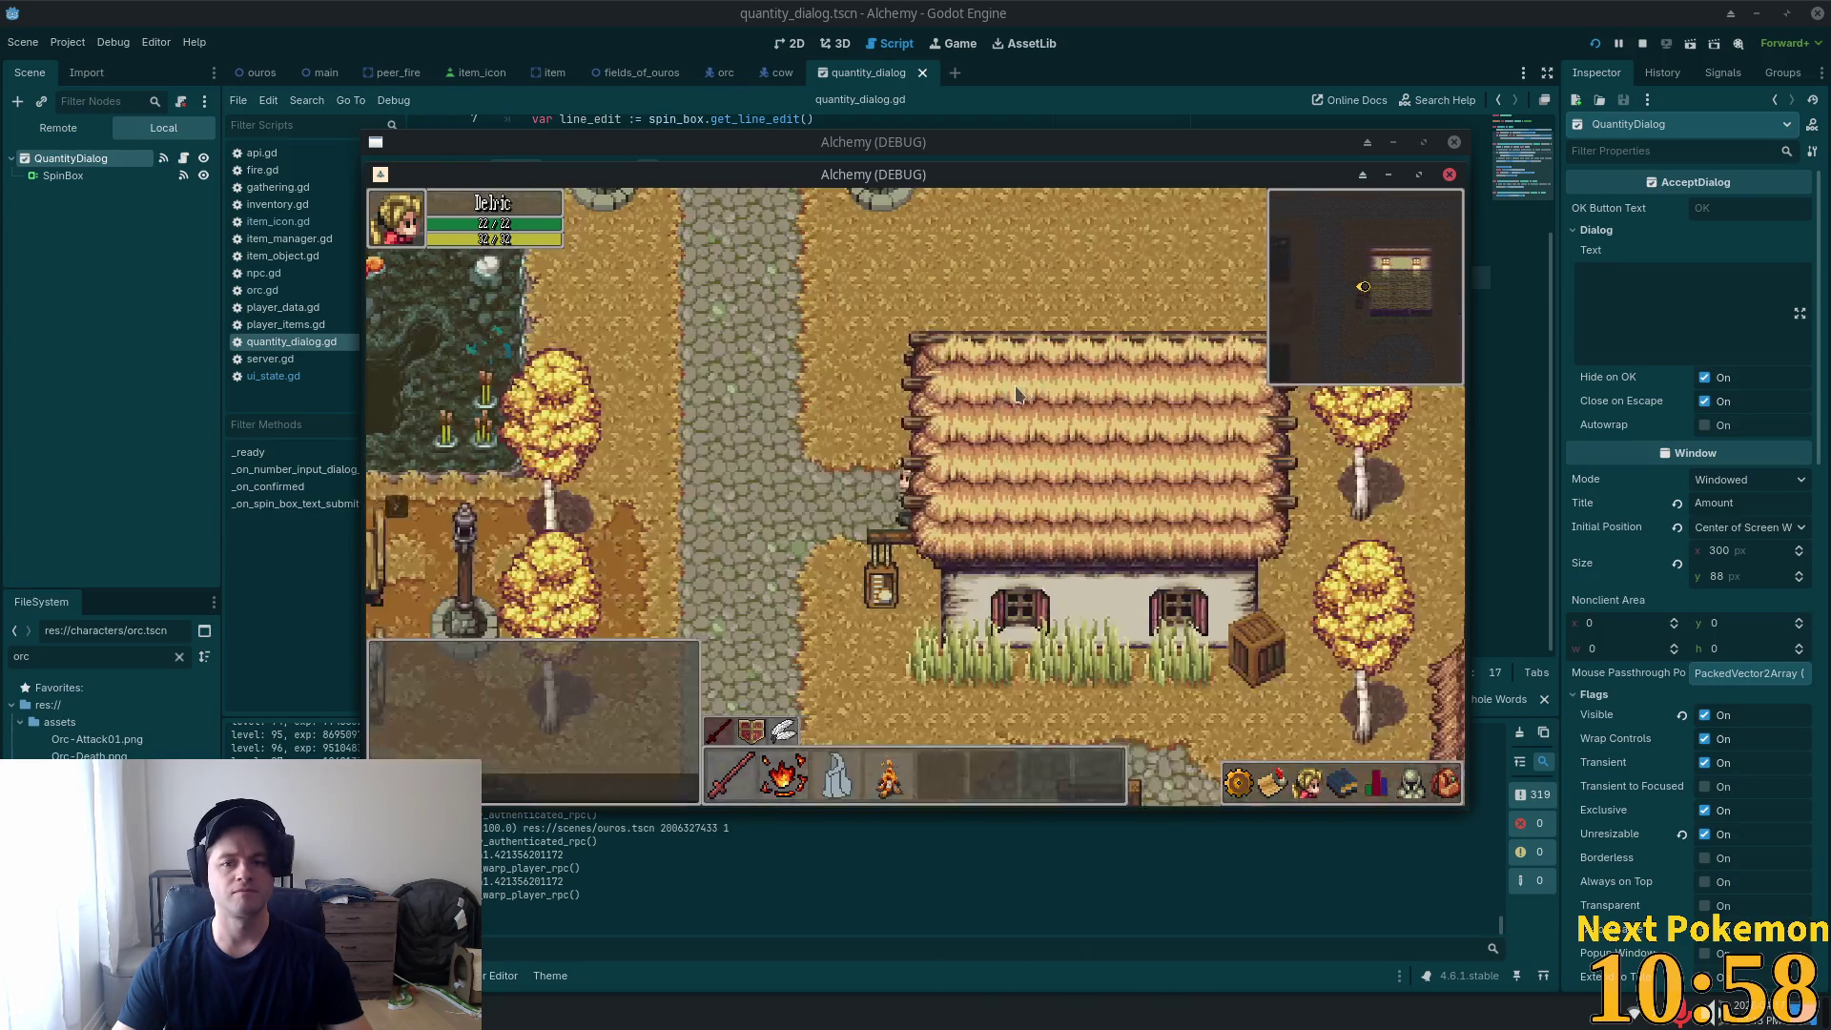
{"action": "key", "text": "Up"}
{"action": "key", "text": "Up"}
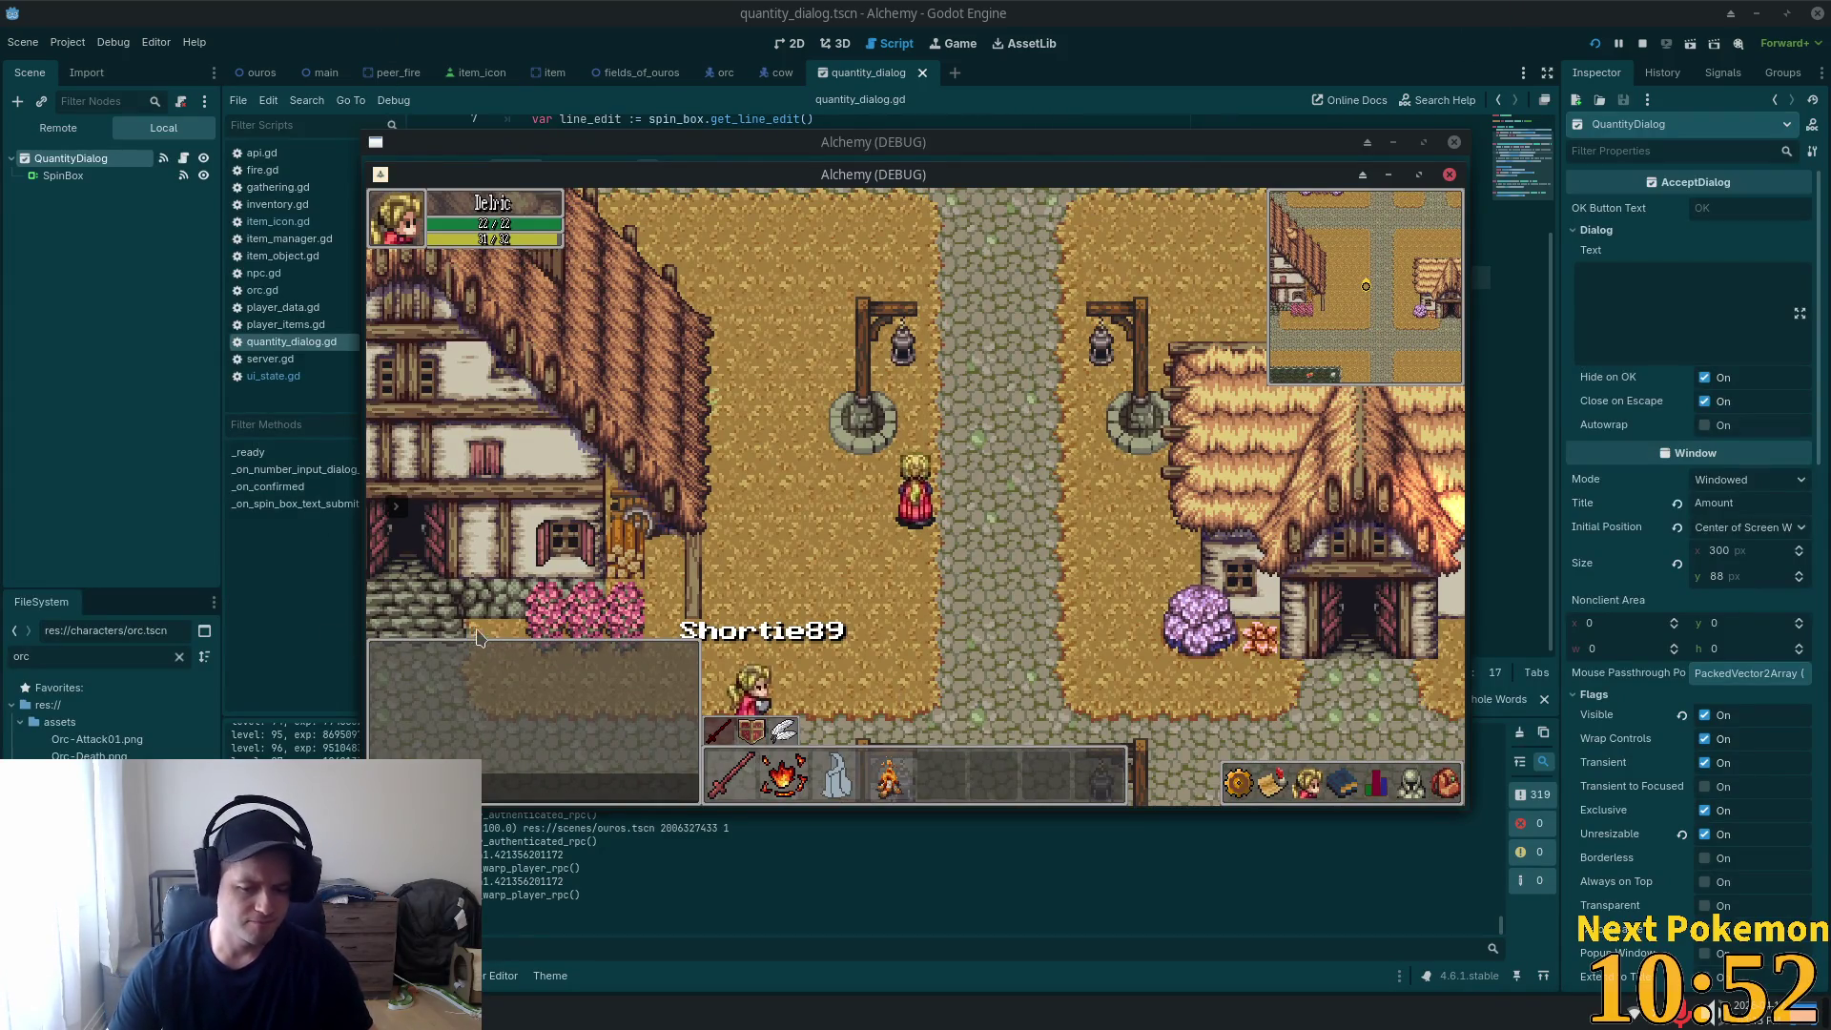
Delete the amount-dialog OK resize and 'Catch invalid cooking attempts' items from the TODO list.
{"action": "key", "text": "alt+Tab"}
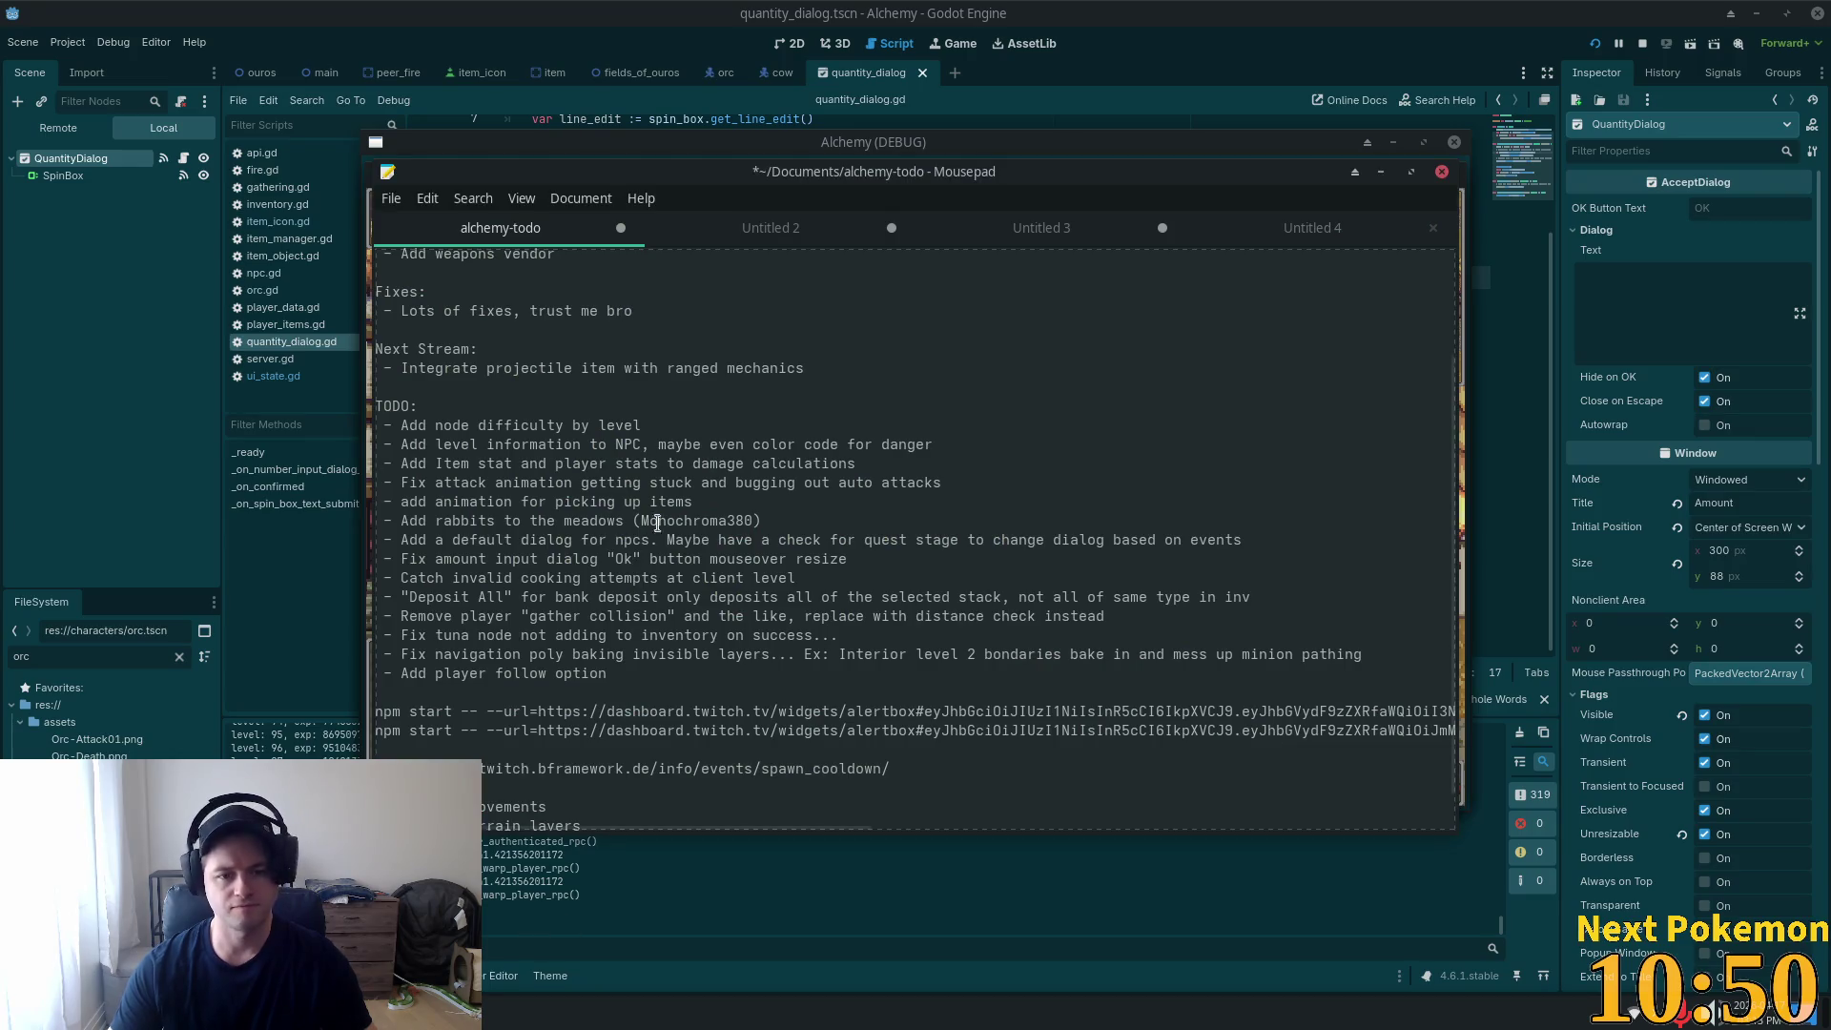
{"action": "triple_click", "coordinate": [854, 566]}
{"action": "key", "text": "Delete"}
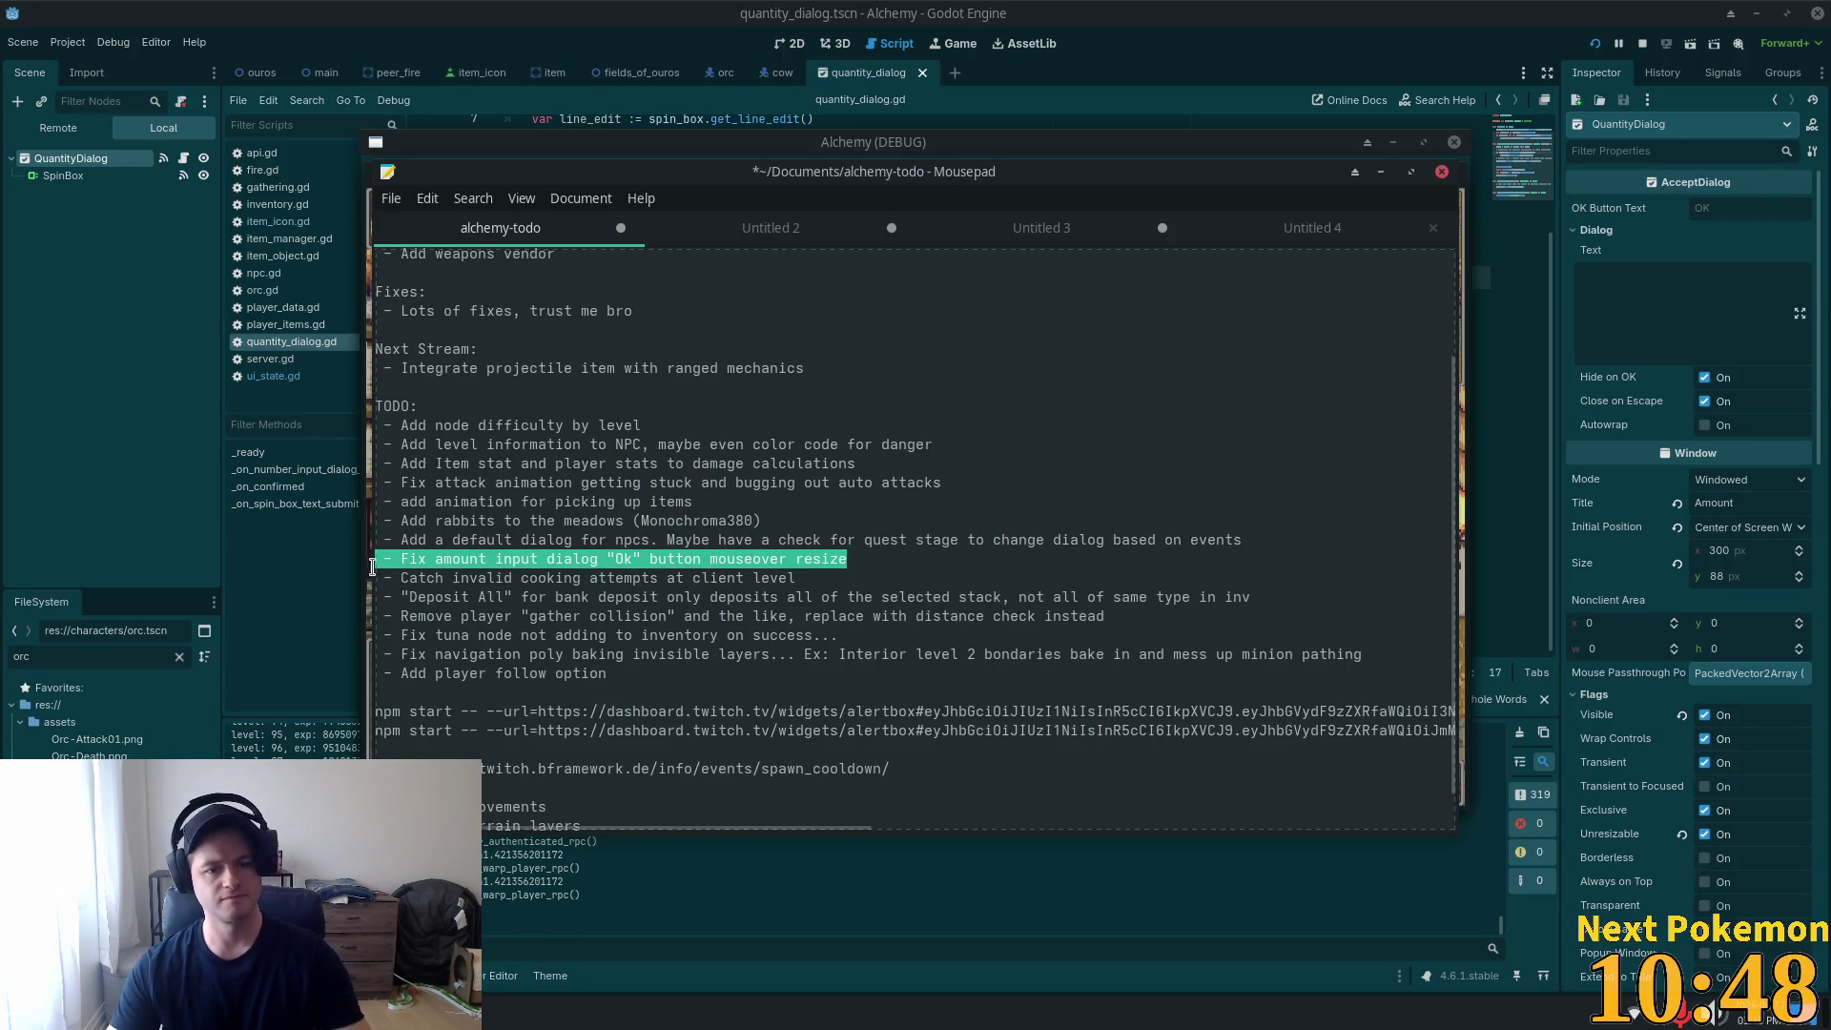
{"action": "key", "text": "BackSpace"}
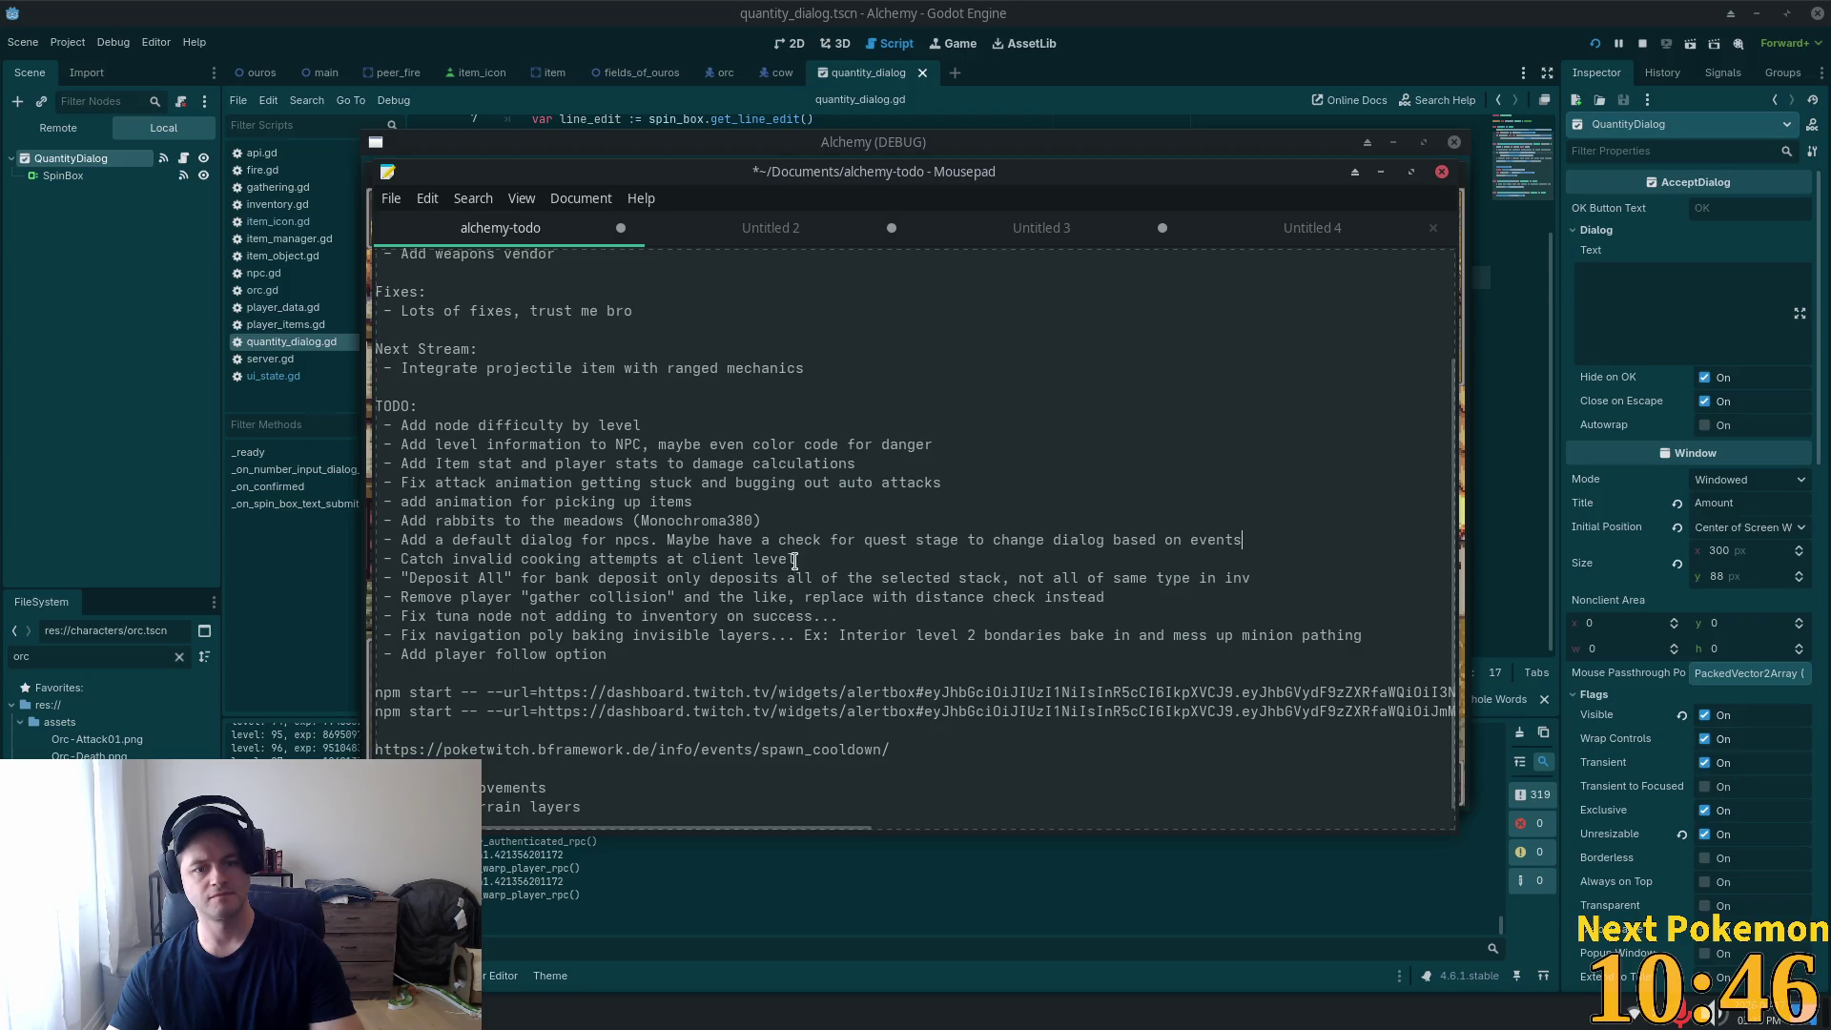
{"action": "triple_click", "coordinate": [754, 561]}
{"action": "key", "text": "Delete"}
{"action": "key", "text": "BackSpace"}
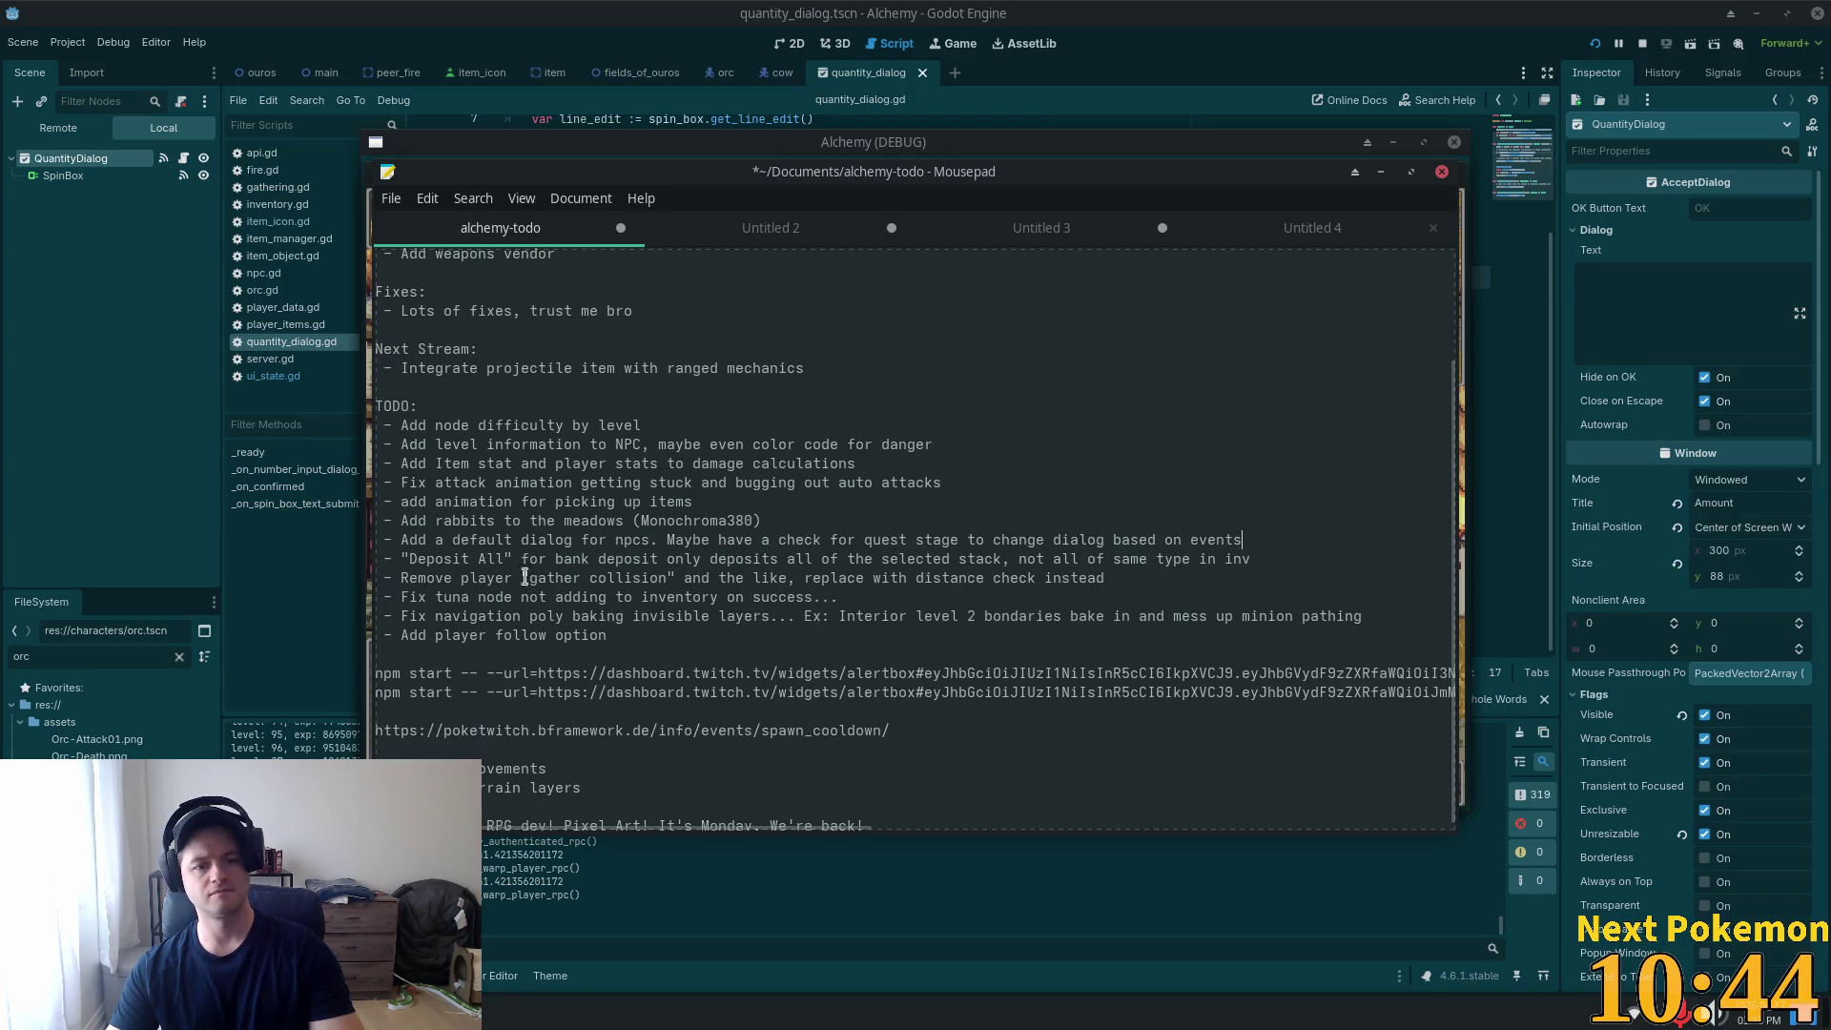
Review the remaining TODO items, save the alchemy-todo notes, and return to Godot.
{"action": "left_click", "coordinate": [495, 559]}
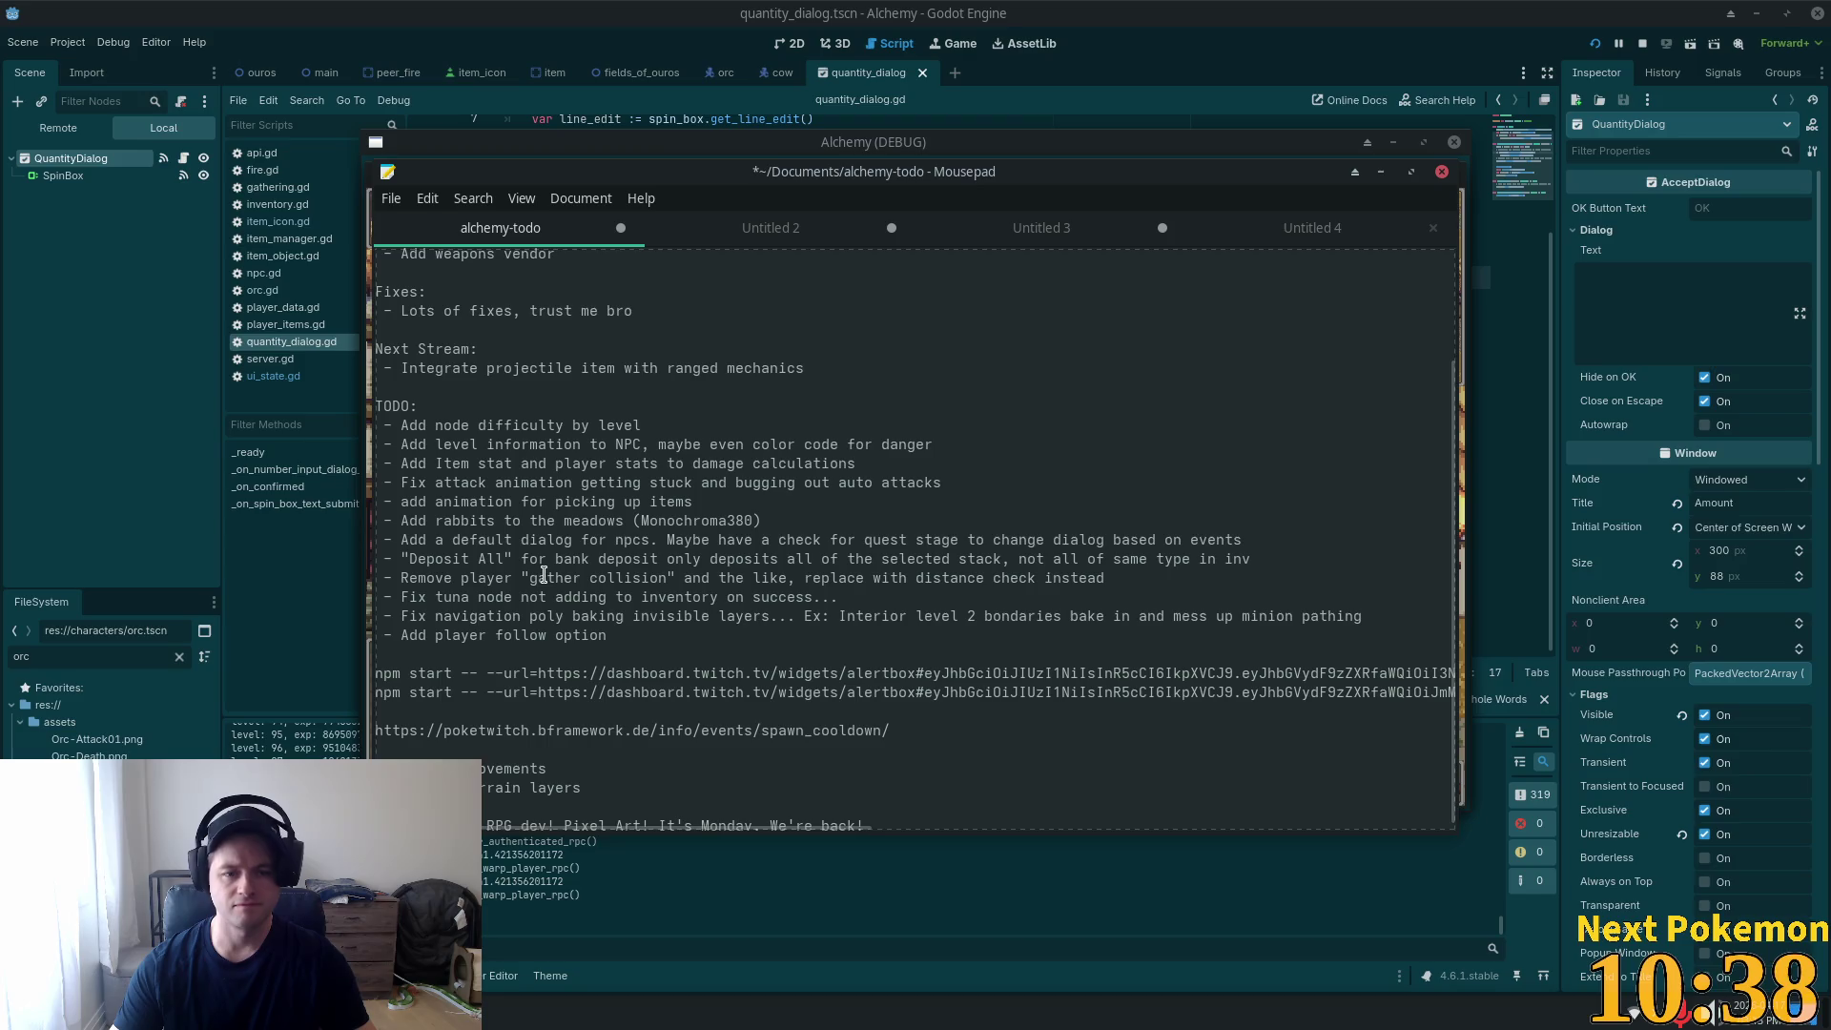
{"action": "left_click", "coordinate": [546, 577]}
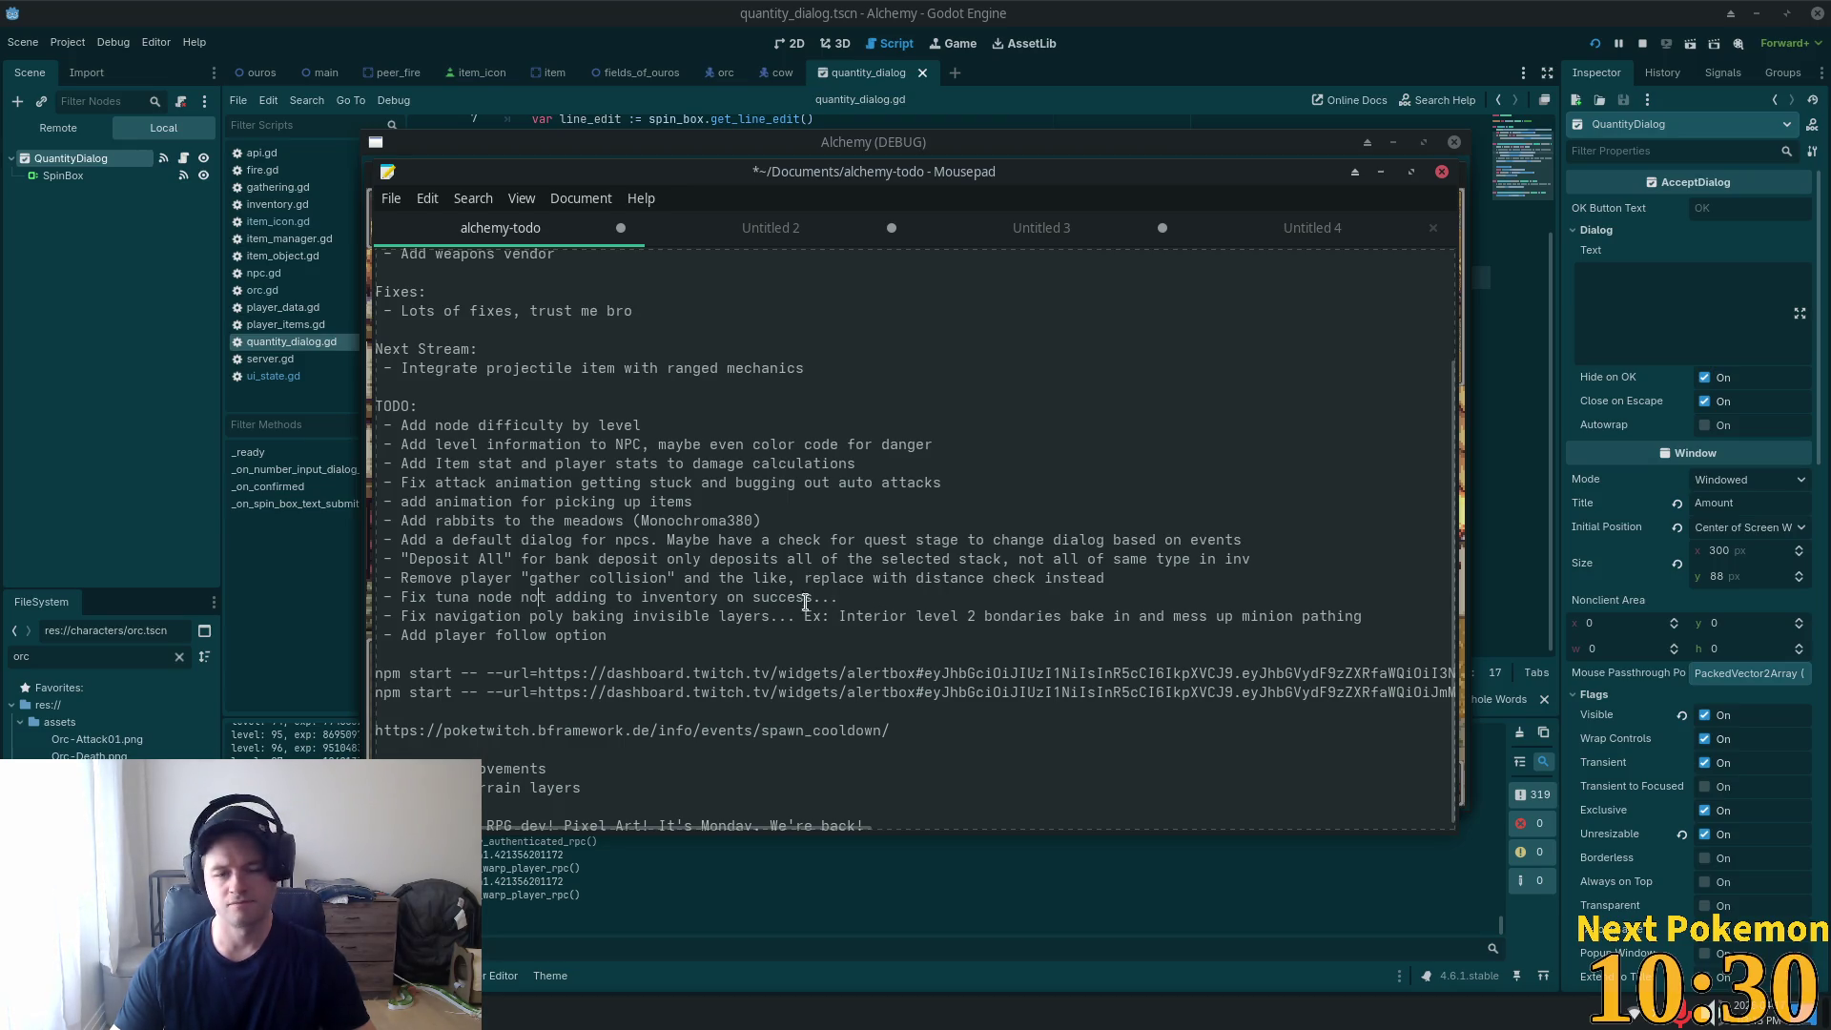
{"action": "triple_click", "coordinate": [756, 601]}
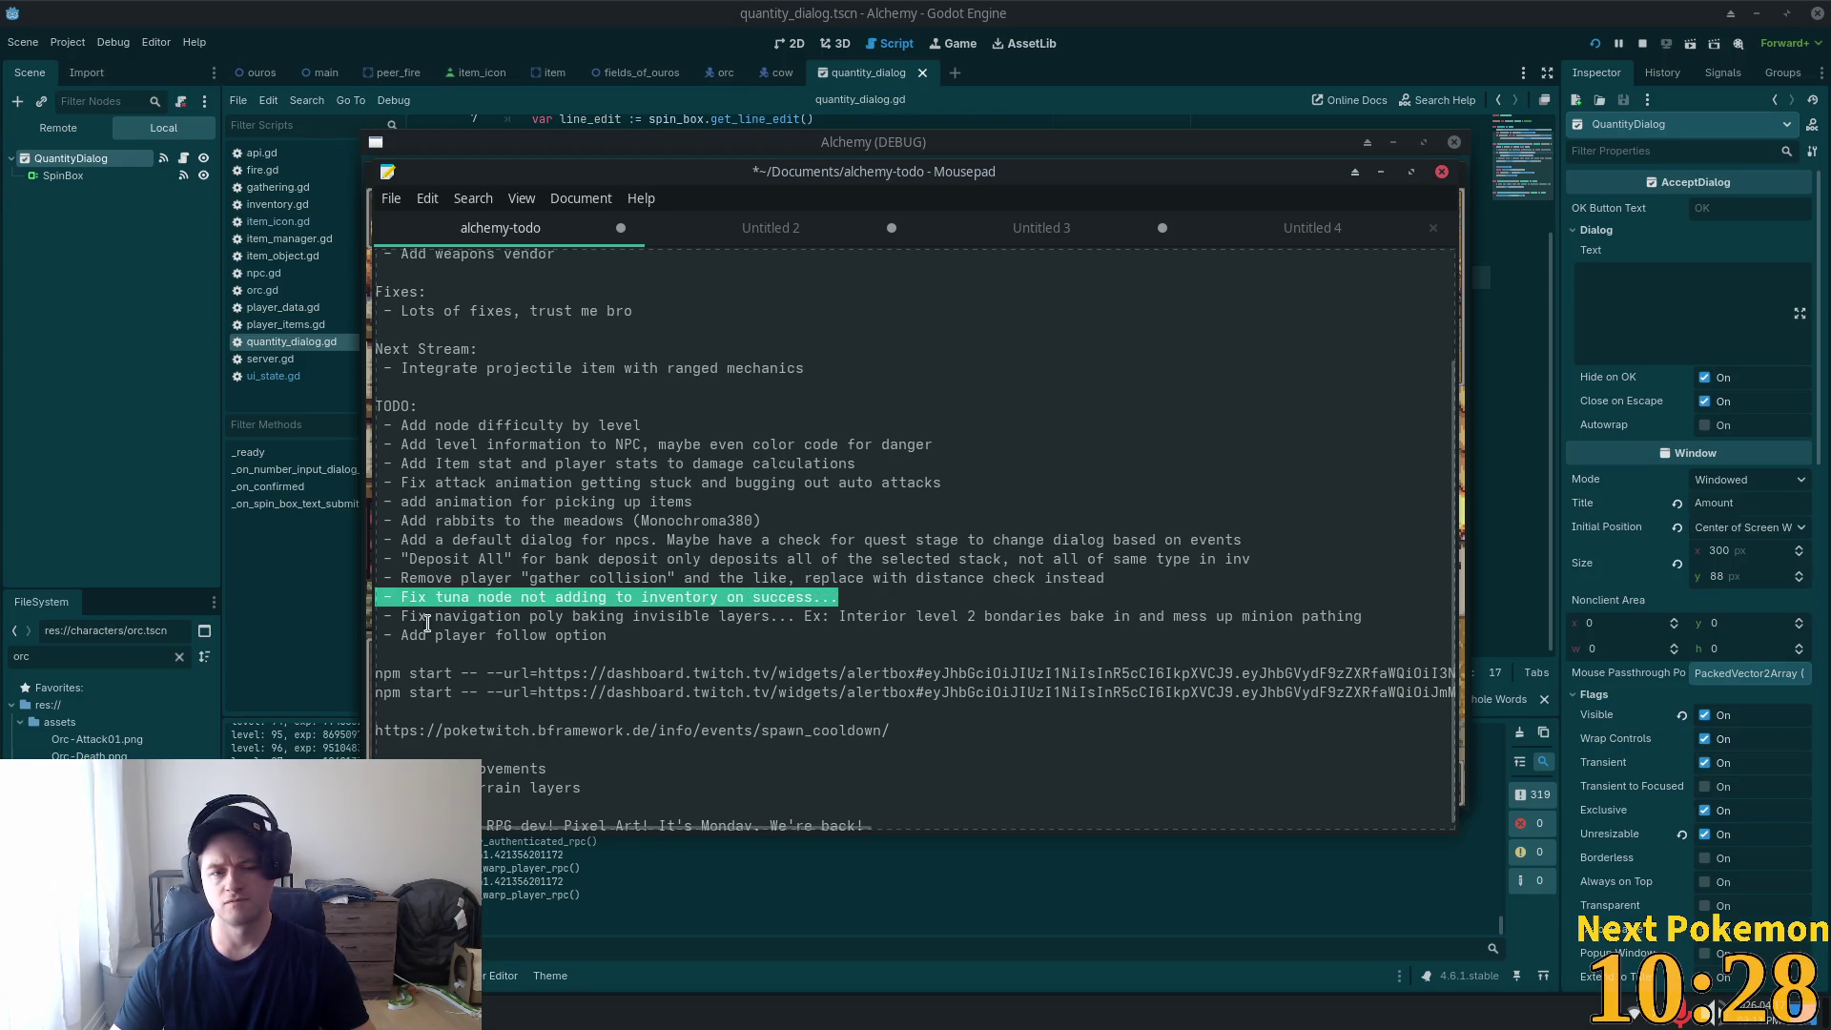
{"action": "triple_click", "coordinate": [523, 618]}
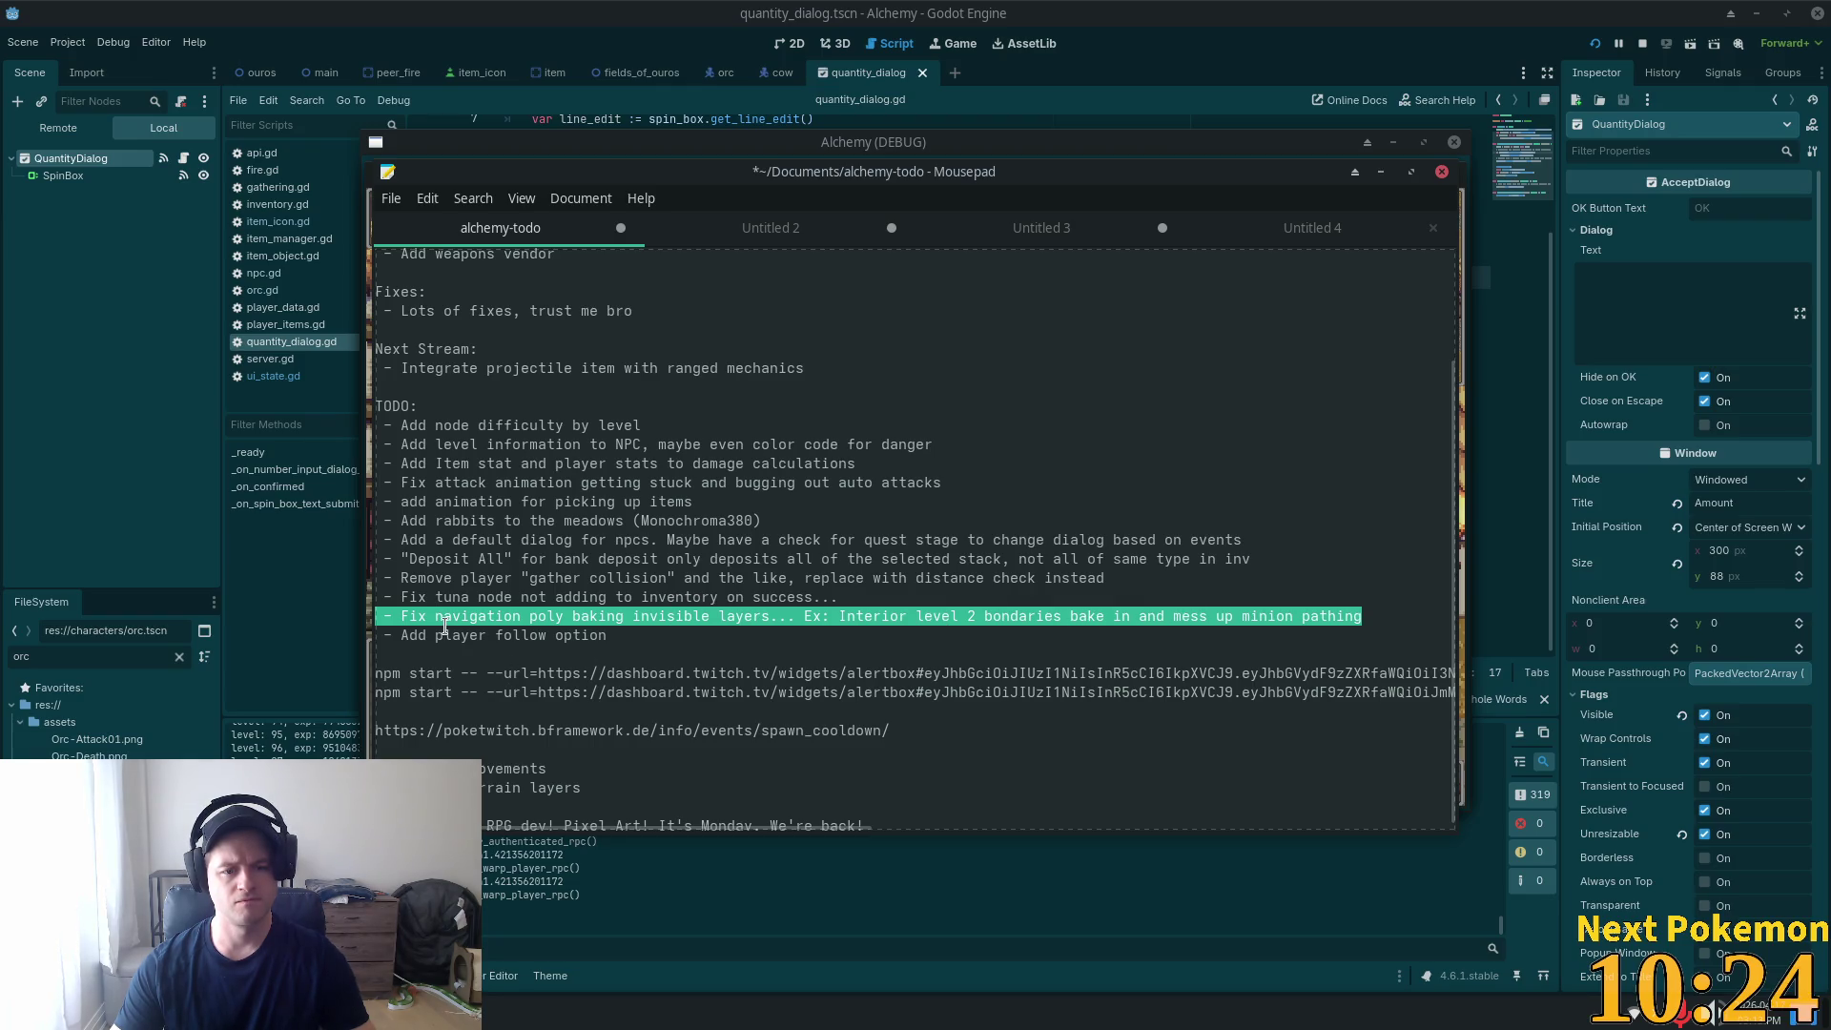
{"action": "left_click", "coordinate": [546, 637]}
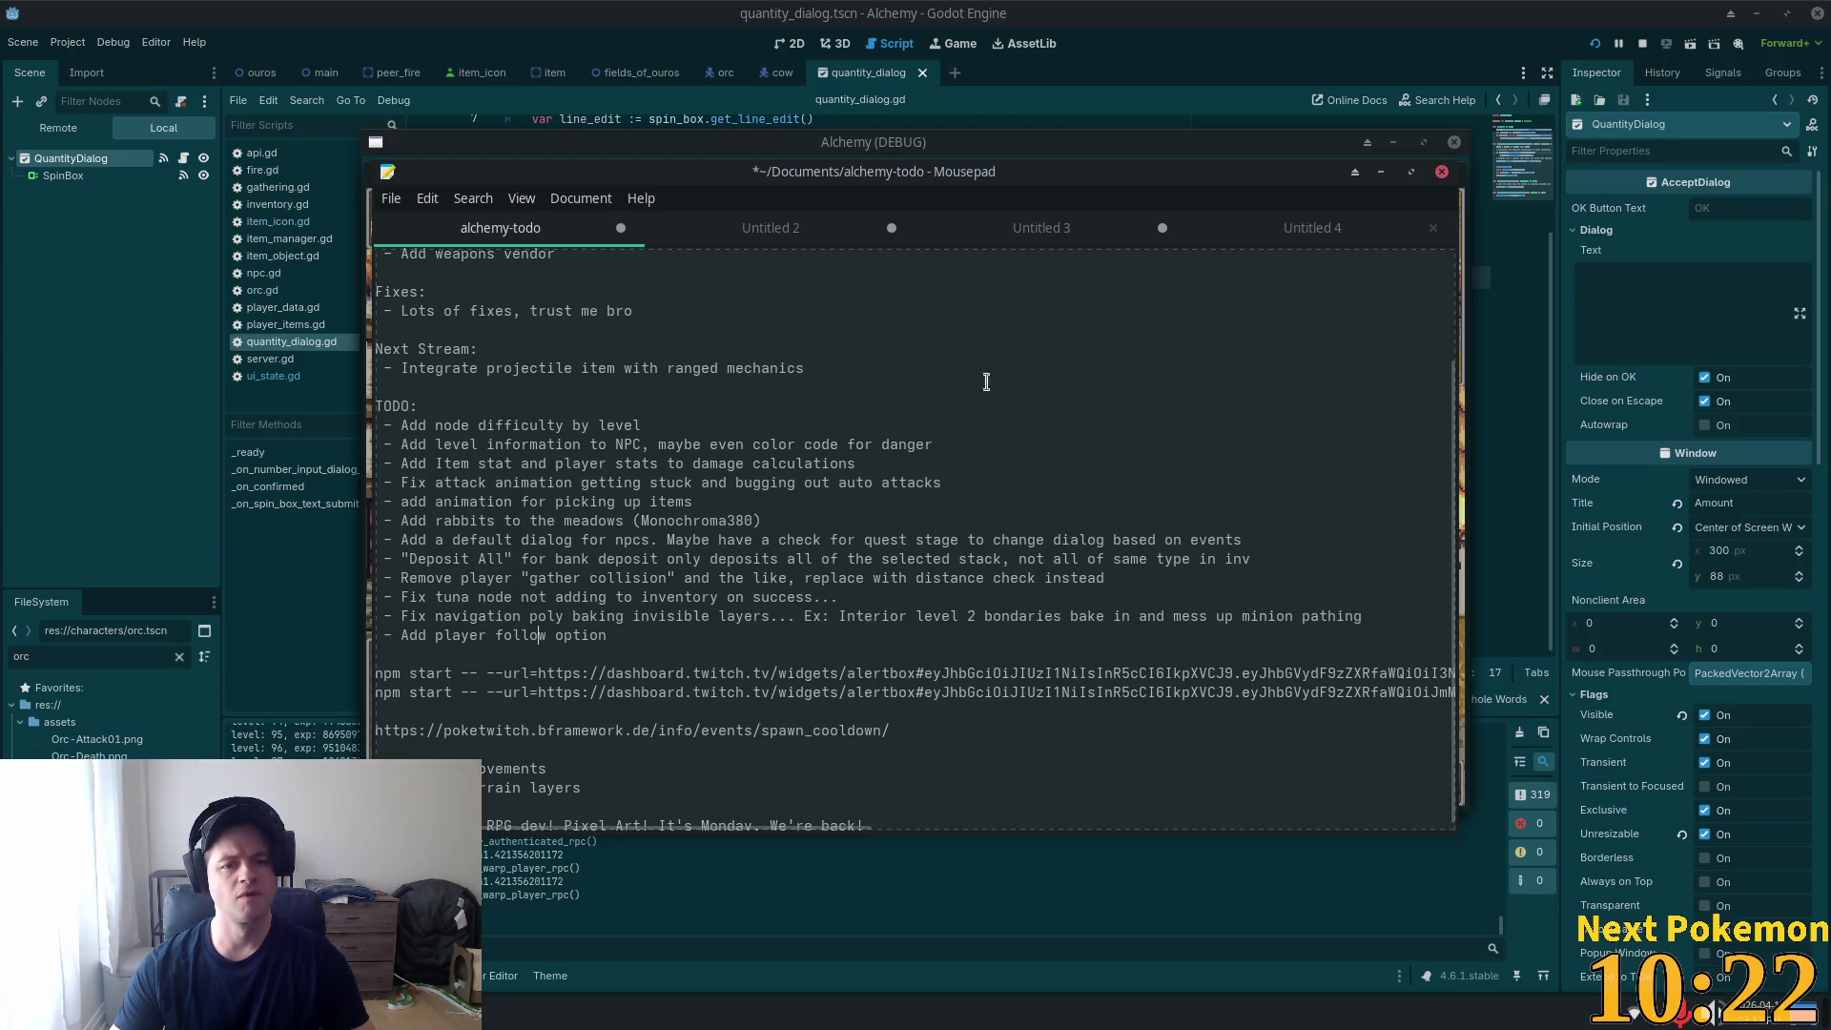
{"action": "key", "text": "ctrl+s"}
{"action": "left_click", "coordinate": [657, 388]}
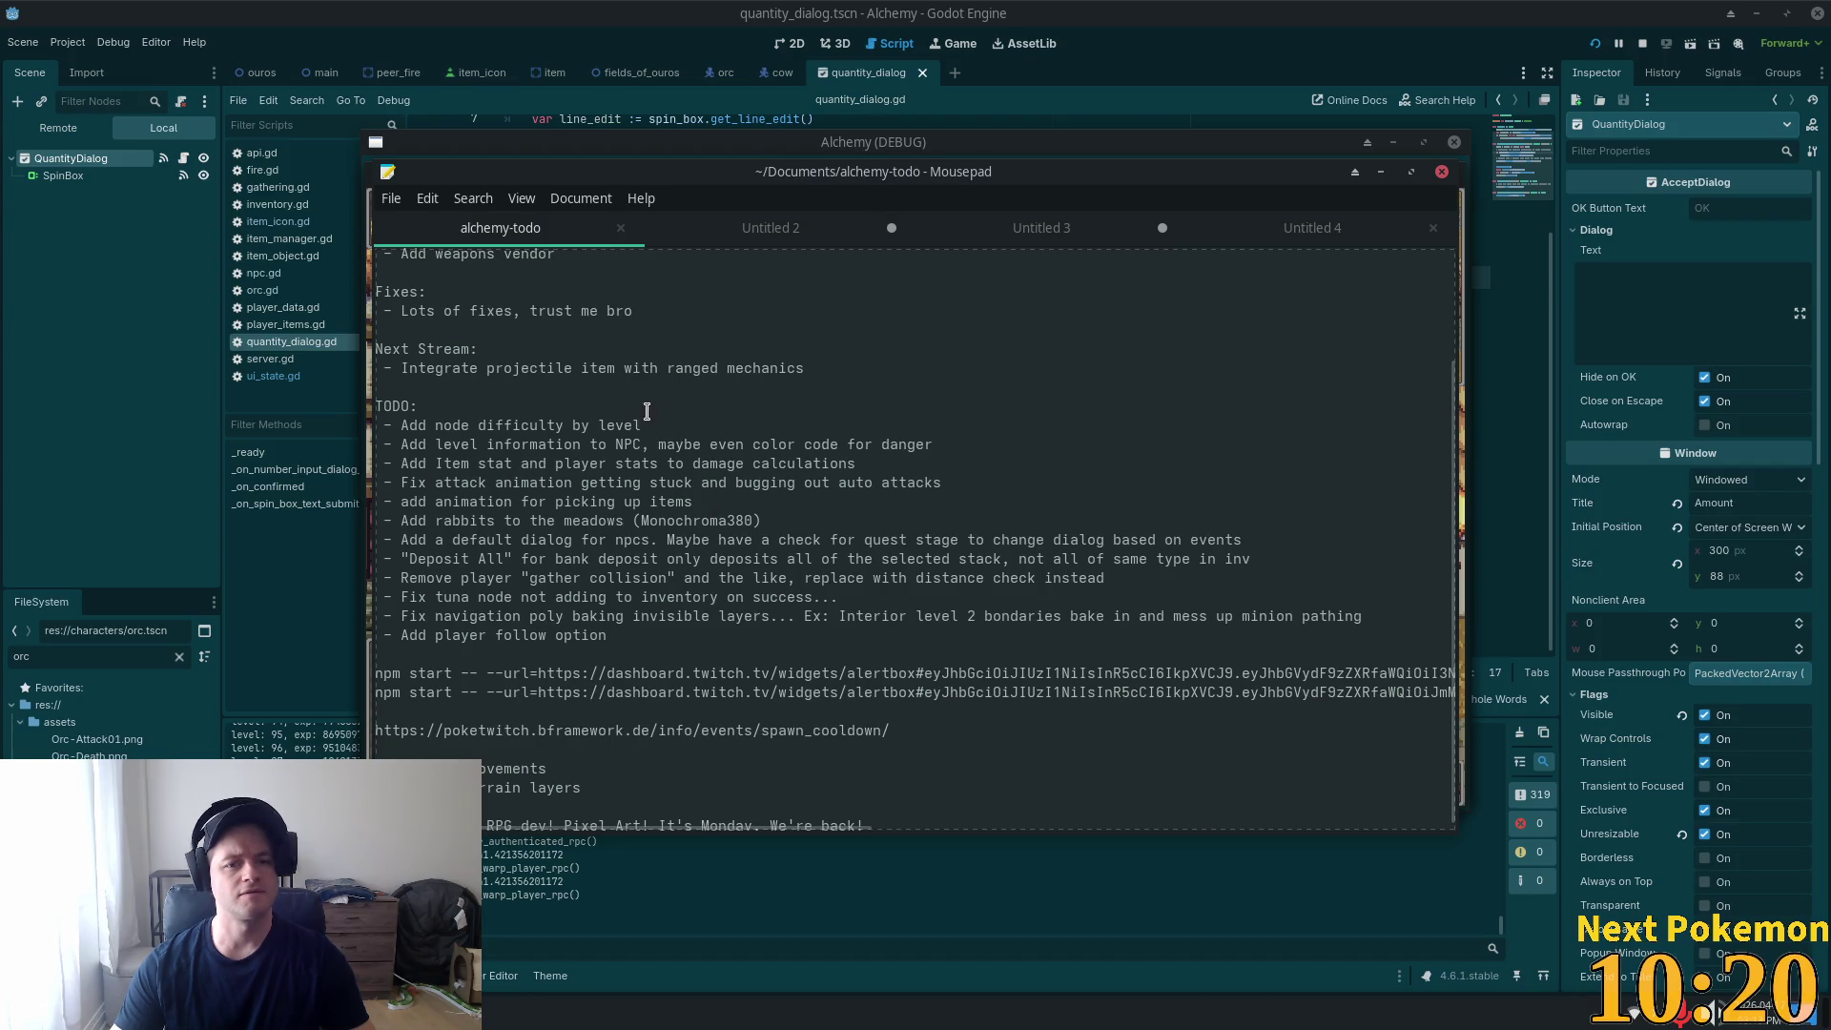
{"action": "key", "text": "alt+Tab"}
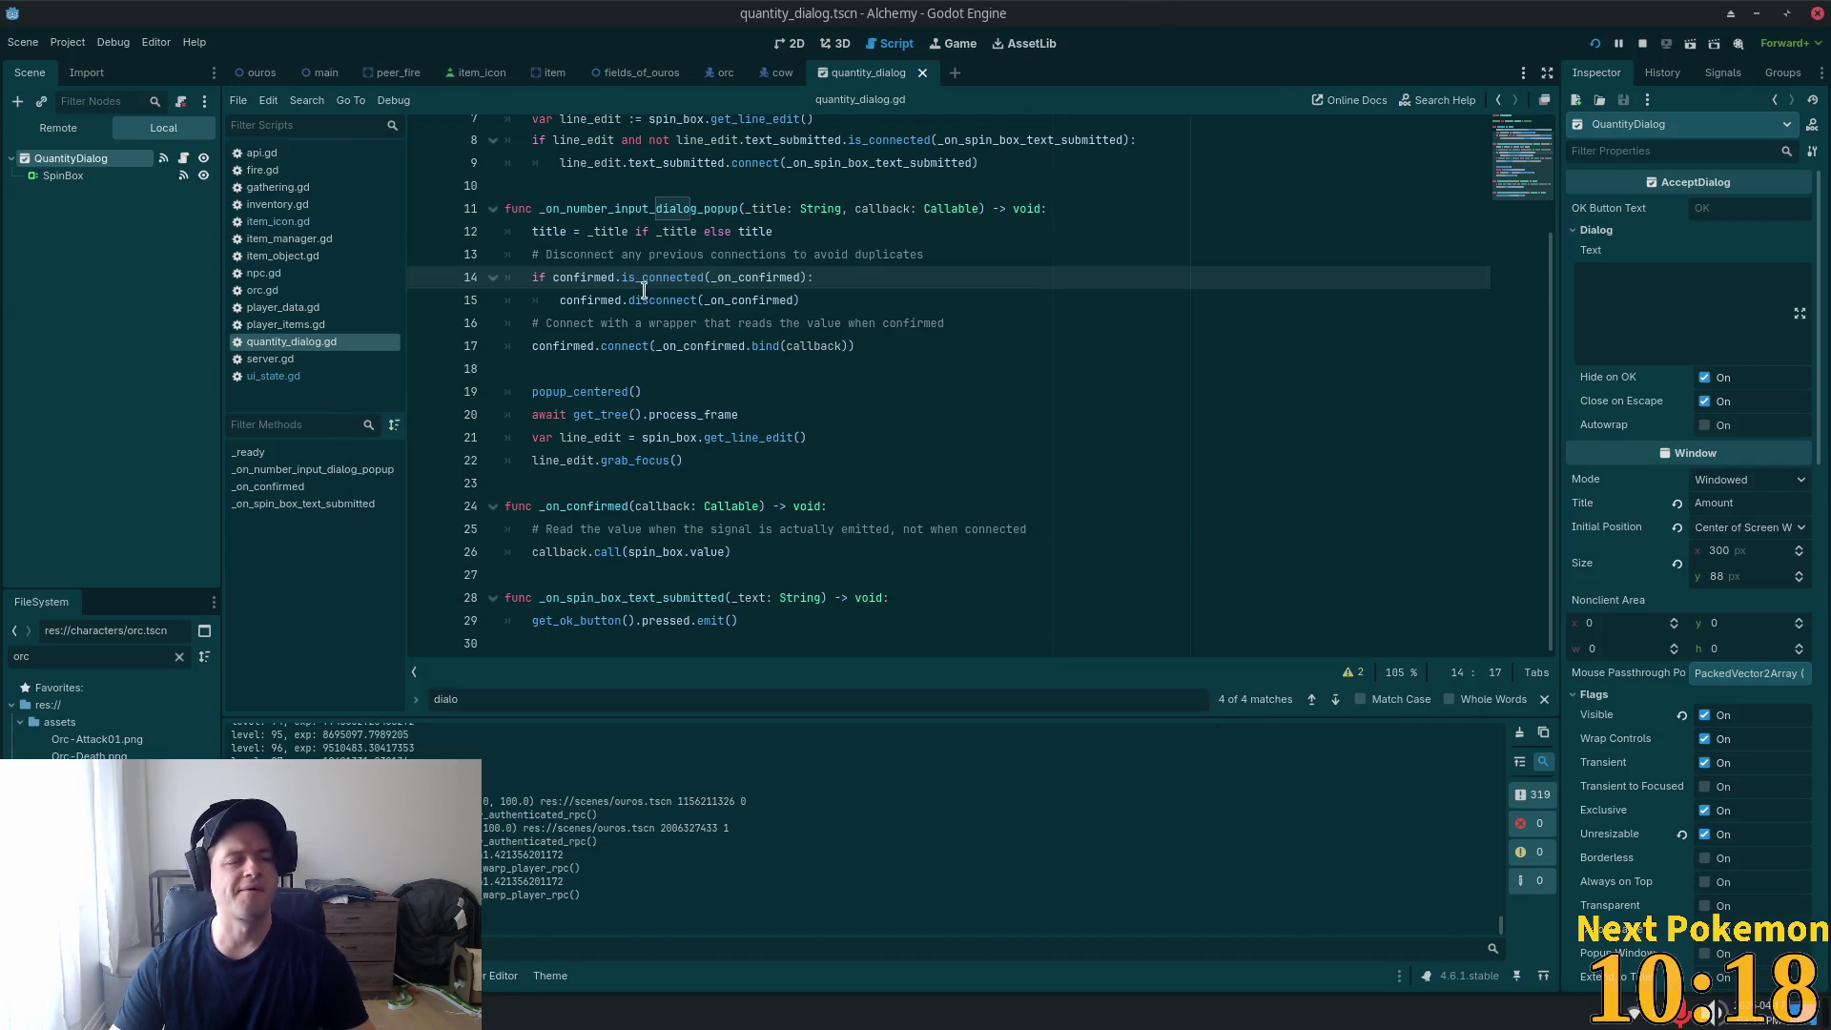
Restart Alchemy from Godot's Run Project button so the Create Account / Login screen appears.
{"action": "mouse_move", "coordinate": [681, 280]}
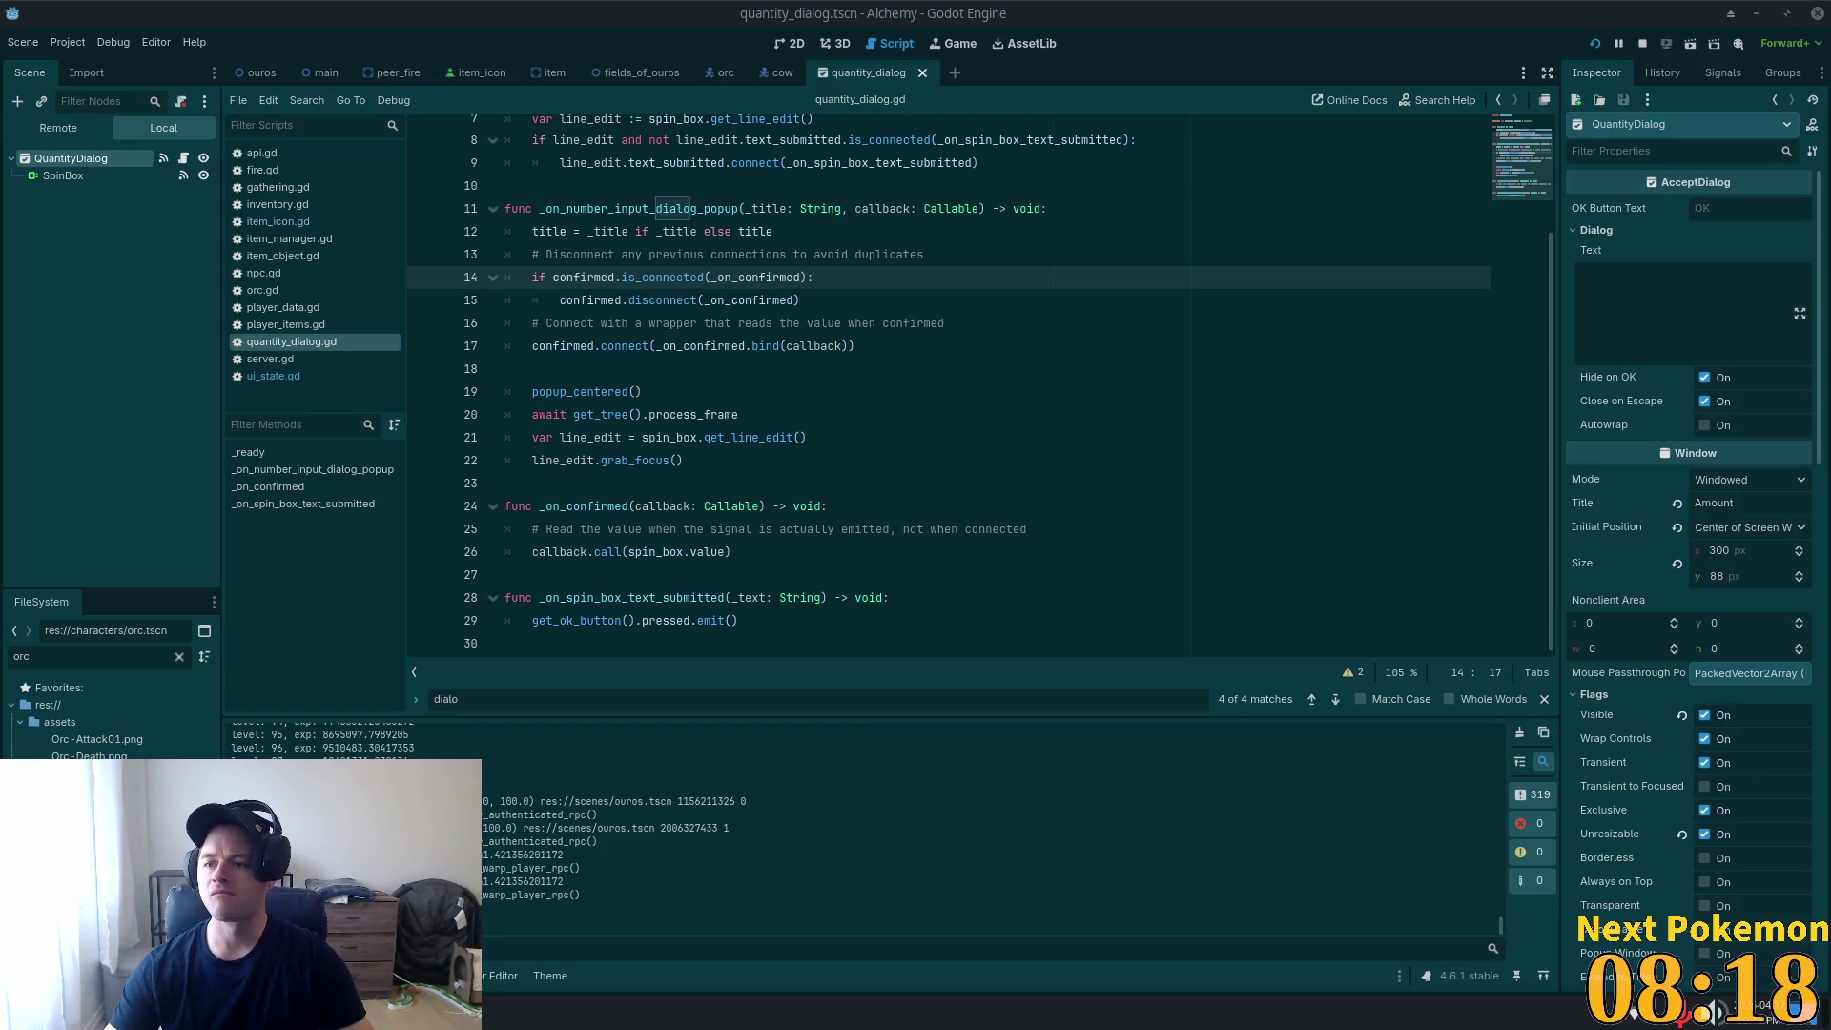
{"action": "left_click", "coordinate": [664, 444]}
{"action": "left_click", "coordinate": [1596, 43]}
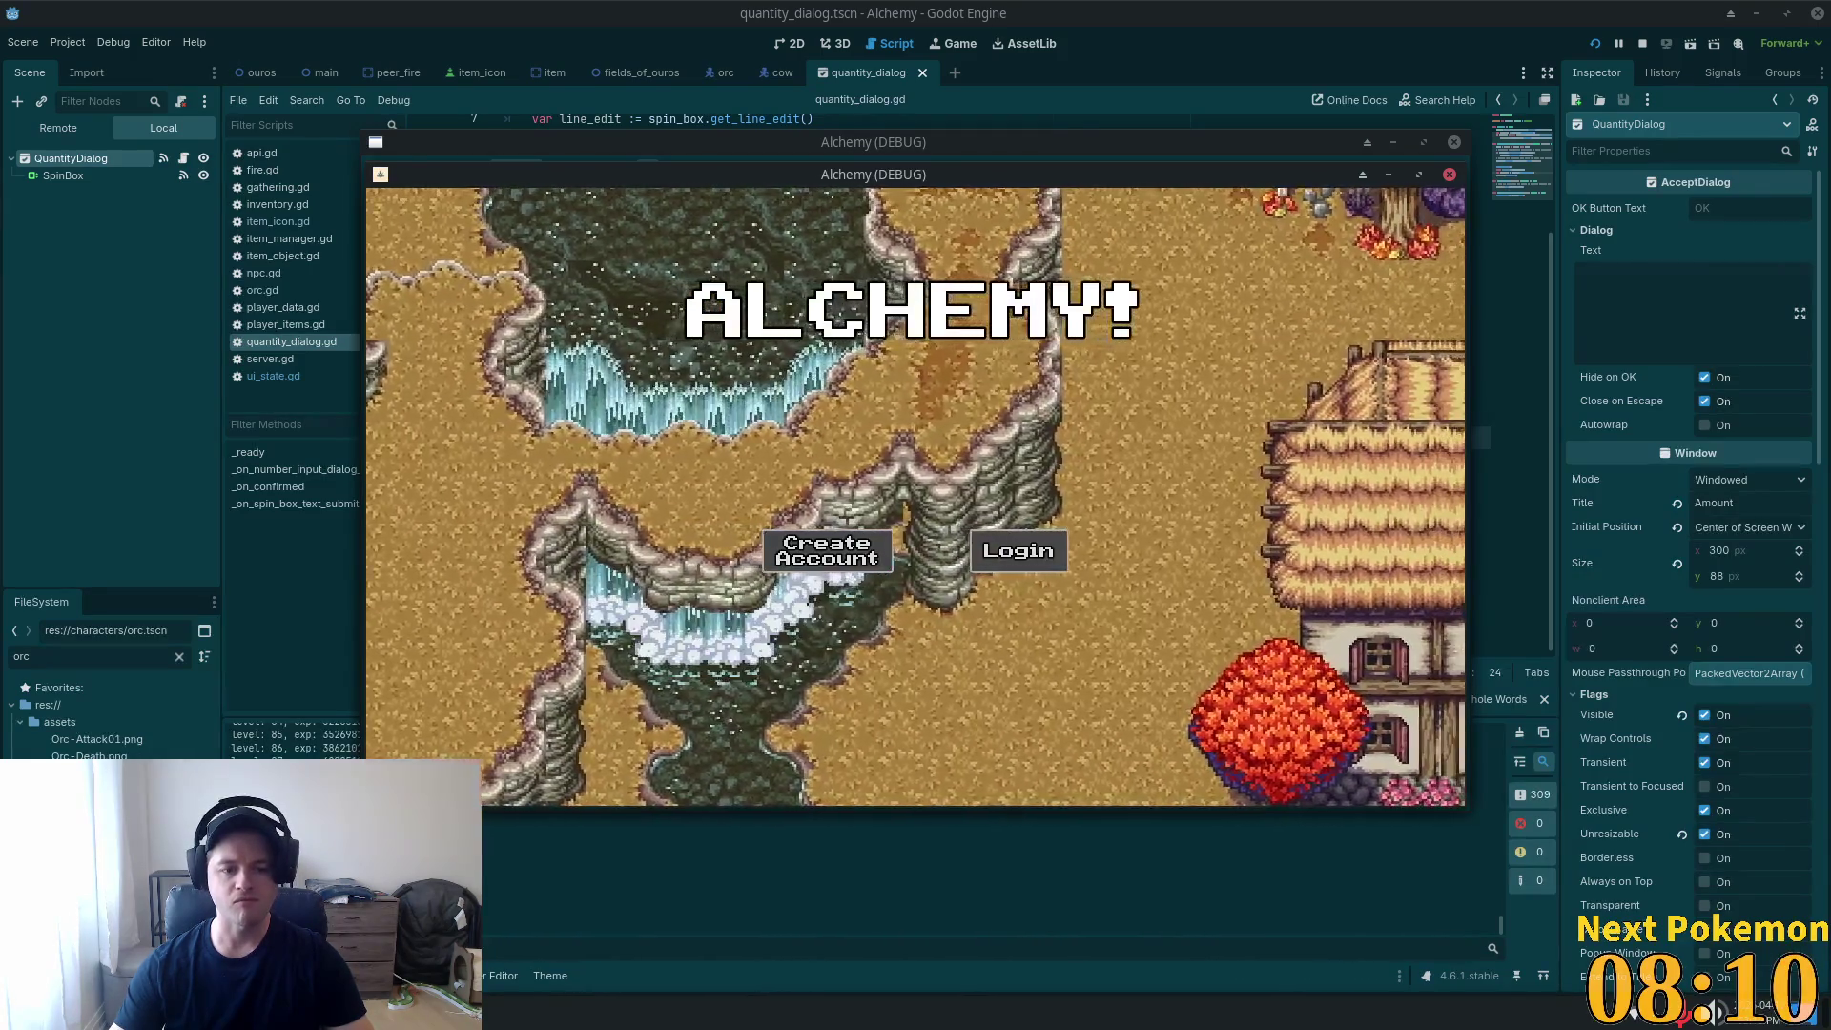
Close the running game and open level_manager.gd in Cursor.
{"action": "key", "text": "F8"}
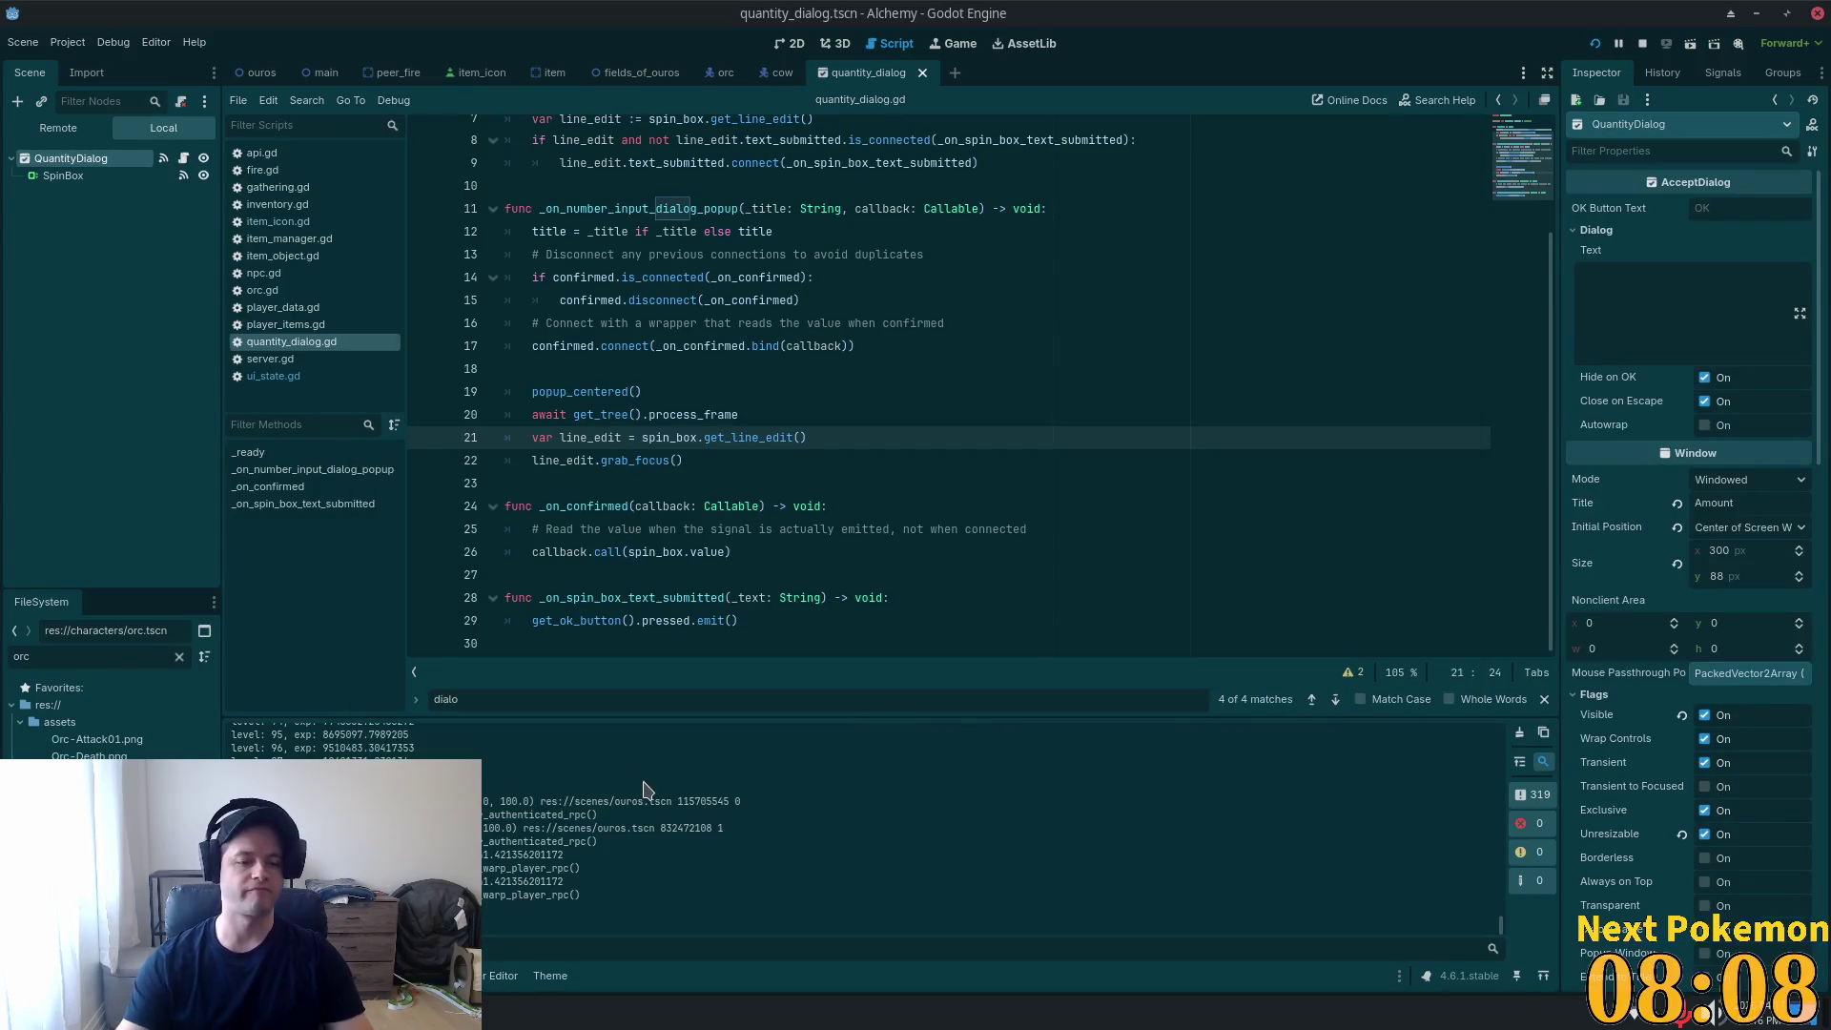
{"action": "key", "text": "alt+Tab"}
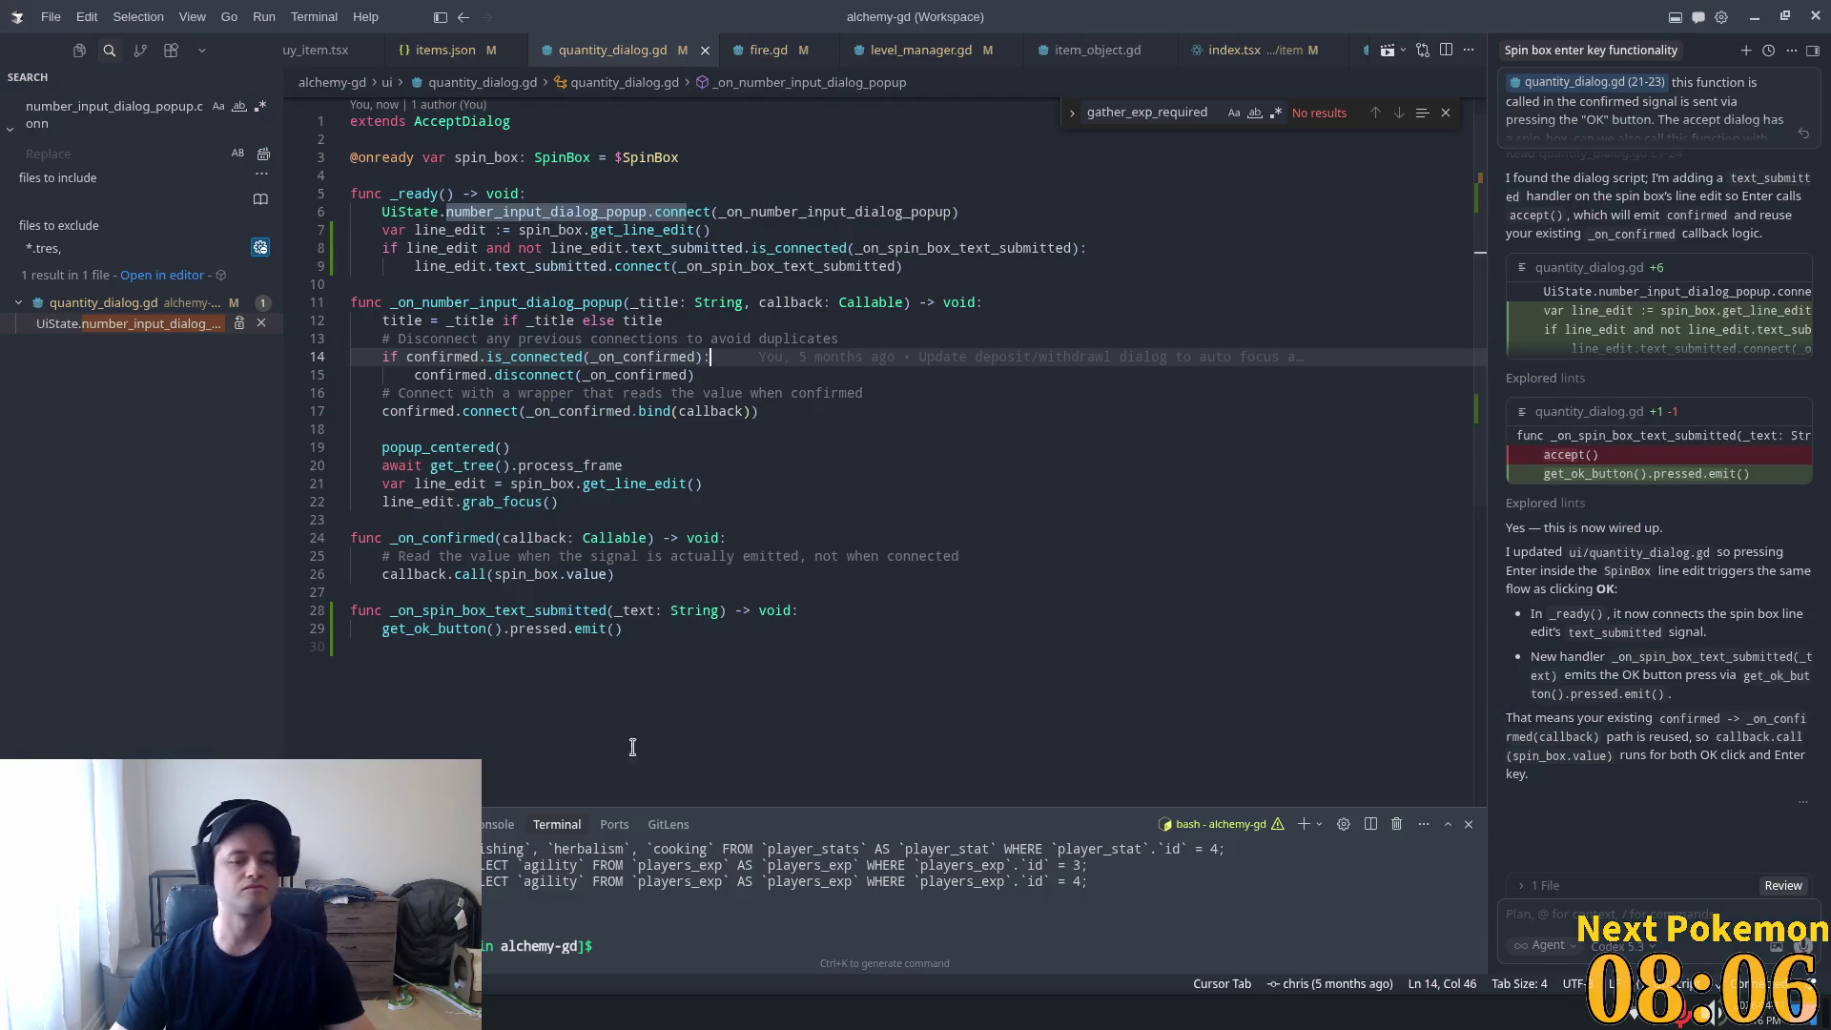
{"action": "key", "text": "ctrl+p"}
{"action": "type", "text": "level_"}
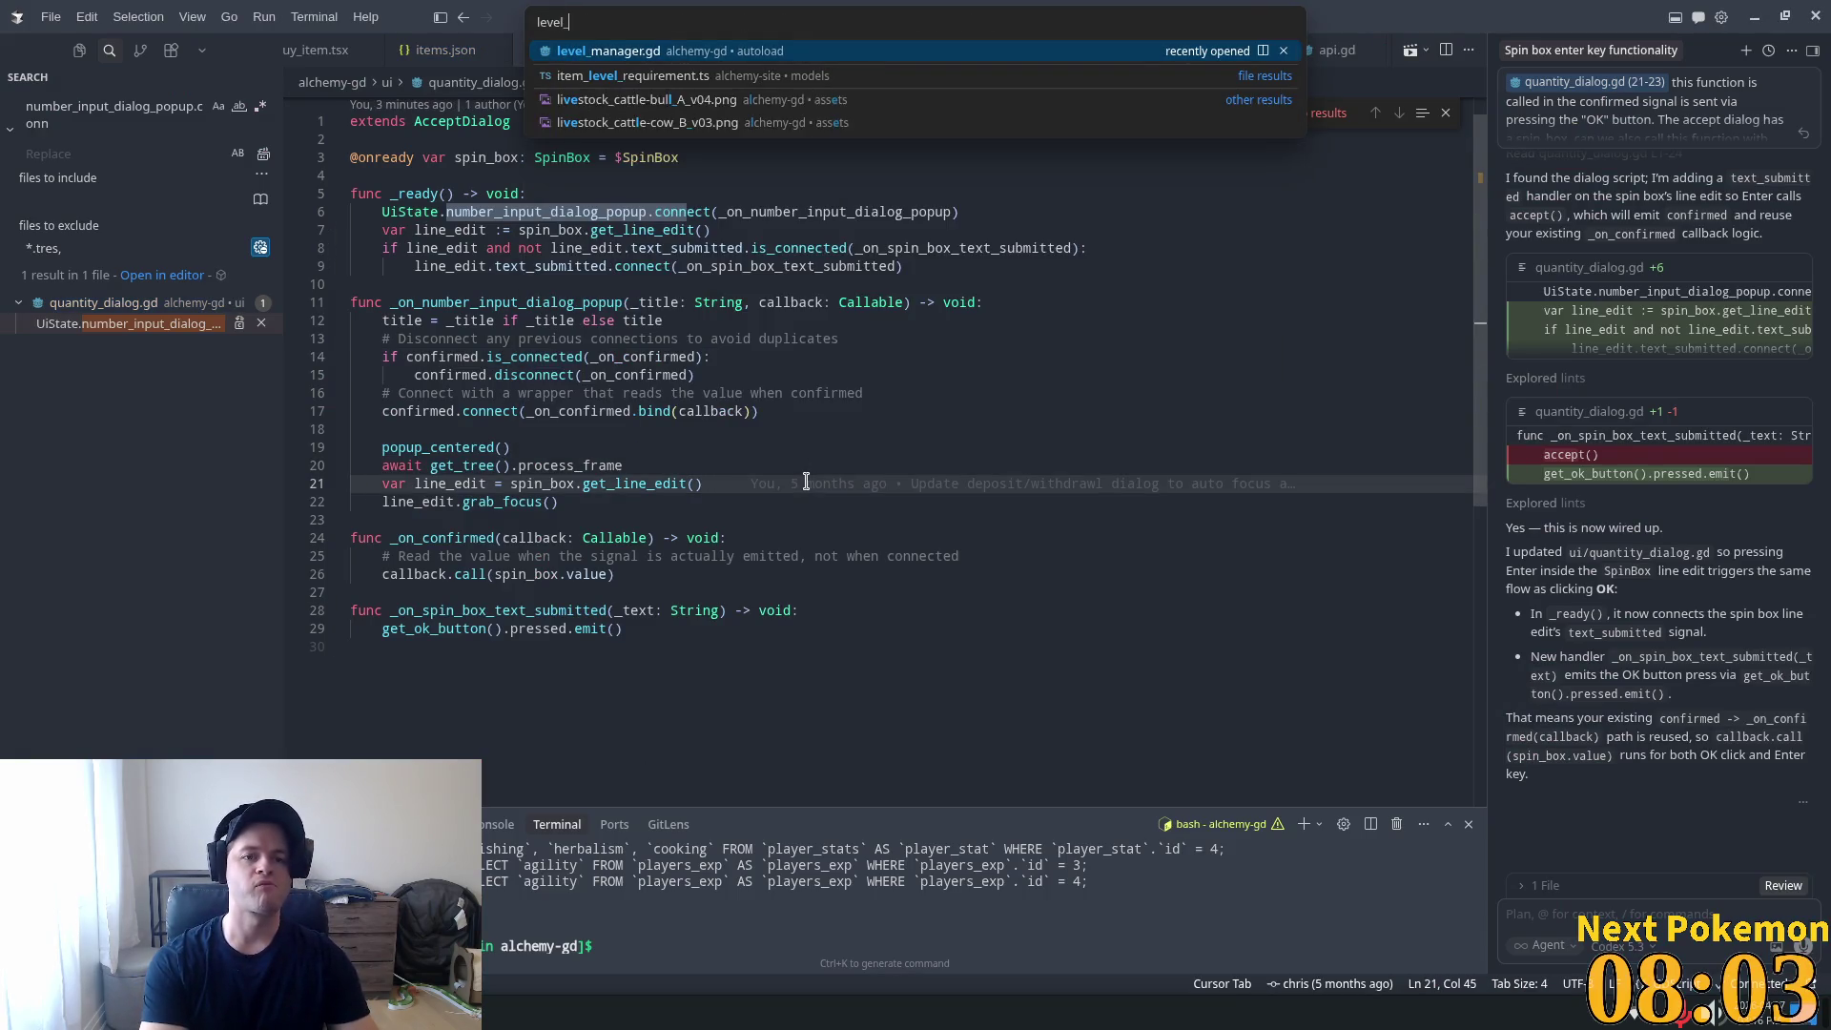
{"action": "key", "text": "Return"}
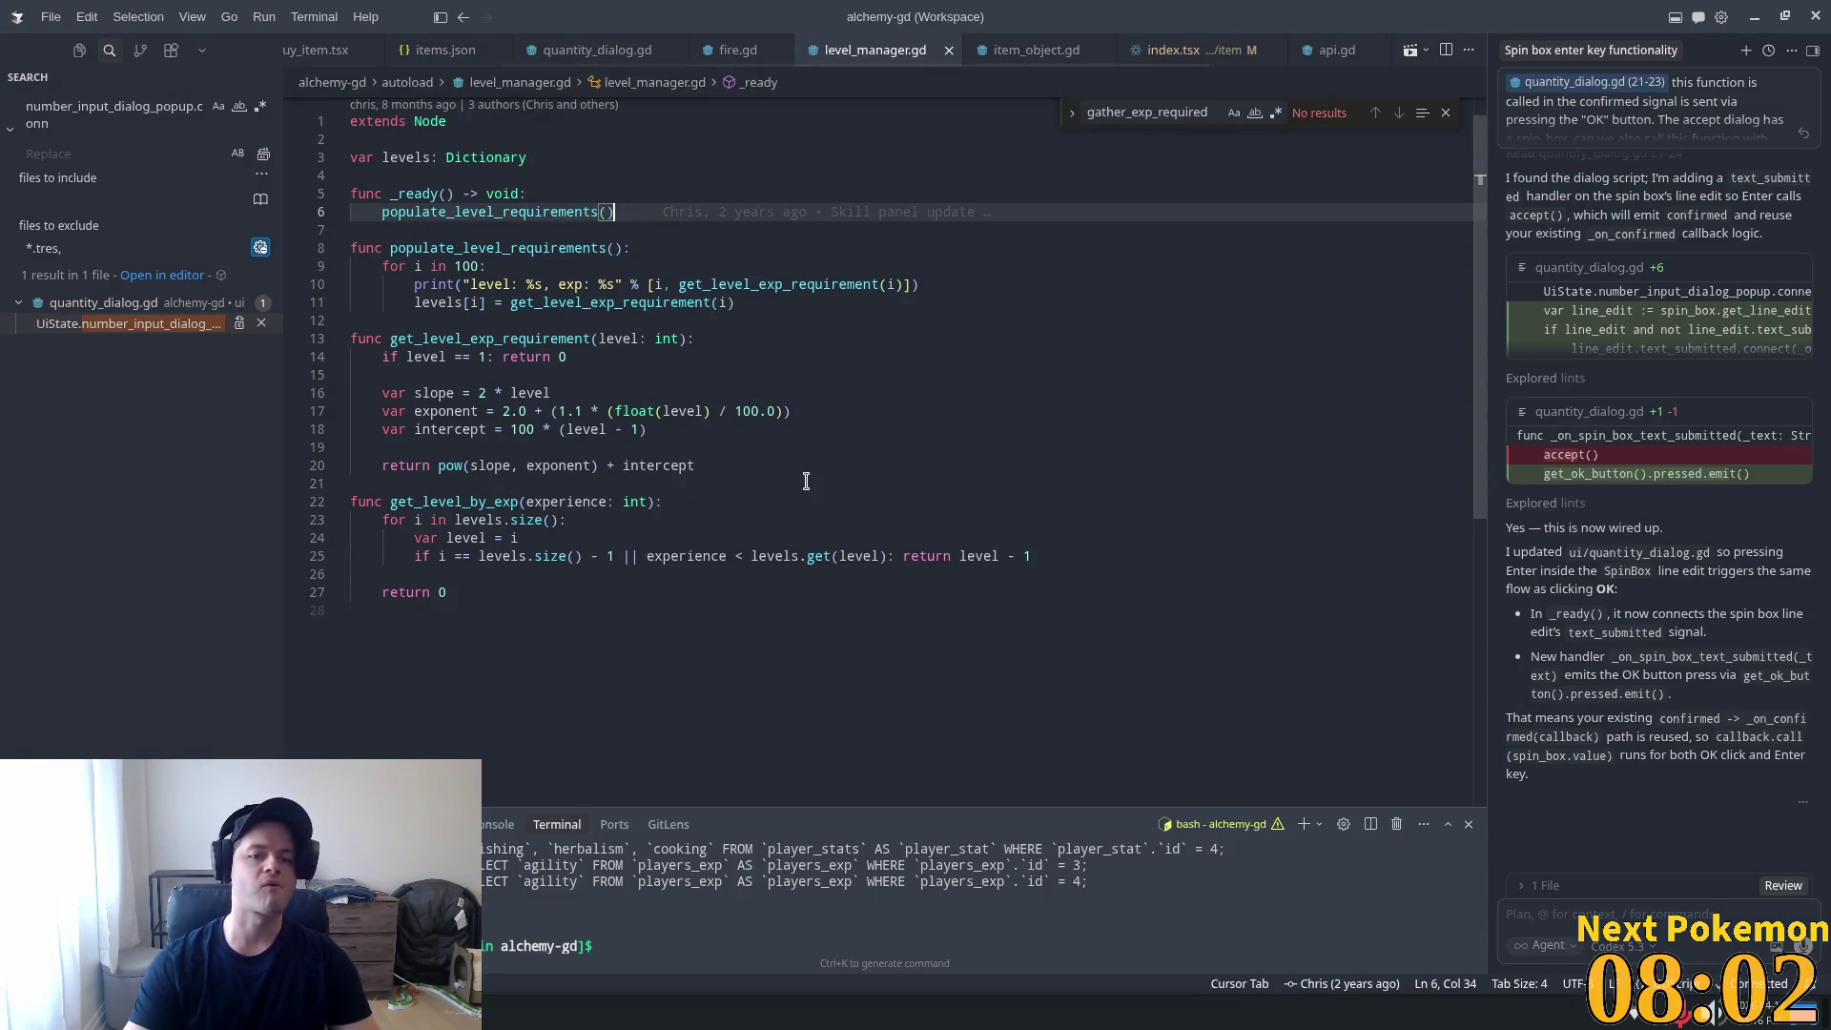
Delete the level/exp debug print from populate_level_requirements.
{"action": "left_click", "coordinate": [939, 290]}
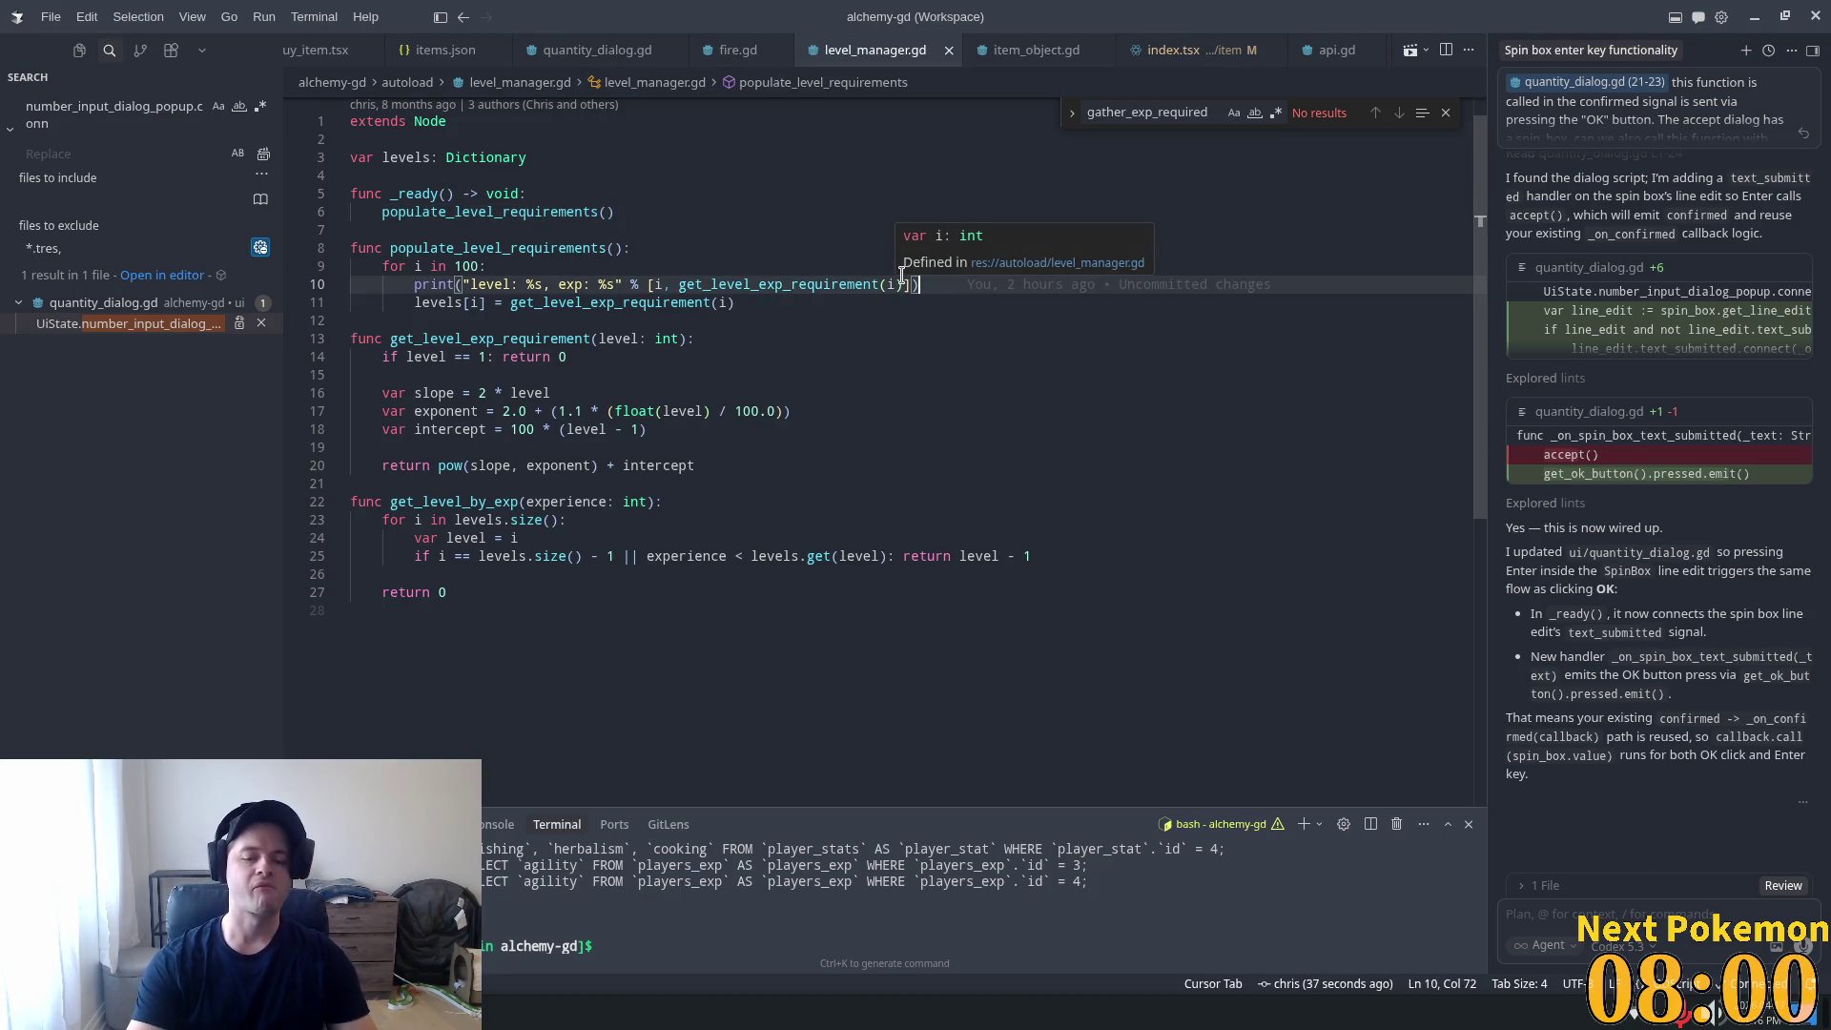
{"action": "key", "text": "shift+Home"}
{"action": "key", "text": "shift+Home"}
{"action": "key", "text": "BackSpace"}
{"action": "key", "text": "BackSpace"}
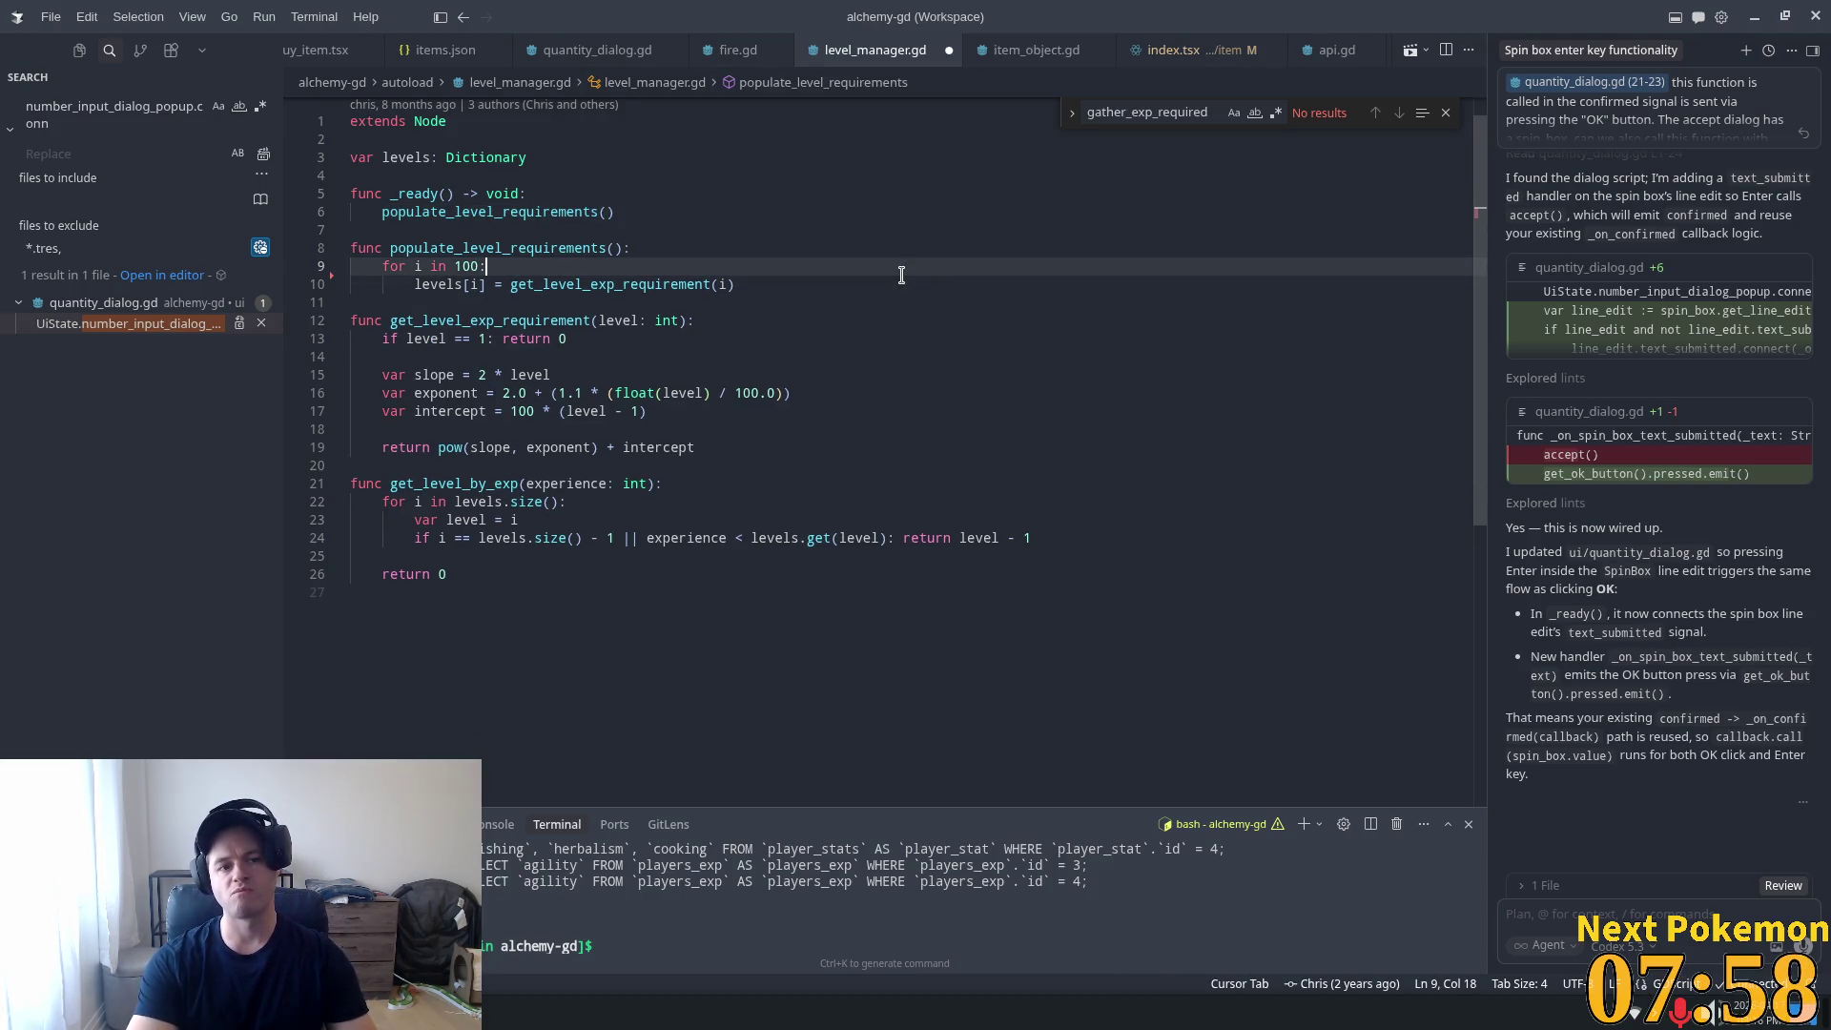
{"action": "left_click", "coordinate": [890, 276]}
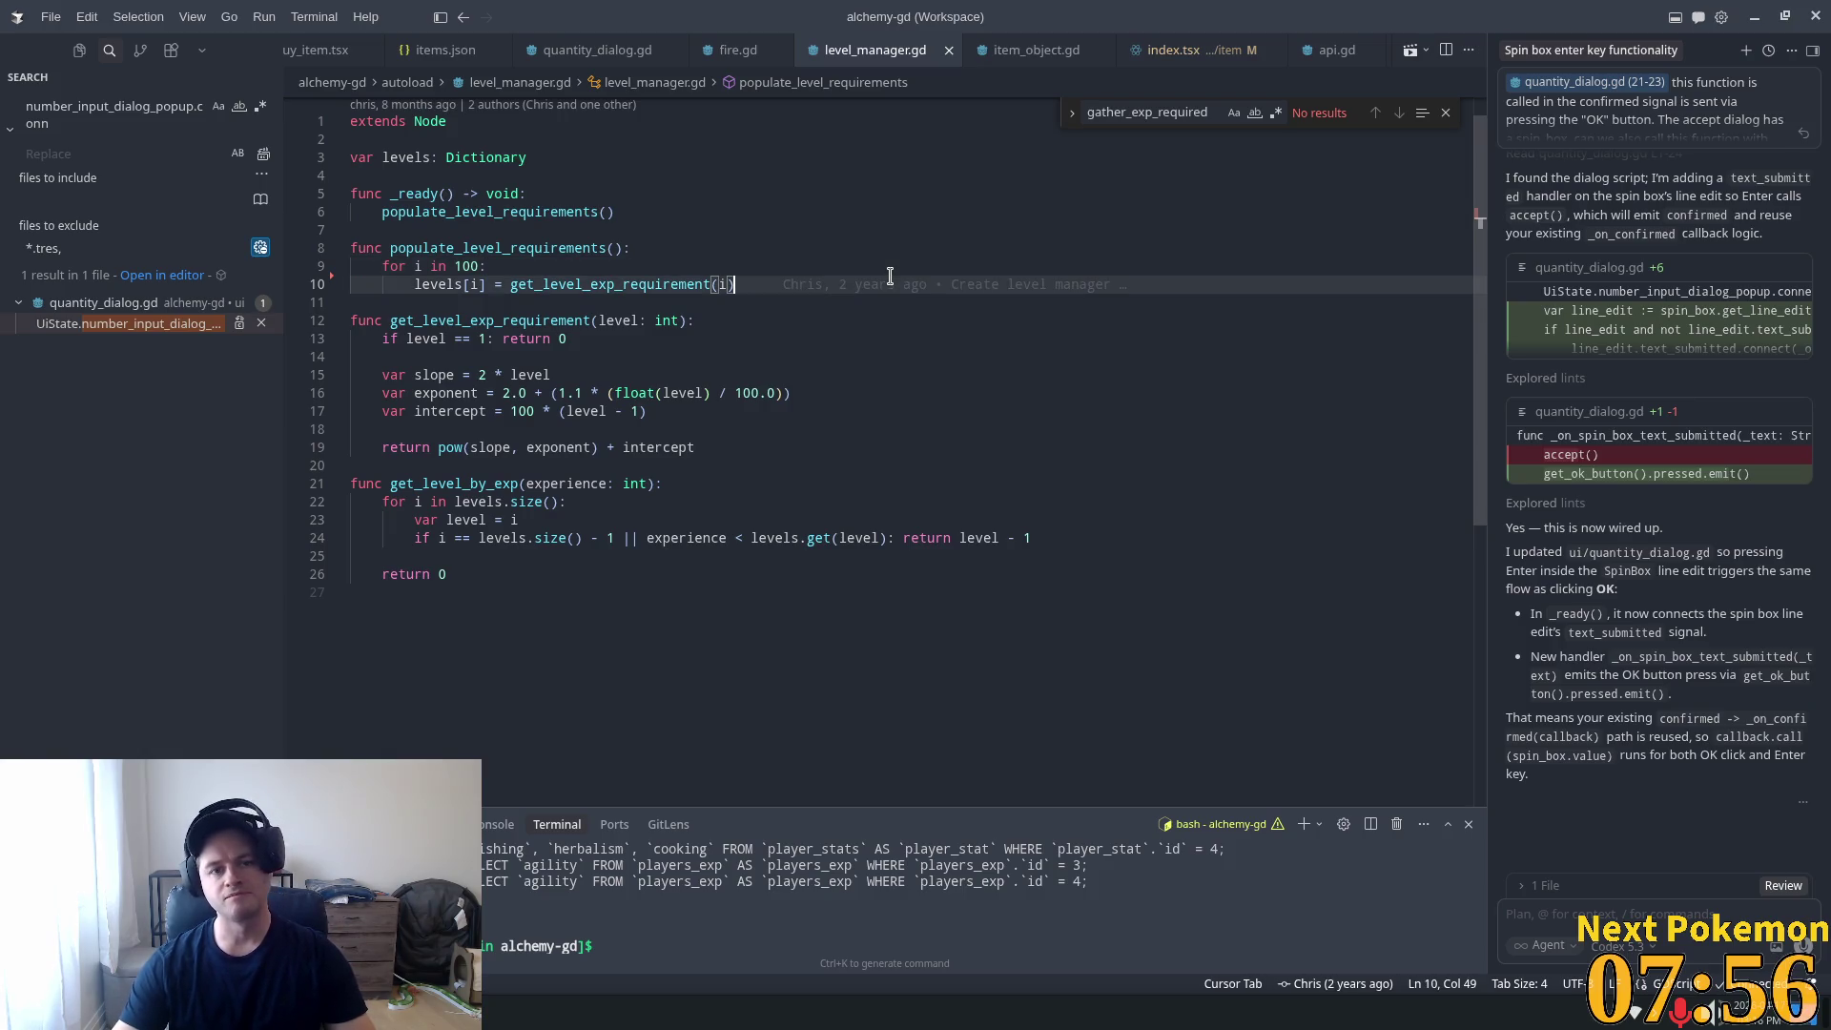
{"action": "mouse_move", "coordinate": [890, 275]}
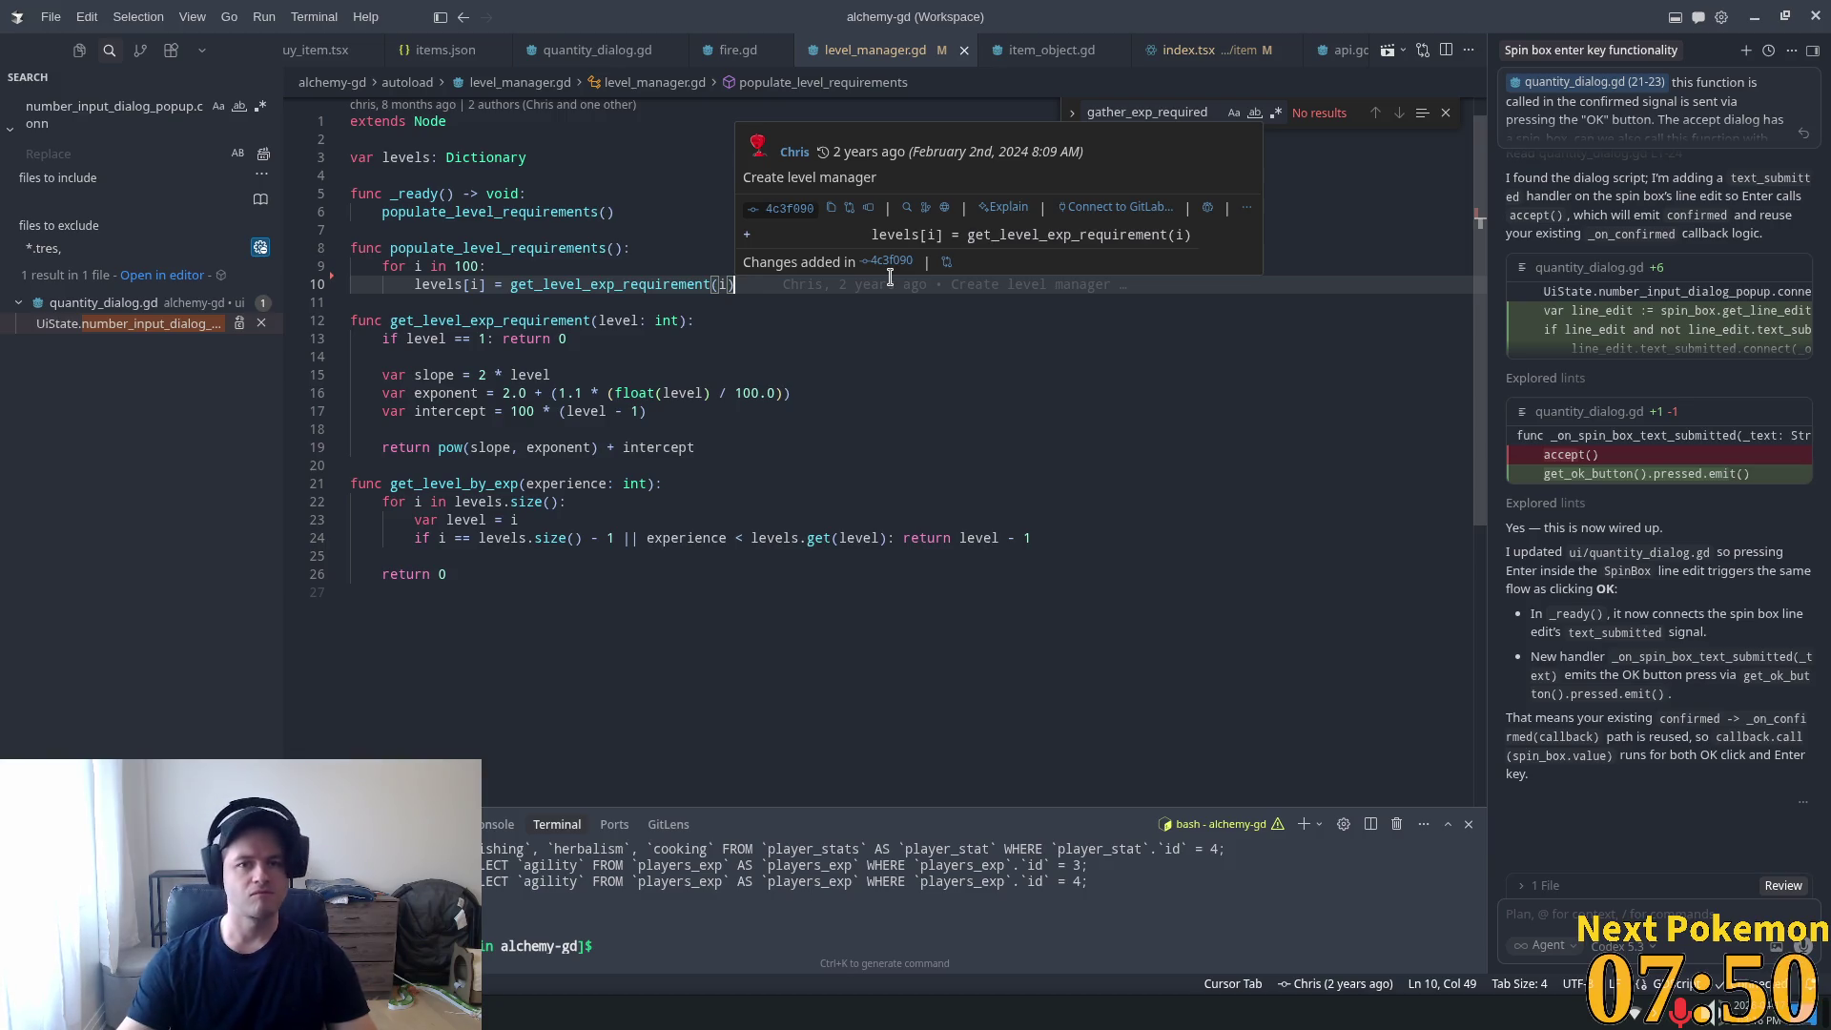
{"action": "left_click", "coordinate": [654, 193]}
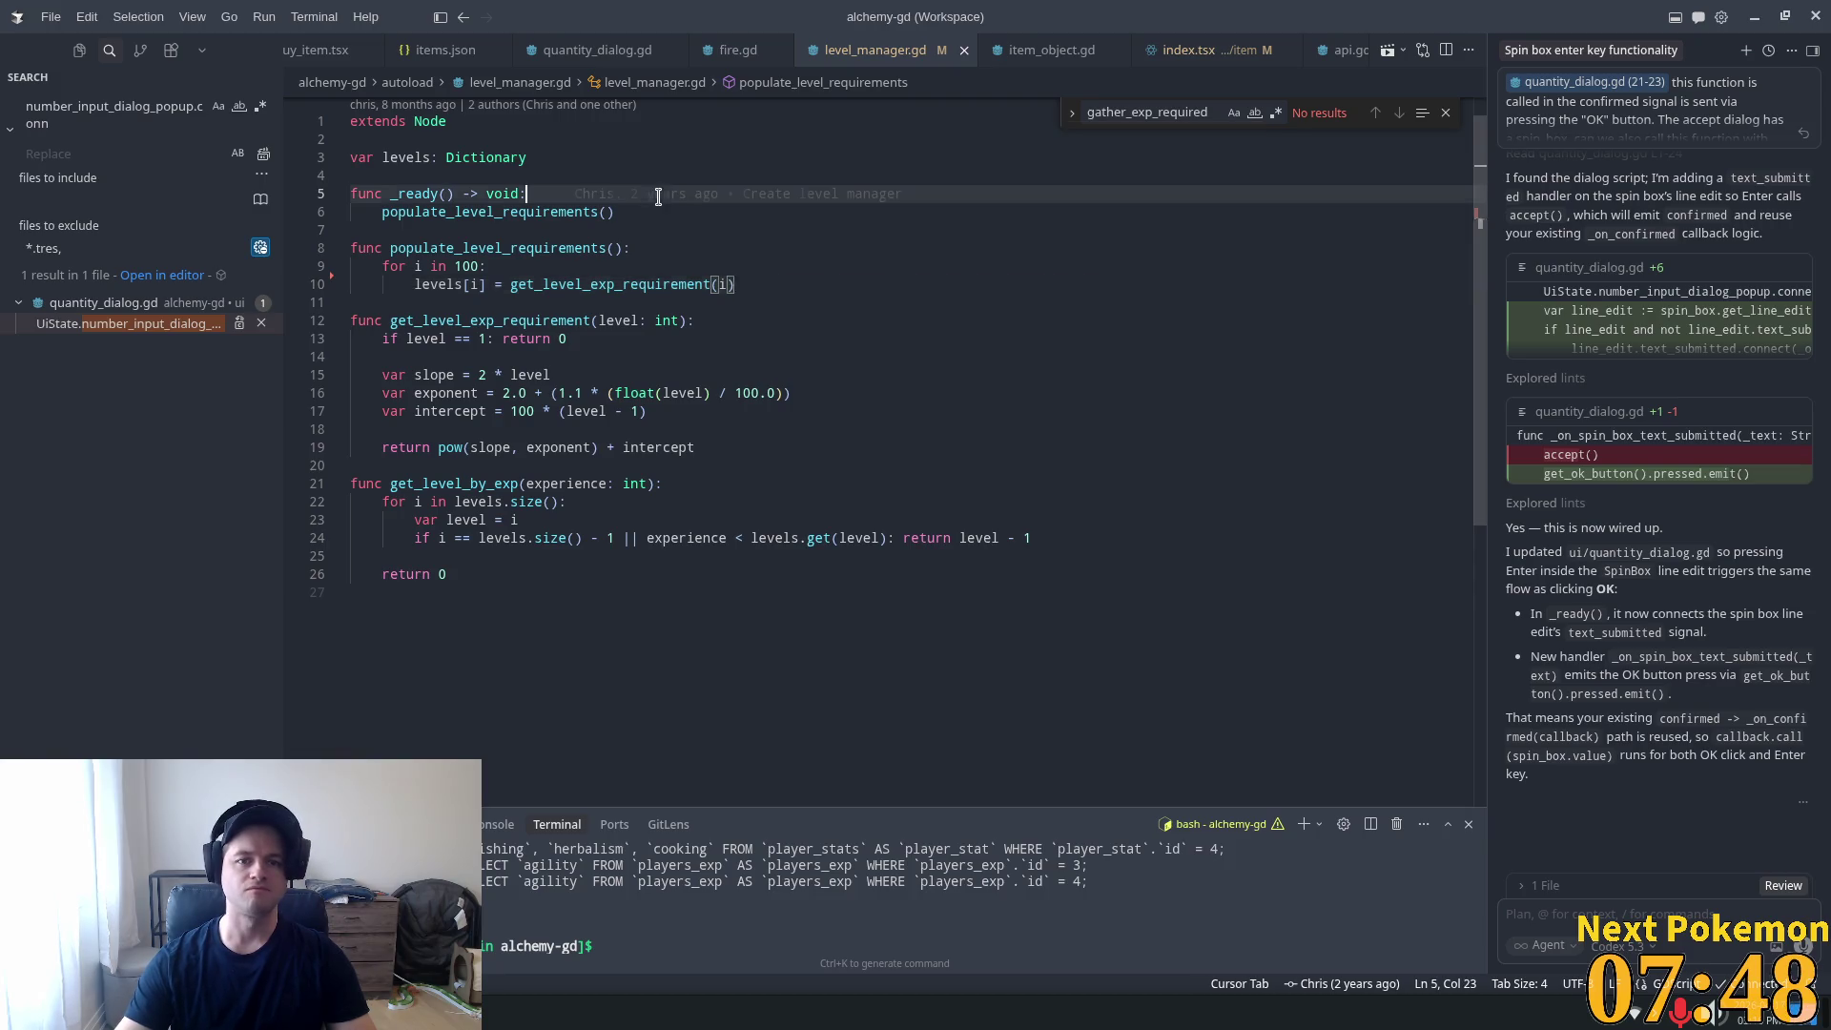
{"action": "key", "text": "alt+Tab"}
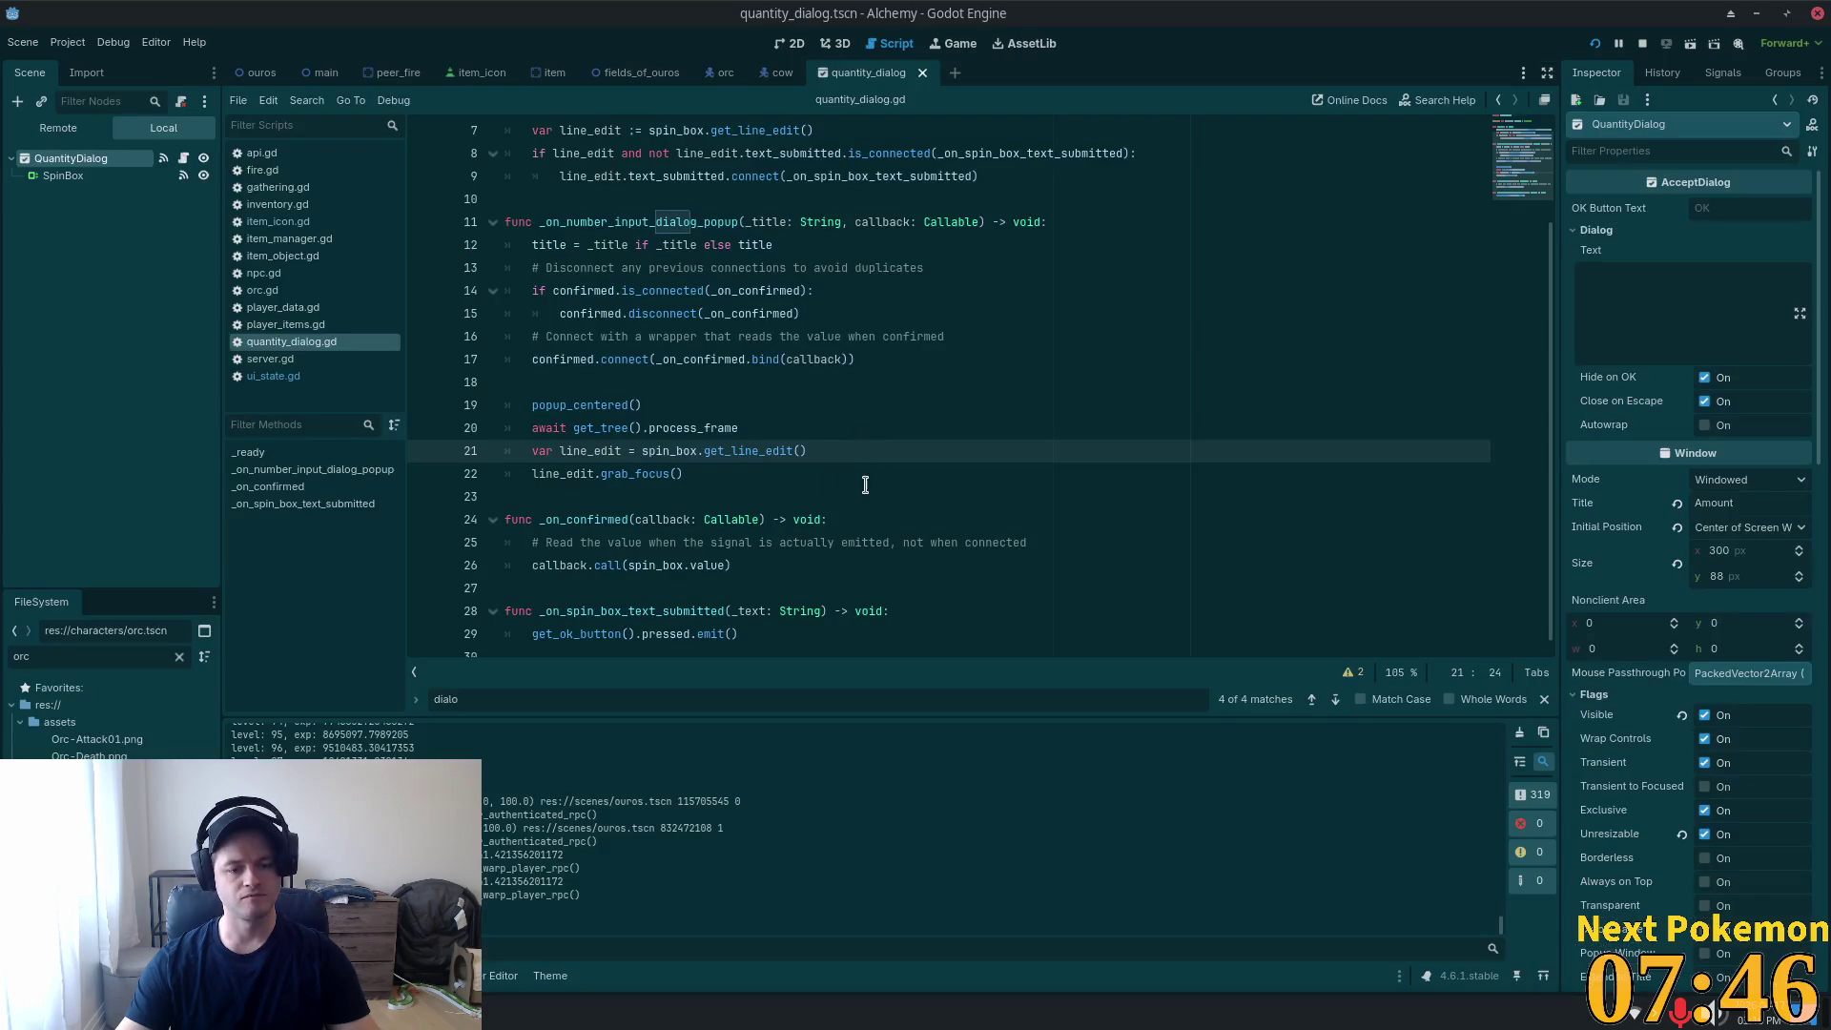
{"action": "key", "text": "alt+Tab"}
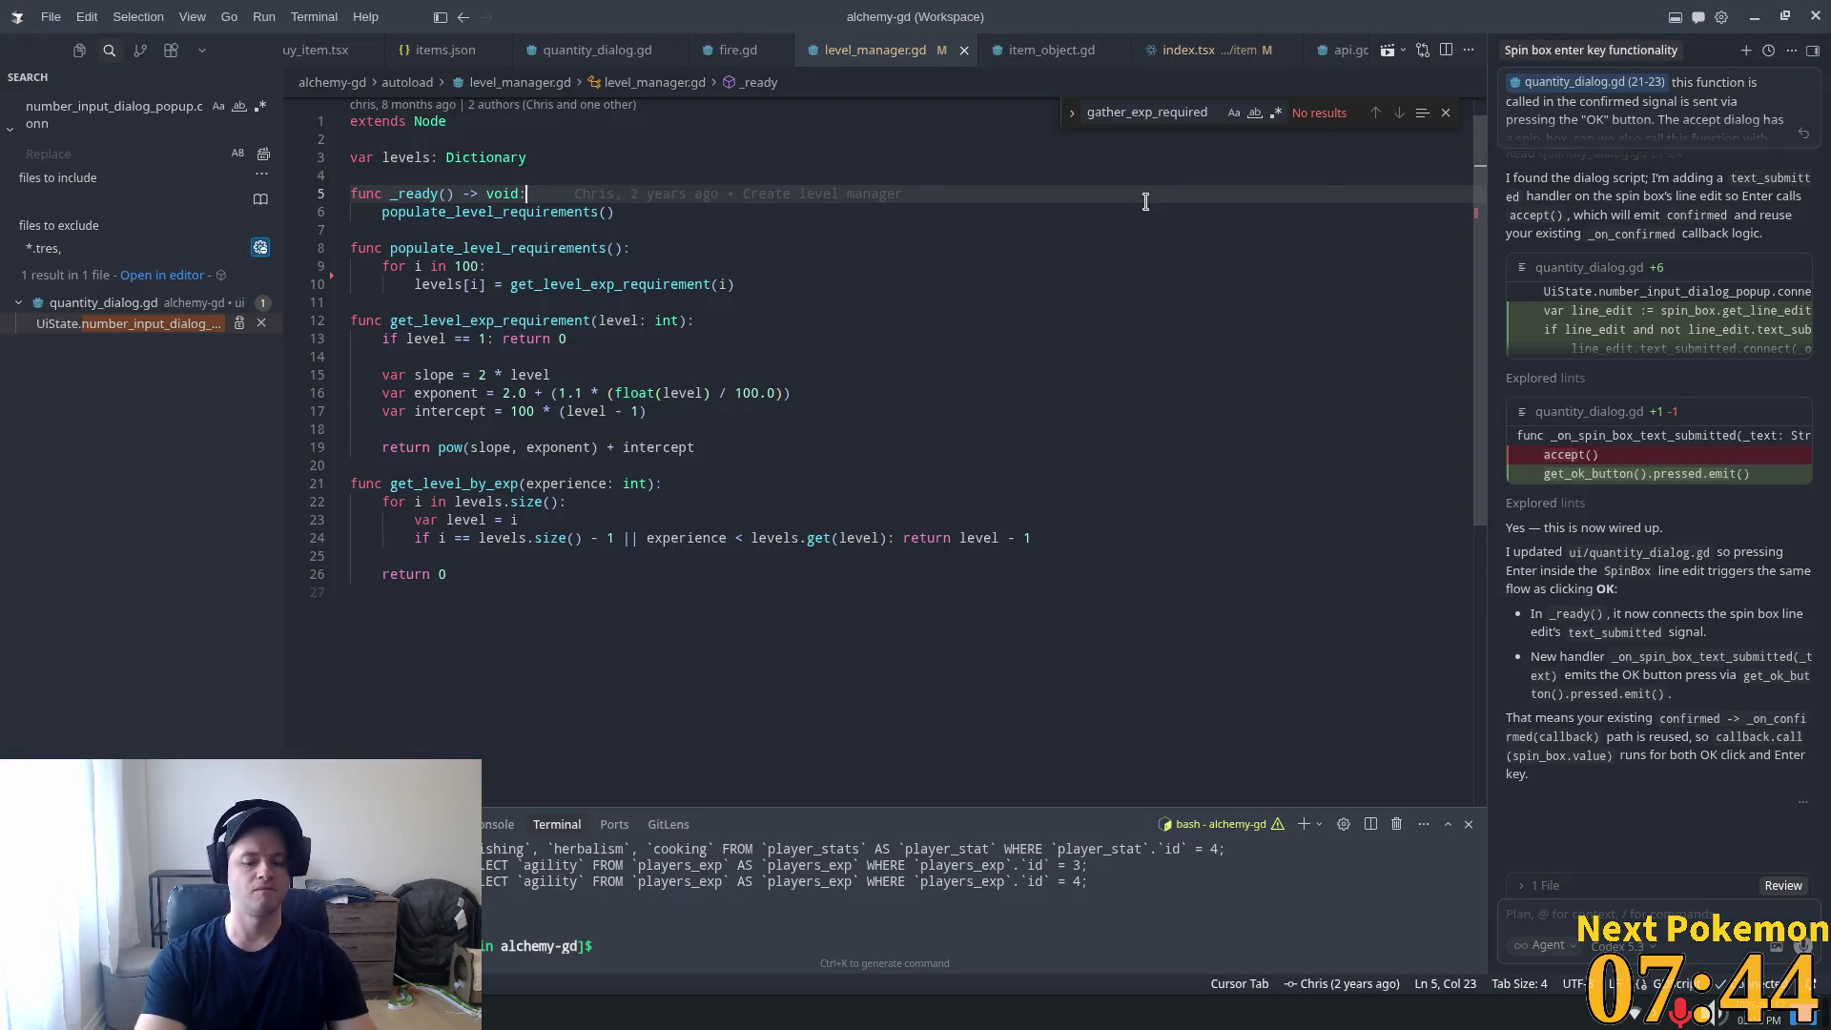
Search the project for 'parsing' and delete the parsing inventory update print in client_rpc.gd.
{"action": "key", "text": "ctrl+p"}
{"action": "key", "text": "Escape"}
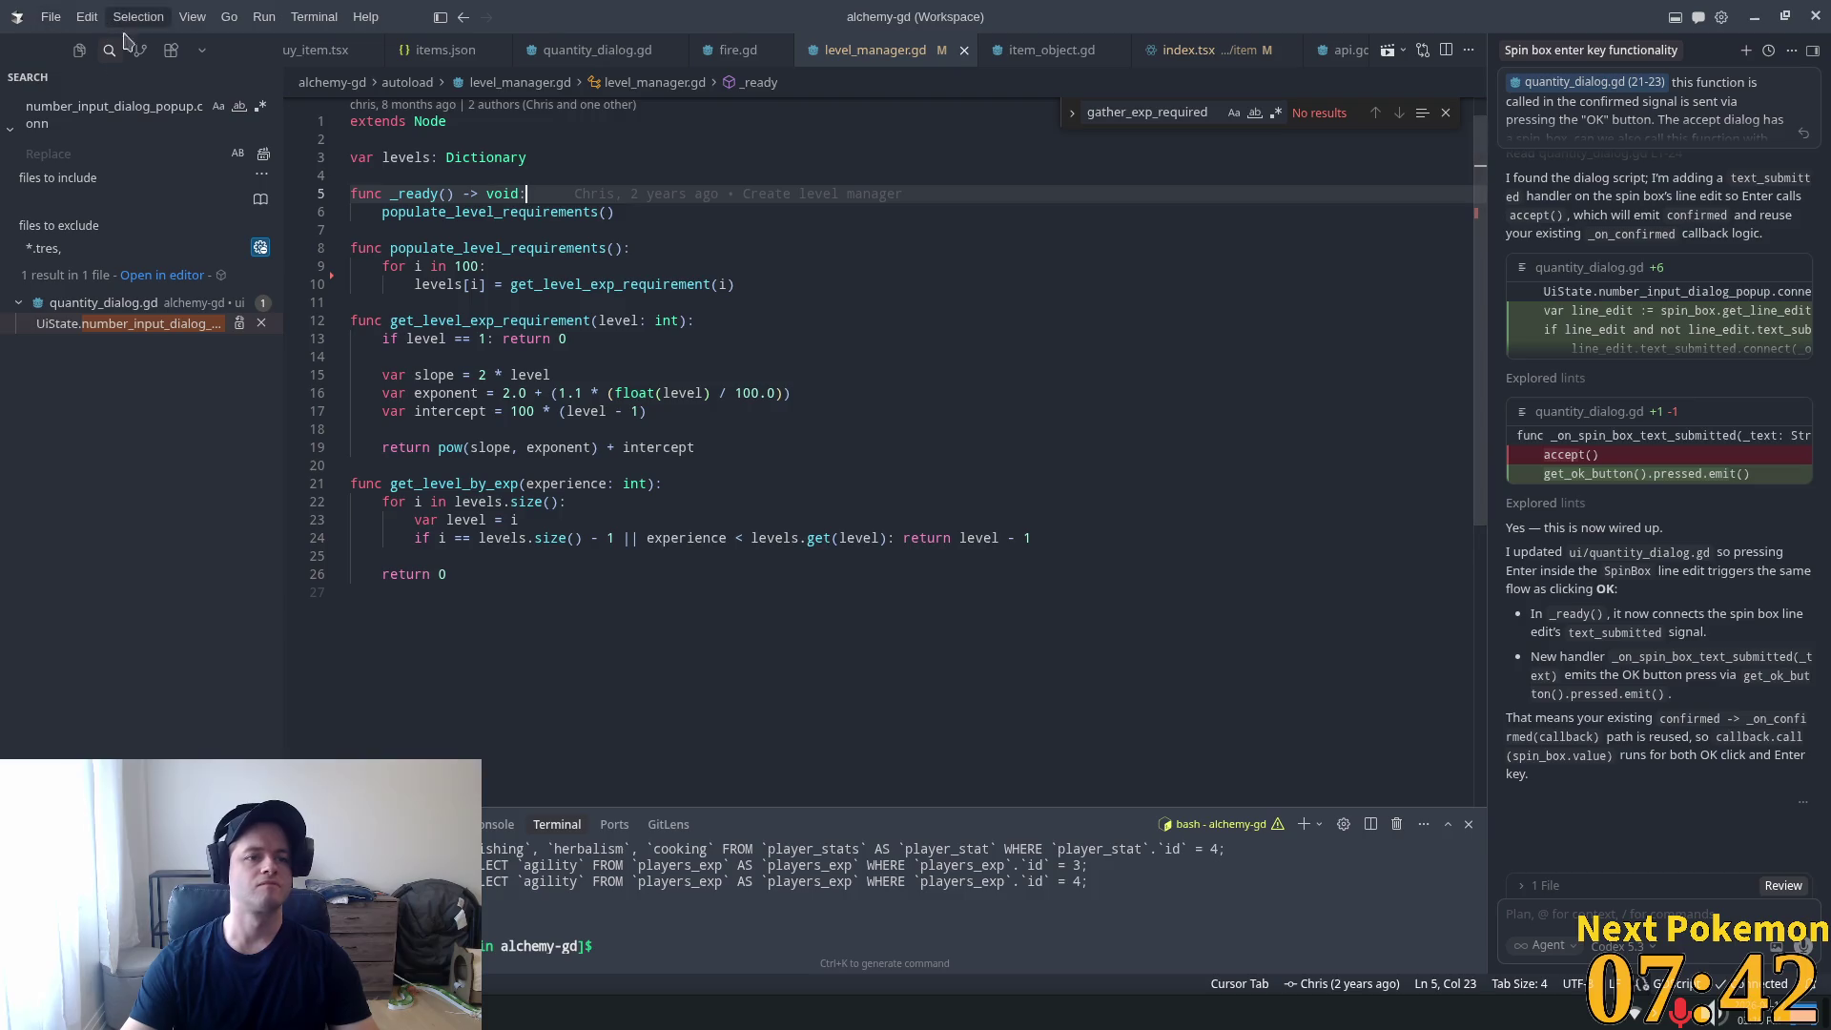
{"action": "key", "text": "ctrl+shift+f"}
{"action": "type", "text": "pars"}
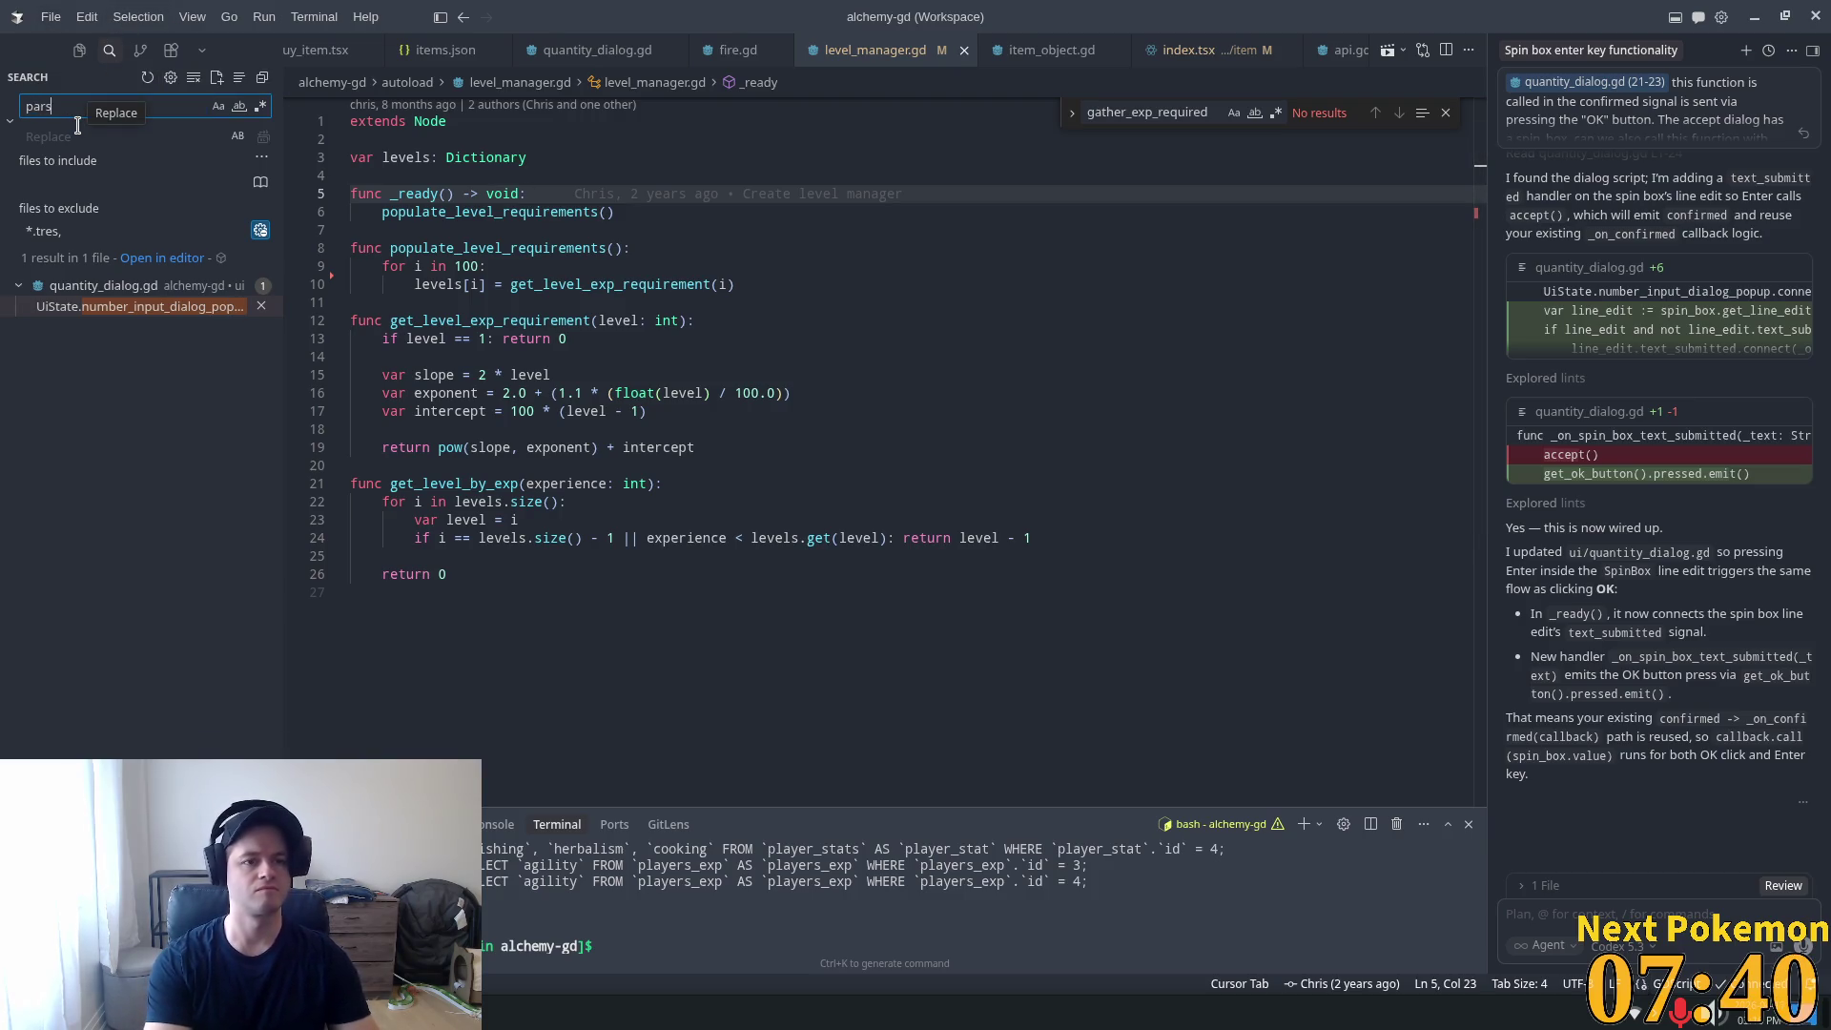
{"action": "type", "text": "ing"}
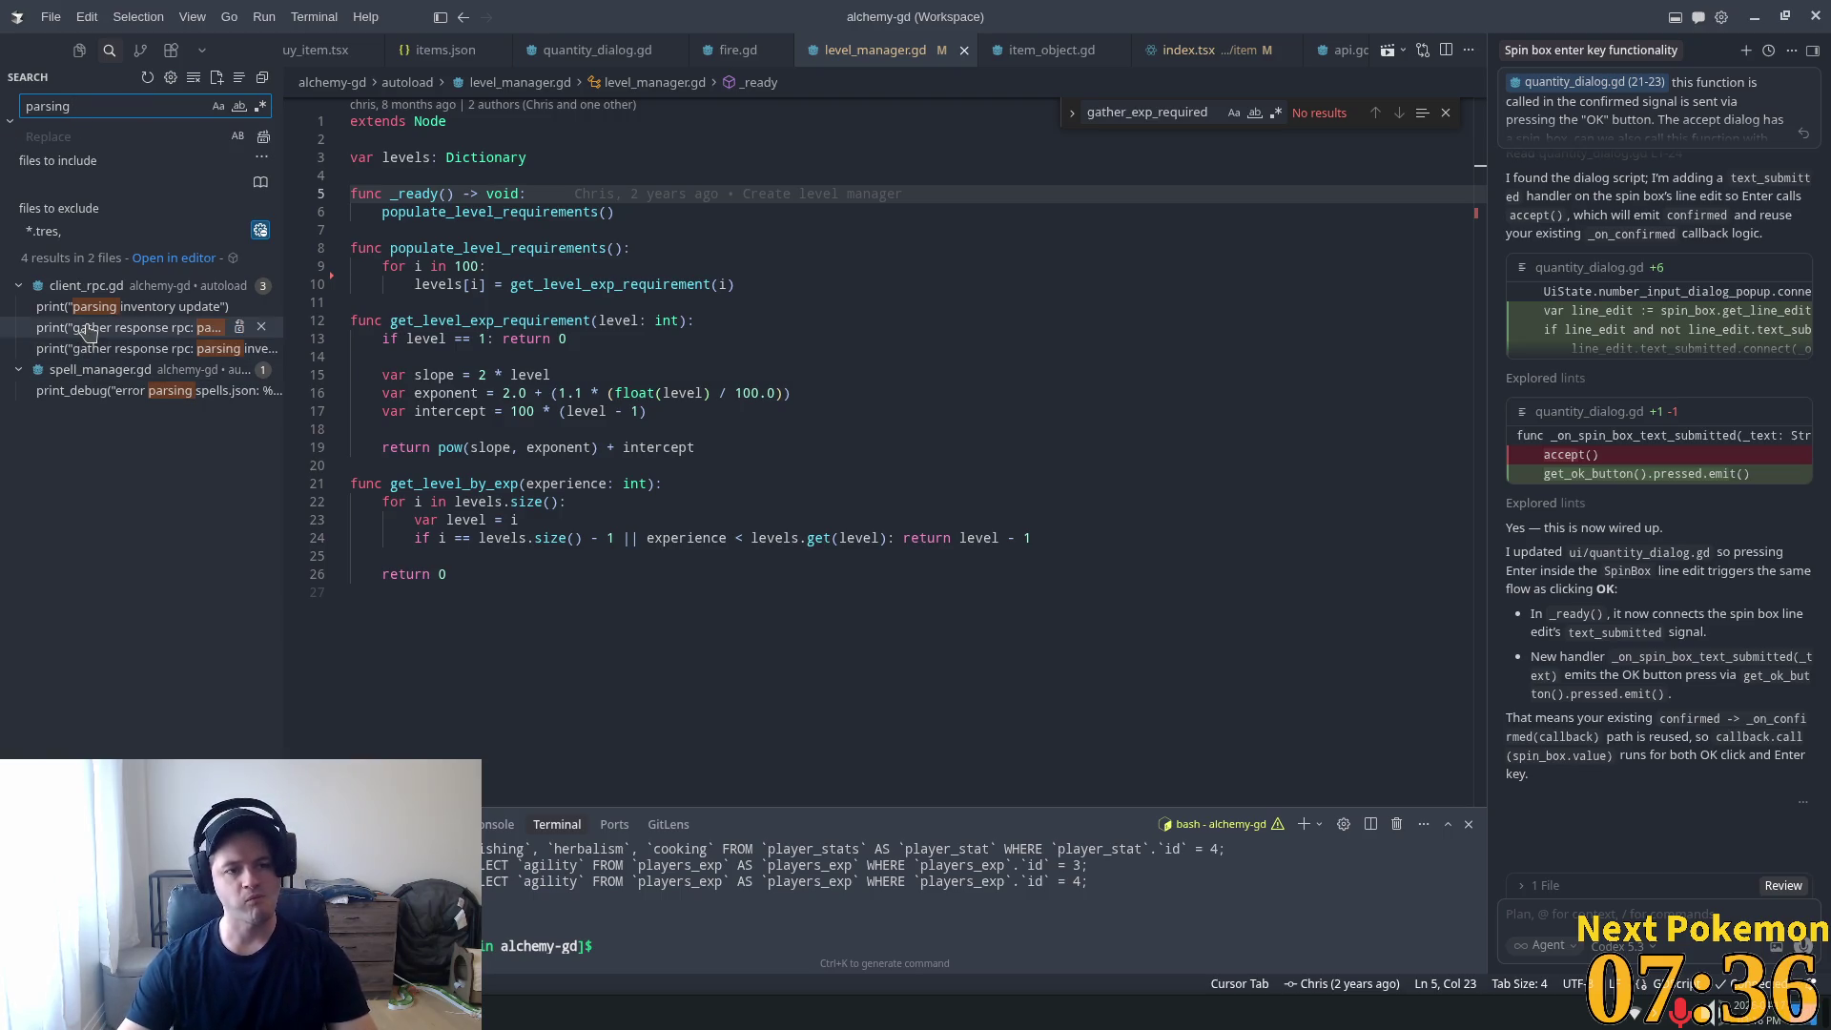
{"action": "left_click", "coordinate": [191, 306]}
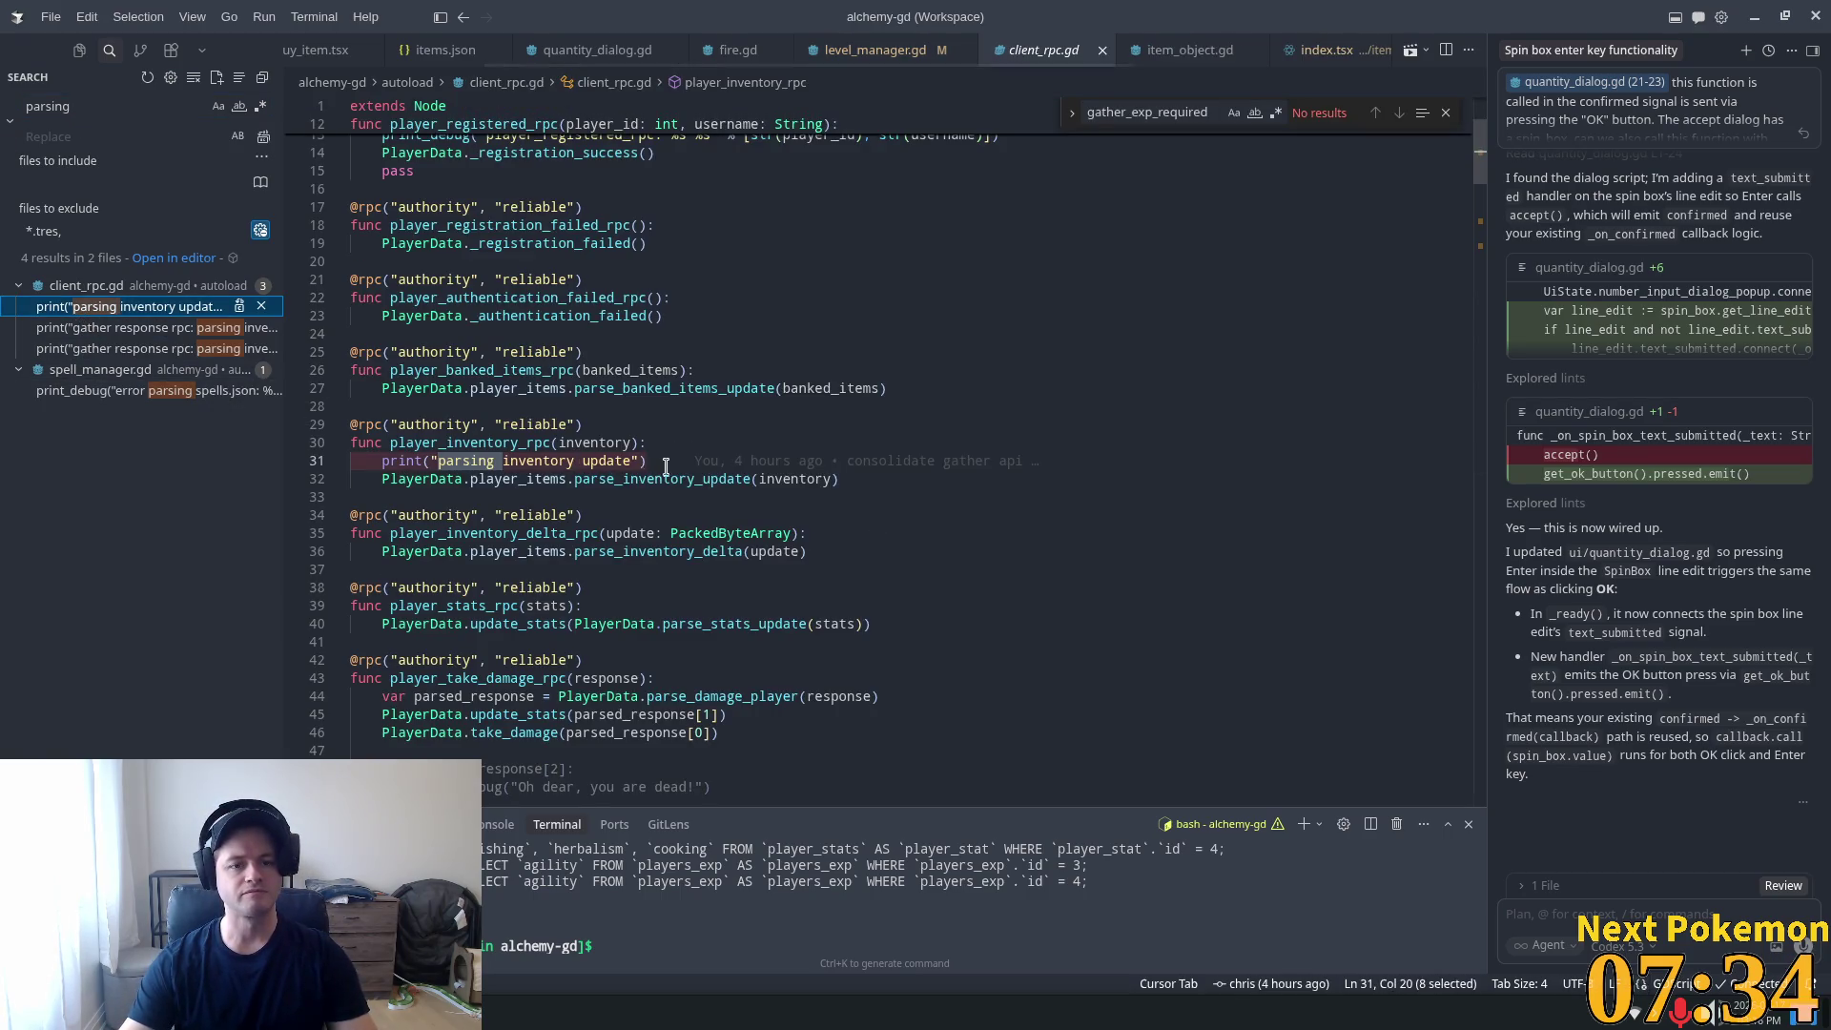
{"action": "left_click", "coordinate": [659, 461]}
{"action": "key", "text": "shift+Home"}
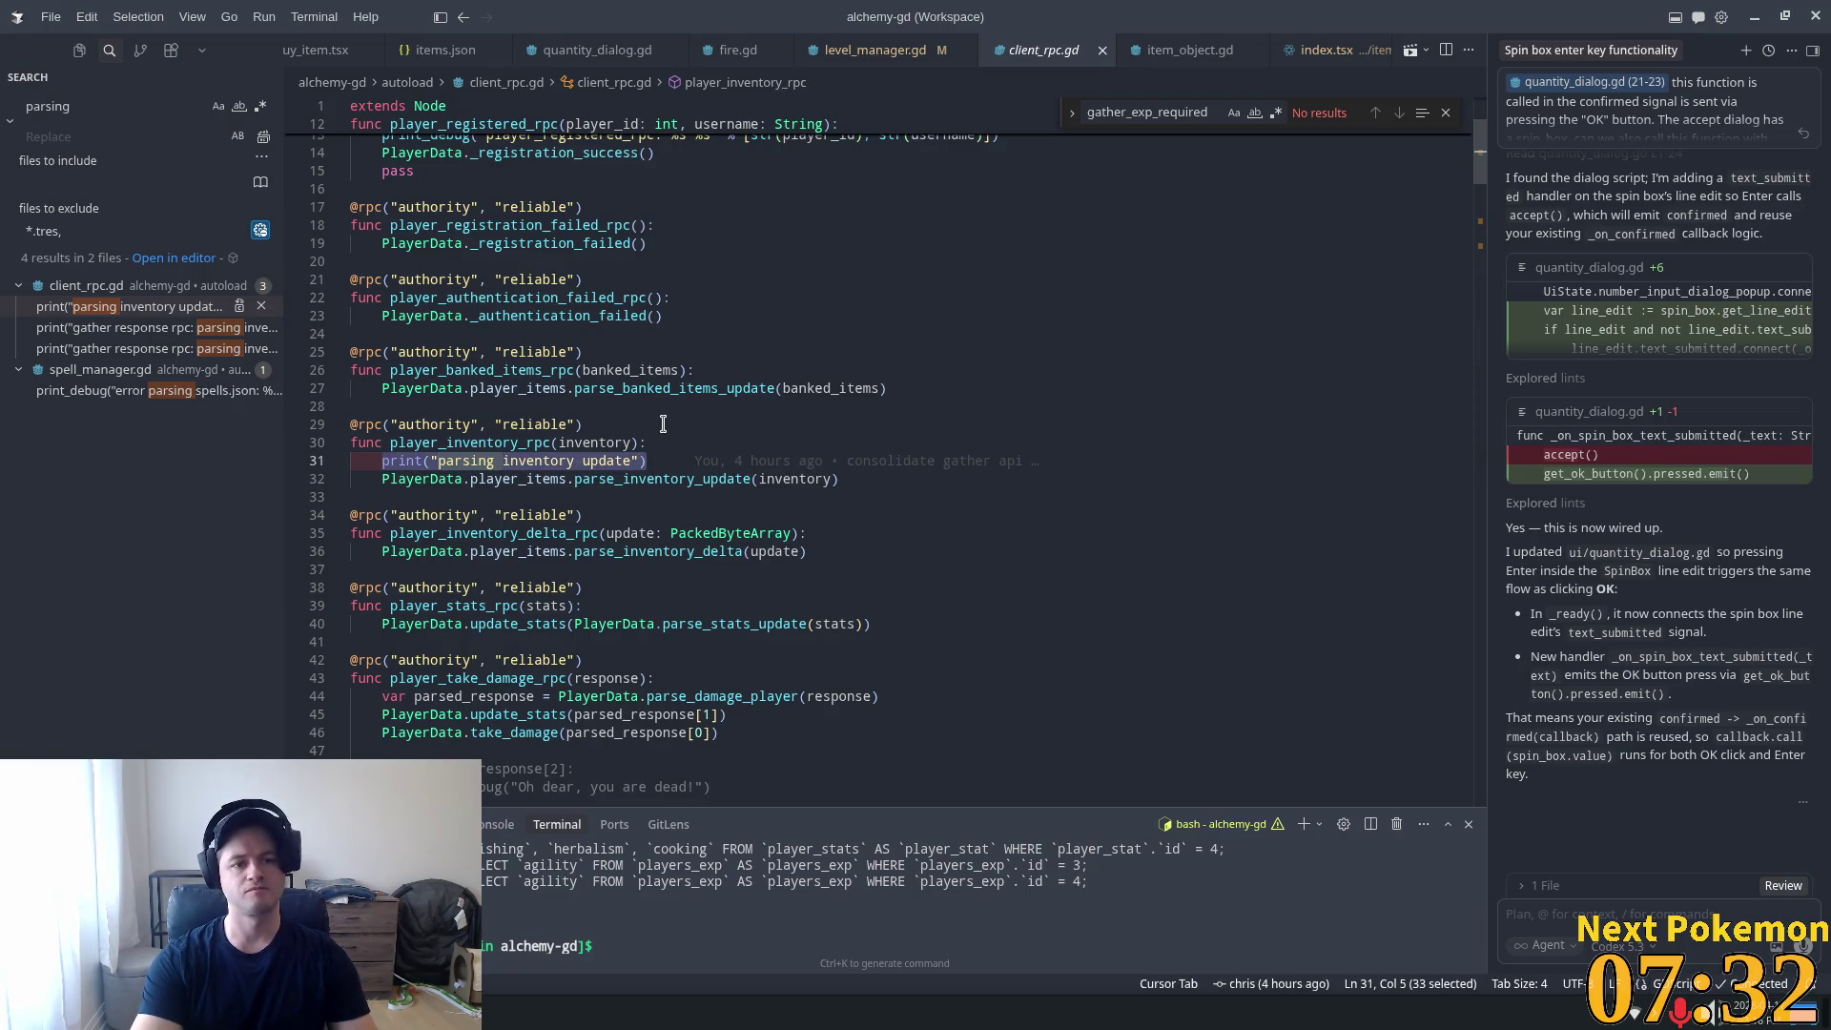
{"action": "key", "text": "BackSpace"}
{"action": "key", "text": "BackSpace"}
{"action": "key", "text": "BackSpace"}
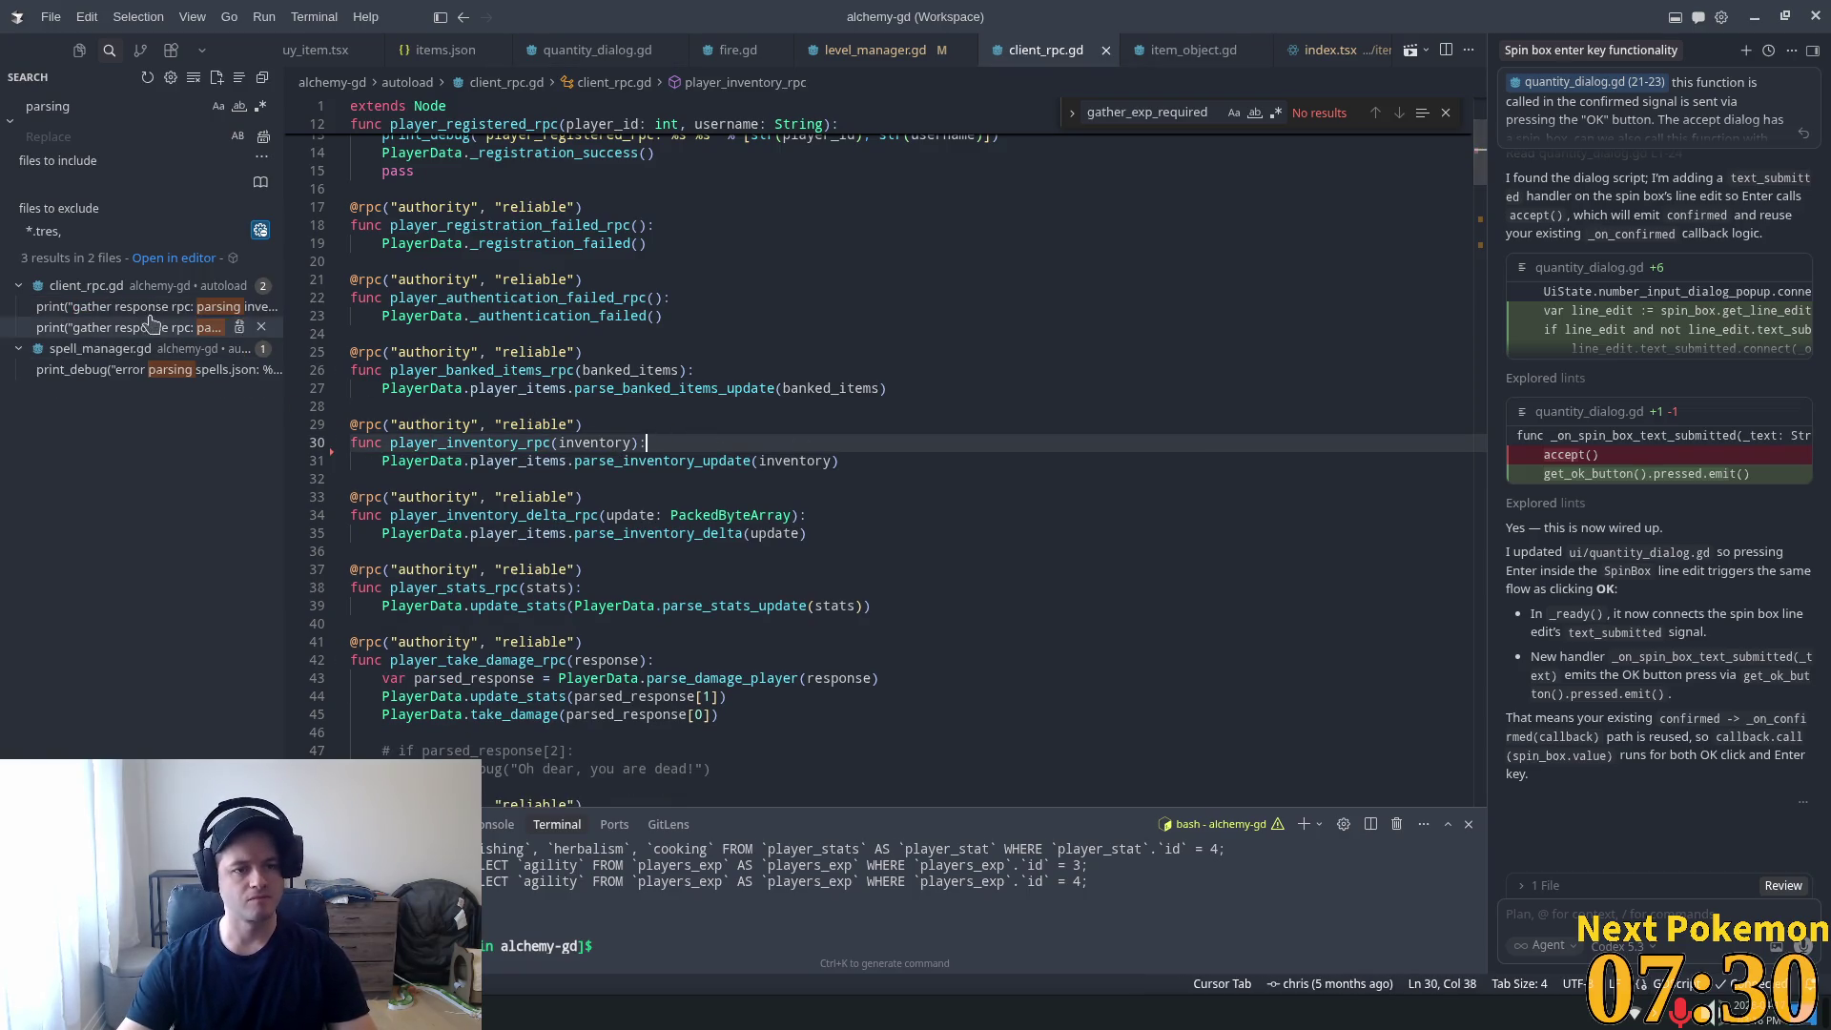
Clear the stray 5c8143 text from line 71 and save client_rpc.gd.
{"action": "left_click", "coordinate": [150, 327]}
{"action": "left_click", "coordinate": [901, 444]}
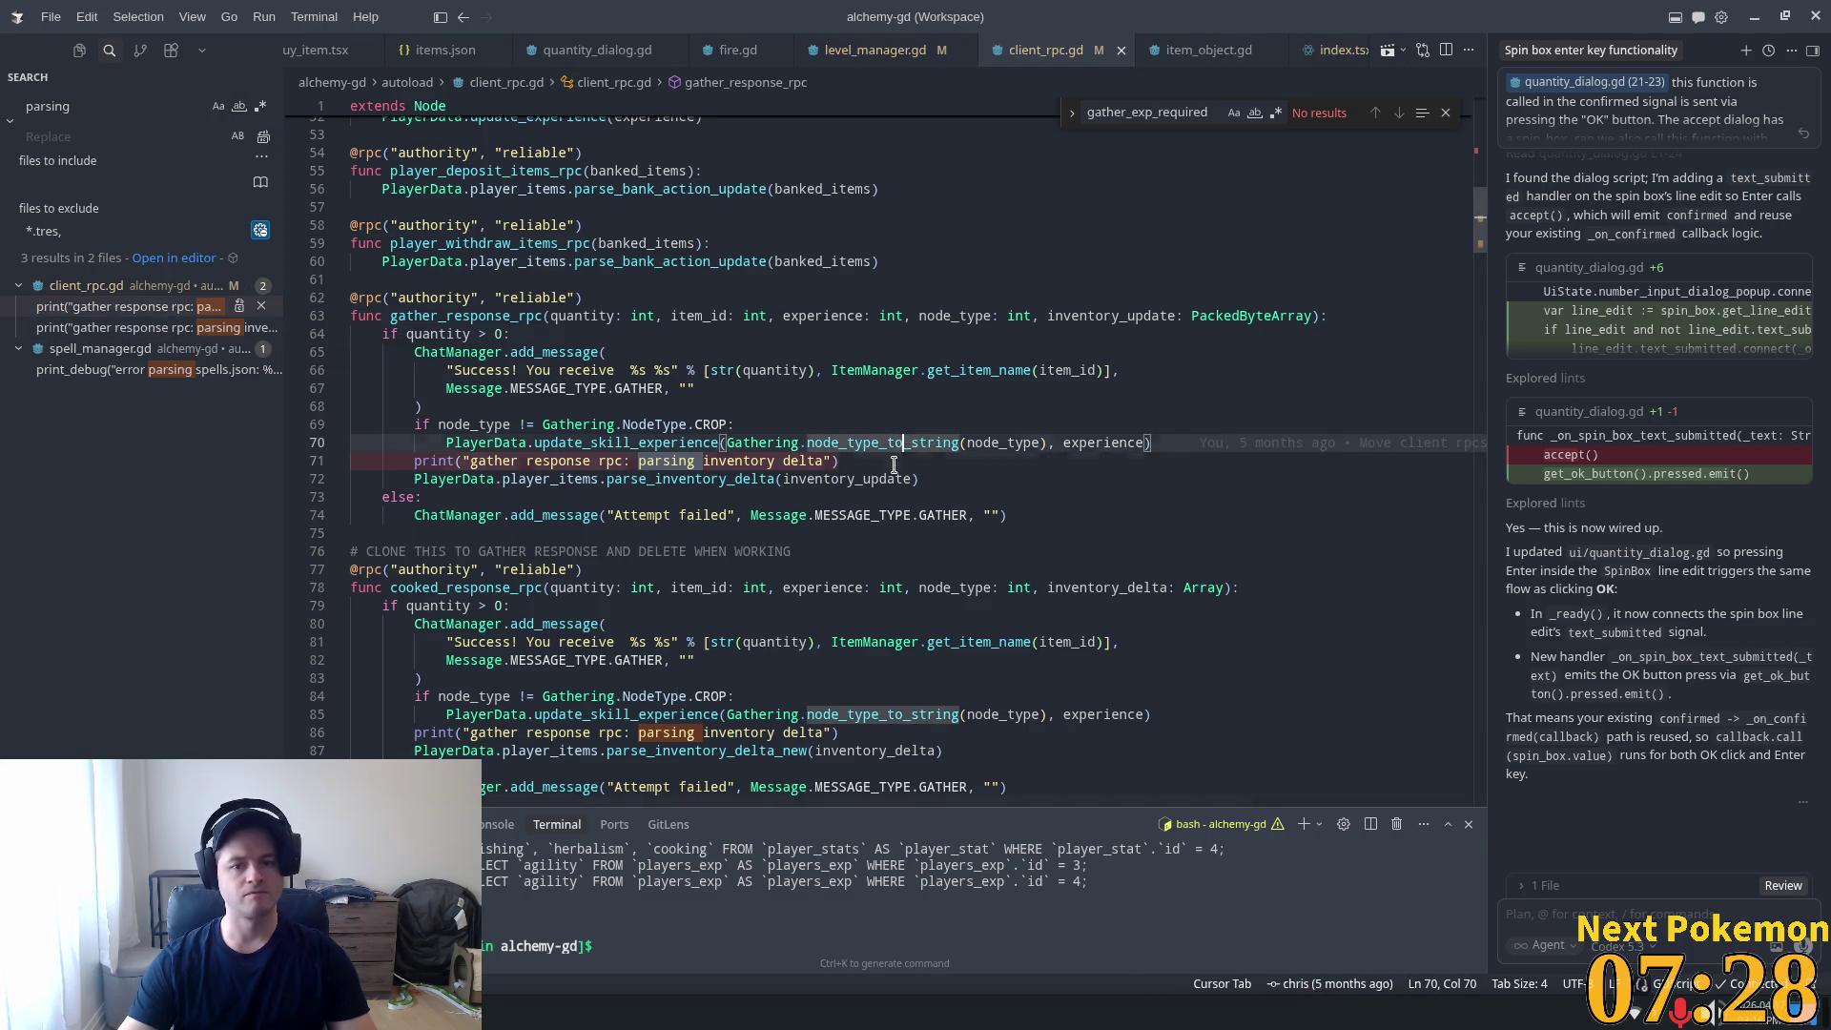
{"action": "left_click", "coordinate": [894, 464]}
{"action": "key", "text": "shift+Home"}
{"action": "key", "text": "shift+Home"}
{"action": "type", "text": "5c8143"}
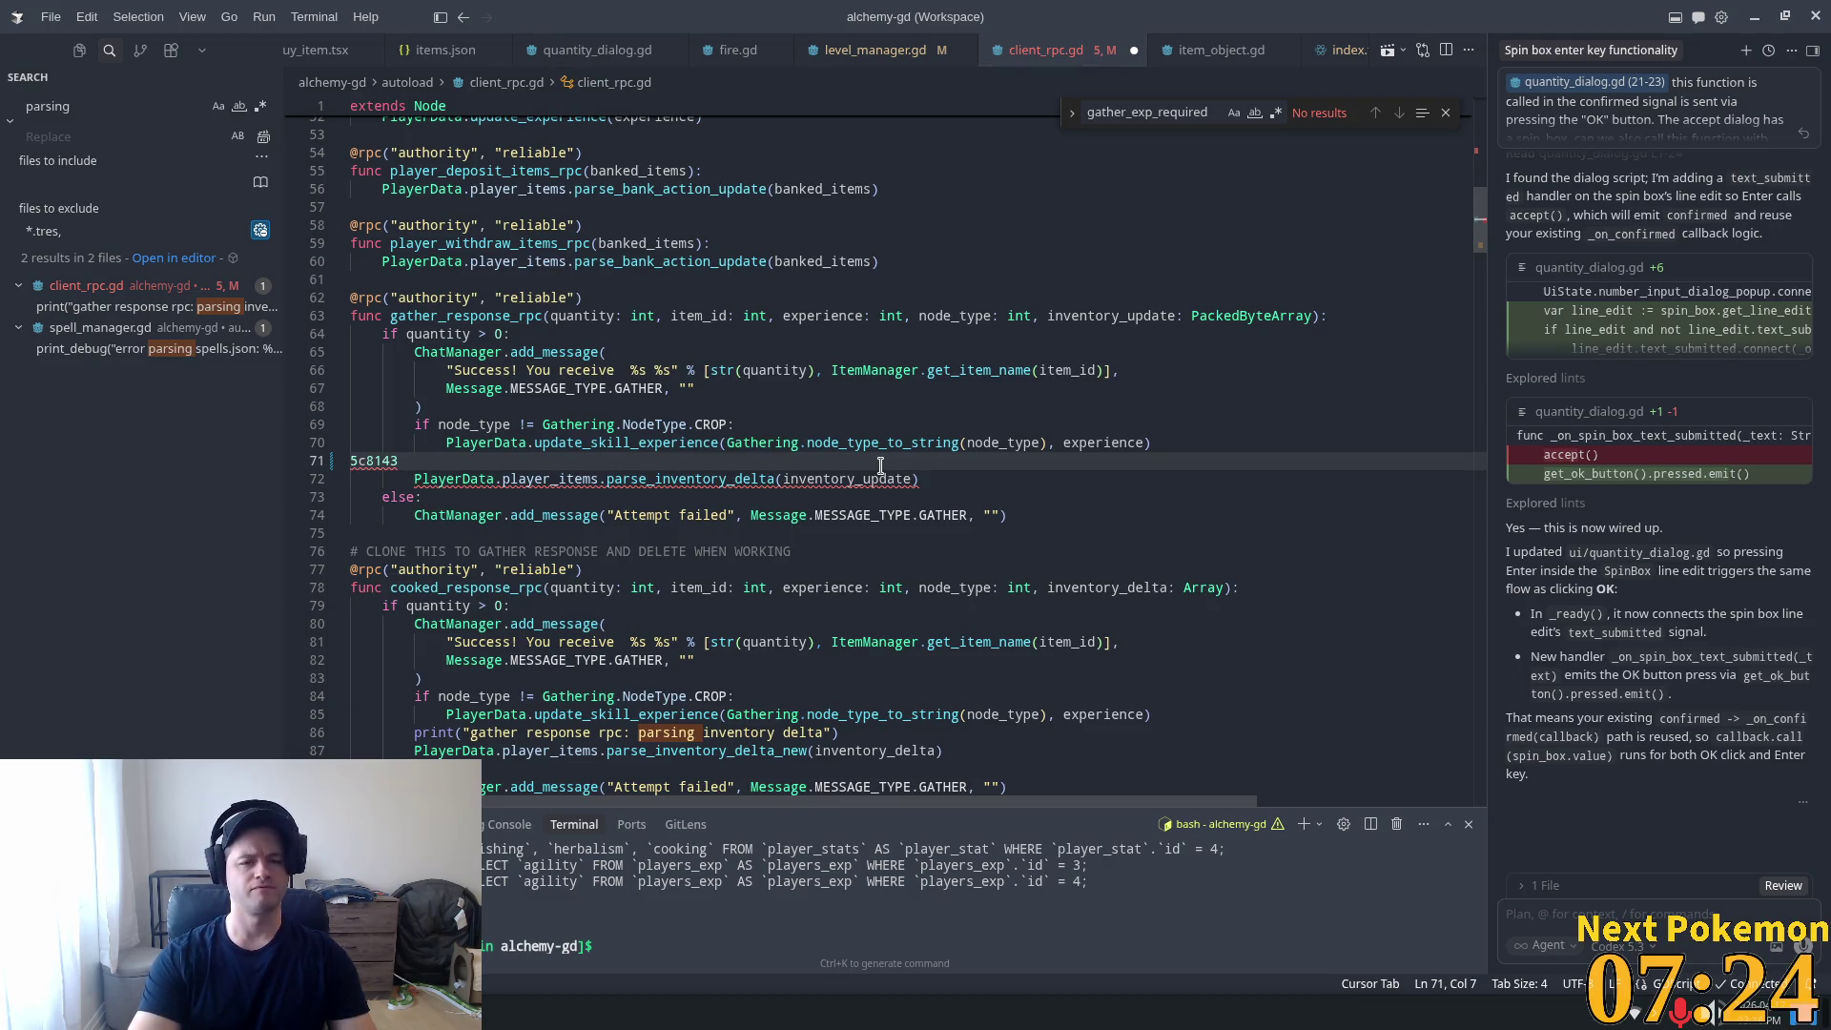
{"action": "key", "text": "shift+Home"}
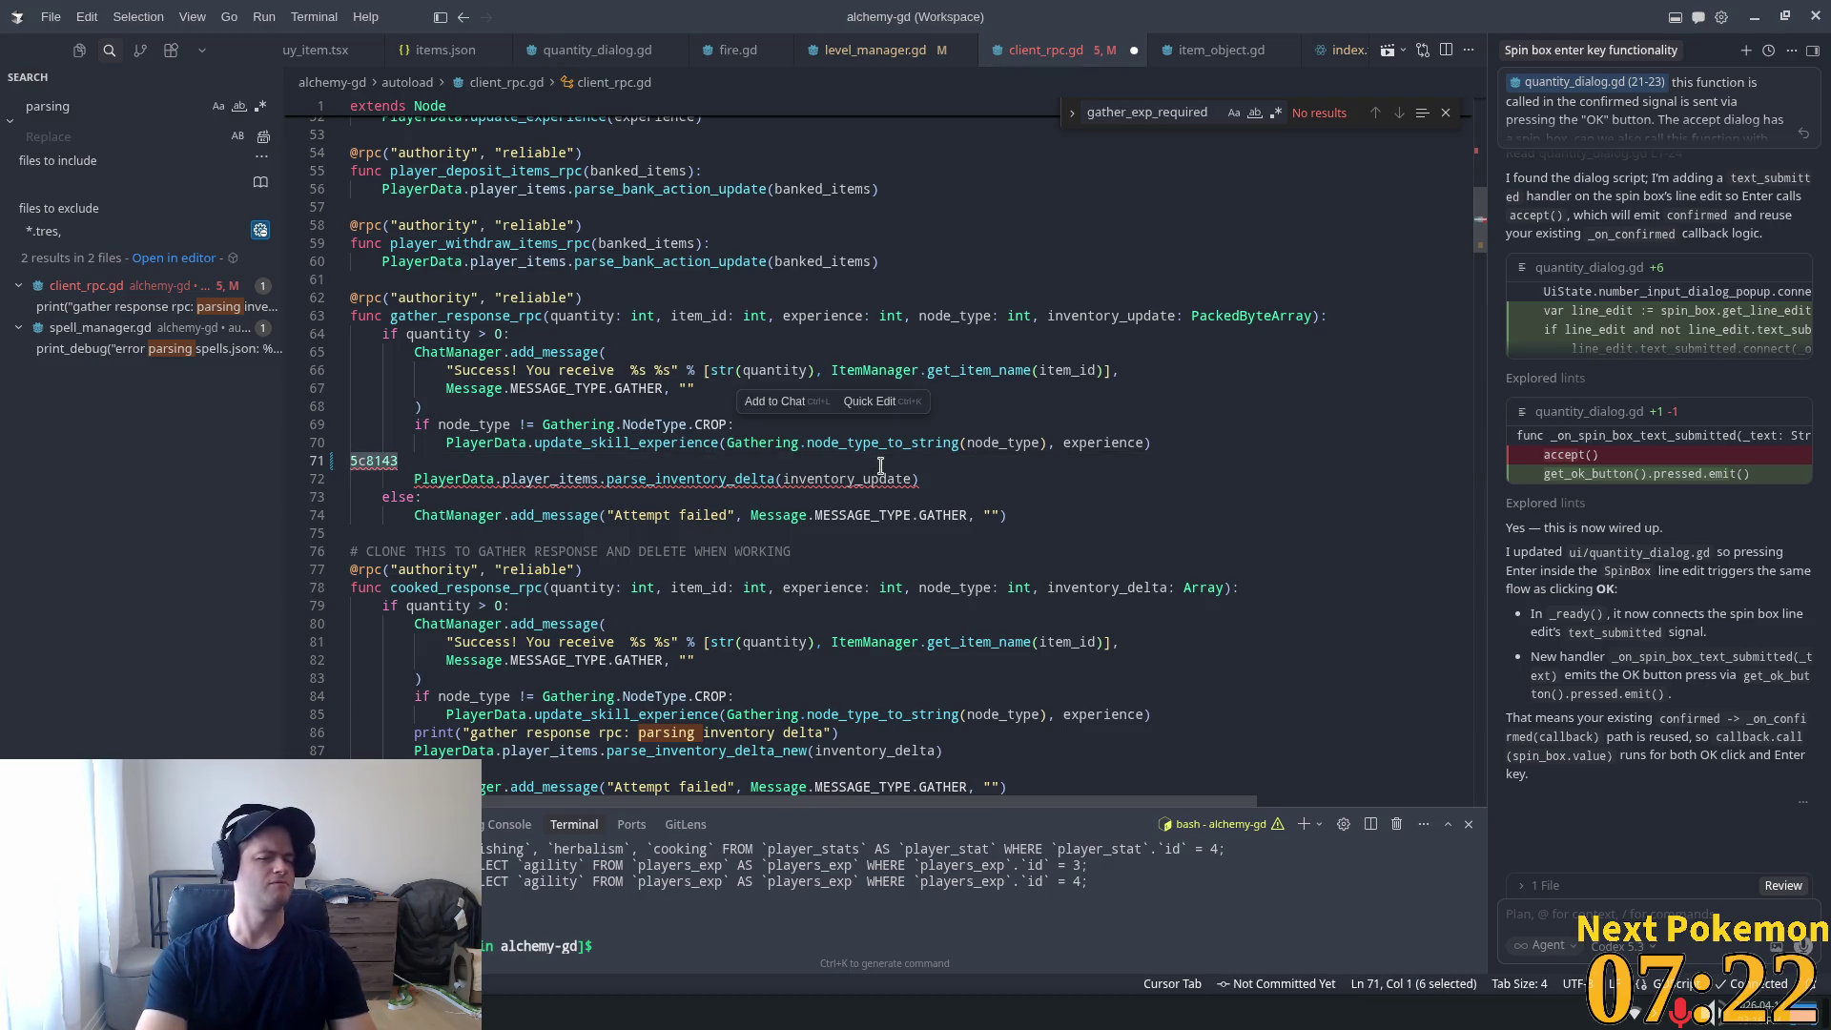
{"action": "key", "text": "BackSpace"}
{"action": "key", "text": "BackSpace"}
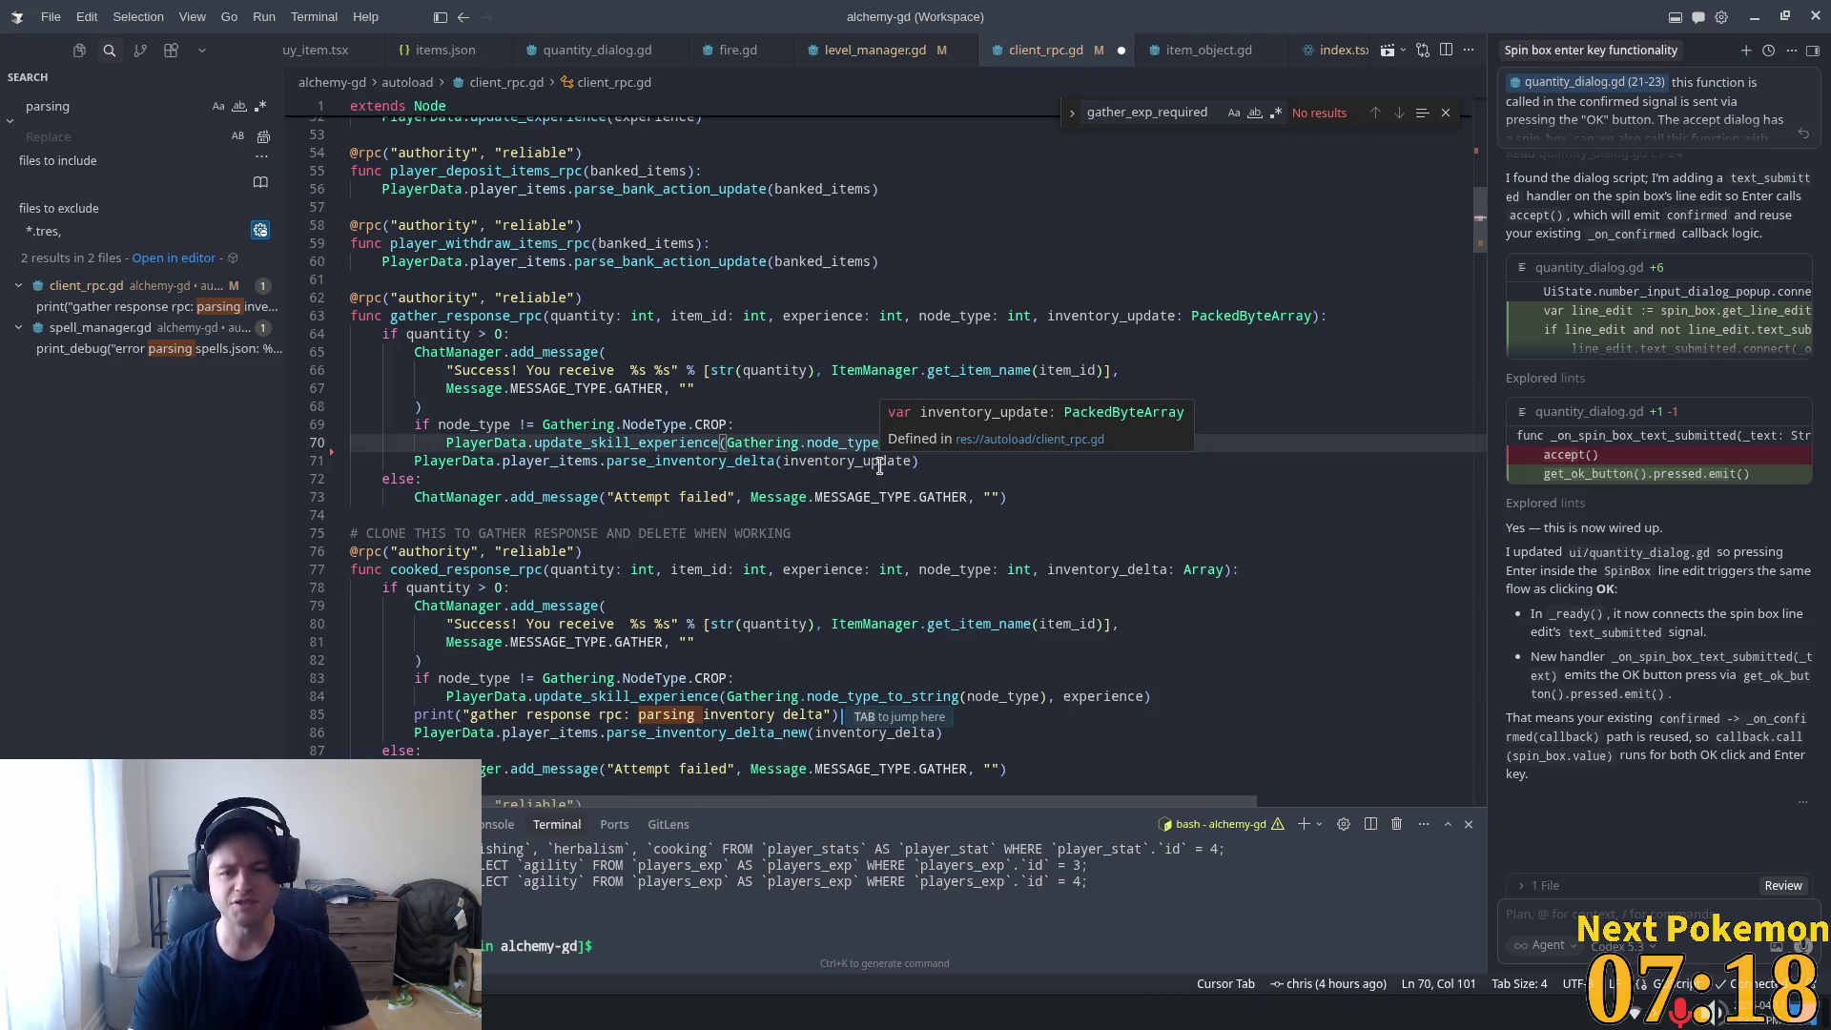
{"action": "key", "text": "Return"}
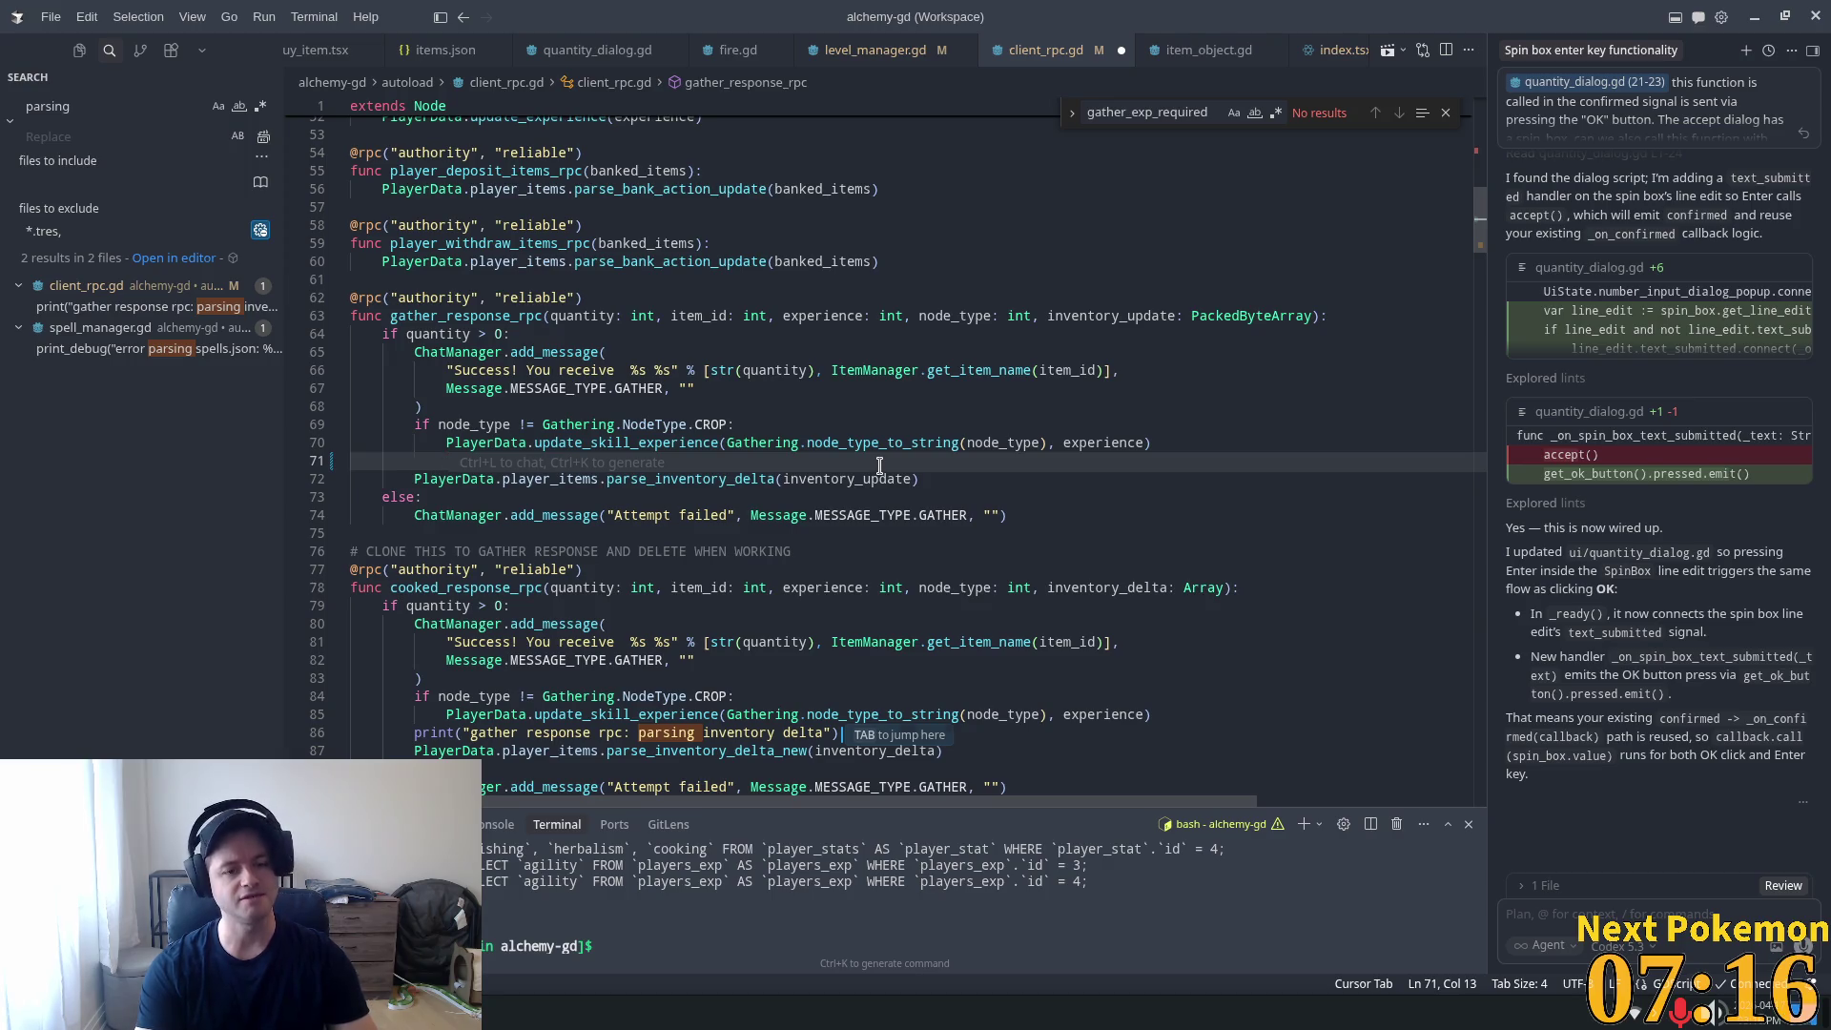
{"action": "type", "text": "5c8145"}
{"action": "key", "text": "ctrl+v"}
{"action": "key", "text": "ctrl+v"}
{"action": "key", "text": "ctrl+v"}
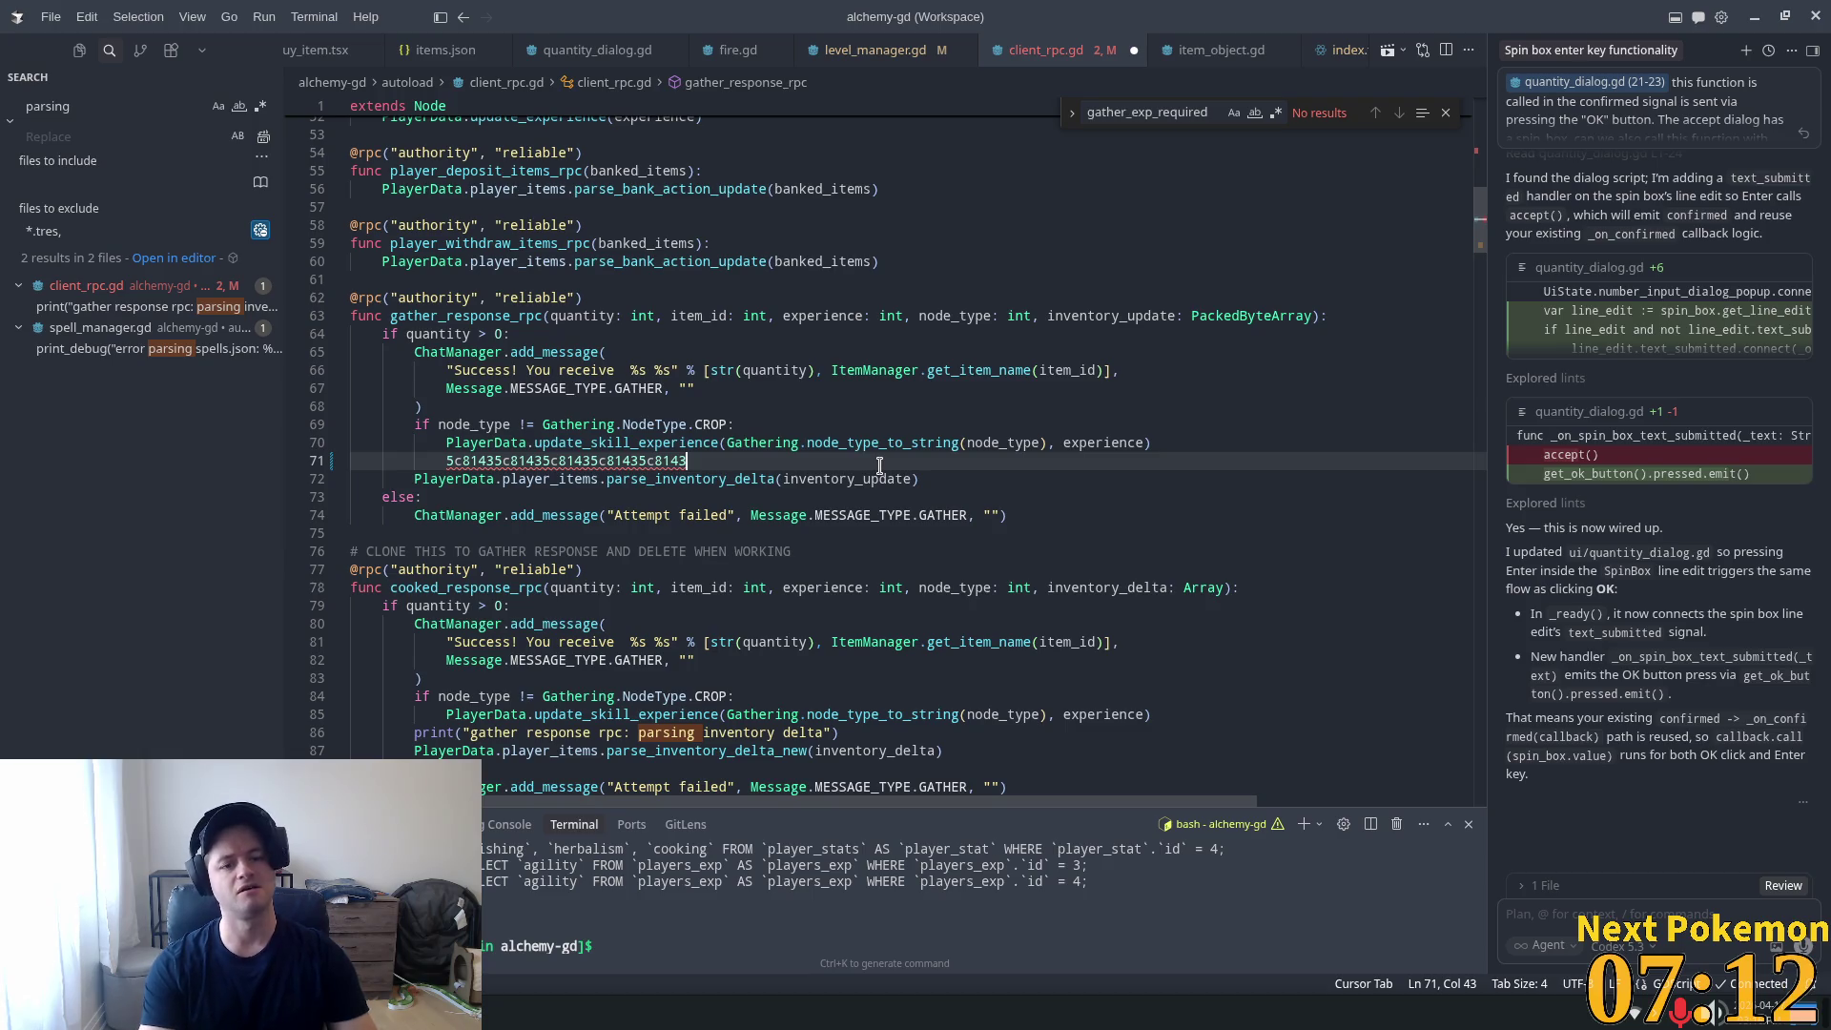
{"action": "key", "text": "shift+Home"}
{"action": "key", "text": "BackSpace"}
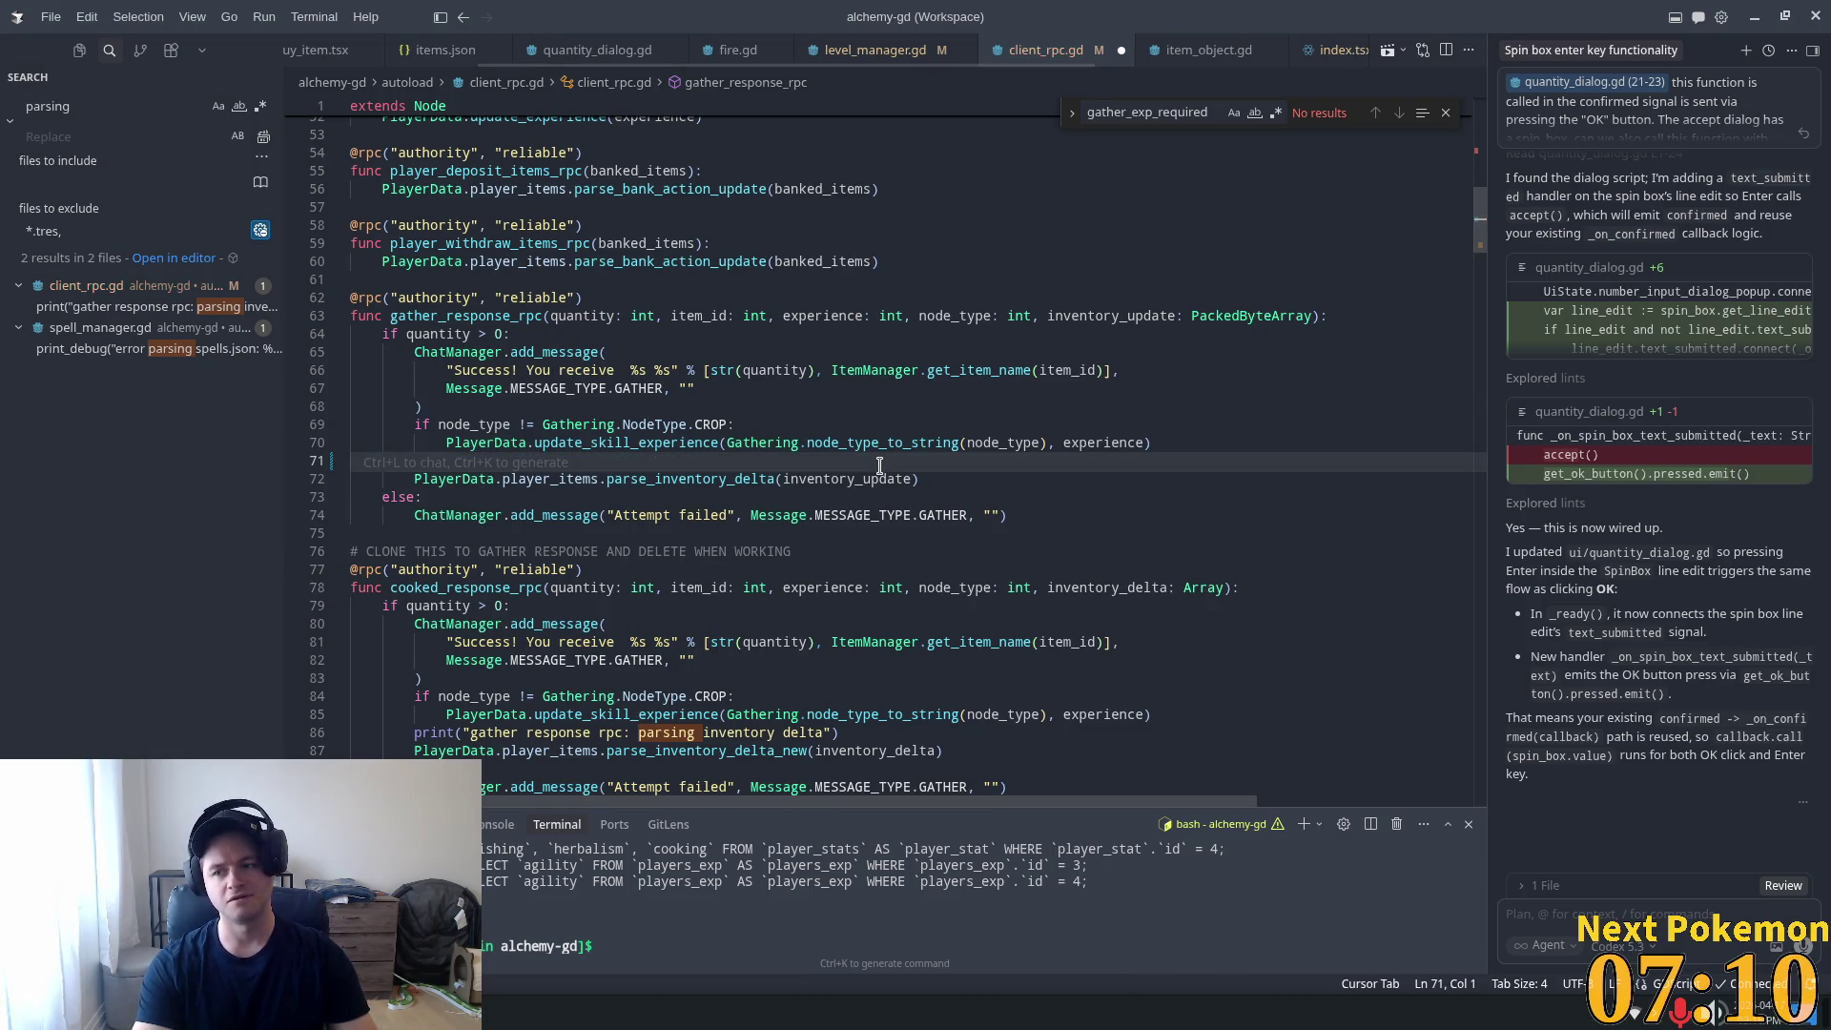
{"action": "key", "text": "ctrl+s"}
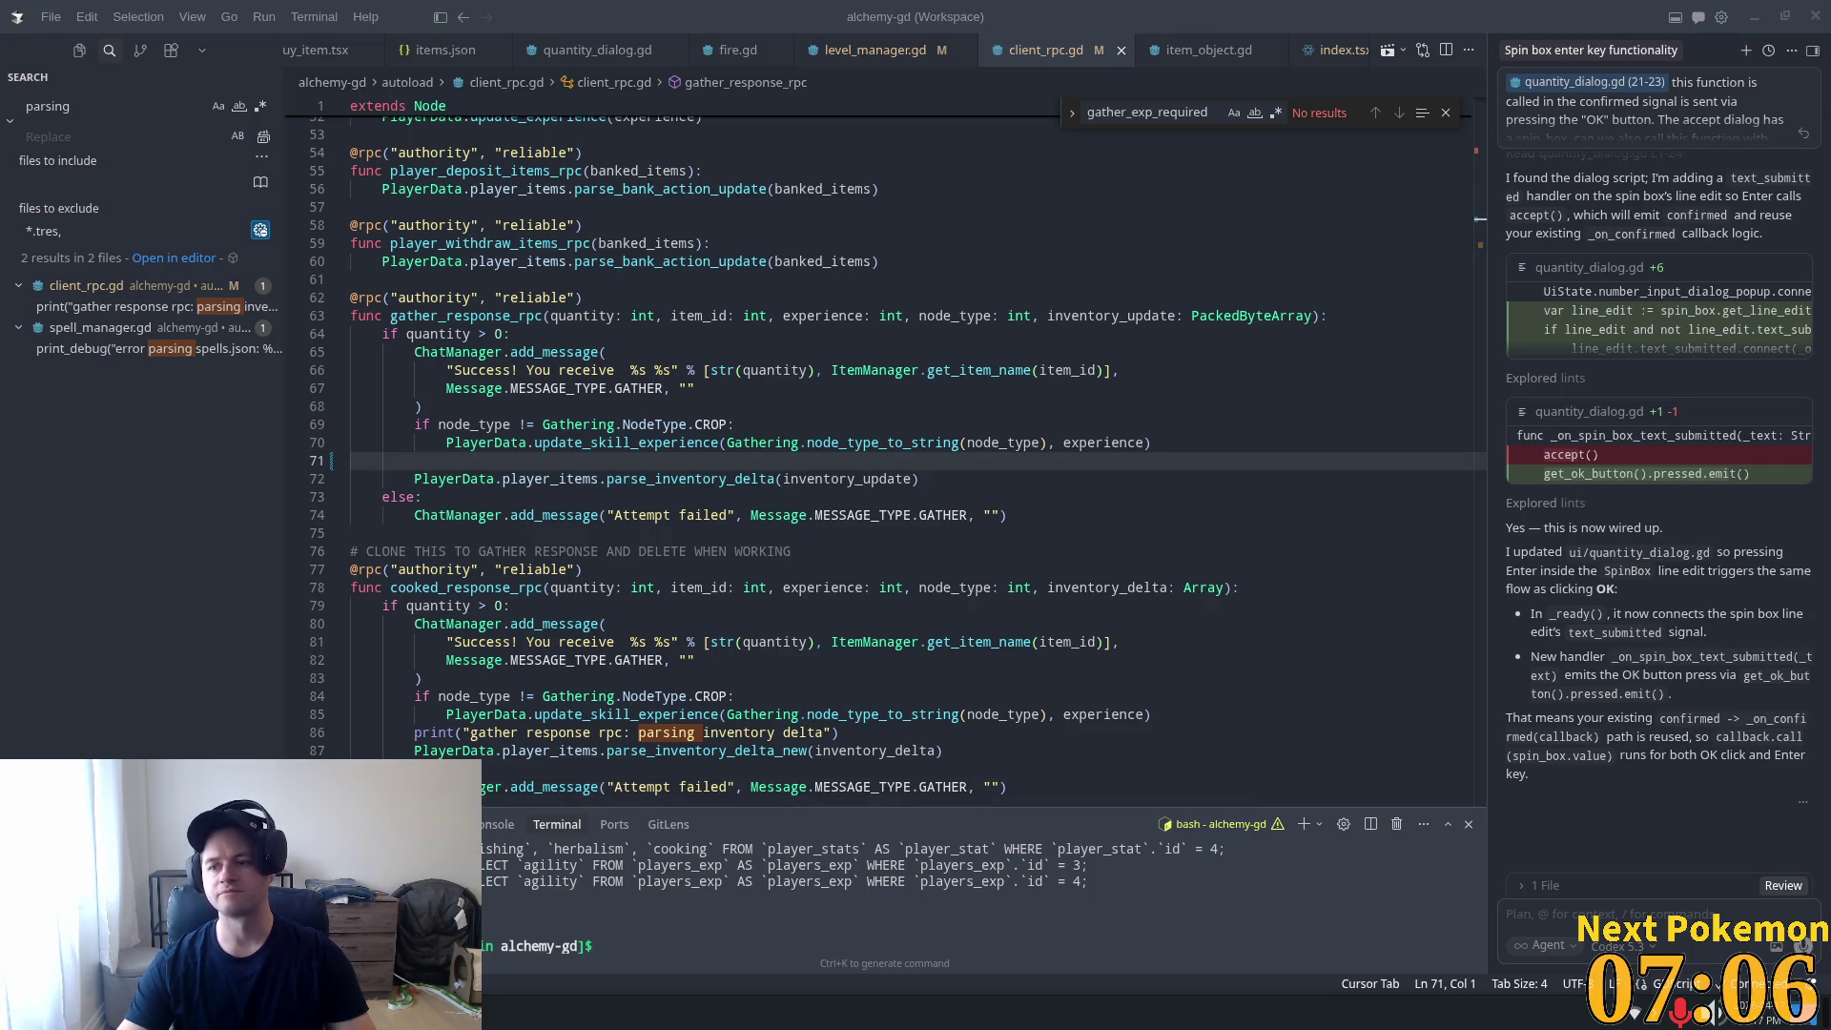
Delete the gather response debug print on line 86, then open the spell_manager.gd match.
{"action": "left_click", "coordinate": [553, 534]}
{"action": "scroll", "coordinate": [553, 539], "scroll_direction": "down", "scroll_amount": 3}
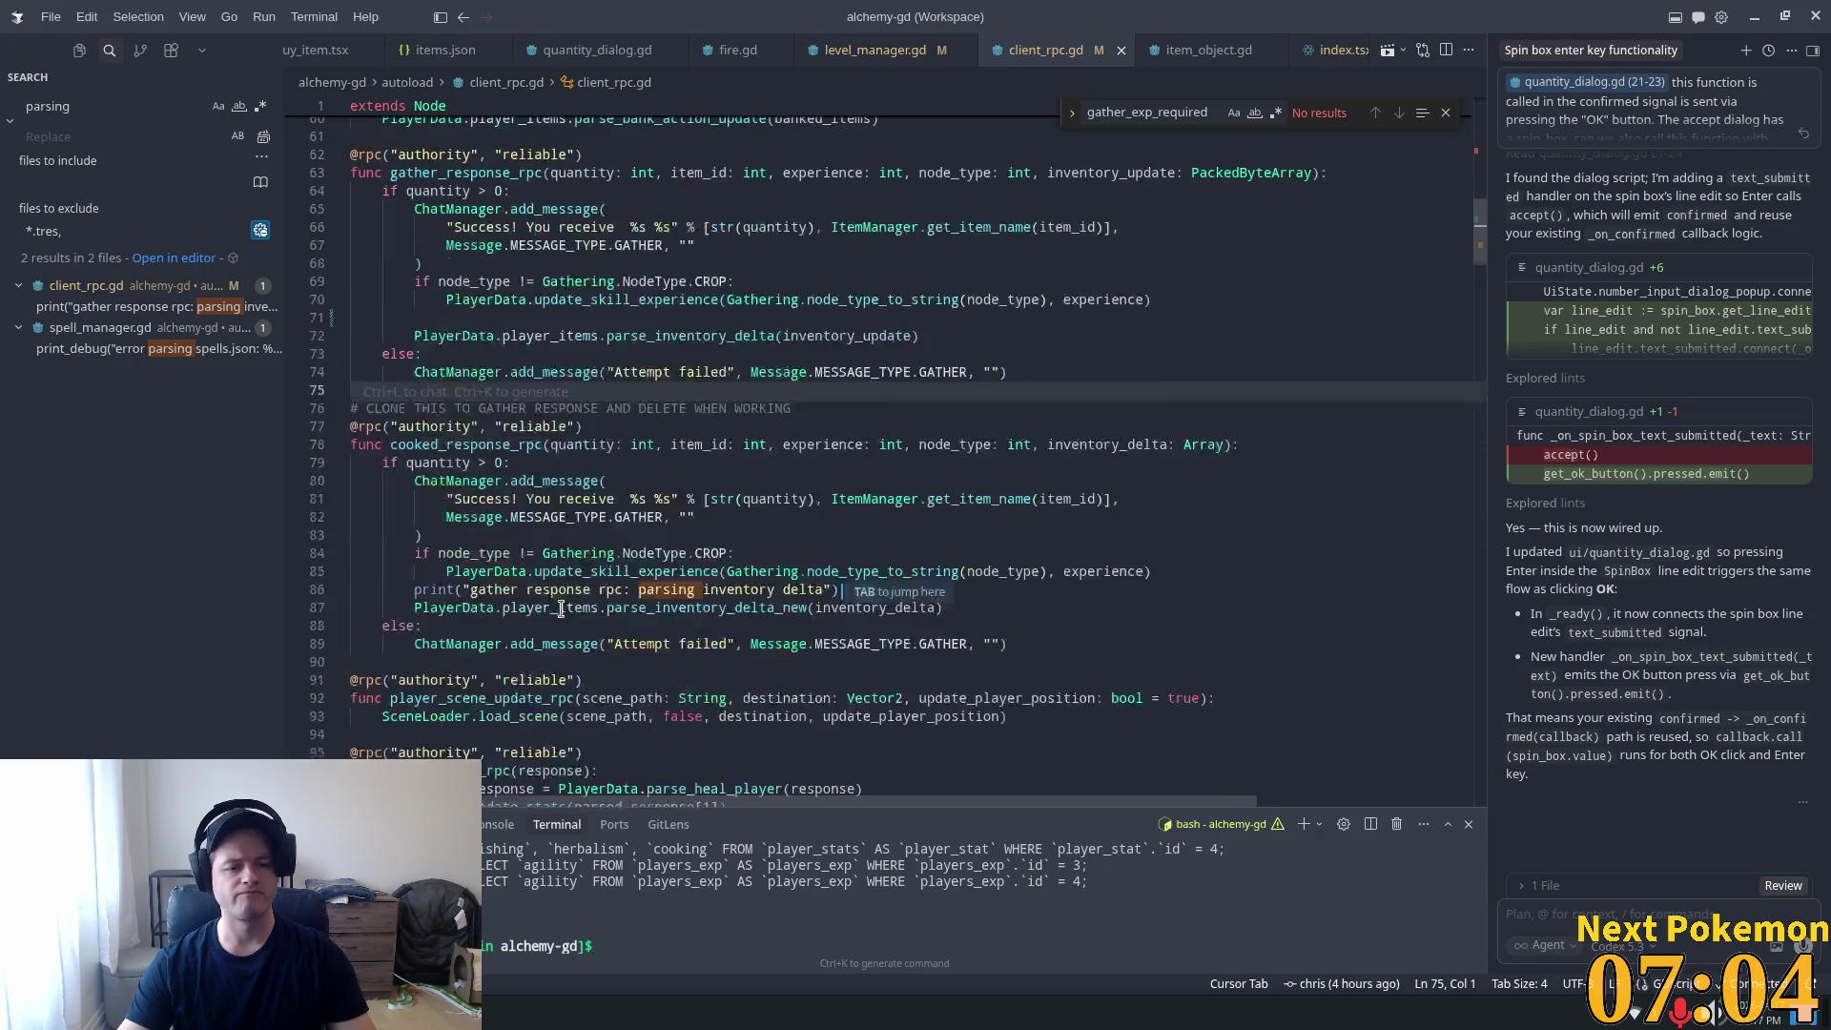
{"action": "left_click", "coordinate": [1065, 590]}
{"action": "key", "text": "shift+Home"}
{"action": "key", "text": "shift+Home"}
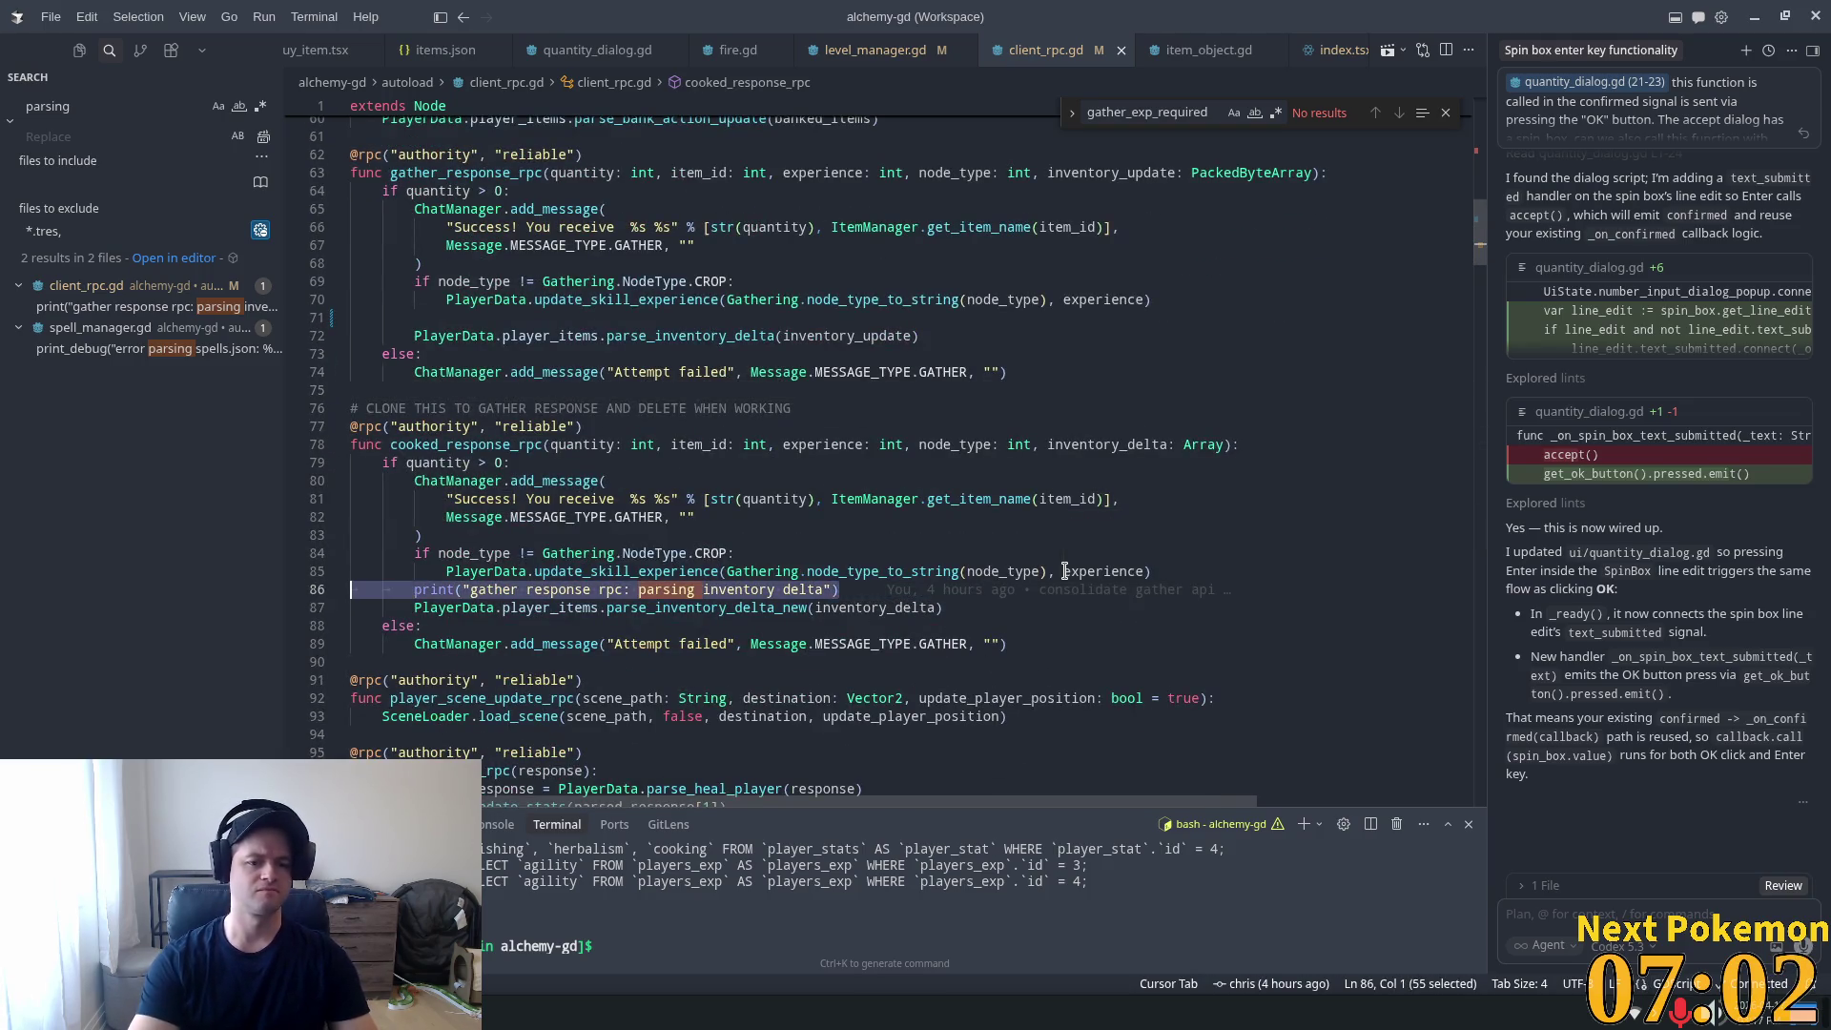
{"action": "key", "text": "BackSpace"}
{"action": "key", "text": "BackSpace"}
{"action": "key", "text": "Return"}
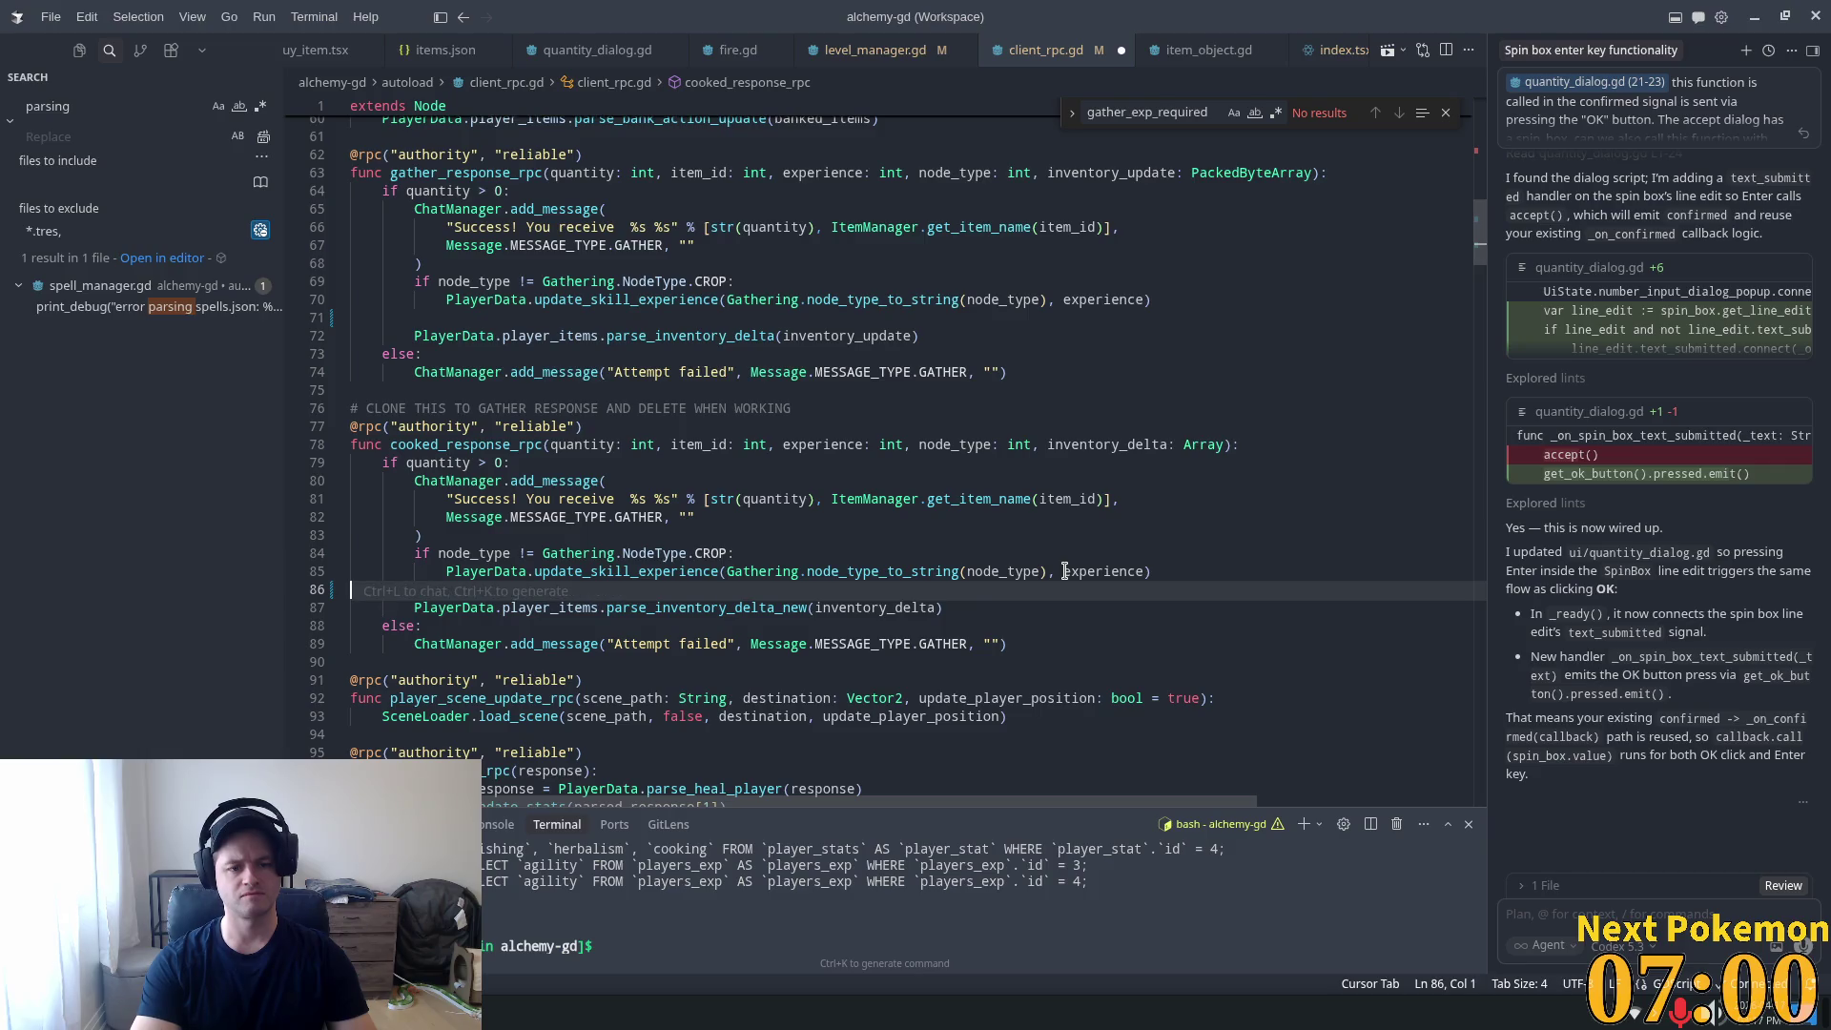
{"action": "left_click", "coordinate": [168, 308]}
Open gathering.gd with Ctrl+P and scroll up toward roll_for_quantity.
{"action": "left_click", "coordinate": [837, 410]}
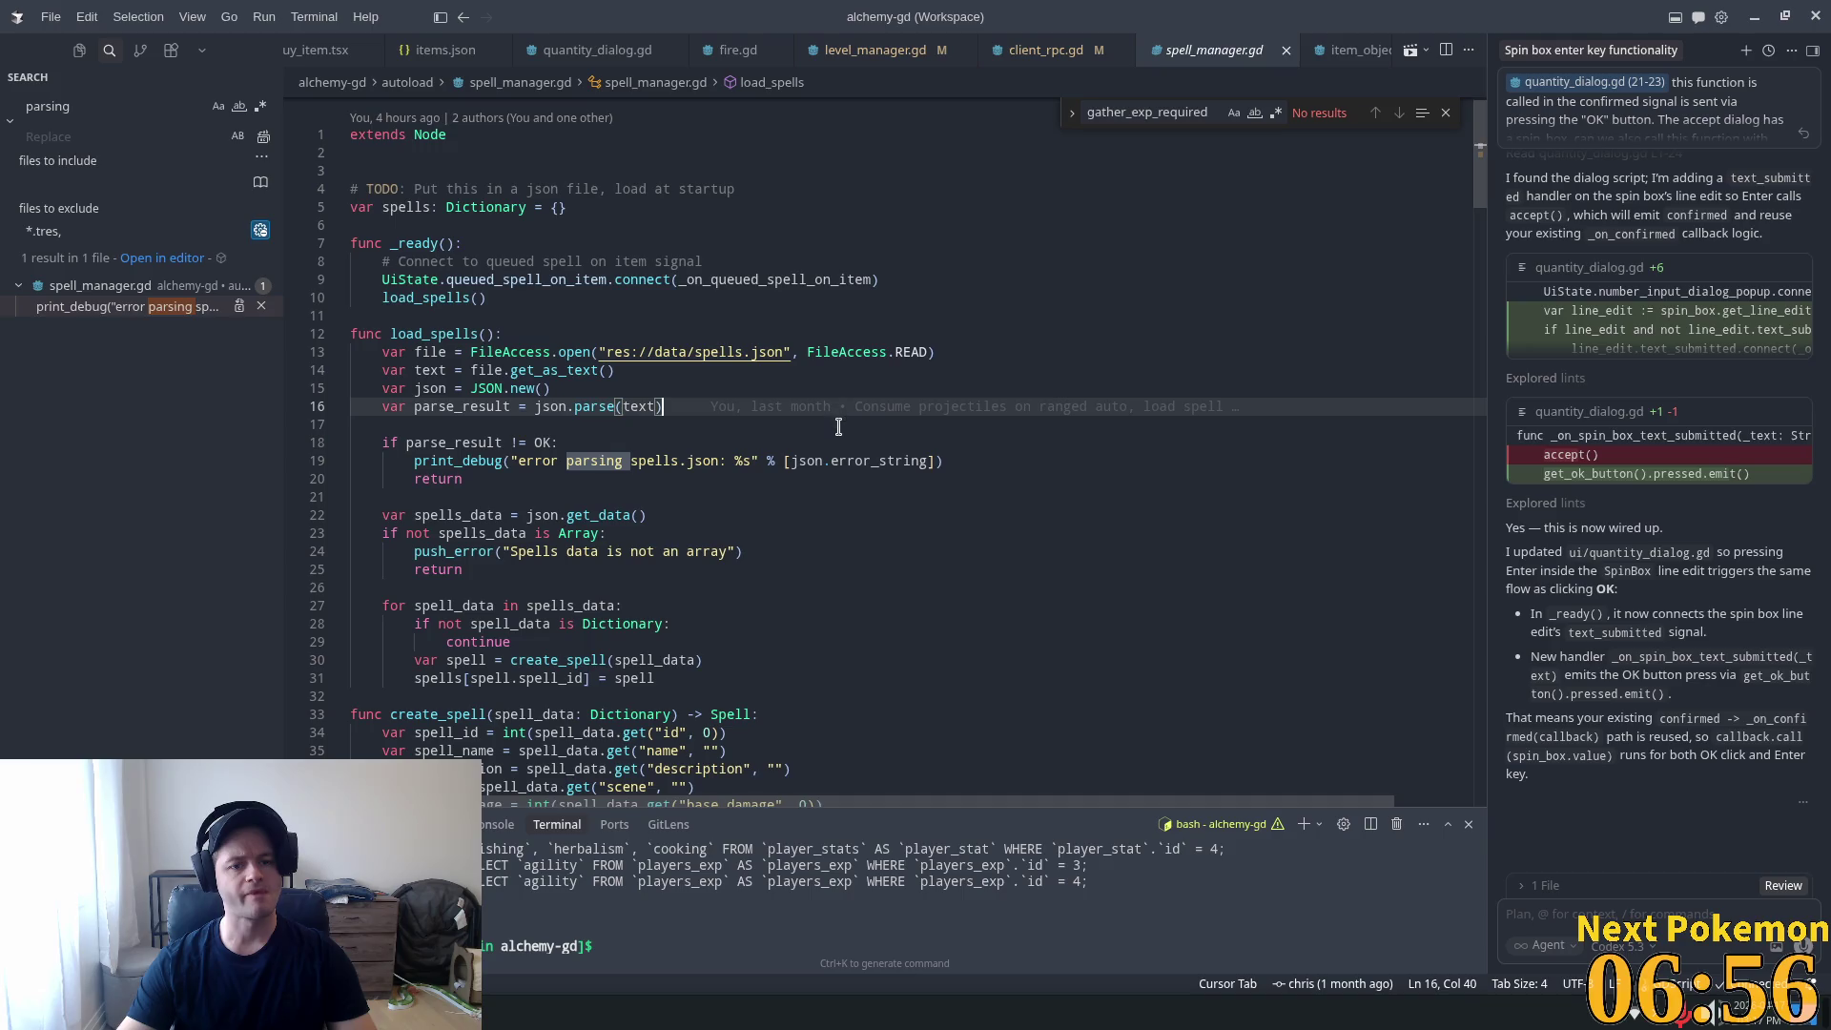
{"action": "mouse_move", "coordinate": [1093, 413]}
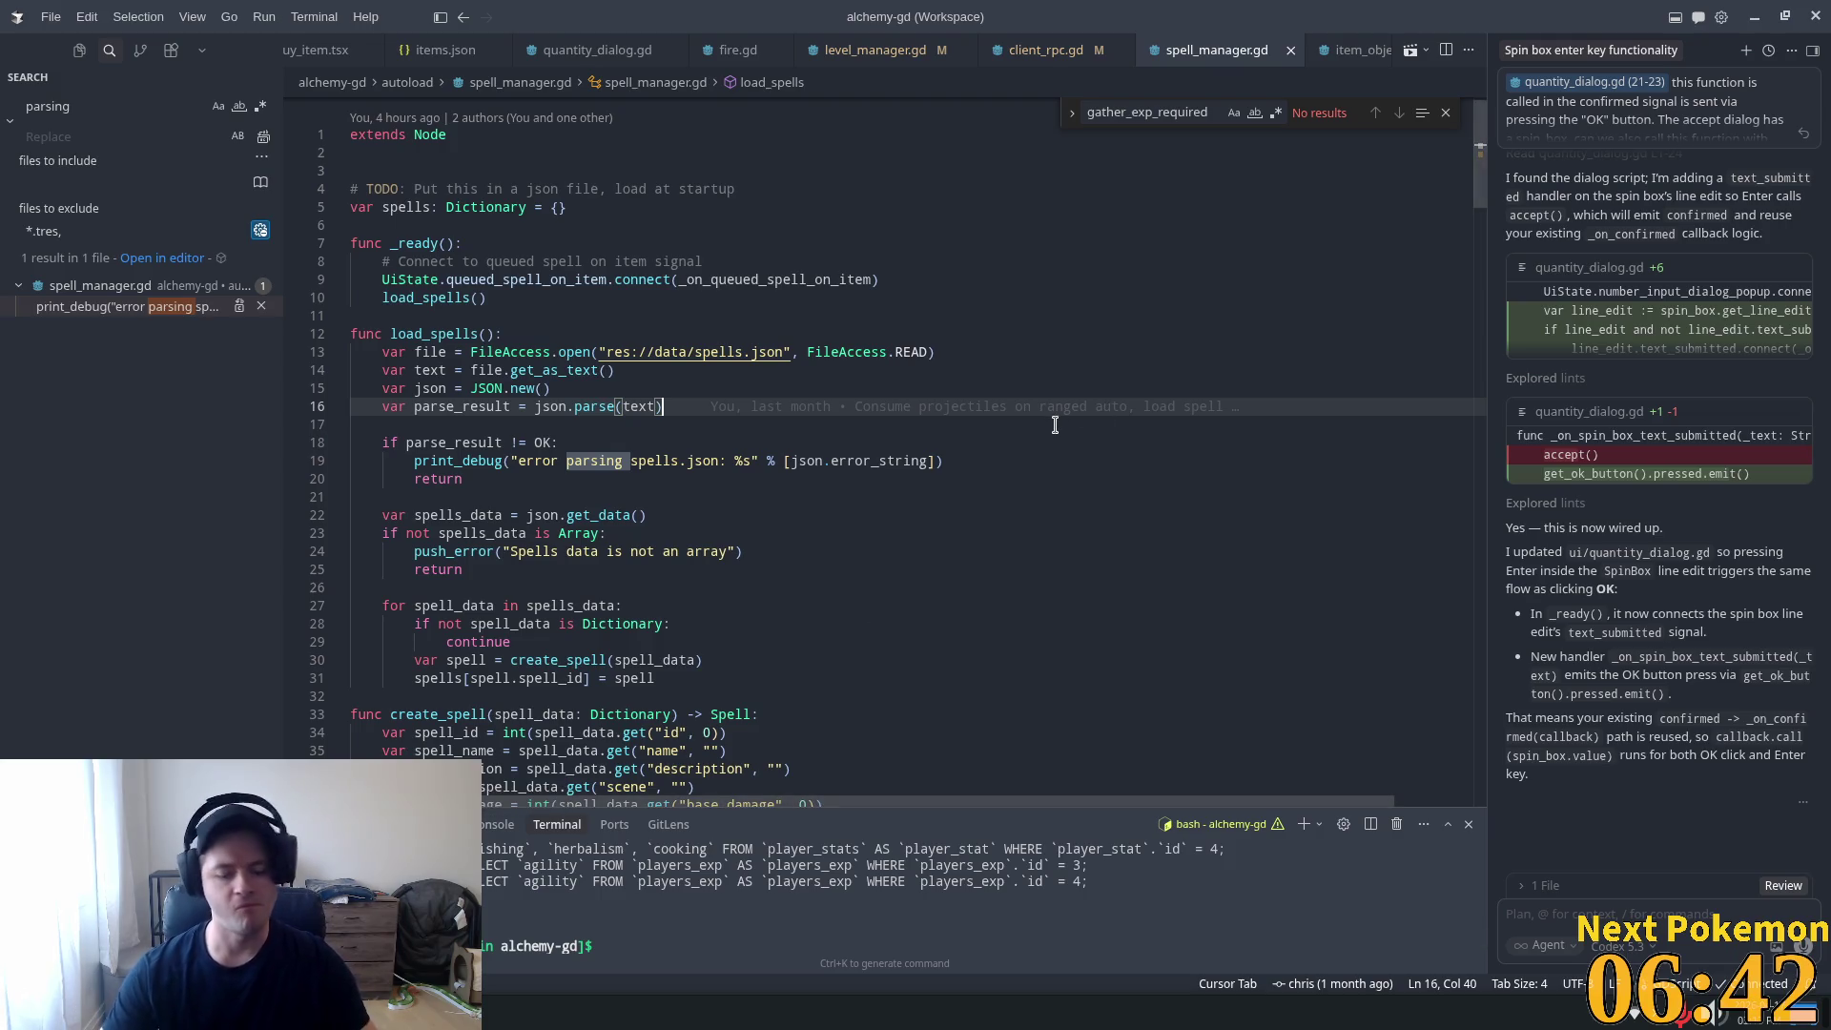
{"action": "key", "text": "ctrl+p"}
{"action": "type", "text": "gathering"}
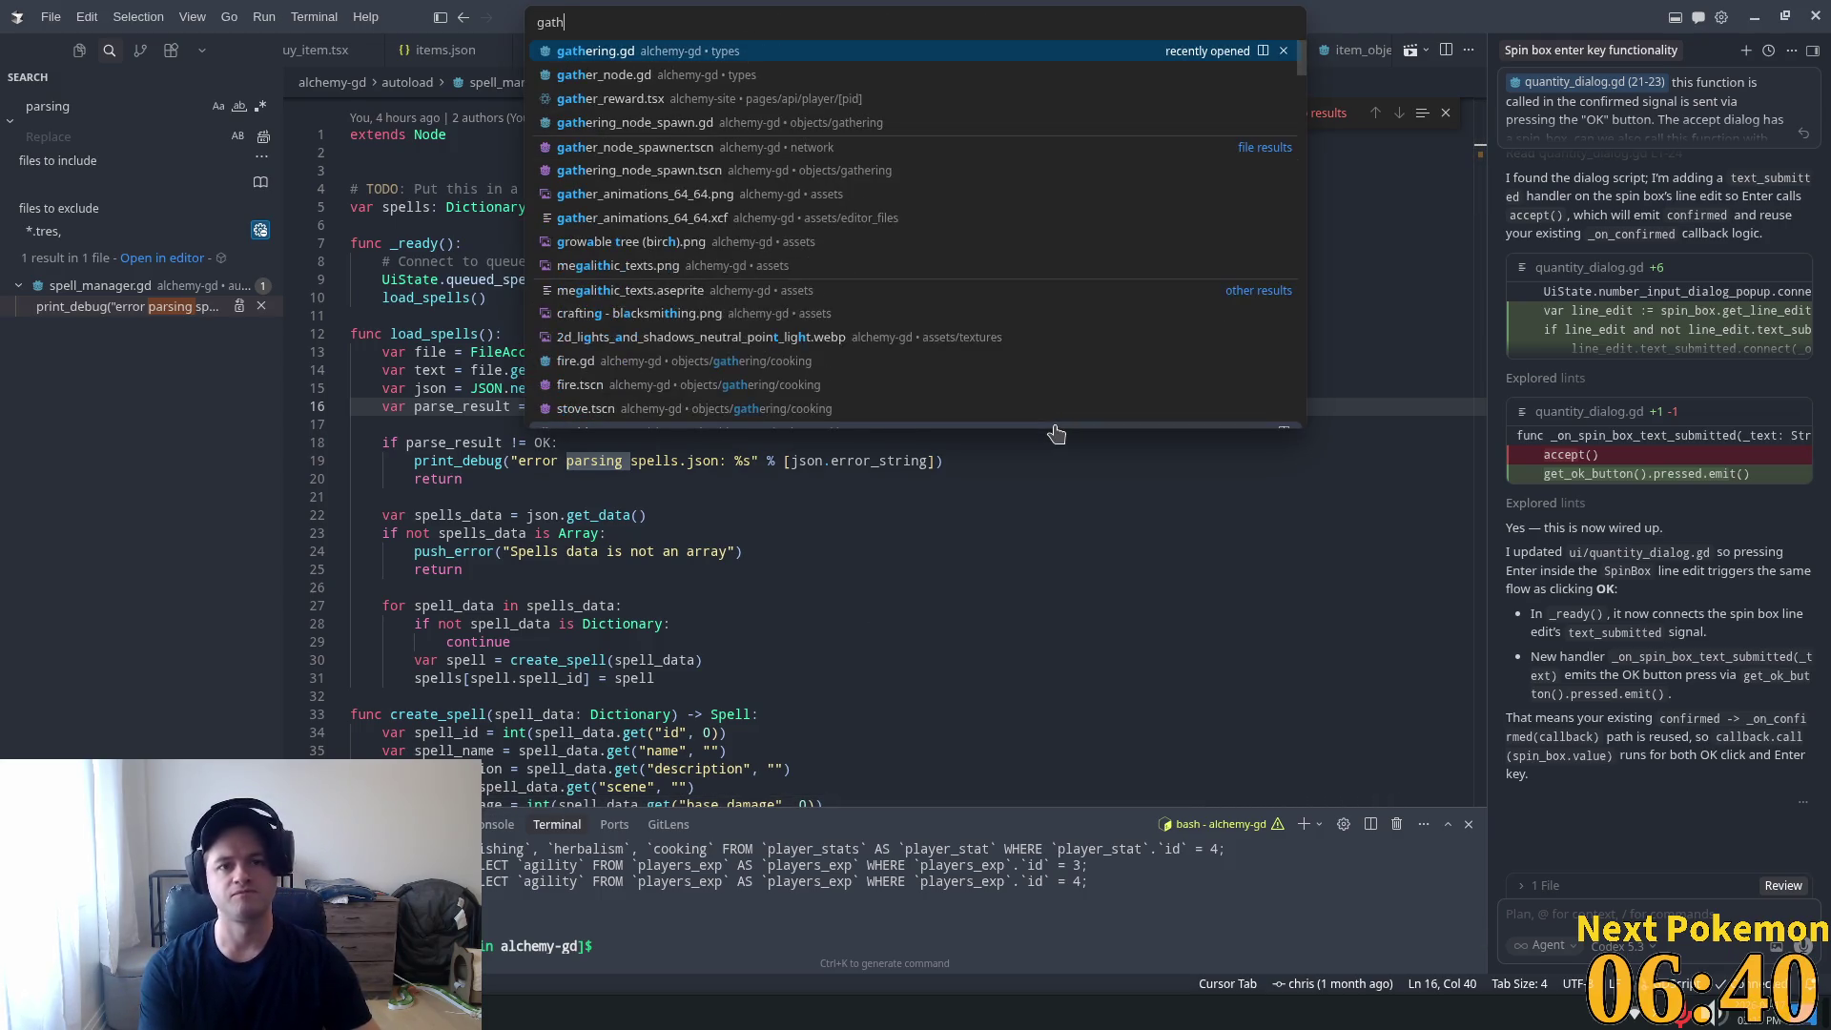
{"action": "key", "text": "Return"}
{"action": "scroll", "coordinate": [796, 770], "scroll_direction": "up", "scroll_amount": 6}
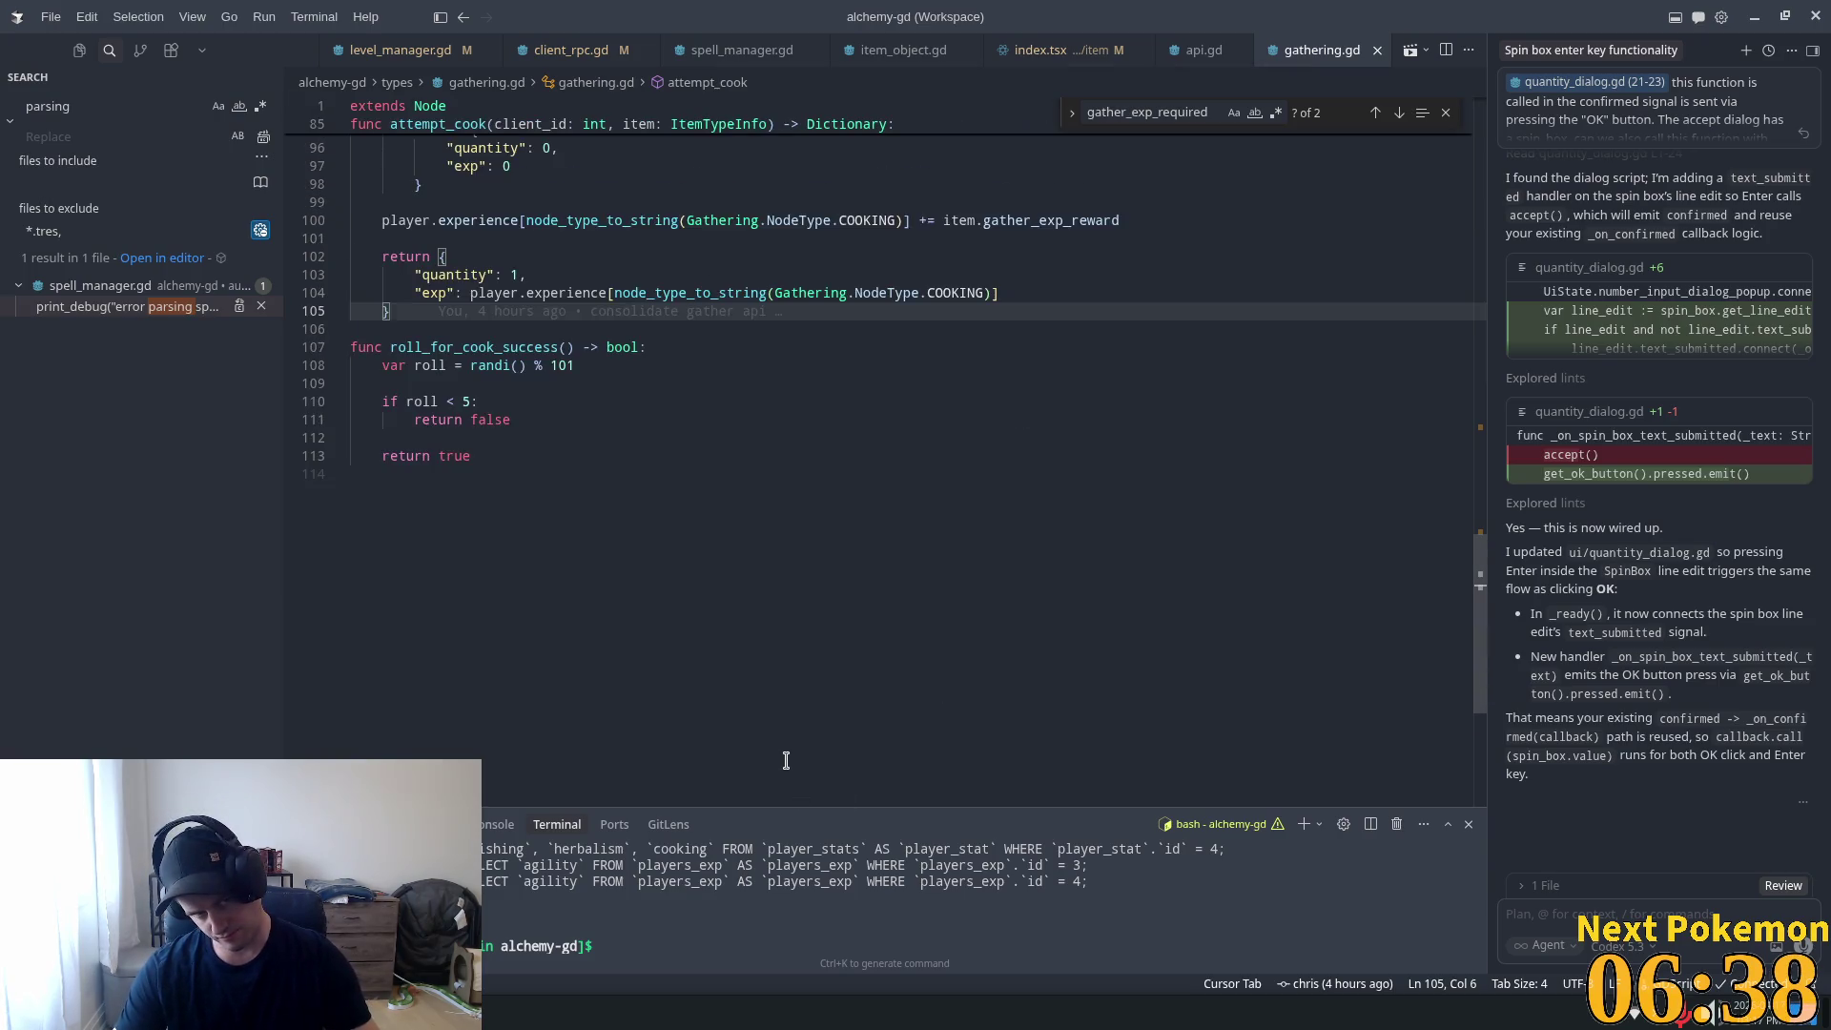
{"action": "scroll", "coordinate": [797, 770], "scroll_direction": "up", "scroll_amount": 9}
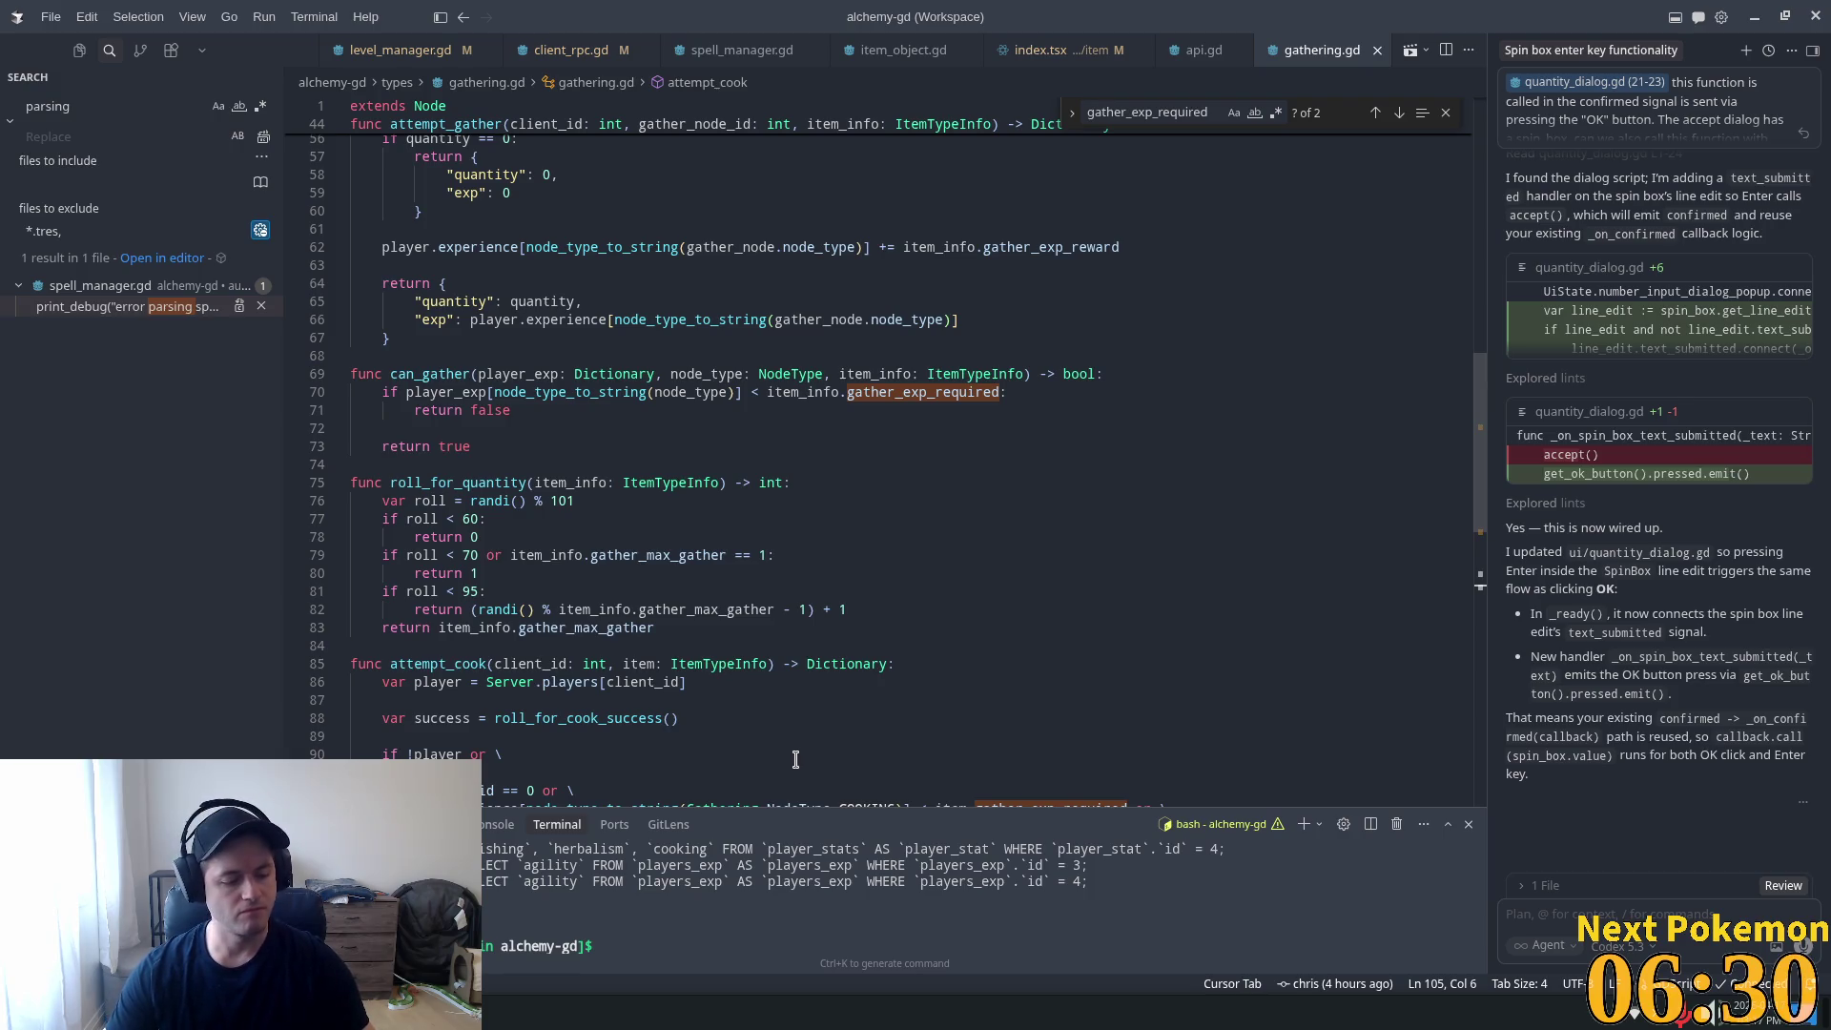
{"action": "scroll", "coordinate": [793, 760], "scroll_direction": "up", "scroll_amount": 1}
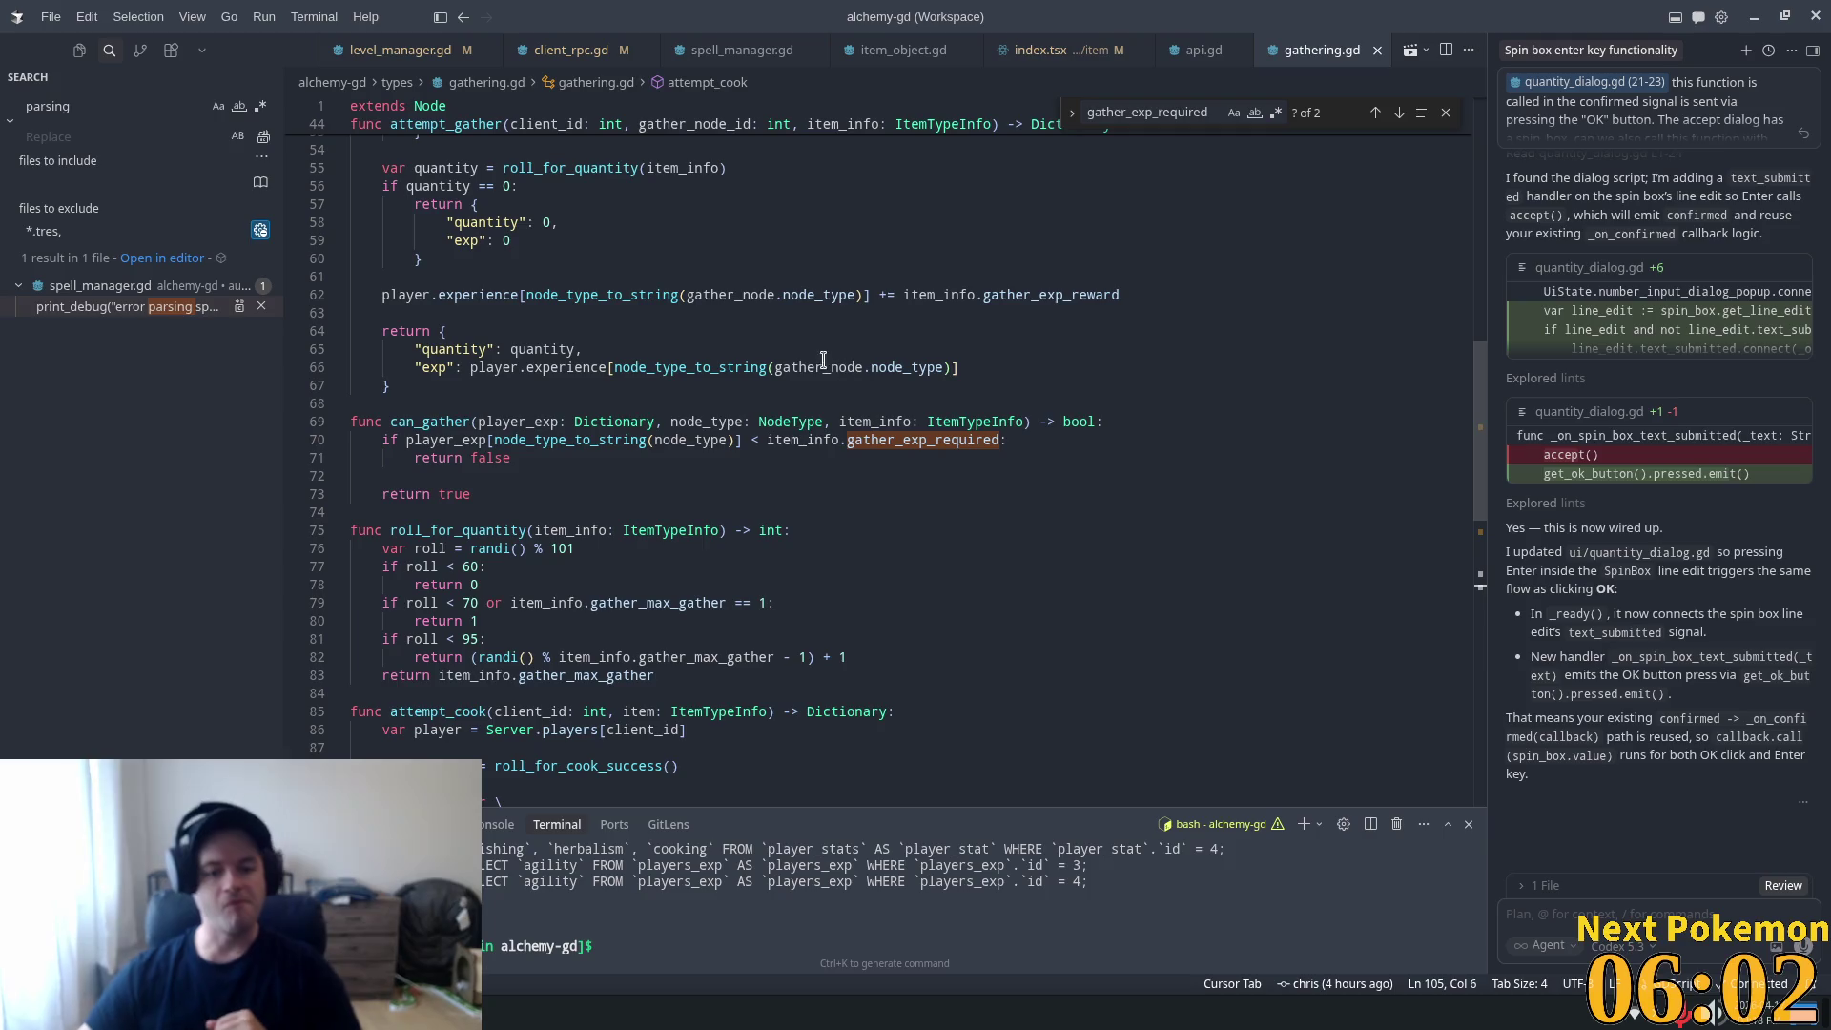
{"action": "mouse_move", "coordinate": [491, 658]}
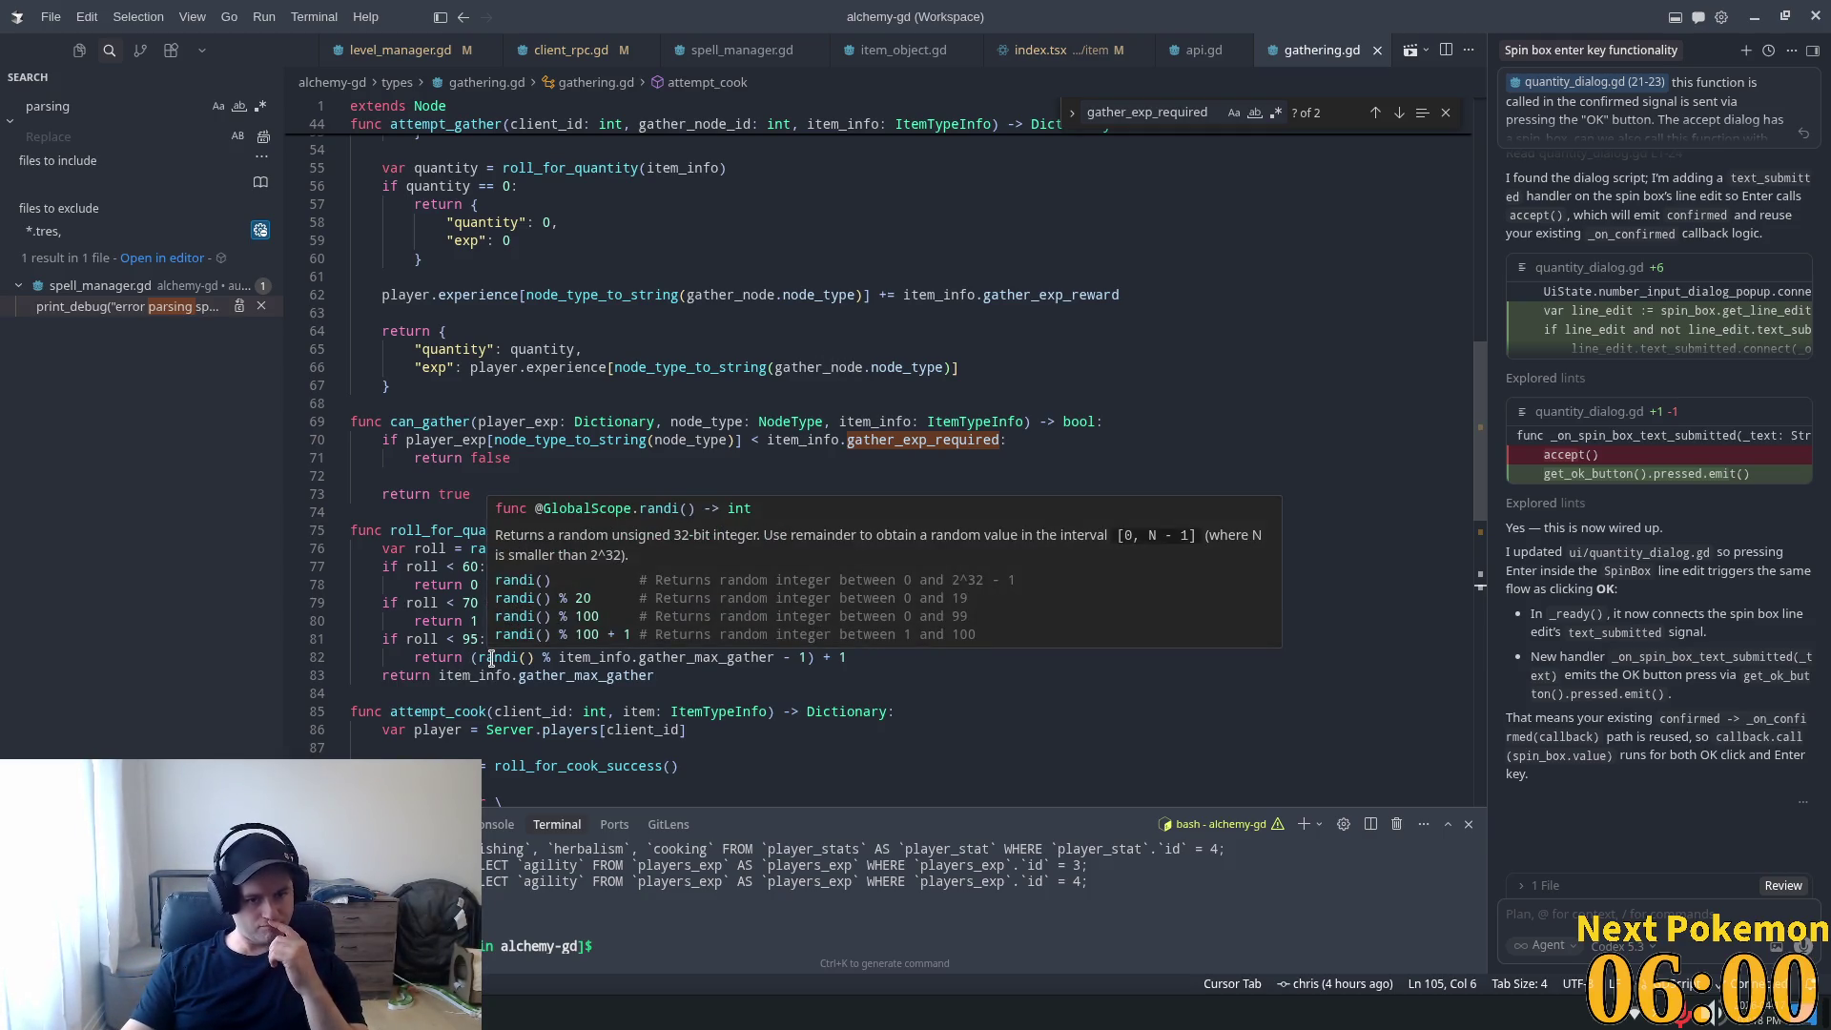
{"action": "left_click", "coordinate": [441, 548]}
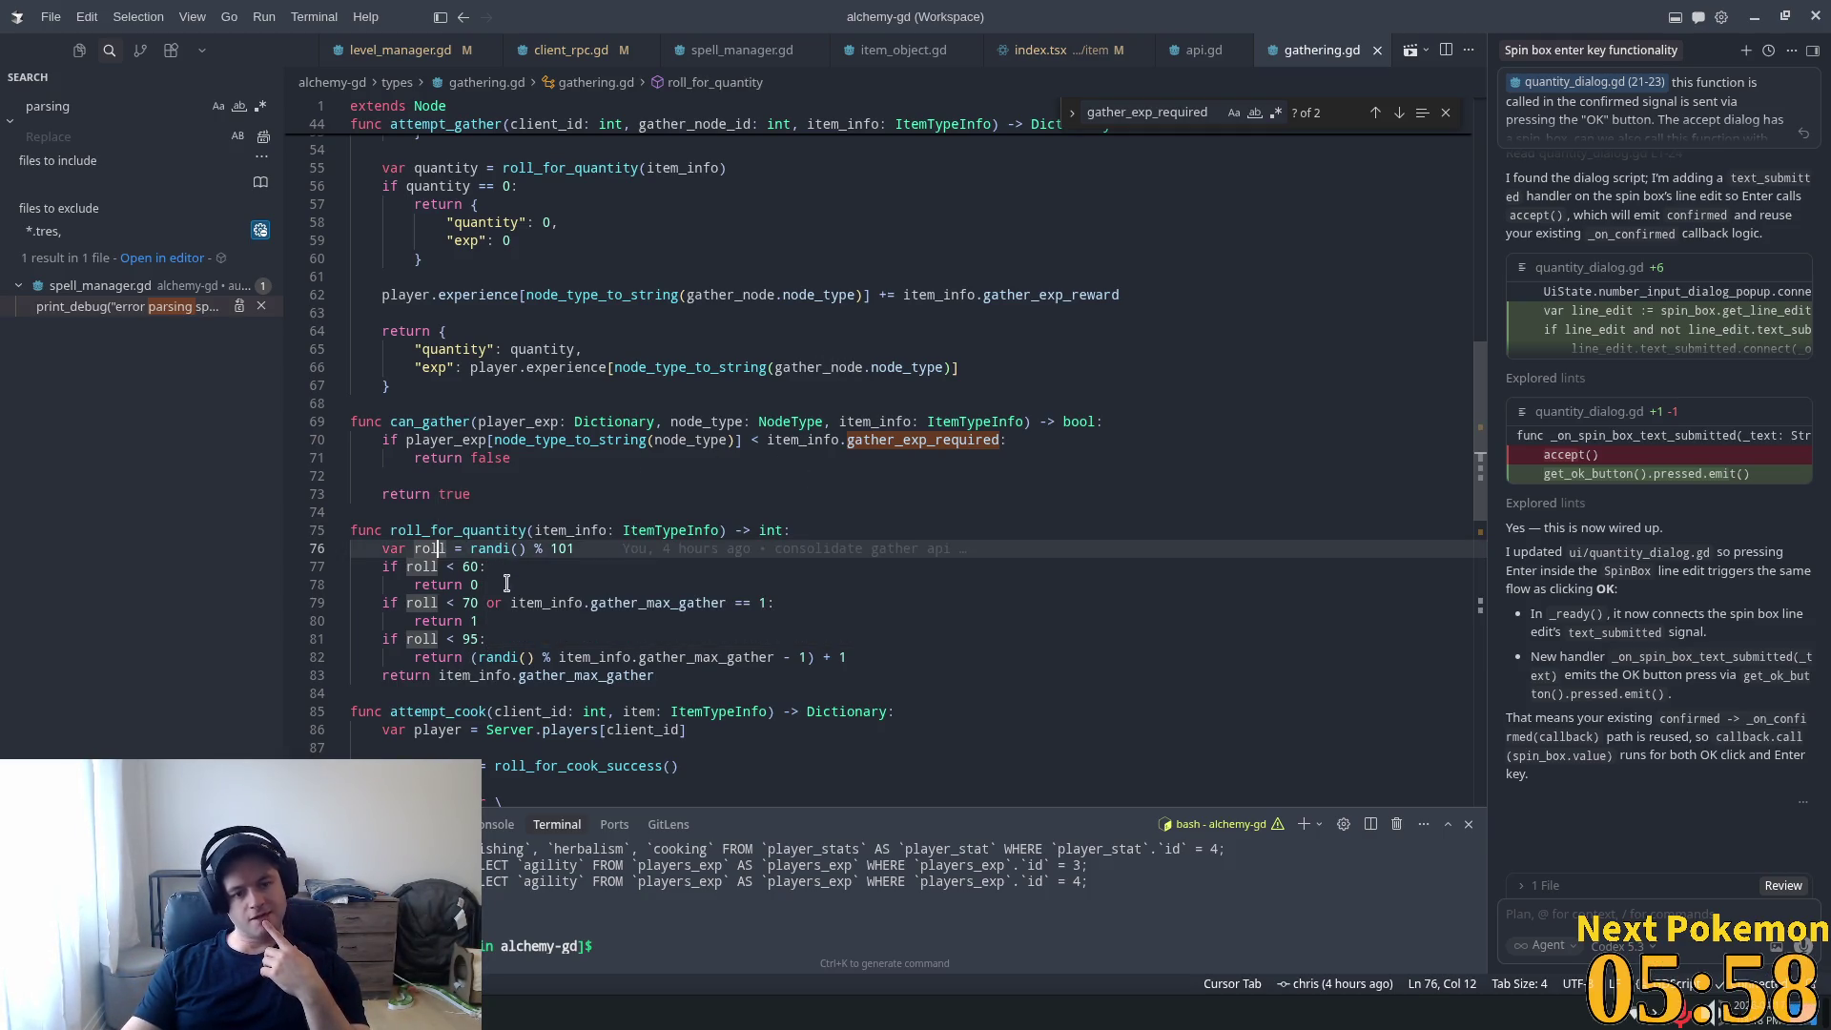
{"action": "left_click", "coordinate": [481, 641]}
{"action": "mouse_move", "coordinate": [596, 649]}
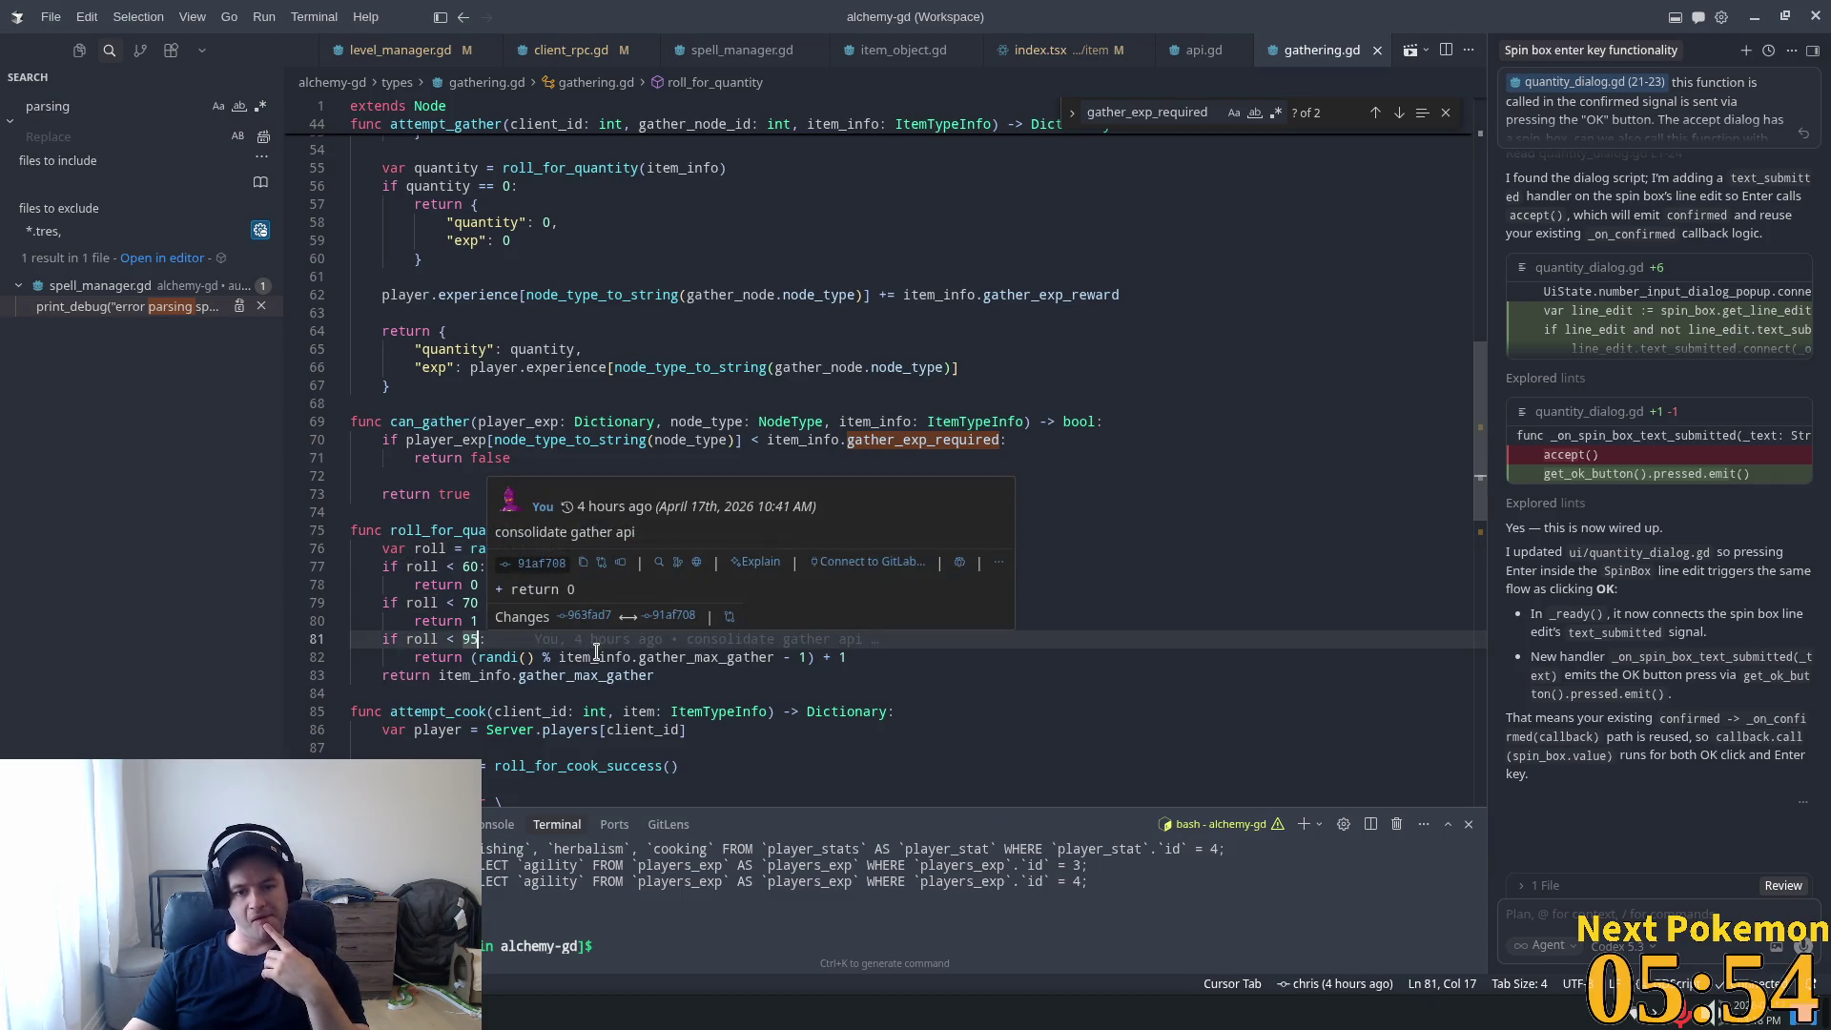
{"action": "left_click", "coordinate": [479, 586]}
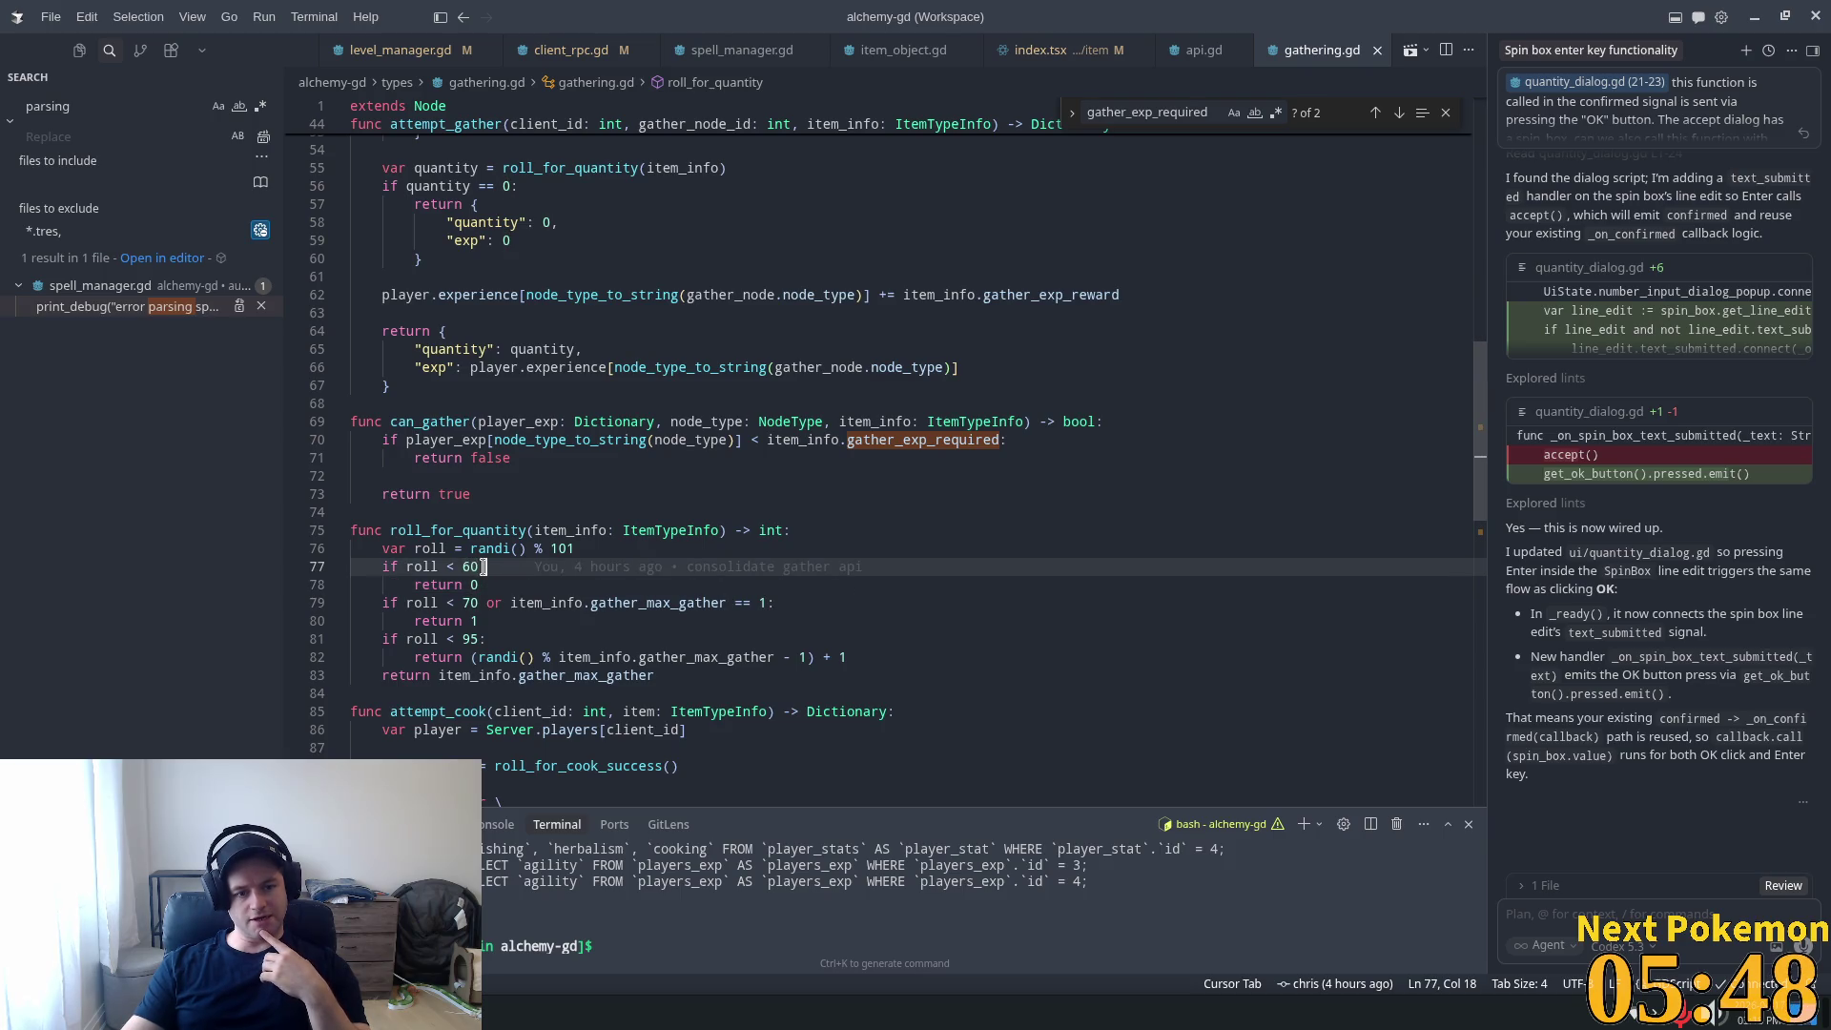
{"action": "key", "text": "Up"}
{"action": "double_click", "coordinate": [469, 567]}
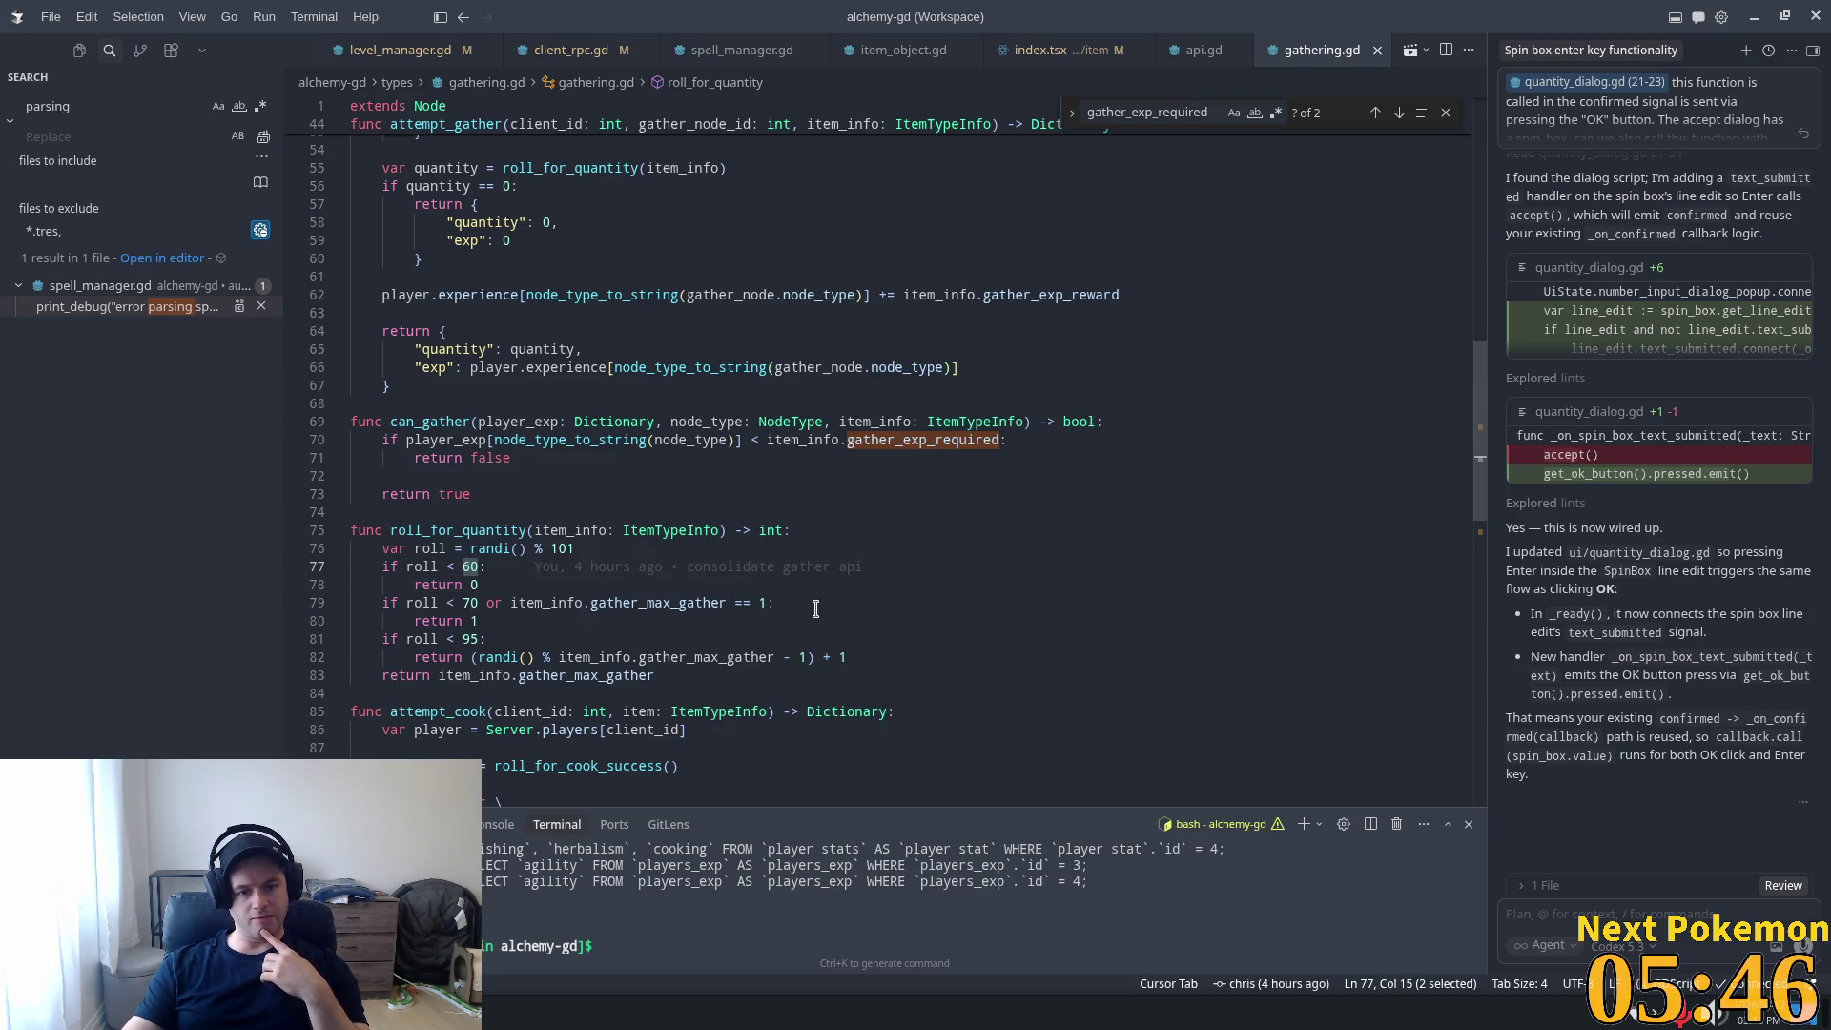
{"action": "left_click_drag", "start_coordinate": [480, 621], "coordinate": [309, 601]}
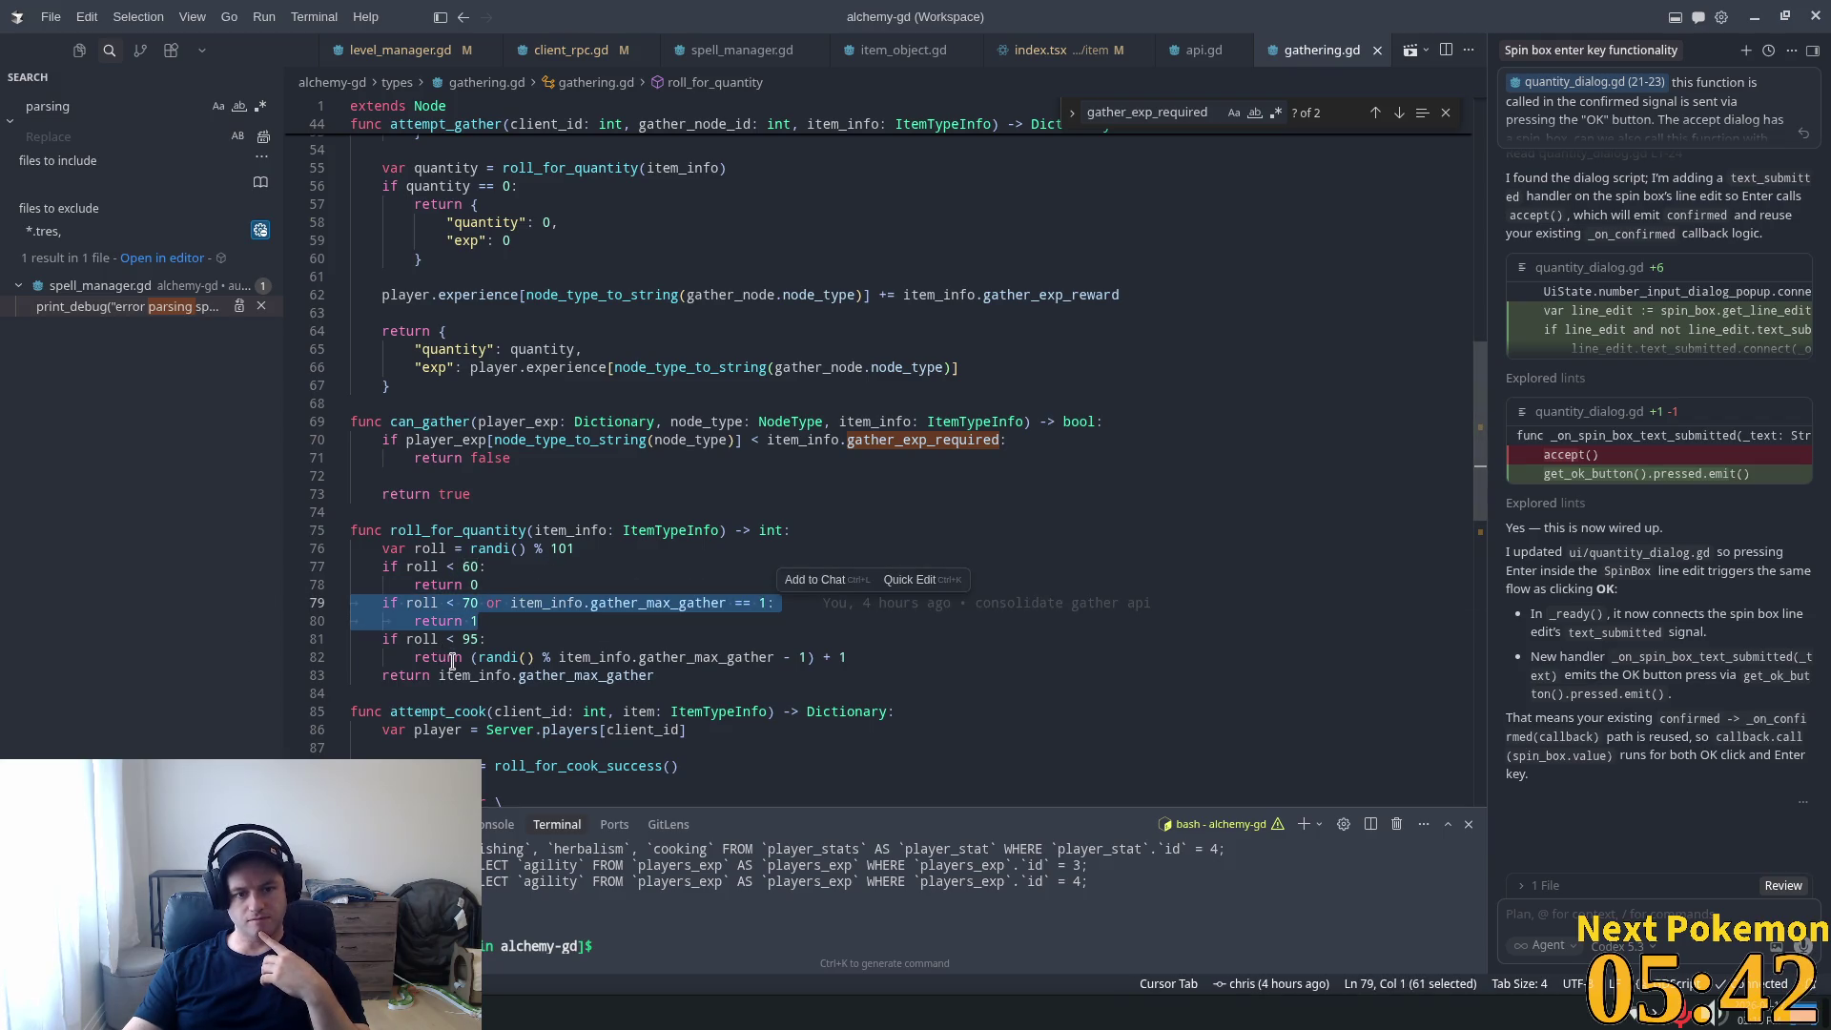
{"action": "double_click", "coordinate": [469, 604]}
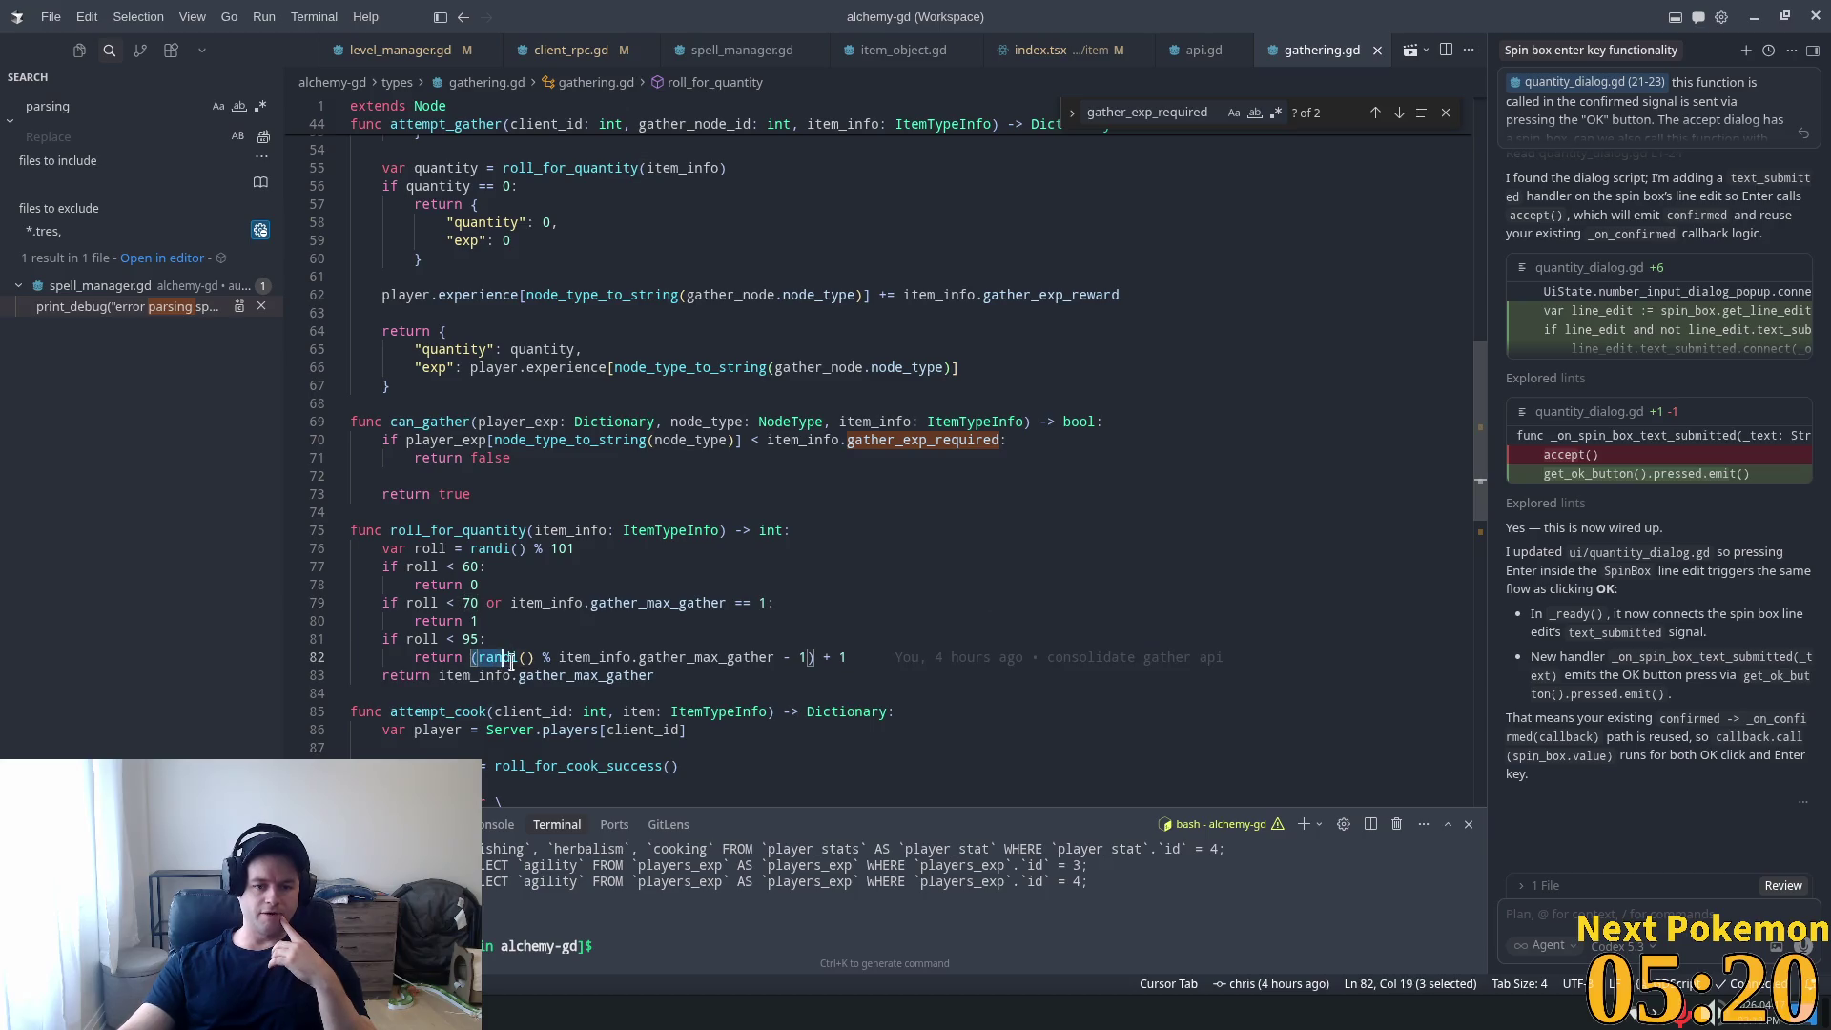
{"action": "left_click", "coordinate": [448, 639]}
{"action": "left_click_drag", "start_coordinate": [515, 639], "coordinate": [437, 639]}
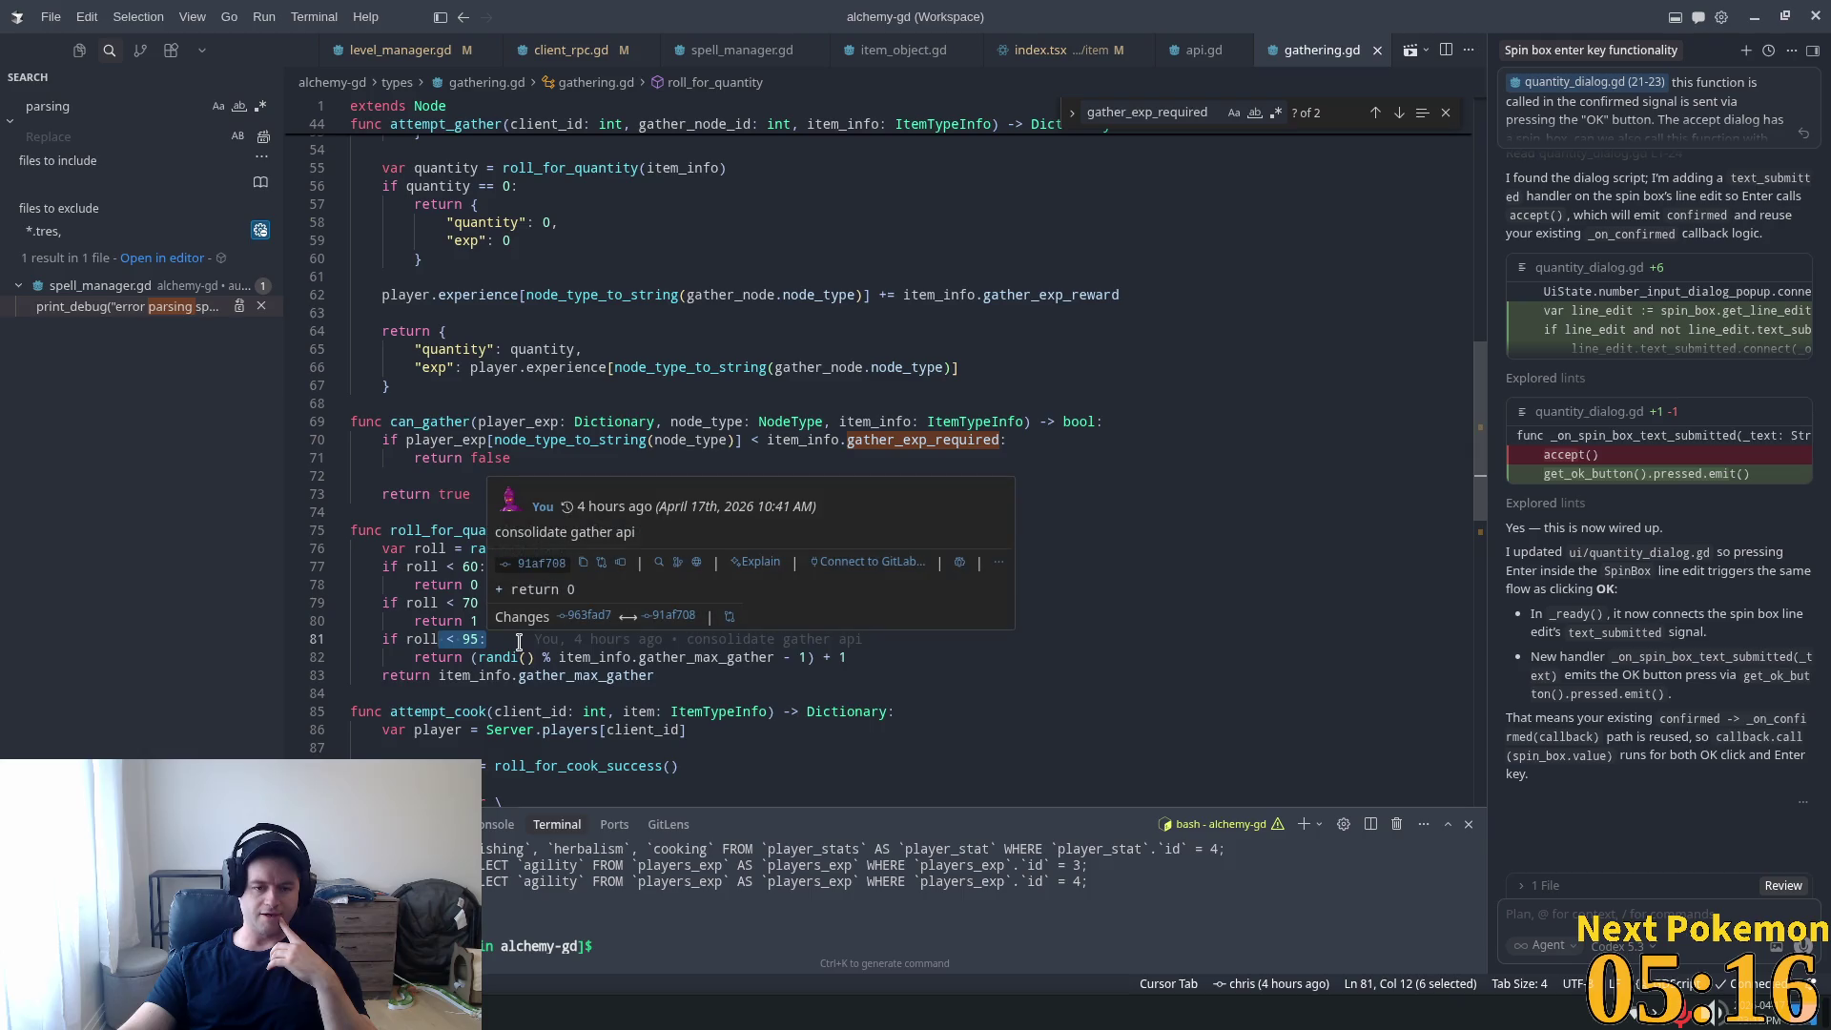
{"action": "key", "text": "End"}
{"action": "left_click_drag", "start_coordinate": [476, 657], "coordinate": [730, 657]}
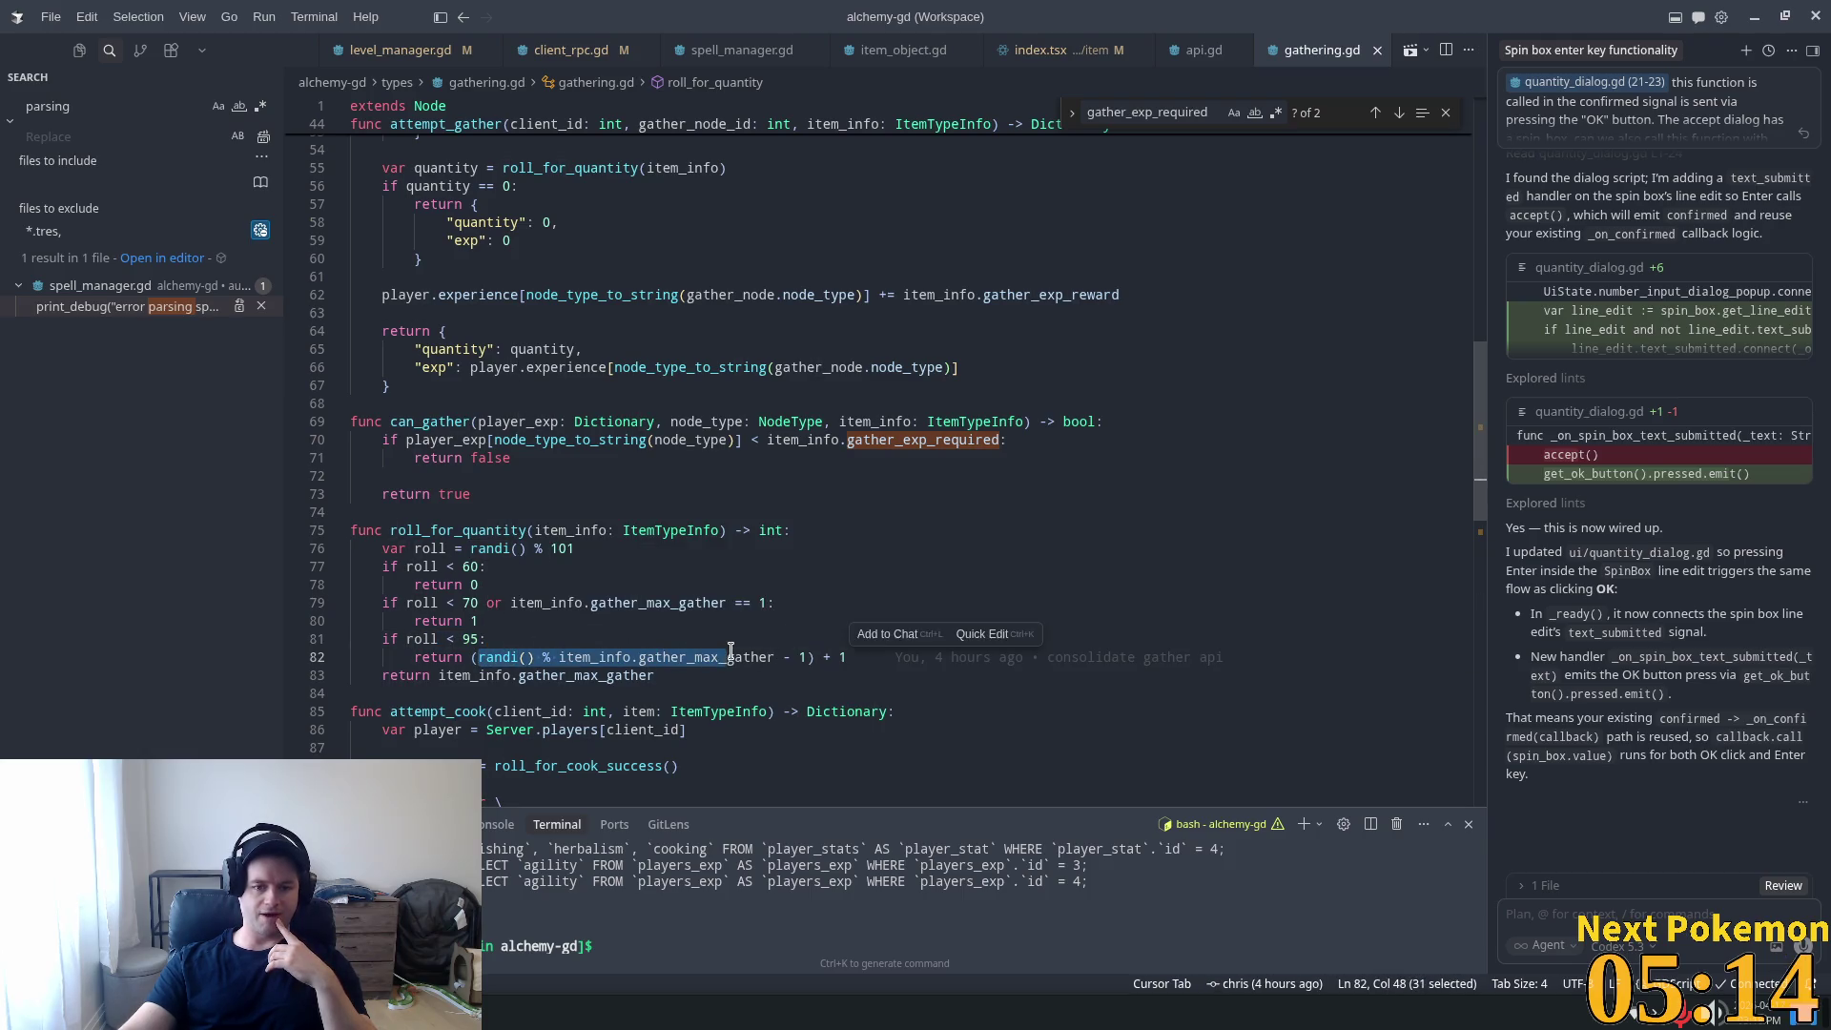
{"action": "double_click", "coordinate": [667, 657]}
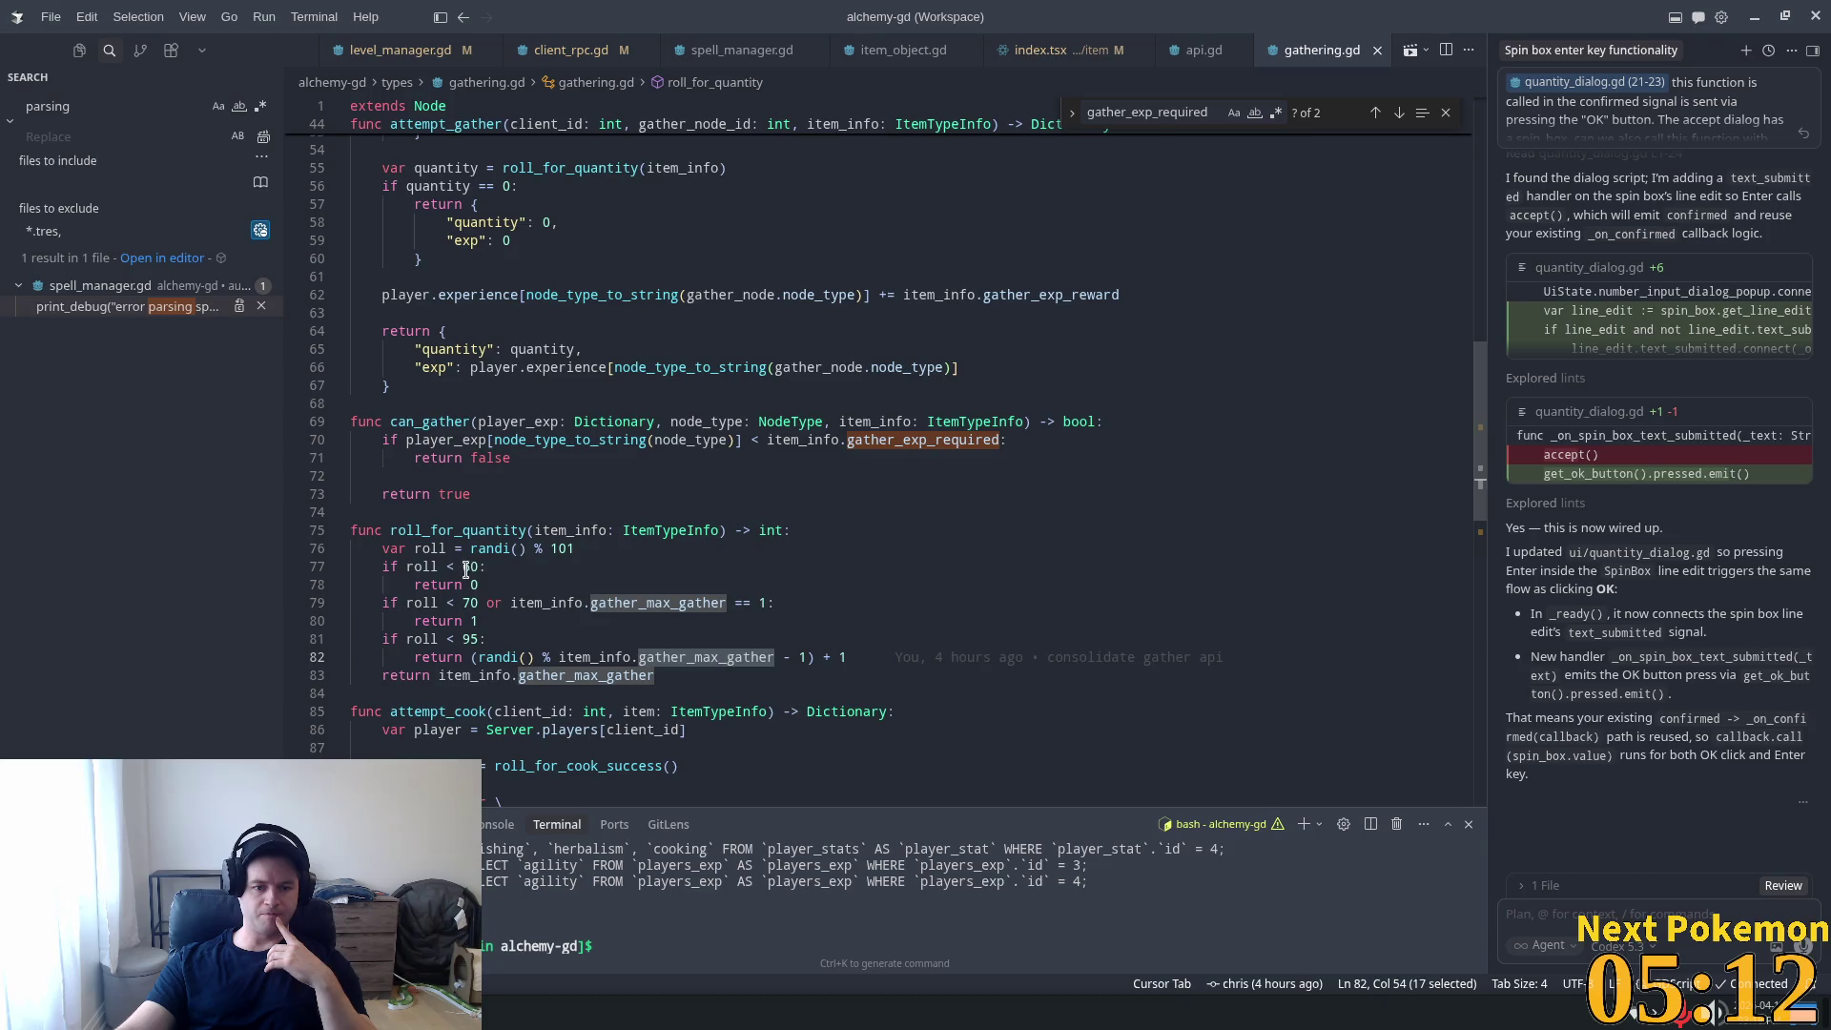
{"action": "mouse_move", "coordinate": [351, 567]}
{"action": "left_mouse_down"}
{"action": "mouse_move", "coordinate": [477, 578]}
{"action": "mouse_move", "coordinate": [513, 605]}
{"action": "mouse_move", "coordinate": [527, 659]}
{"action": "left_mouse_up"}
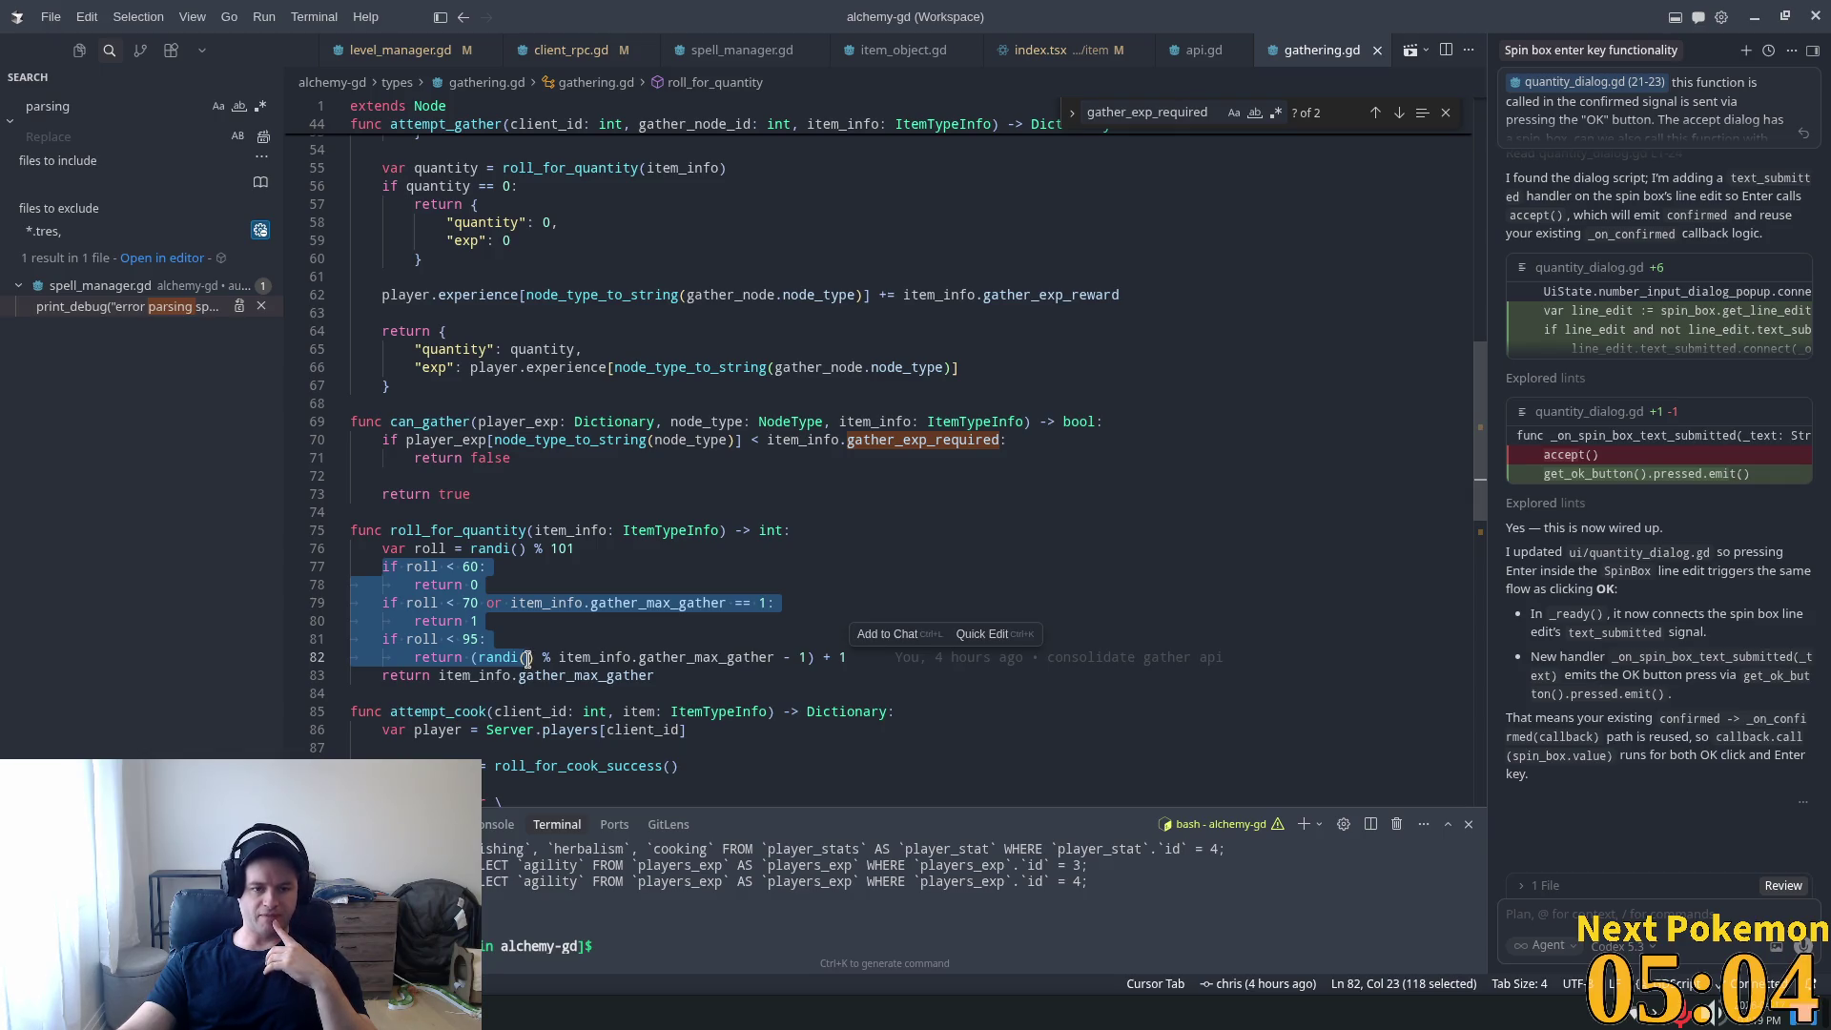
{"action": "left_click", "coordinate": [399, 576]}
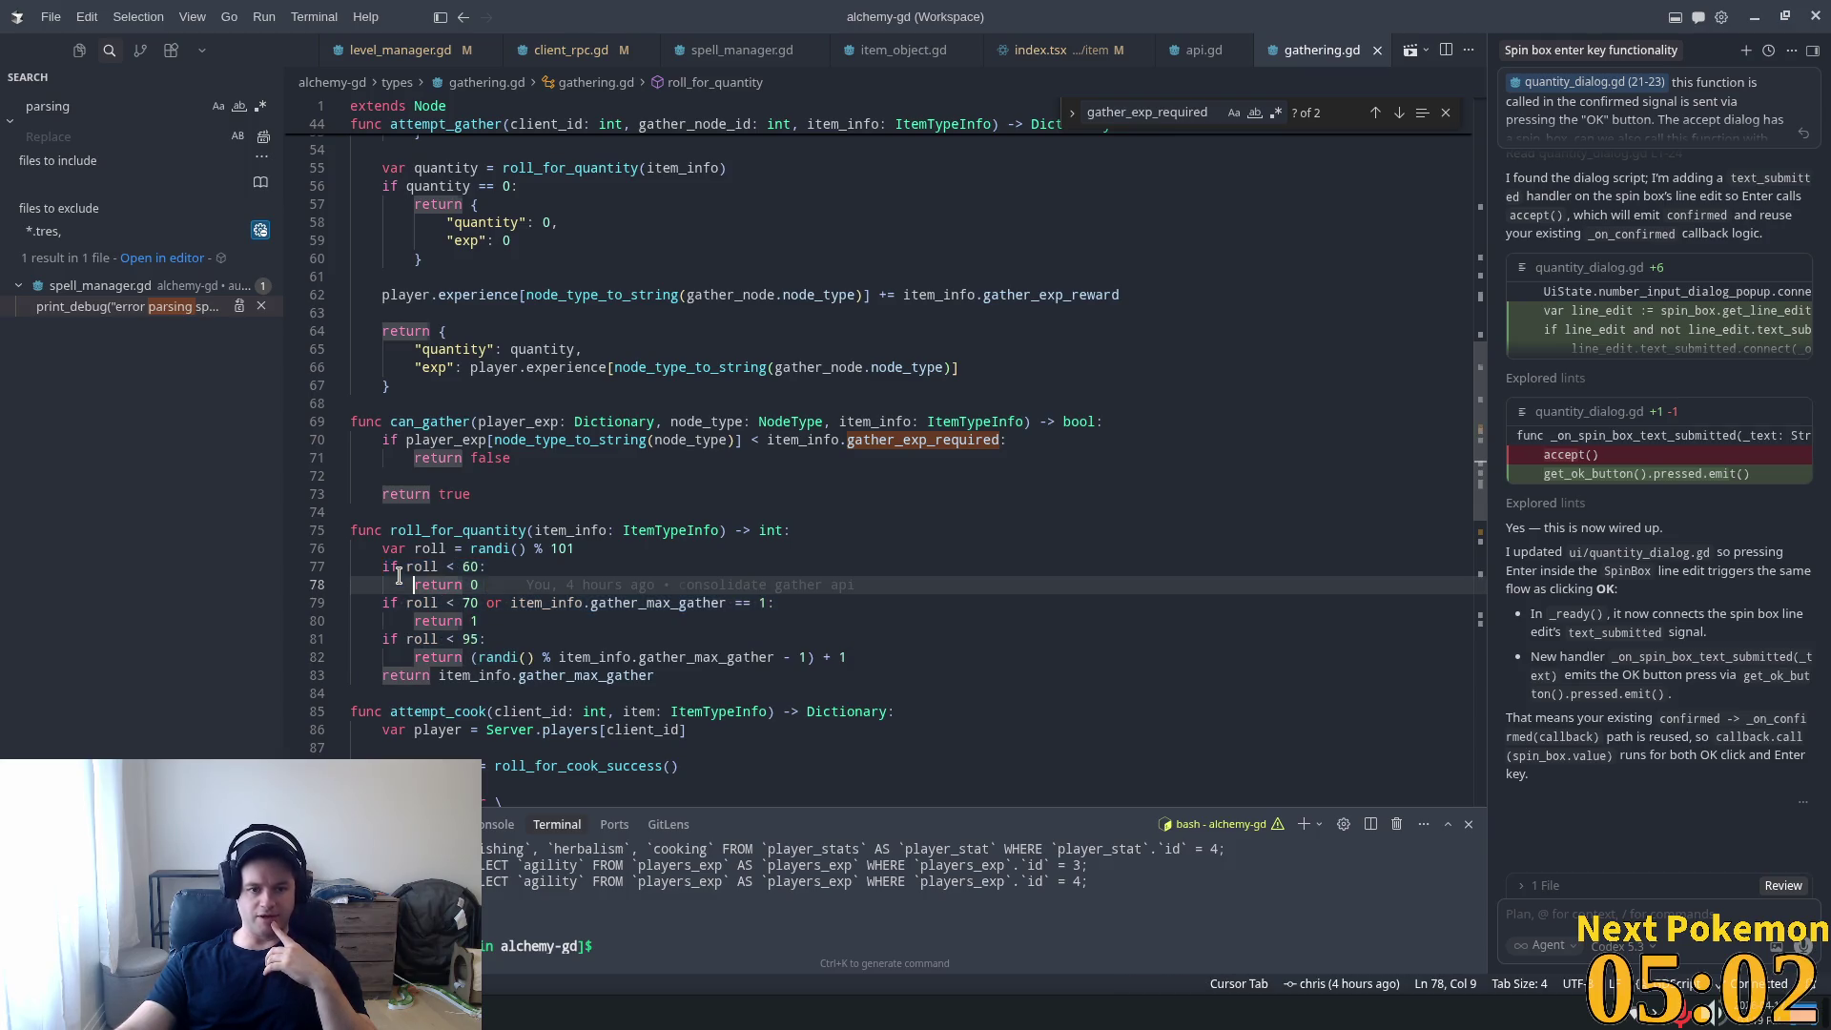
Find roll_for_quantity's 'if roll < 60:' check on line 77 and select the 60.
{"action": "mouse_move", "coordinate": [401, 582]}
{"action": "left_mouse_down"}
{"action": "mouse_move", "coordinate": [668, 674]}
{"action": "mouse_move", "coordinate": [895, 661]}
{"action": "left_mouse_up"}
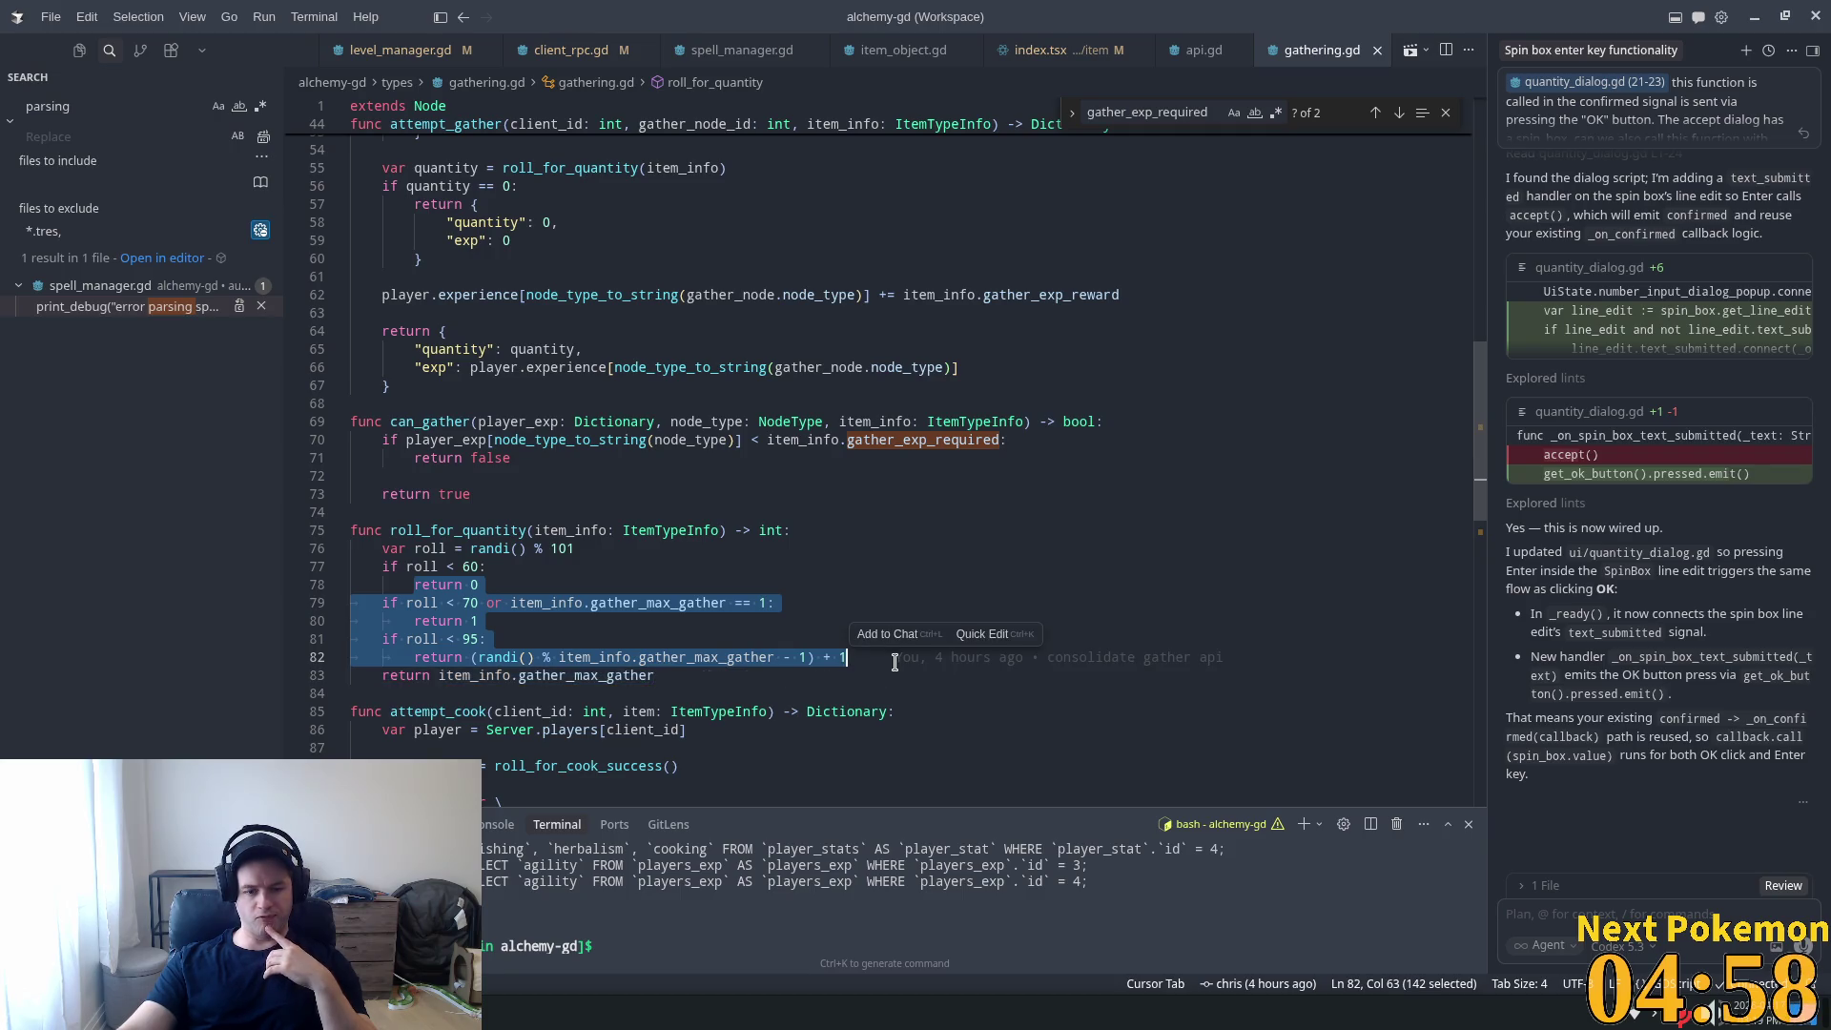
{"action": "mouse_move", "coordinate": [893, 663]}
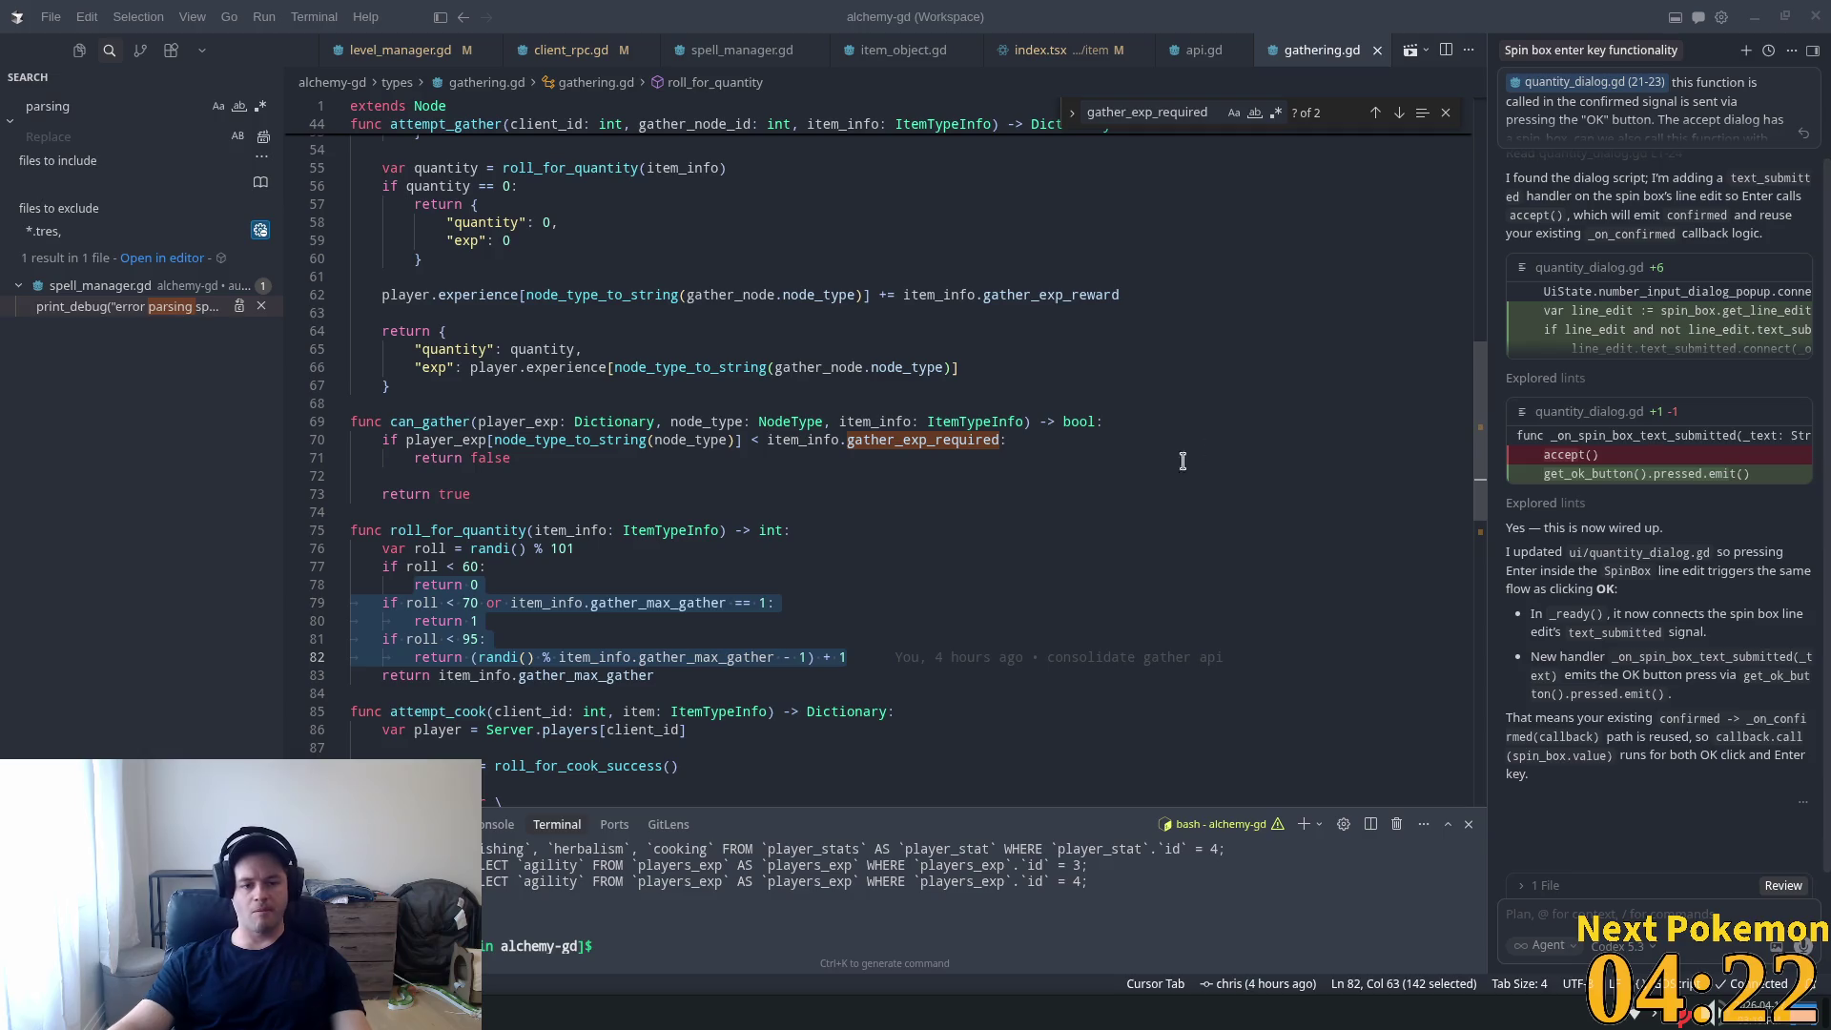
{"action": "left_click", "coordinate": [531, 583]}
{"action": "key", "text": "Up"}
{"action": "key", "text": "Up"}
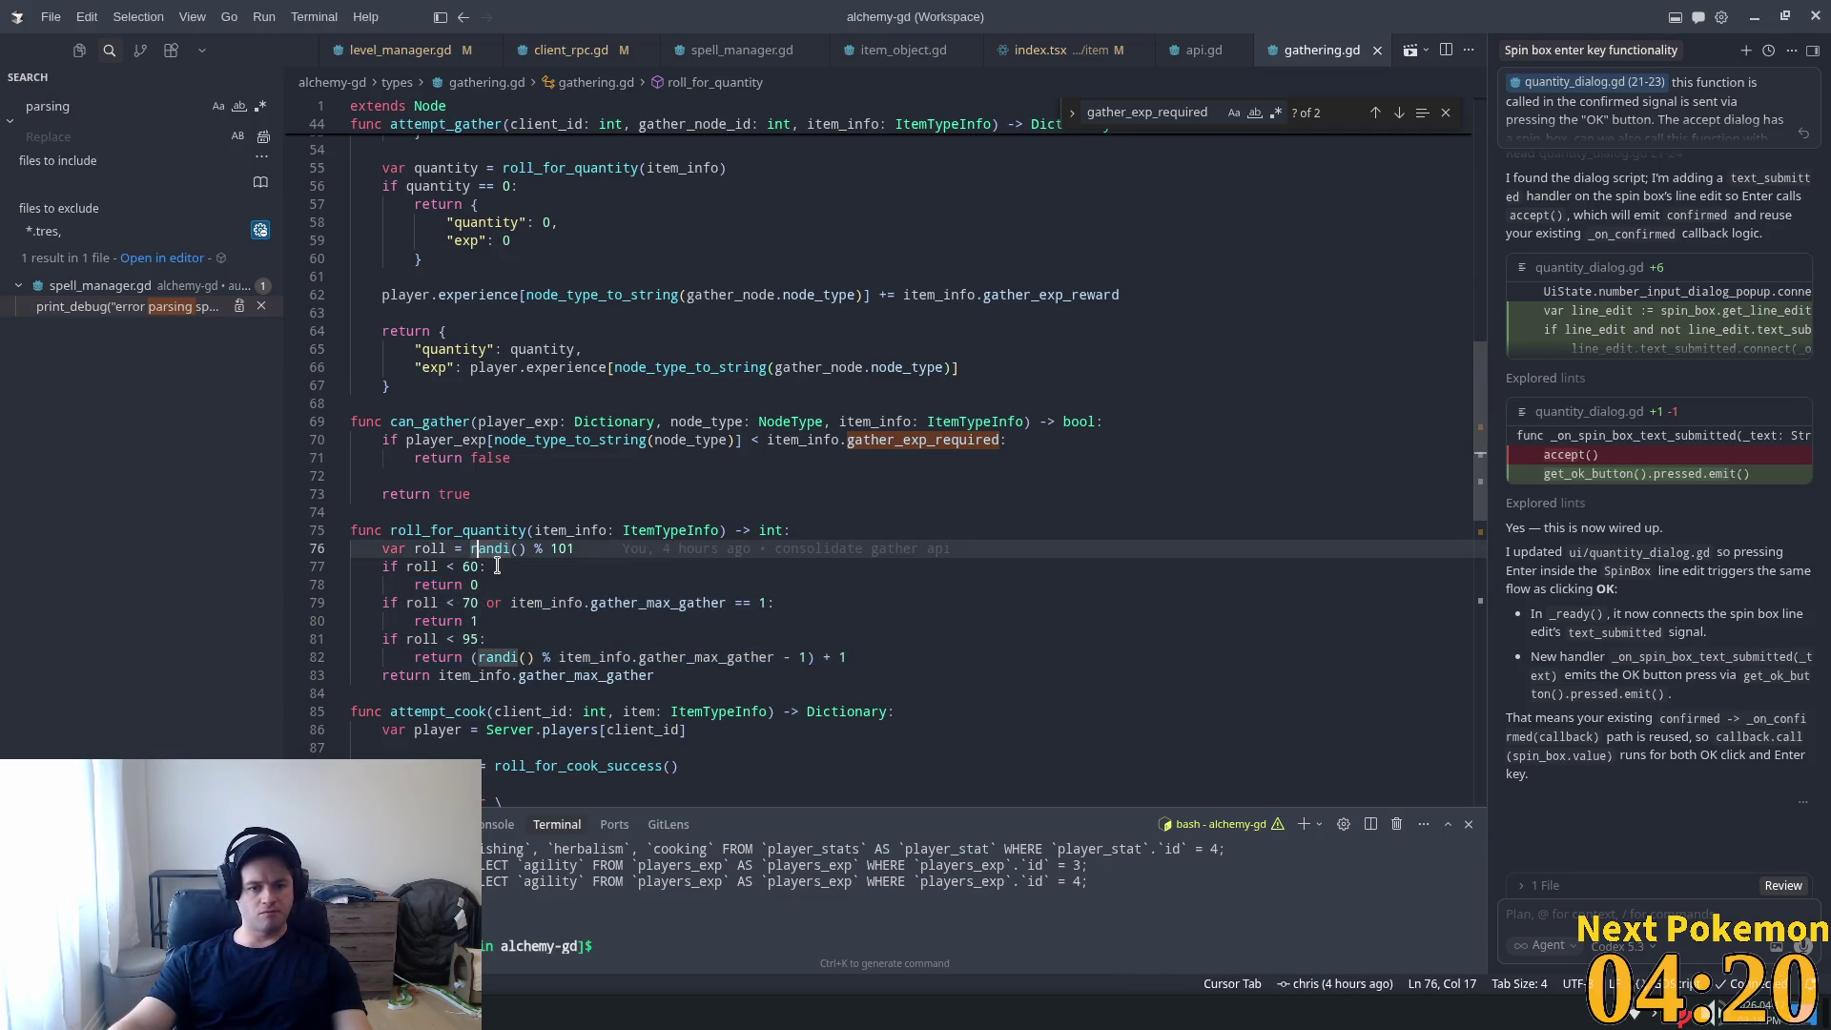
{"action": "scroll", "coordinate": [497, 568], "scroll_direction": "down", "scroll_amount": 1}
{"action": "scroll", "coordinate": [499, 561], "scroll_direction": "down", "scroll_amount": 2}
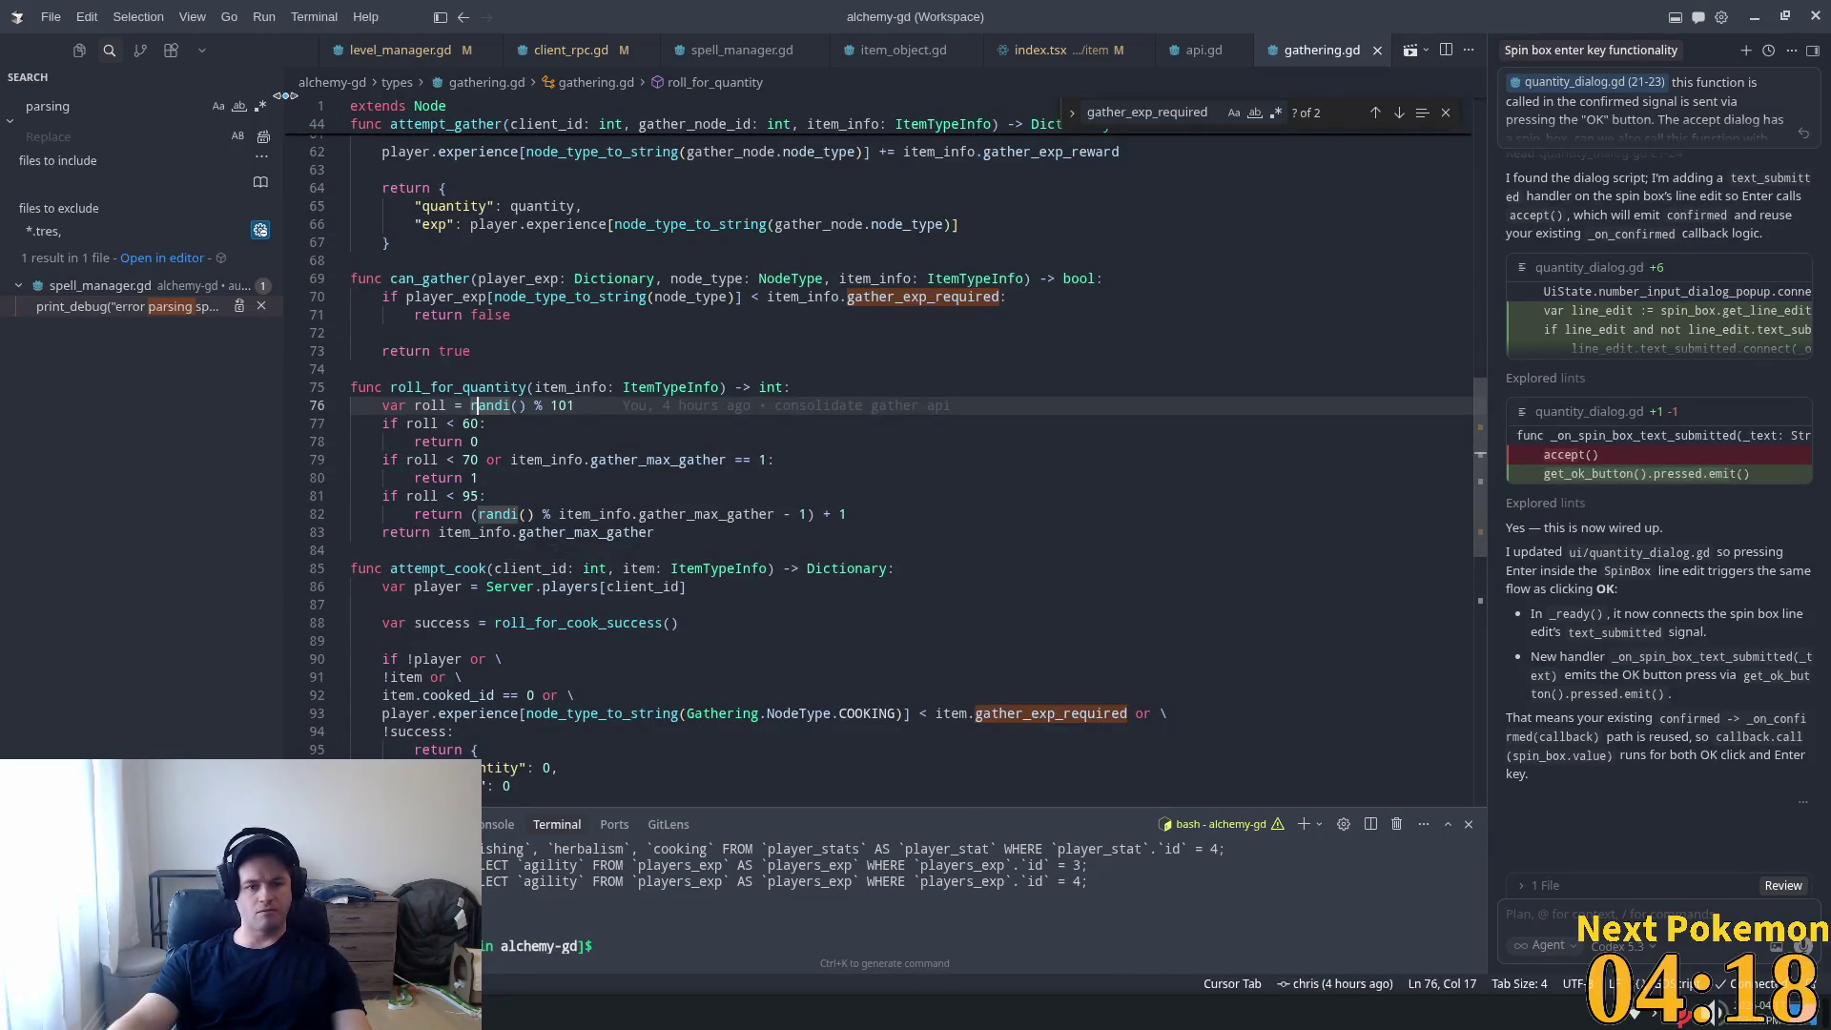
{"action": "left_click", "coordinate": [423, 425]}
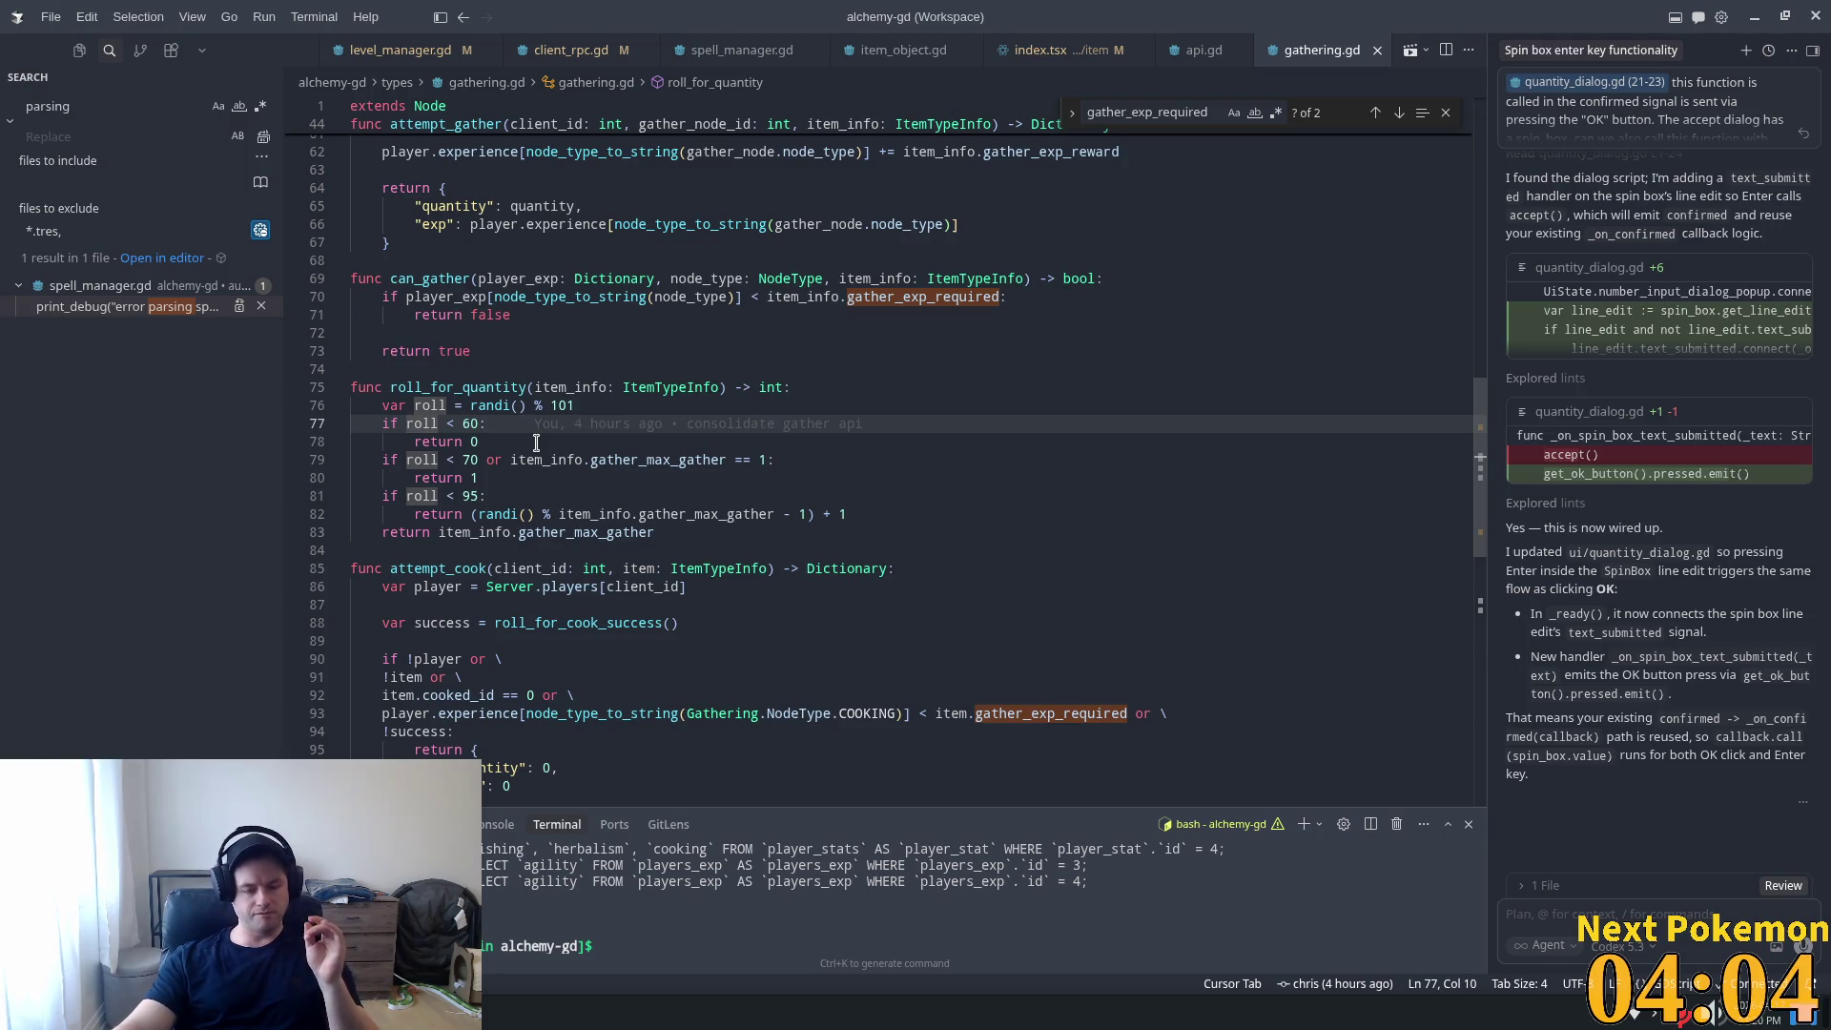
{"action": "double_click", "coordinate": [469, 423]}
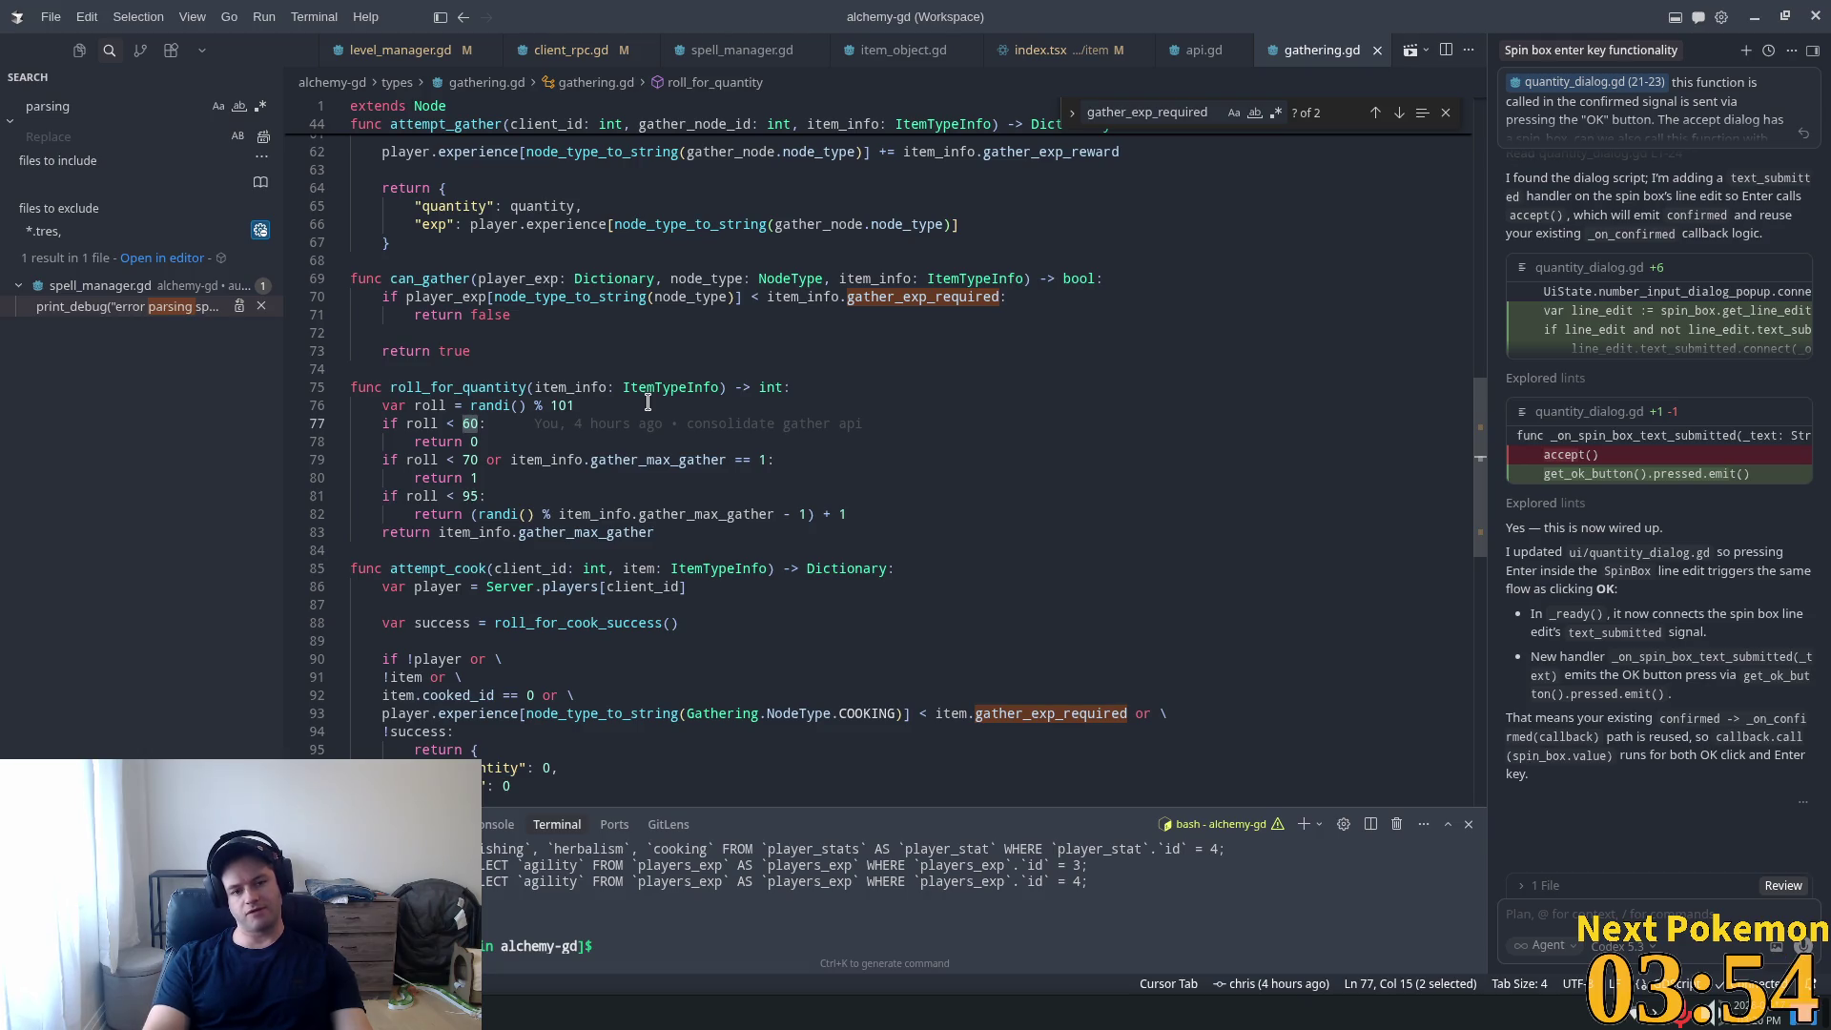
Replace the 60 threshold with 50 and save gathering.gd.
{"action": "type", "text": "50"}
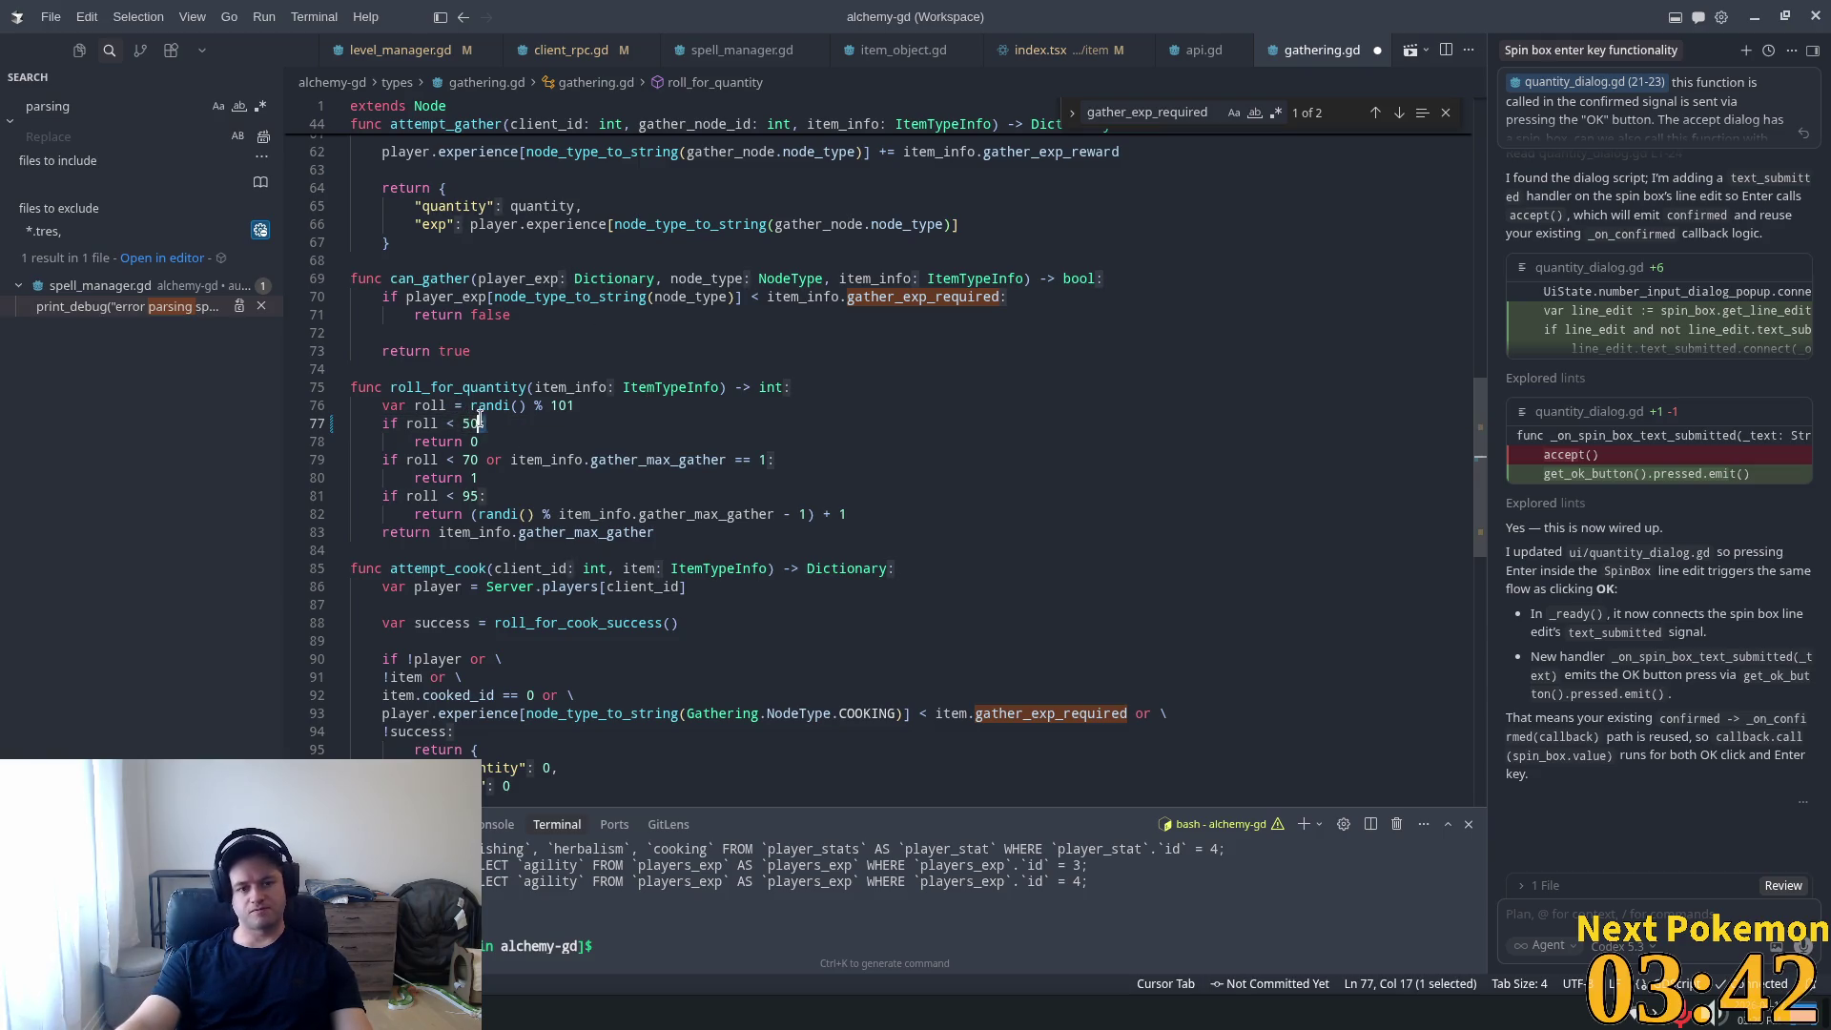
{"action": "left_click_drag", "start_coordinate": [487, 424], "coordinate": [462, 422]}
{"action": "mouse_move", "coordinate": [498, 410]}
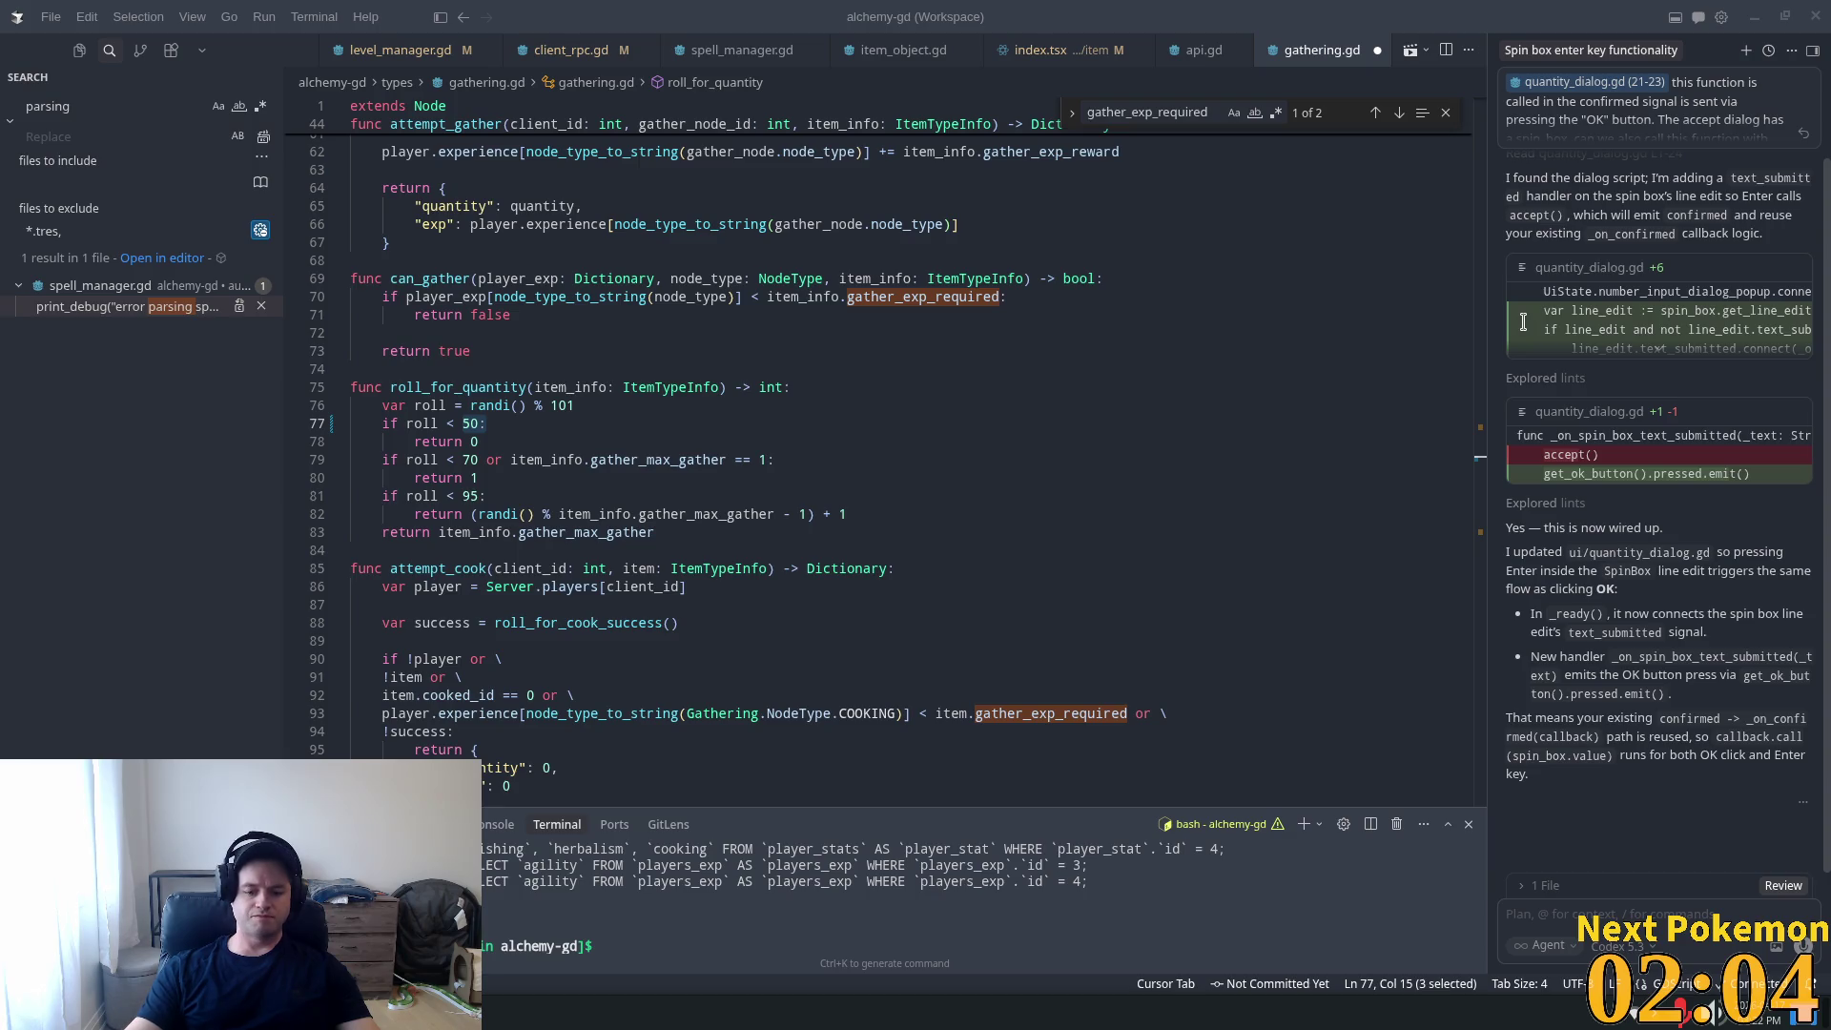
{"action": "double_click", "coordinate": [551, 386]}
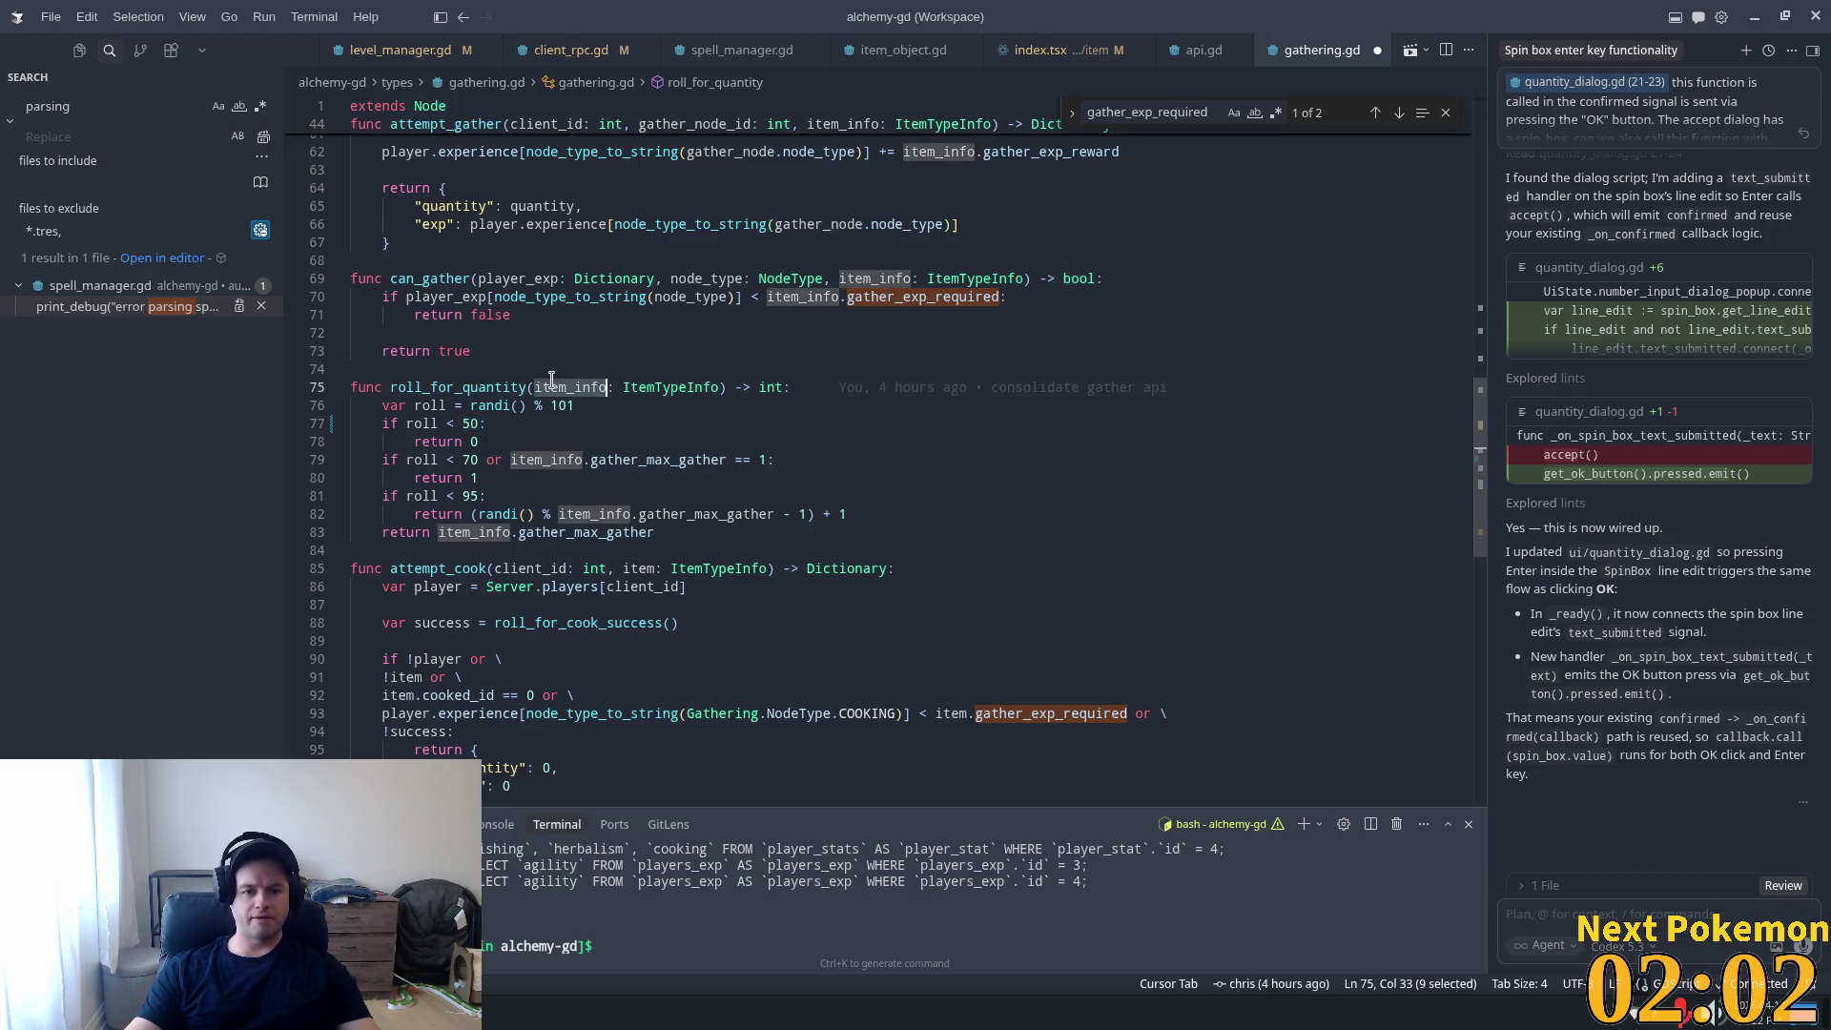
{"action": "left_click", "coordinate": [588, 386]}
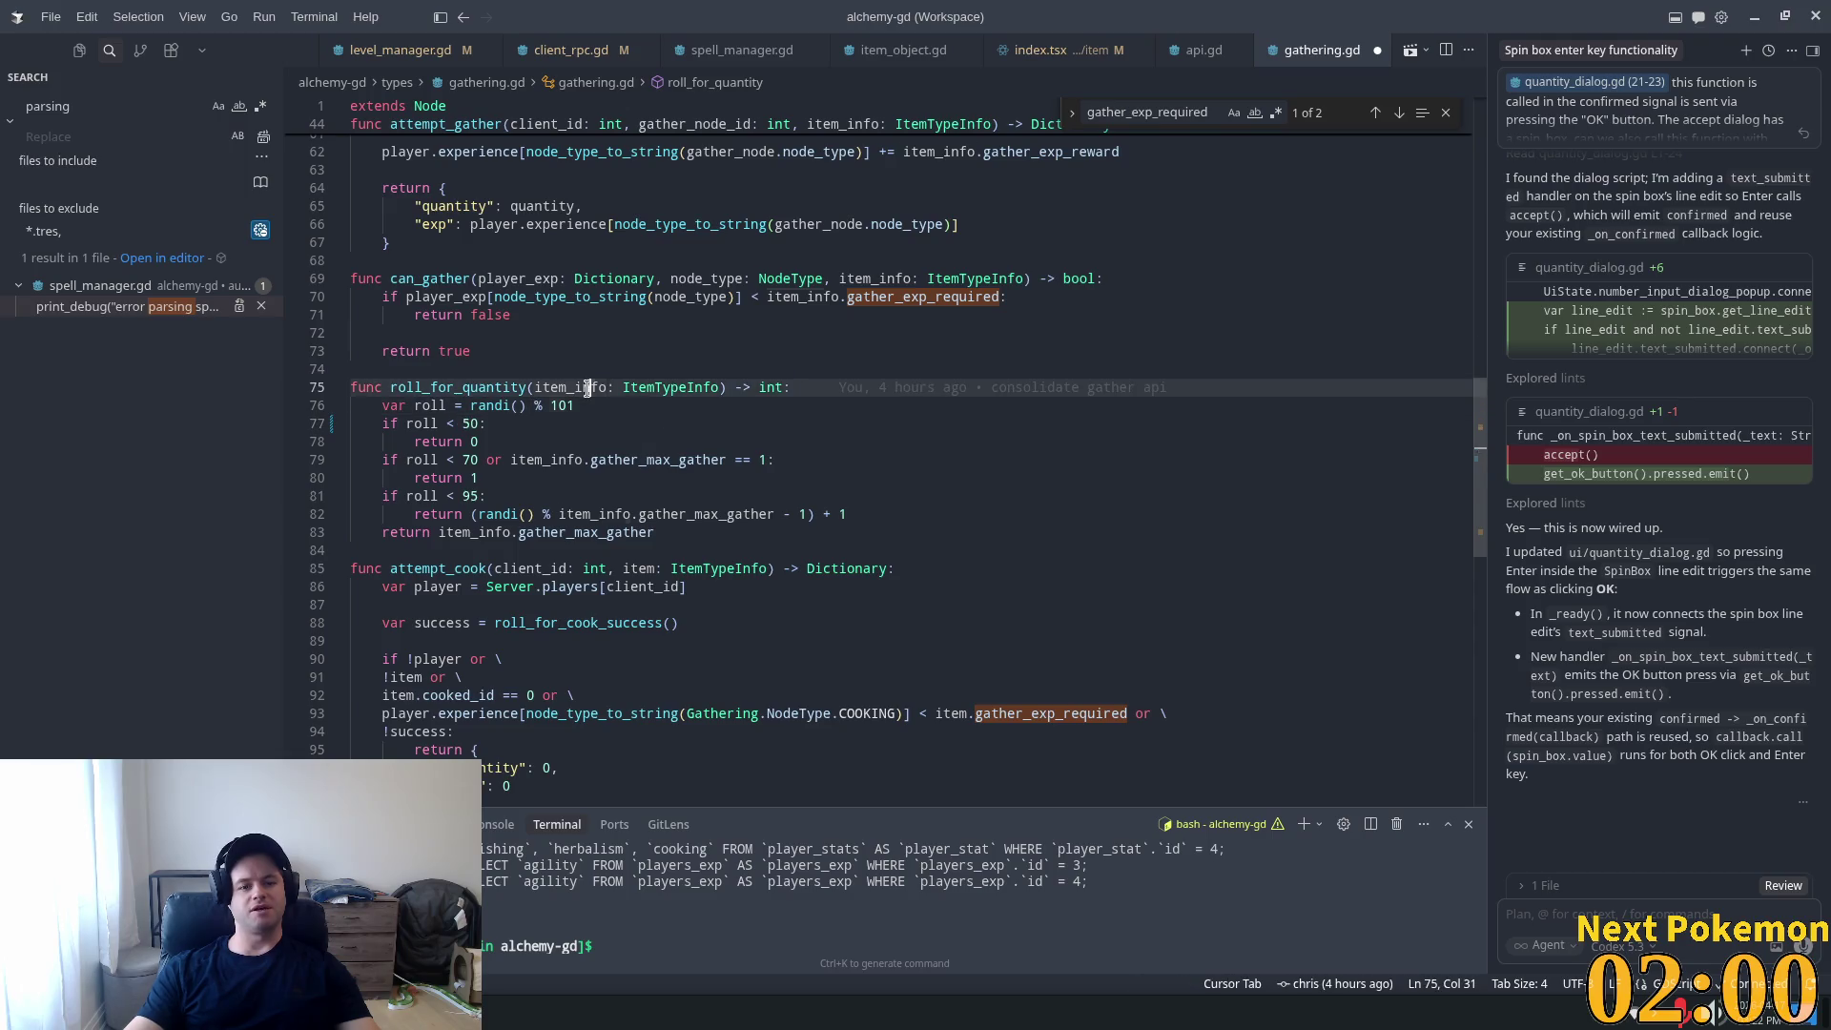
{"action": "mouse_move", "coordinate": [547, 467]}
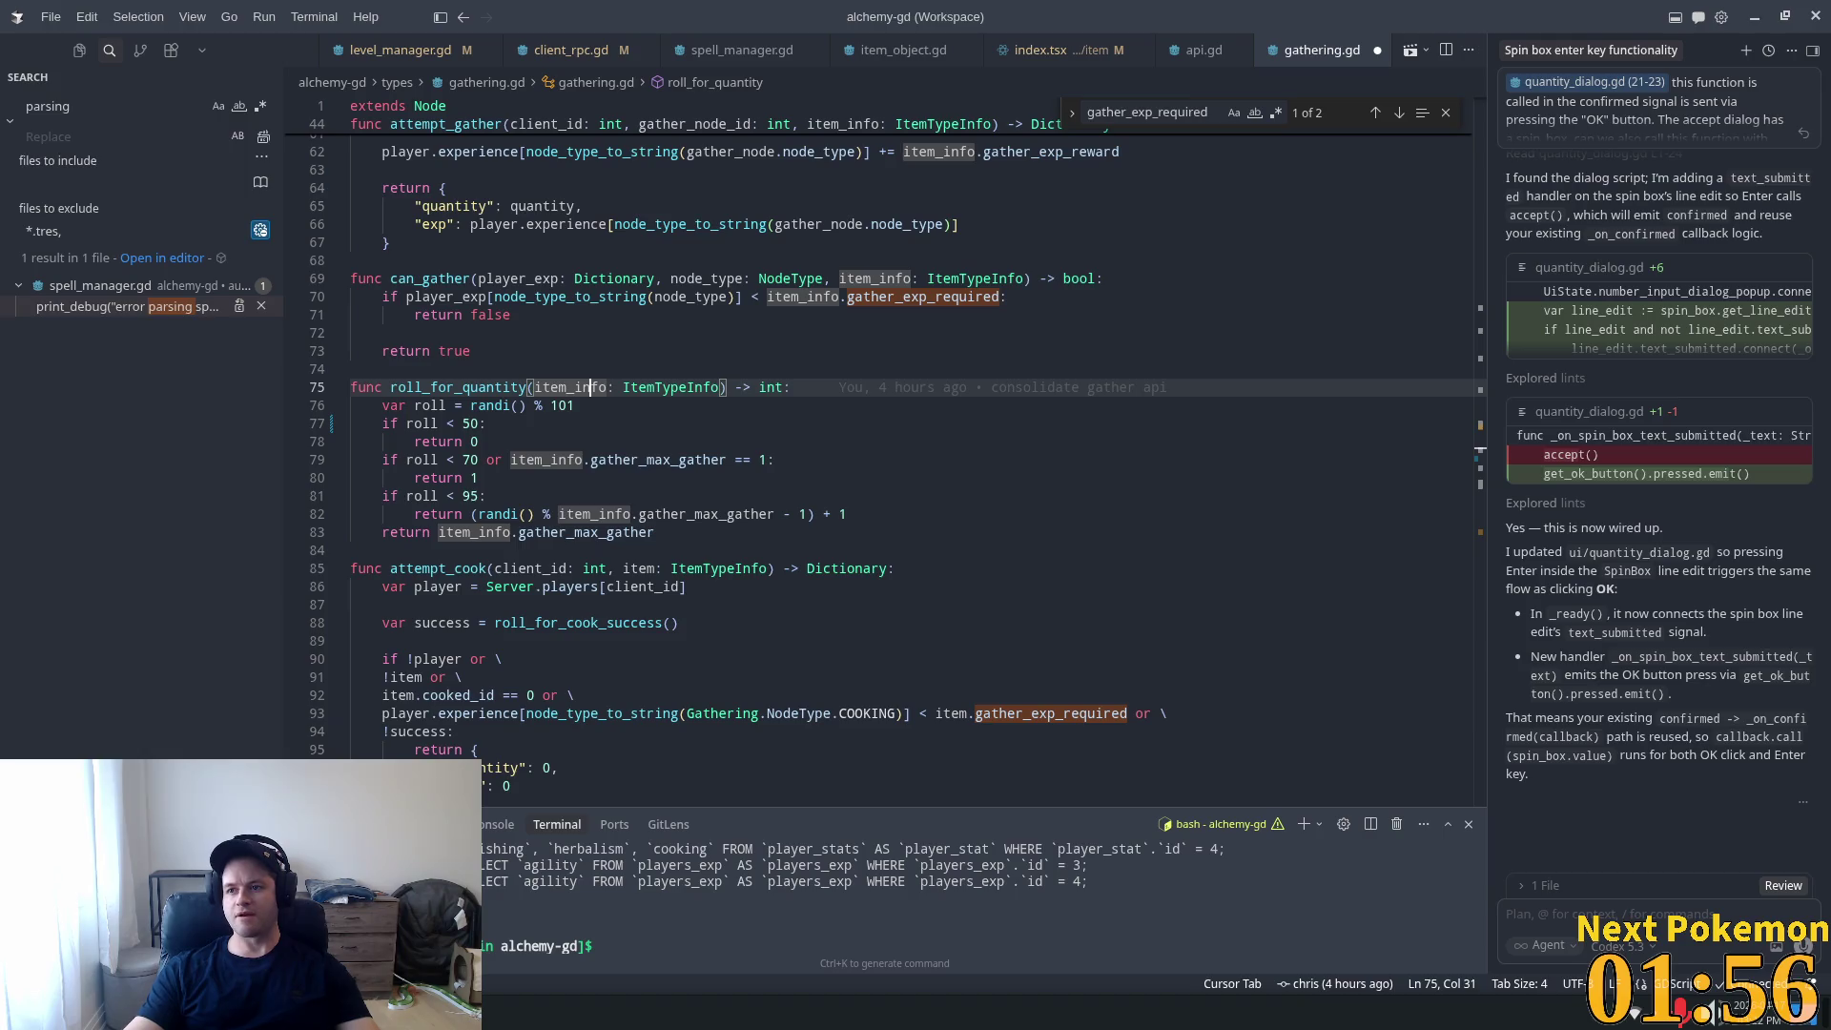
{"action": "left_click", "coordinate": [628, 406]}
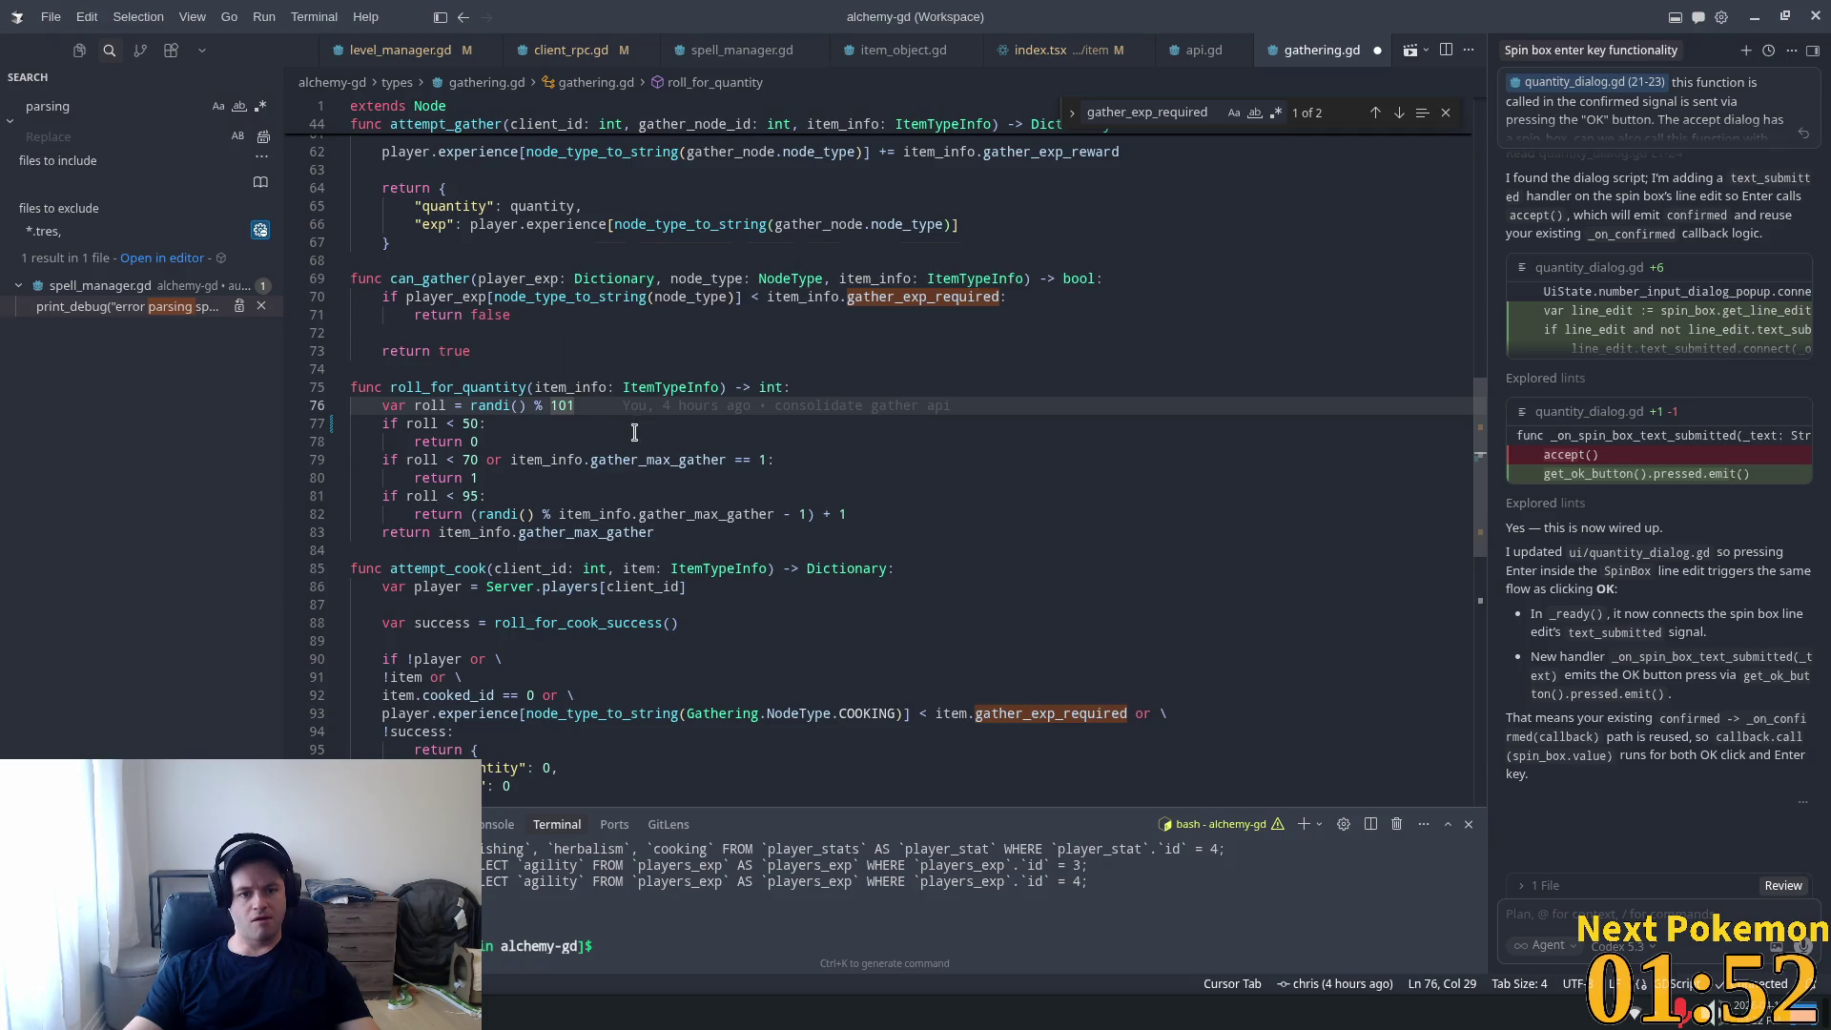
{"action": "left_click", "coordinate": [605, 426]}
{"action": "key", "text": "ctrl+s"}
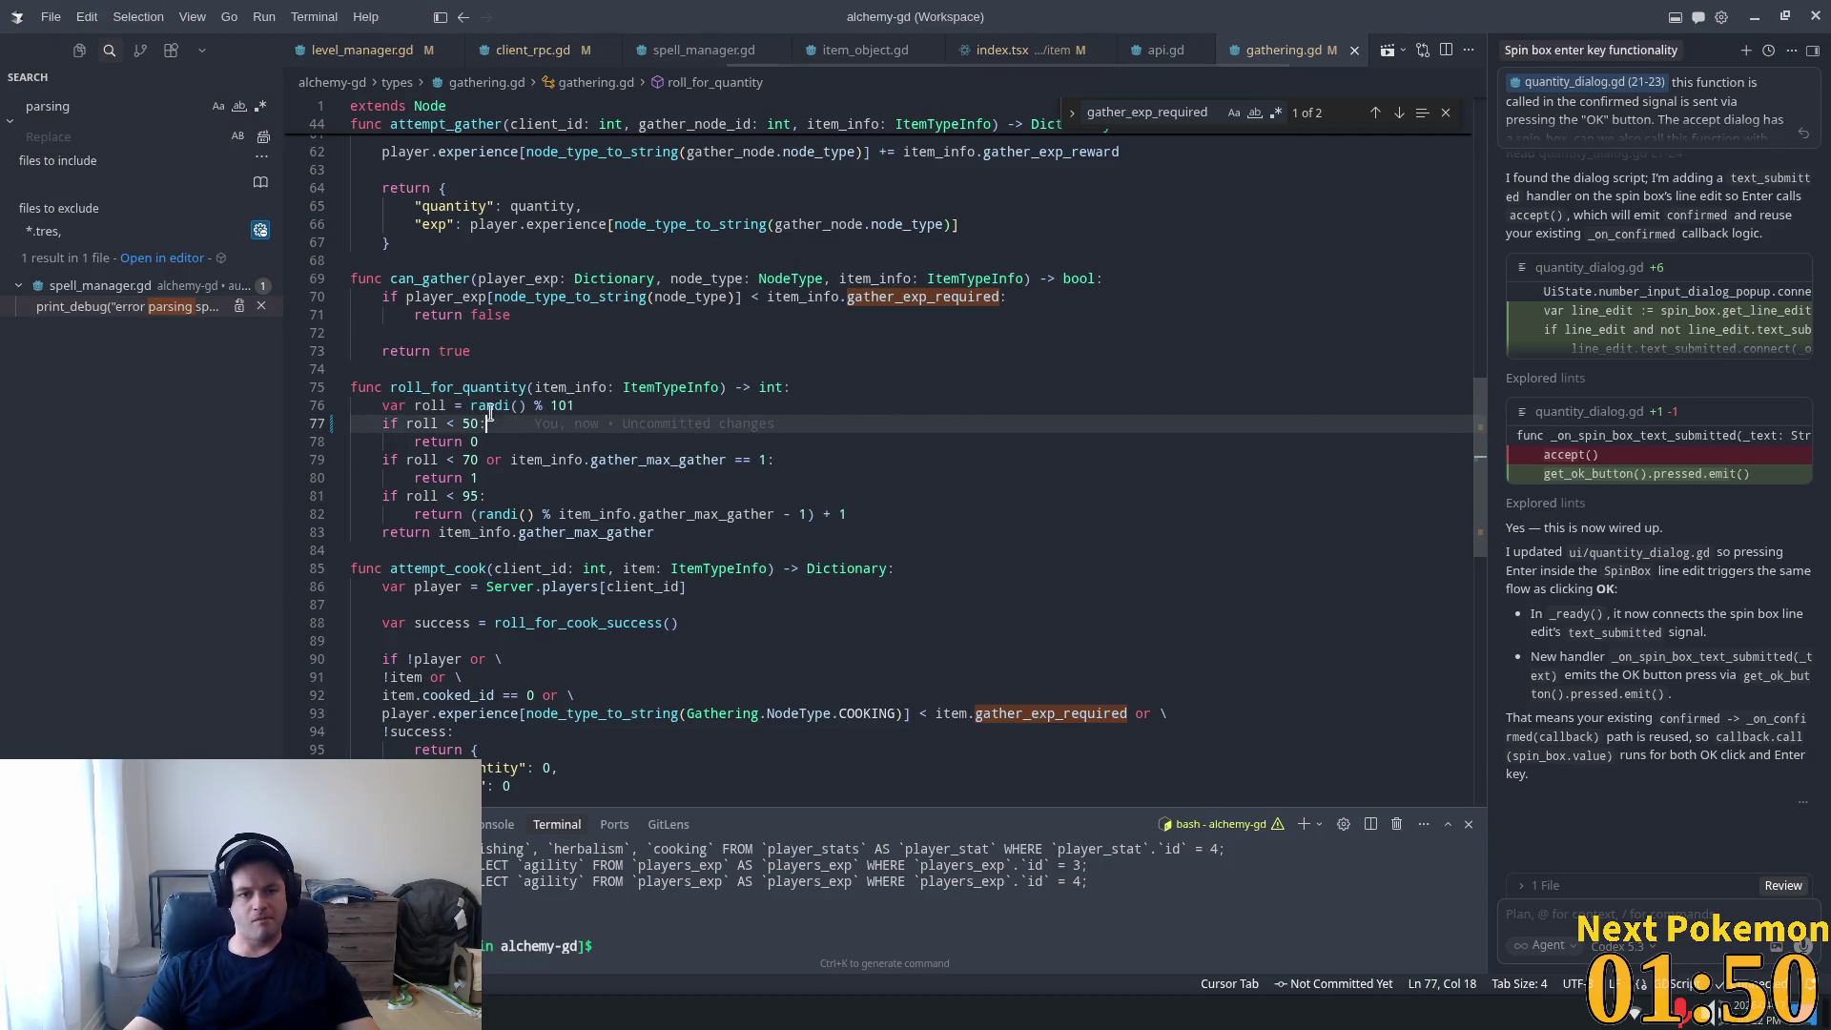
Add a new comment line below the roll line.
{"action": "left_click", "coordinate": [599, 389]}
{"action": "left_click", "coordinate": [487, 420]}
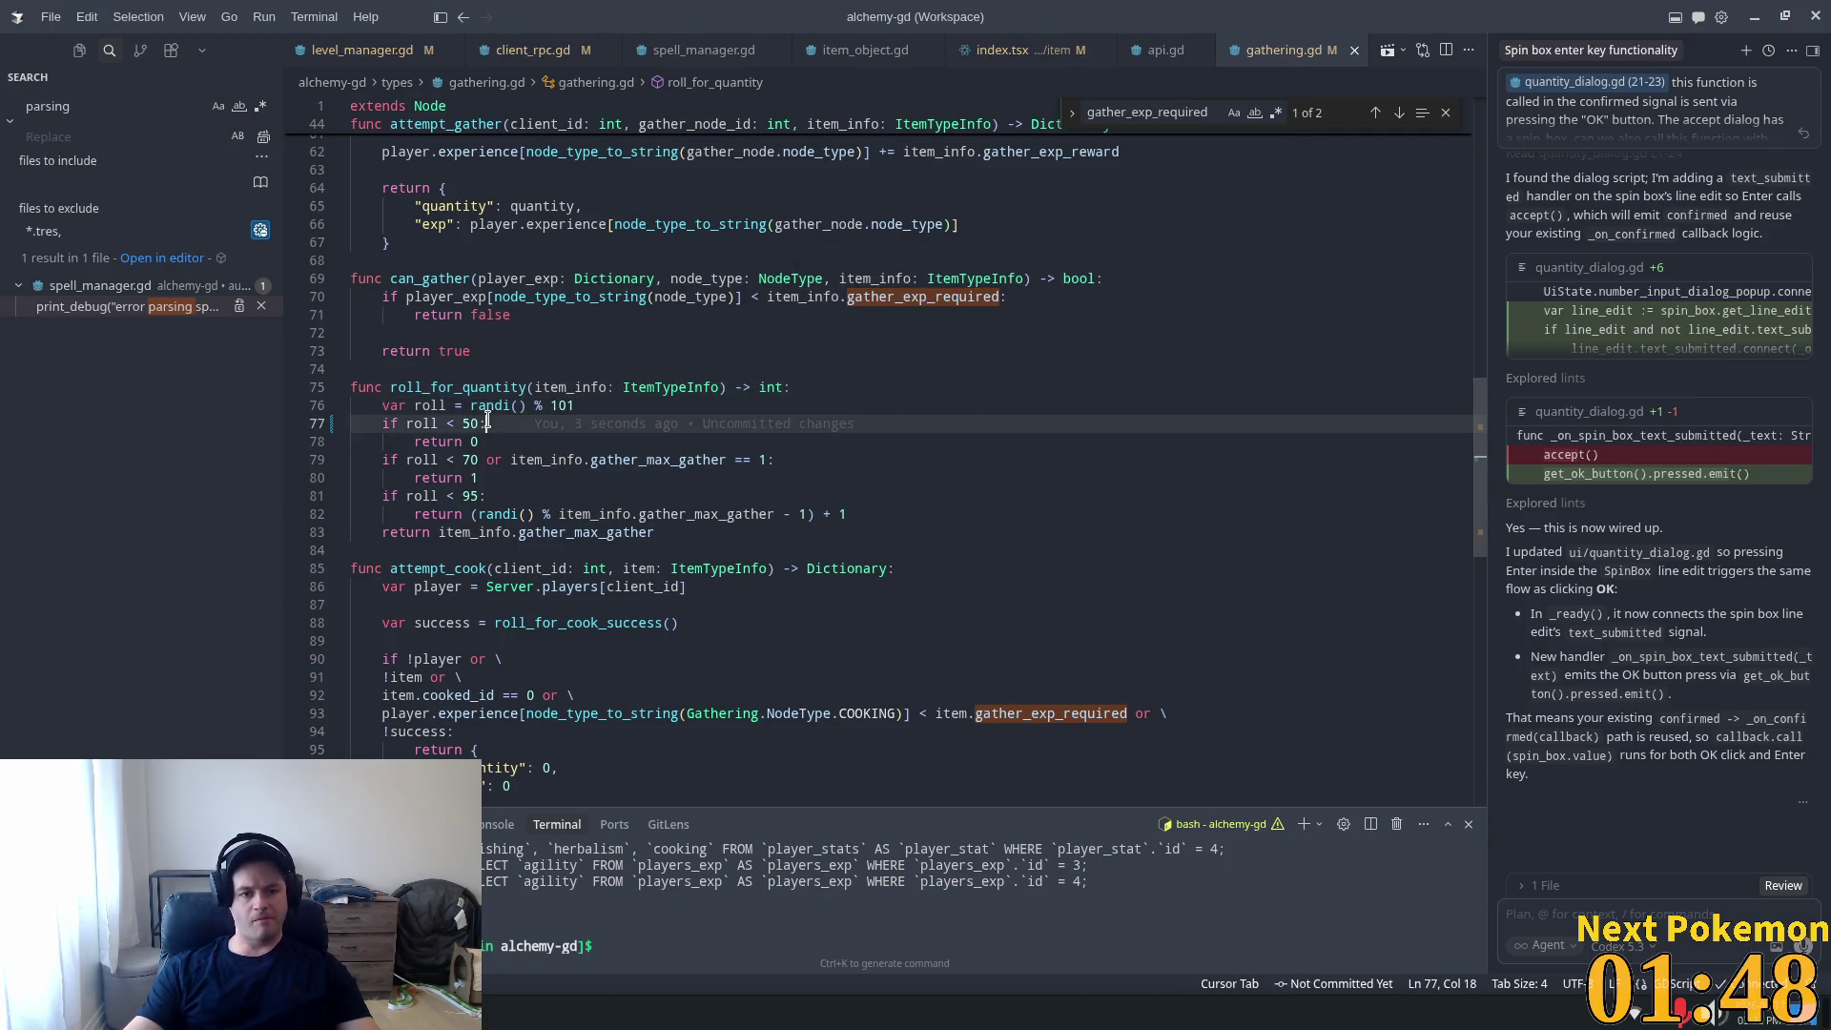
{"action": "left_click", "coordinate": [664, 407]}
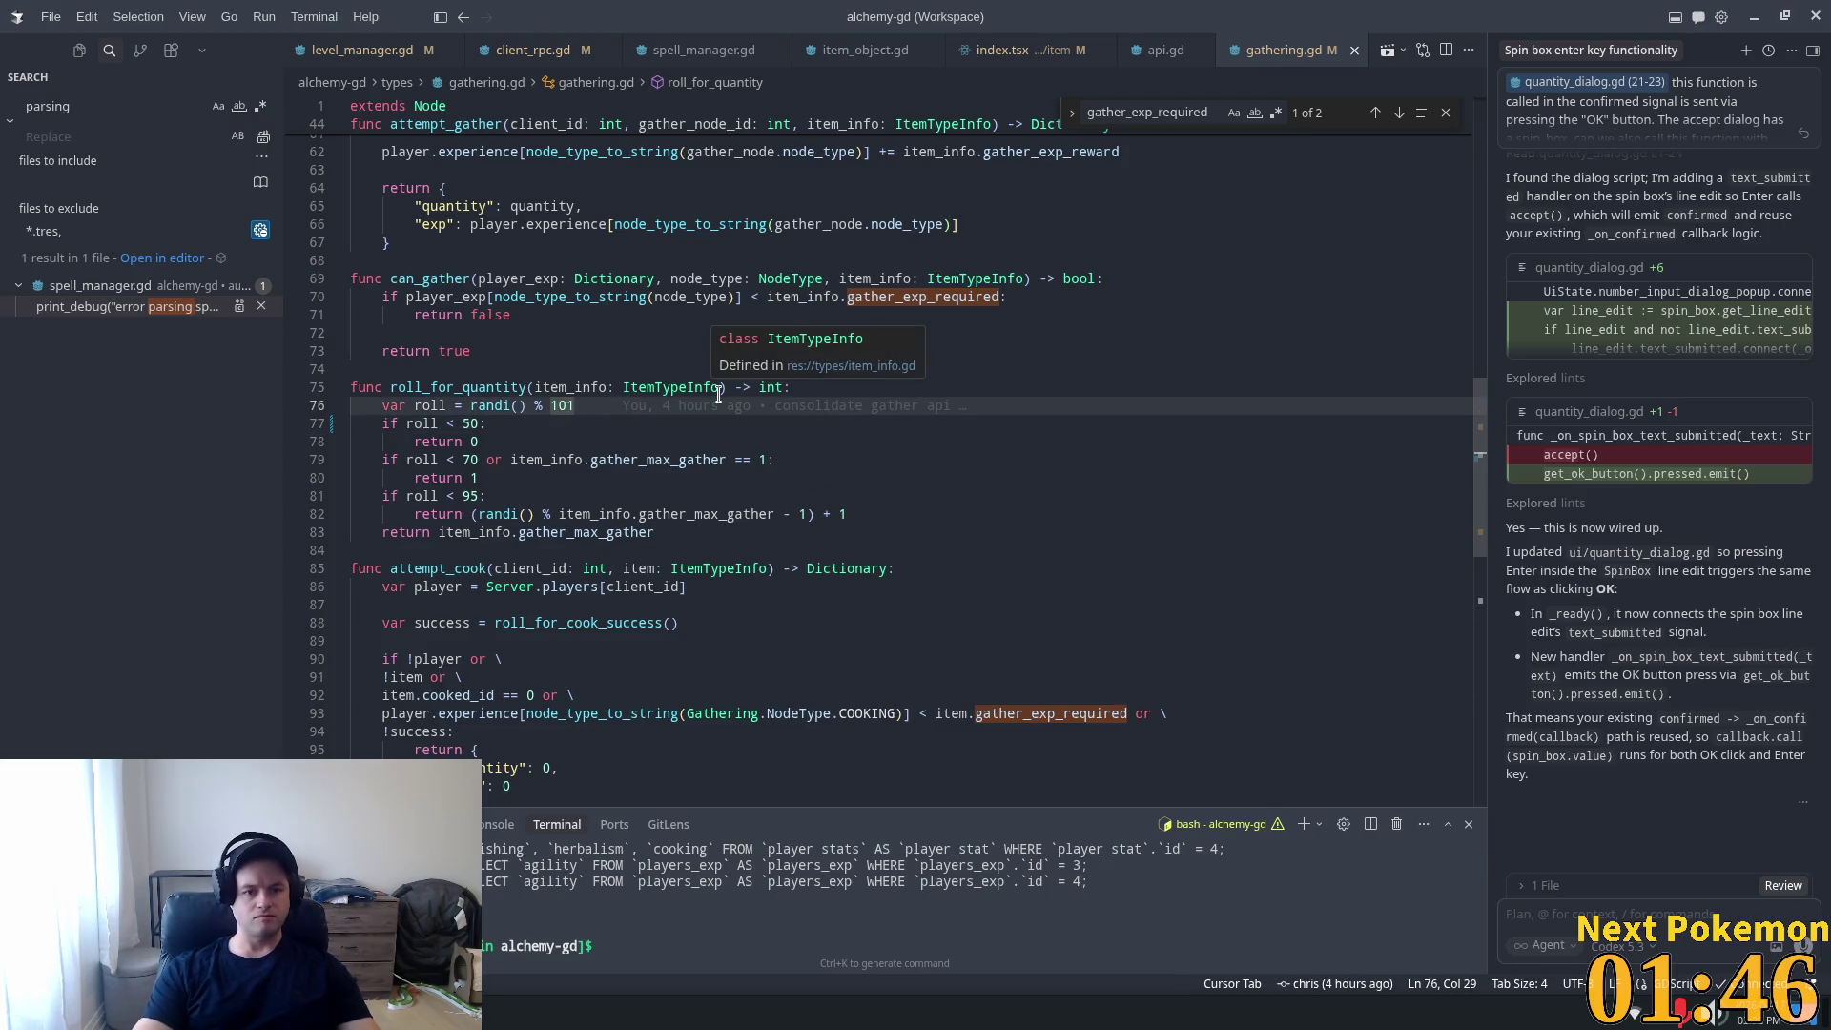
{"action": "key", "text": "Return"}
Add the comment '# update this to be based on level' in roll_for_quantity.
{"action": "type", "text": "# "}
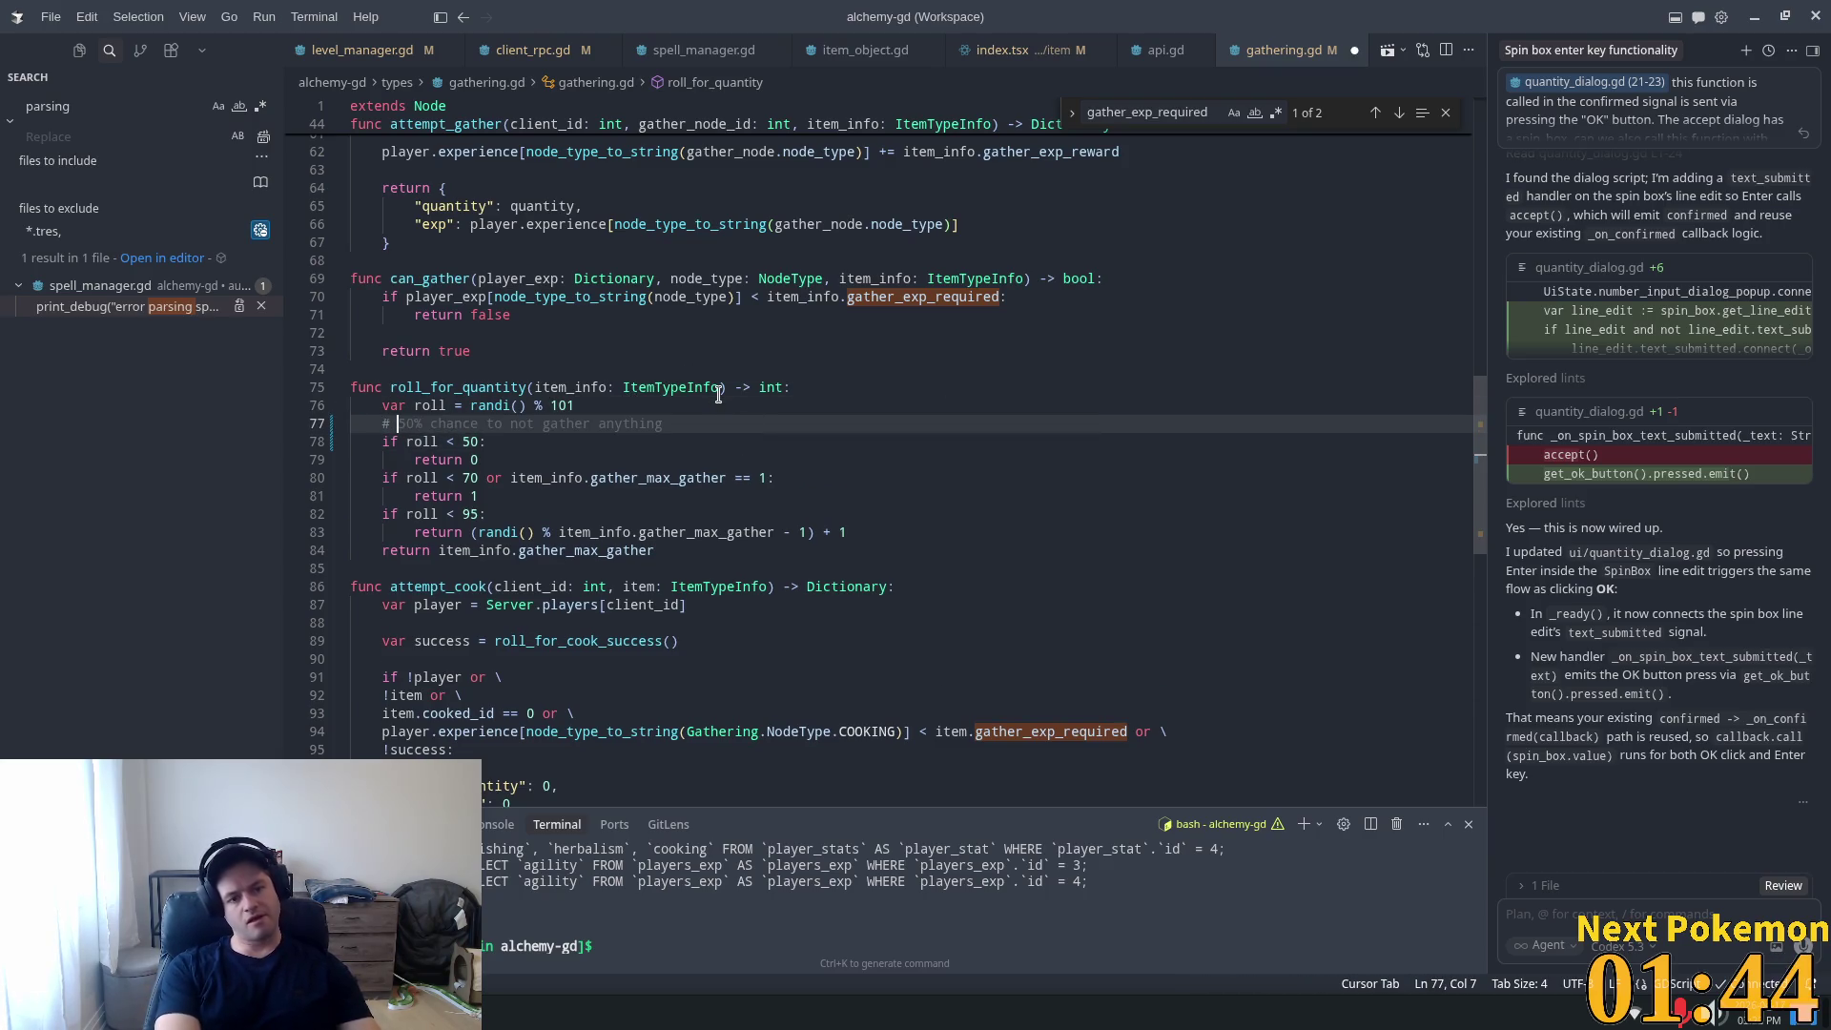
{"action": "type", "text": "update this"}
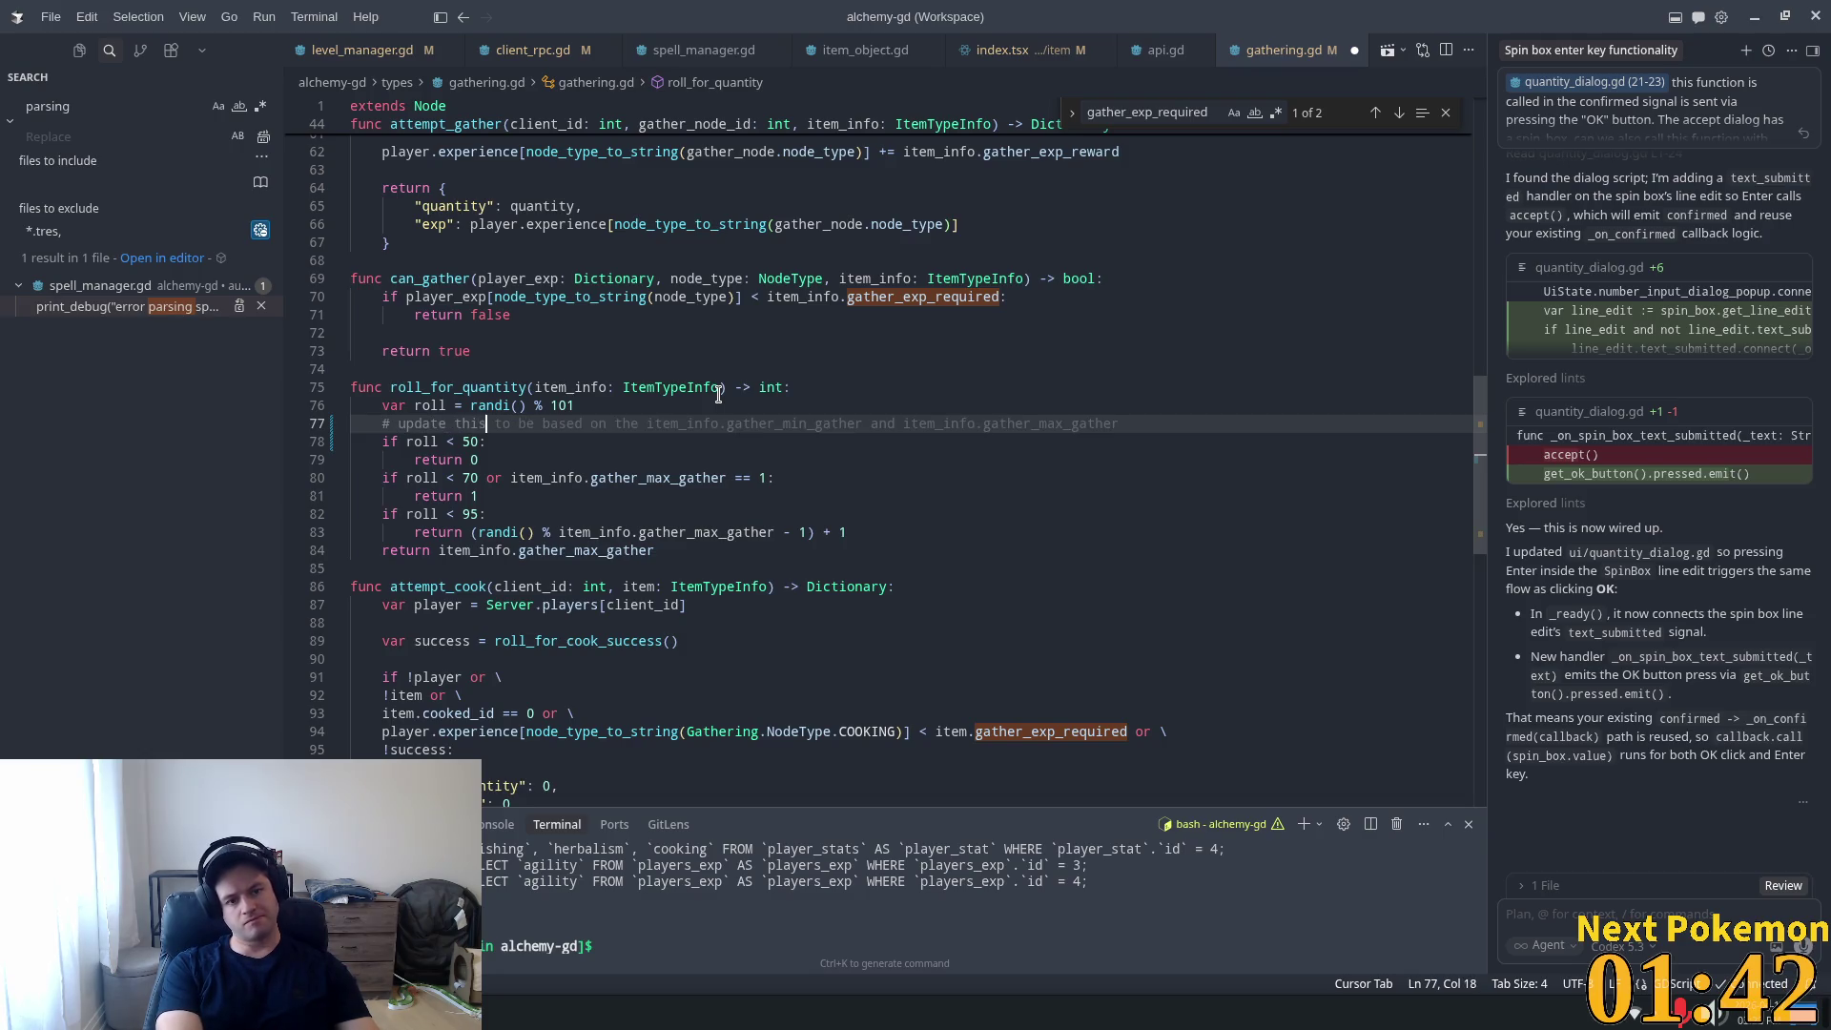
{"action": "type", "text": " to"}
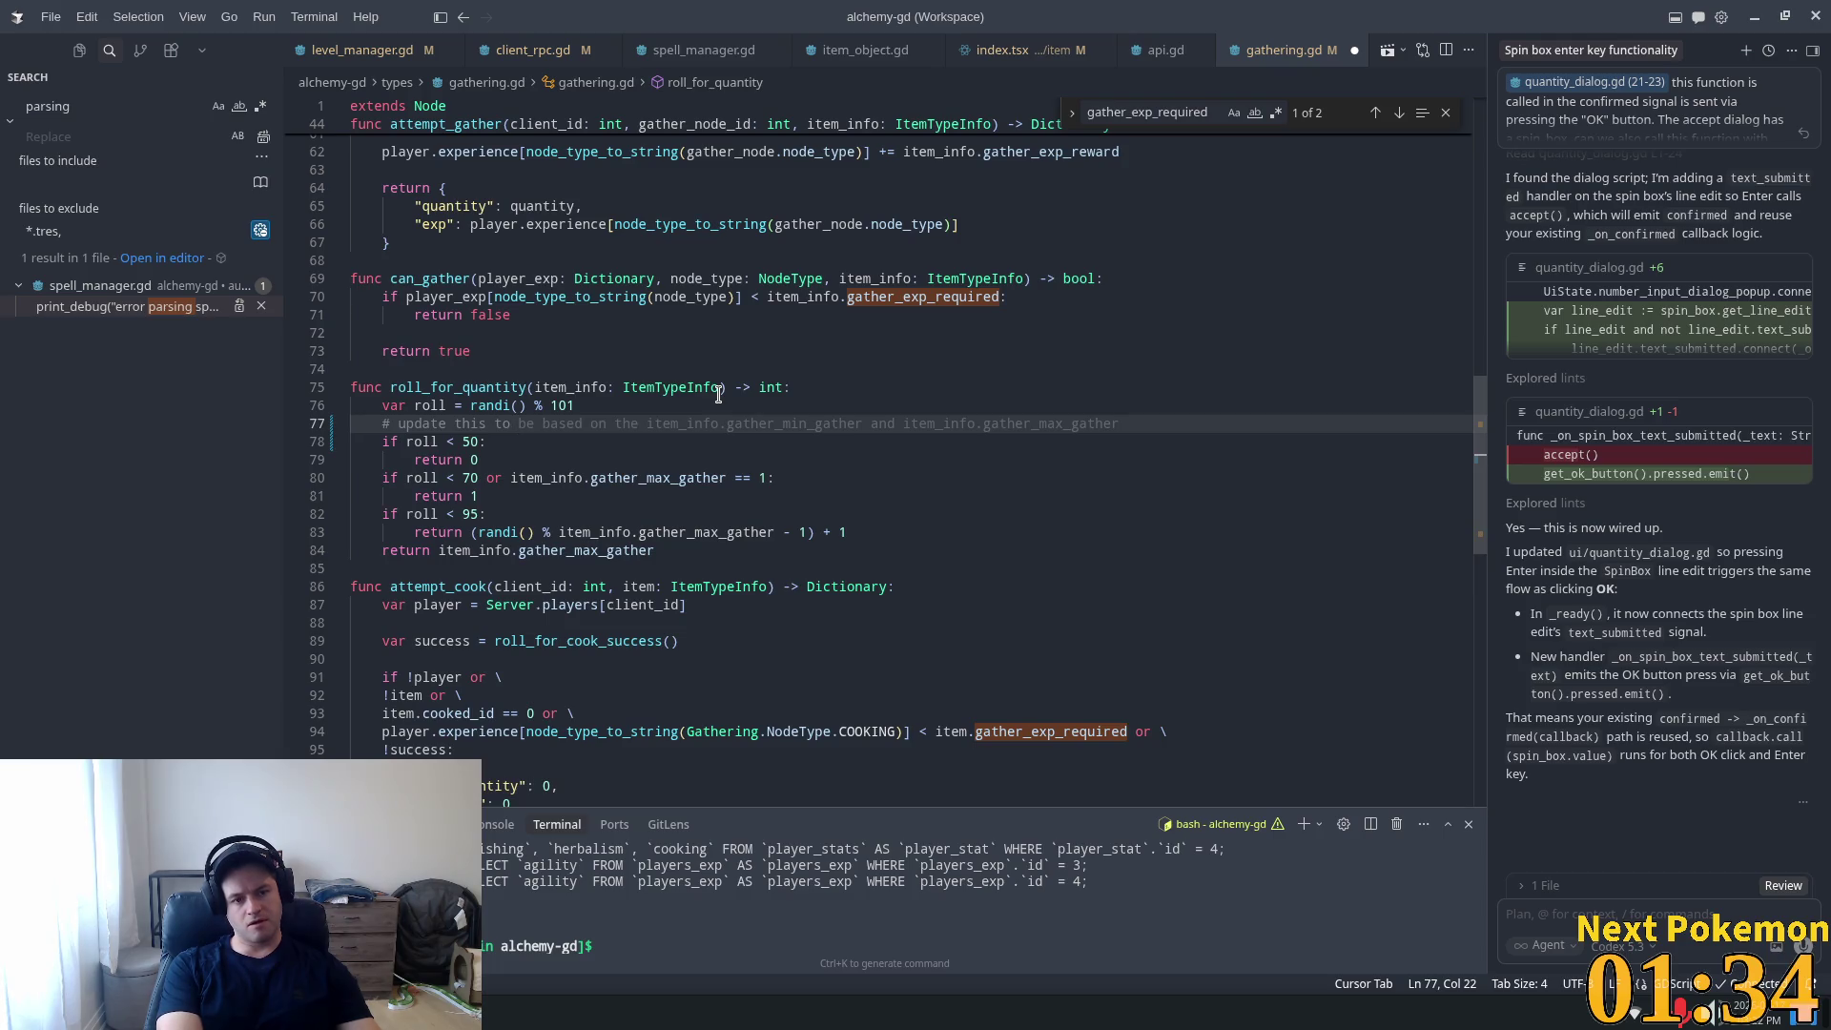
{"action": "type", "text": "be based on "}
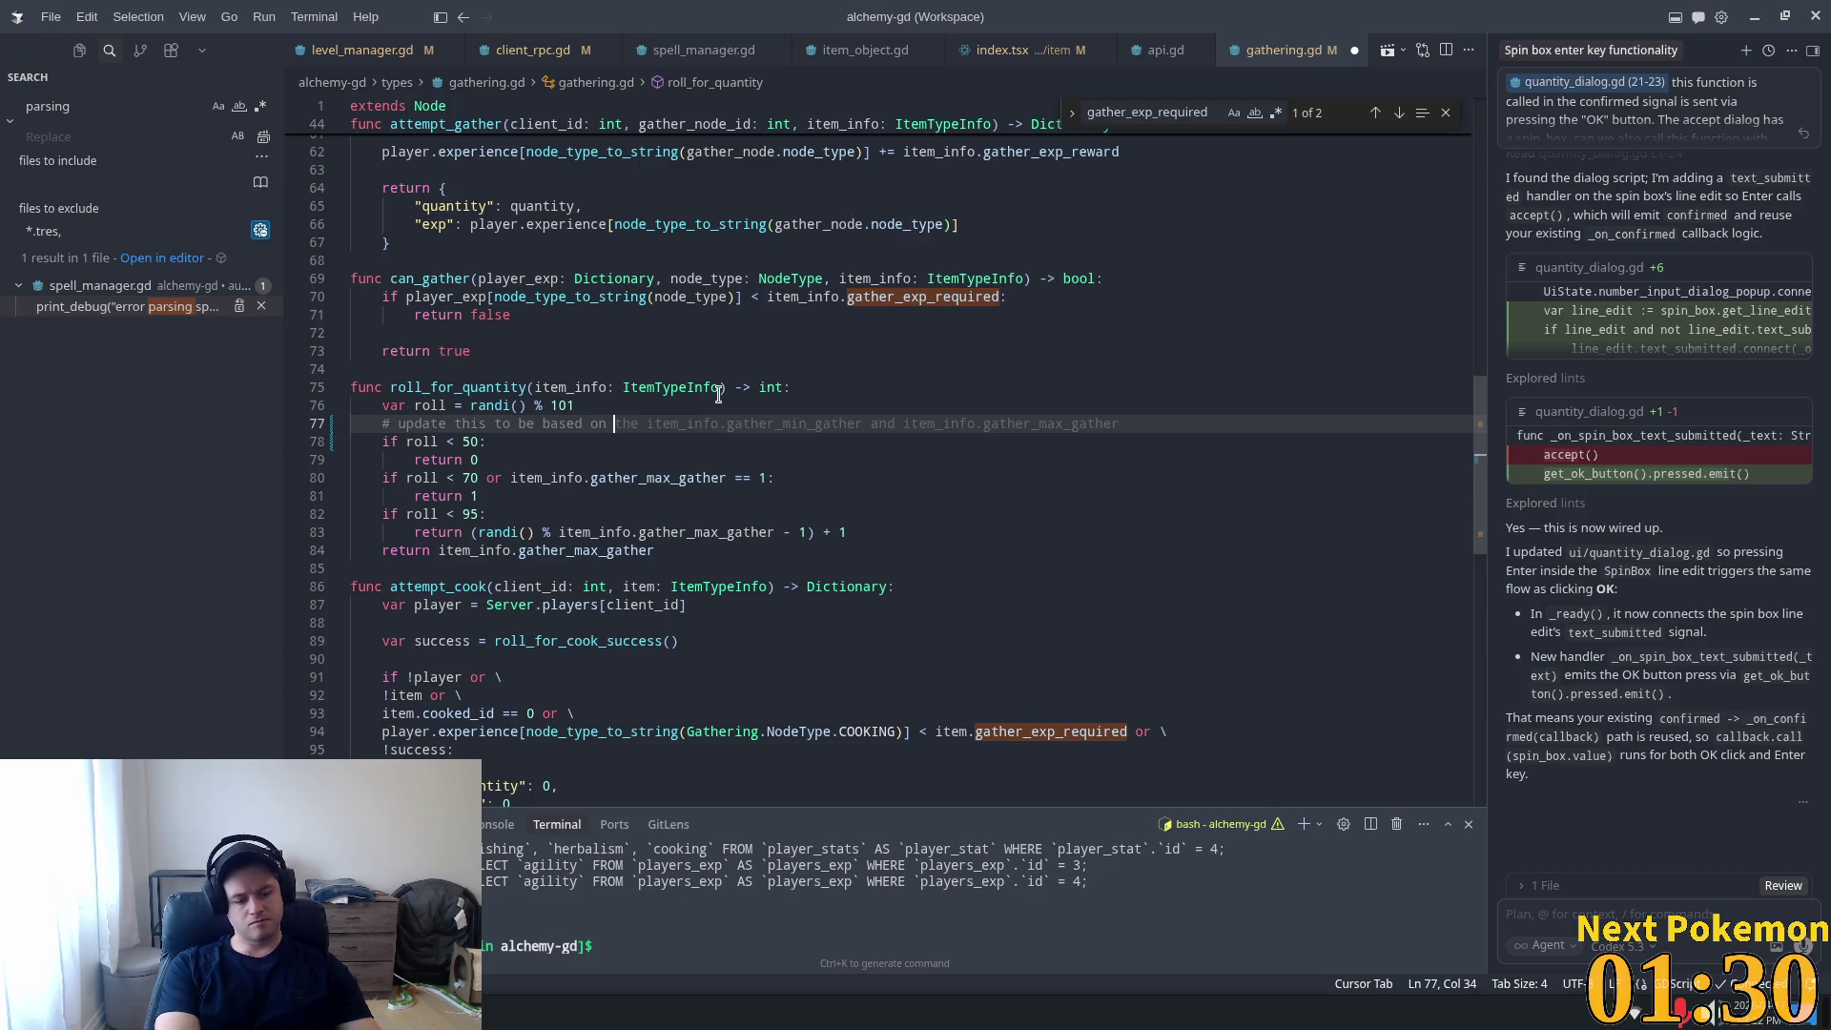
{"action": "type", "text": "level"}
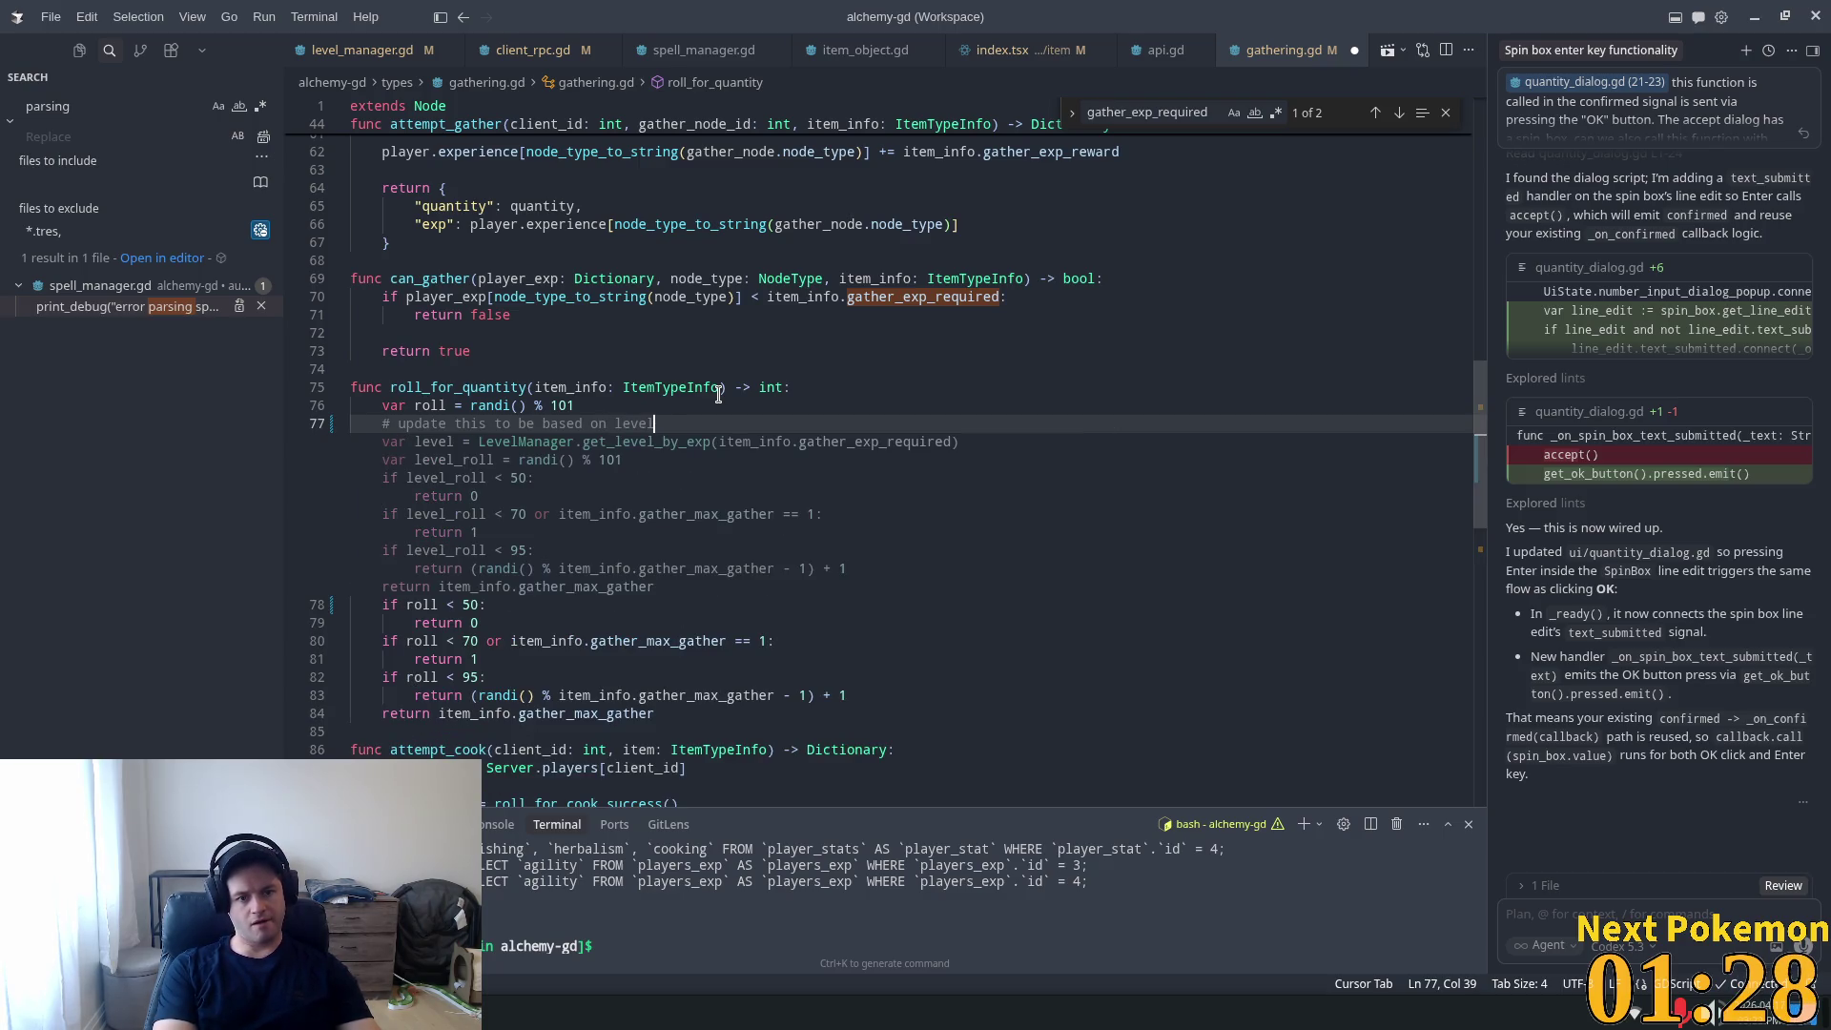
{"action": "key", "text": "Return"}
Add a comment: 50% chance at the required level, up to 95% when more than 30 levels above.
{"action": "type", "text": "# "}
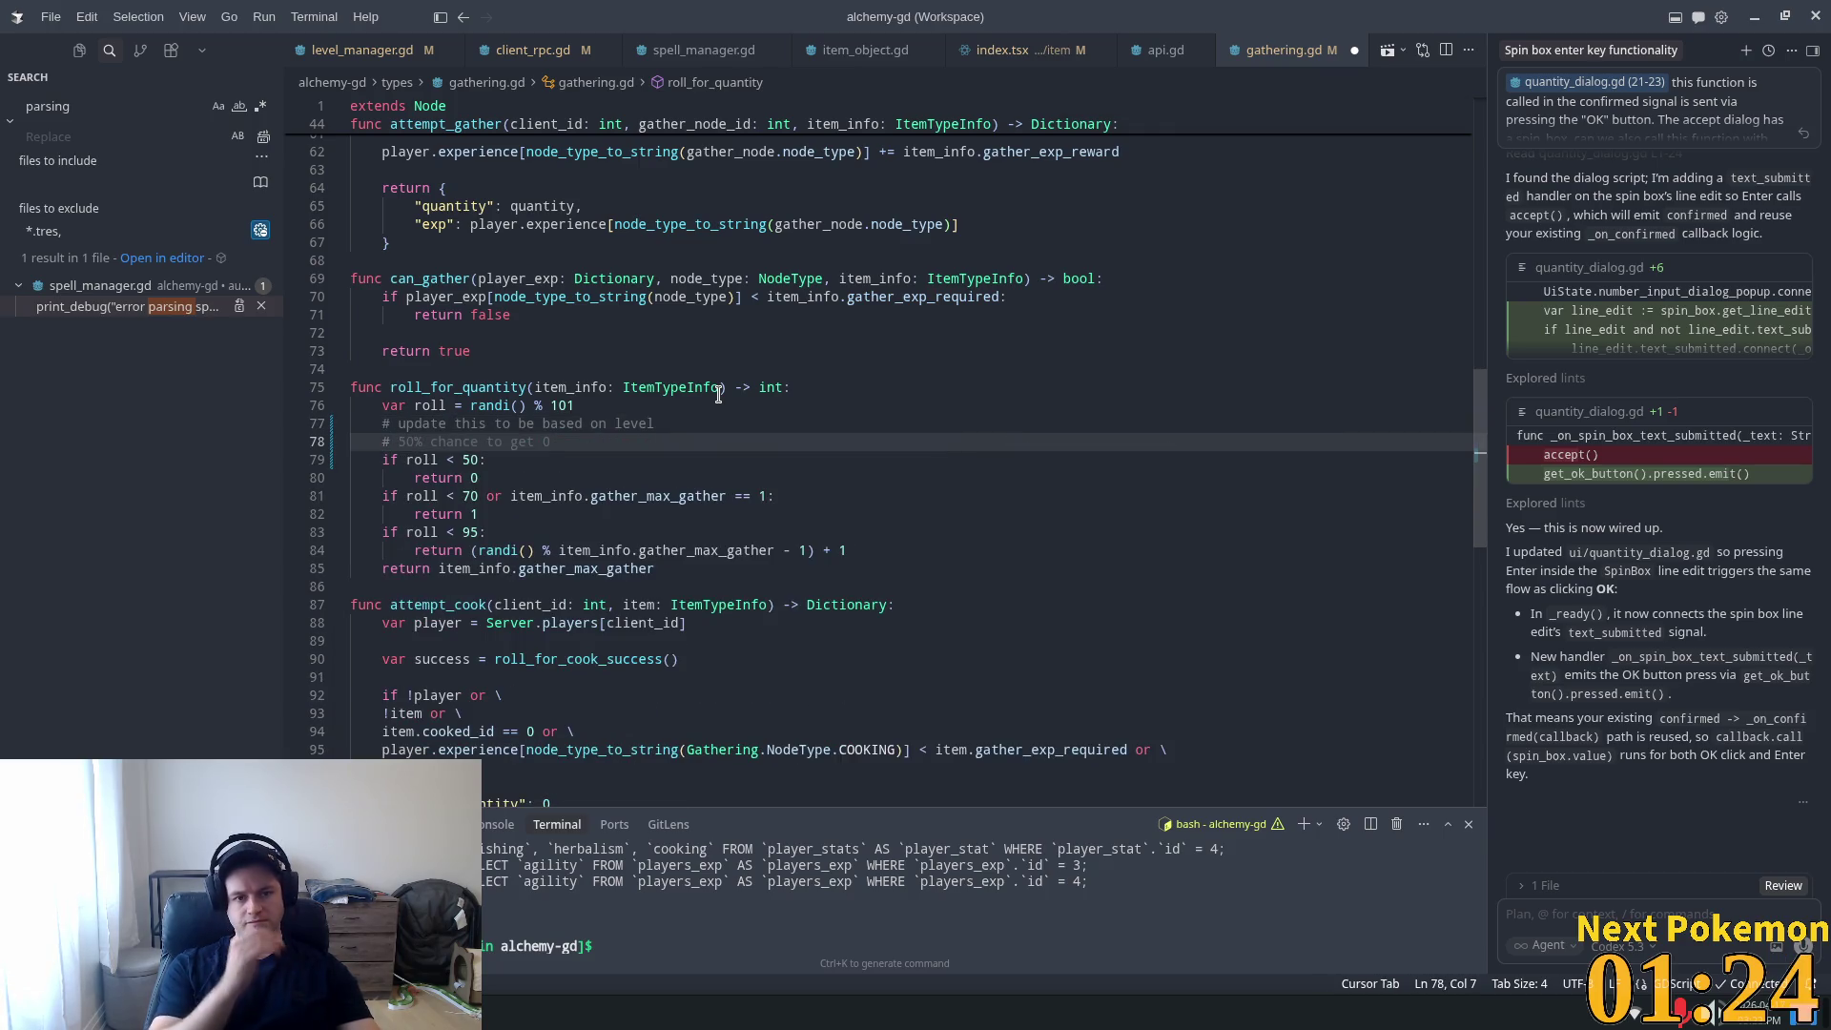
{"action": "type", "text": "50"}
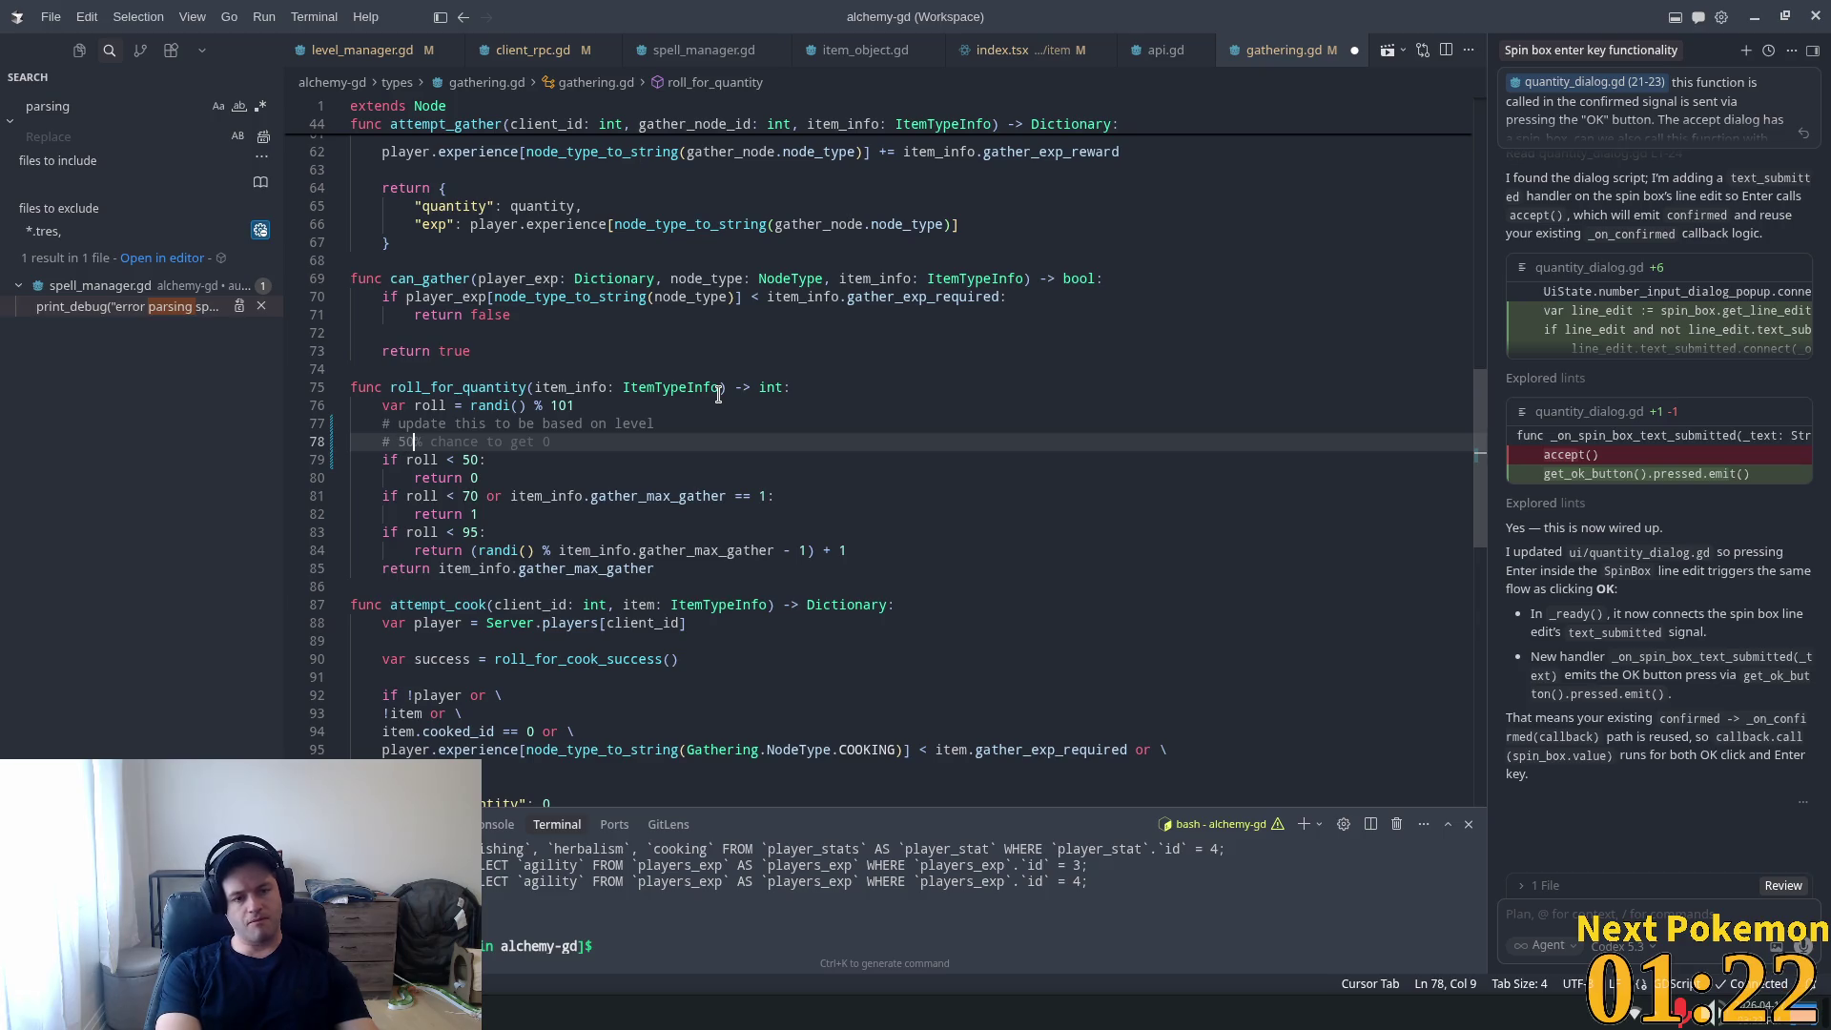
{"action": "type", "text": "% chanc"}
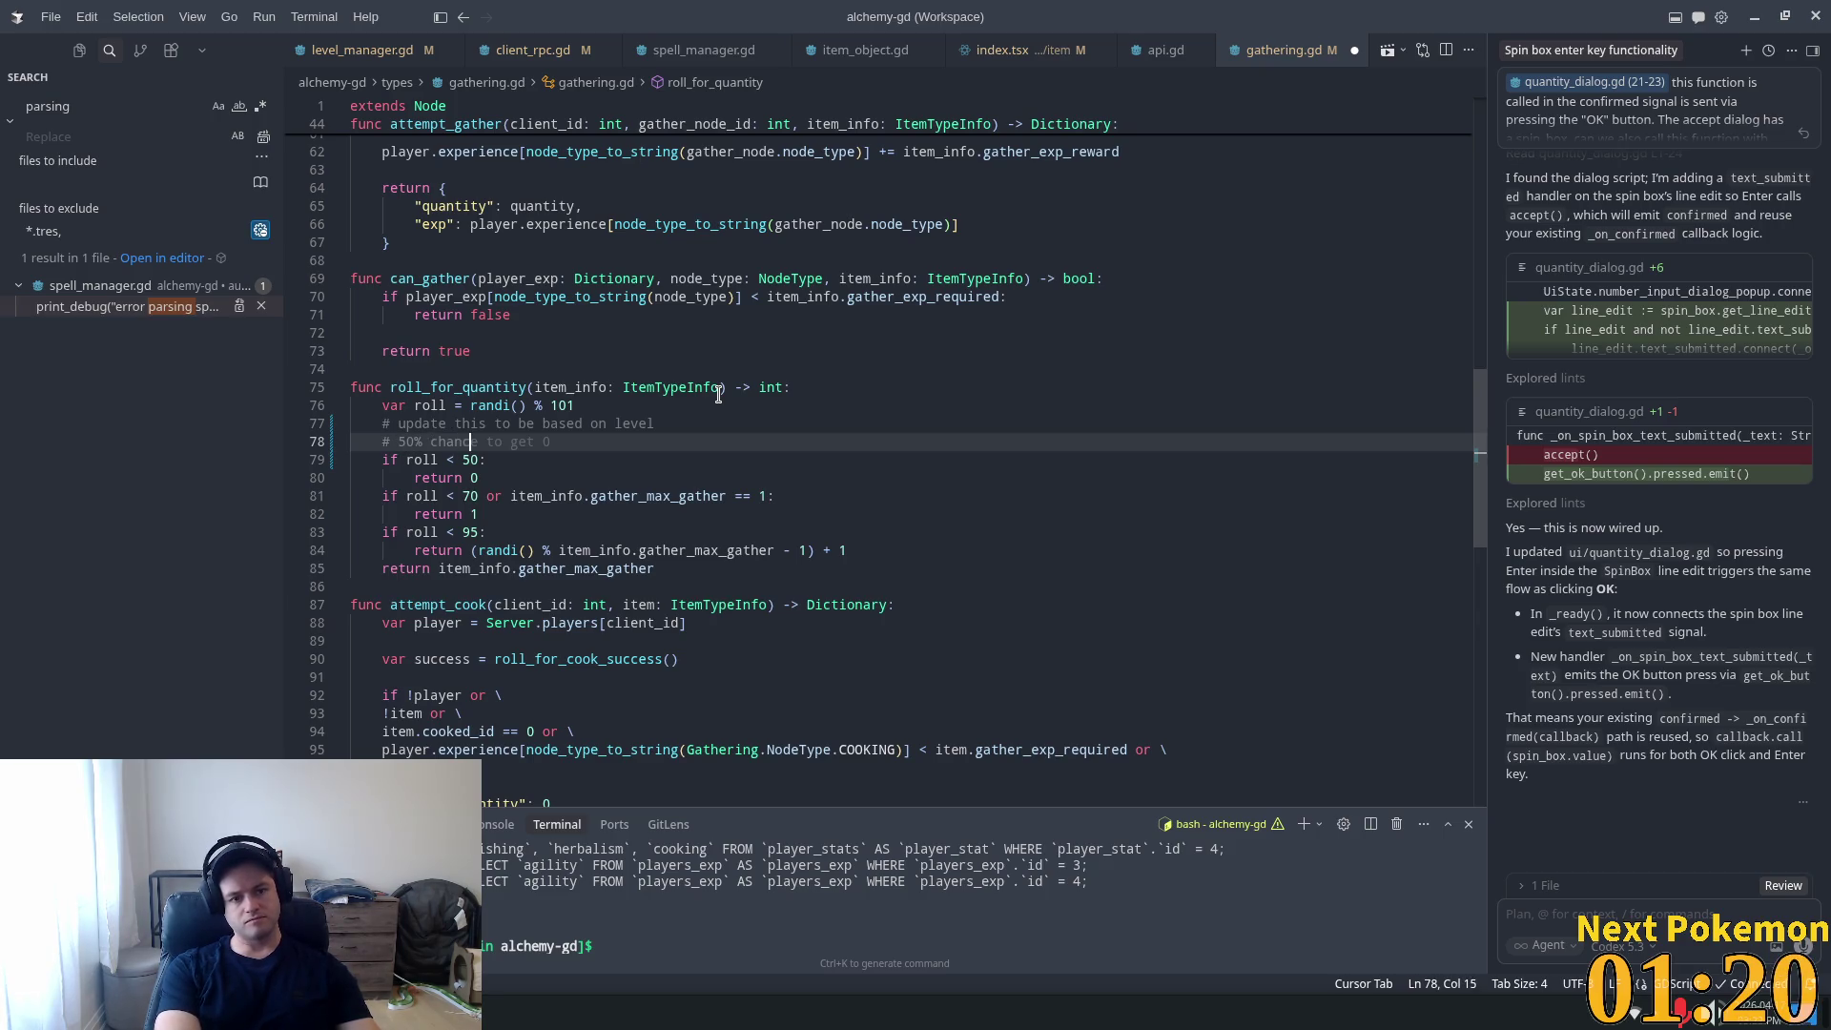
{"action": "type", "text": "e if you"}
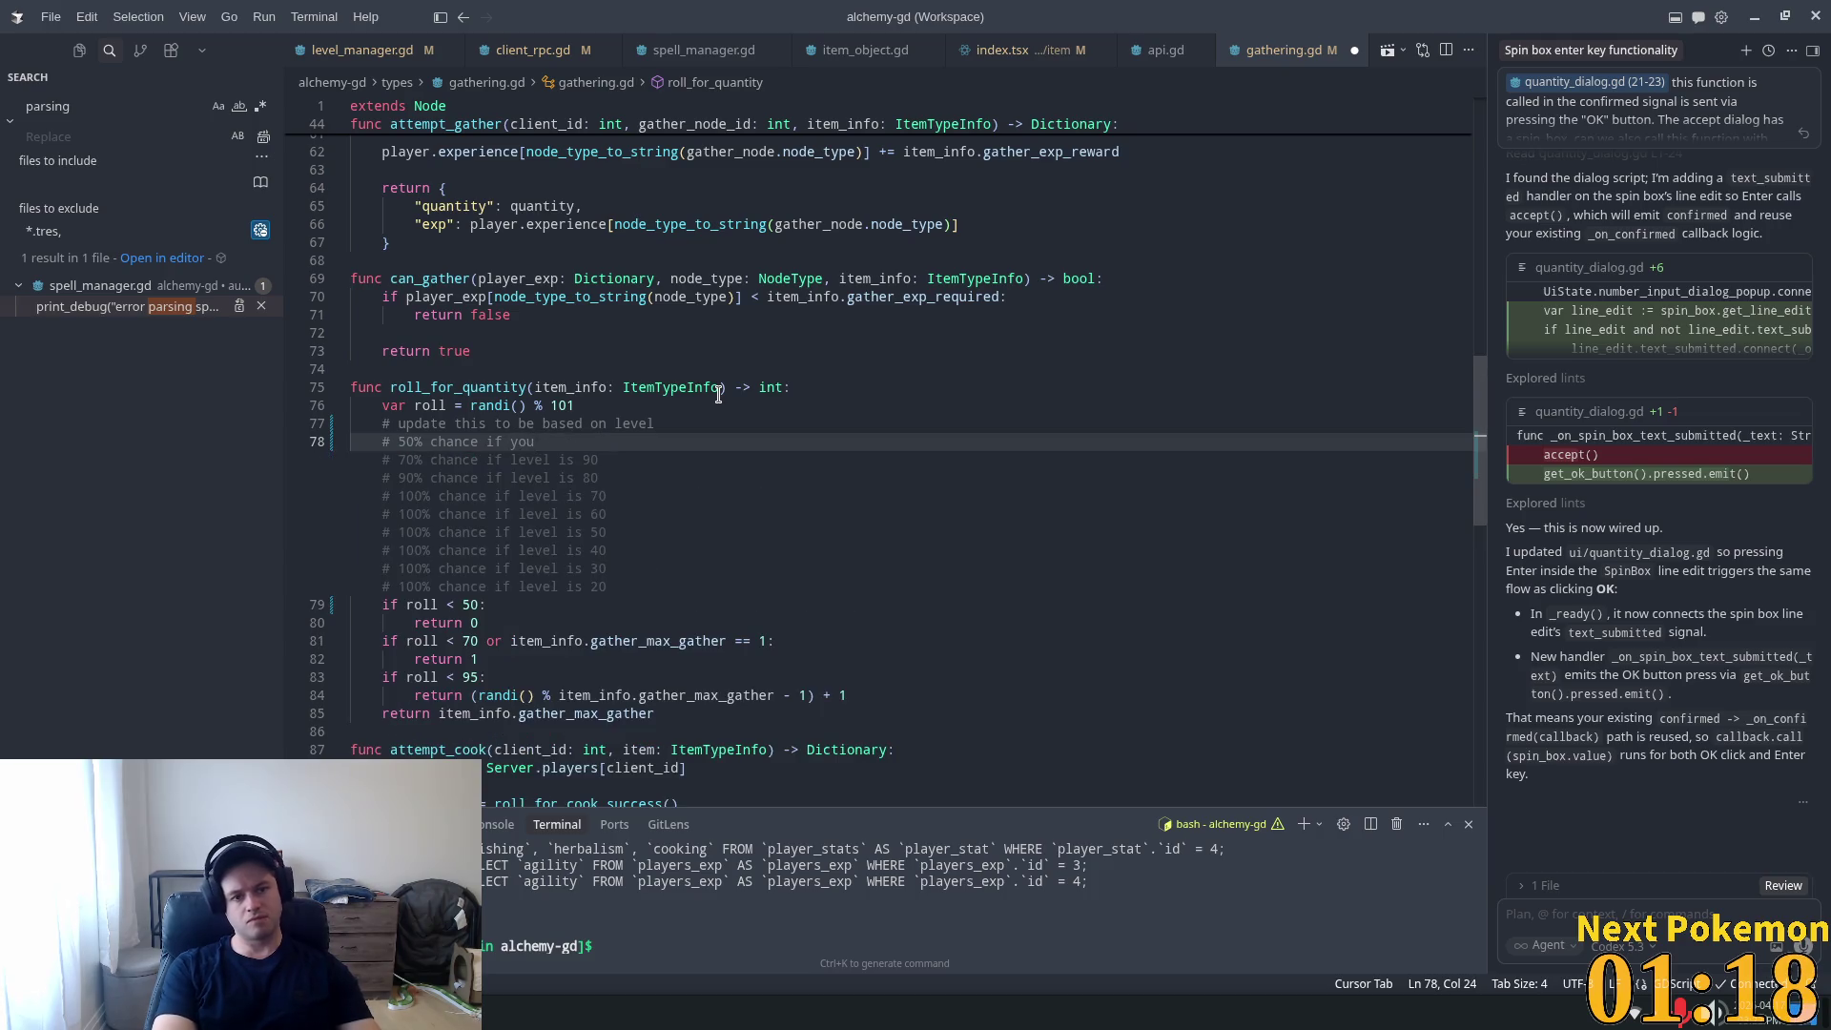
{"action": "type", "text": "'re "}
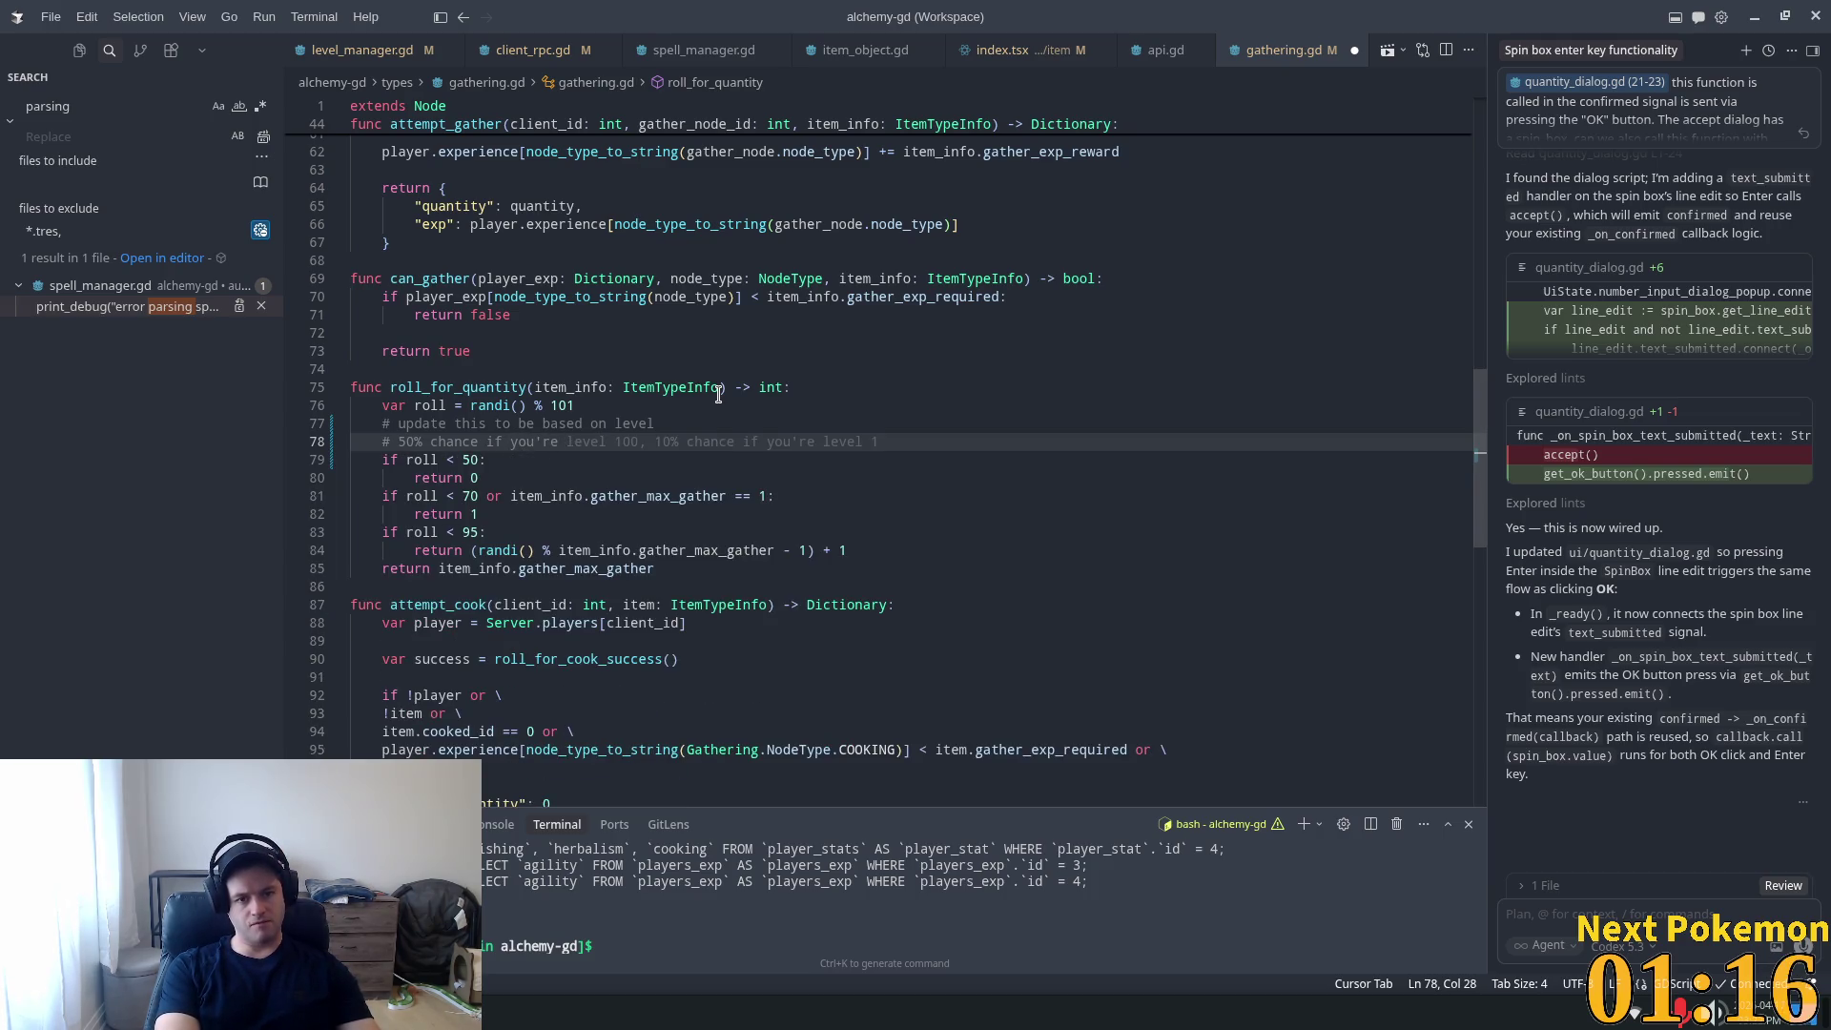
{"action": "type", "text": "at the r"}
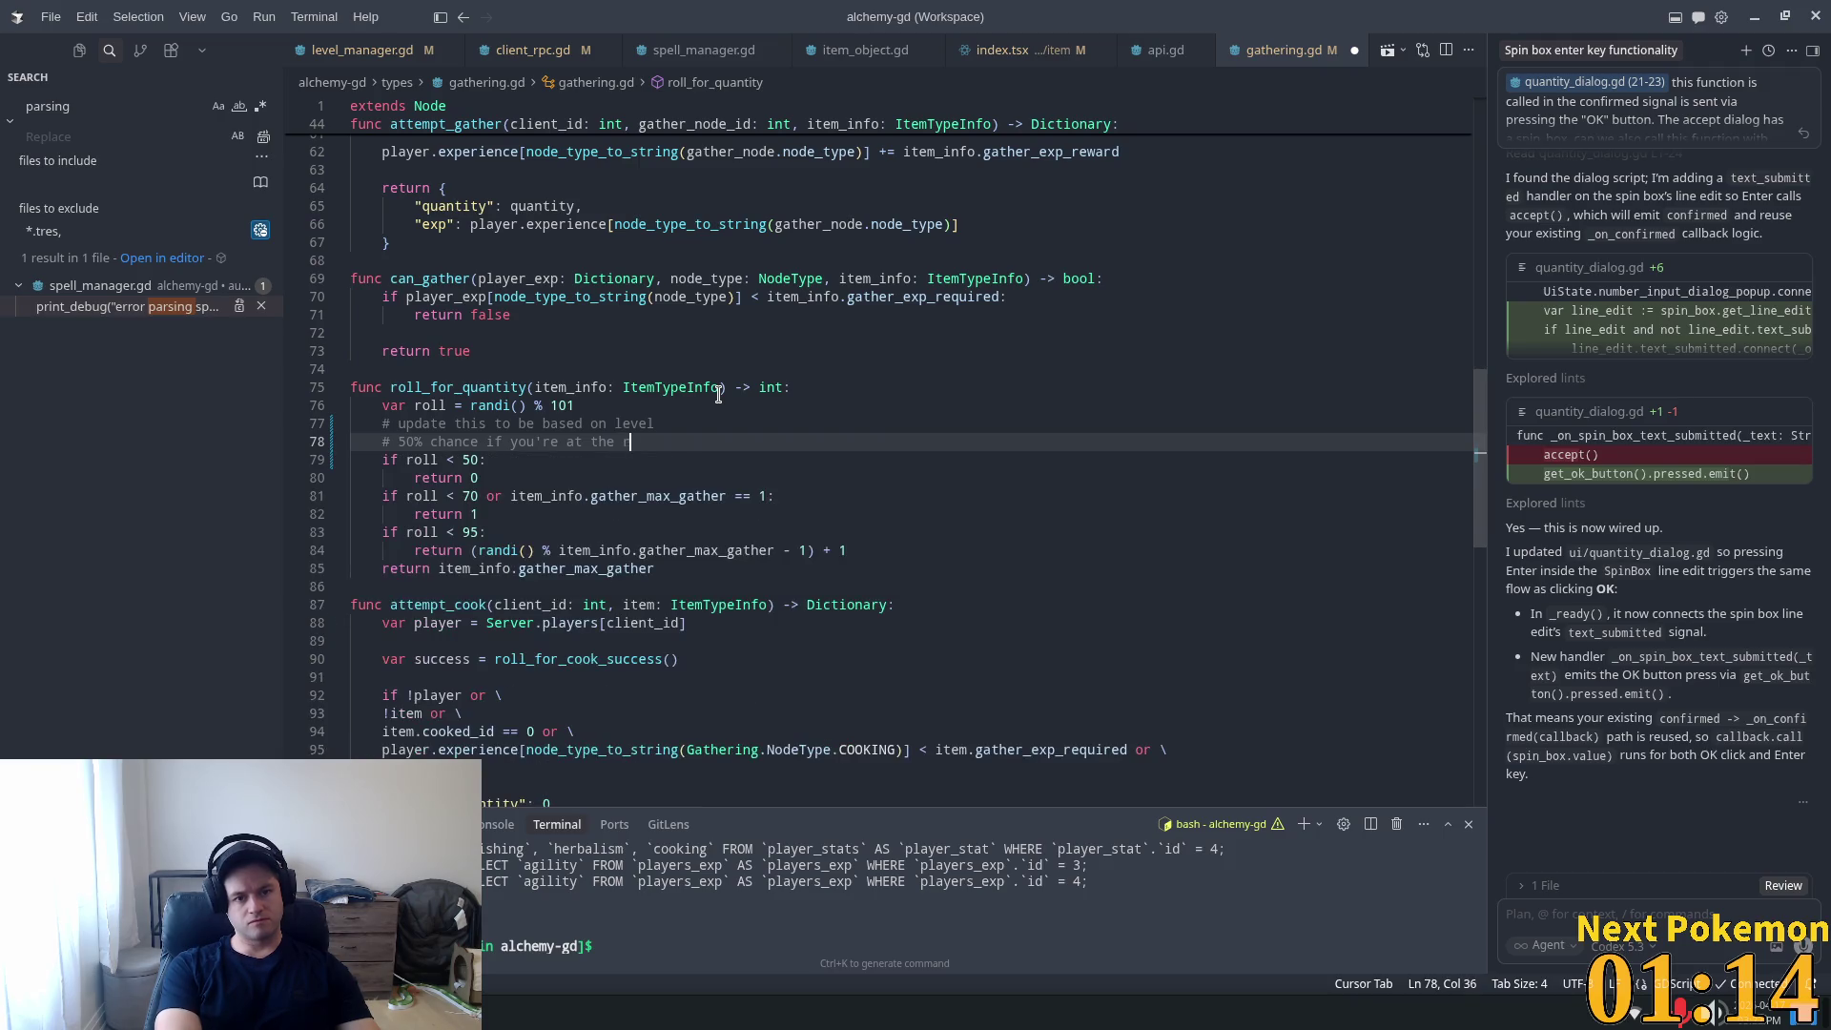
{"action": "type", "text": "equired l"}
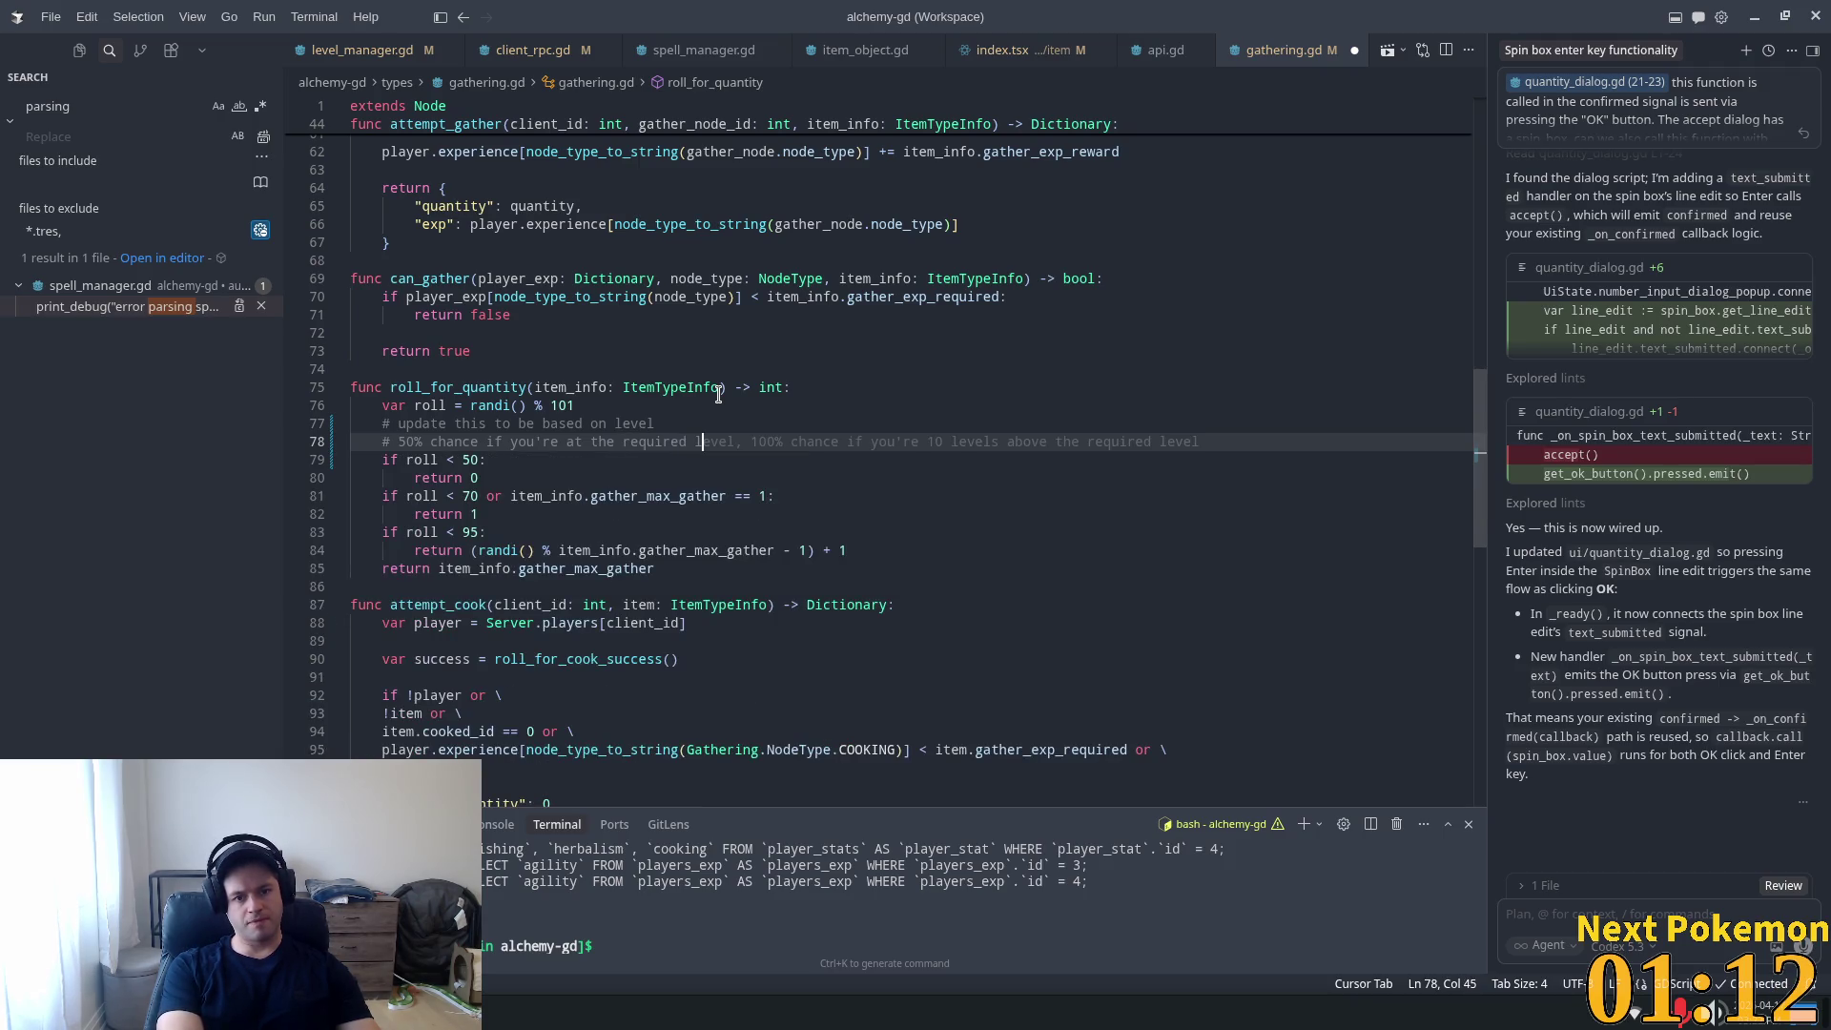
{"action": "type", "text": "evel and up"}
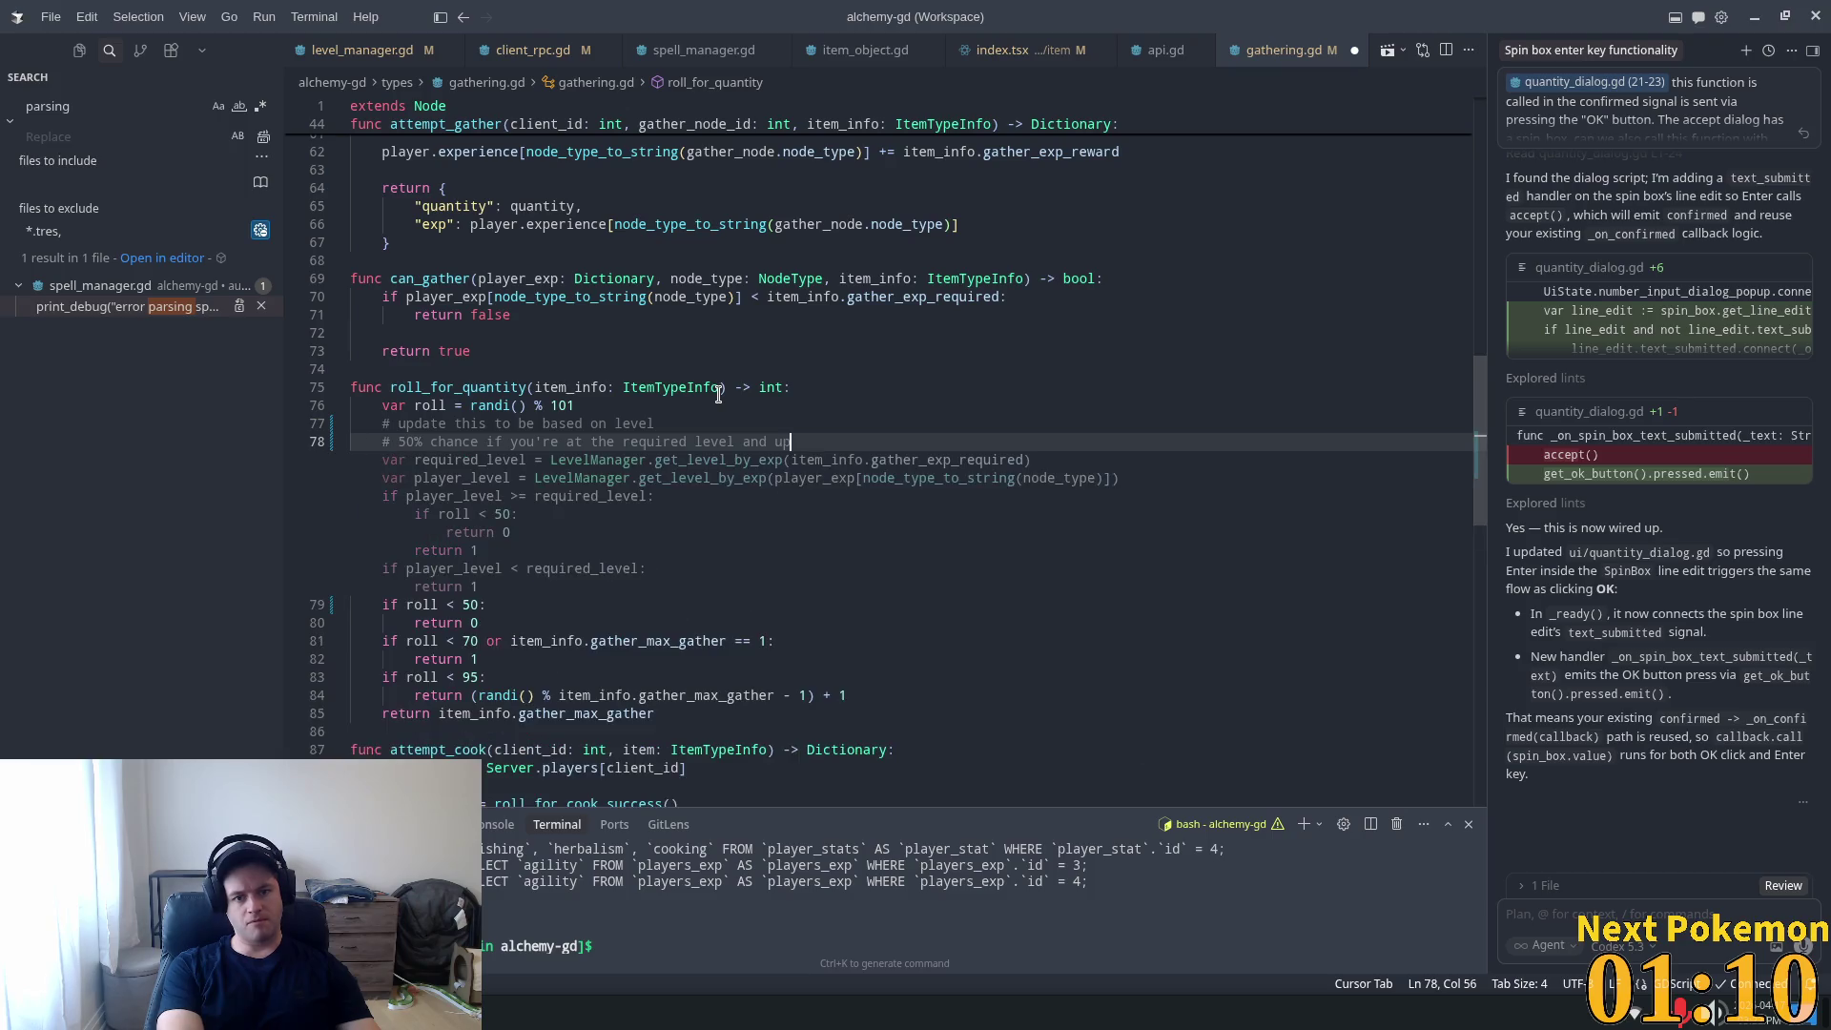
{"action": "type", "text": " to "}
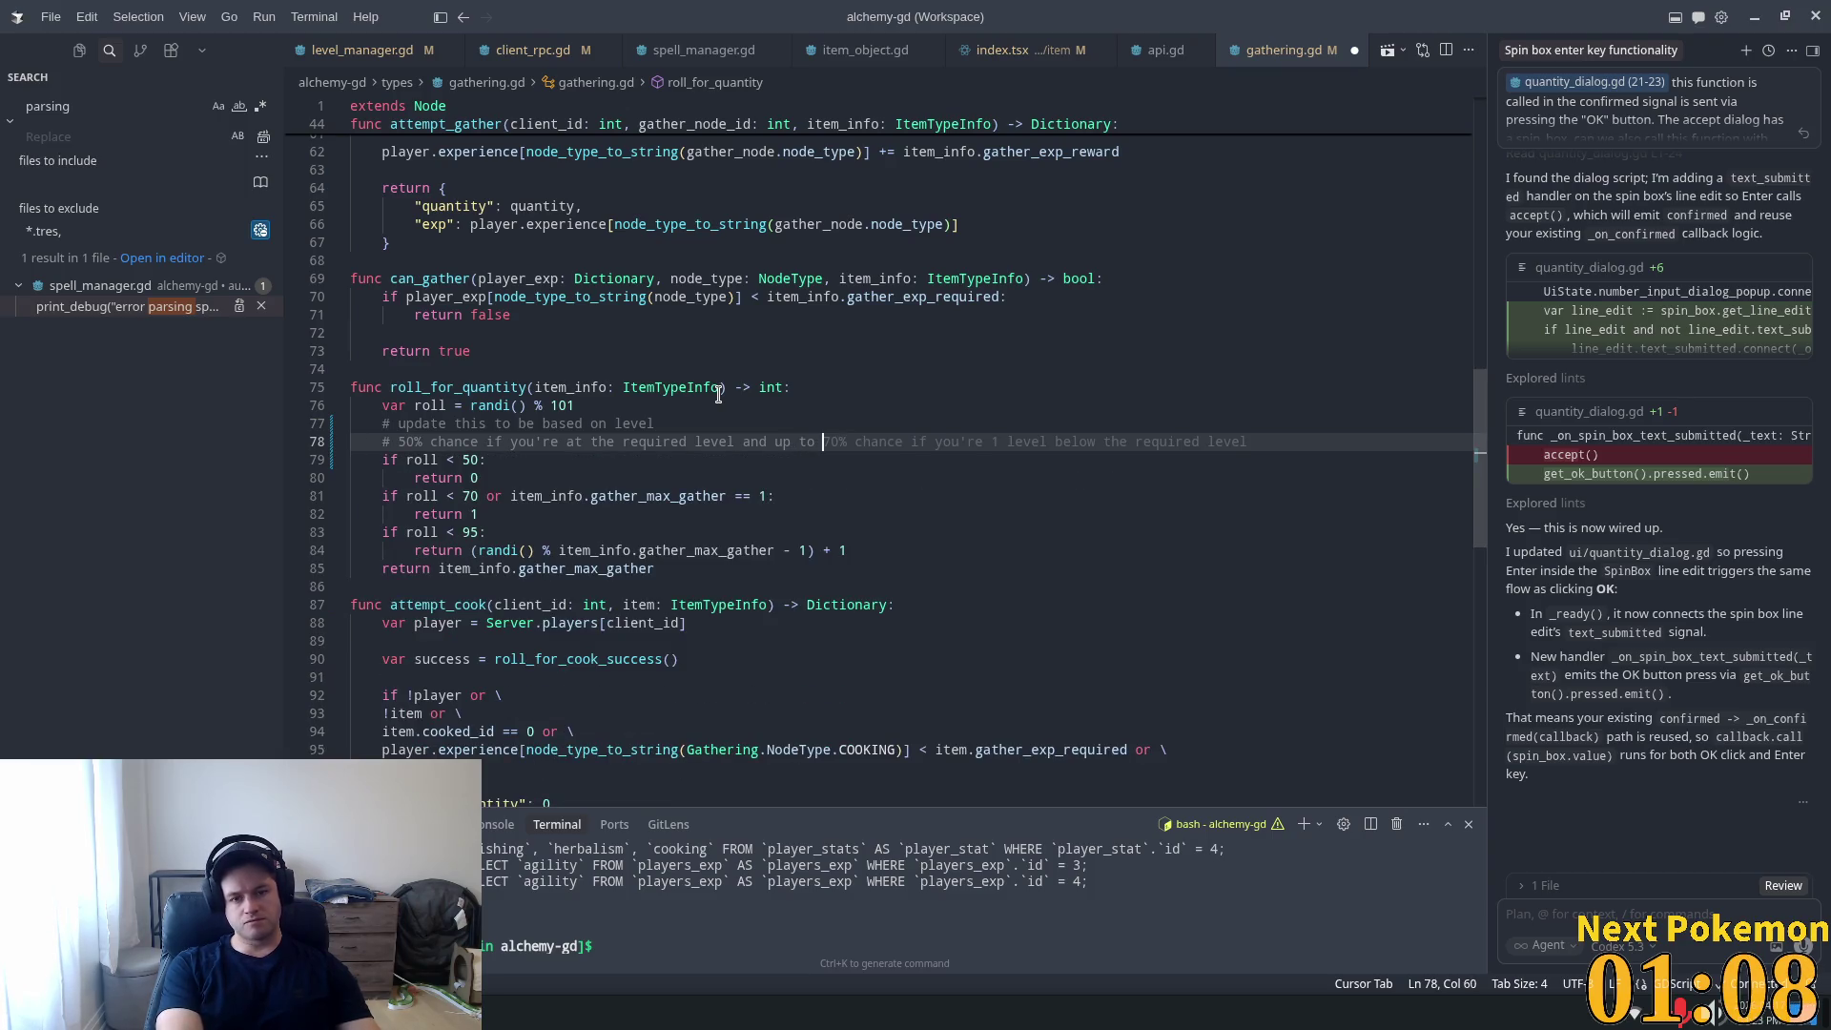
{"action": "type", "text": "95"}
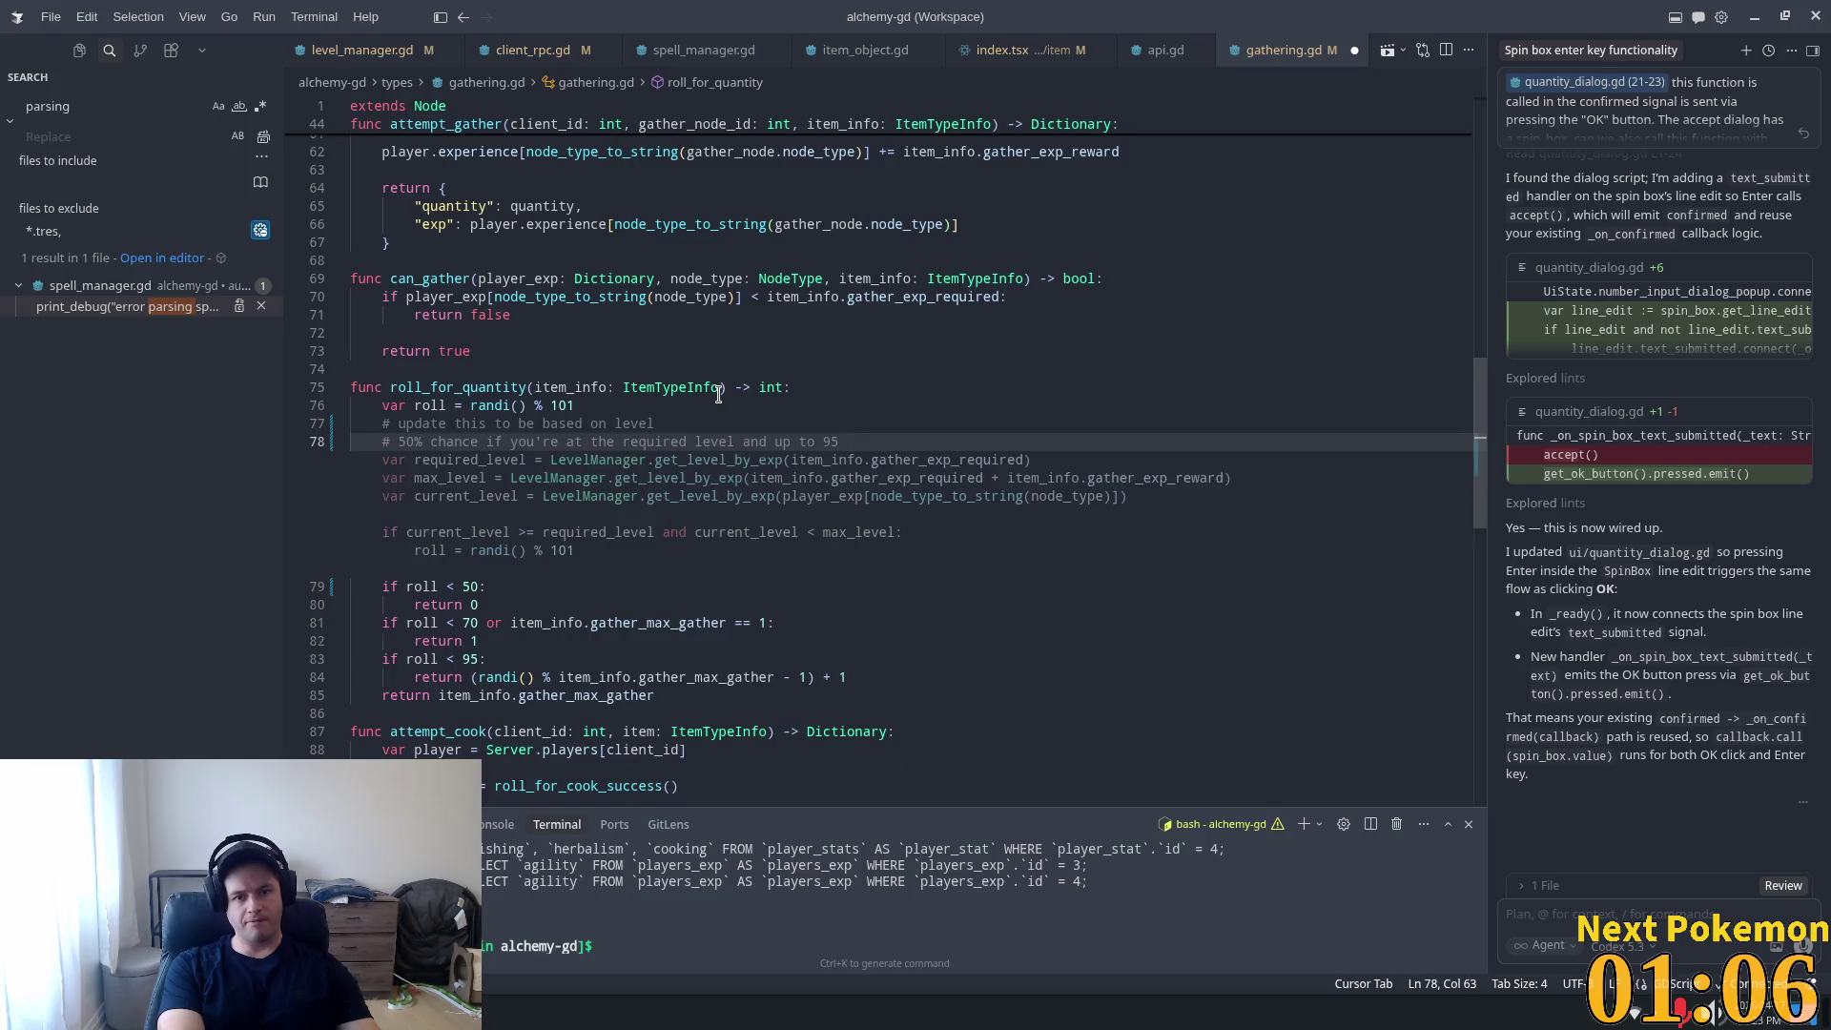
{"action": "key", "text": "BackSpace"}
{"action": "type", "text": "% c"}
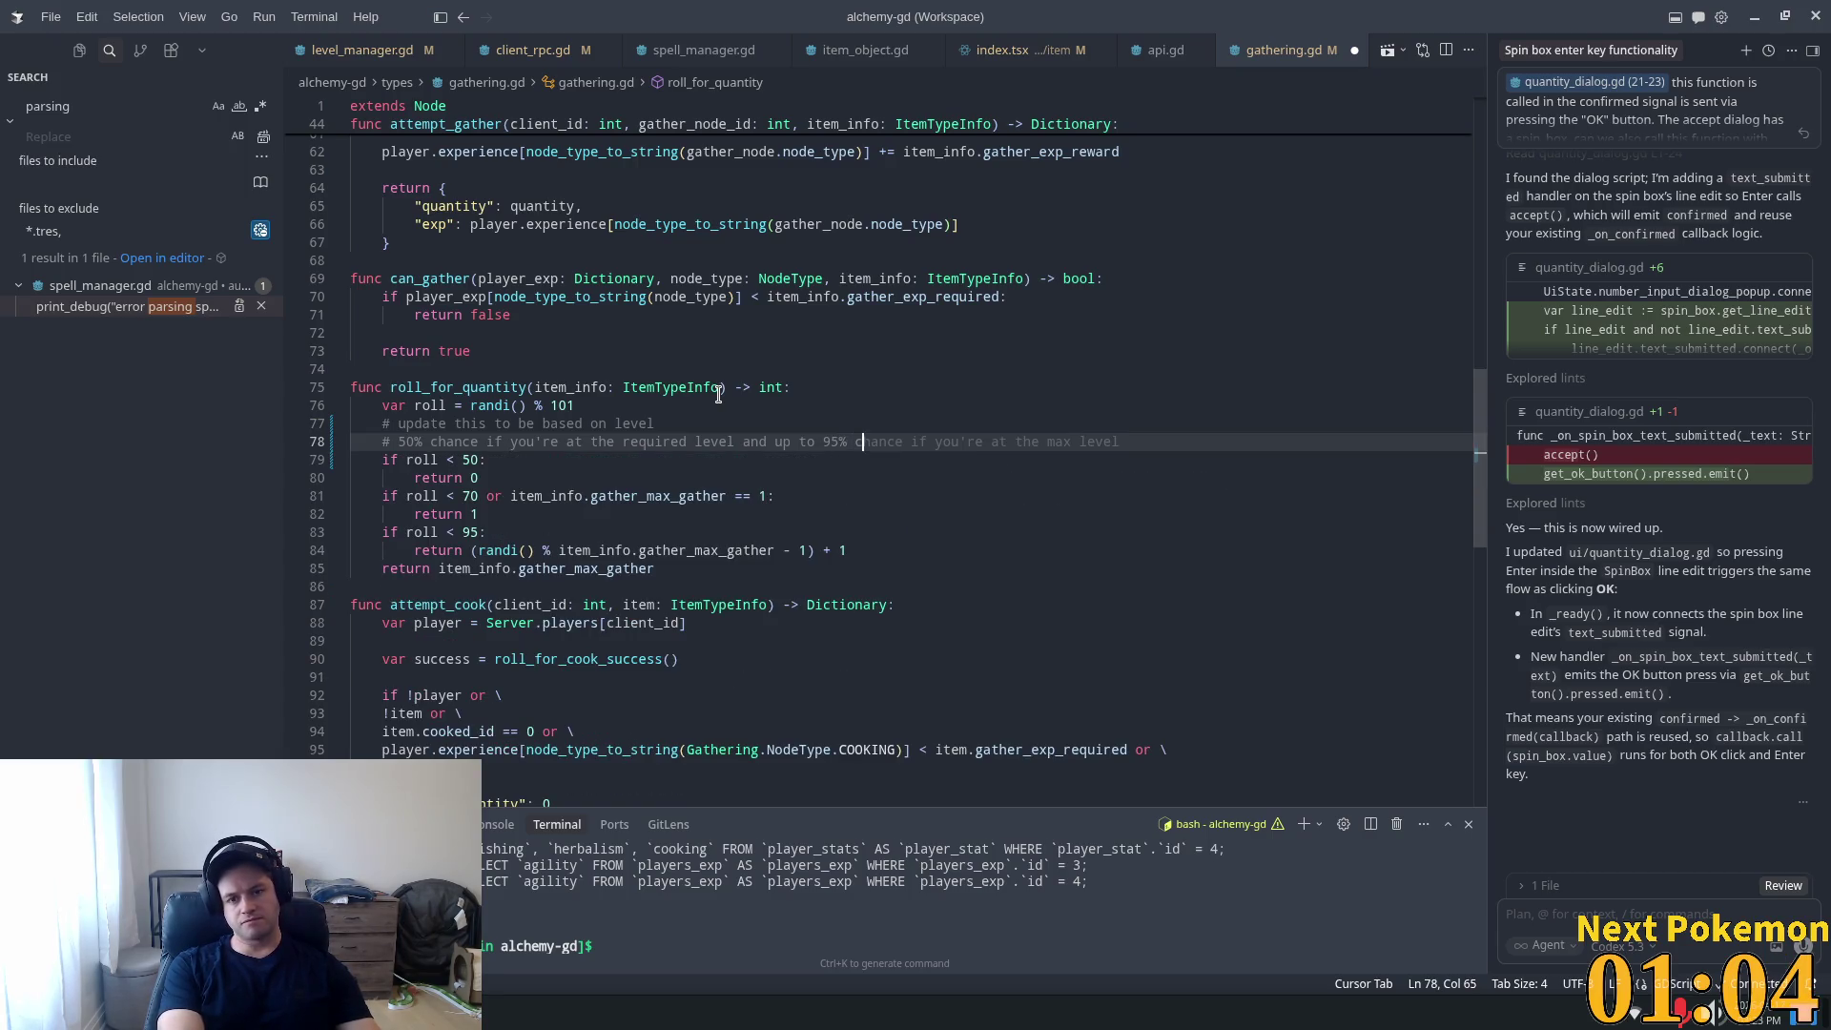
{"action": "type", "text": "hance"}
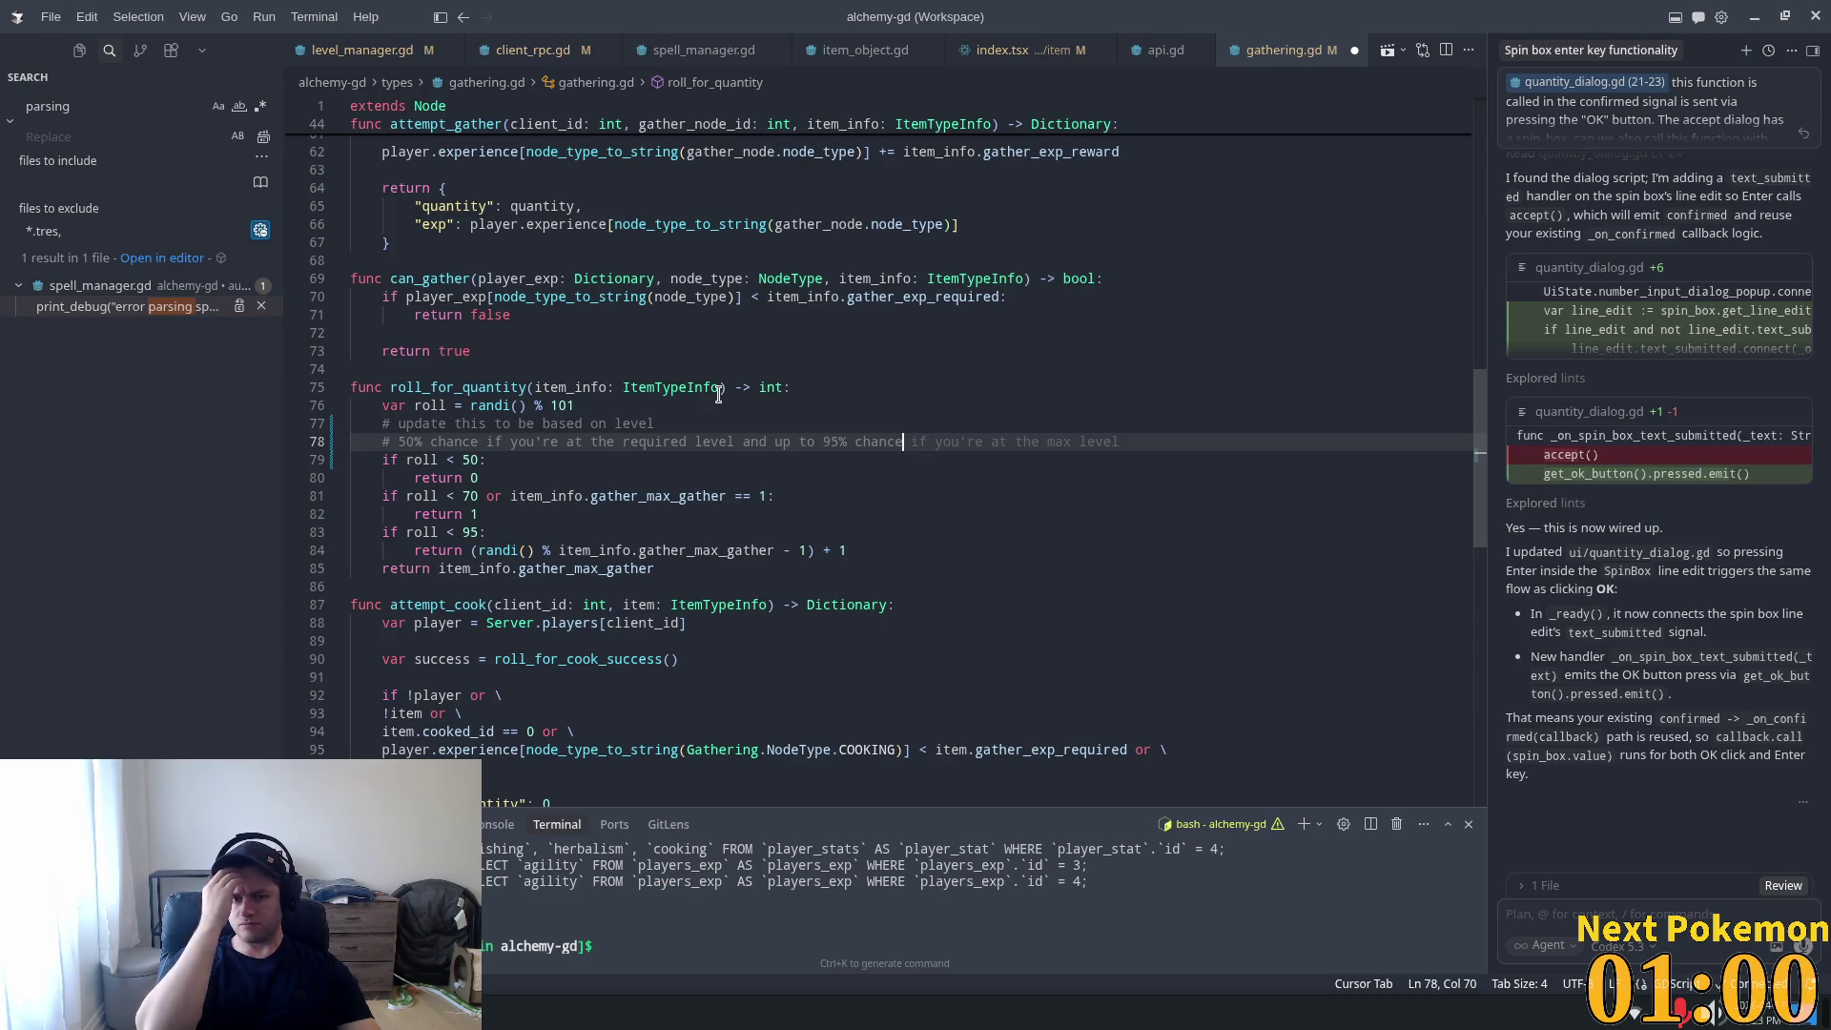
{"action": "type", "text": " if "}
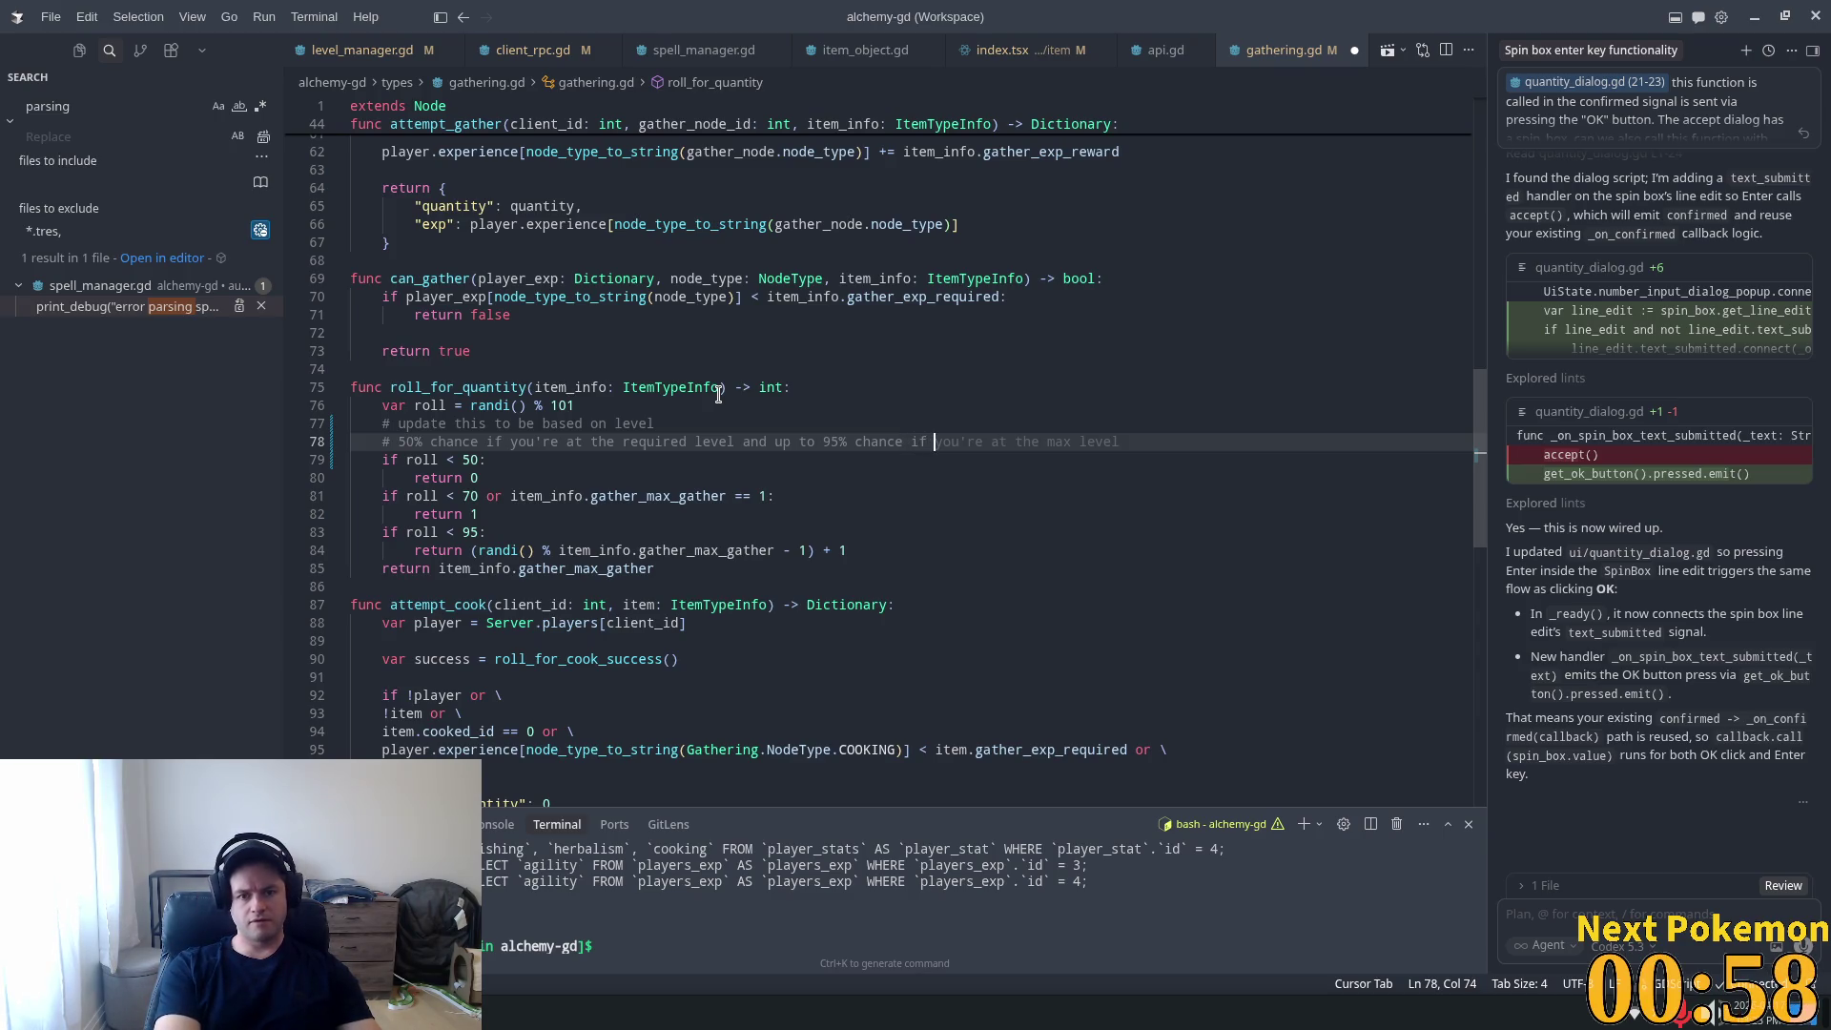
{"action": "type", "text": "you're "}
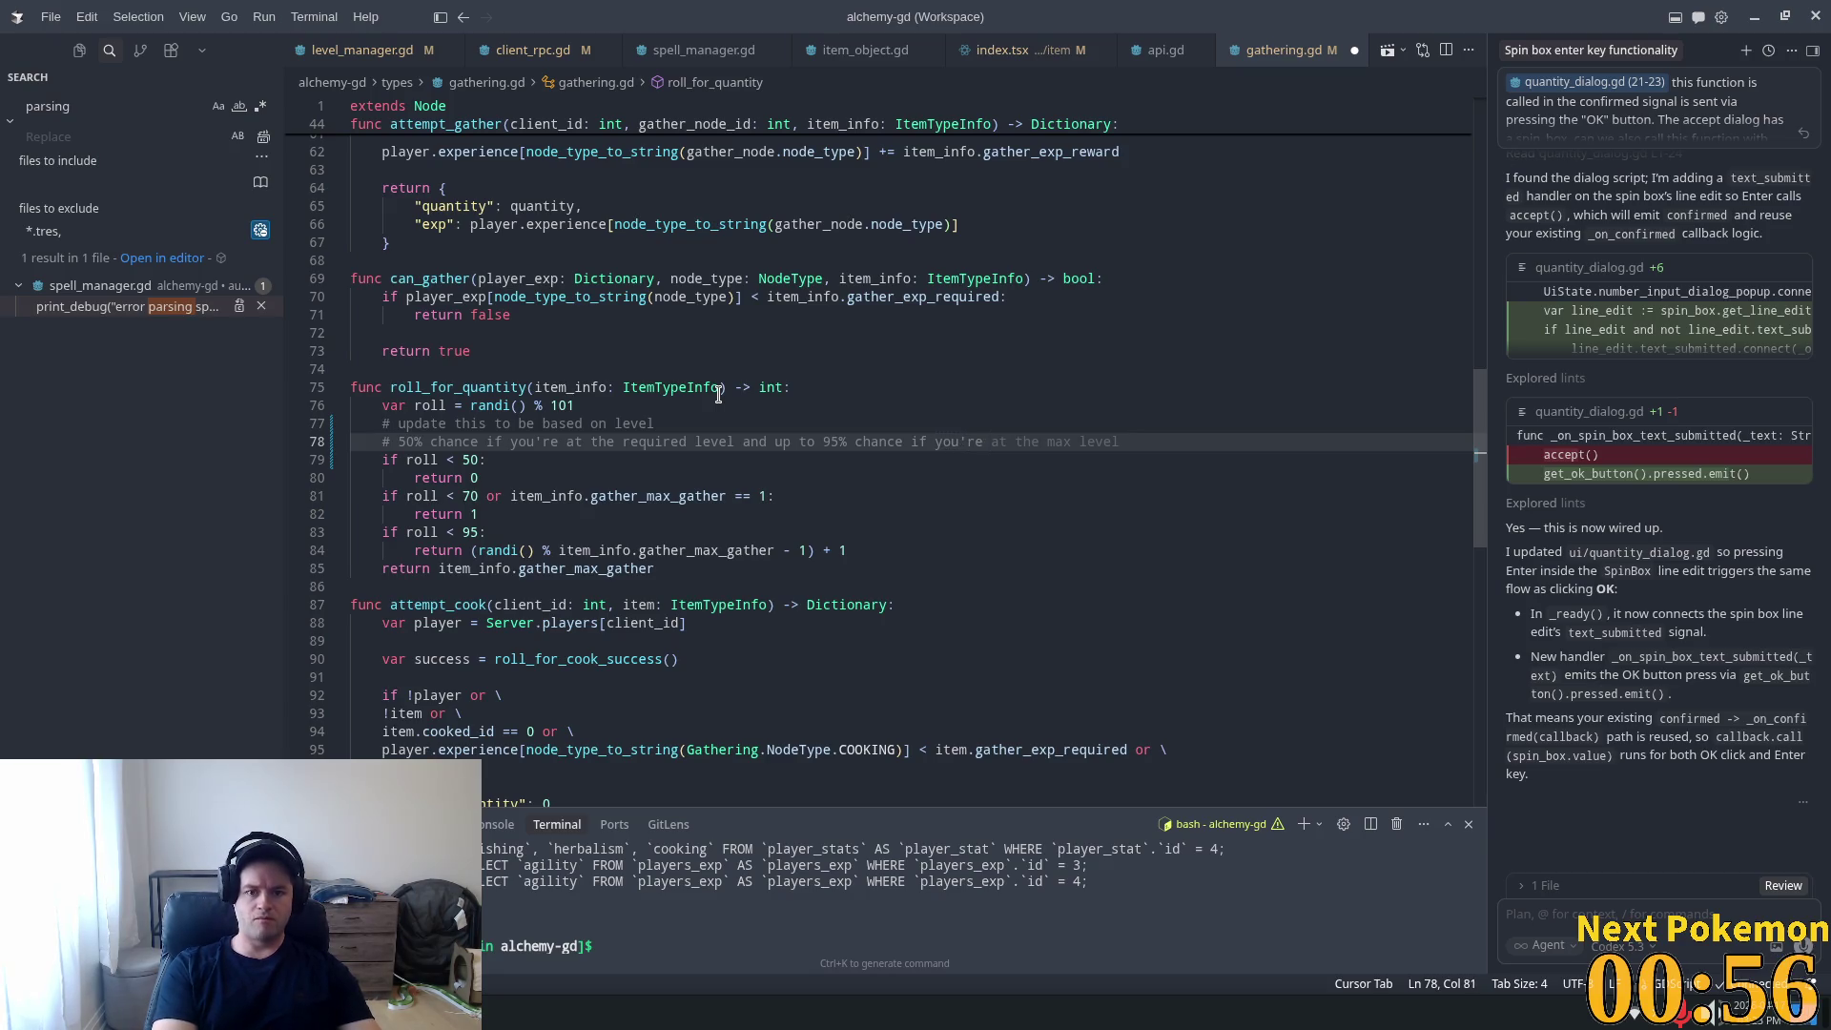
{"action": "type", "text": "> "}
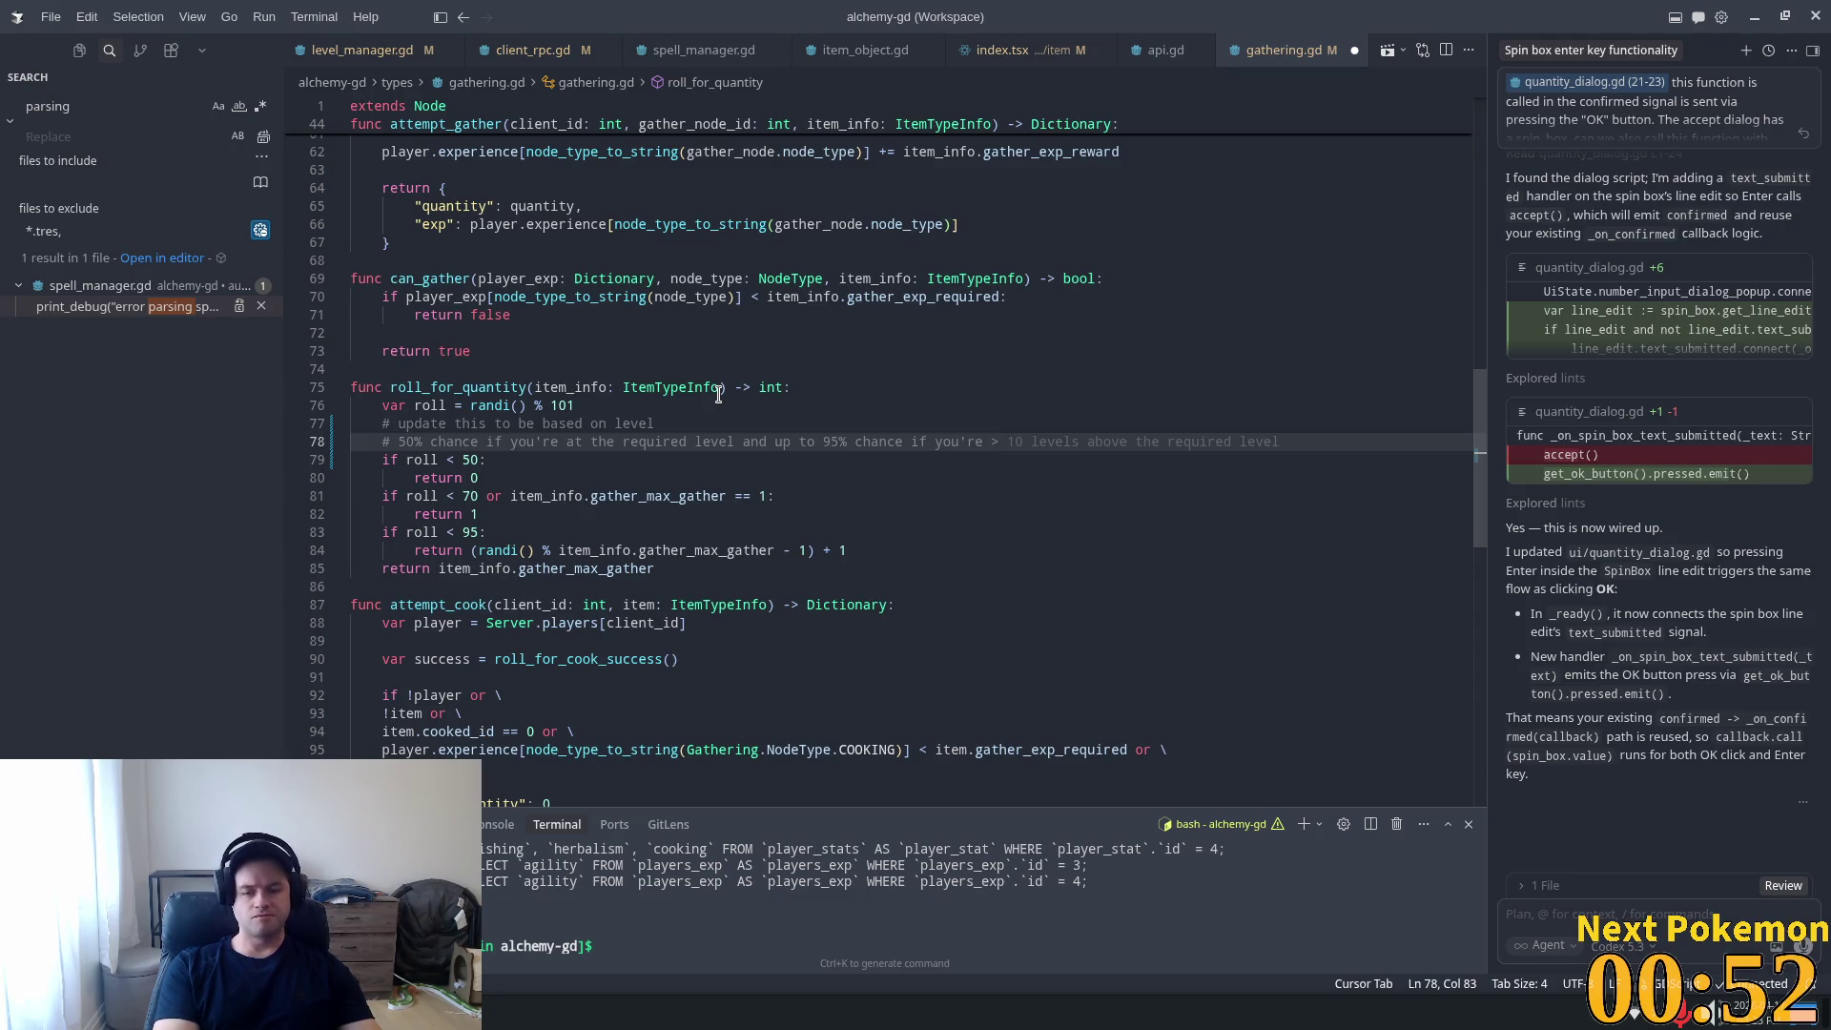
{"action": "type", "text": "2"}
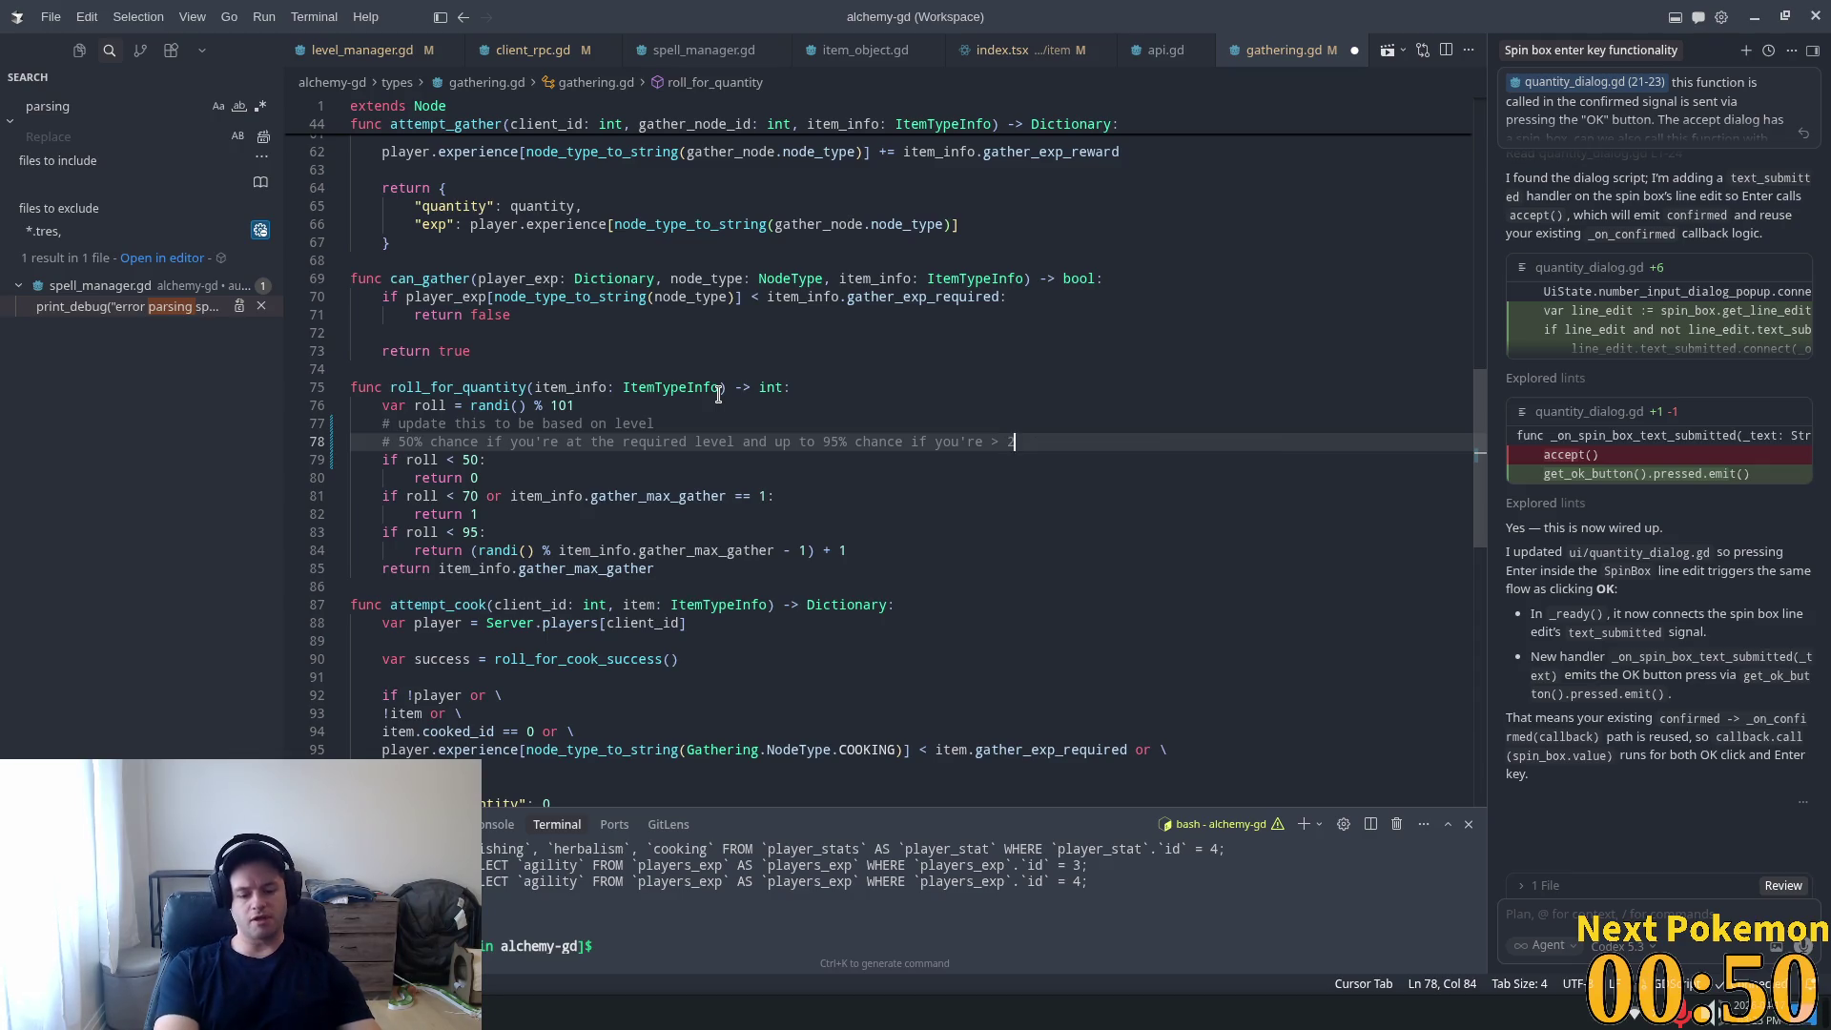
{"action": "type", "text": "0"}
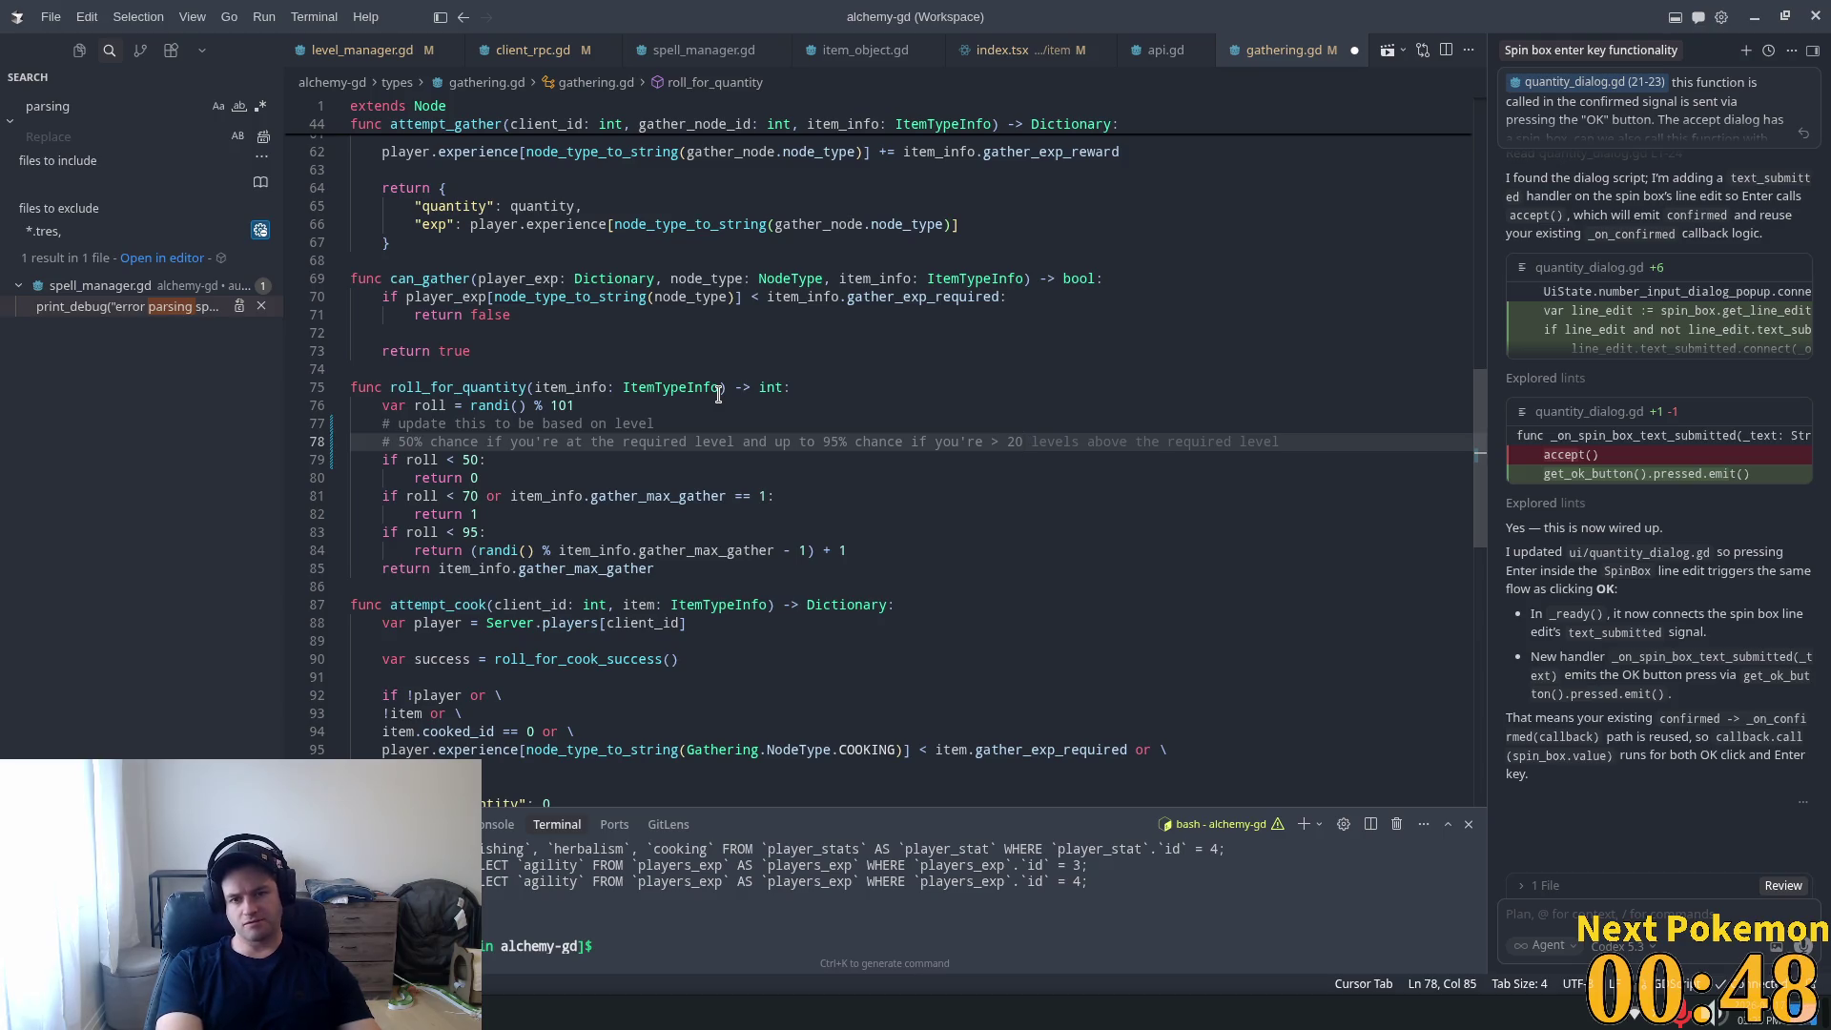
{"action": "key", "text": "Tab"}
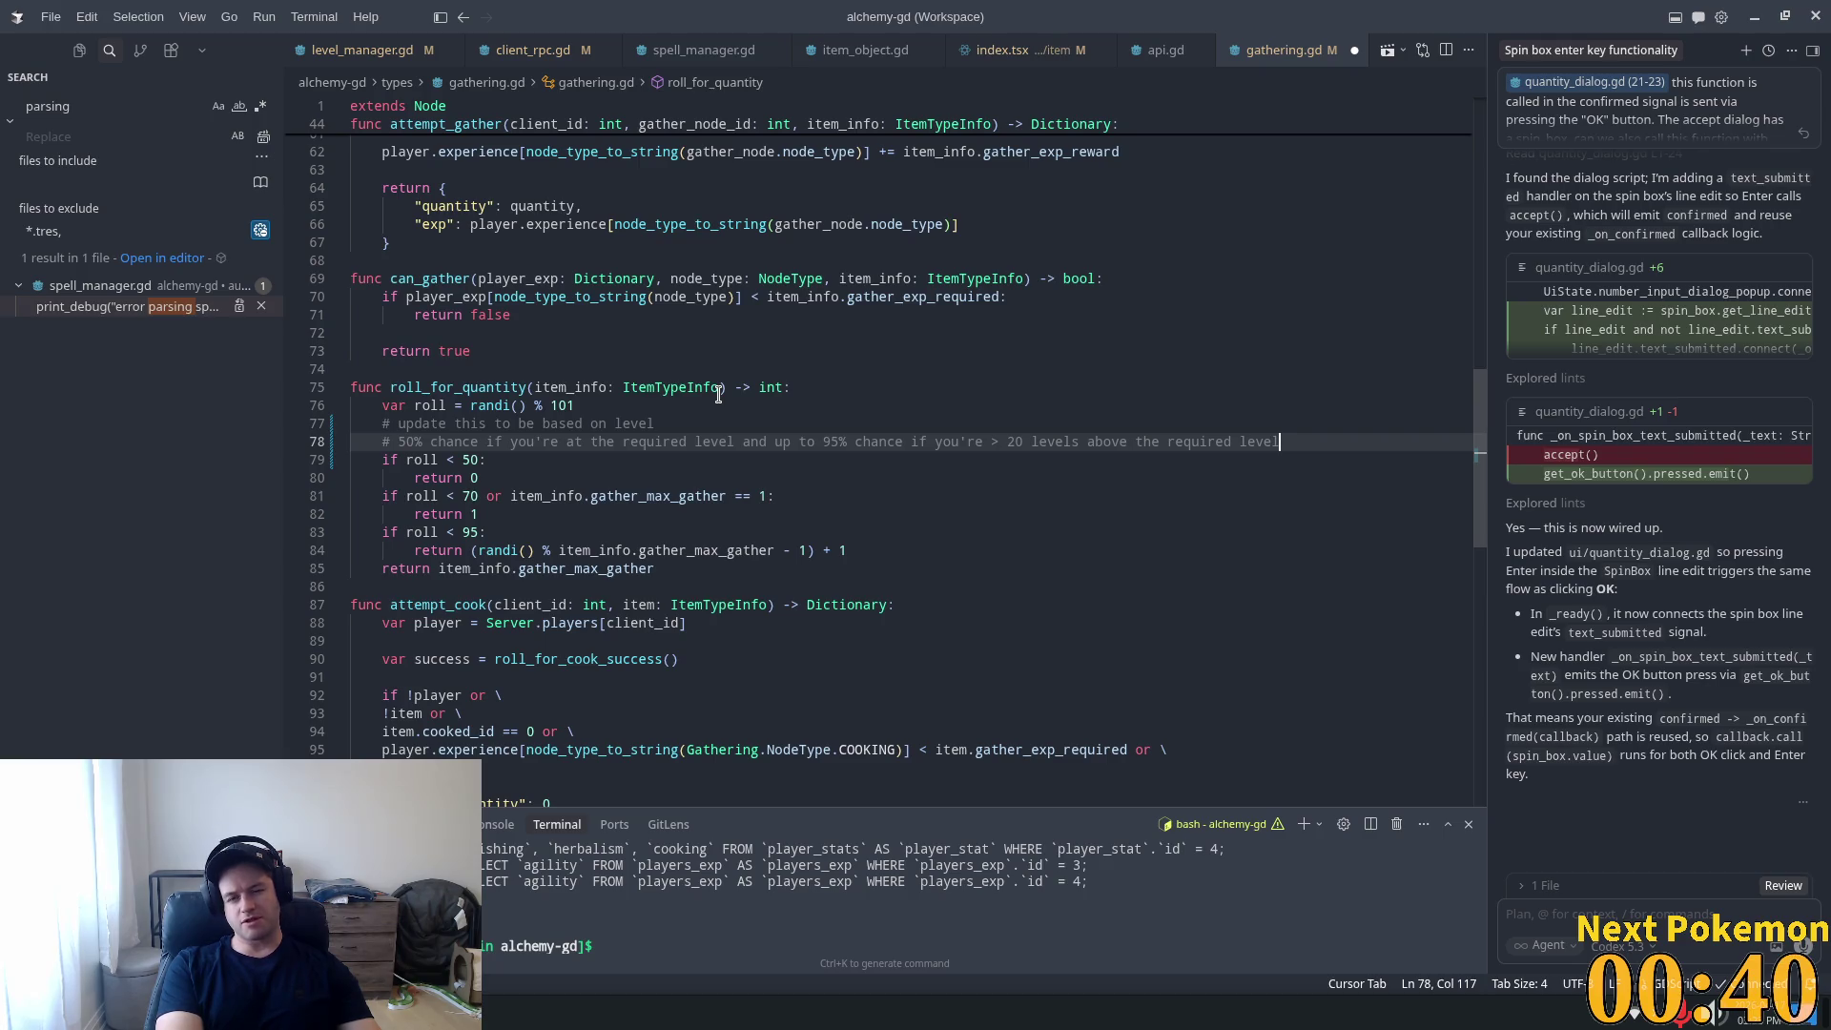
{"action": "key", "text": "ctrl+Left"}
{"action": "key", "text": "ctrl+Left"}
{"action": "key", "text": "ctrl+Left"}
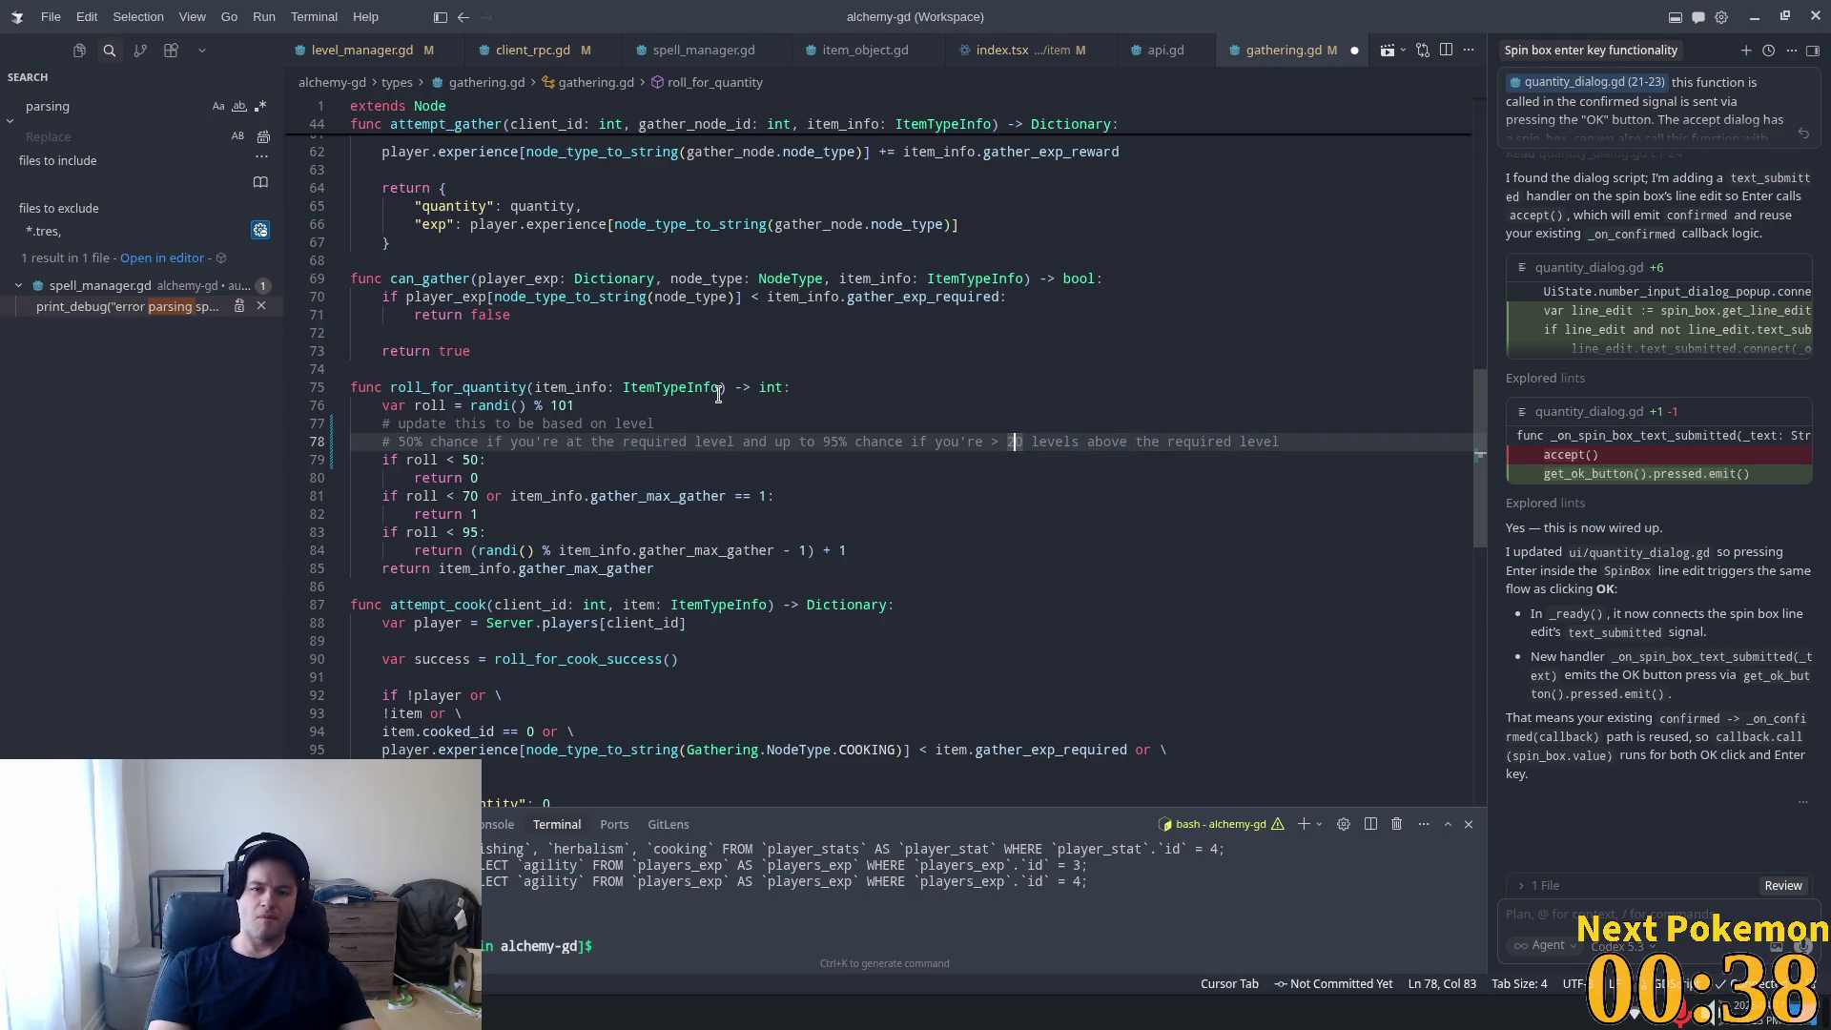
{"action": "key", "text": "shift+Right"}
{"action": "type", "text": "3"}
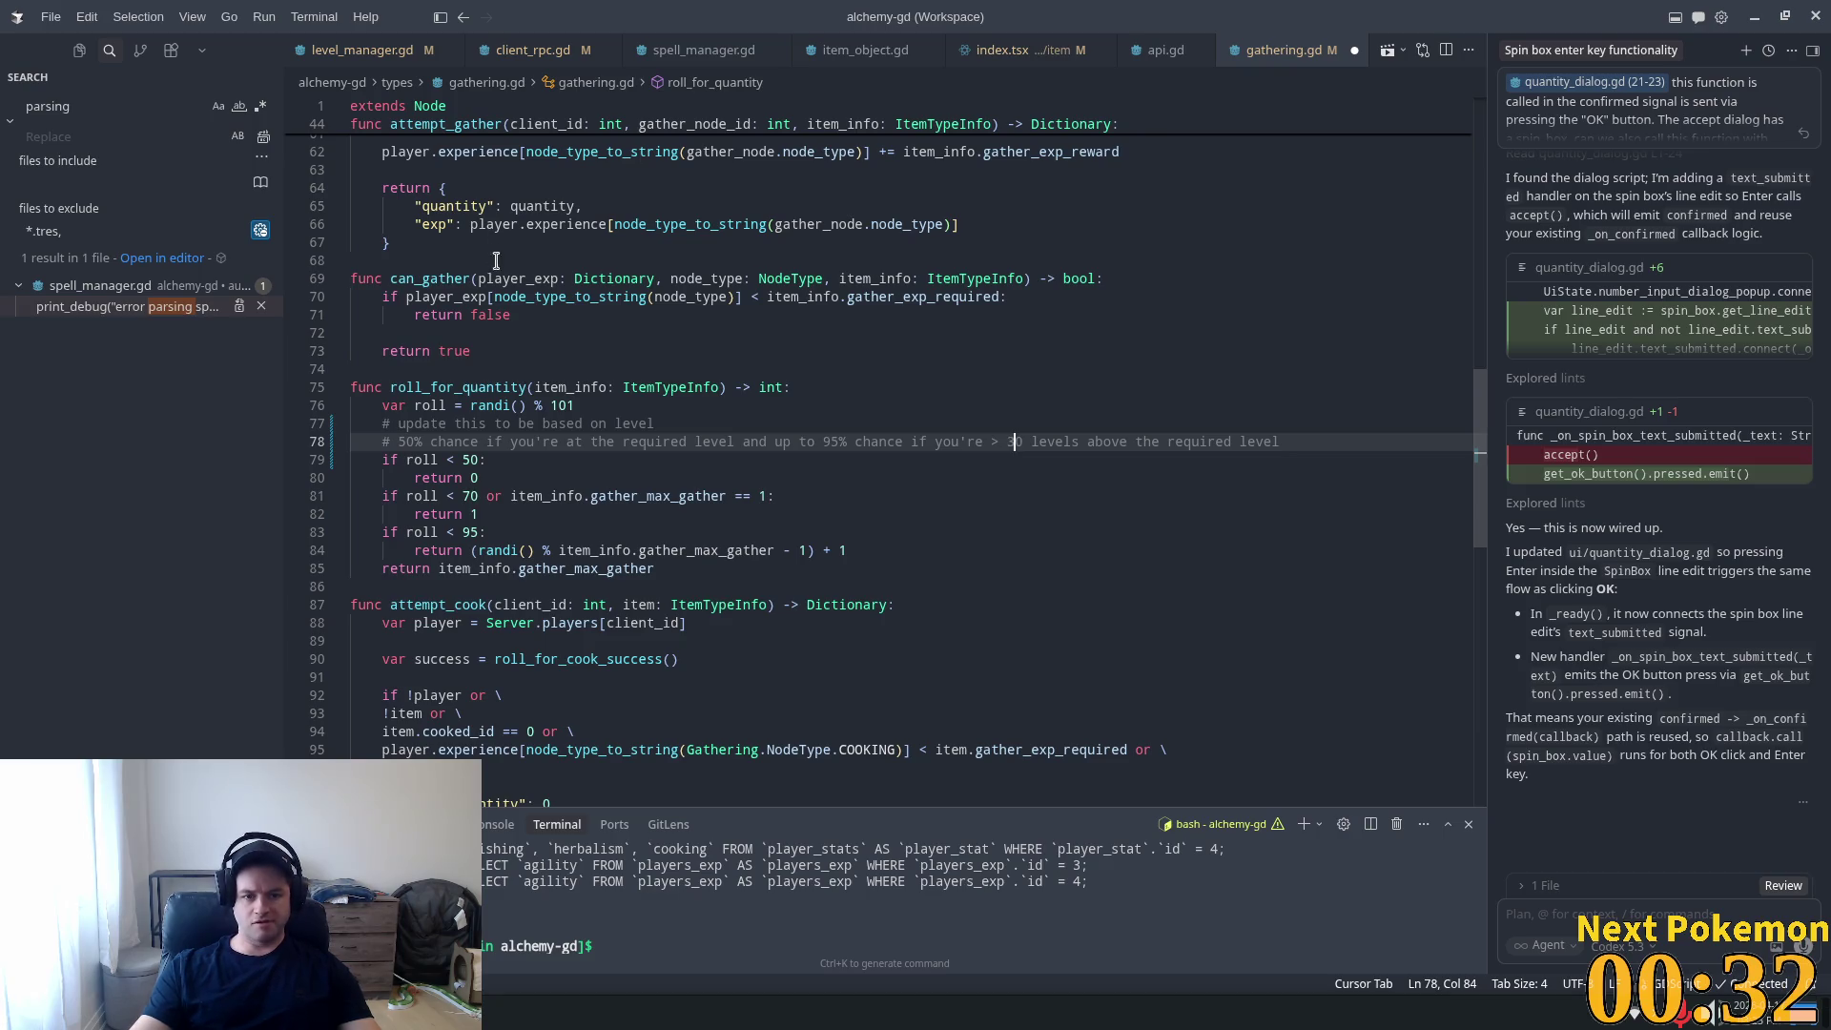
{"action": "left_click", "coordinate": [1283, 442]}
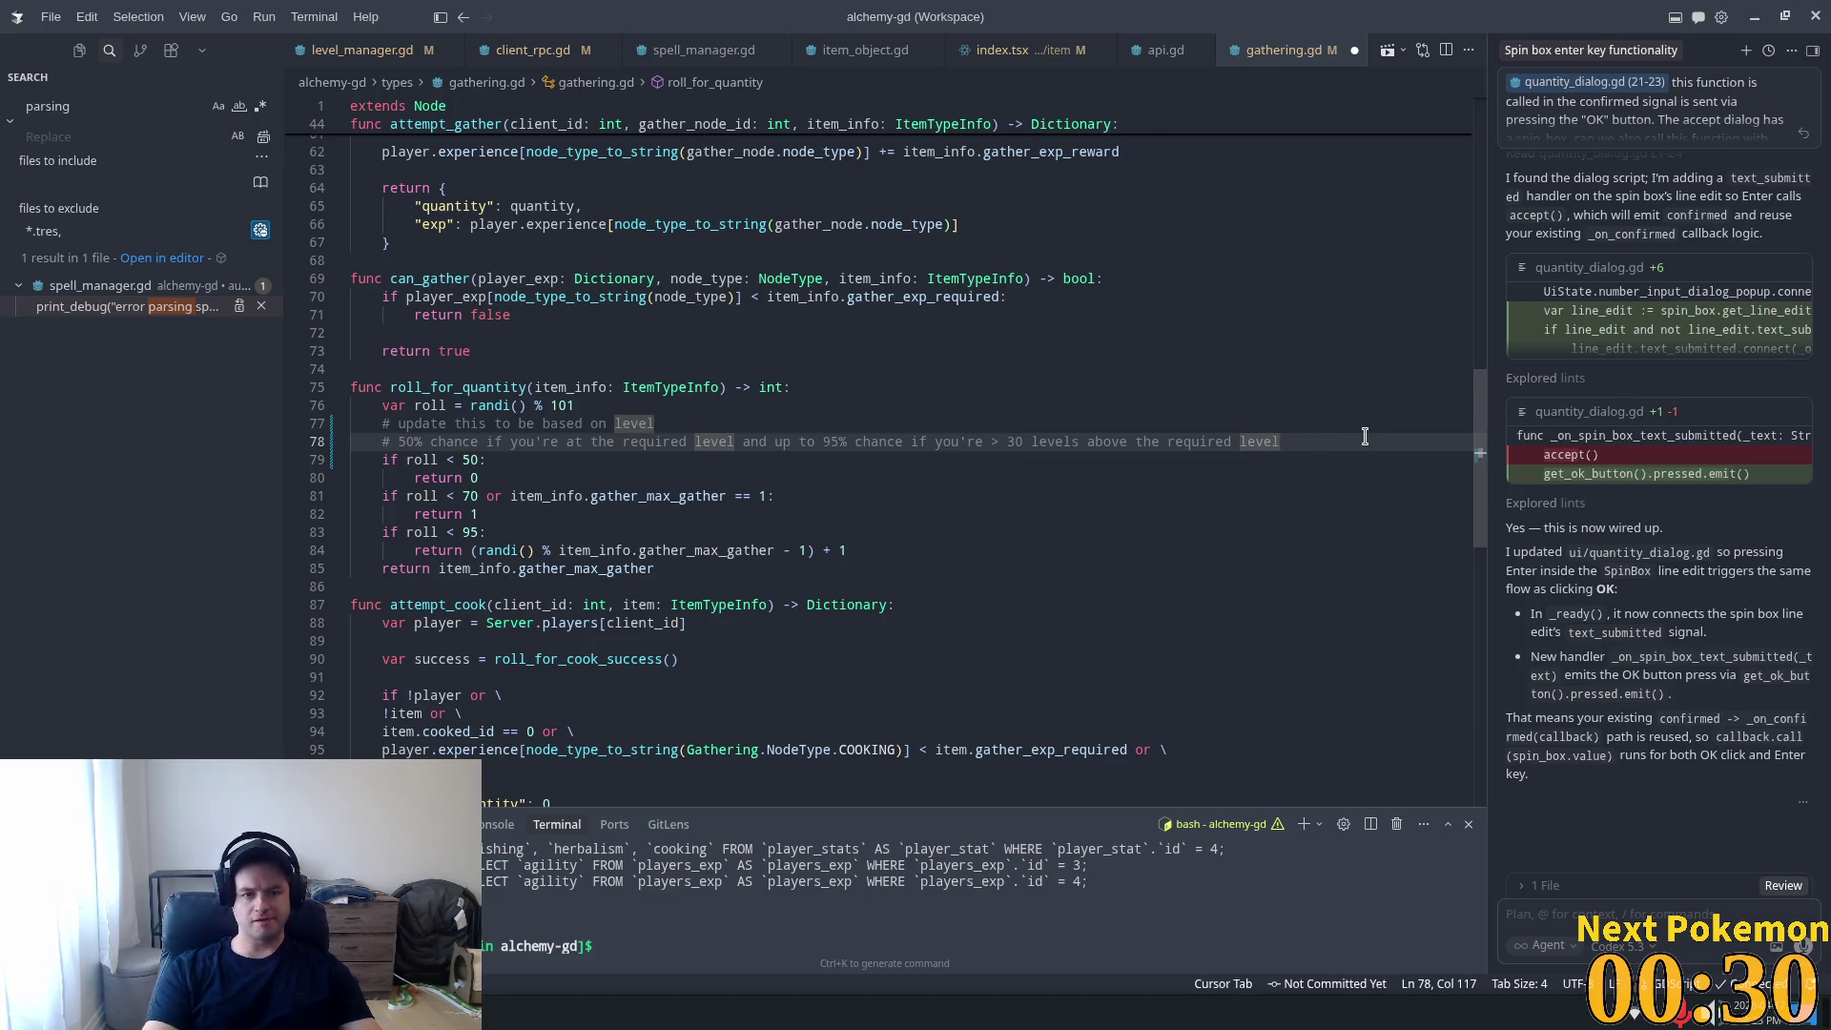
Add a comment that successful rolls grant 1 to max gather based on the roll, then save gathering.gd.
{"action": "key", "text": "Return"}
{"action": "type", "text": "# "}
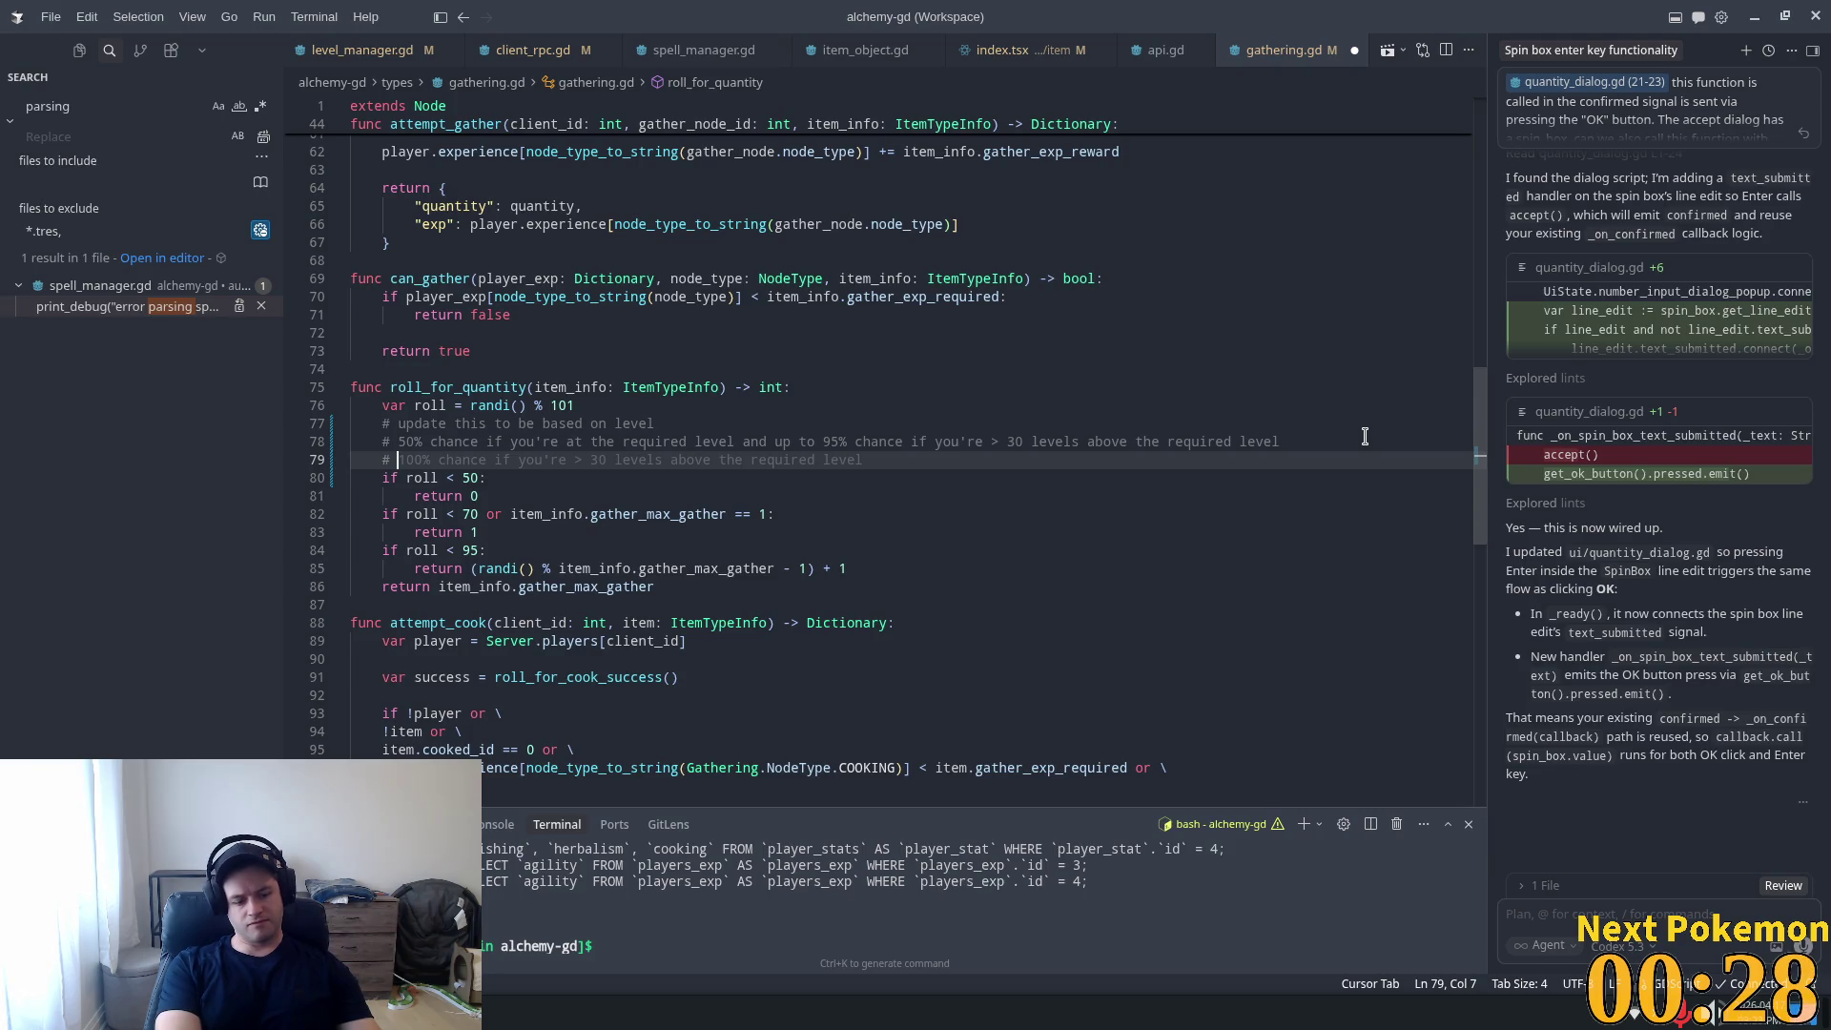
{"action": "type", "text": "then on "}
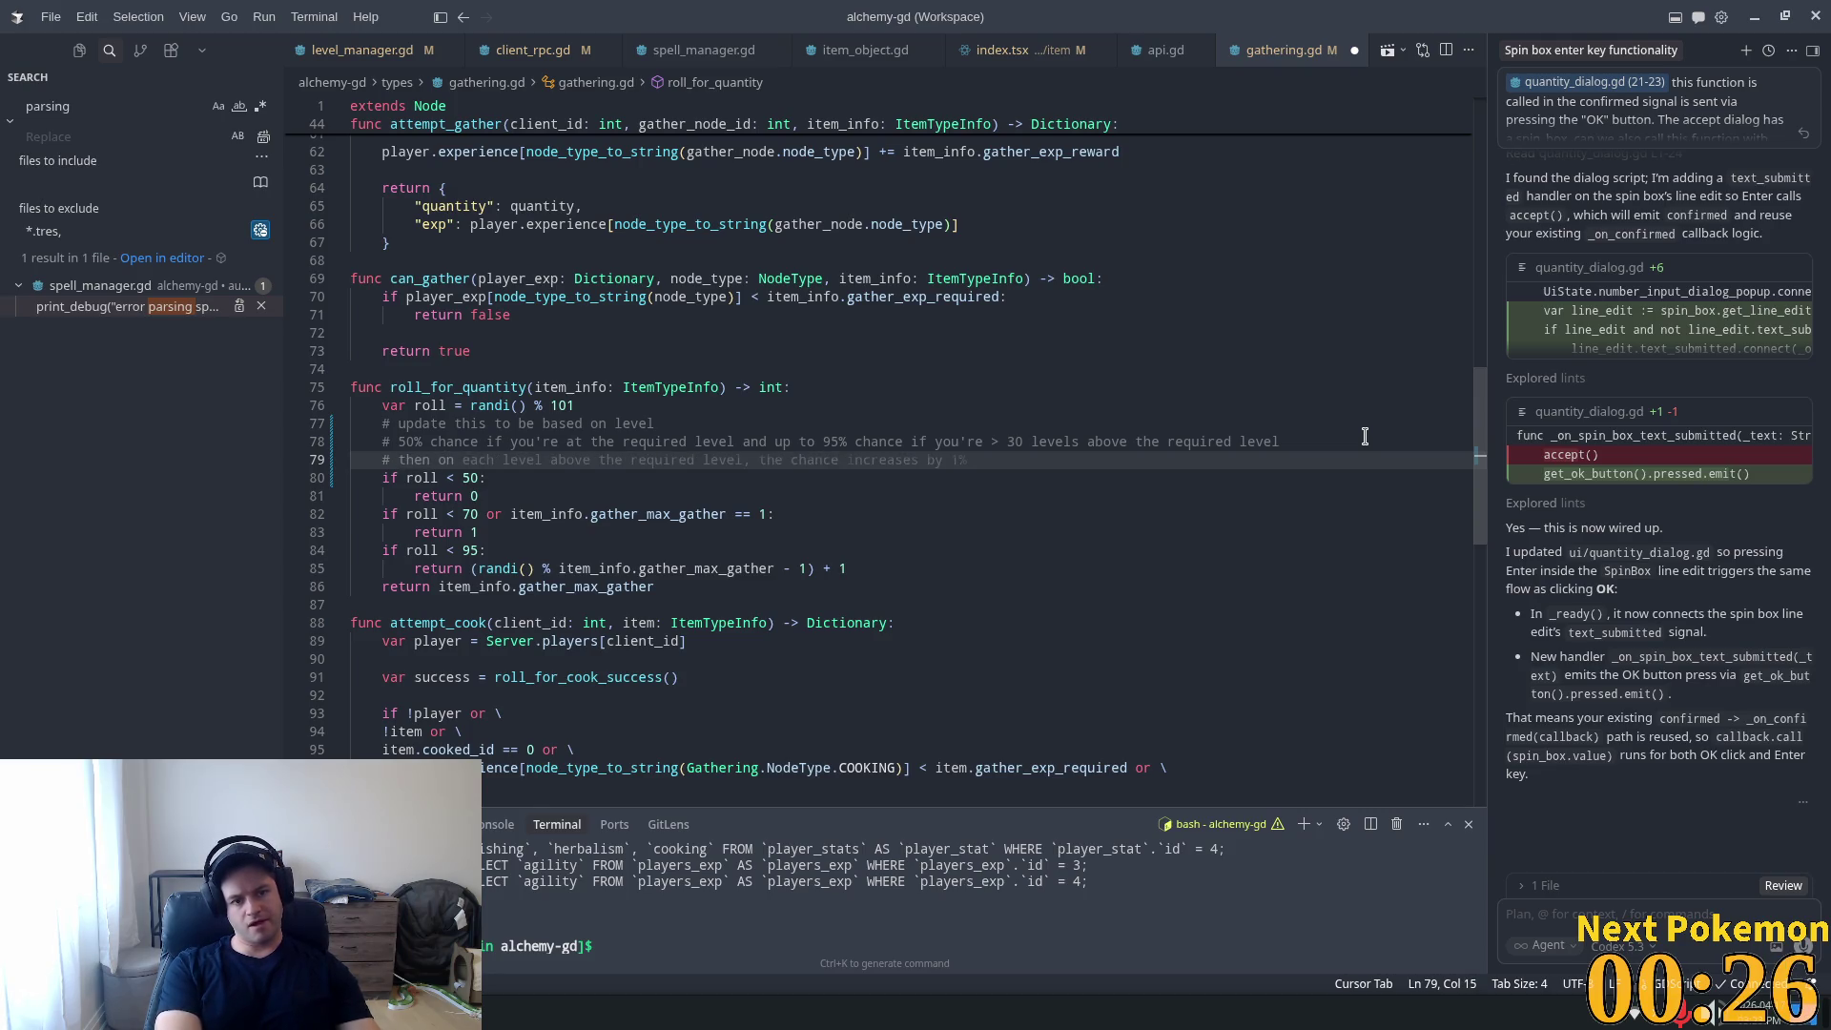
{"action": "type", "text": "success roll"}
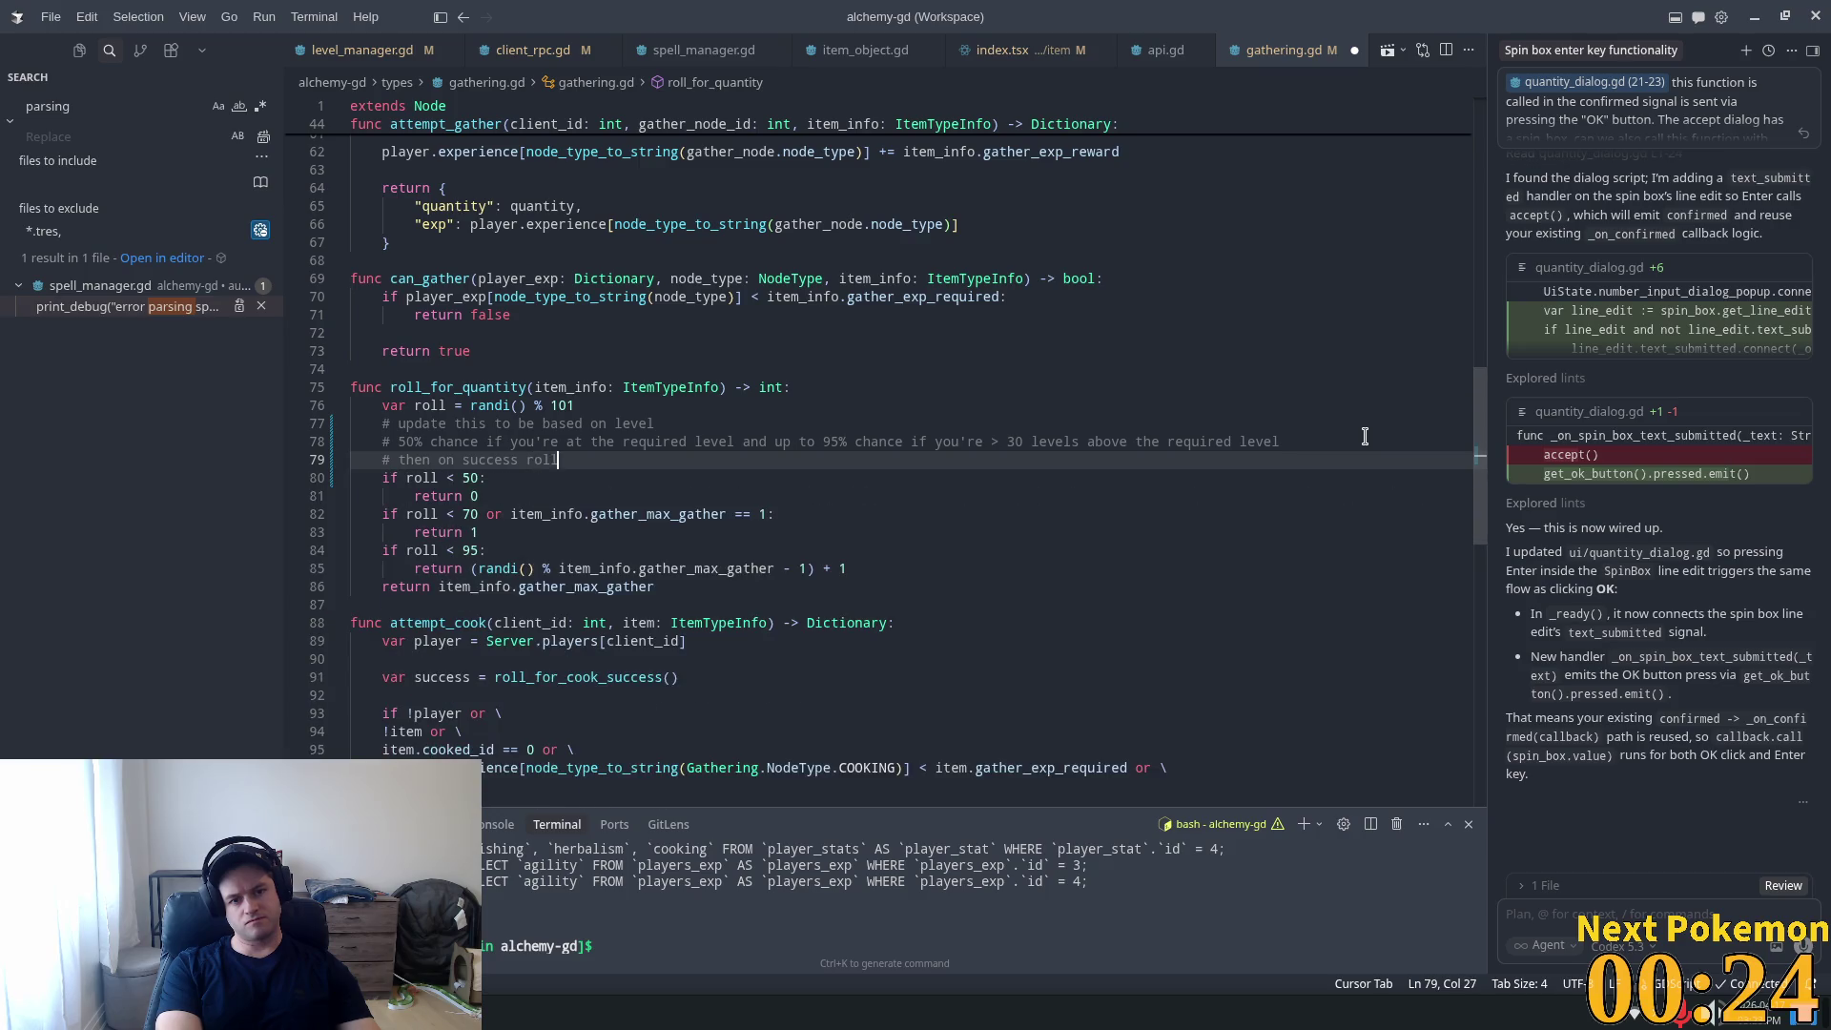
{"action": "type", "text": " we "}
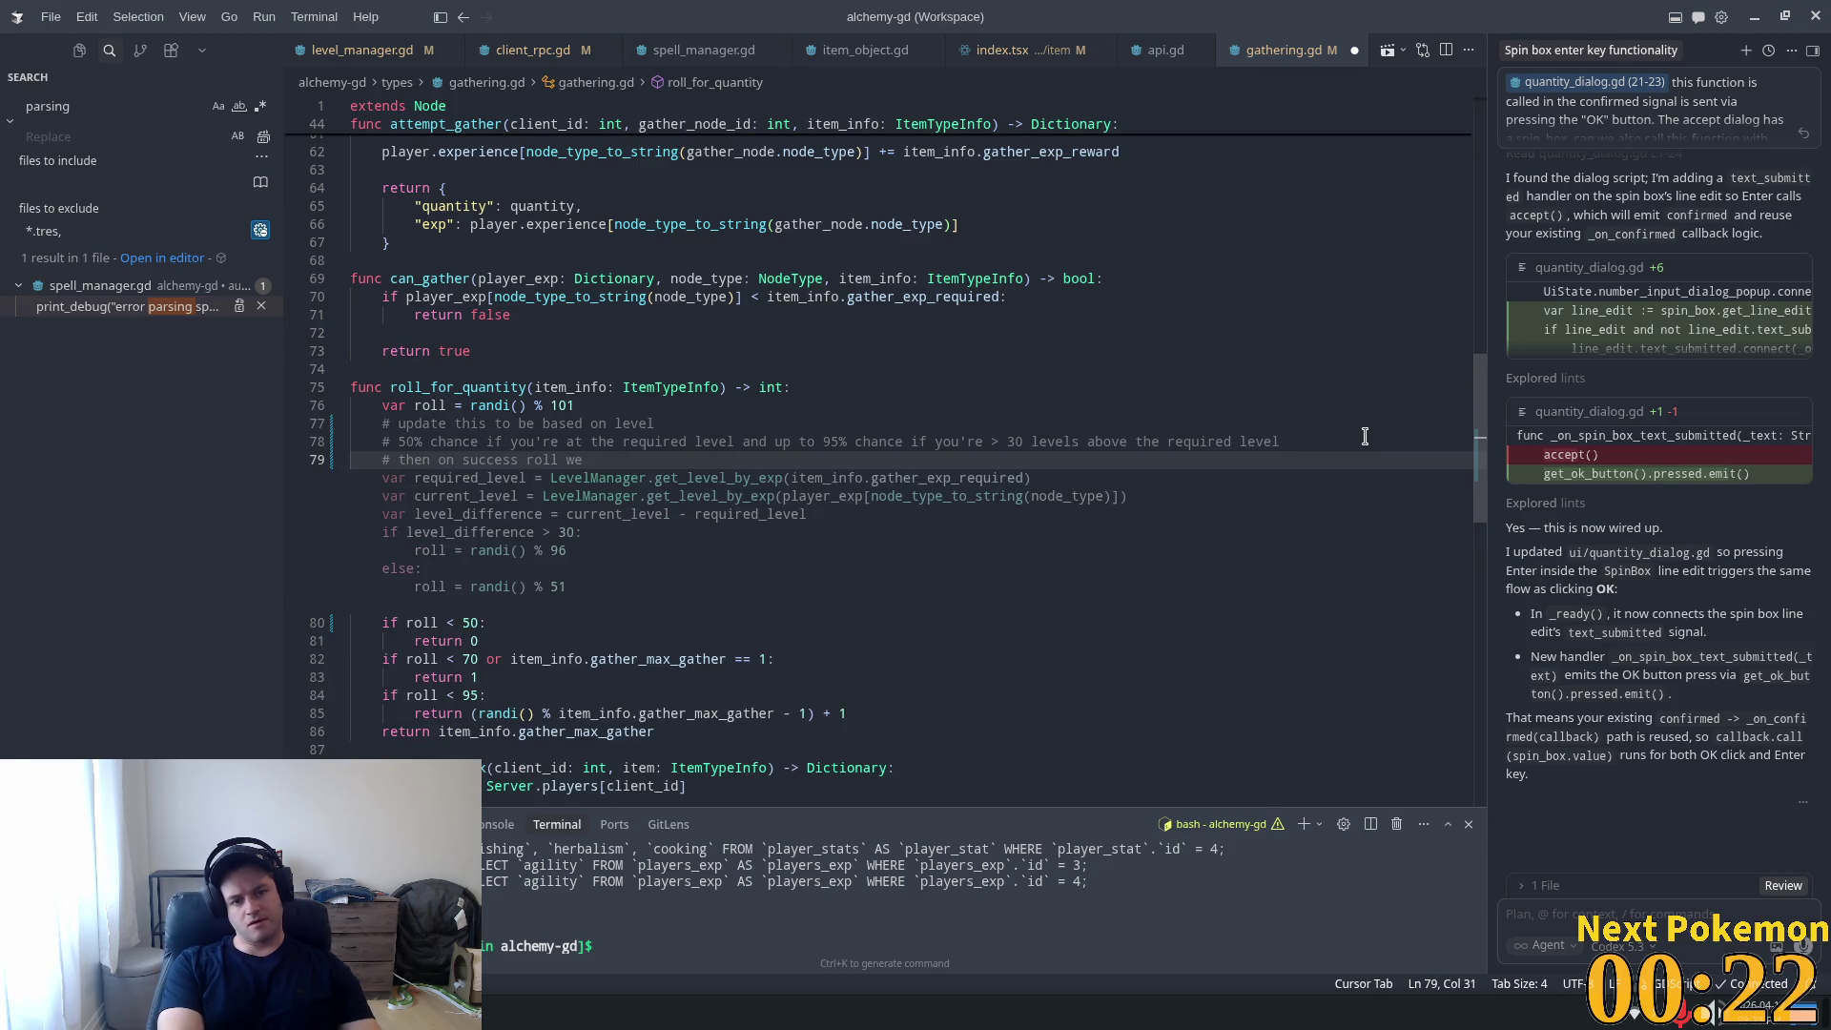
{"action": "type", "text": "grant "}
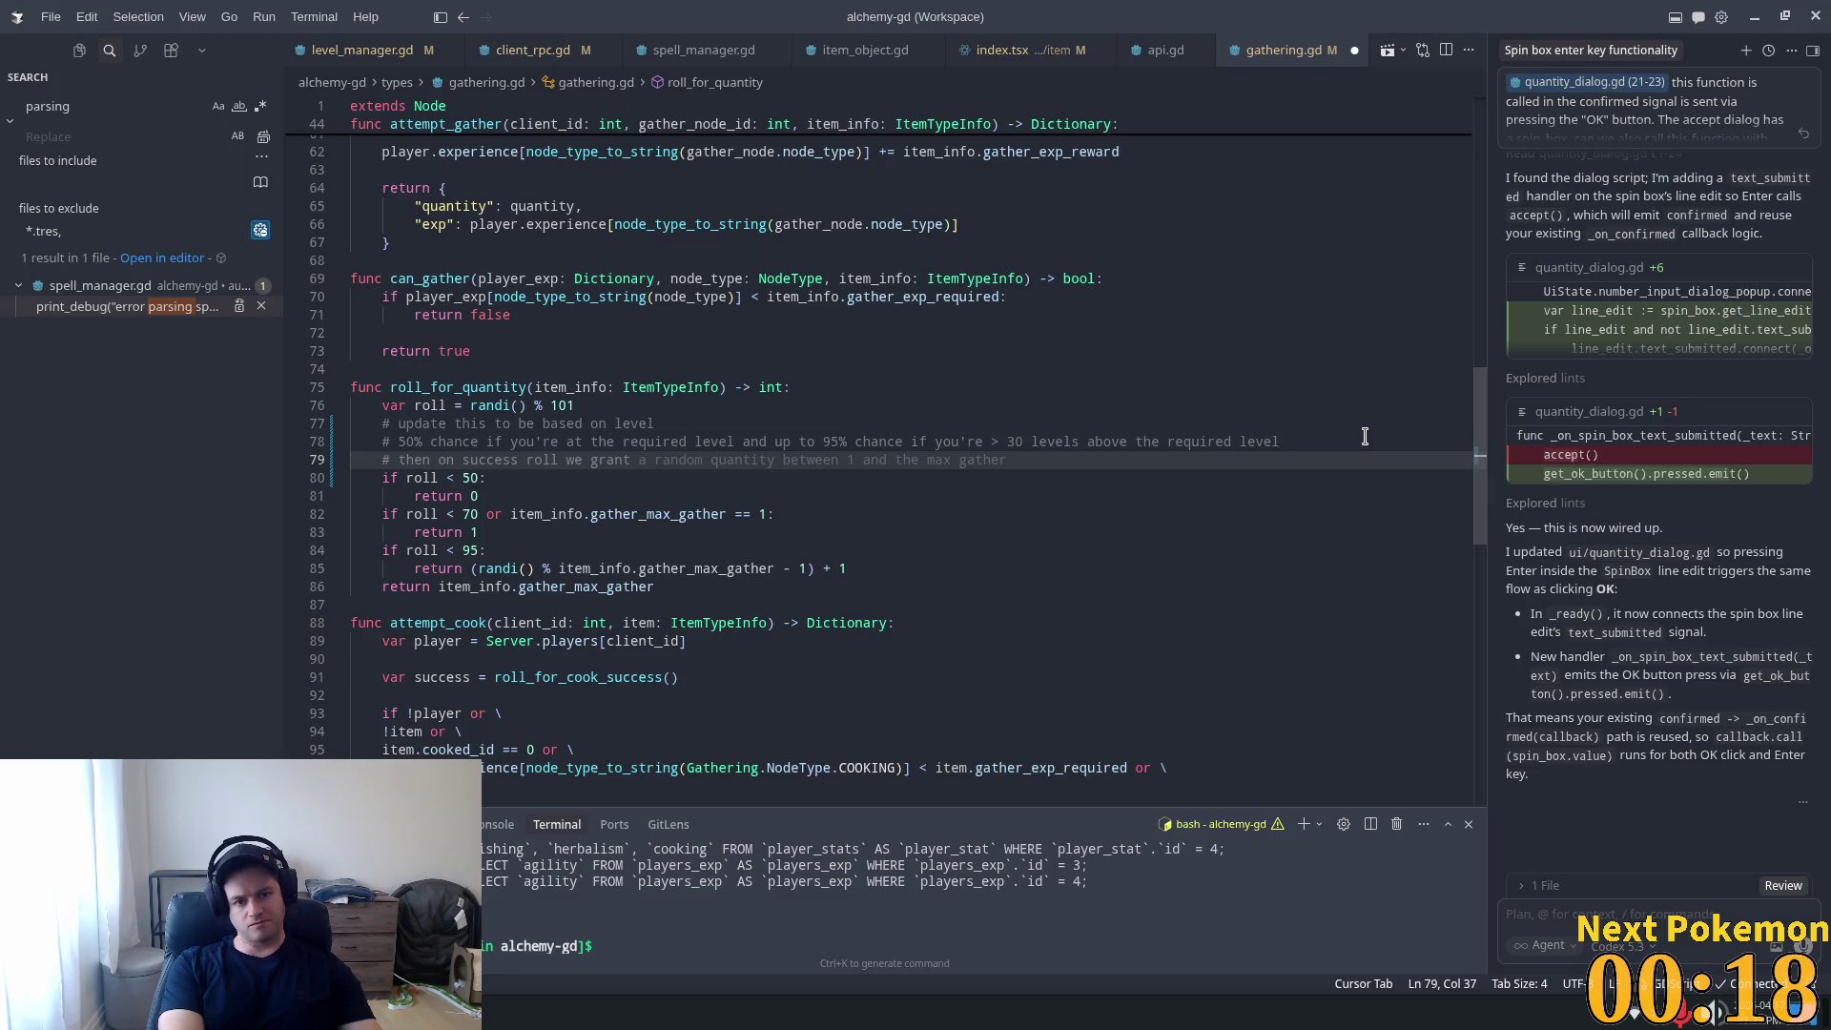
{"action": "type", "text": "a qu"}
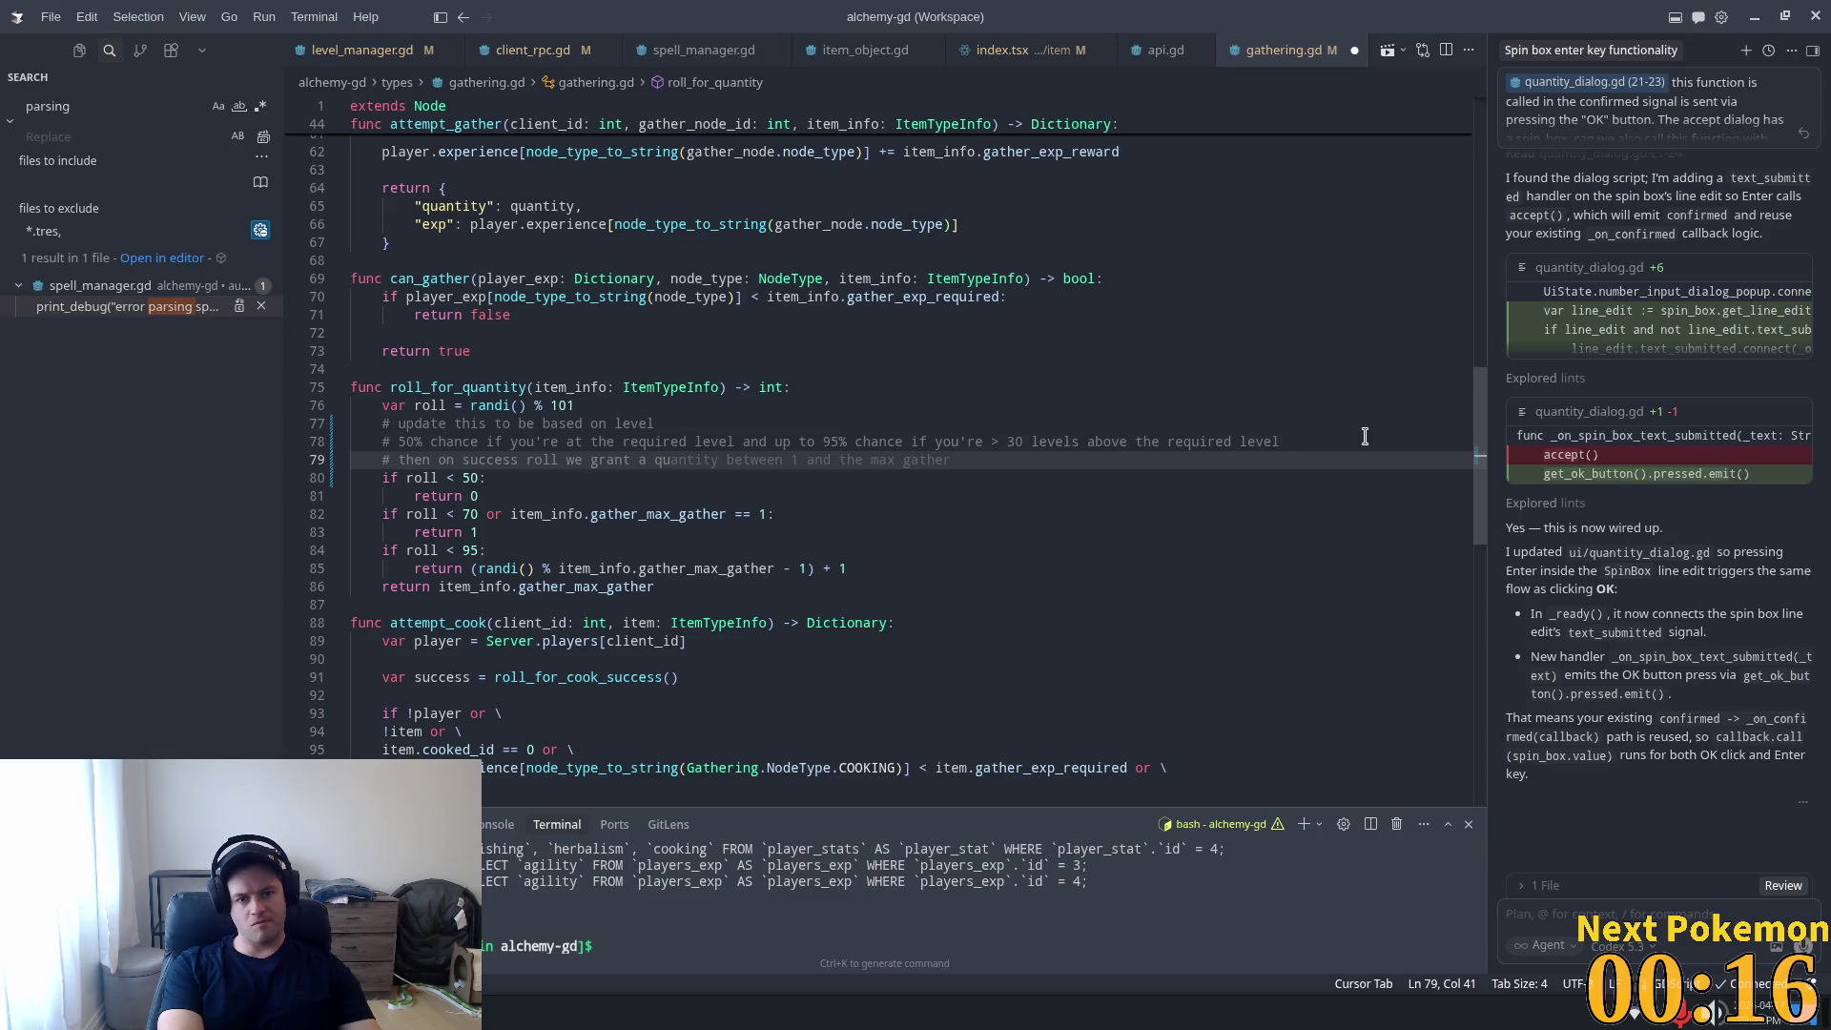
{"action": "type", "text": "antity "}
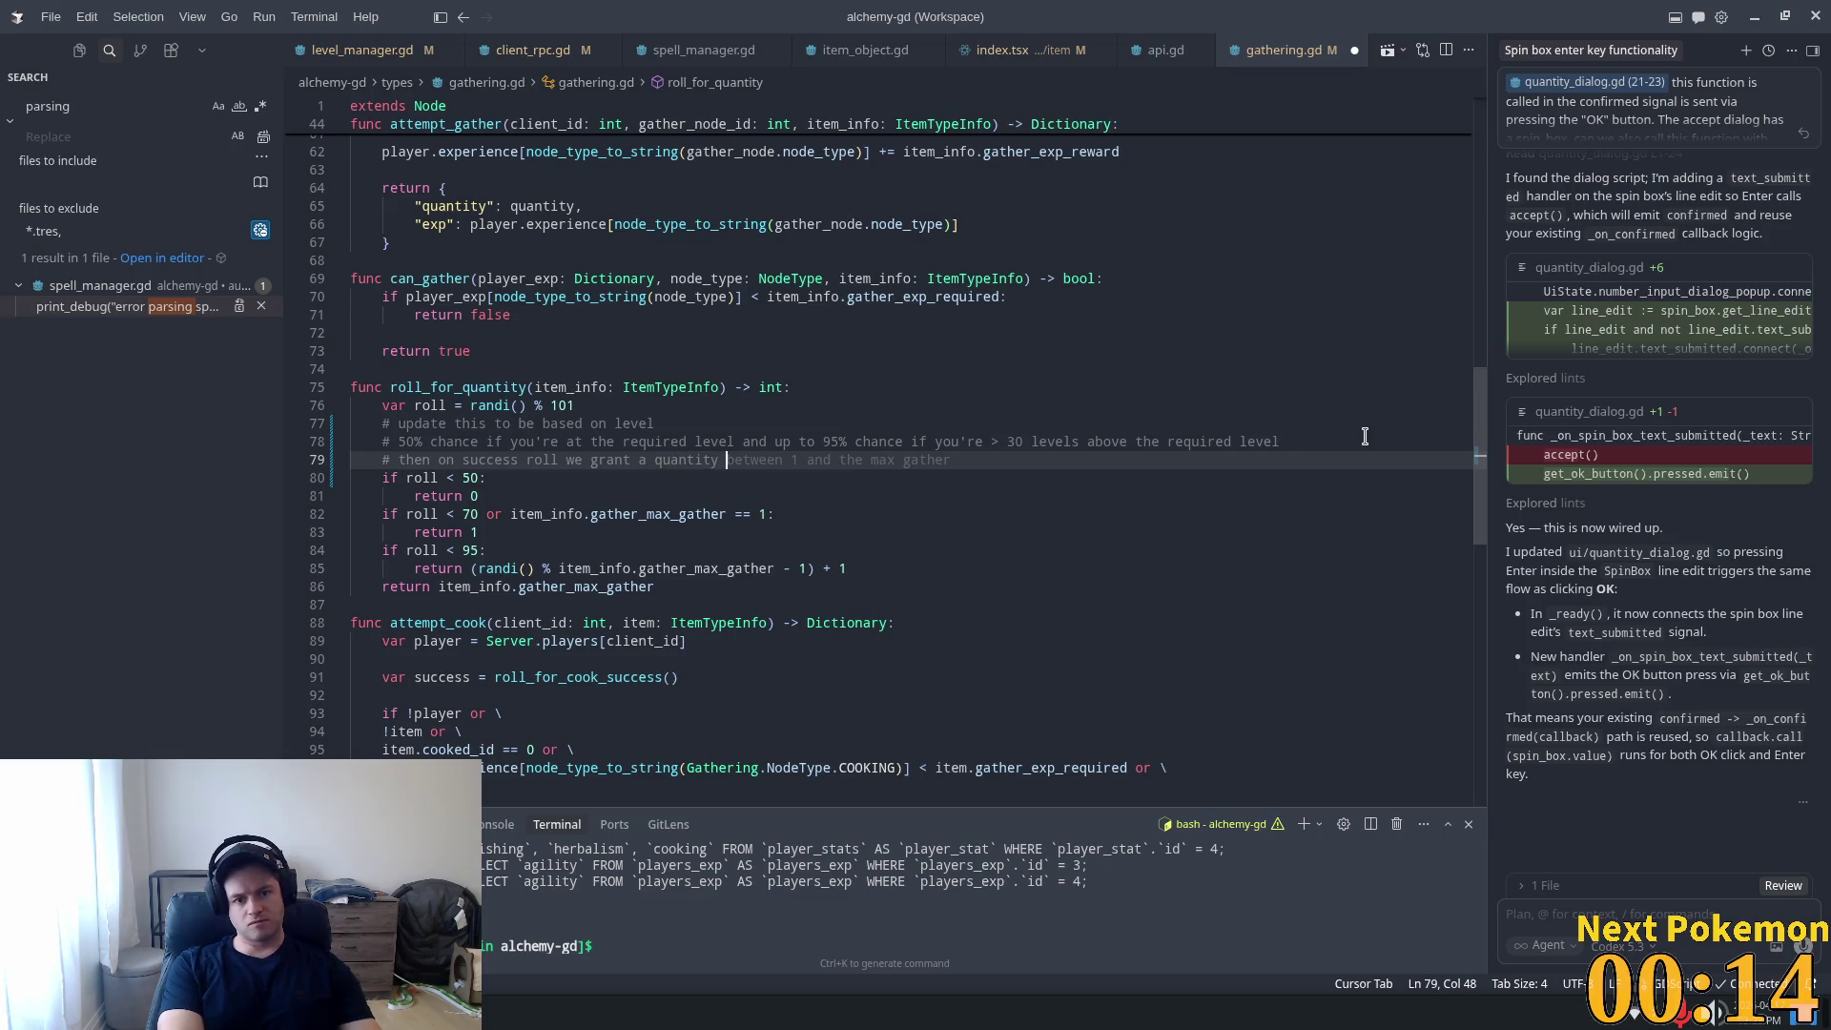
{"action": "type", "text": "between 1"}
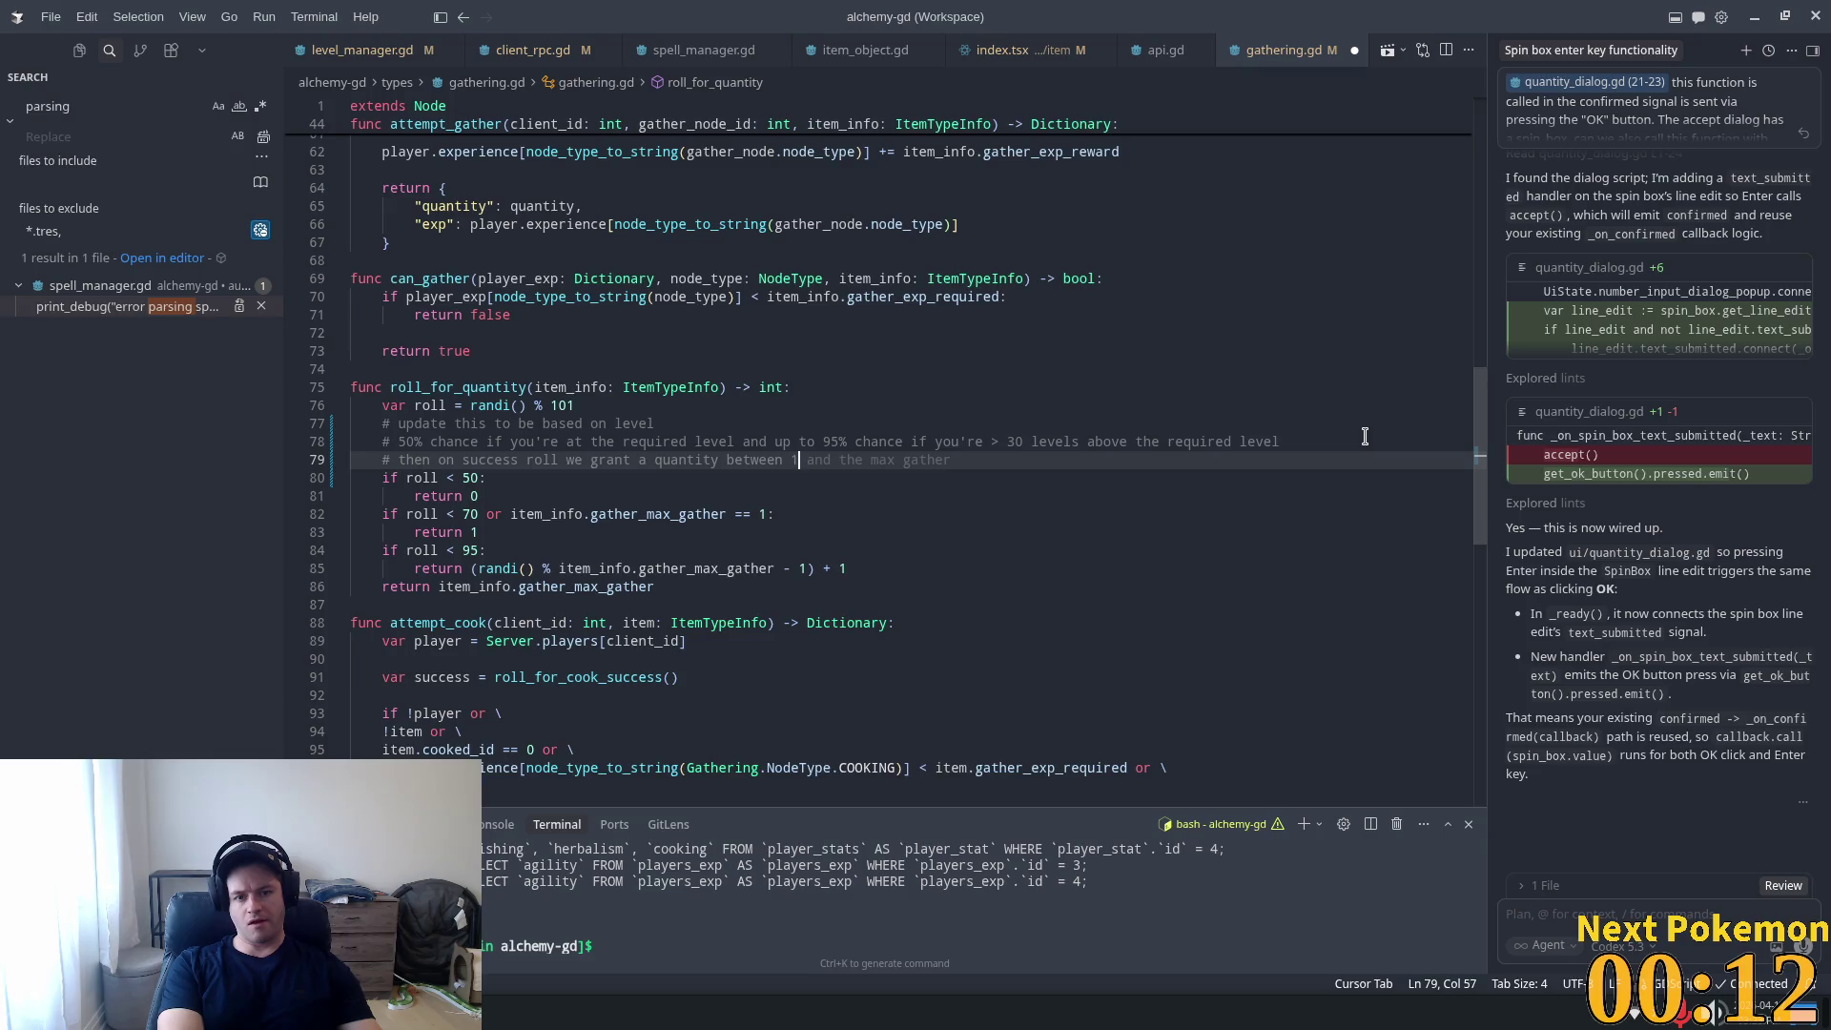
{"action": "type", "text": " and "}
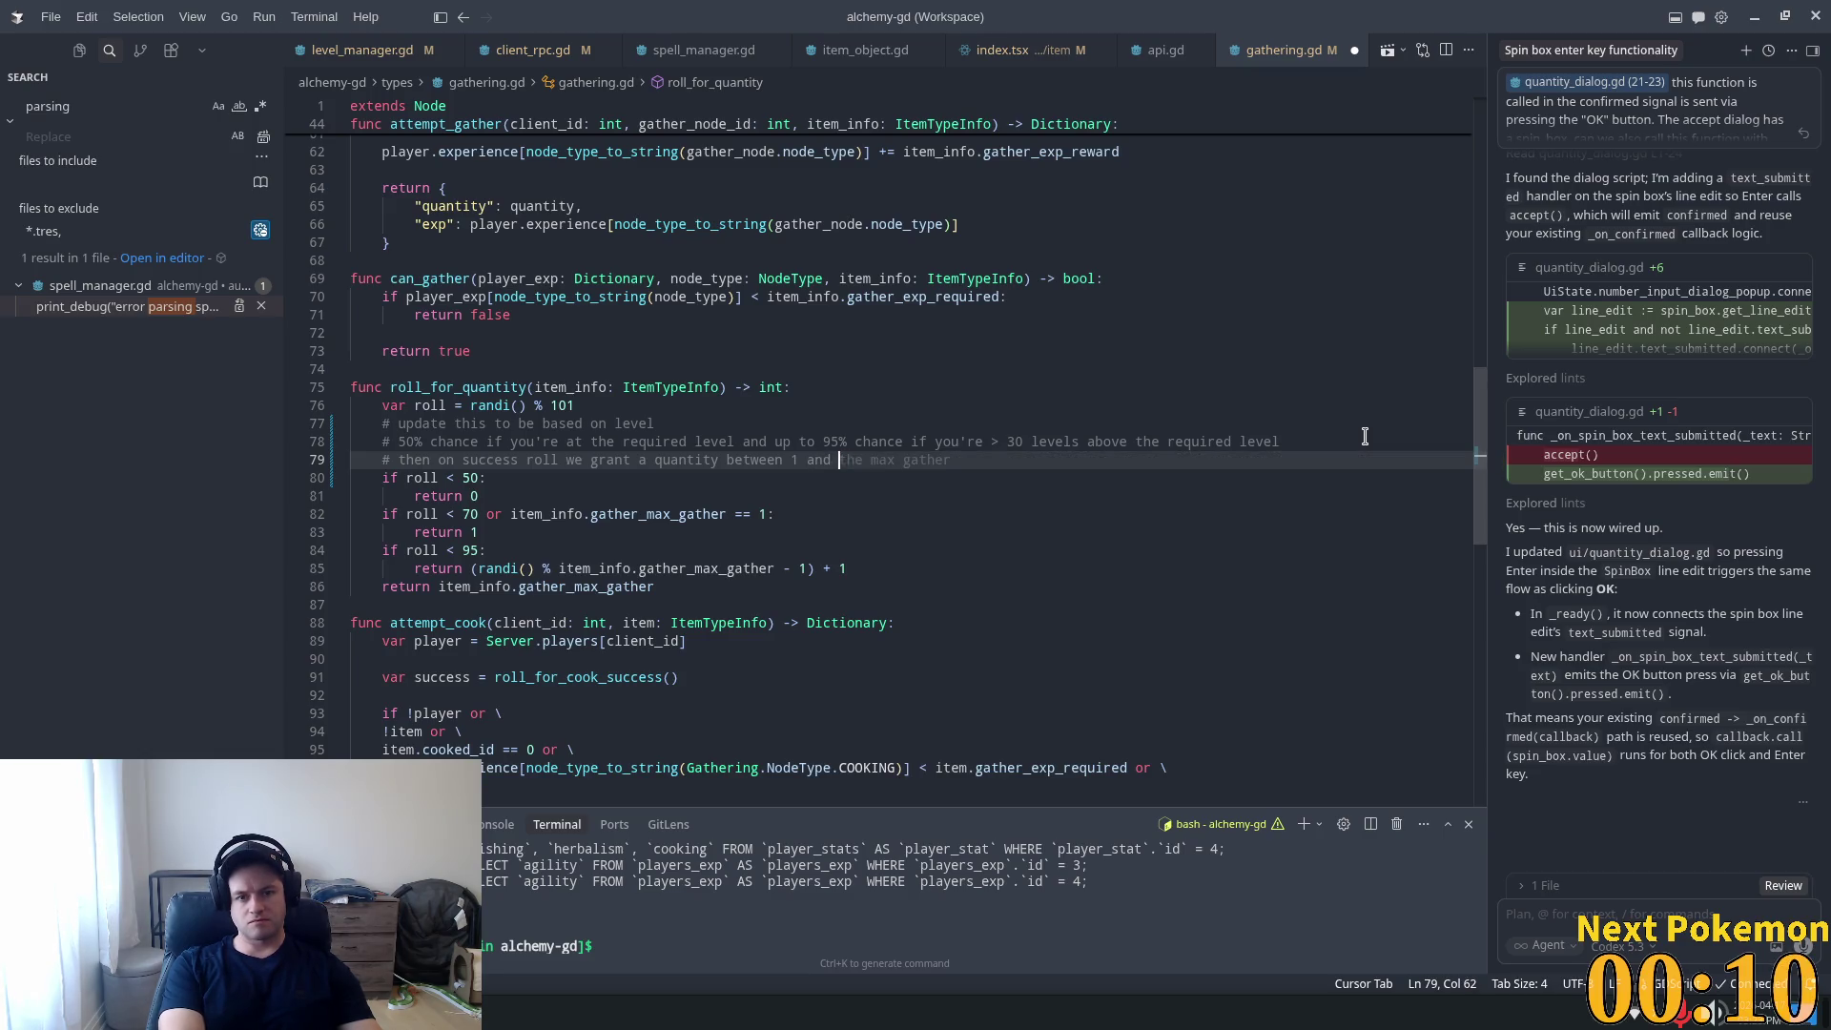
{"action": "type", "text": "the max gather "}
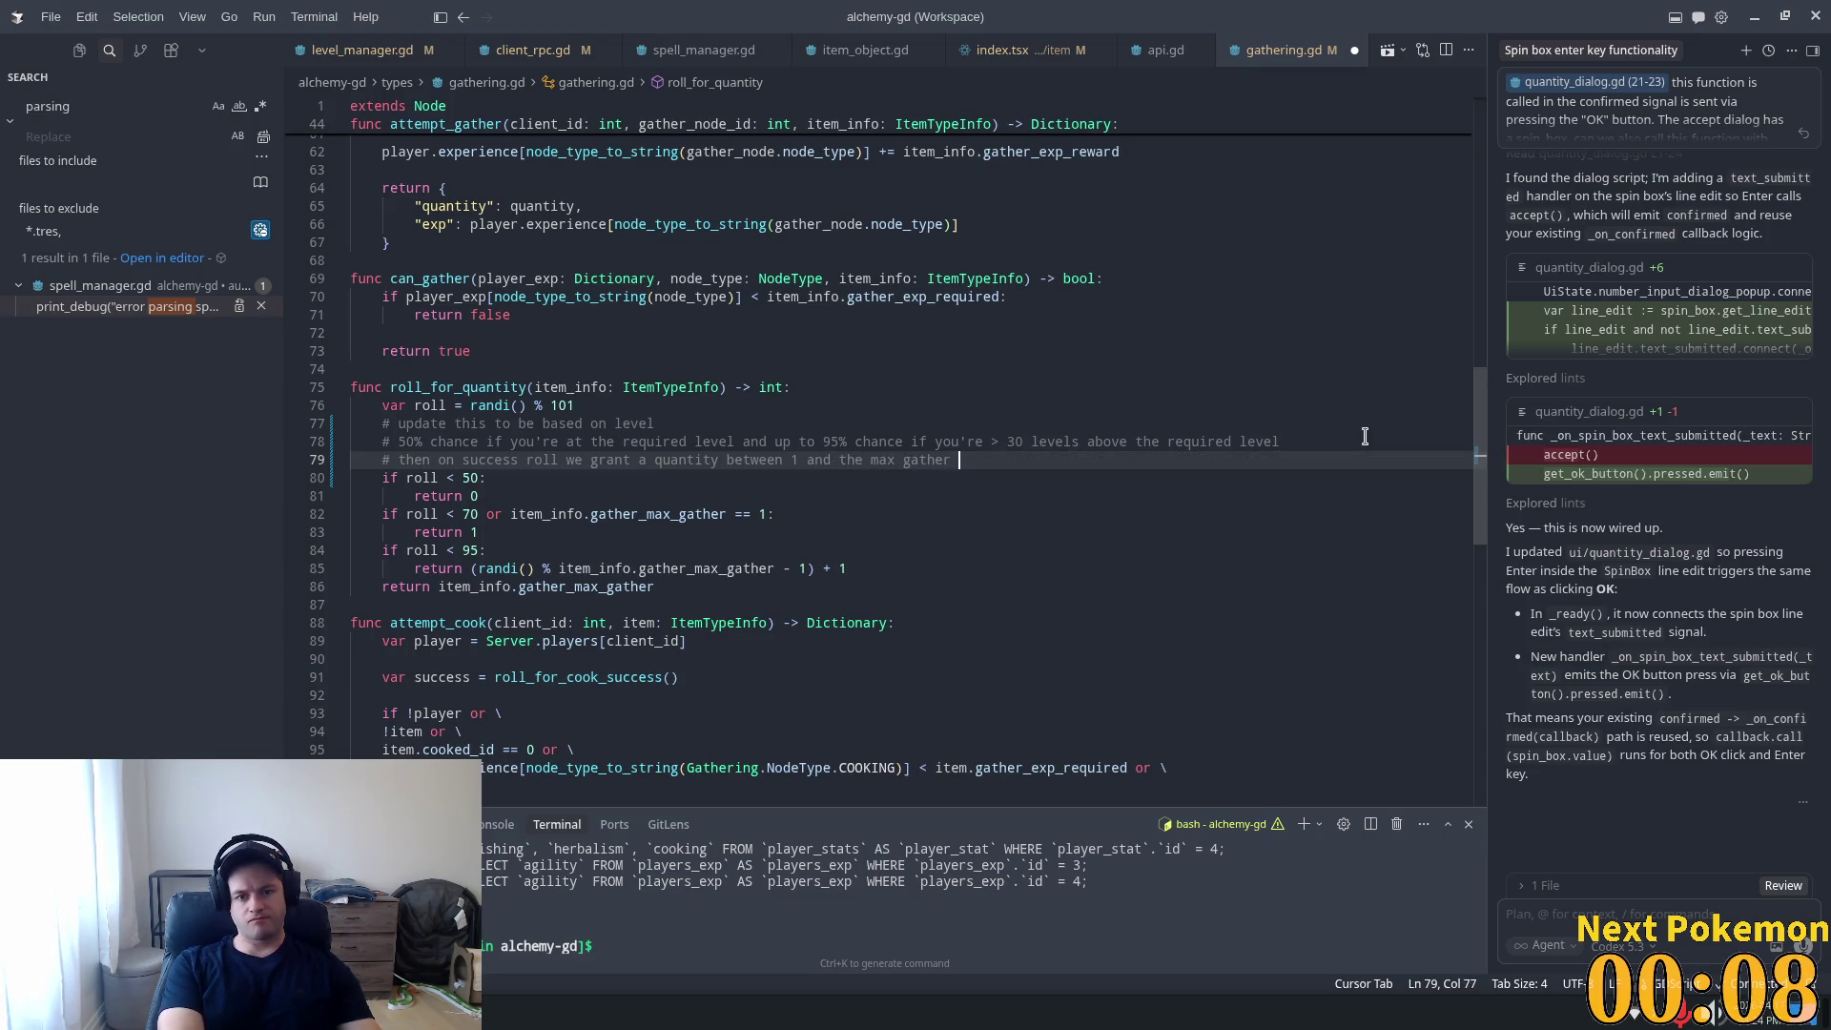
{"action": "type", "text": "based on "}
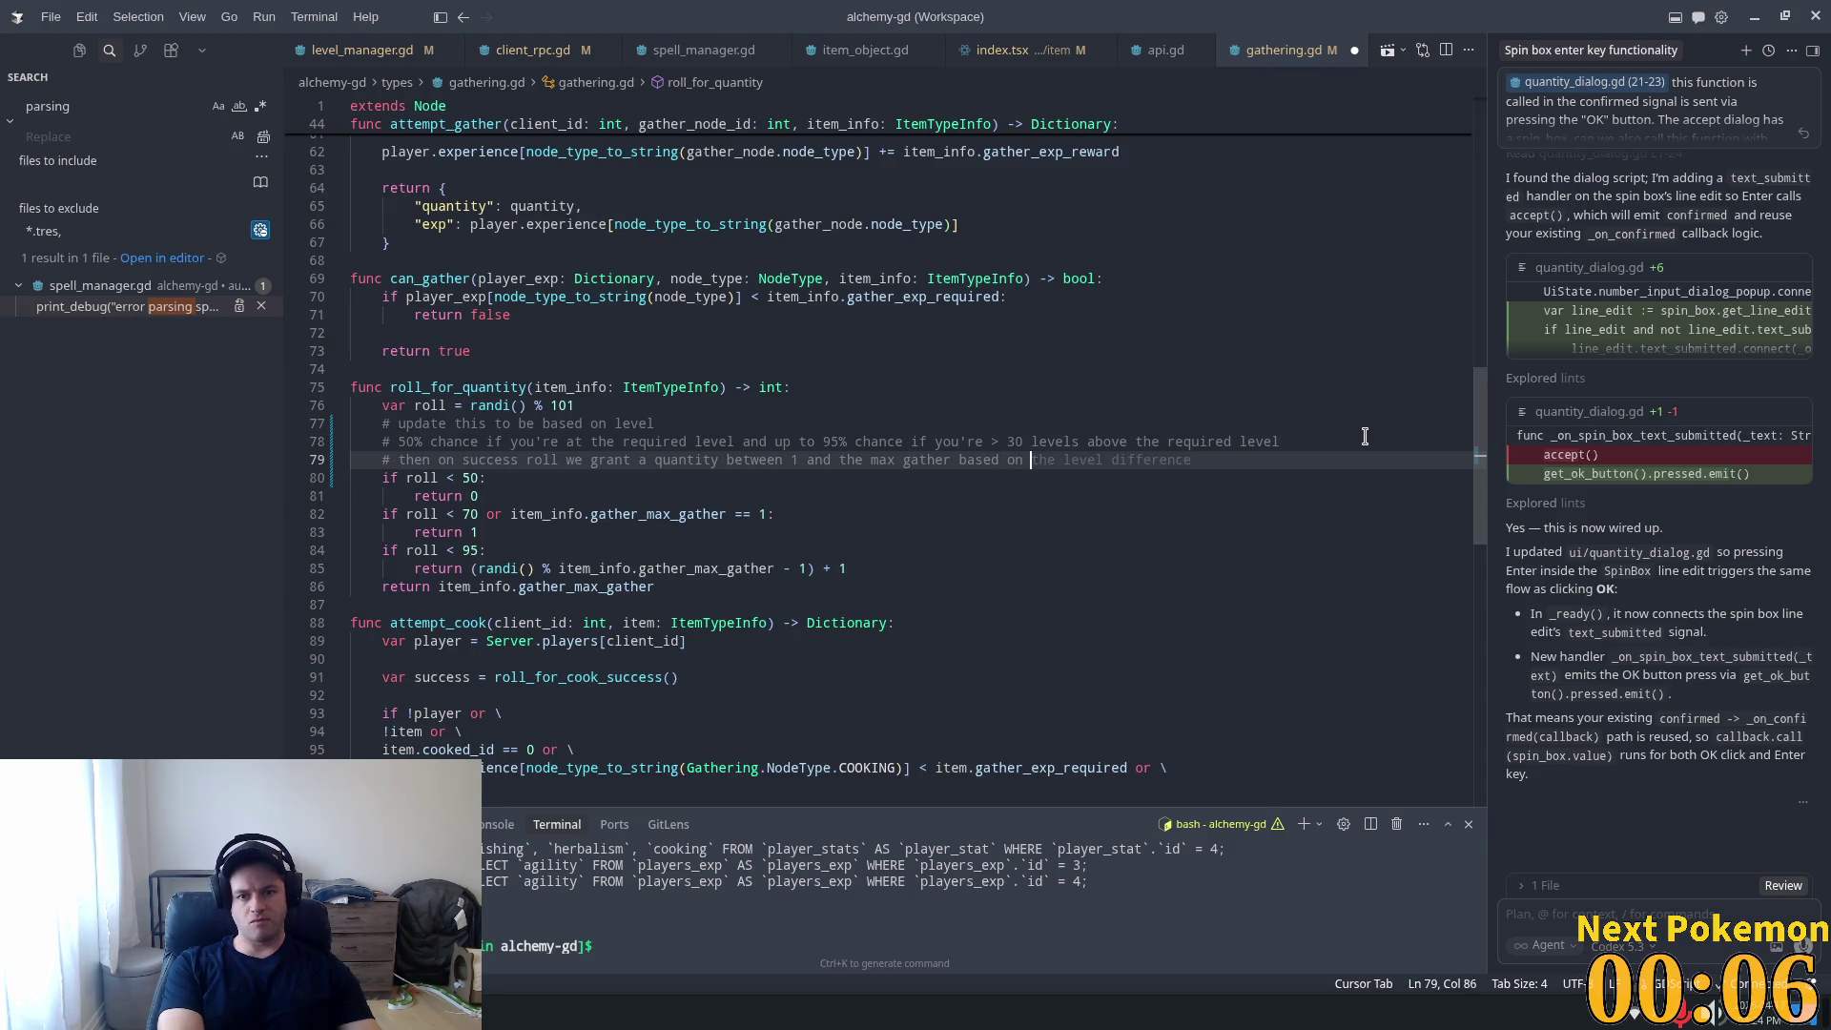
{"action": "type", "text": "how hig"}
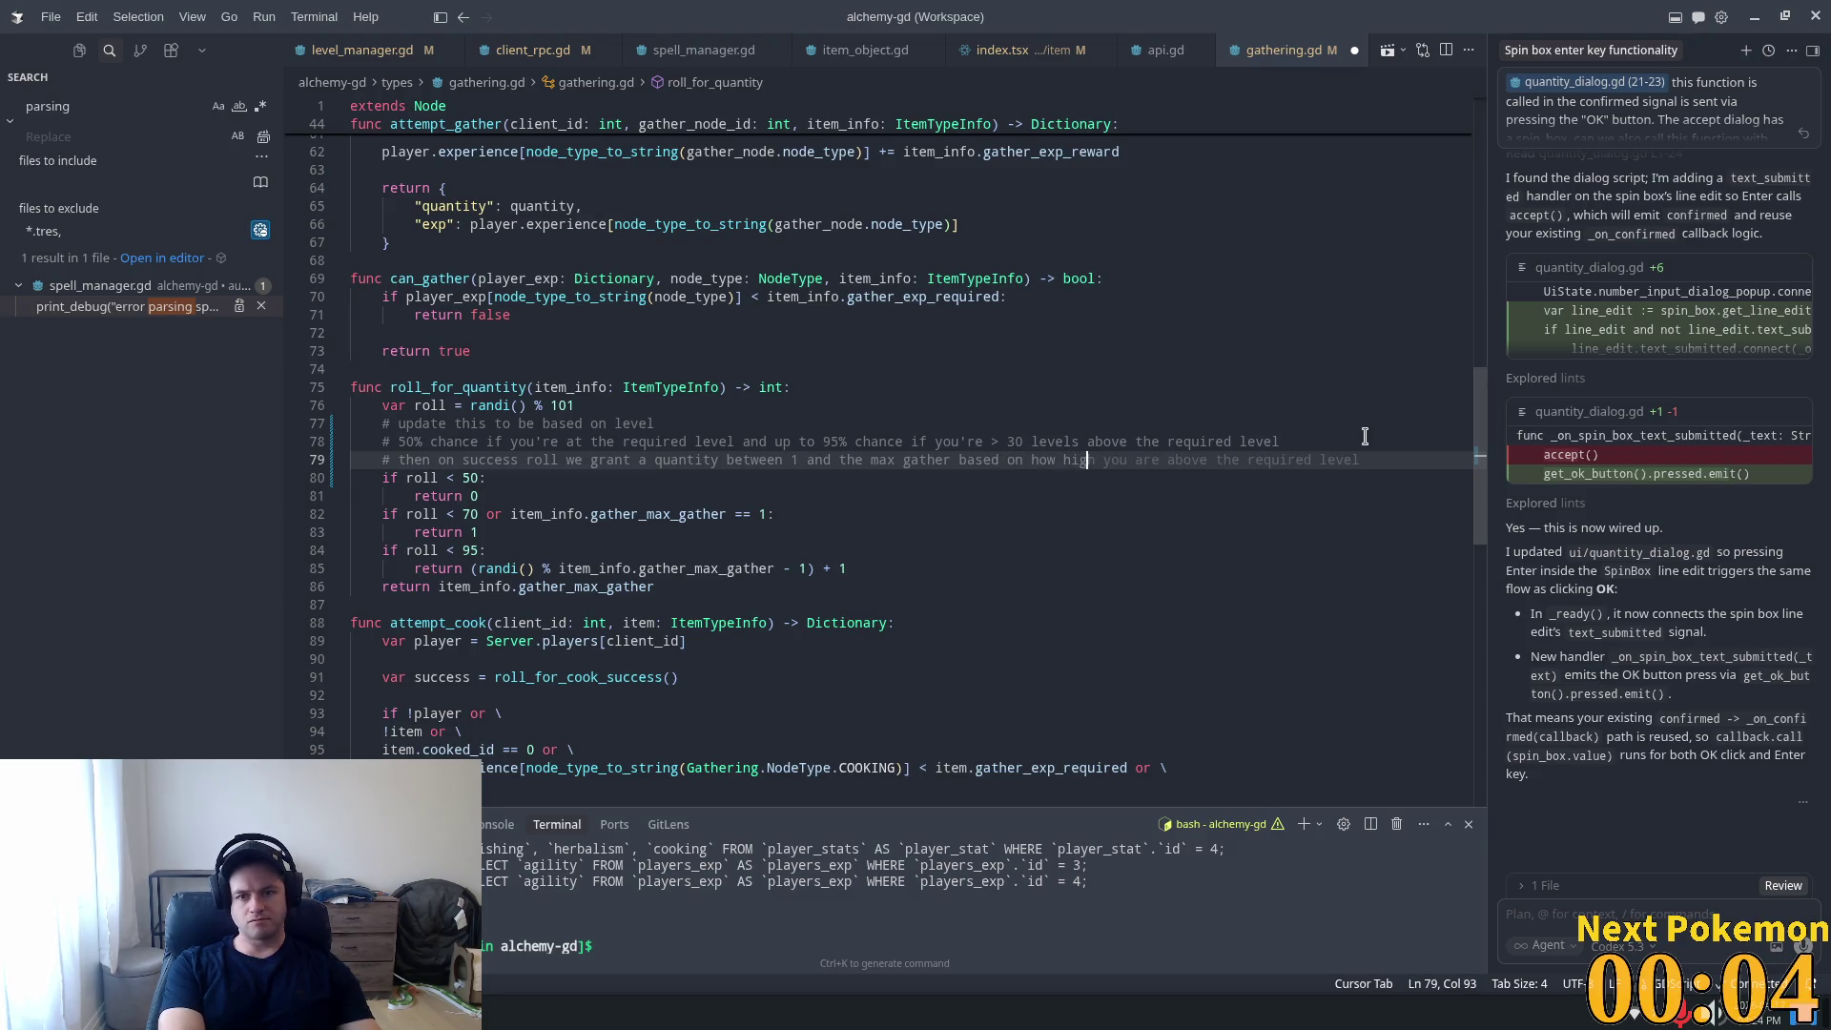
{"action": "type", "text": "h you ro"}
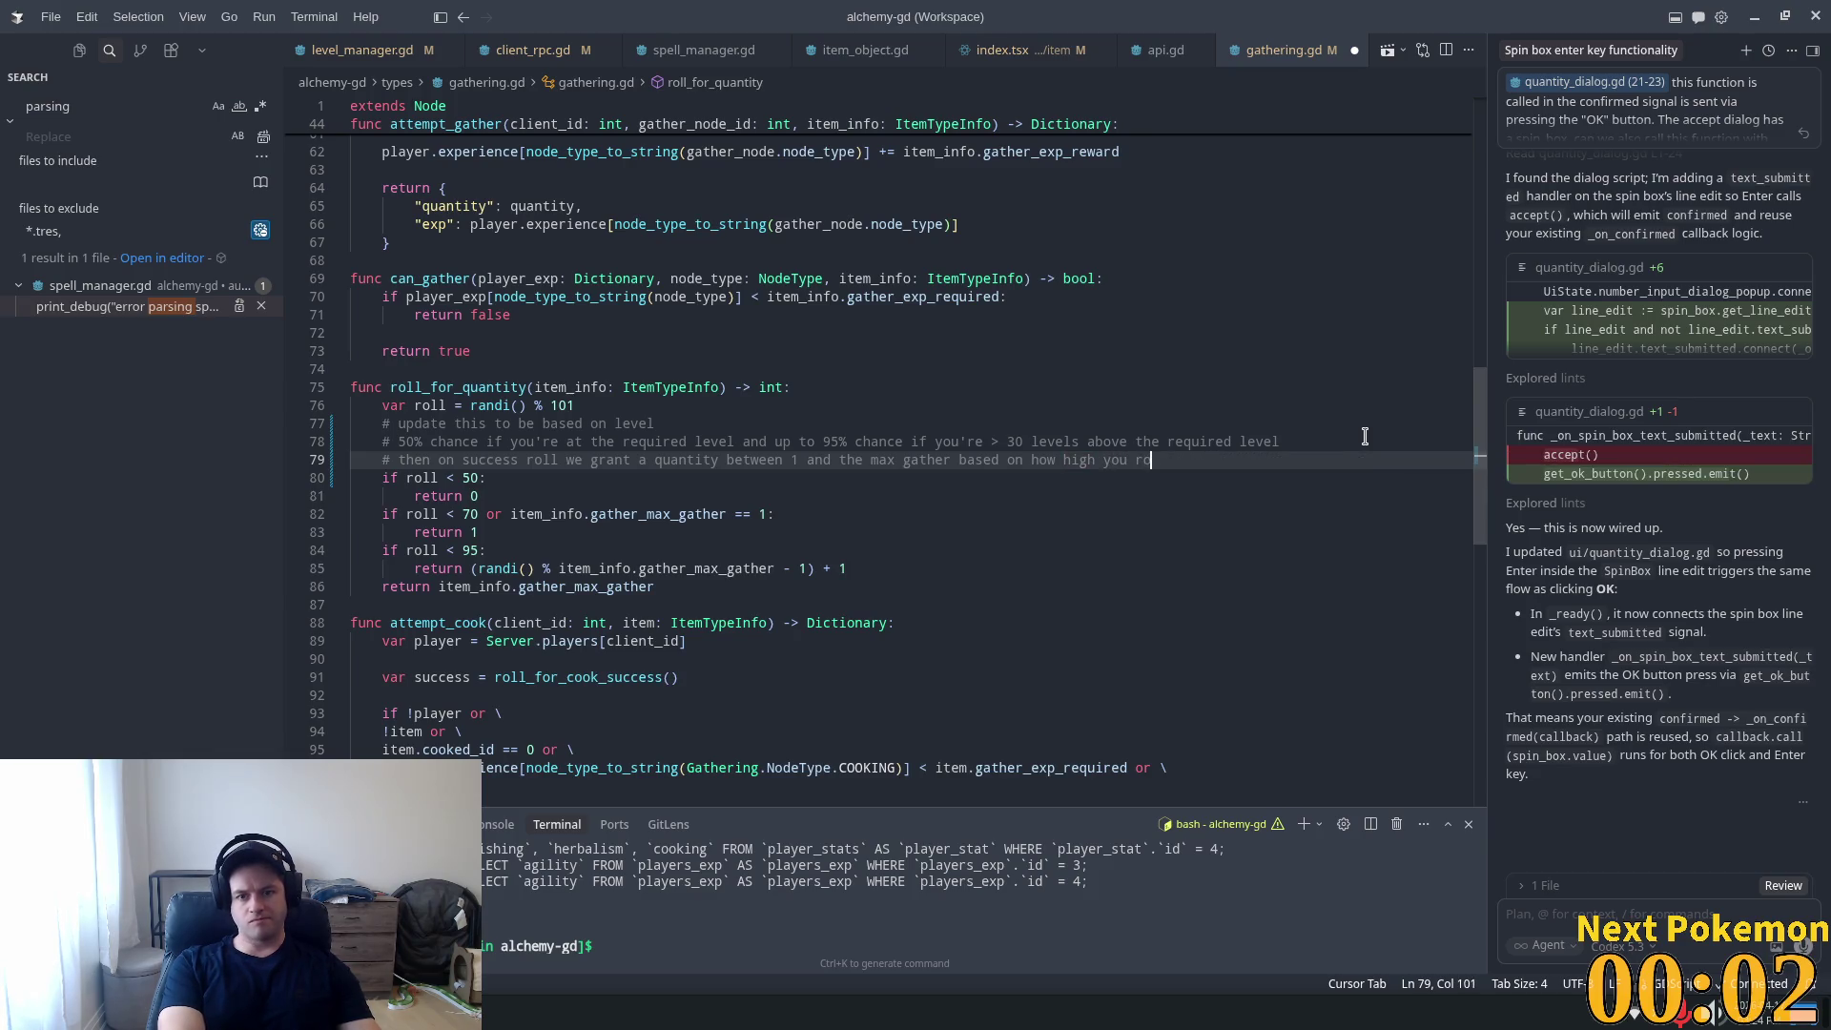
{"action": "type", "text": "lled"}
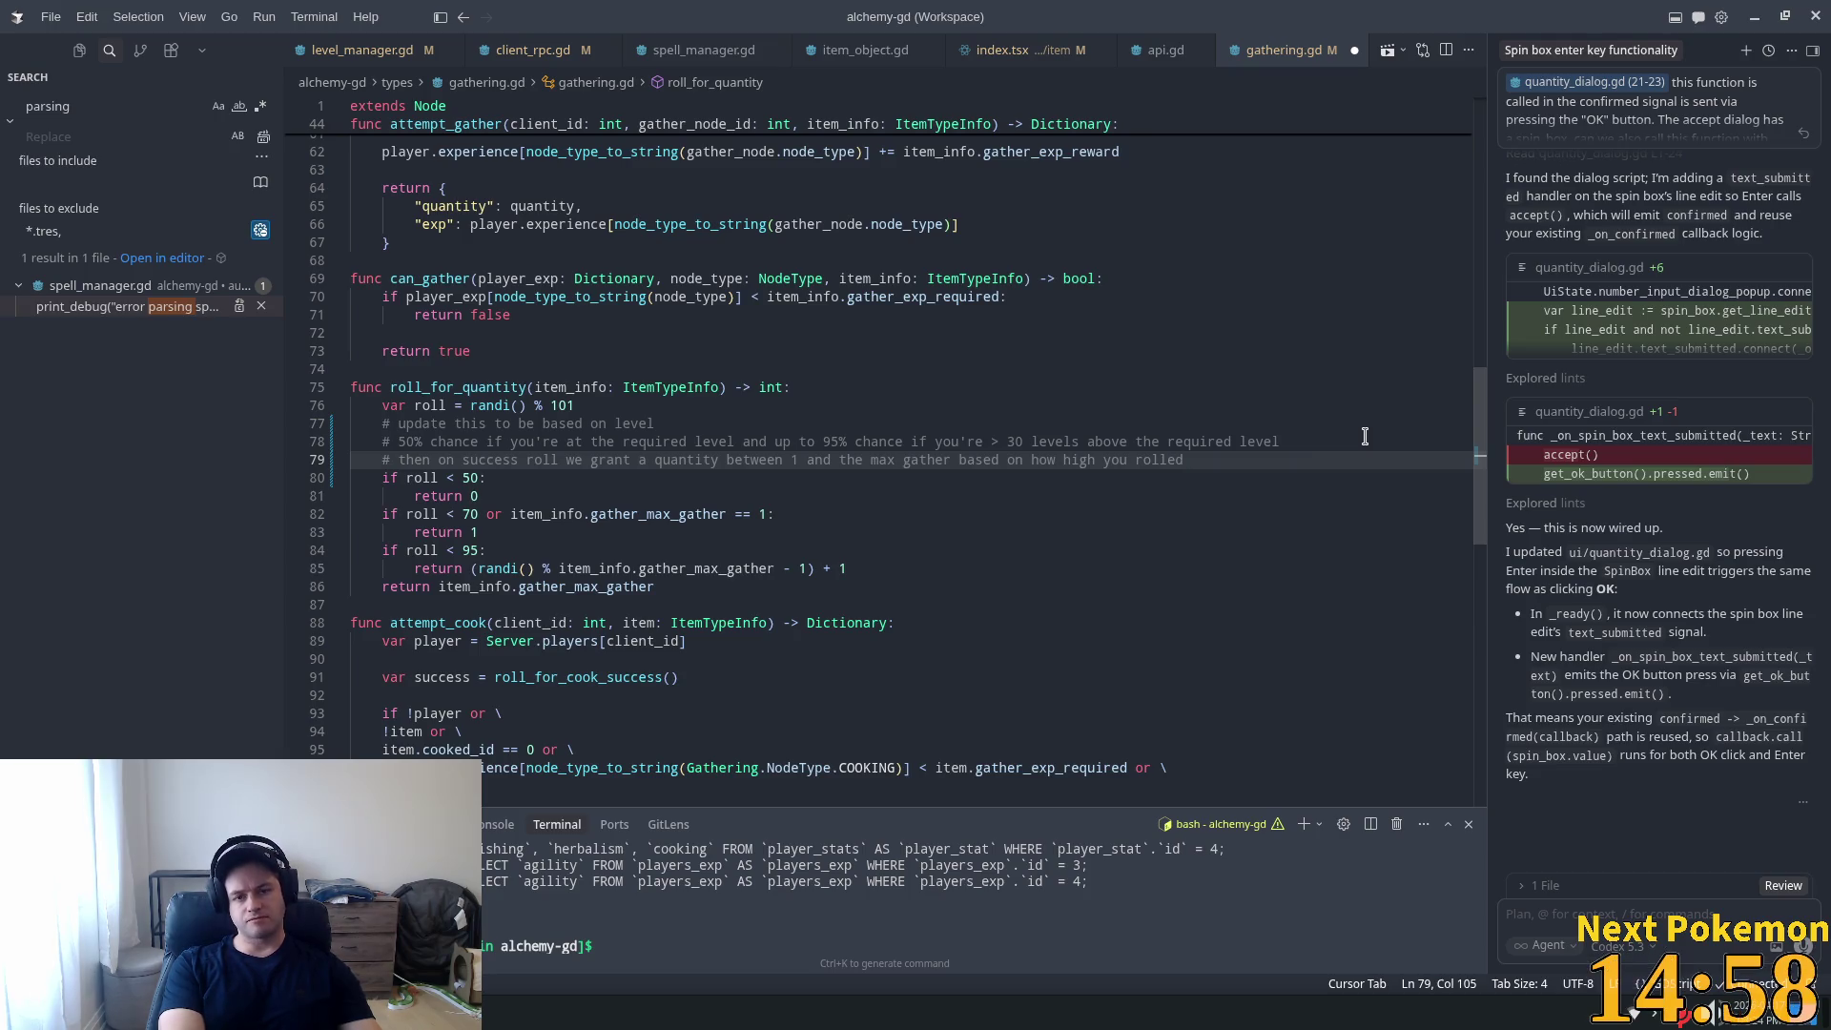
{"action": "key", "text": "Return"}
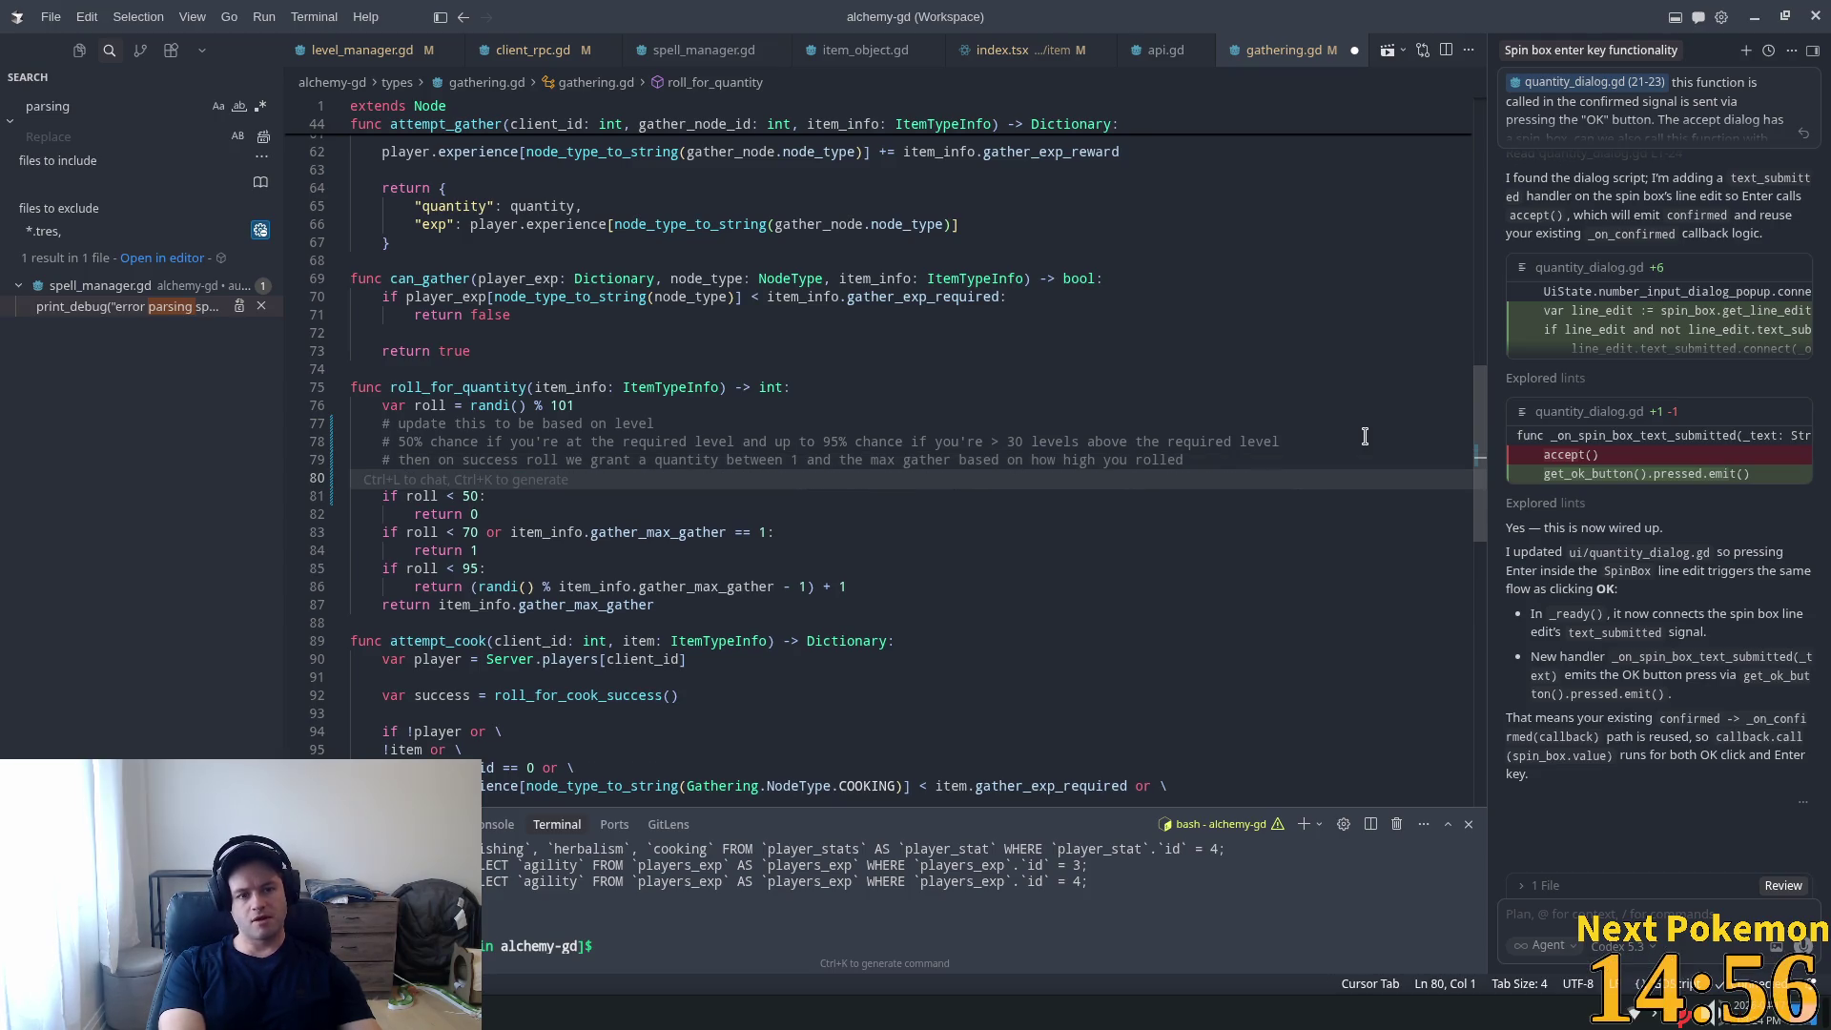
{"action": "key", "text": "ctrl+s"}
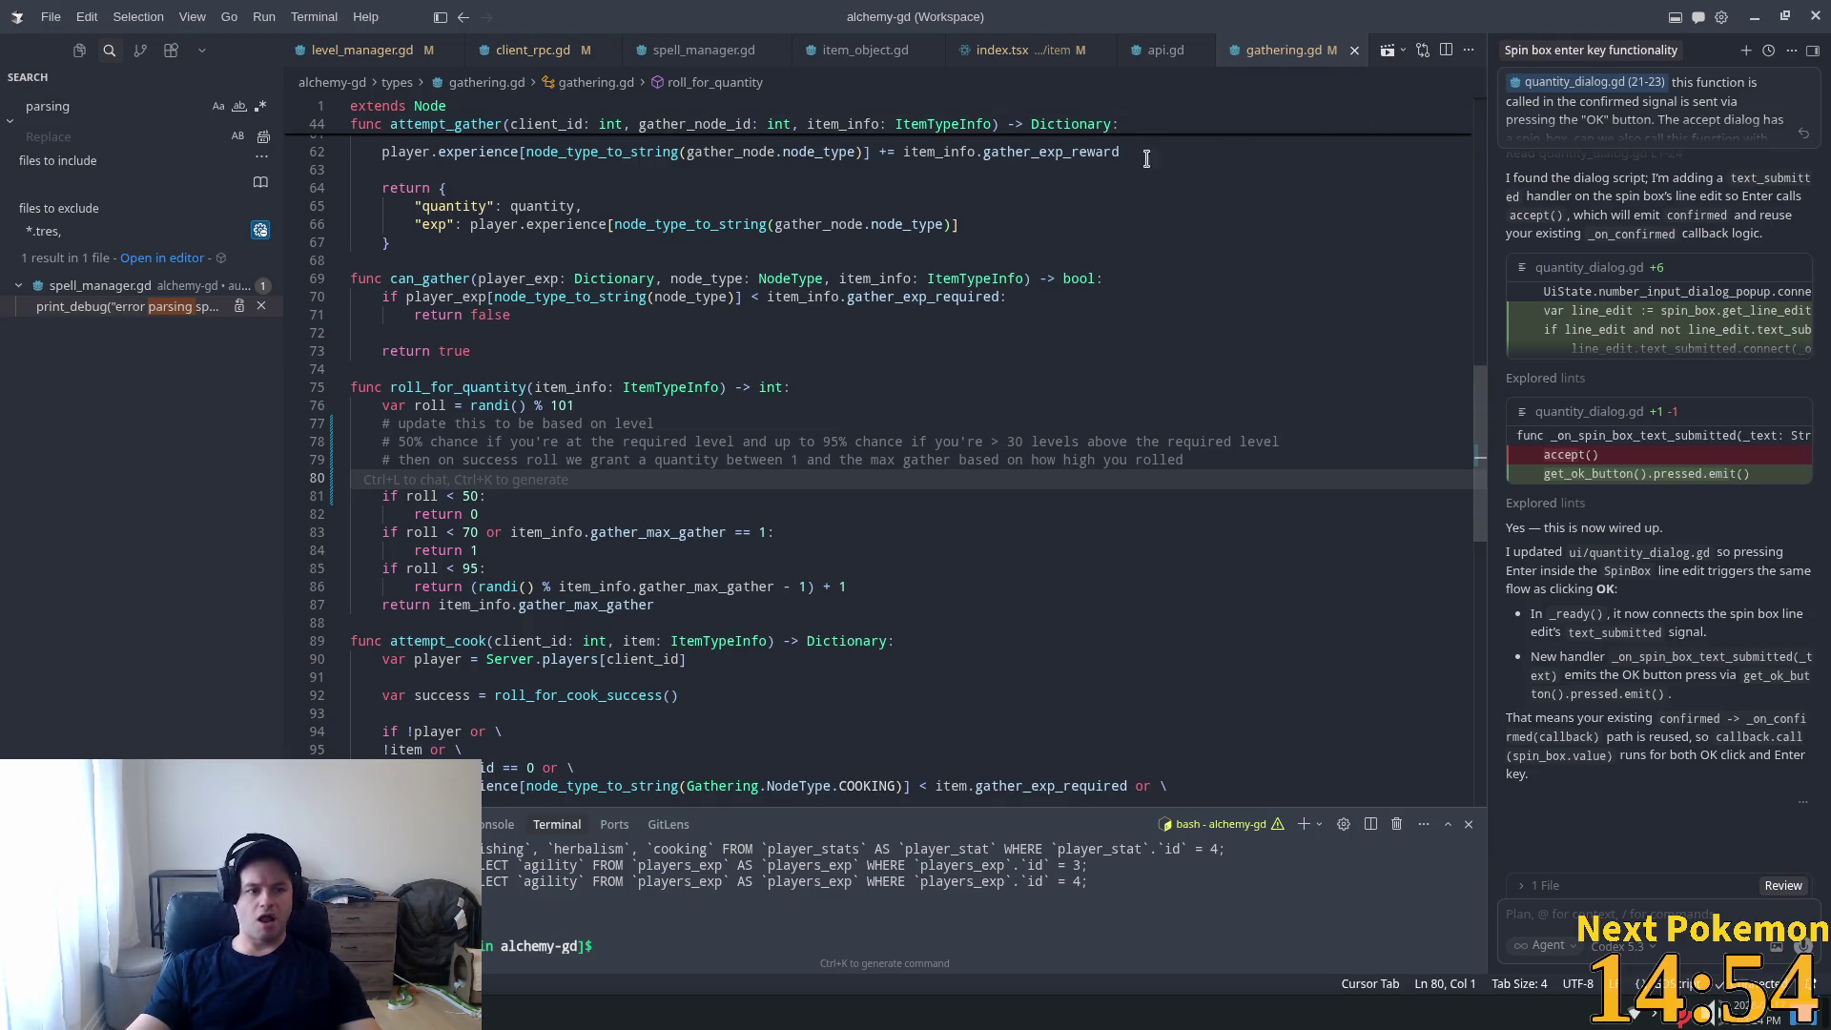
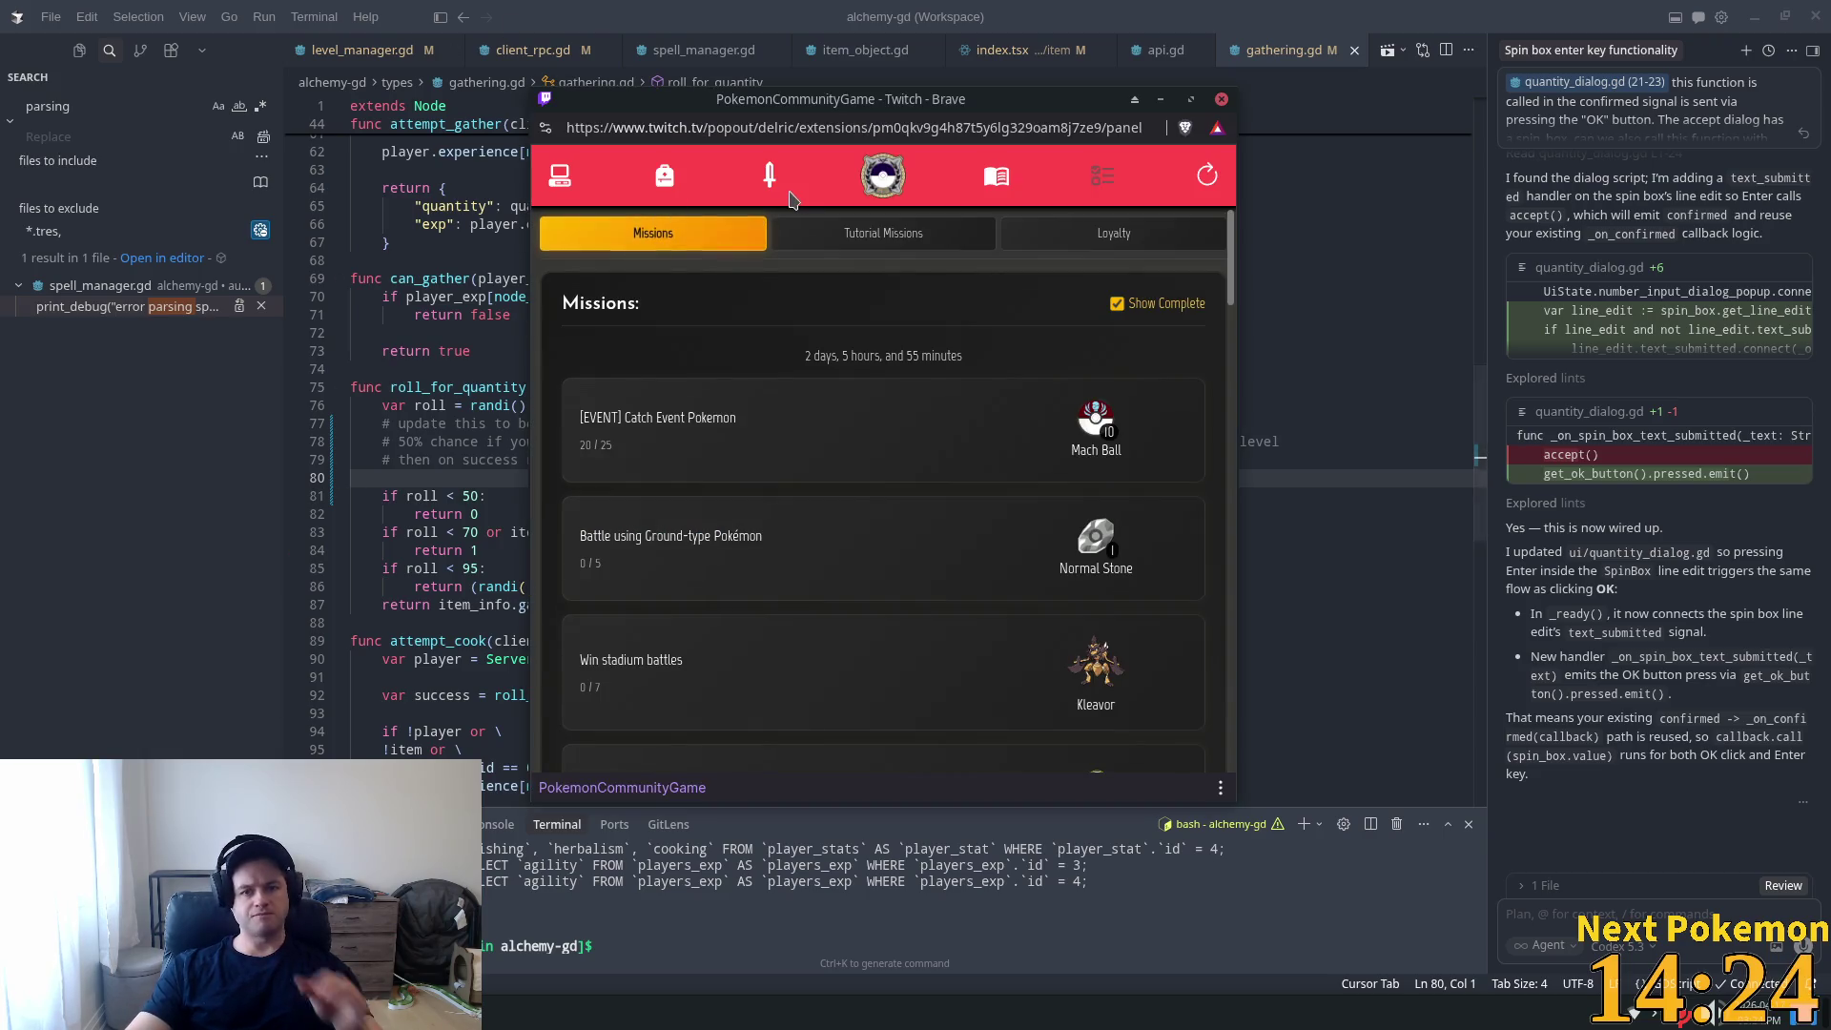
Open the Missions page and review progress: Catch Event Pokemon 20/25, Win stadium battles 0/7.
{"action": "left_click", "coordinate": [657, 188]}
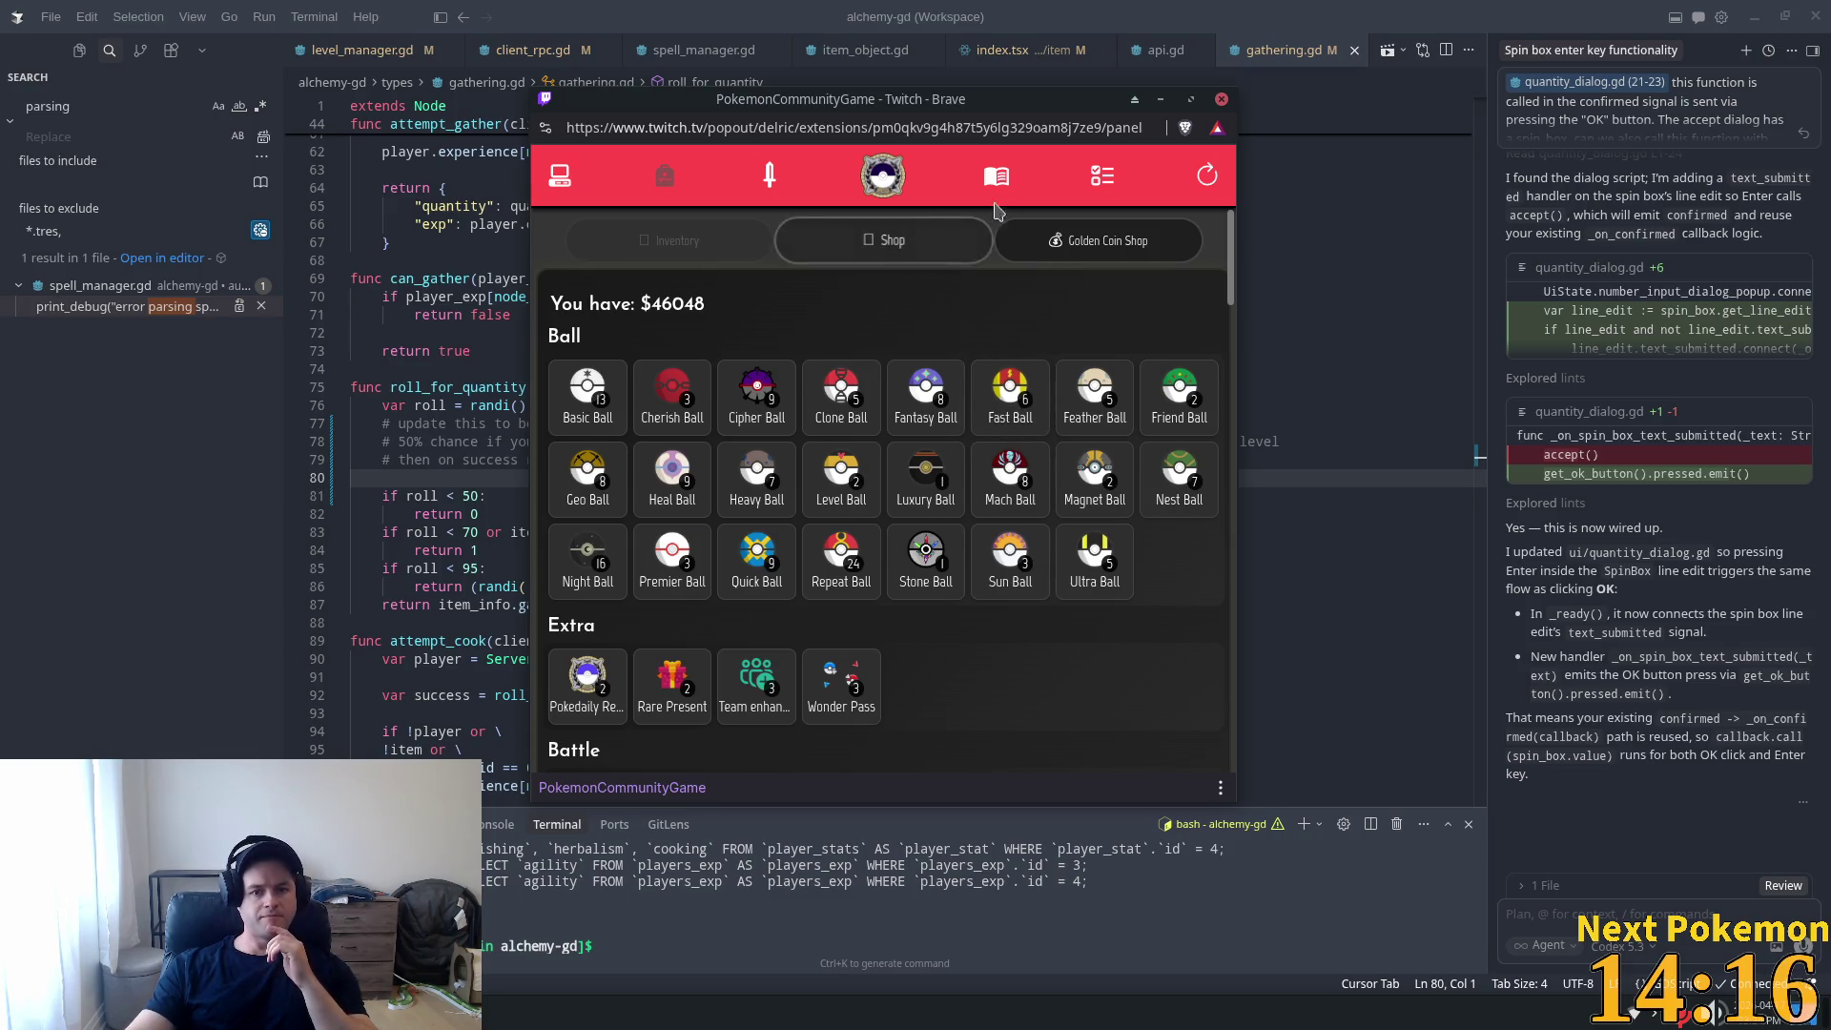
{"action": "left_click", "coordinate": [1101, 176]}
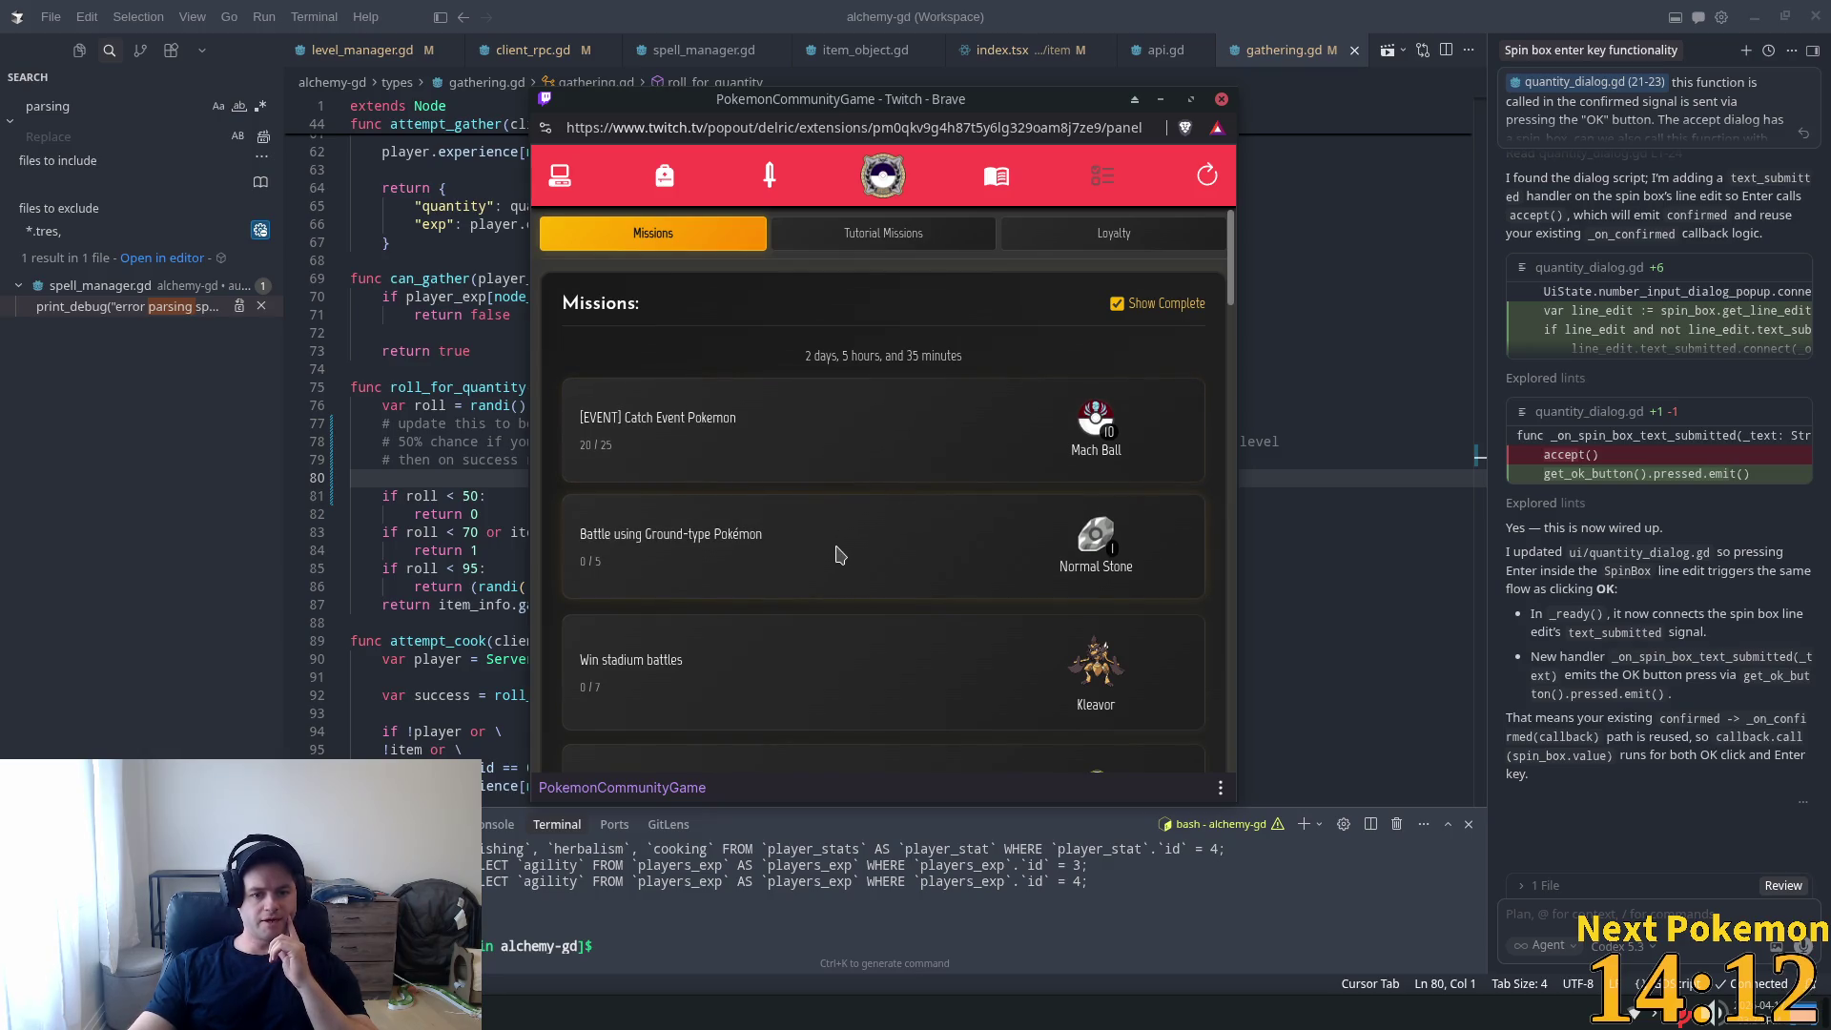
{"action": "scroll", "coordinate": [887, 537], "scroll_direction": "down", "scroll_amount": 3}
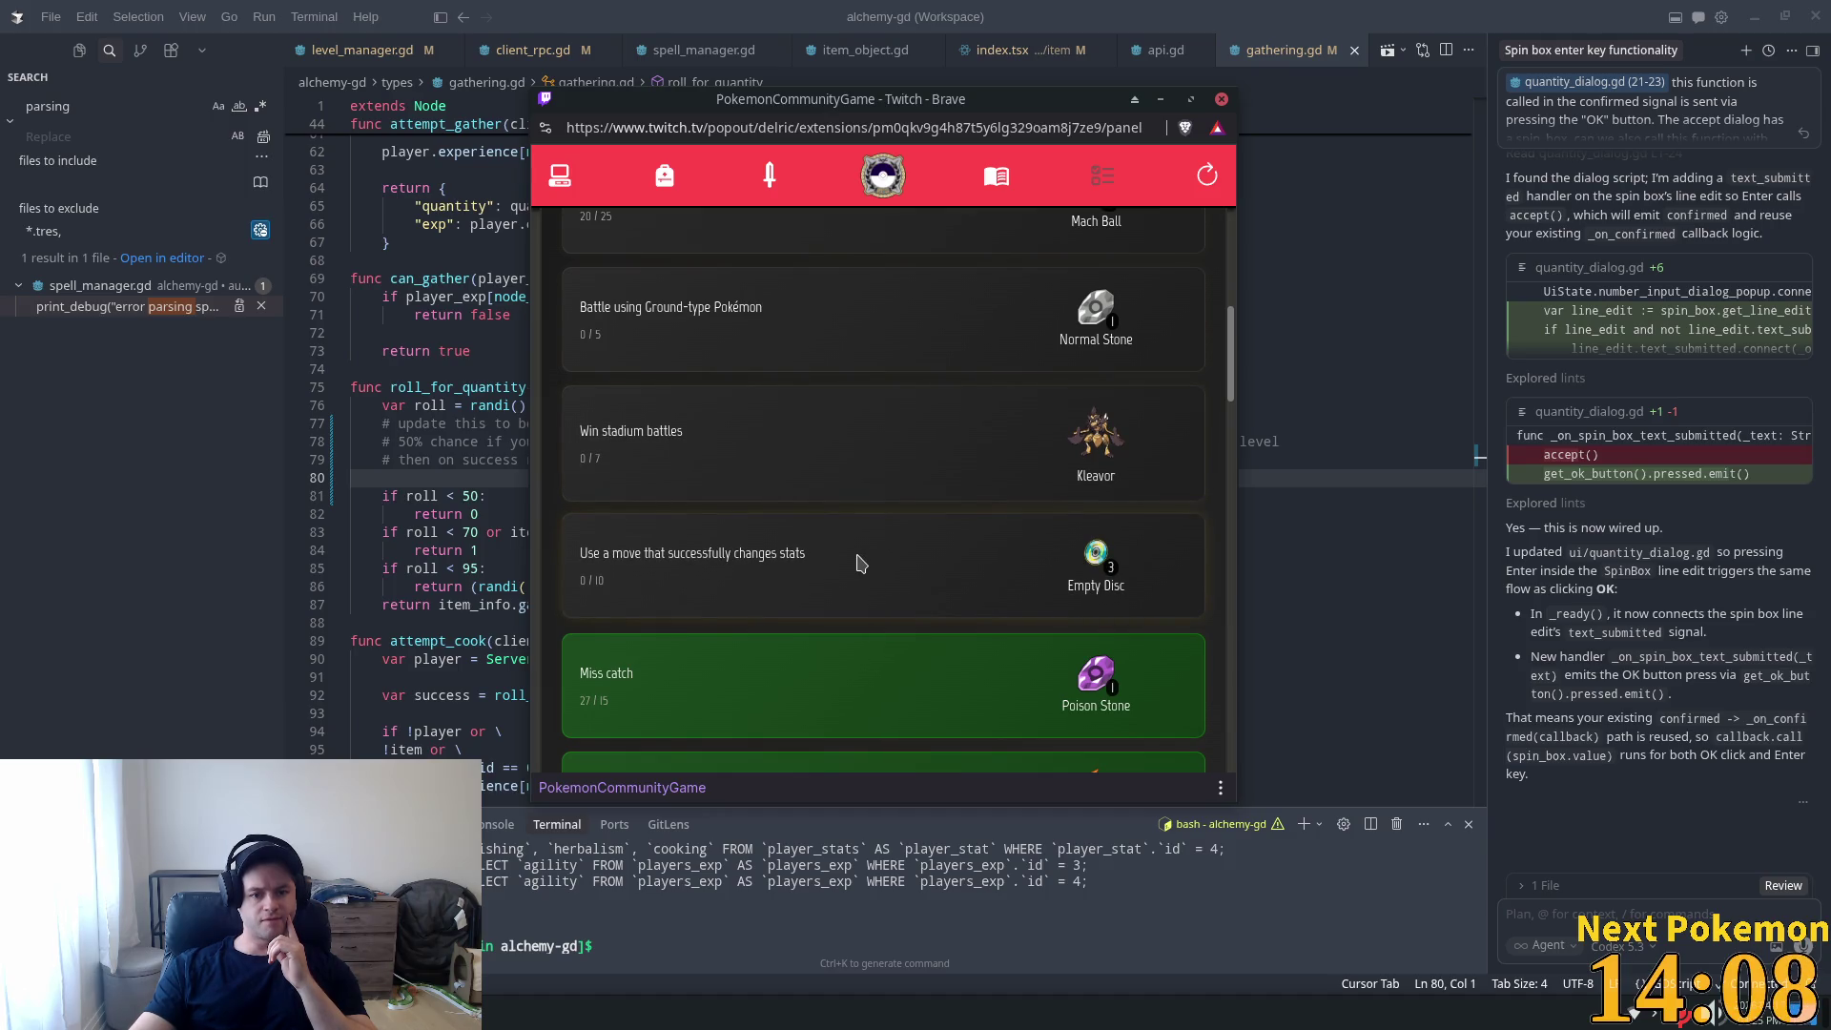
{"action": "scroll", "coordinate": [863, 559], "scroll_direction": "up", "scroll_amount": 1}
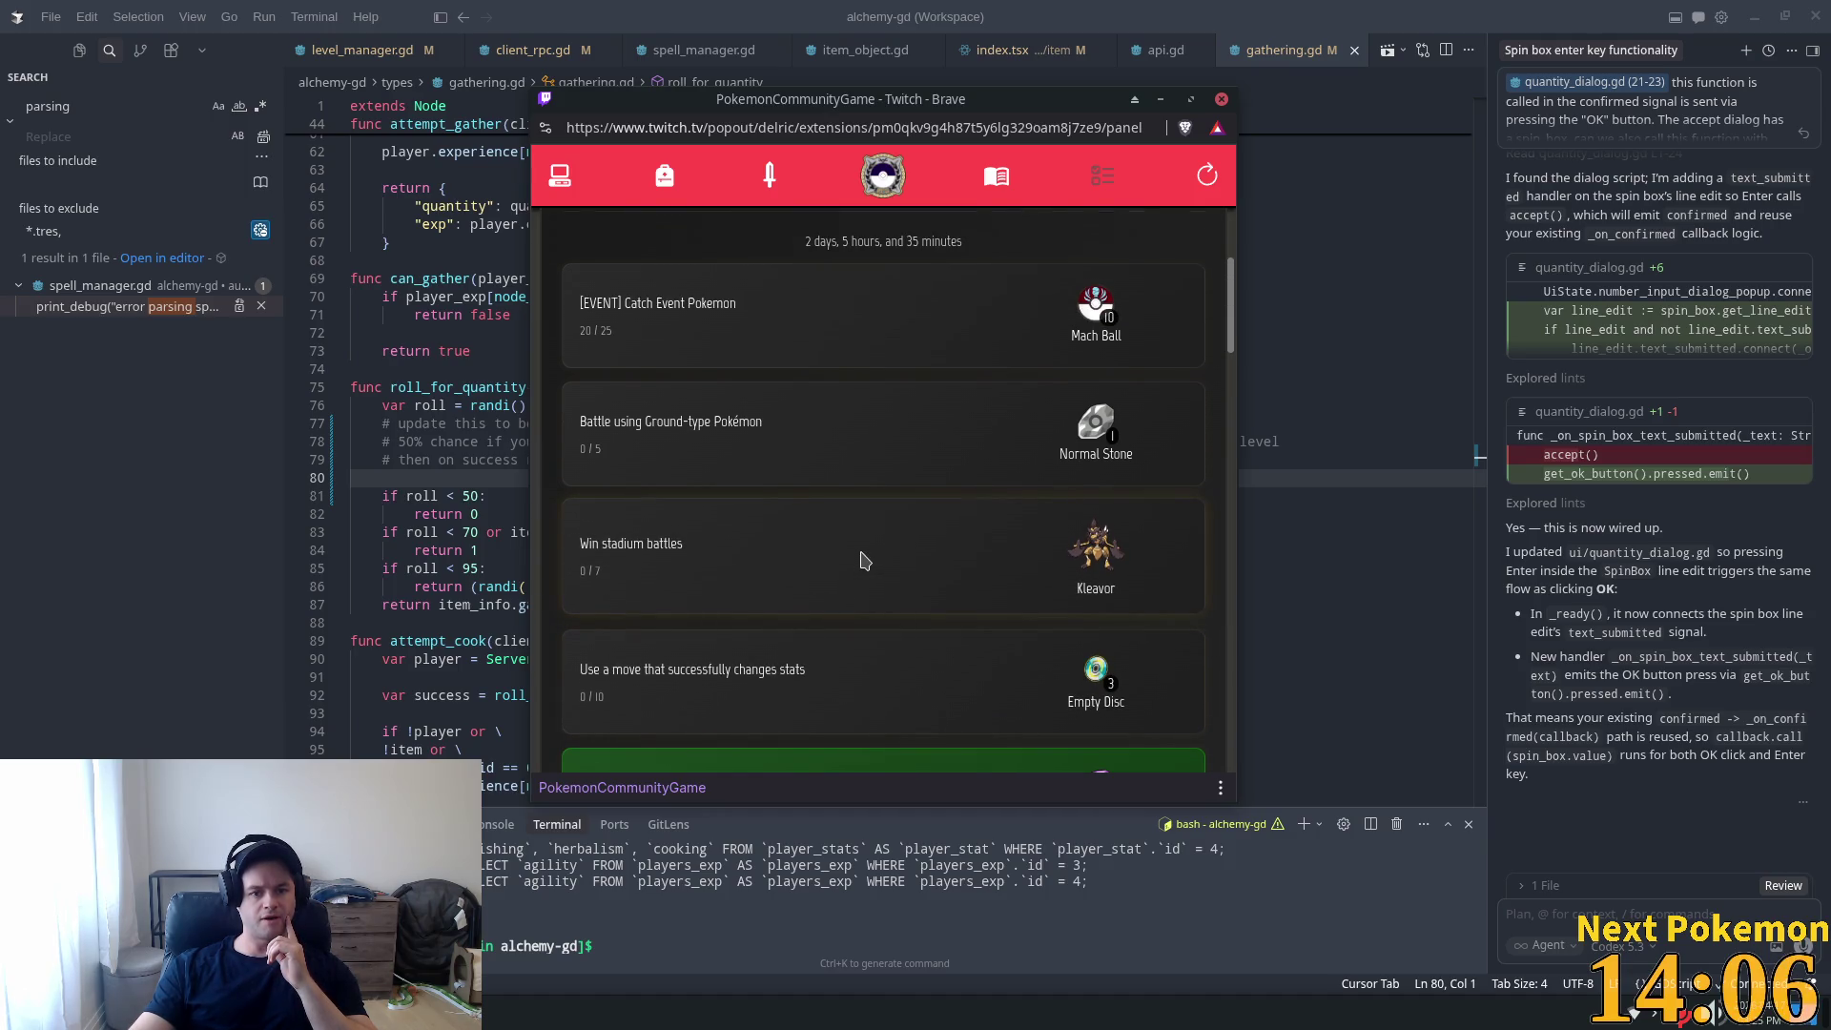
{"action": "scroll", "coordinate": [863, 563], "scroll_direction": "down", "scroll_amount": 1}
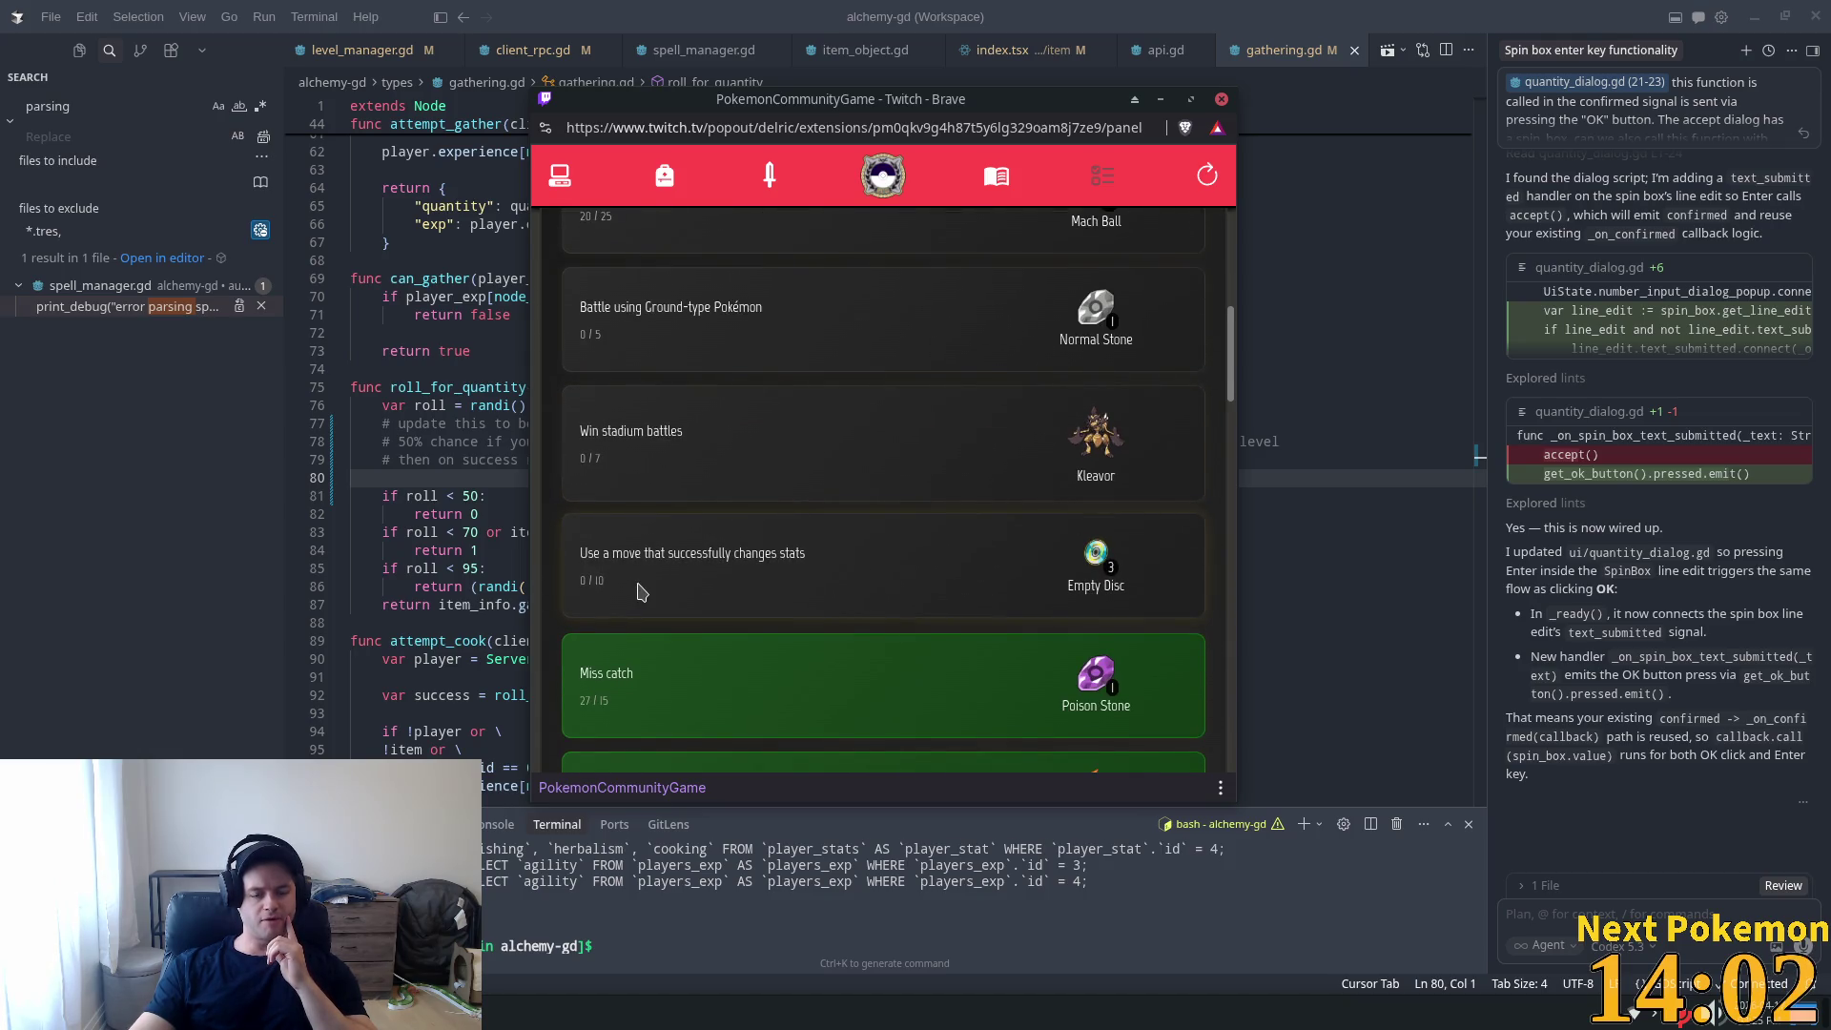
{"action": "scroll", "coordinate": [641, 589], "scroll_direction": "down", "scroll_amount": 6}
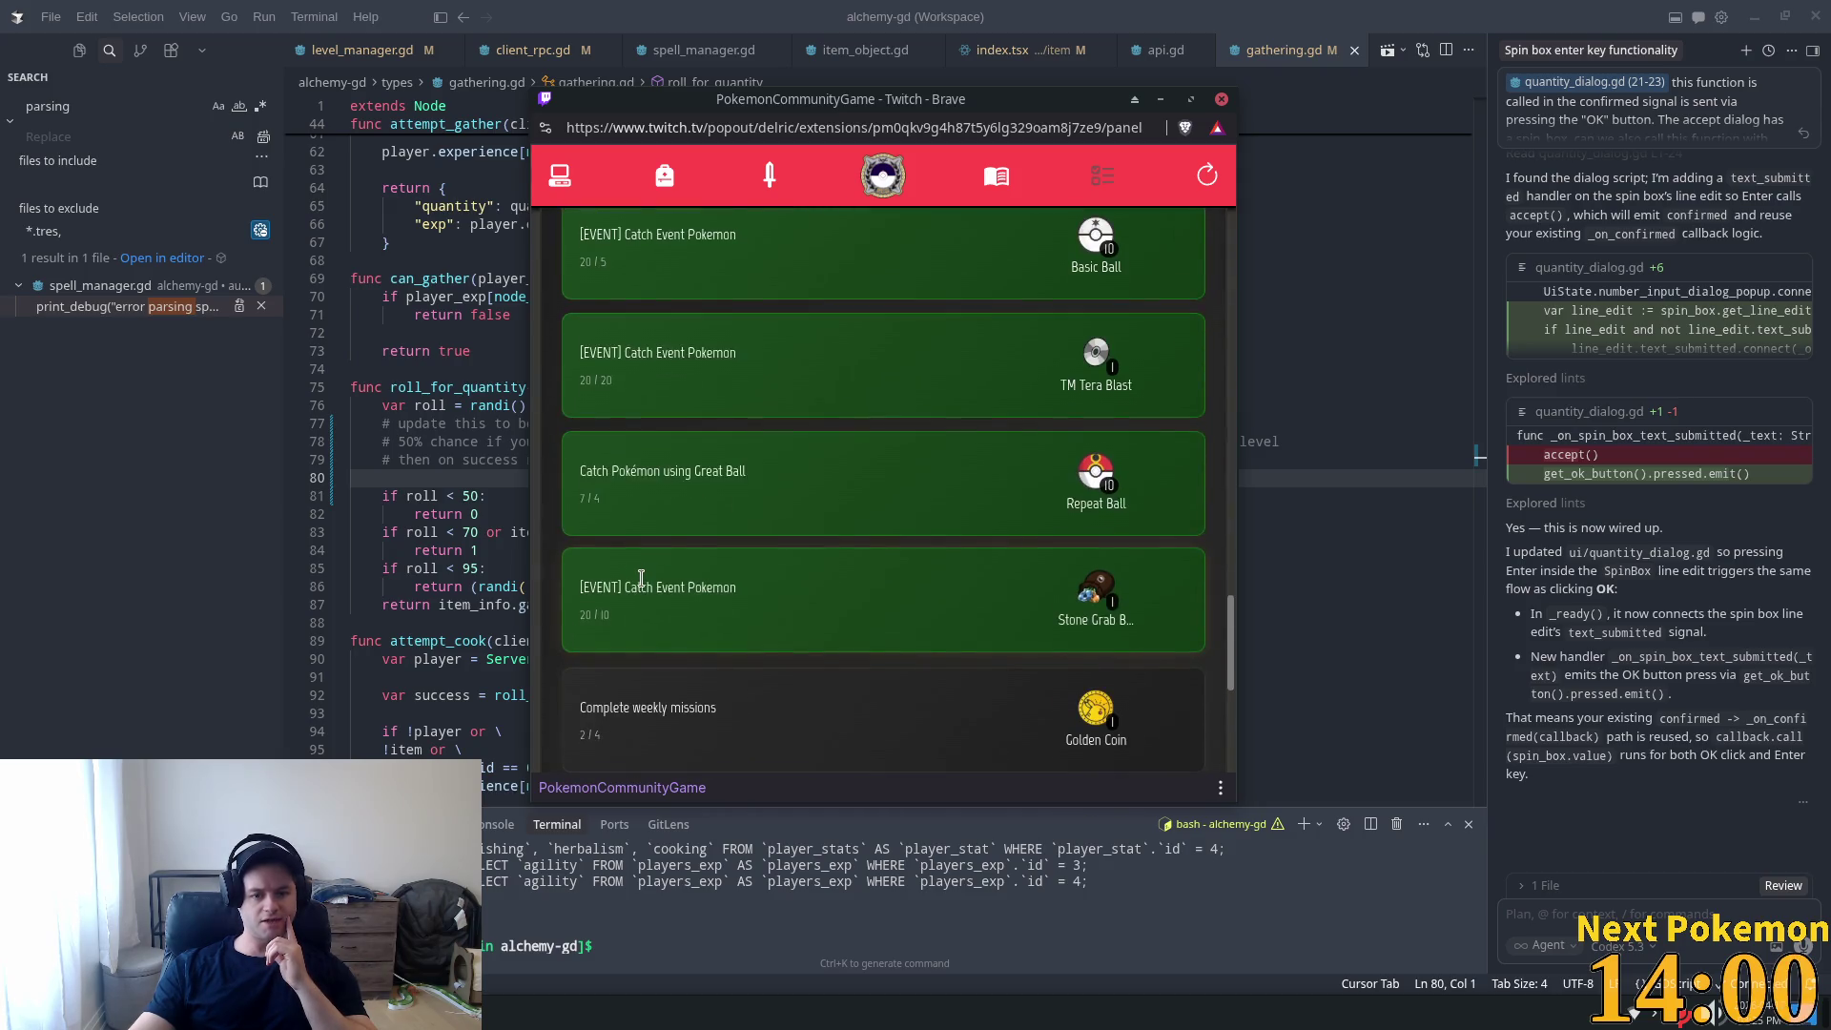
{"action": "scroll", "coordinate": [641, 586], "scroll_direction": "up", "scroll_amount": 6}
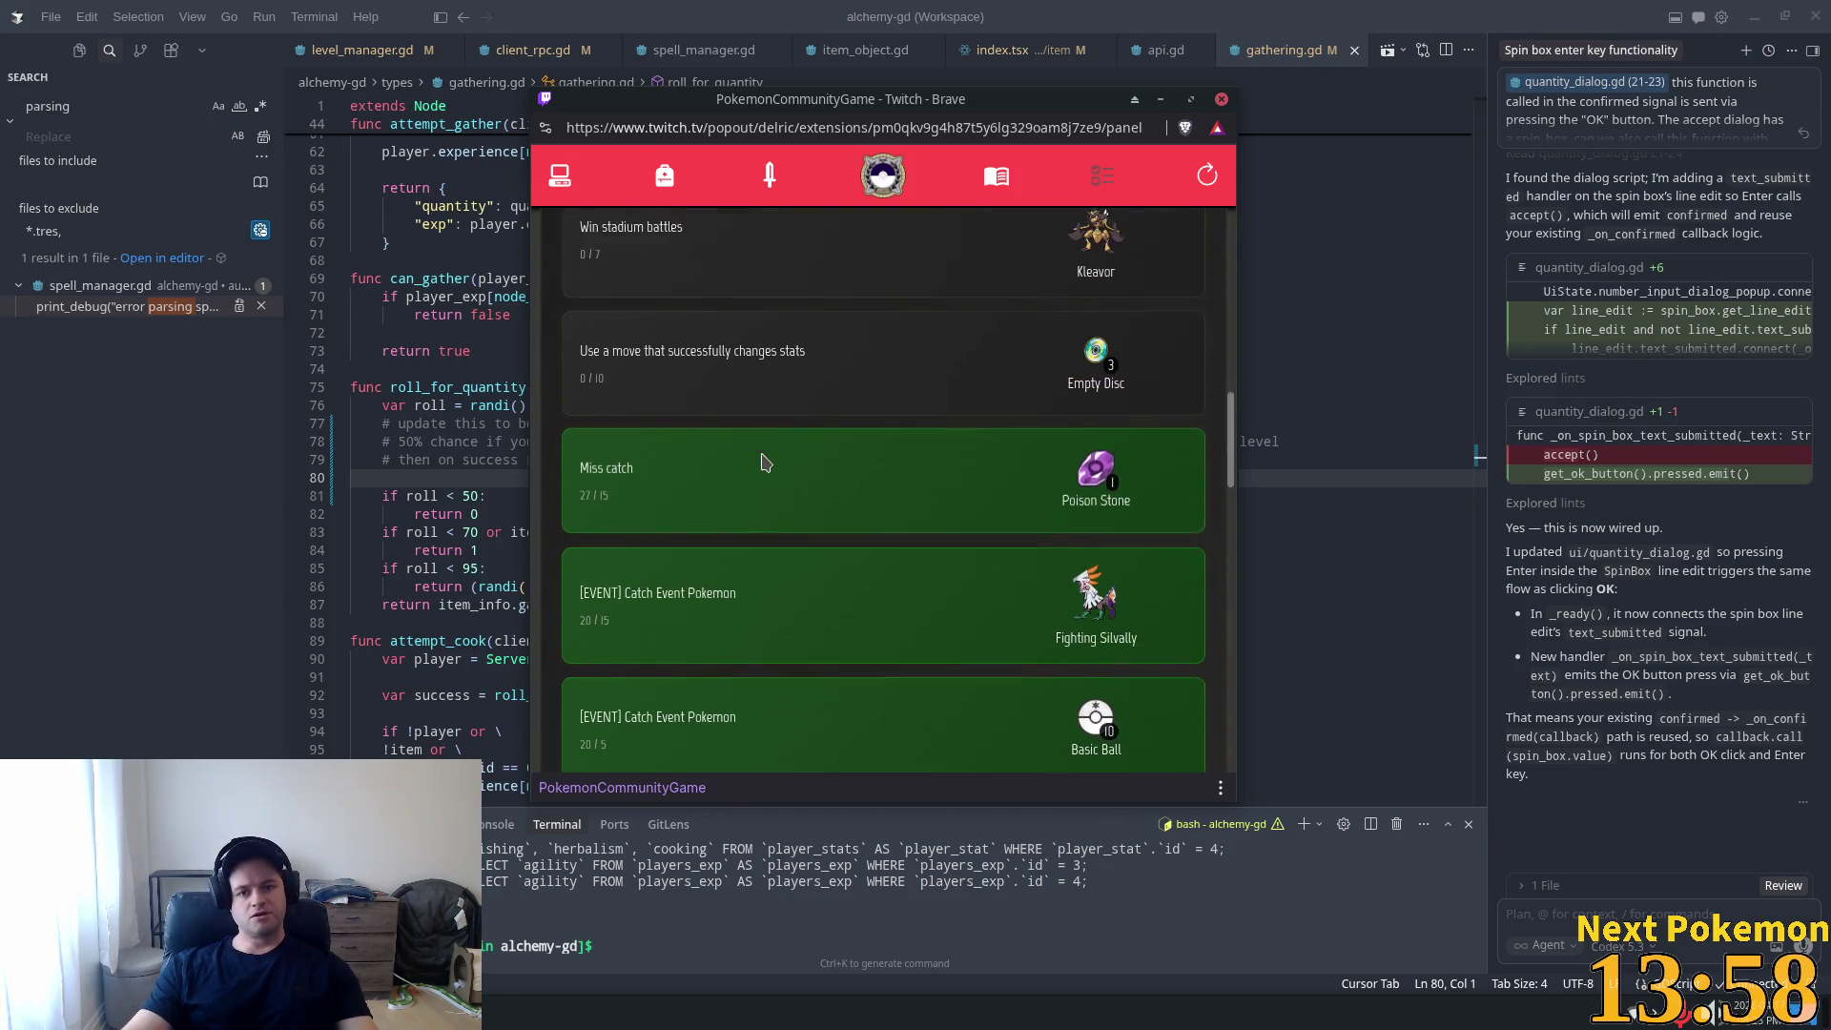
{"action": "scroll", "coordinate": [734, 566], "scroll_direction": "down", "scroll_amount": 5}
{"action": "scroll", "coordinate": [734, 566], "scroll_direction": "up", "scroll_amount": 10}
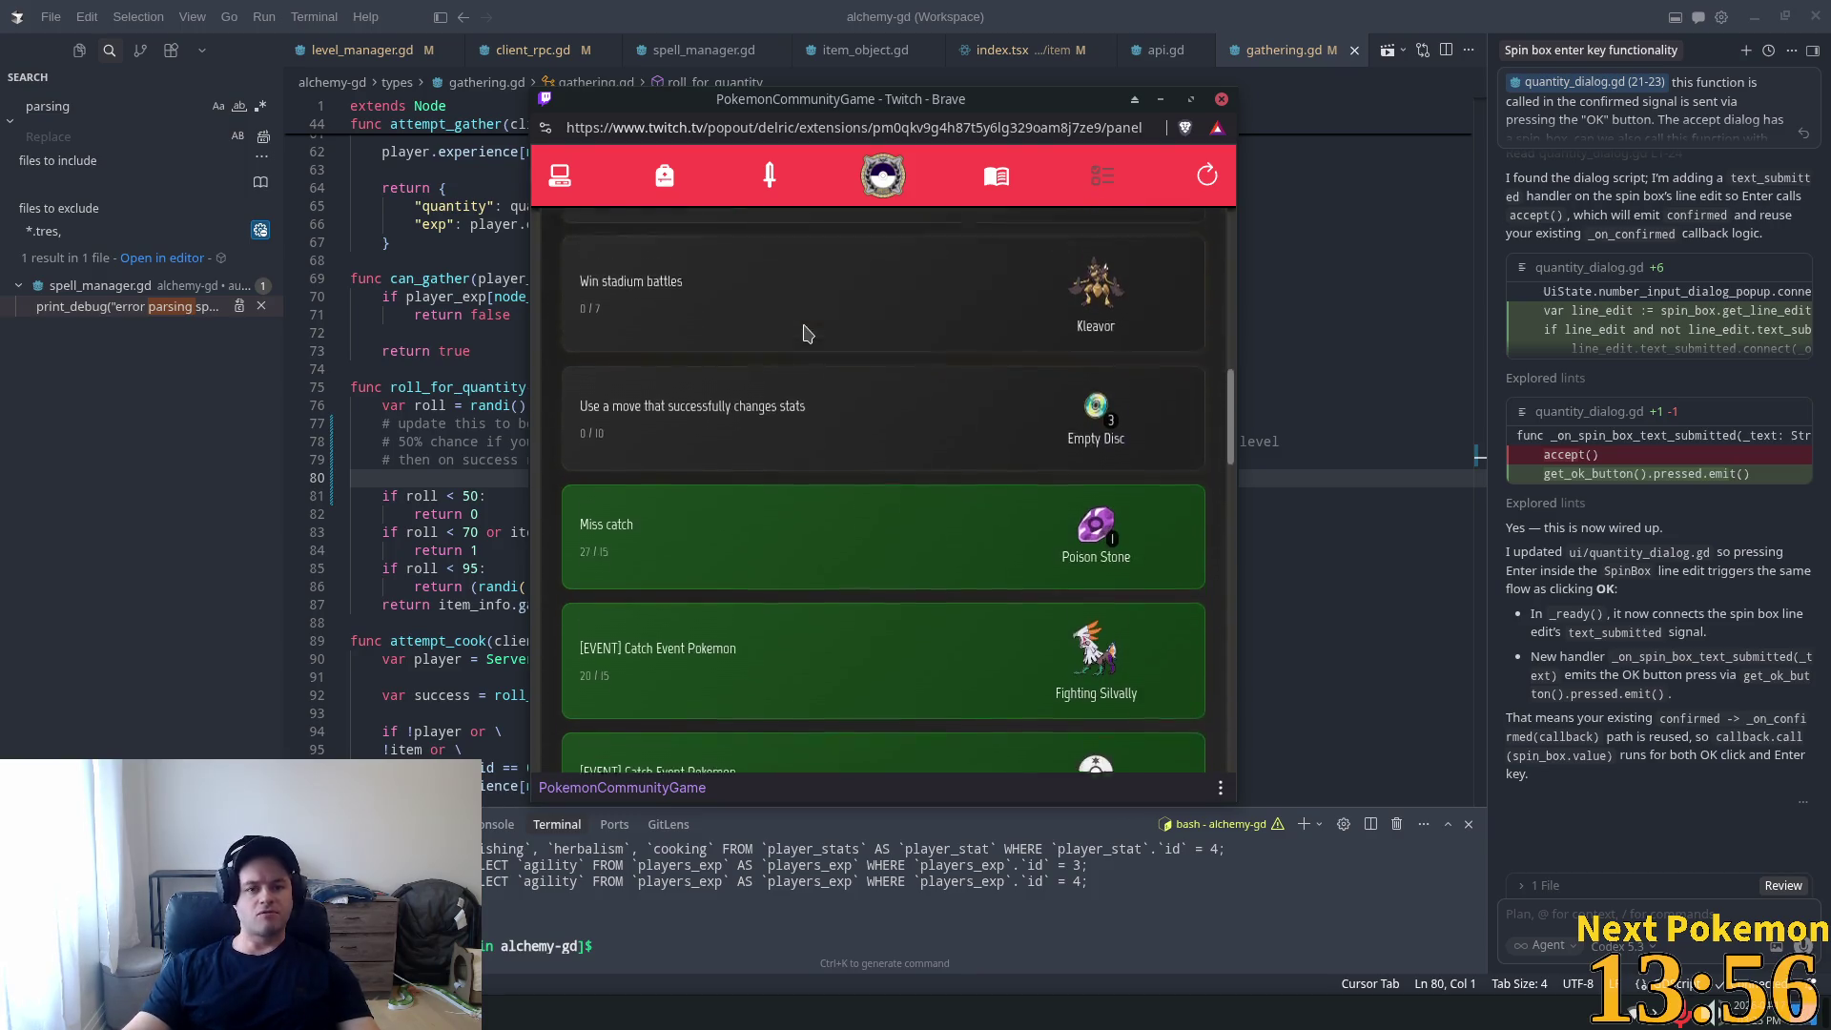
Search the collection for 'lt gr' and sort the 61 Ground results by Base stats, Garchomp first.
{"action": "left_click", "coordinate": [559, 178]}
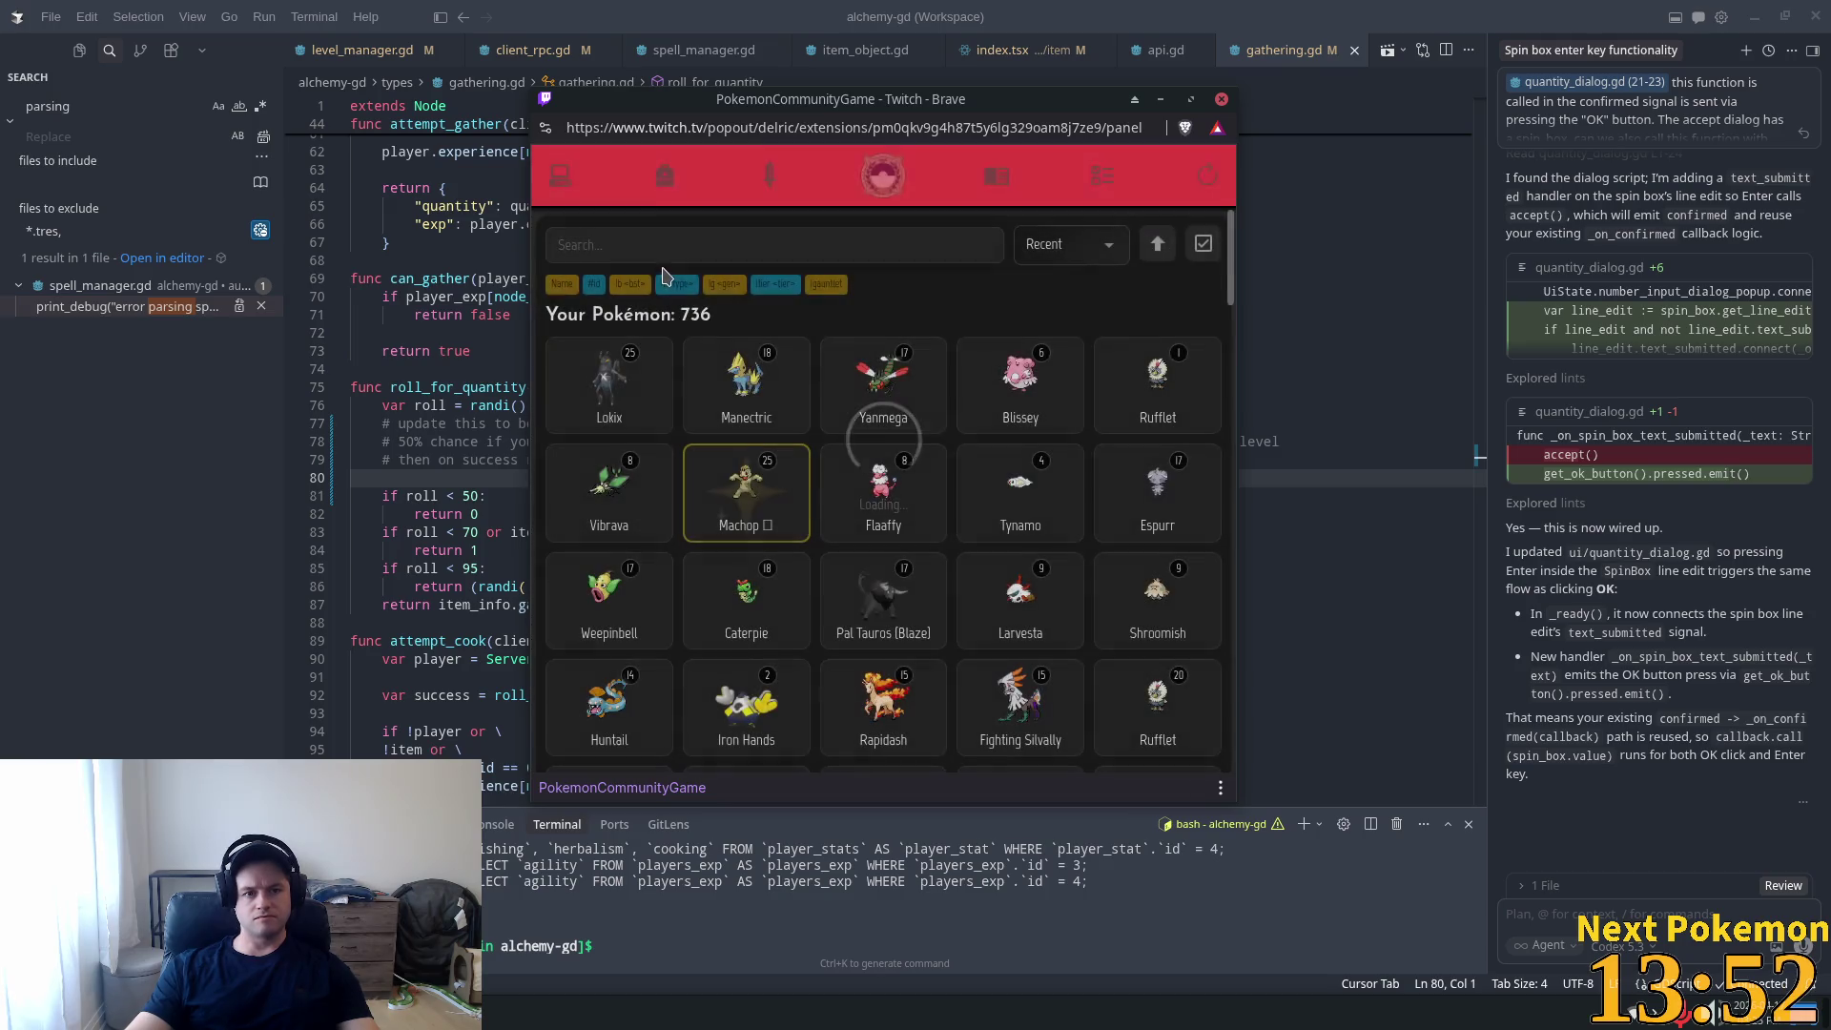
{"action": "left_click", "coordinate": [639, 243]}
{"action": "type", "text": "l"}
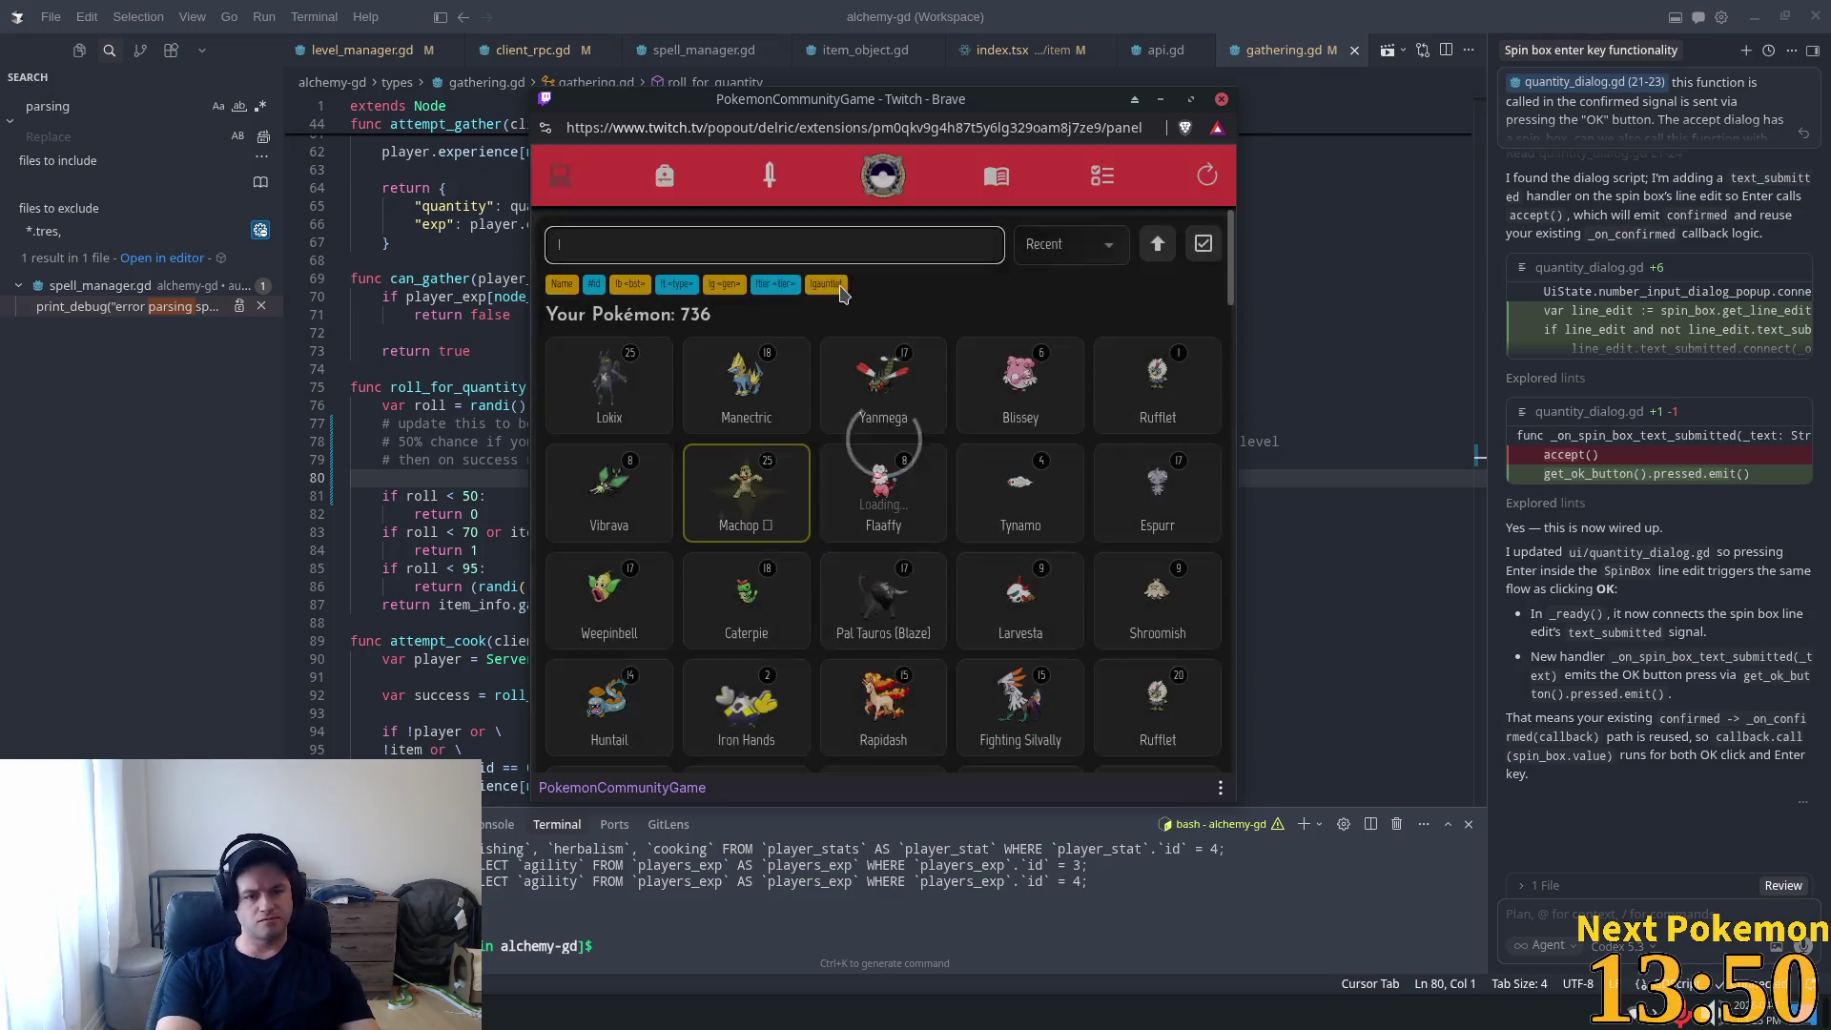
{"action": "type", "text": "t ground"}
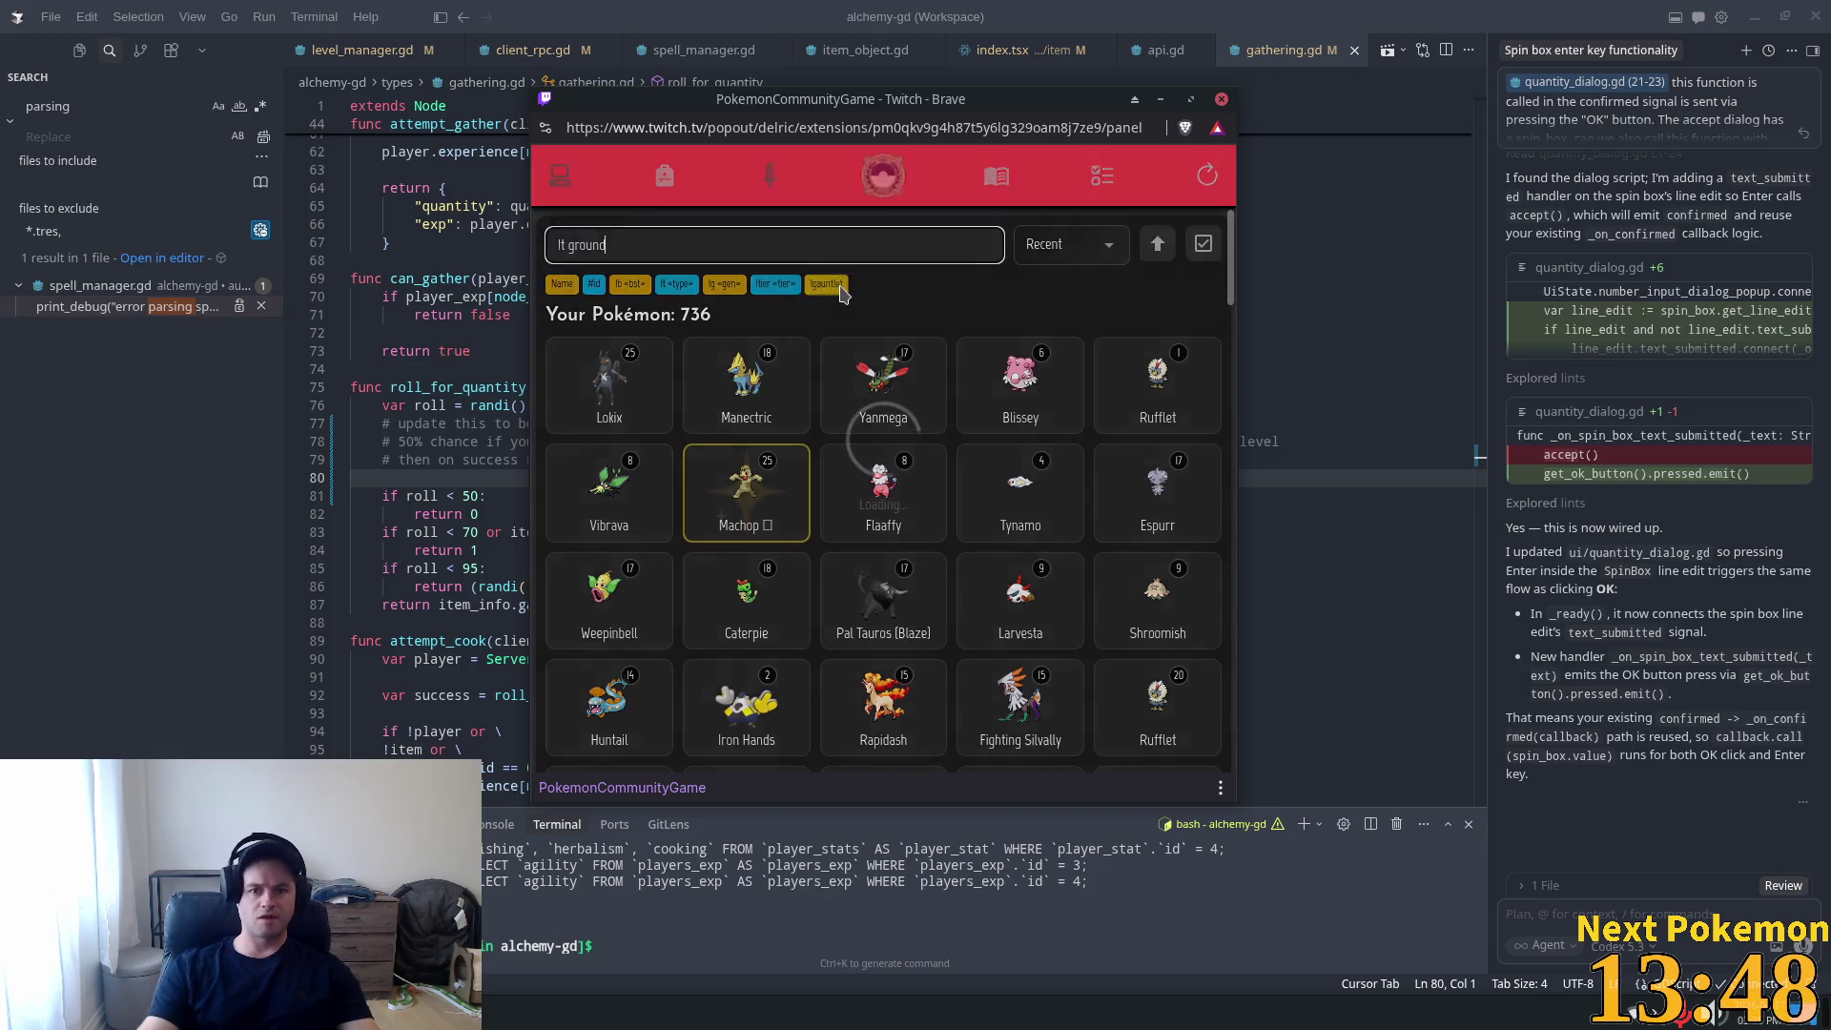
{"action": "left_click", "coordinate": [1076, 243]}
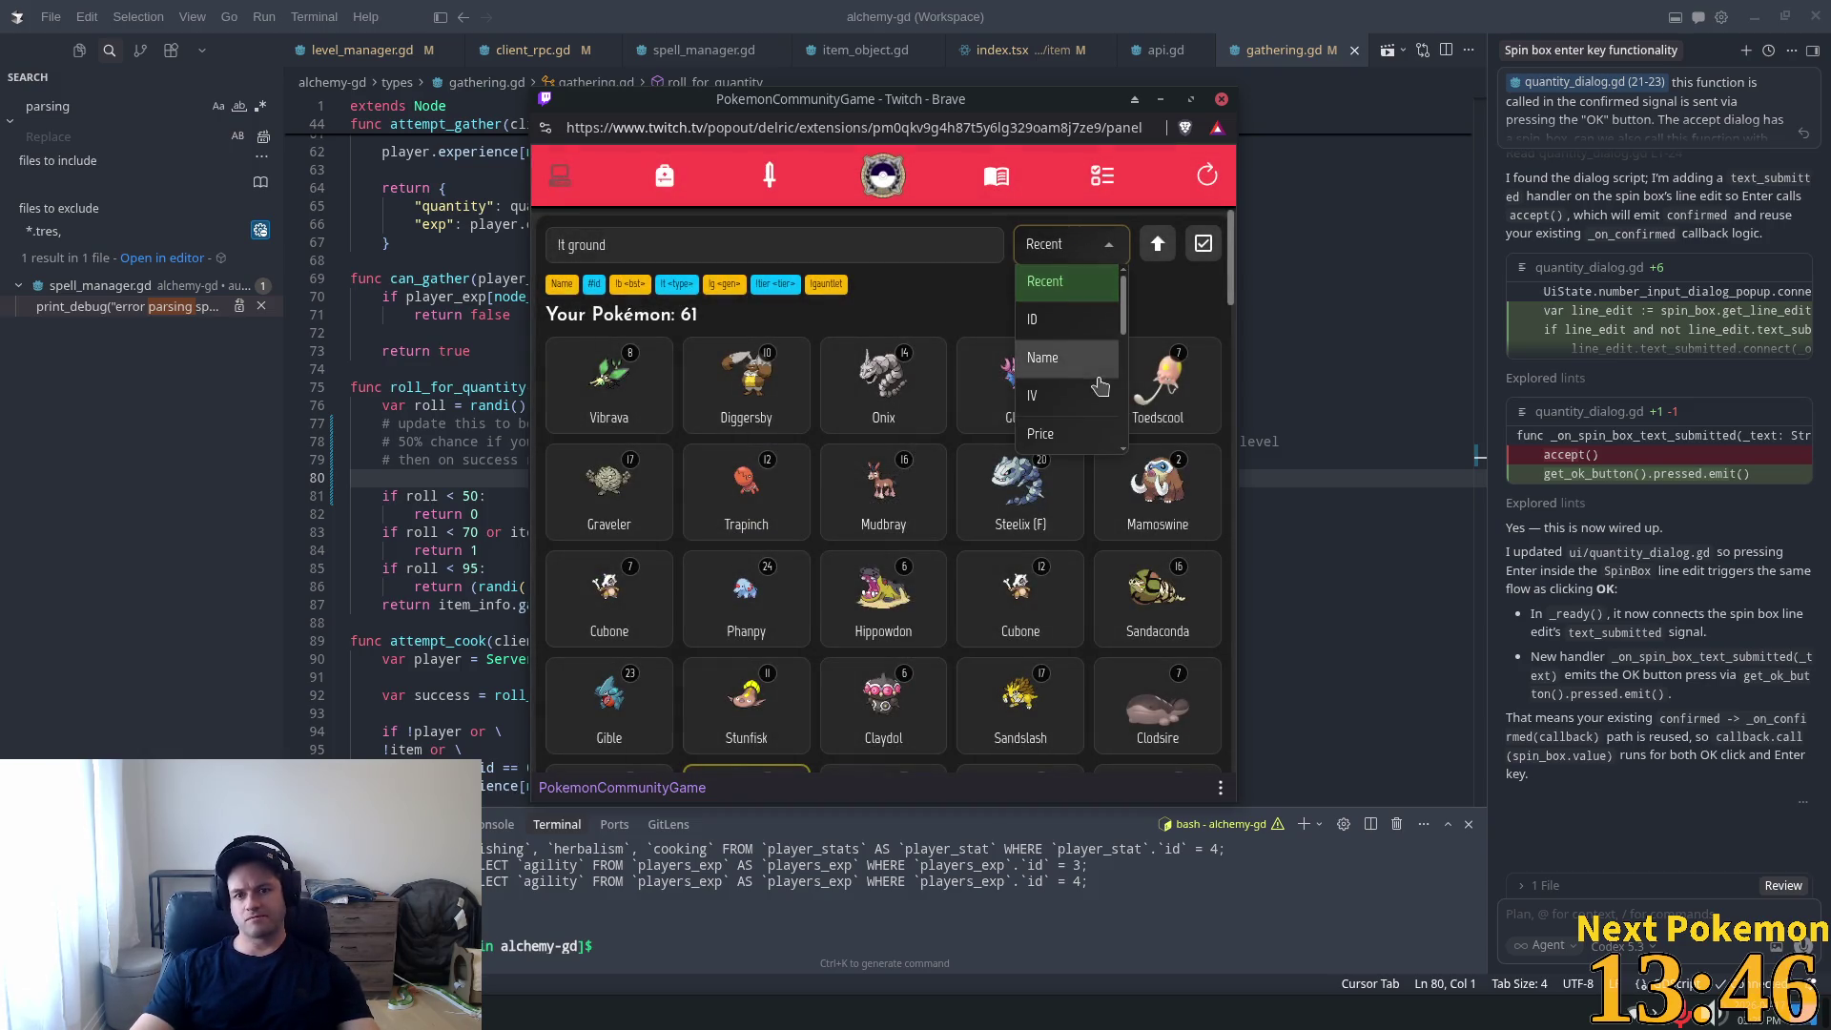
{"action": "left_click", "coordinate": [1083, 409]}
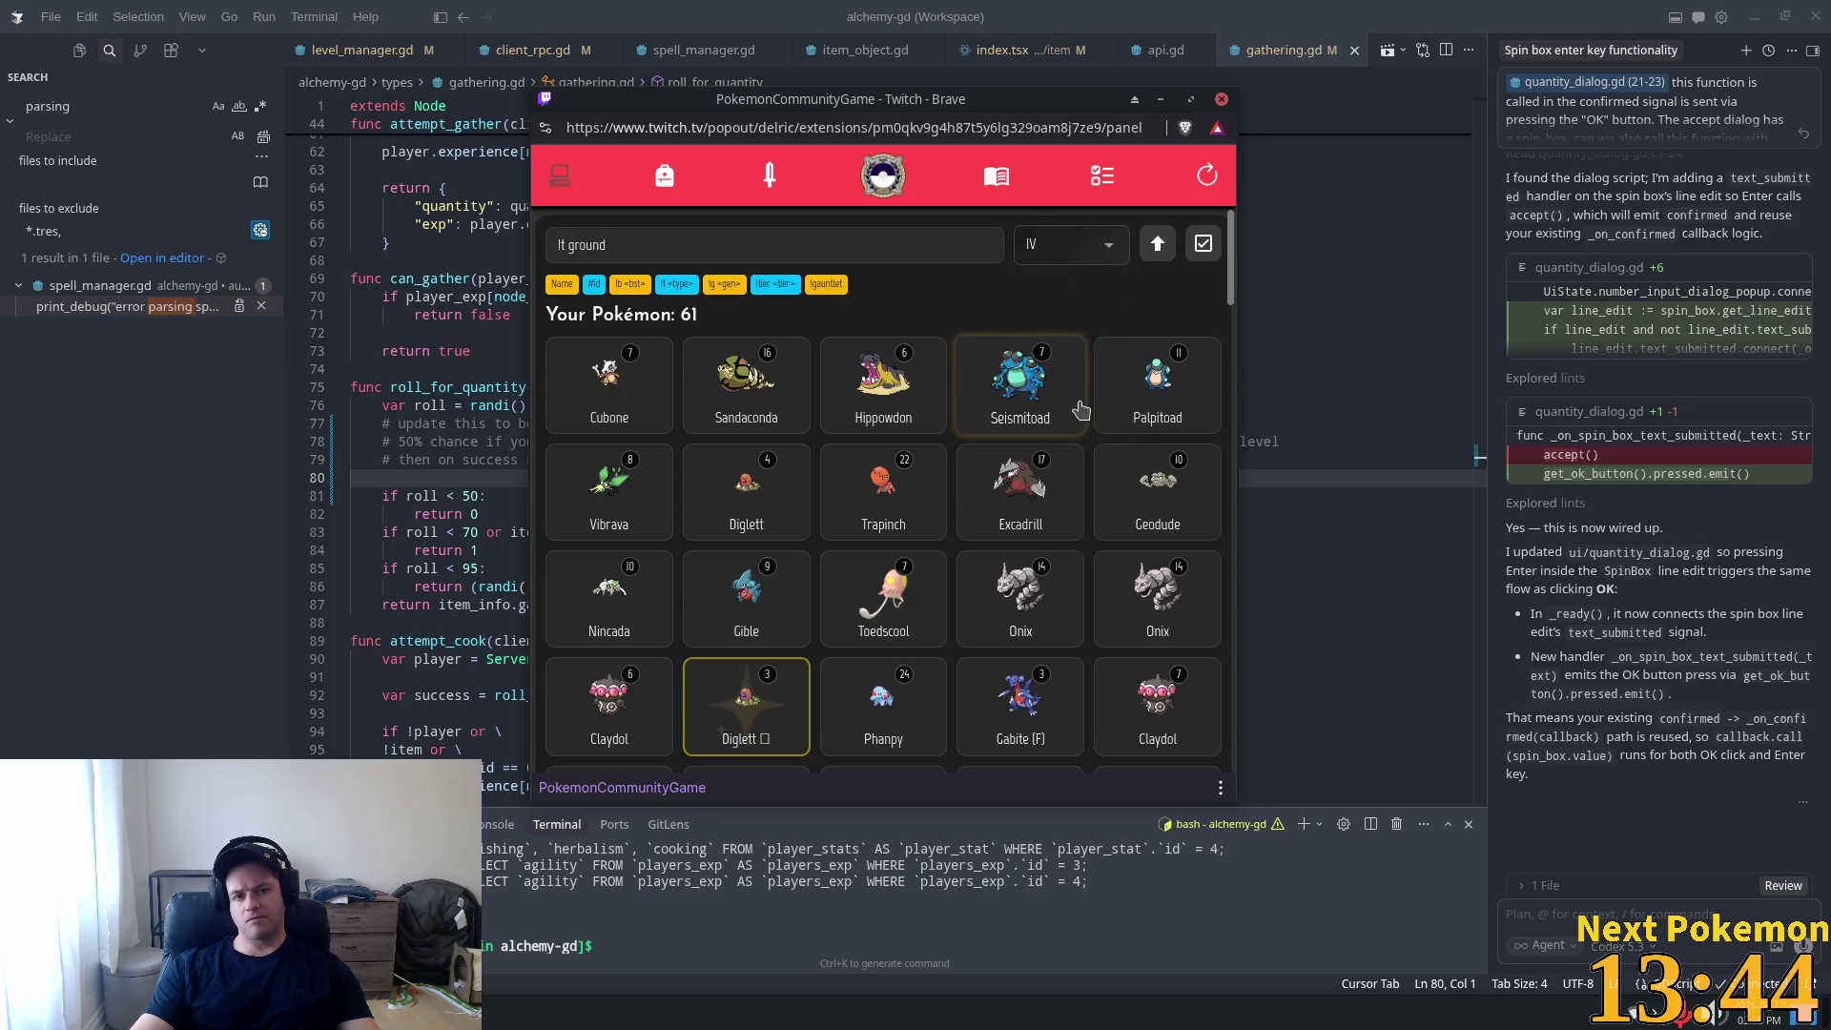
{"action": "left_click", "coordinate": [1089, 246]}
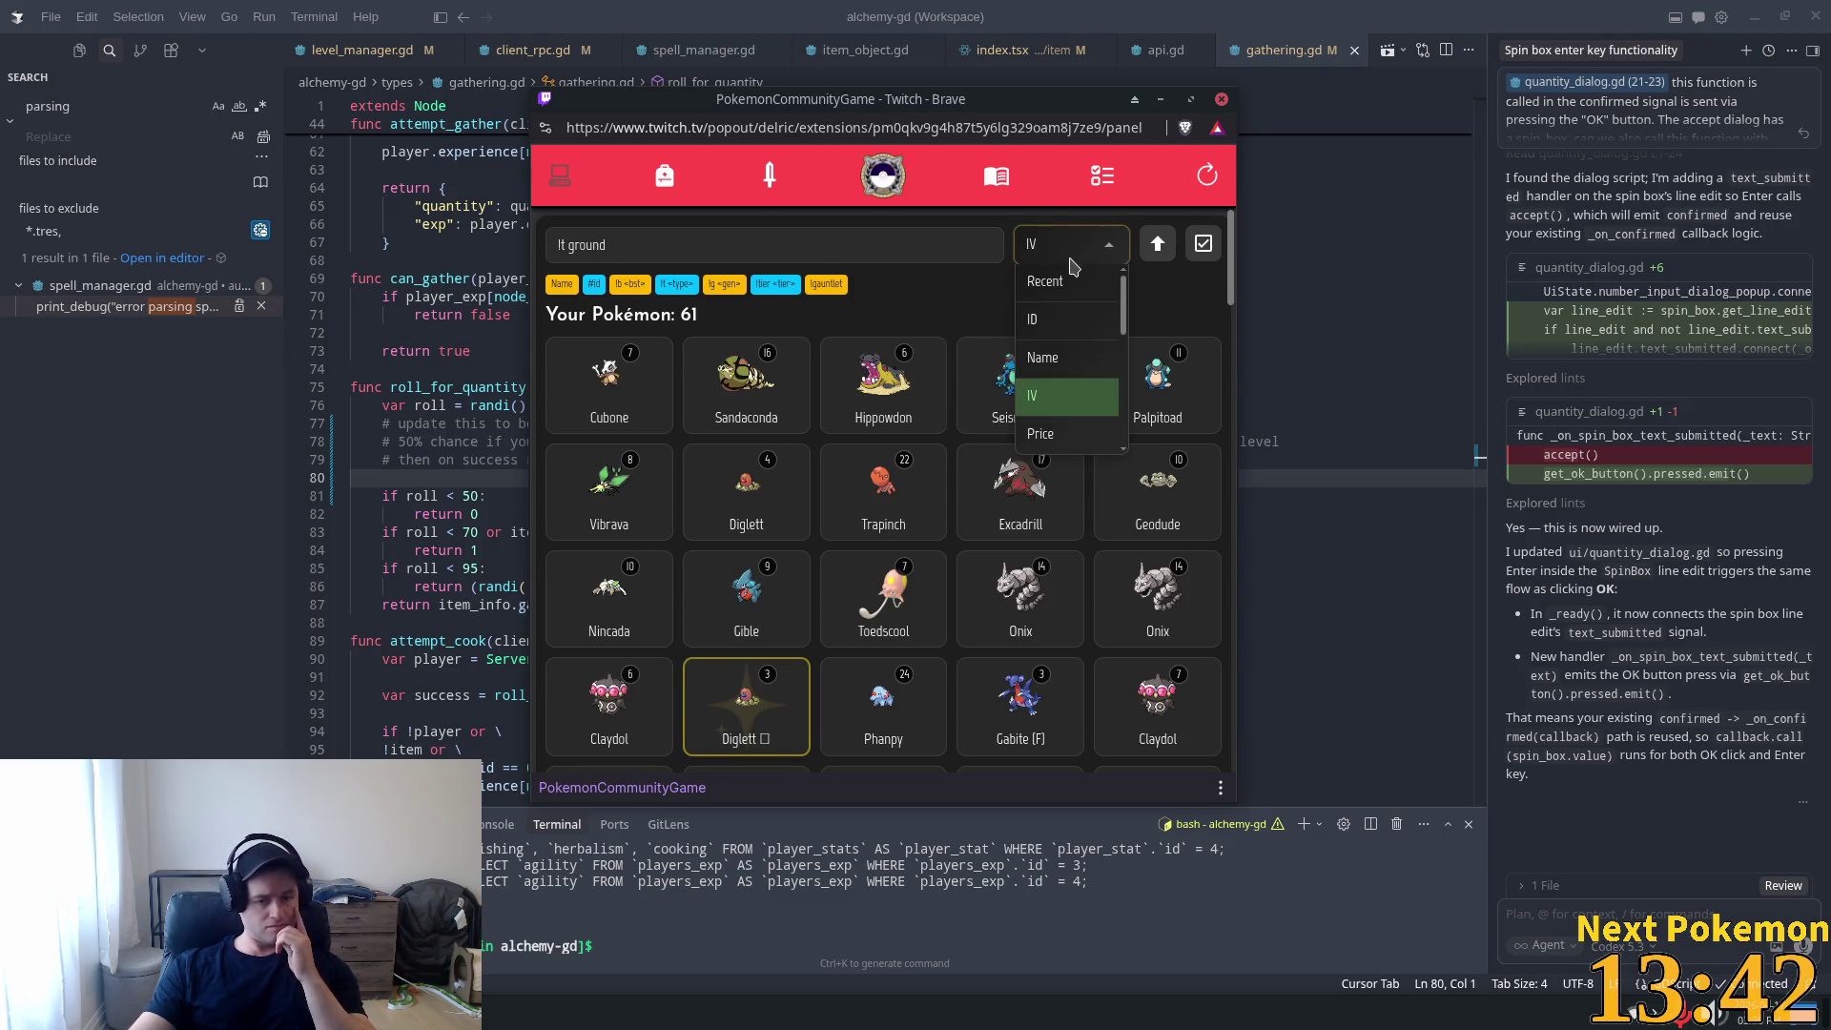
{"action": "left_click_drag", "start_coordinate": [1127, 315], "coordinate": [1142, 372]}
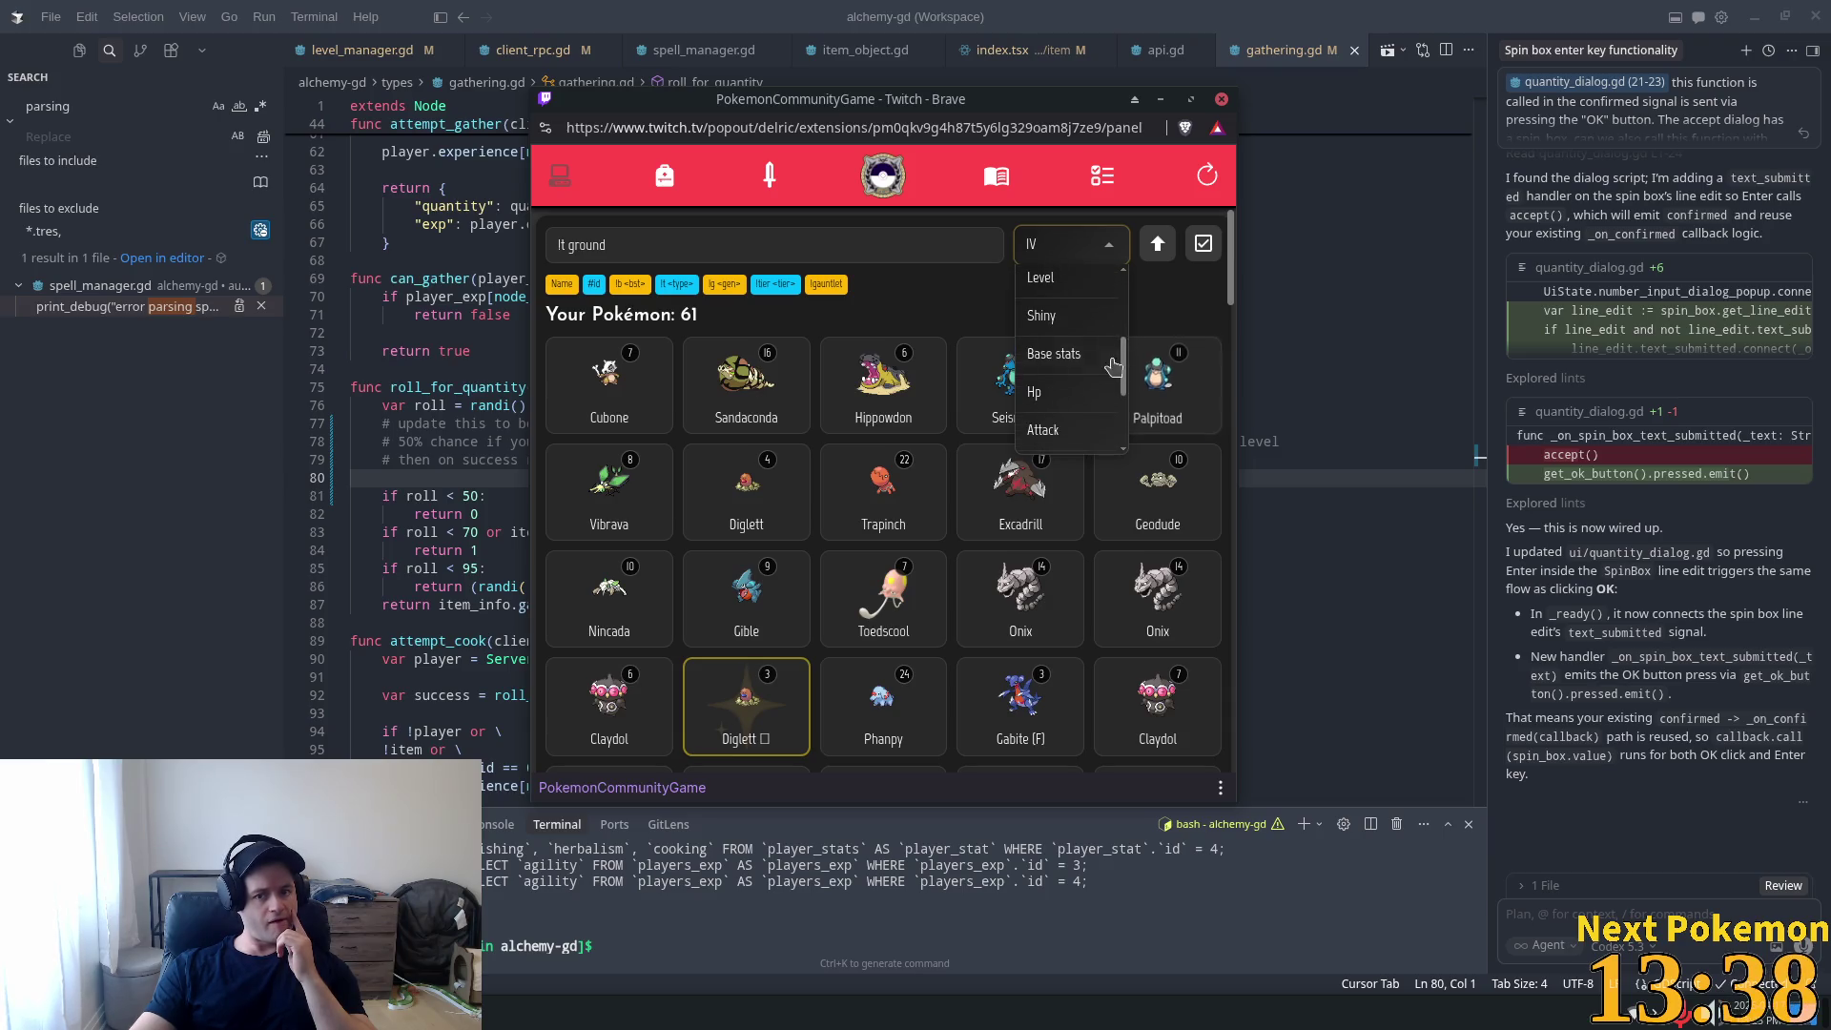
{"action": "left_click", "coordinate": [1079, 357]}
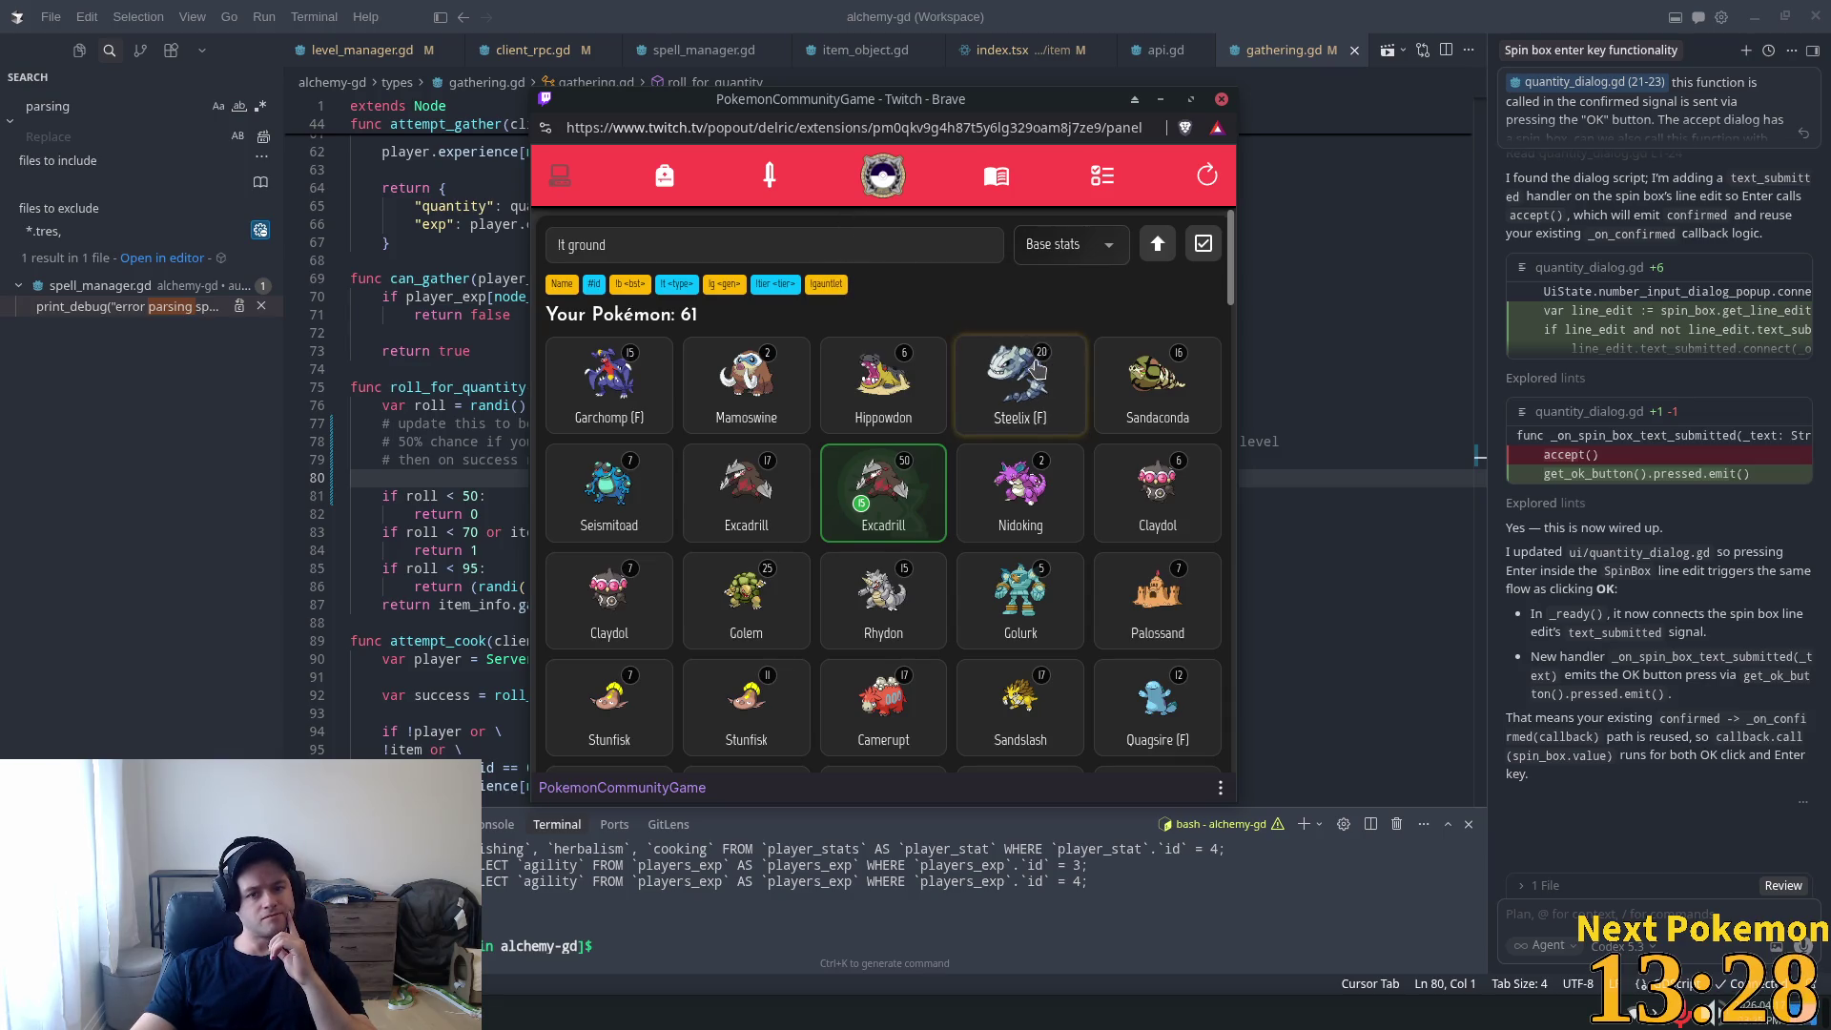
{"action": "left_click", "coordinate": [627, 377]}
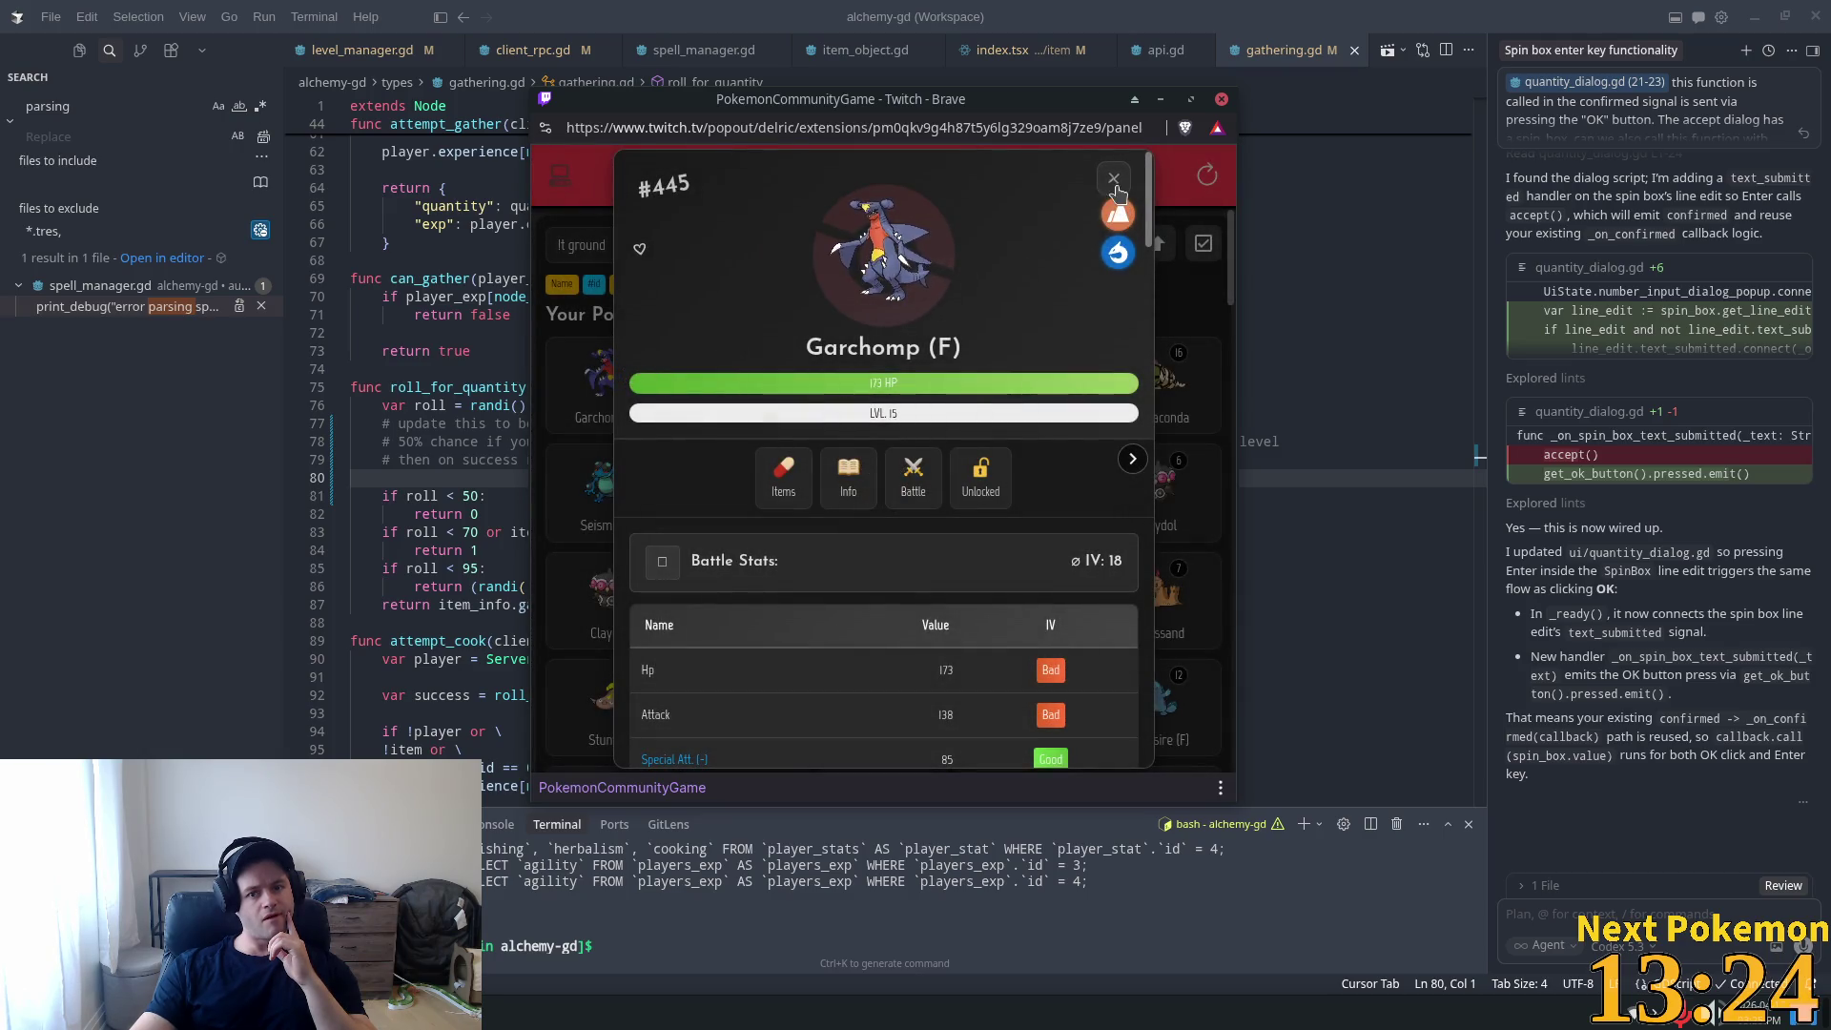
{"action": "left_click", "coordinate": [1122, 219]}
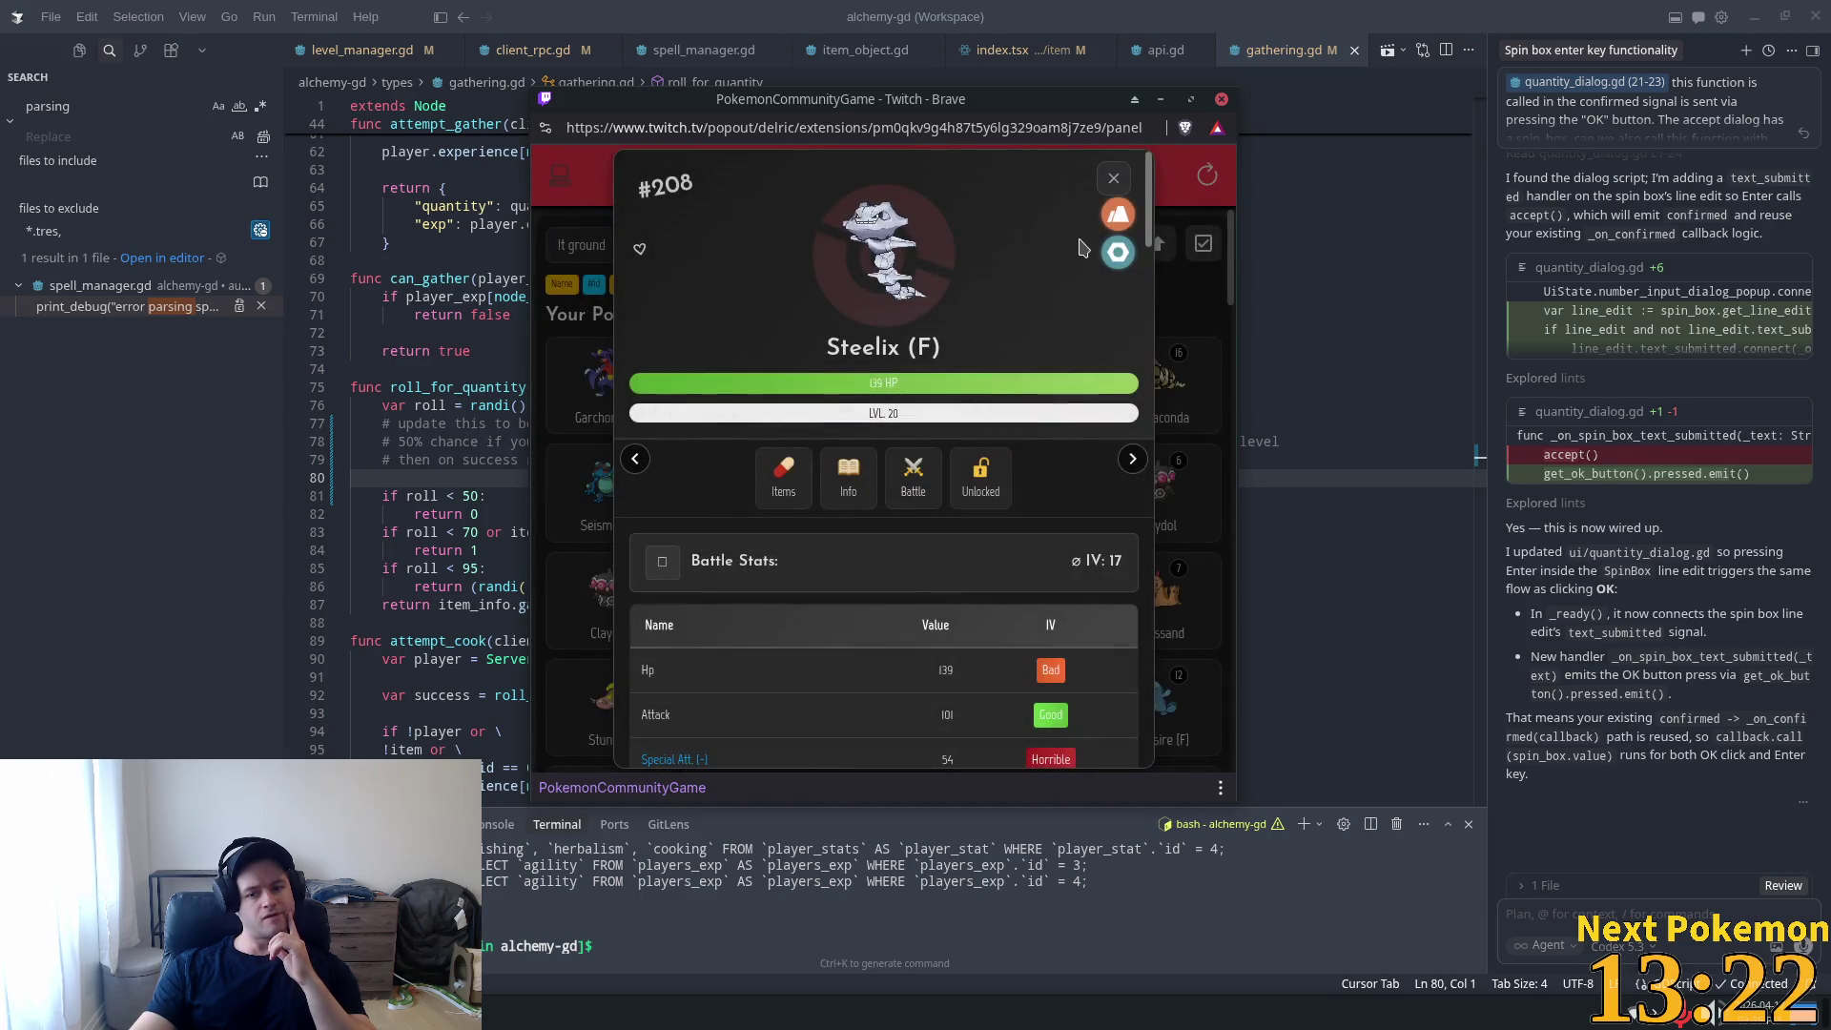
{"action": "left_click", "coordinate": [1116, 212]}
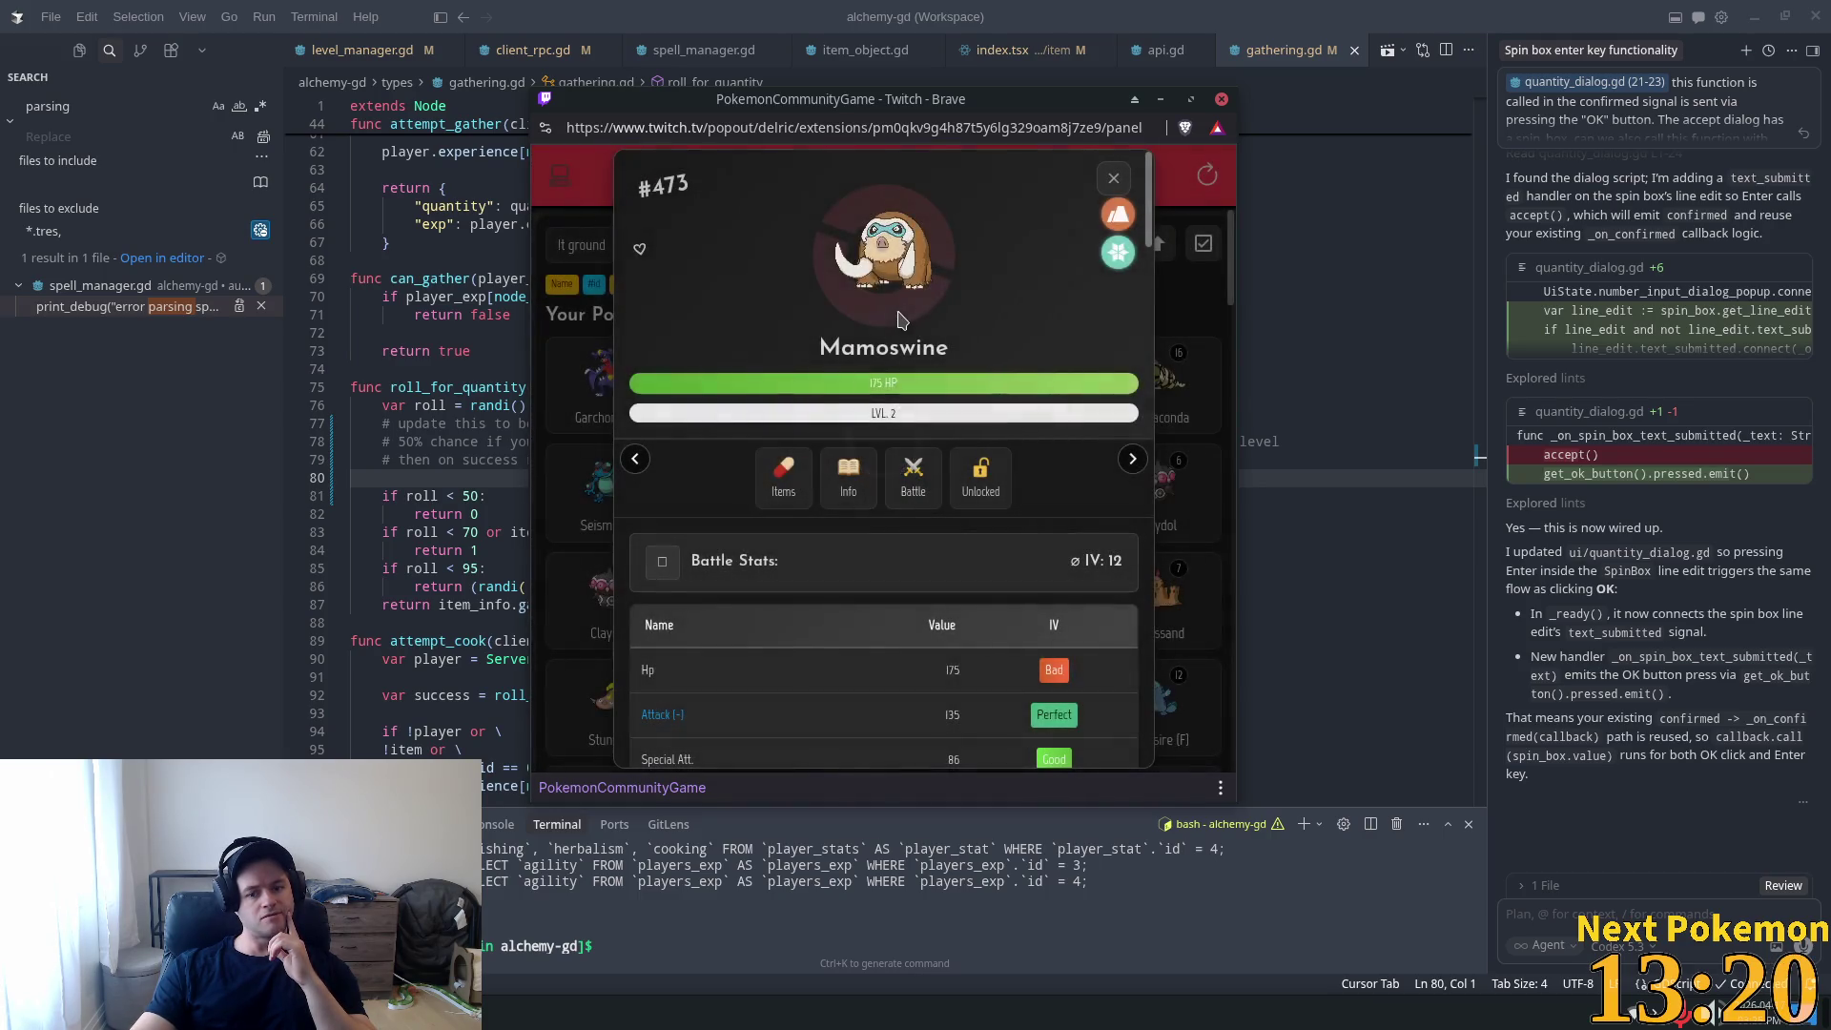
{"action": "left_click", "coordinate": [1116, 212]}
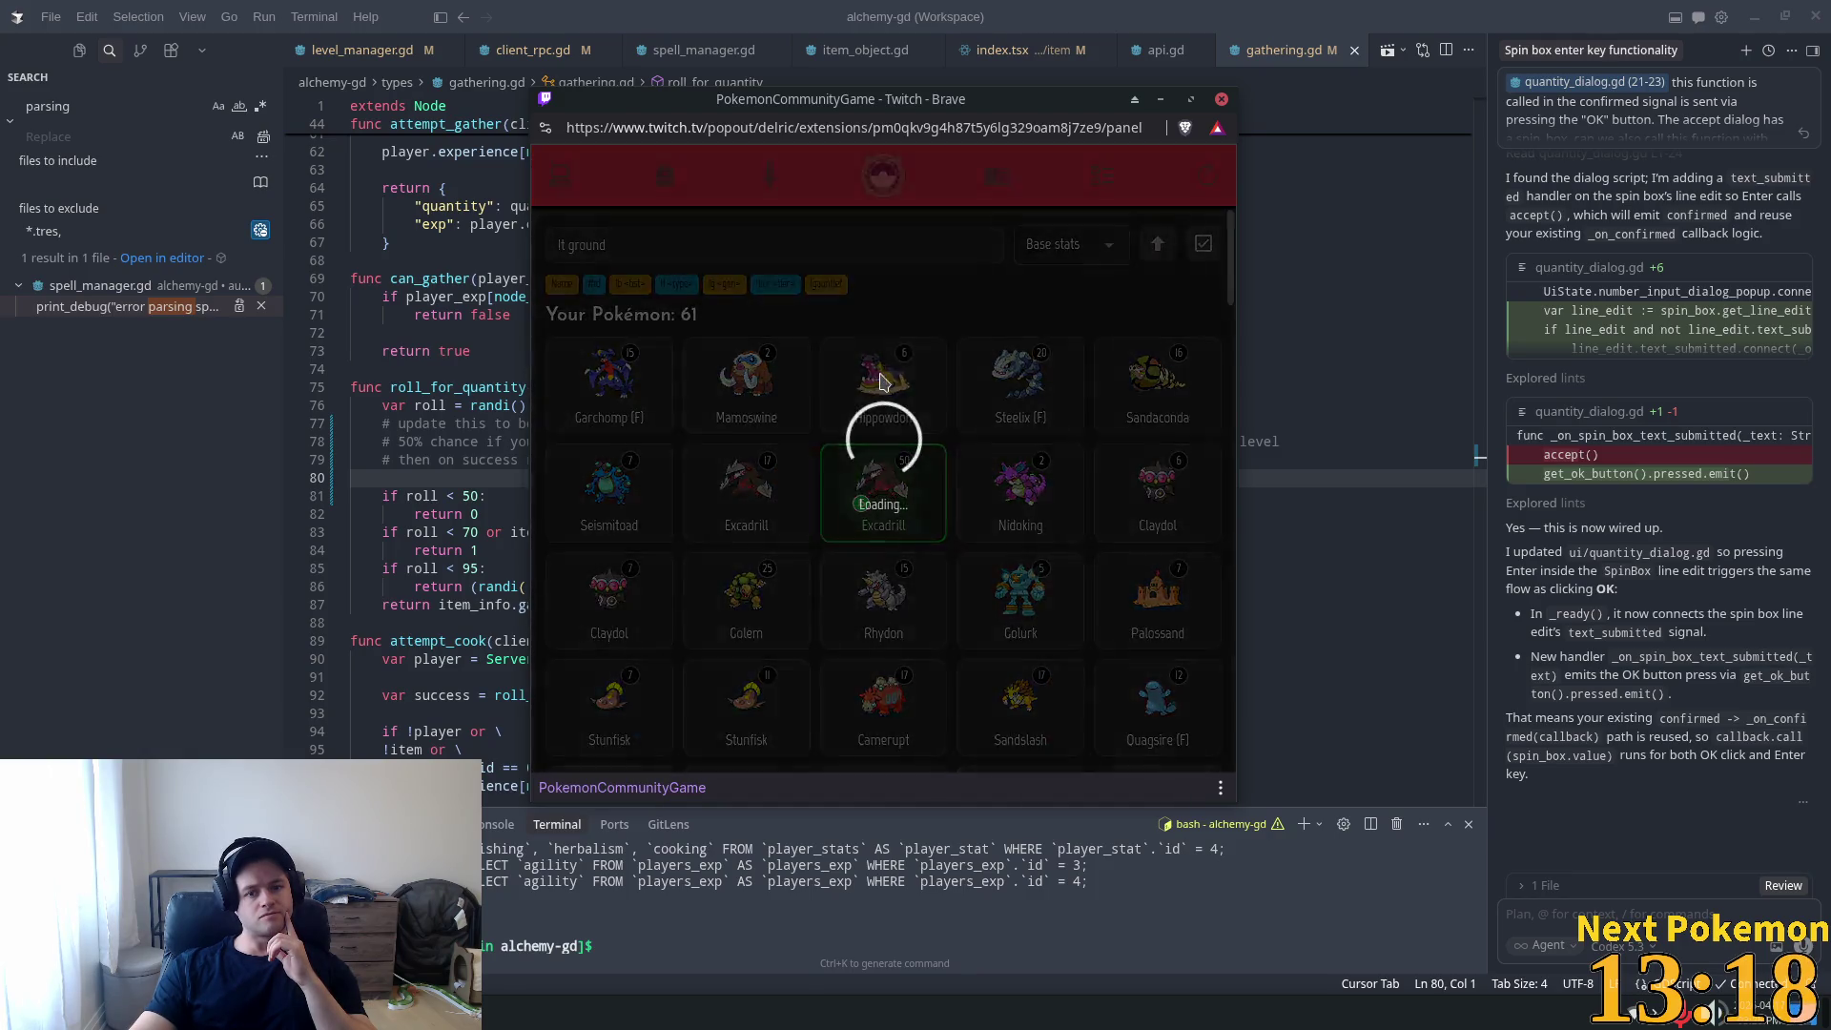
{"action": "left_click", "coordinate": [1112, 182]}
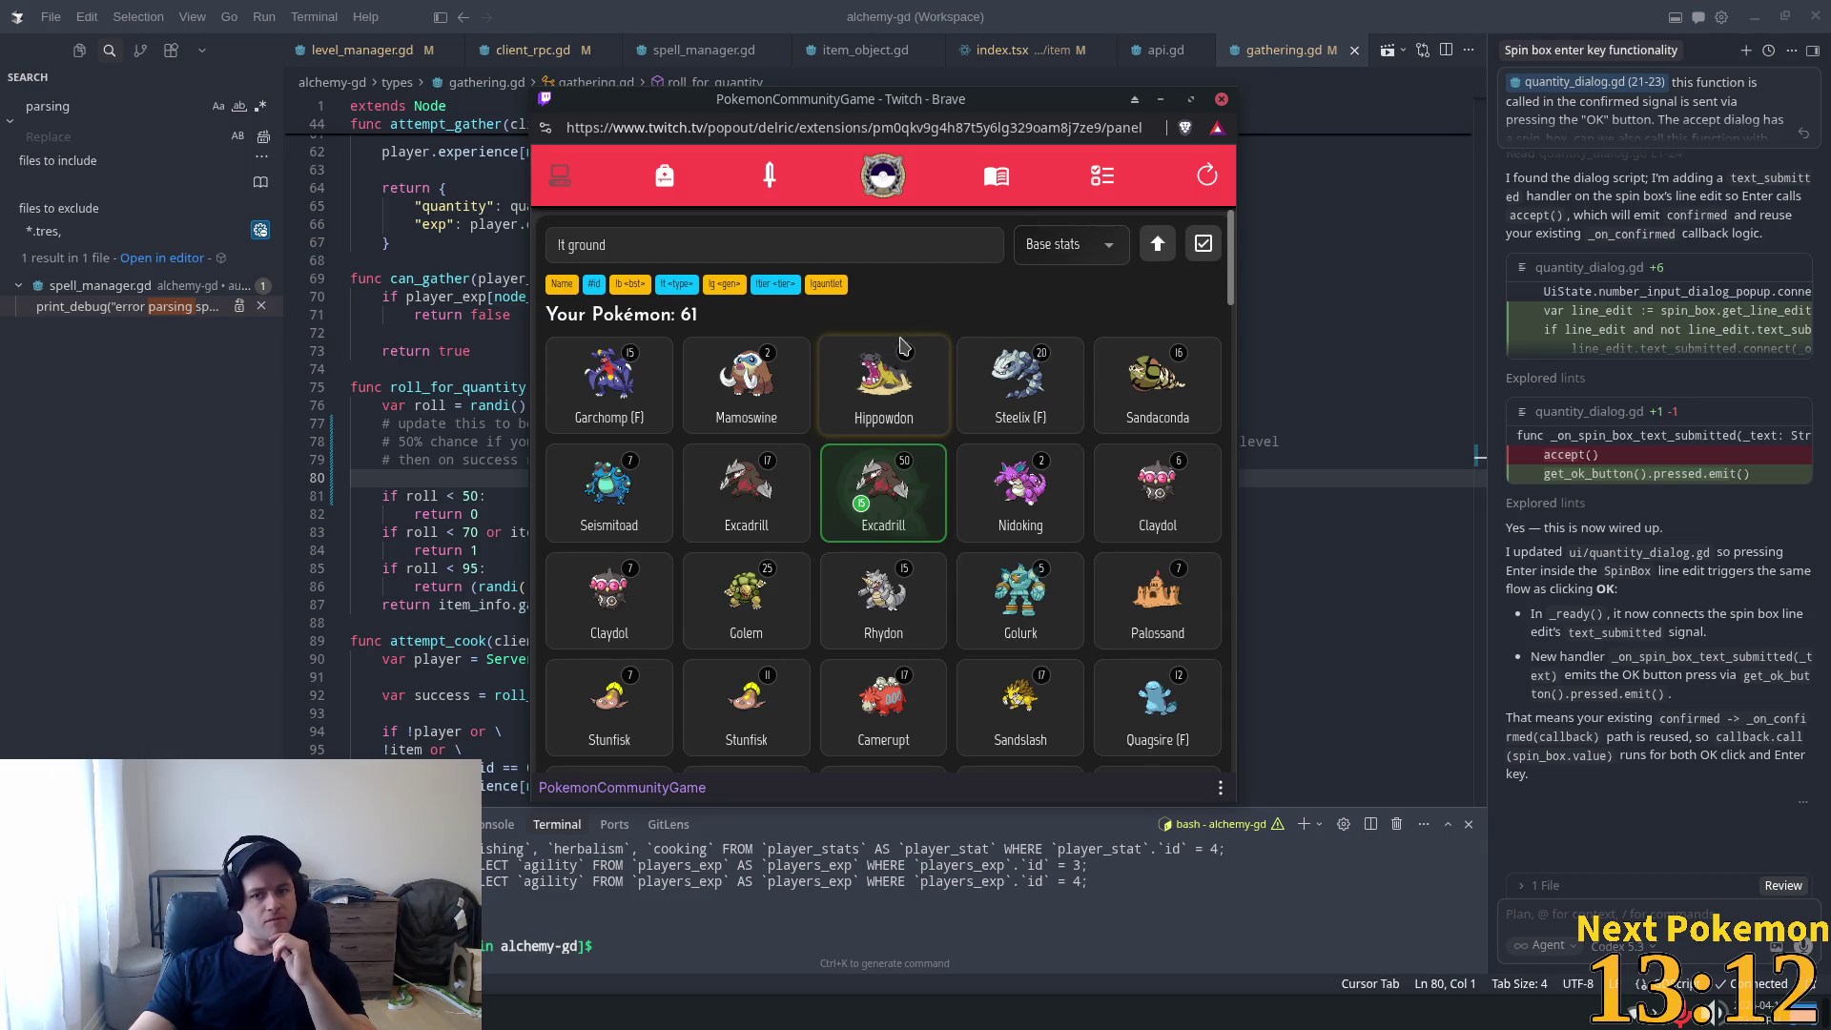
After Garchomp (F) is refused because the team is full, remove Iron Thorns from Team 1.
{"action": "left_click", "coordinate": [615, 385]}
{"action": "left_click", "coordinate": [872, 516]}
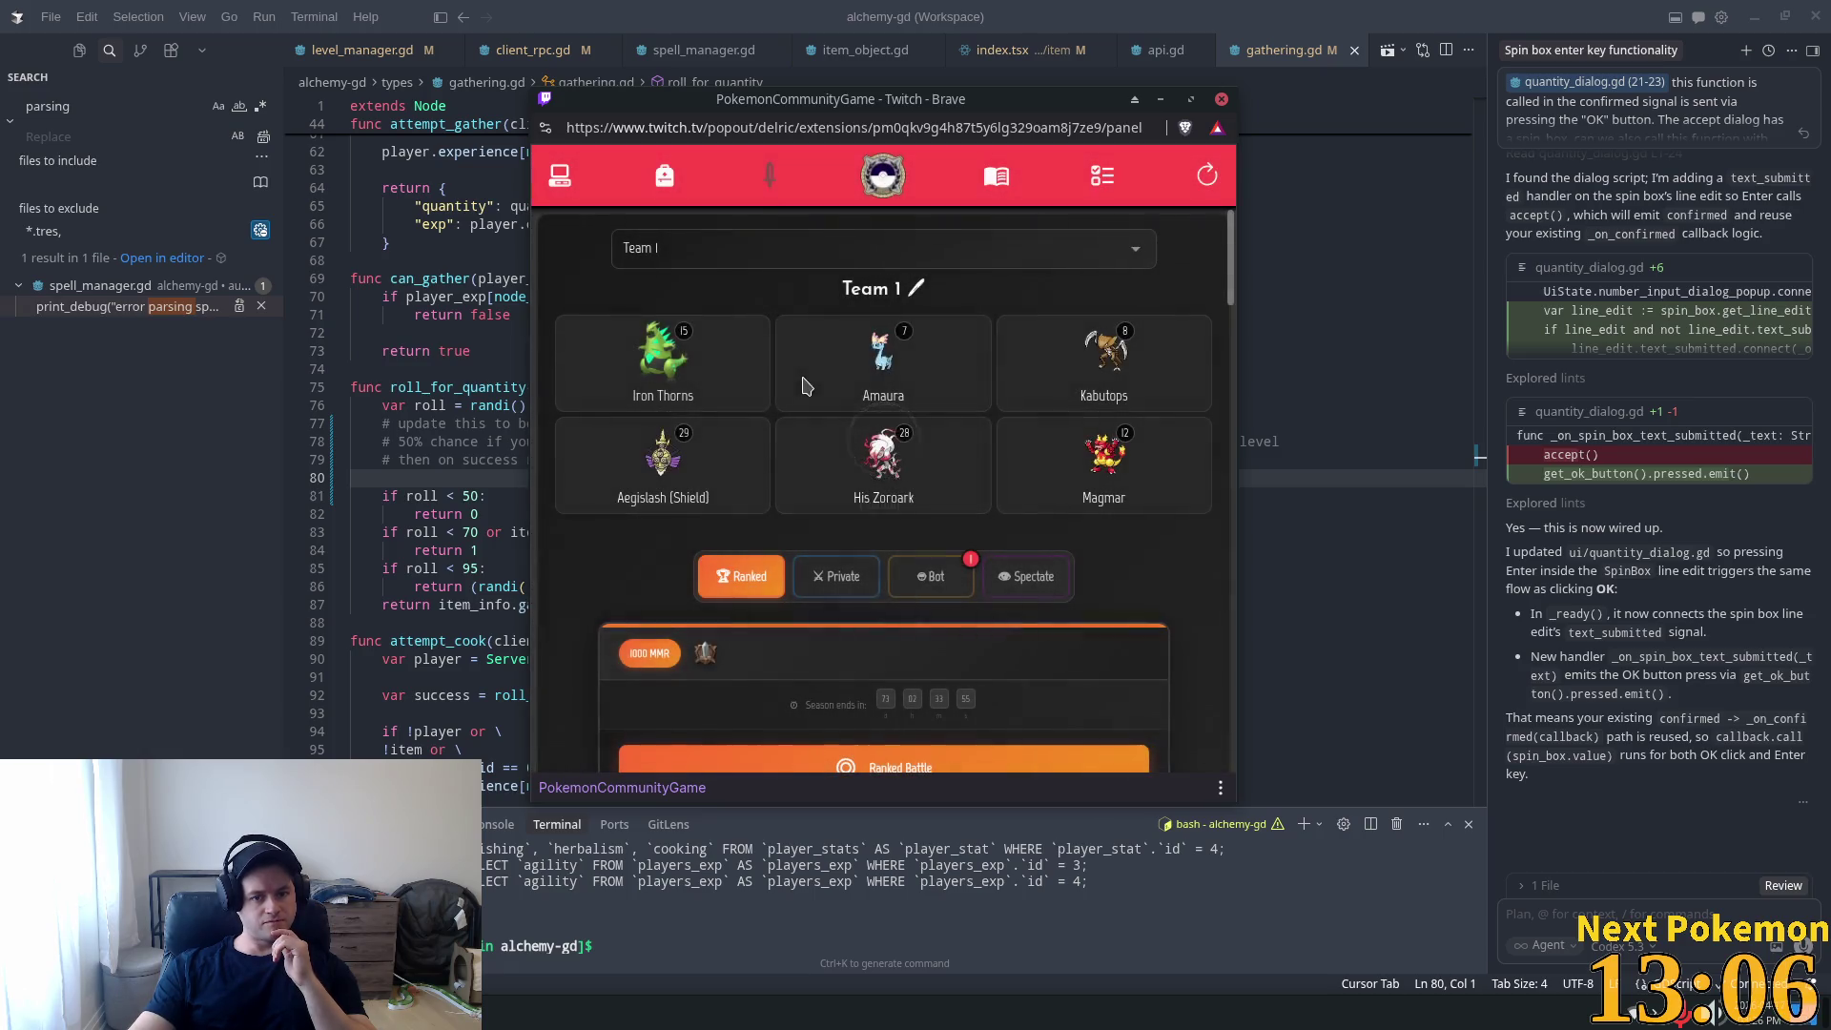
{"action": "left_click", "coordinate": [679, 351]}
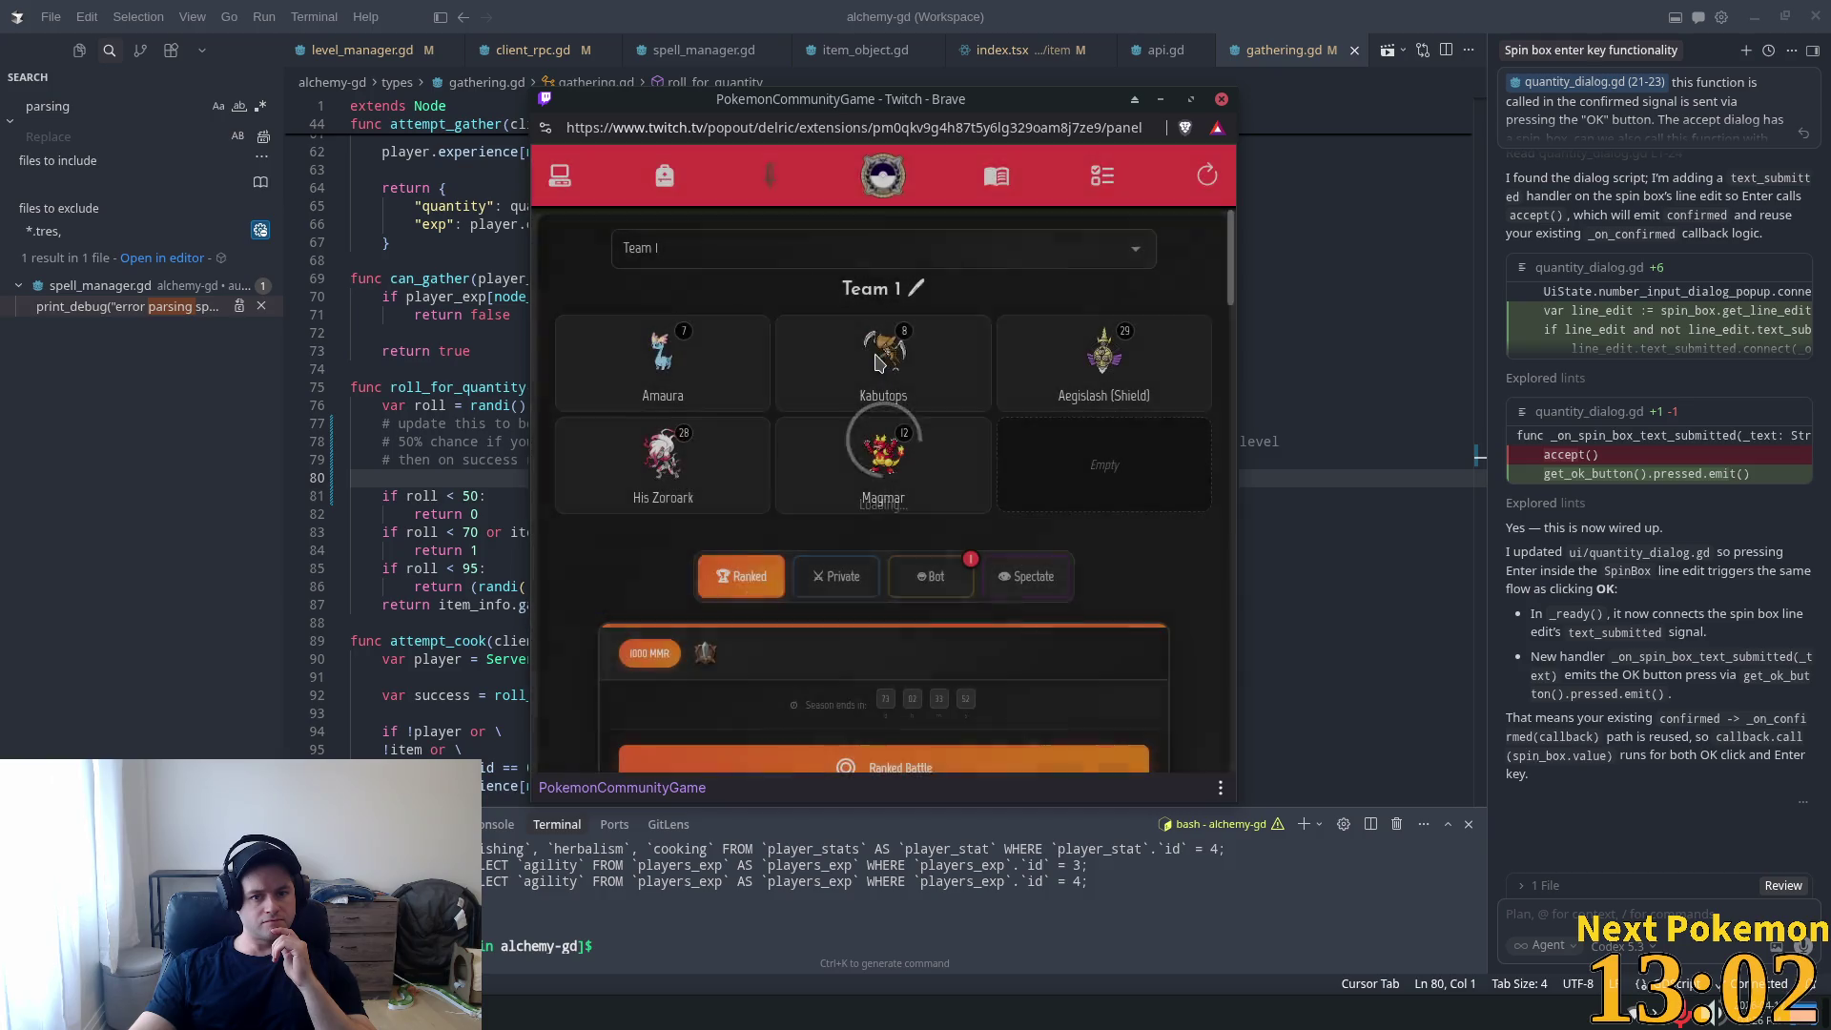
Remove Amaura, Kabutops, Aegislash and His Zoroark so only Magmar remains in Team 1.
{"action": "left_click", "coordinate": [691, 342]}
{"action": "left_click", "coordinate": [693, 346]}
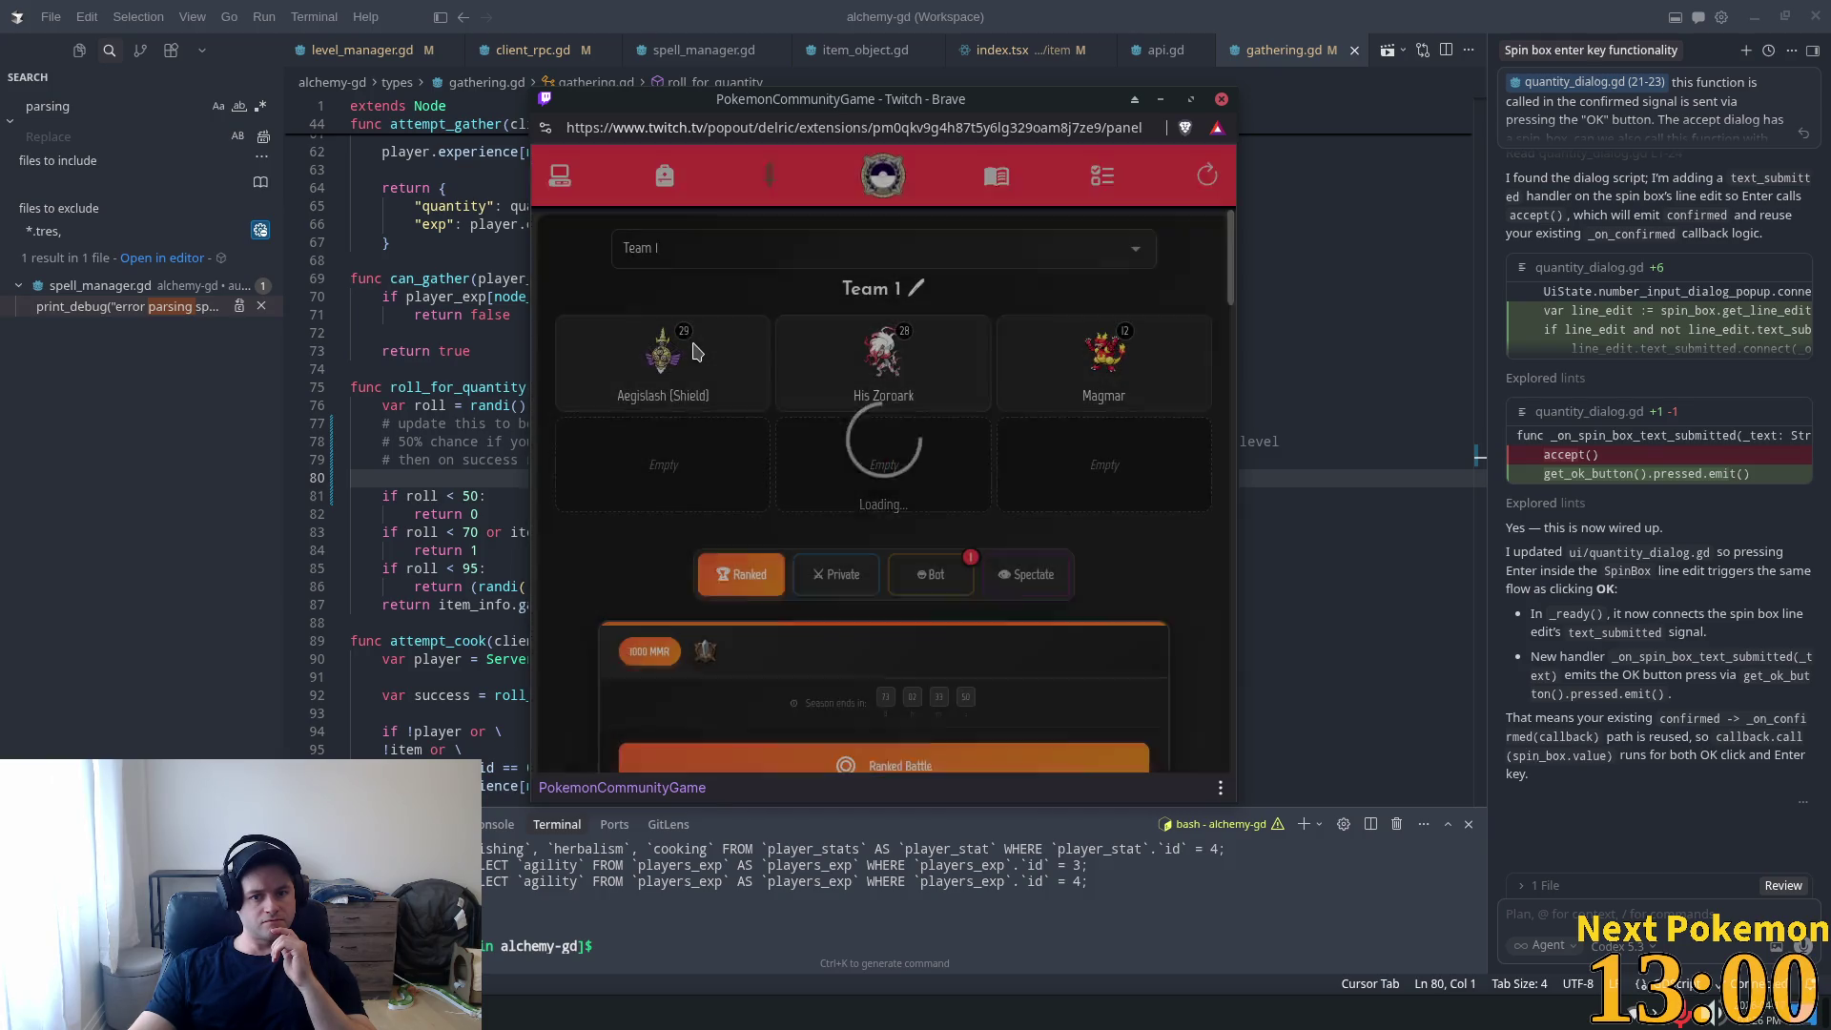
{"action": "left_click", "coordinate": [694, 351]}
{"action": "left_click", "coordinate": [693, 351]}
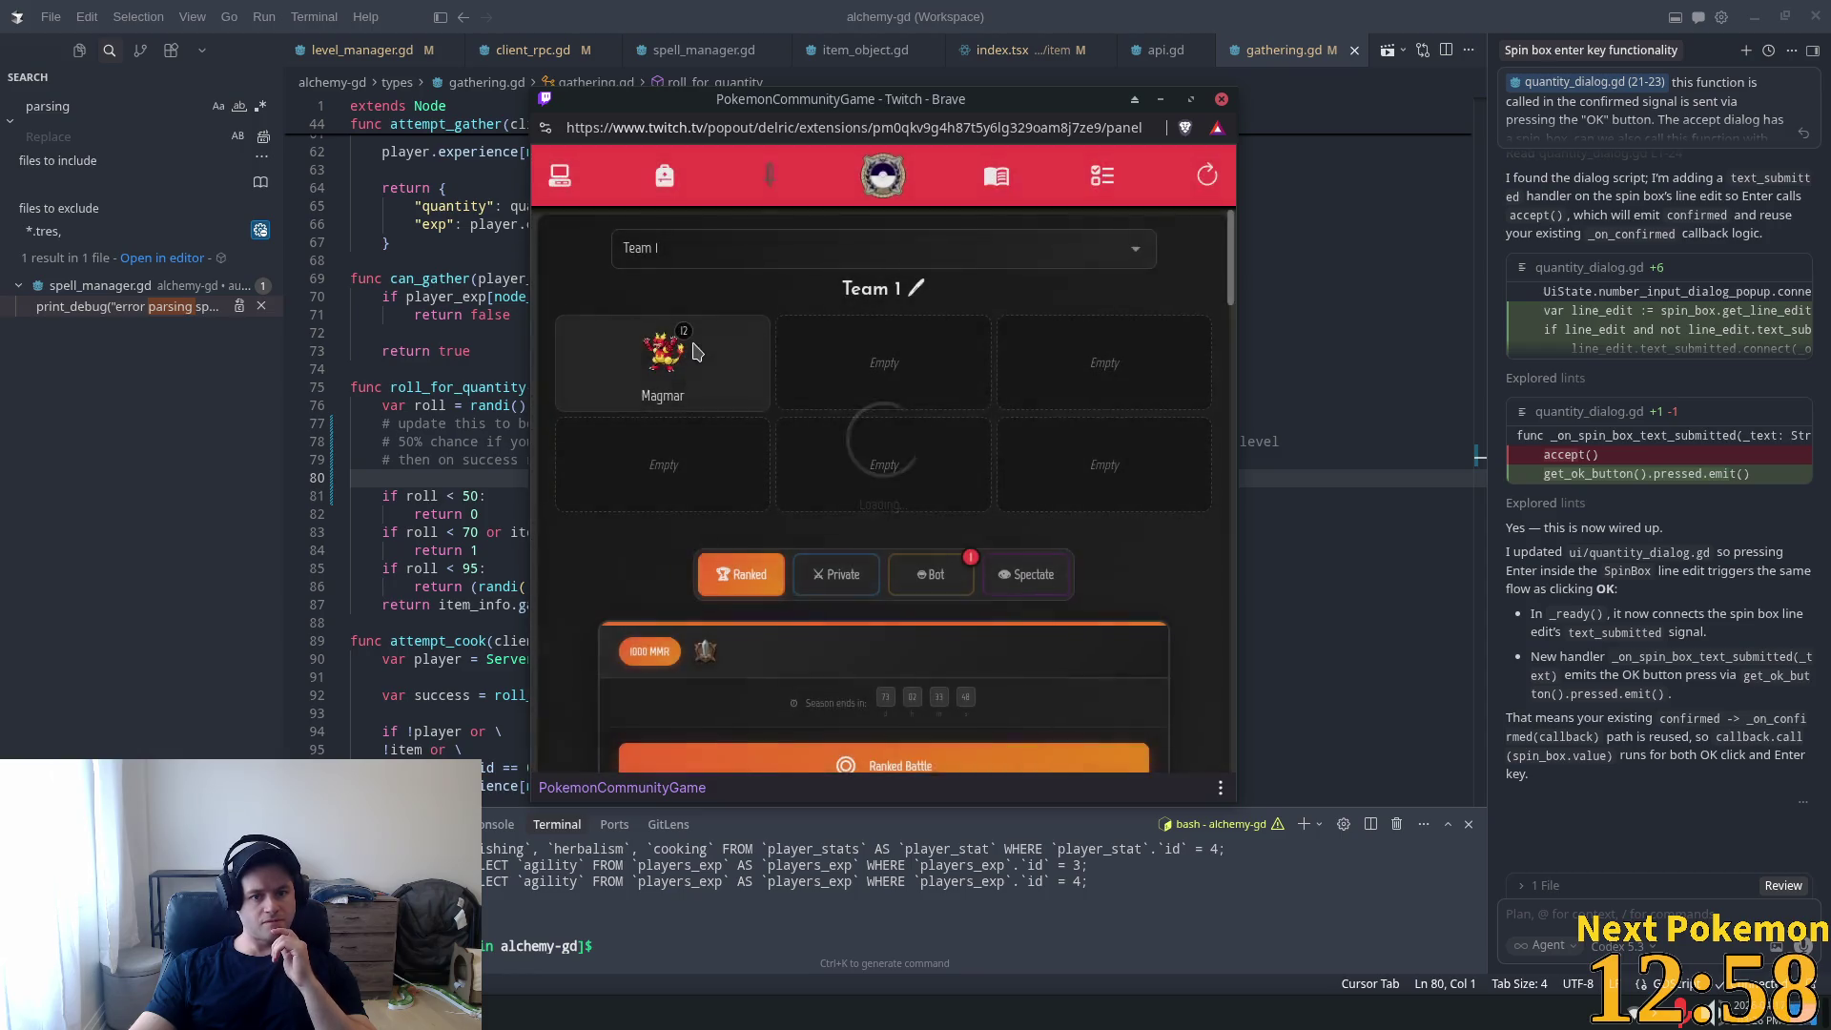
{"action": "left_click", "coordinate": [694, 351]}
{"action": "left_click", "coordinate": [648, 386]}
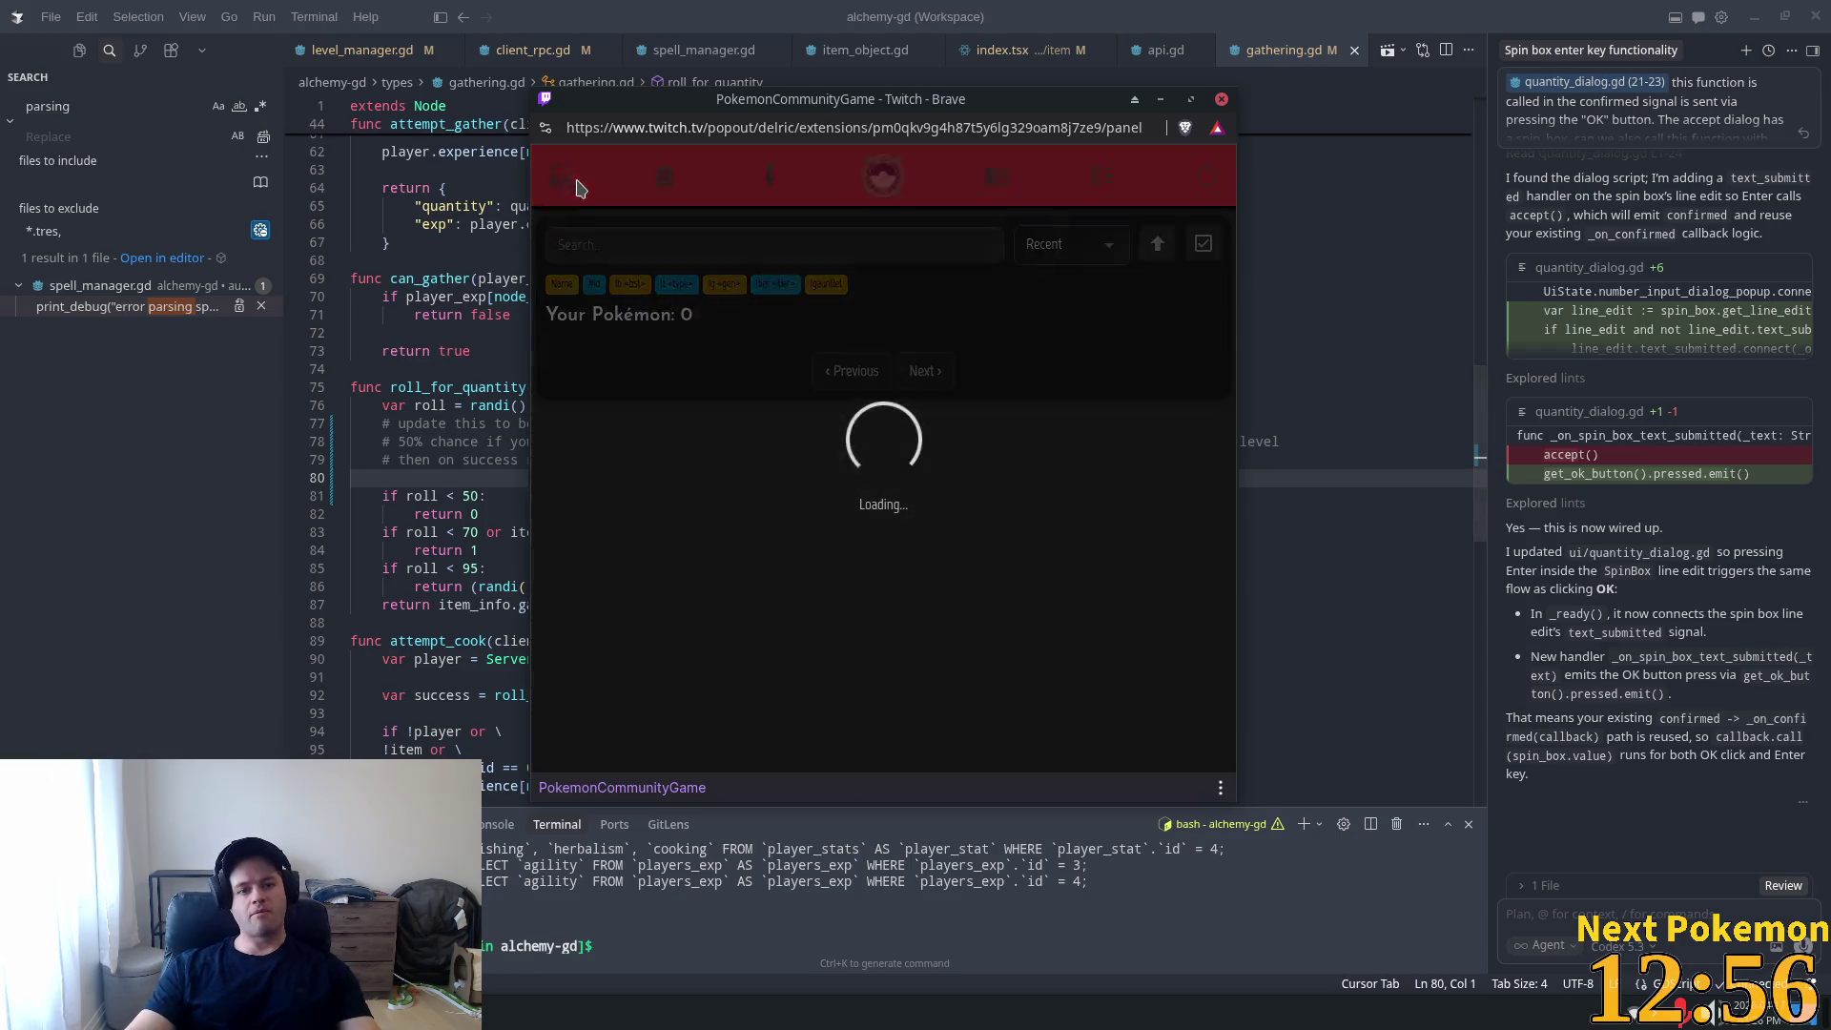
Sort the collection by Base stats, then clear the 'lt ground' search to show all 736 Pokémon.
{"action": "left_click", "coordinate": [646, 245]}
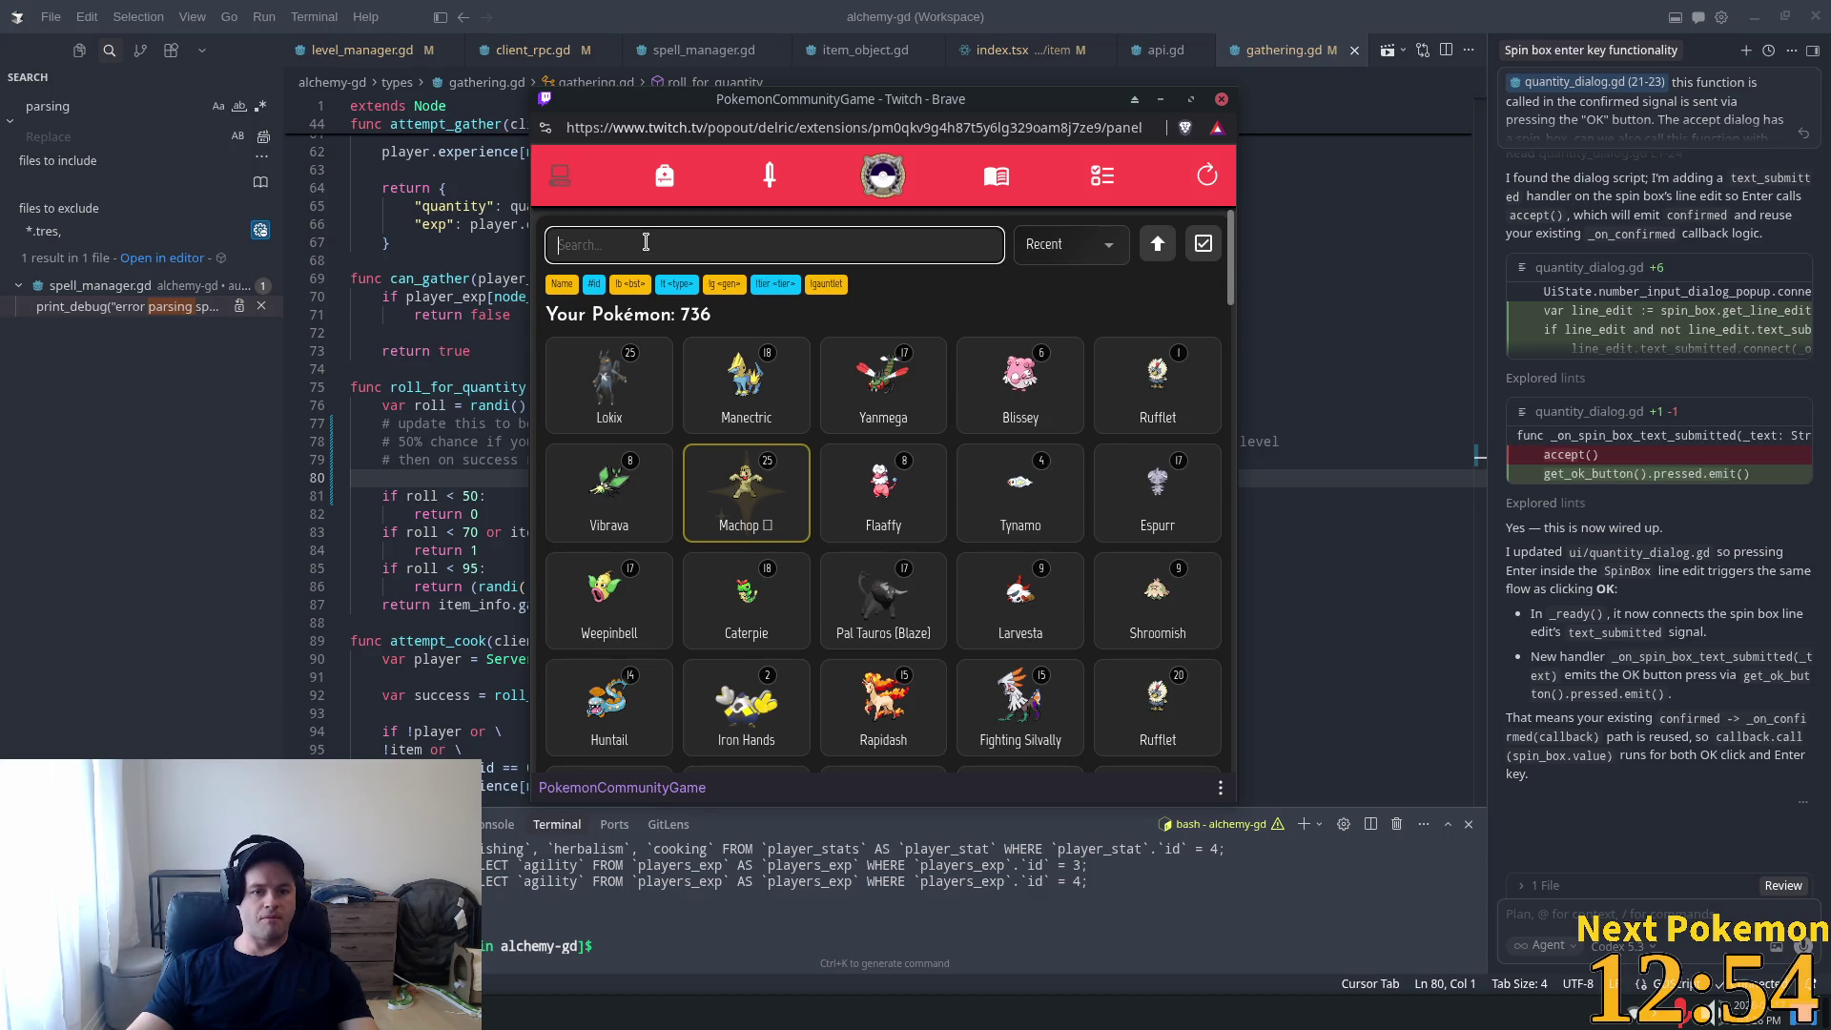
{"action": "type", "text": "lt"}
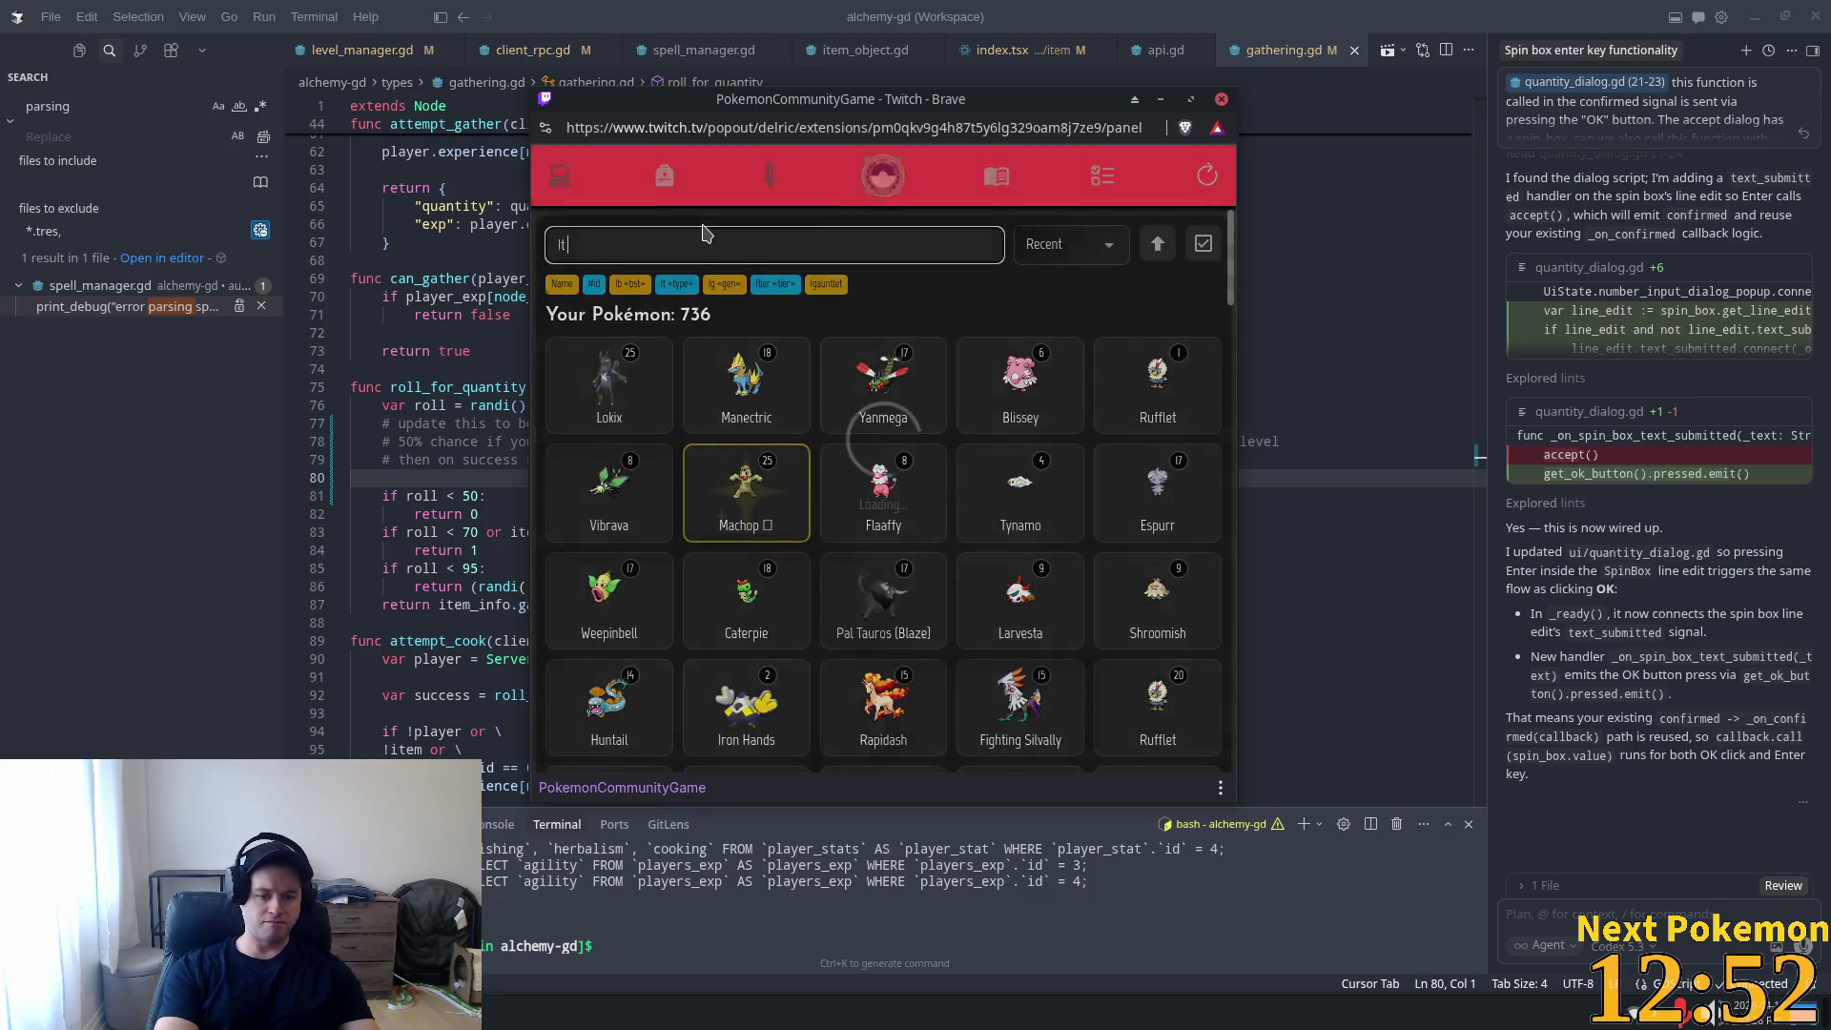
{"action": "type", "text": " ground"}
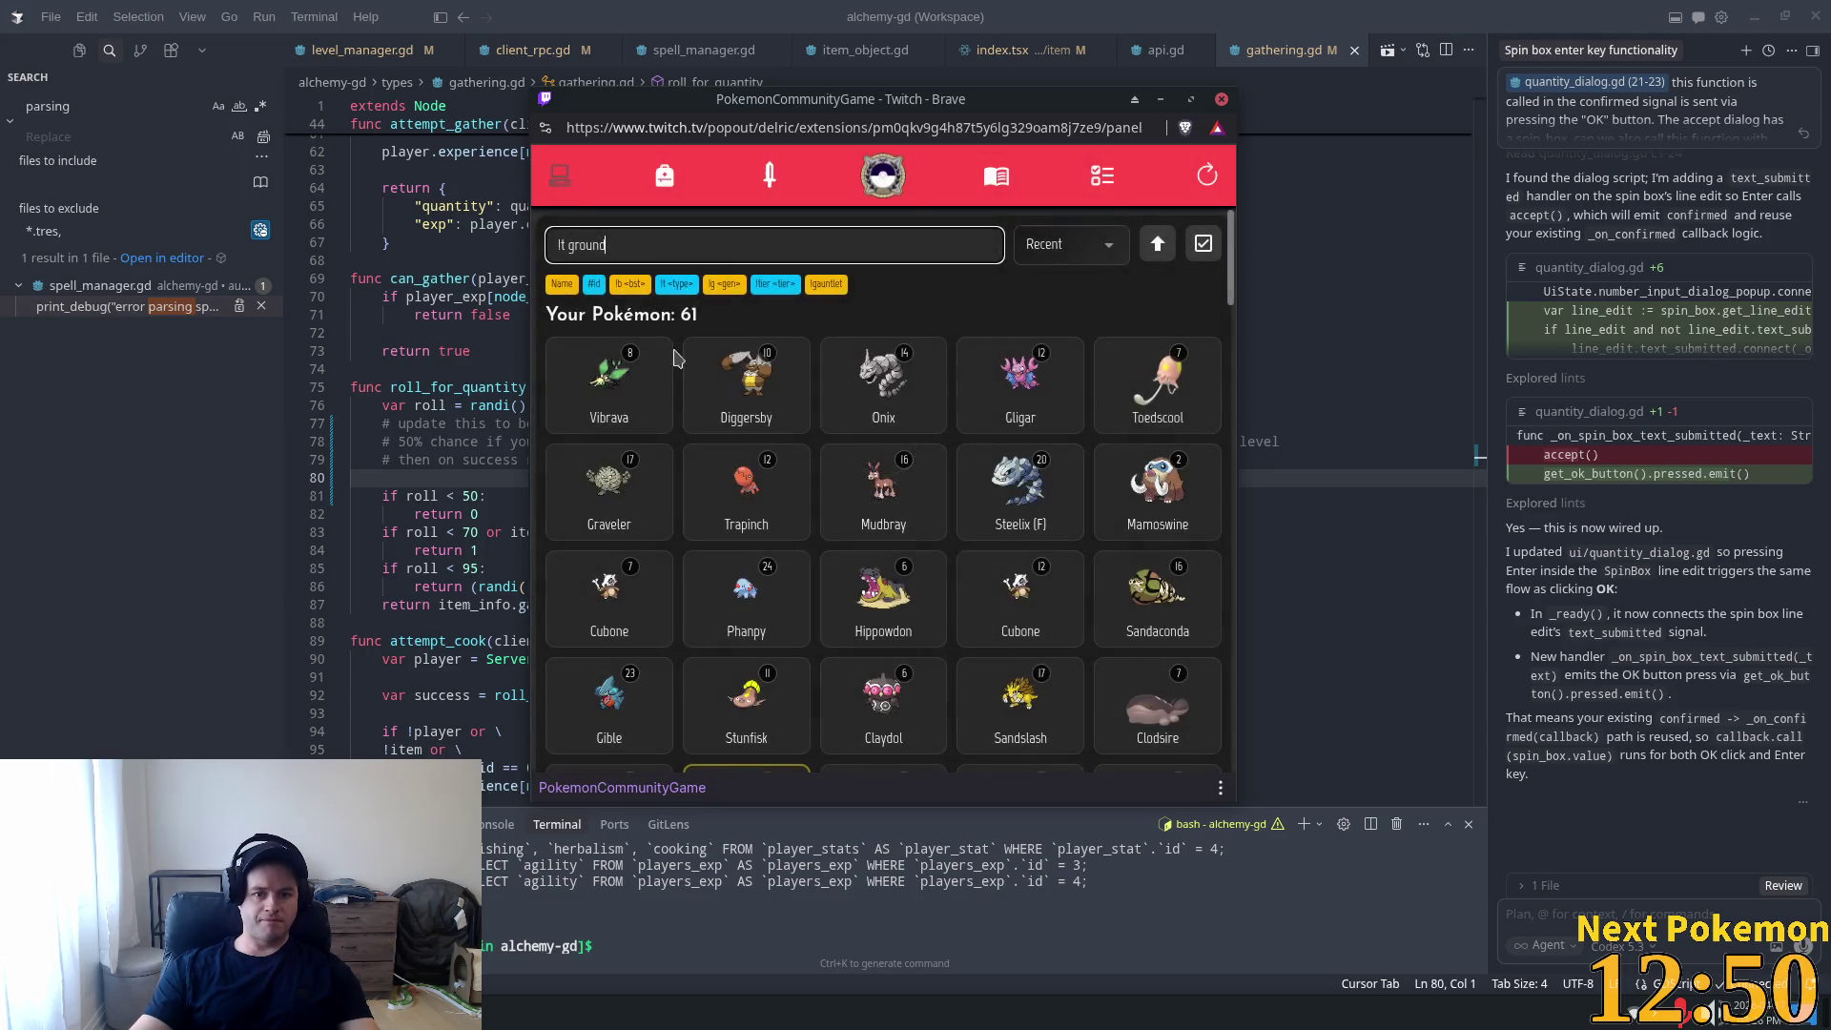
{"action": "left_click", "coordinate": [1078, 246]}
{"action": "scroll", "coordinate": [1080, 338], "scroll_direction": "down", "scroll_amount": 3}
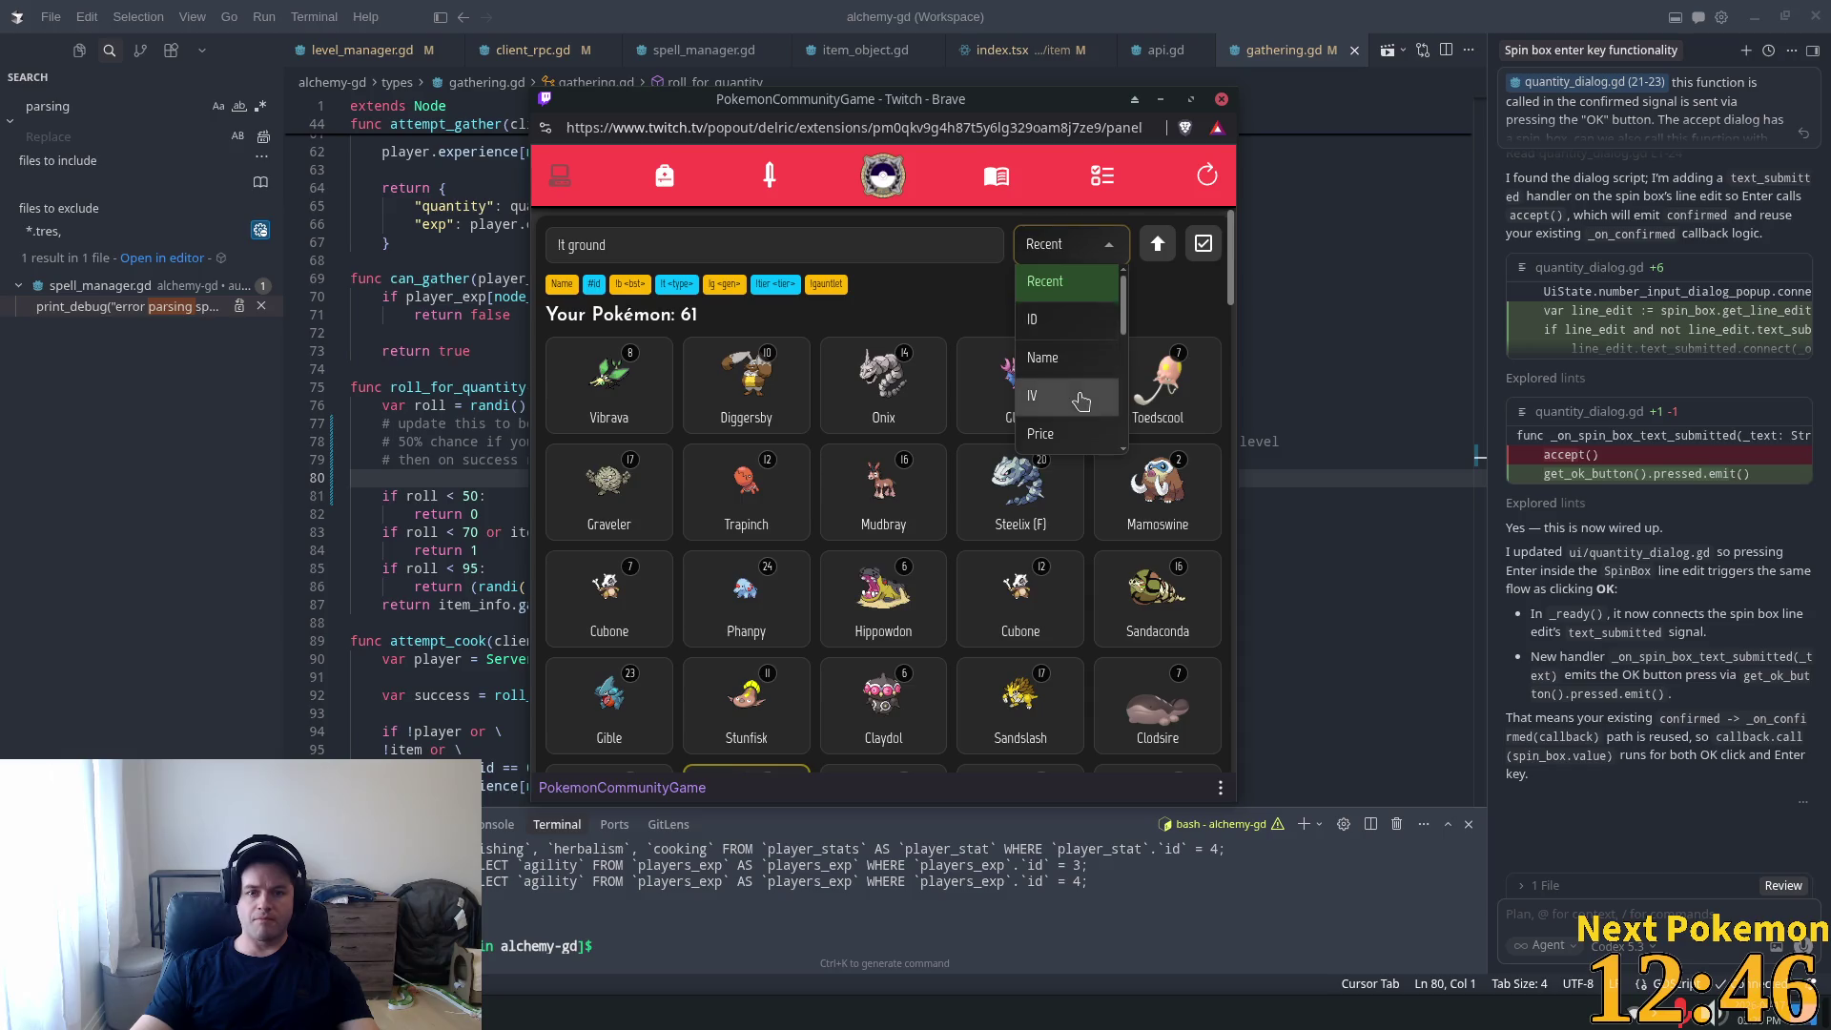
{"action": "left_click", "coordinate": [1026, 434]}
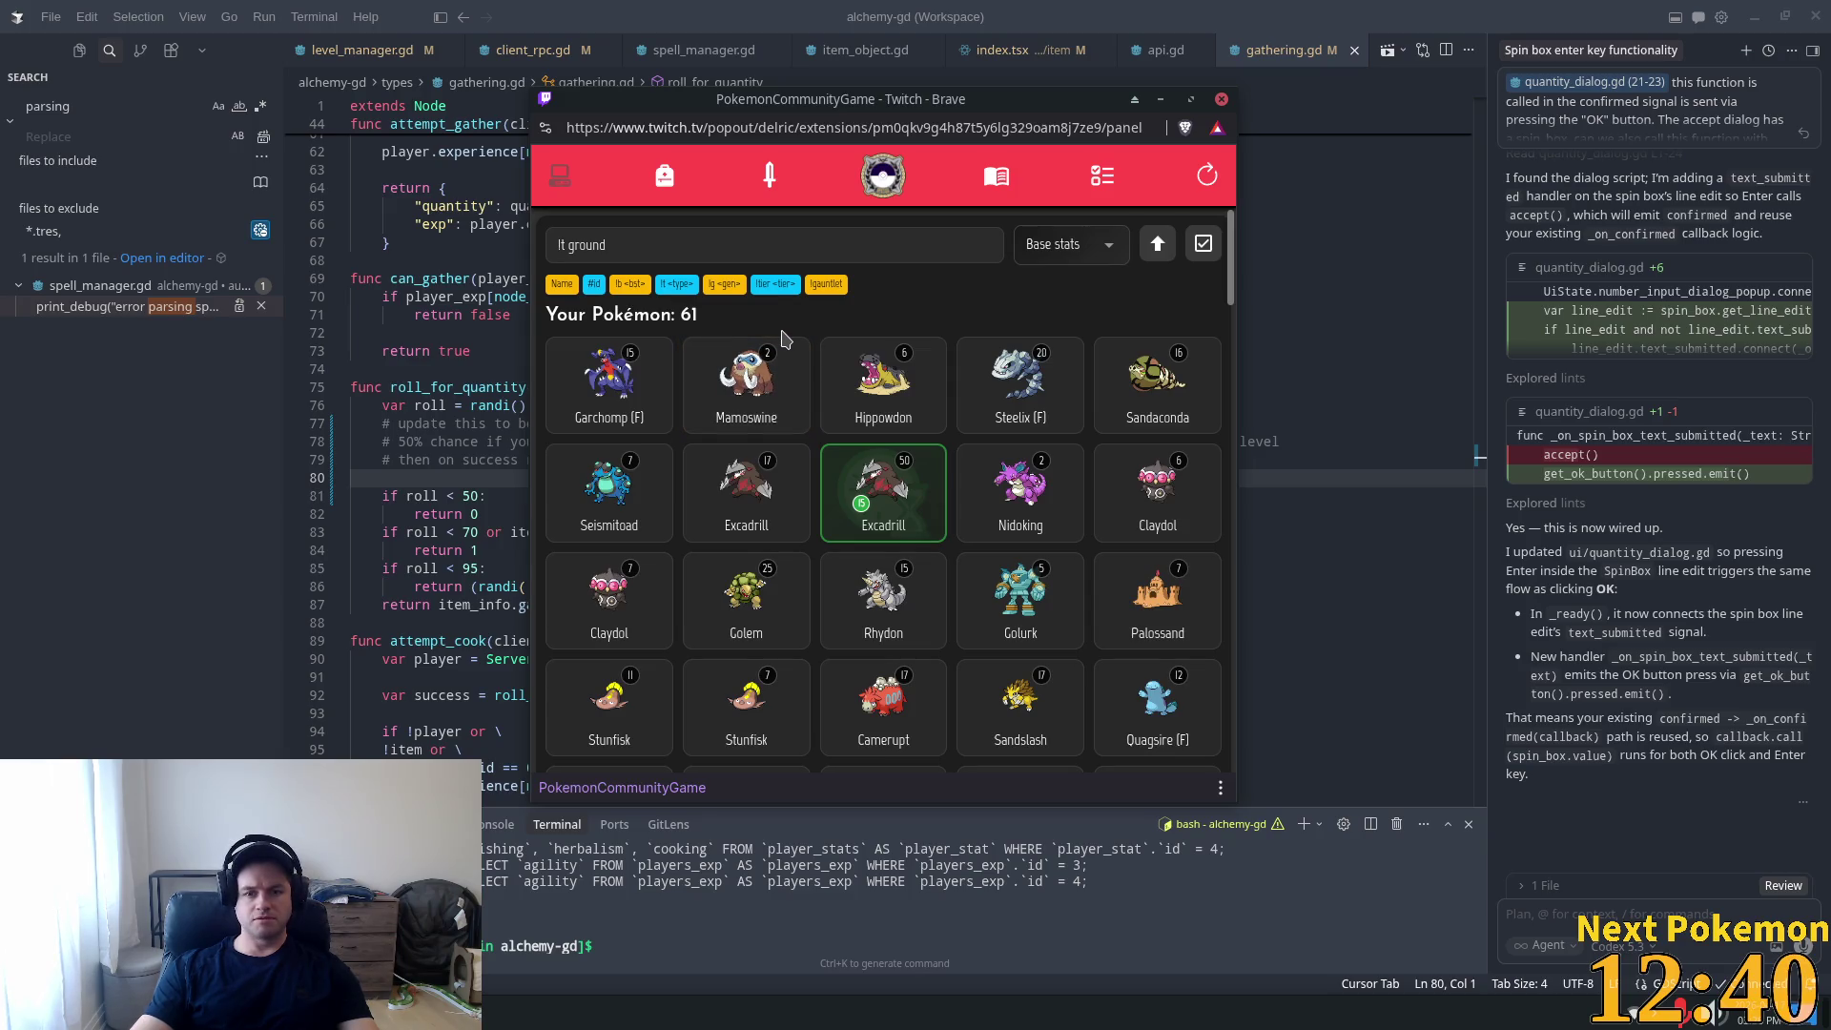
{"action": "triple_click", "coordinate": [716, 238]}
{"action": "key", "text": "BackSpace"}
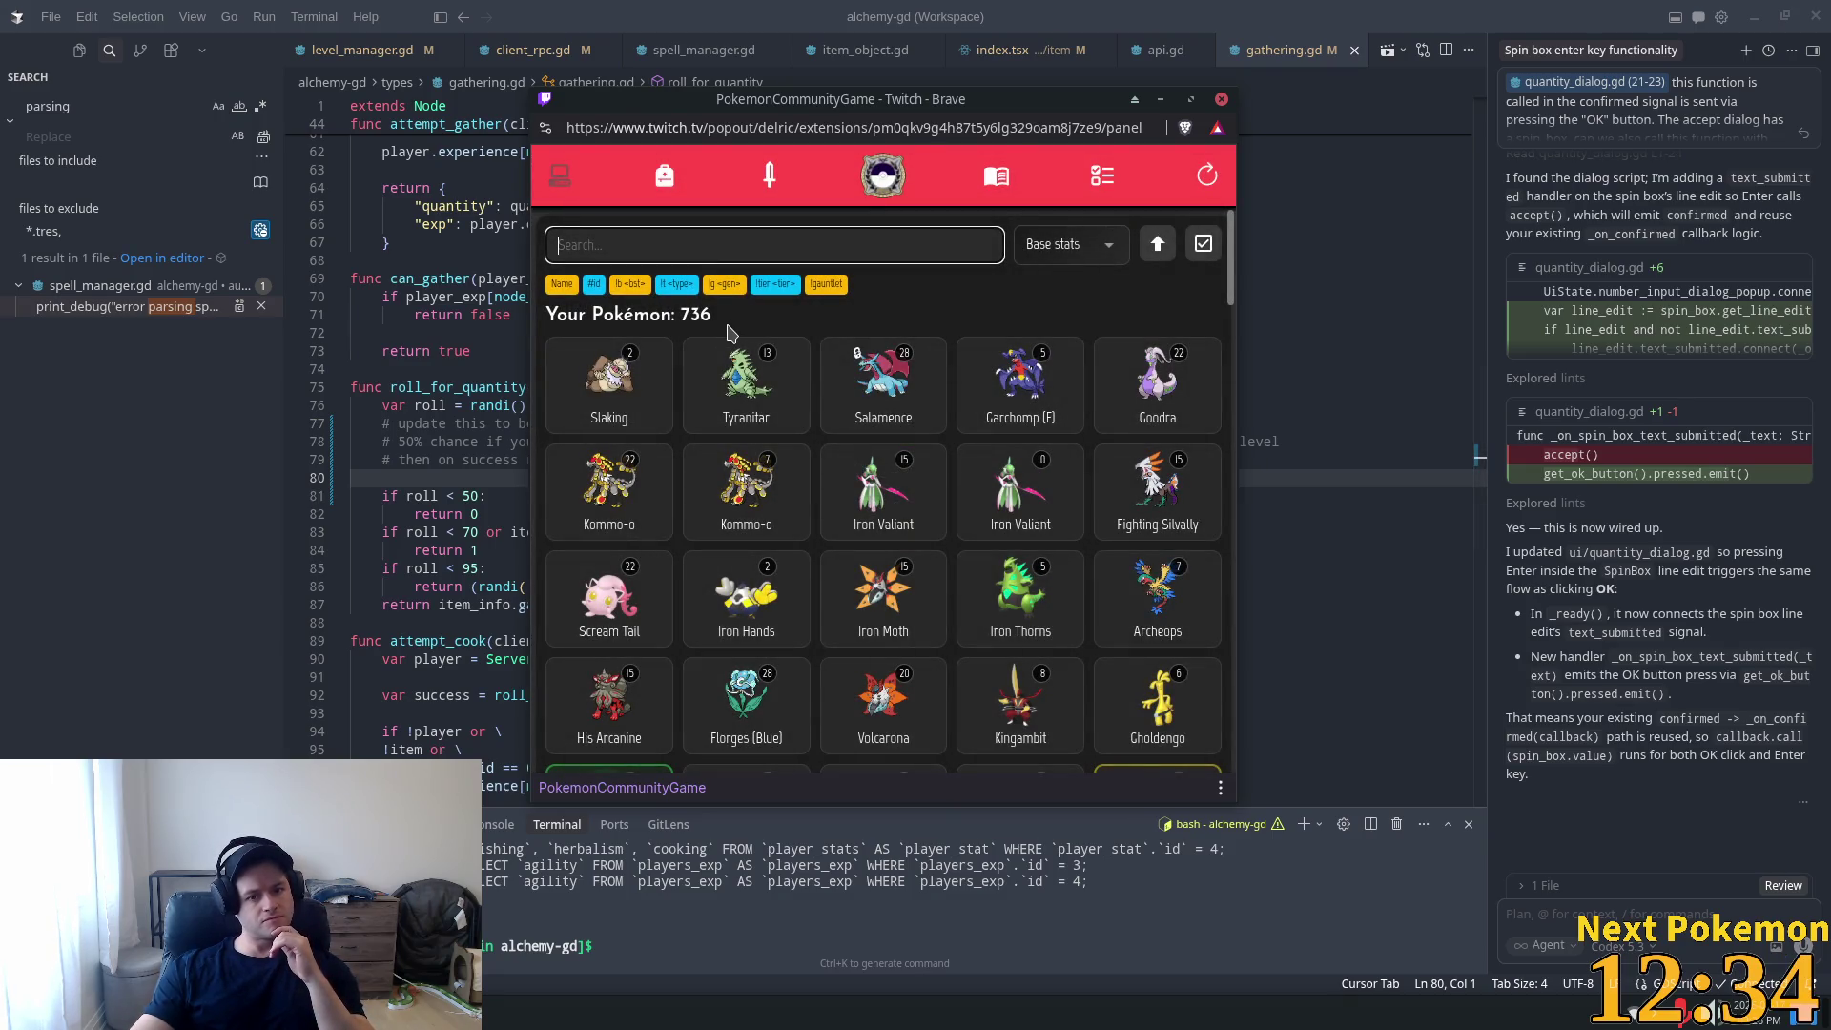
Add Slaking and other top base-stat Pokémon until Team 1 is full, then return to the team view.
{"action": "left_click", "coordinate": [741, 382]}
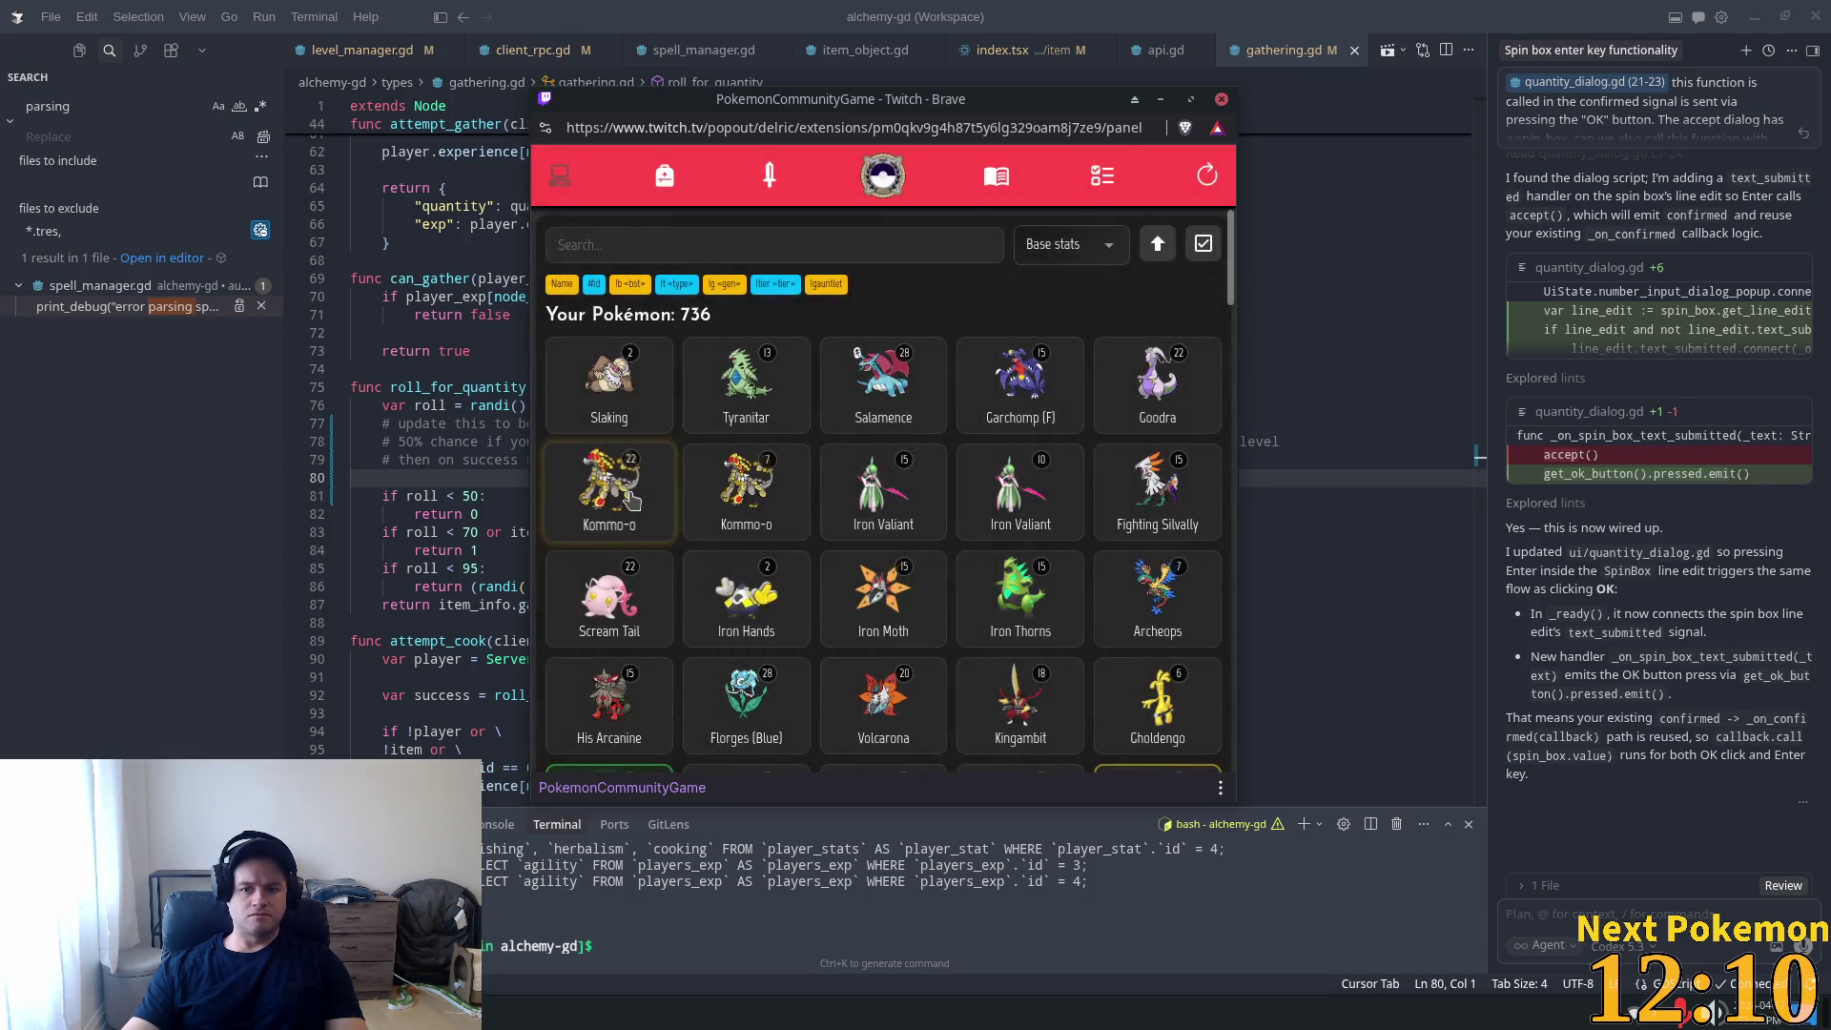
{"action": "left_click", "coordinate": [887, 491]}
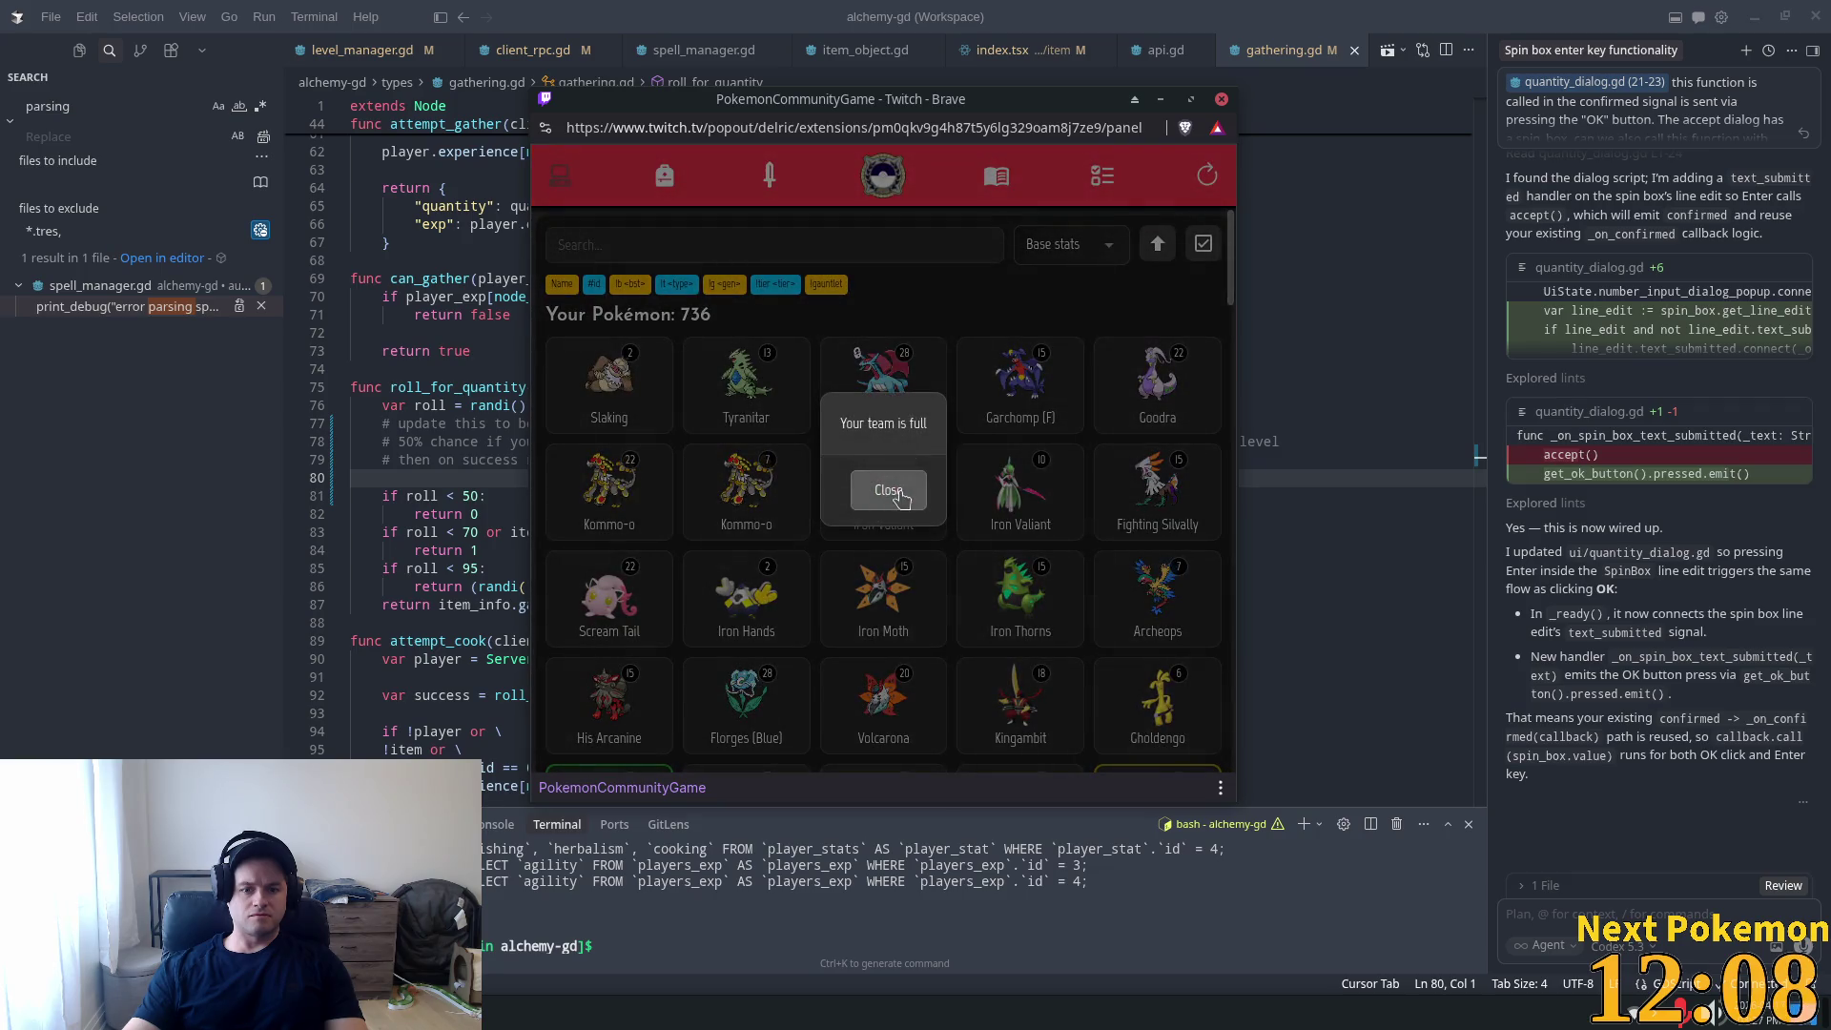
{"action": "left_click", "coordinate": [888, 491]}
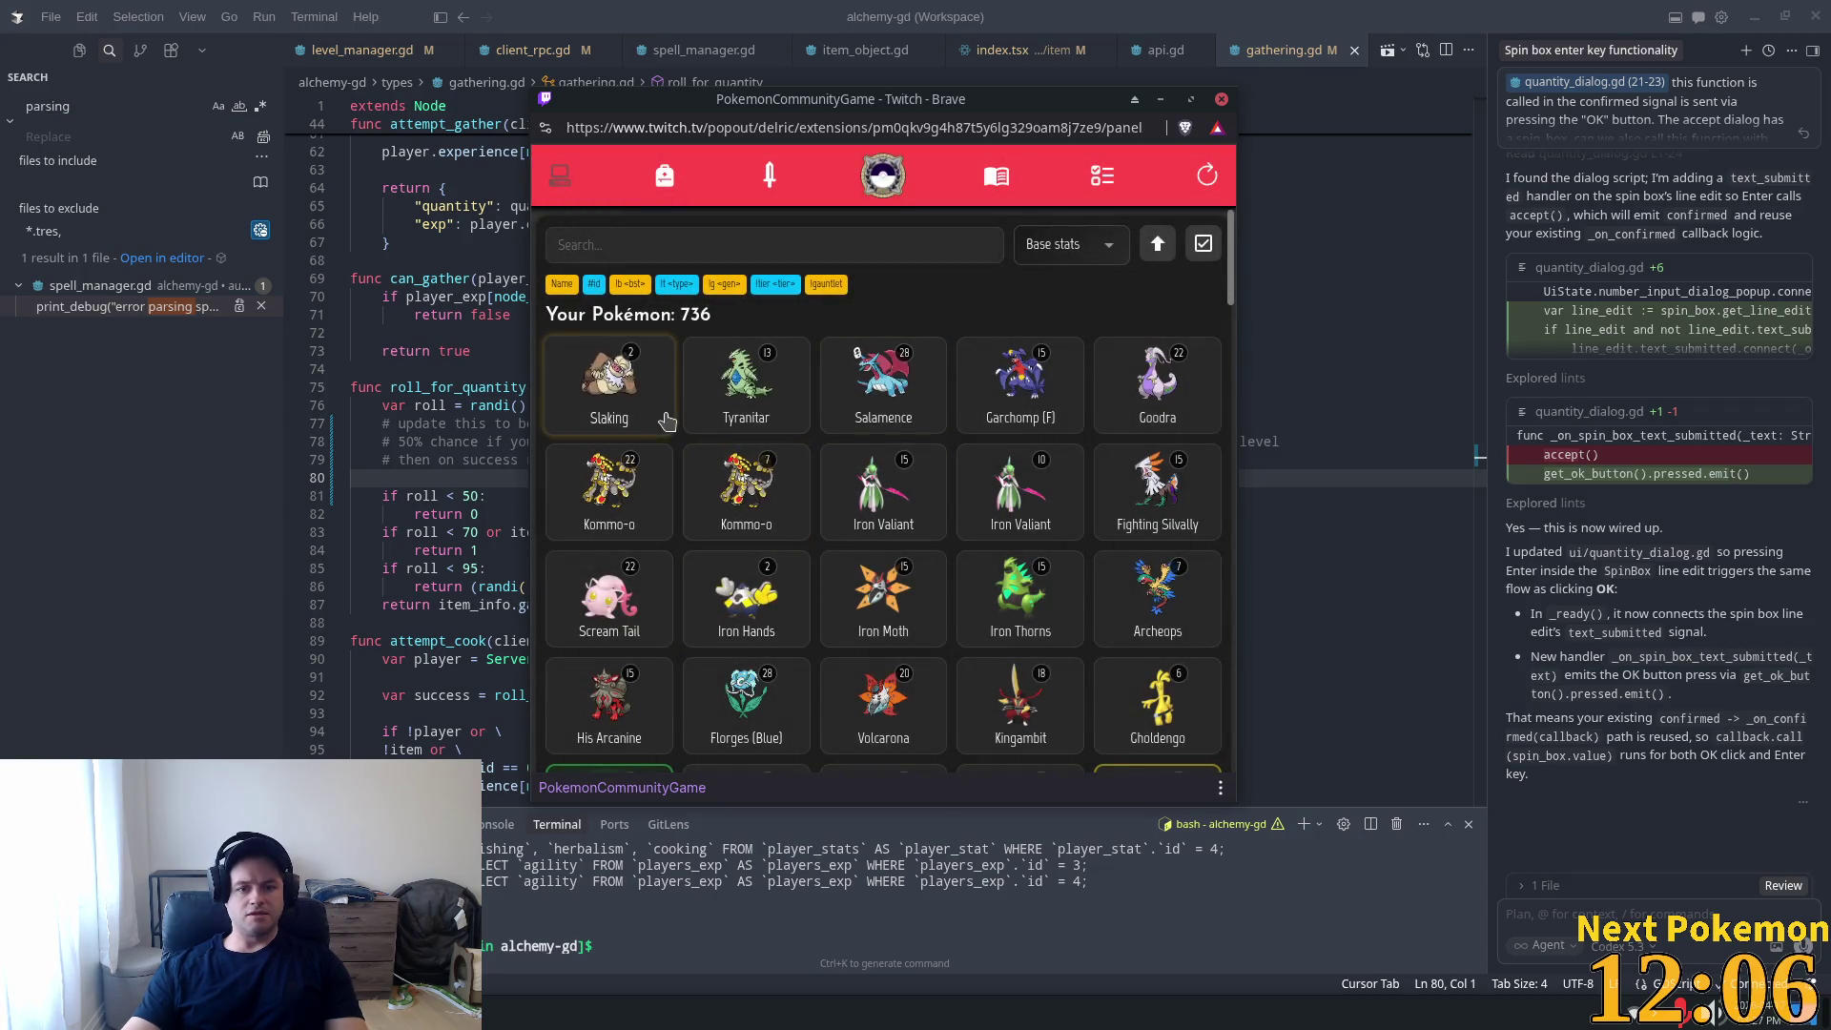
{"action": "left_click", "coordinate": [773, 179]}
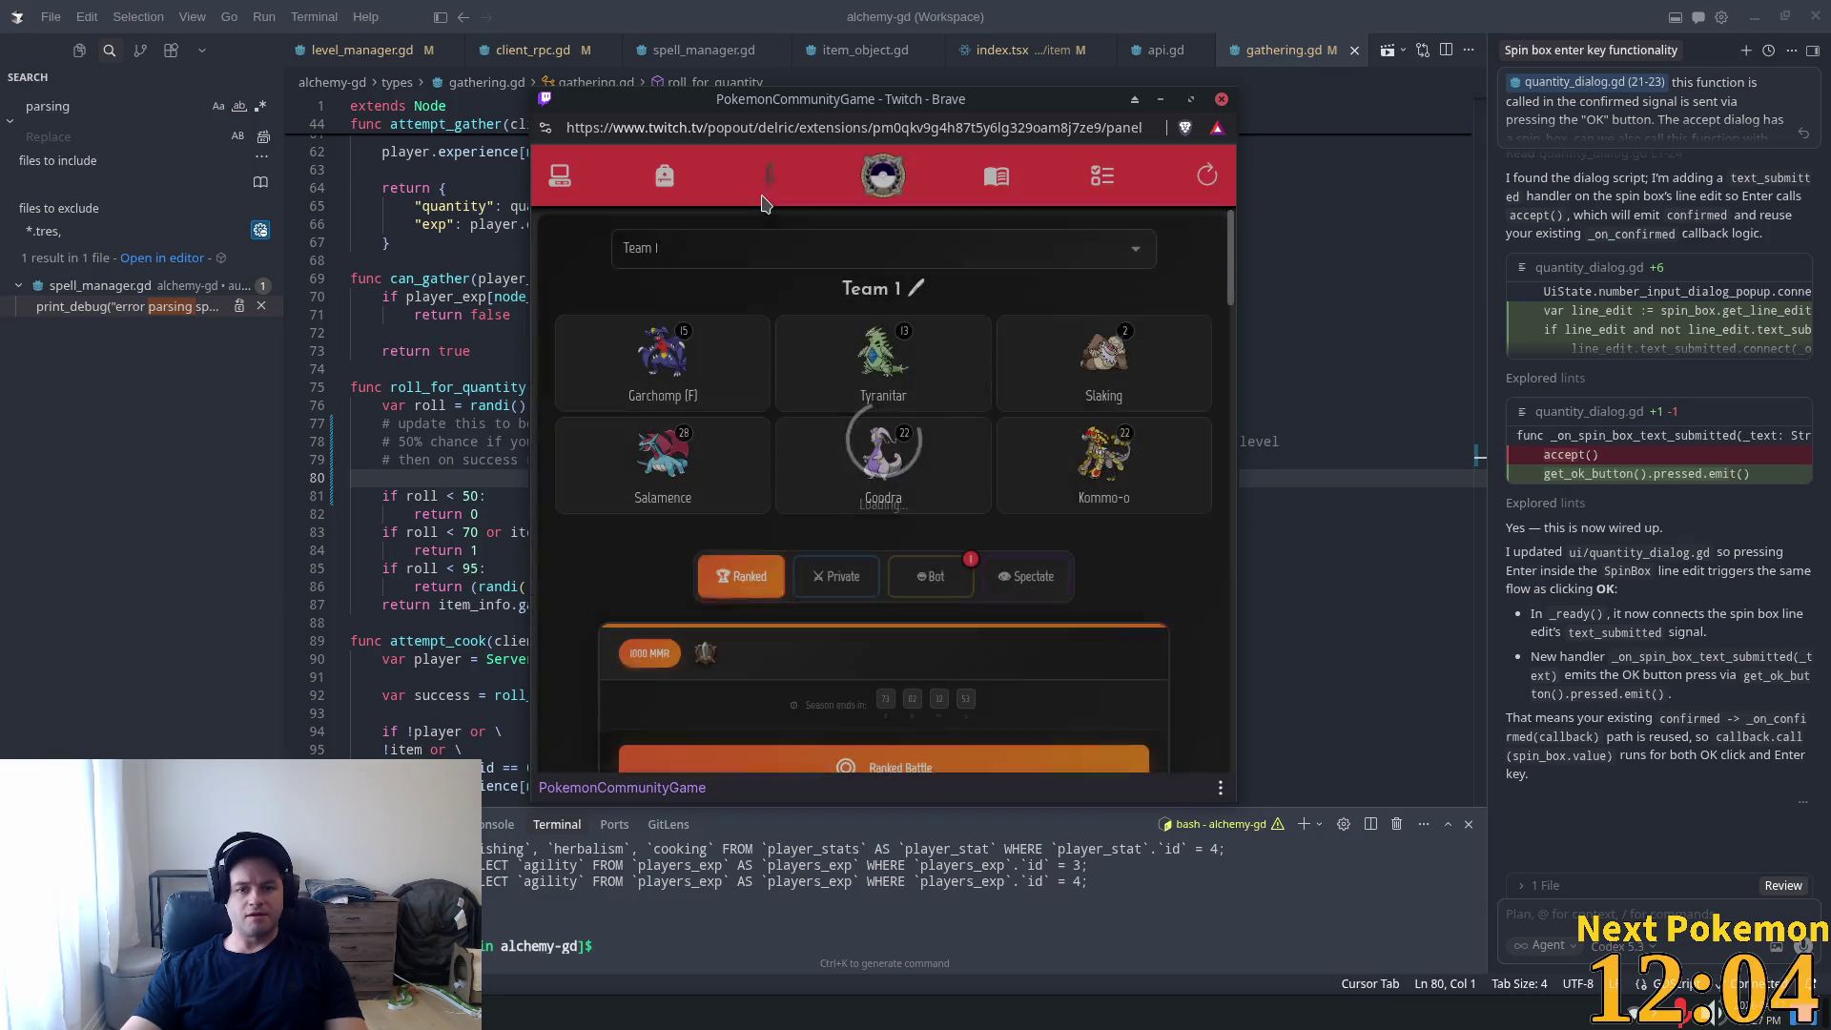
Open Garchomp (F)'s full details page from the Team 1 roster.
{"action": "left_click", "coordinate": [663, 363]}
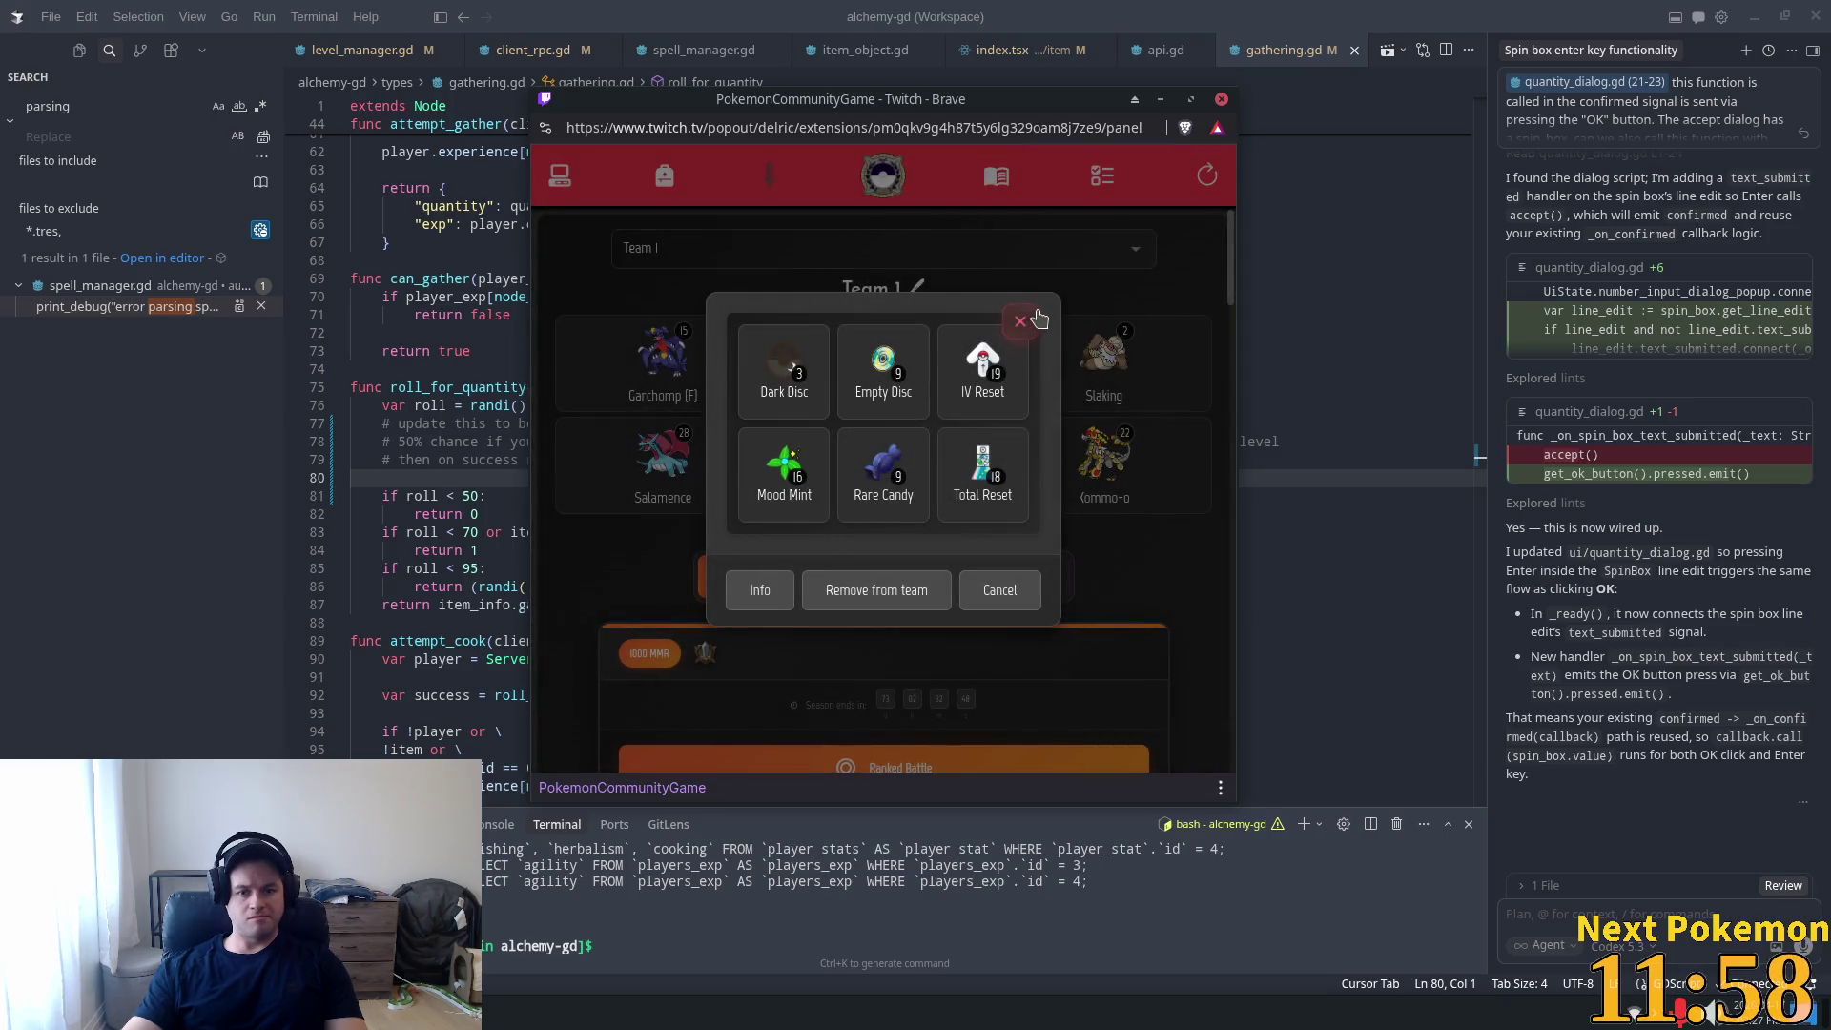
{"action": "left_click", "coordinate": [560, 177]}
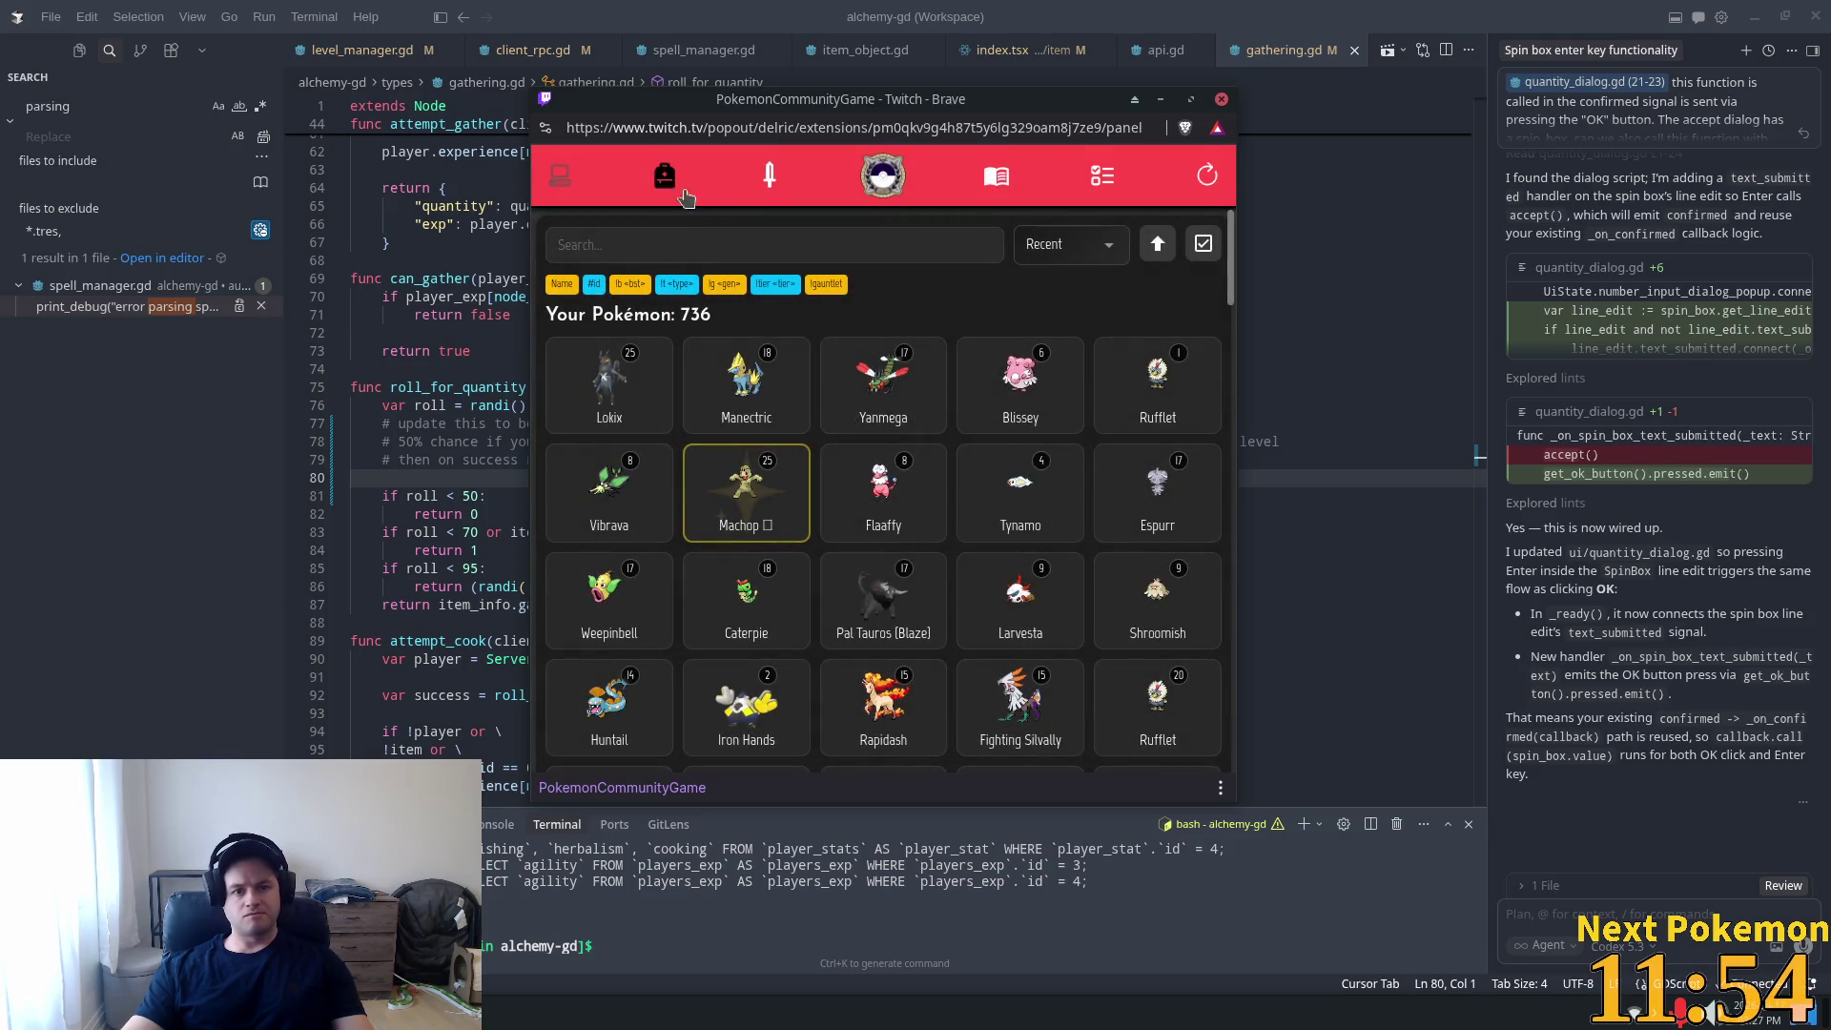
{"action": "left_click", "coordinate": [768, 186]}
{"action": "left_click", "coordinate": [763, 448]}
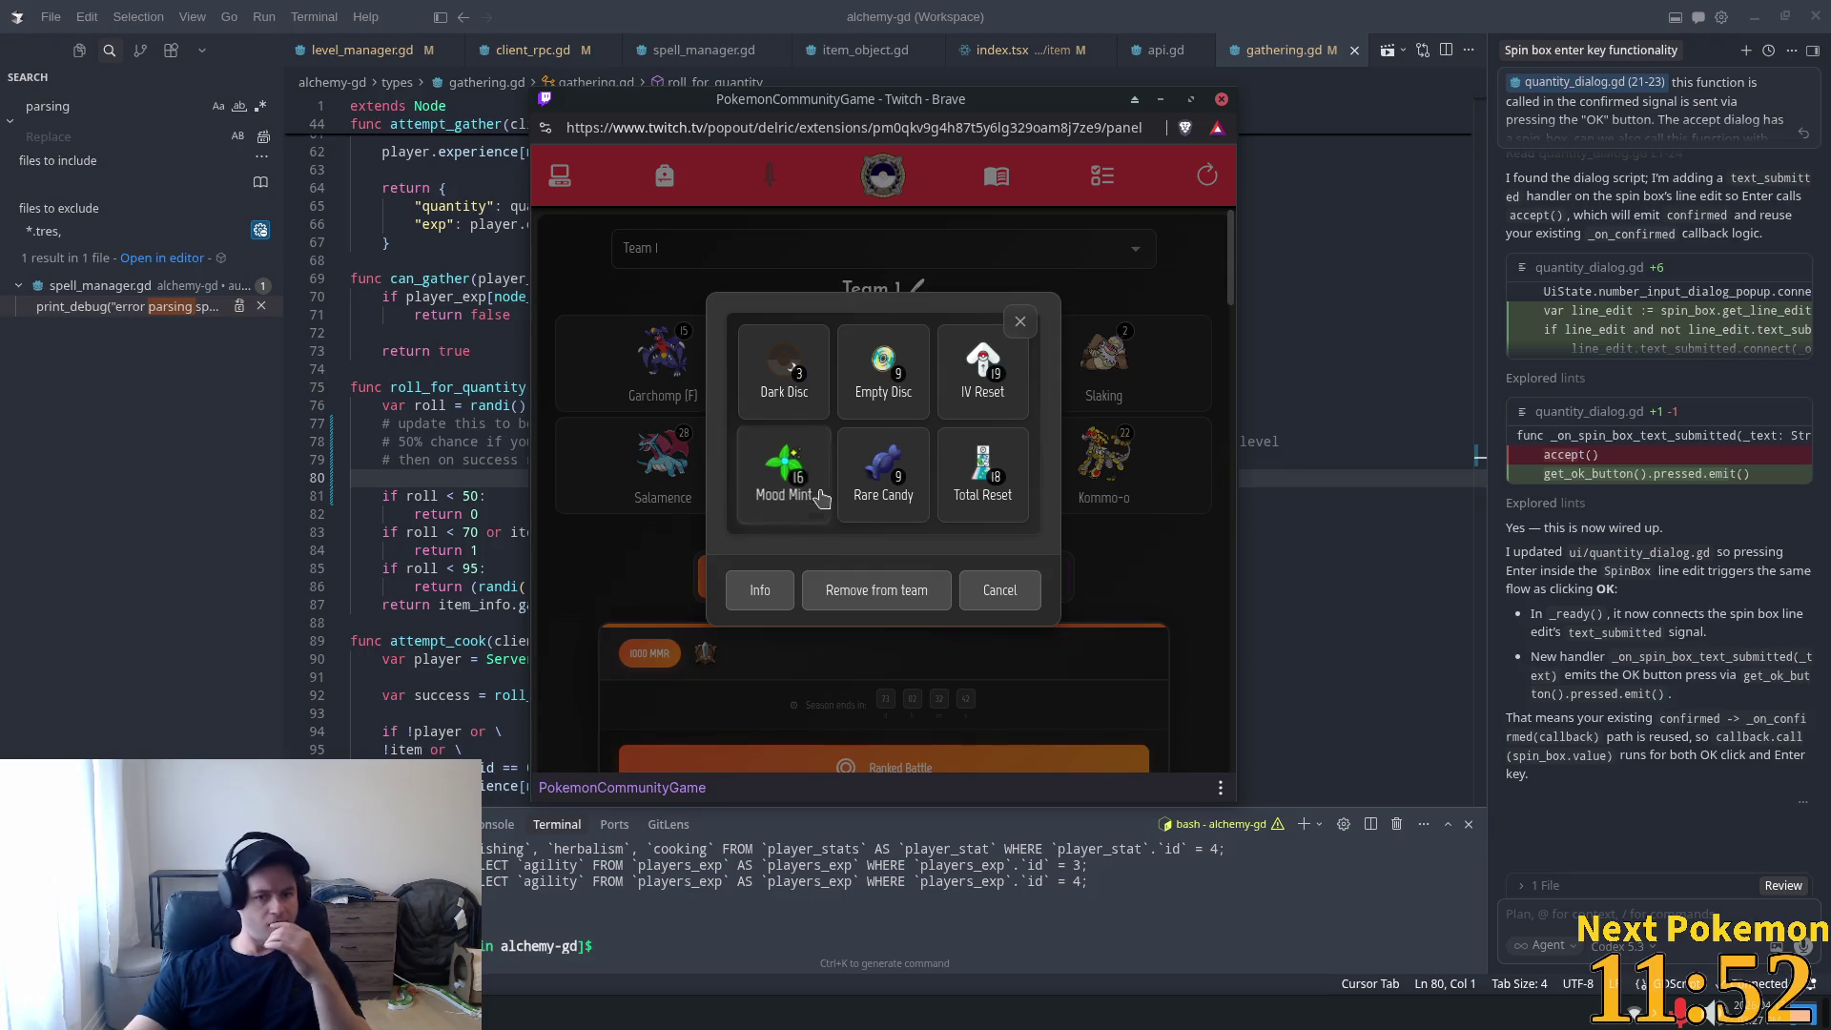
{"action": "left_click", "coordinate": [760, 591]}
{"action": "scroll", "coordinate": [861, 489], "scroll_direction": "down", "scroll_amount": 5}
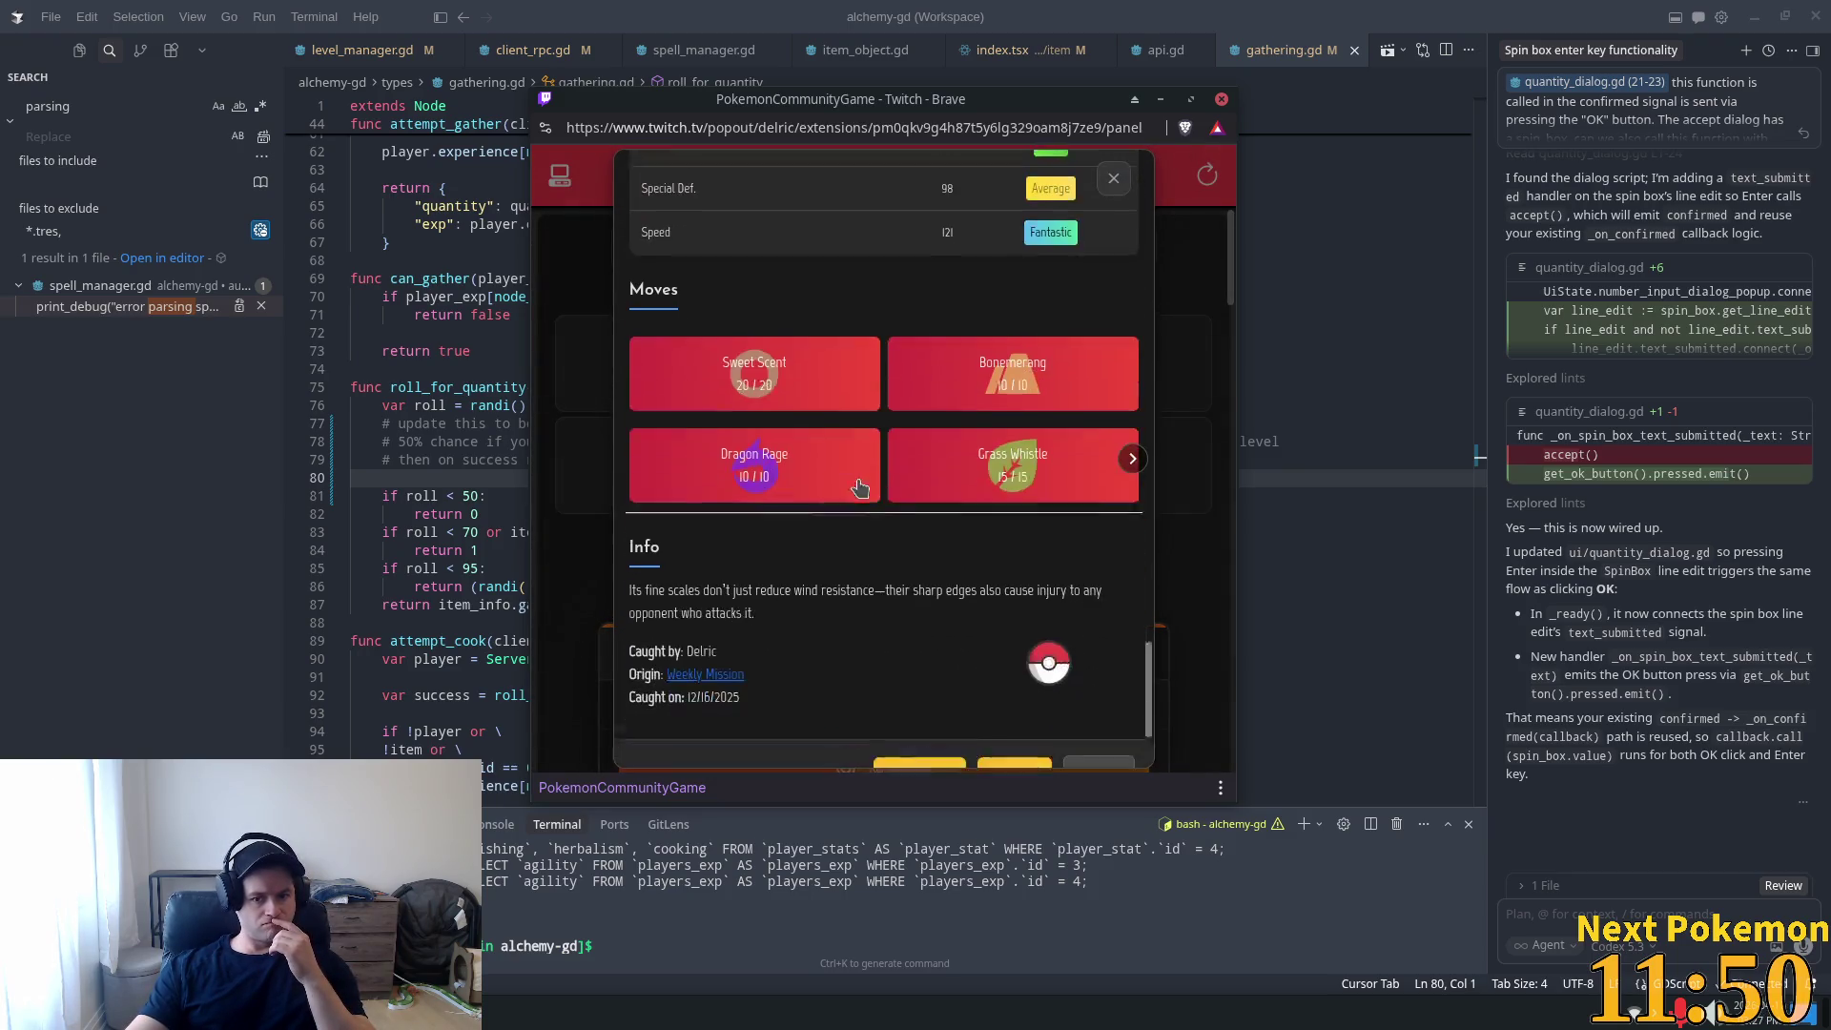
Review Garchomp's moves Sweet Scent, Bonemerang, Dragon Rage and Grass Whistle, then close the details.
{"action": "left_click", "coordinate": [818, 357]}
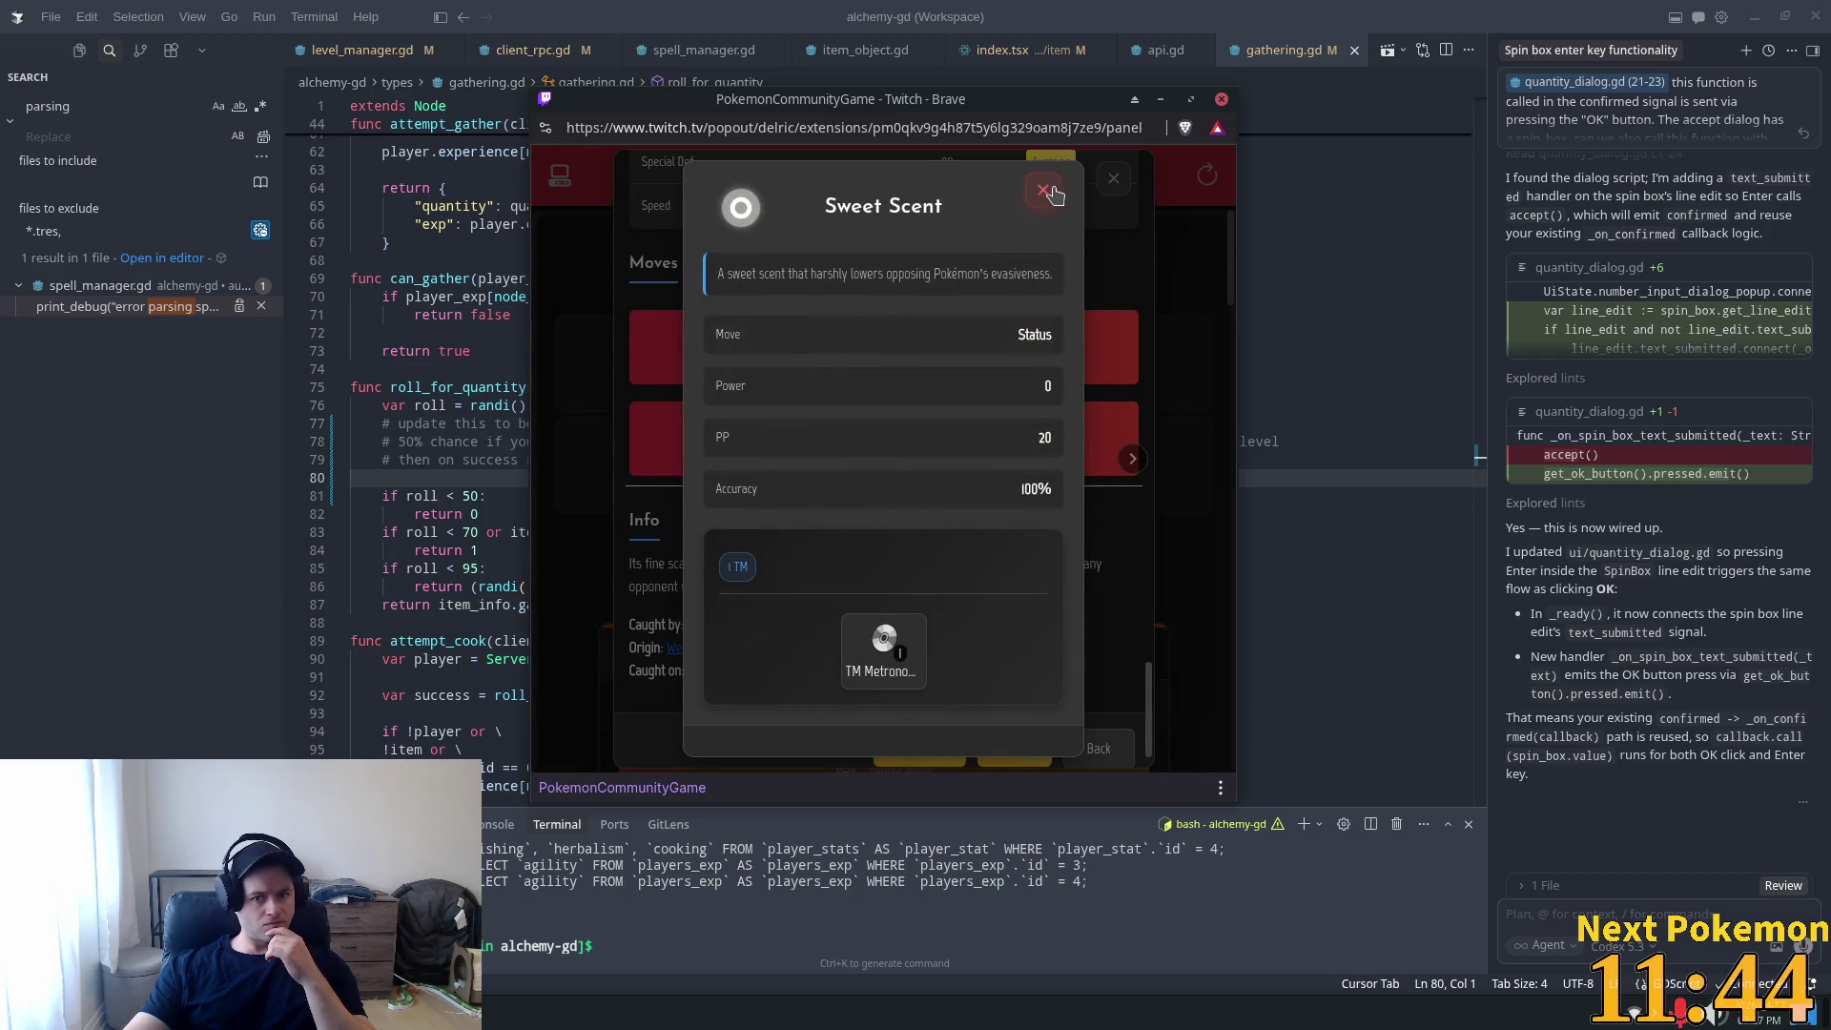
{"action": "left_click", "coordinate": [1052, 195]}
{"action": "left_click", "coordinate": [968, 357]}
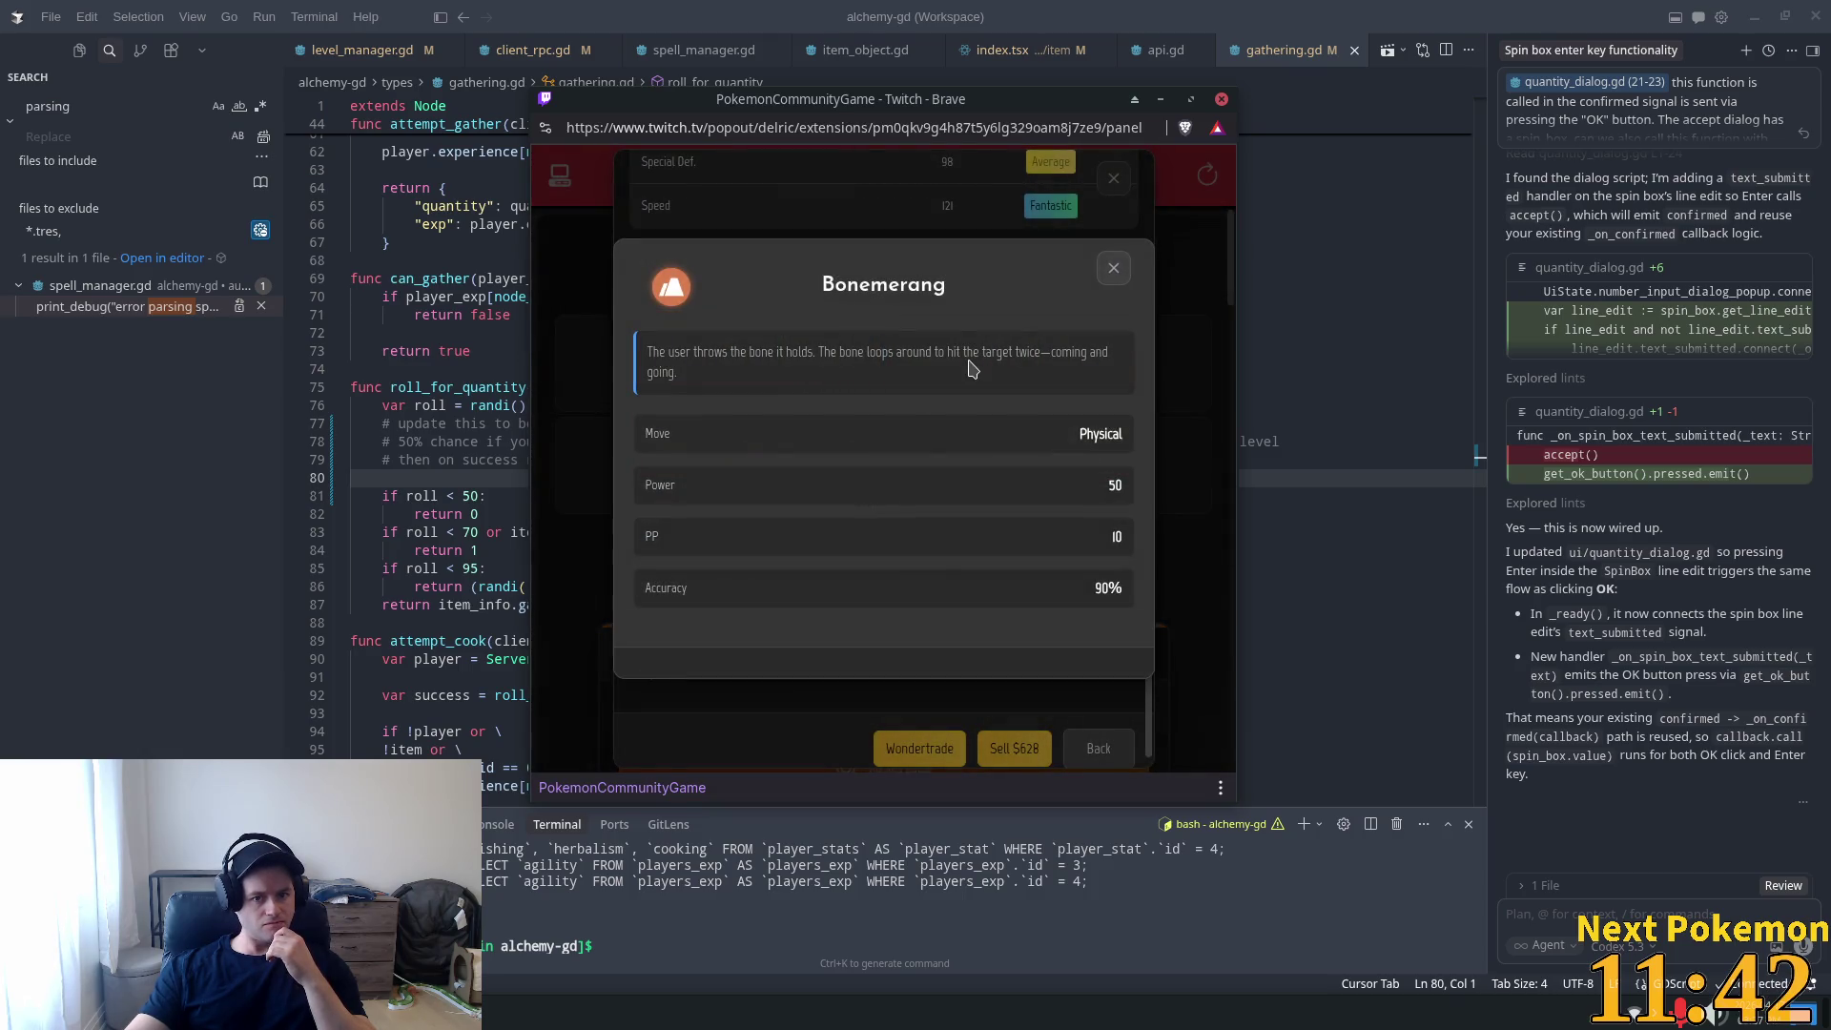
{"action": "left_click", "coordinate": [1114, 270]}
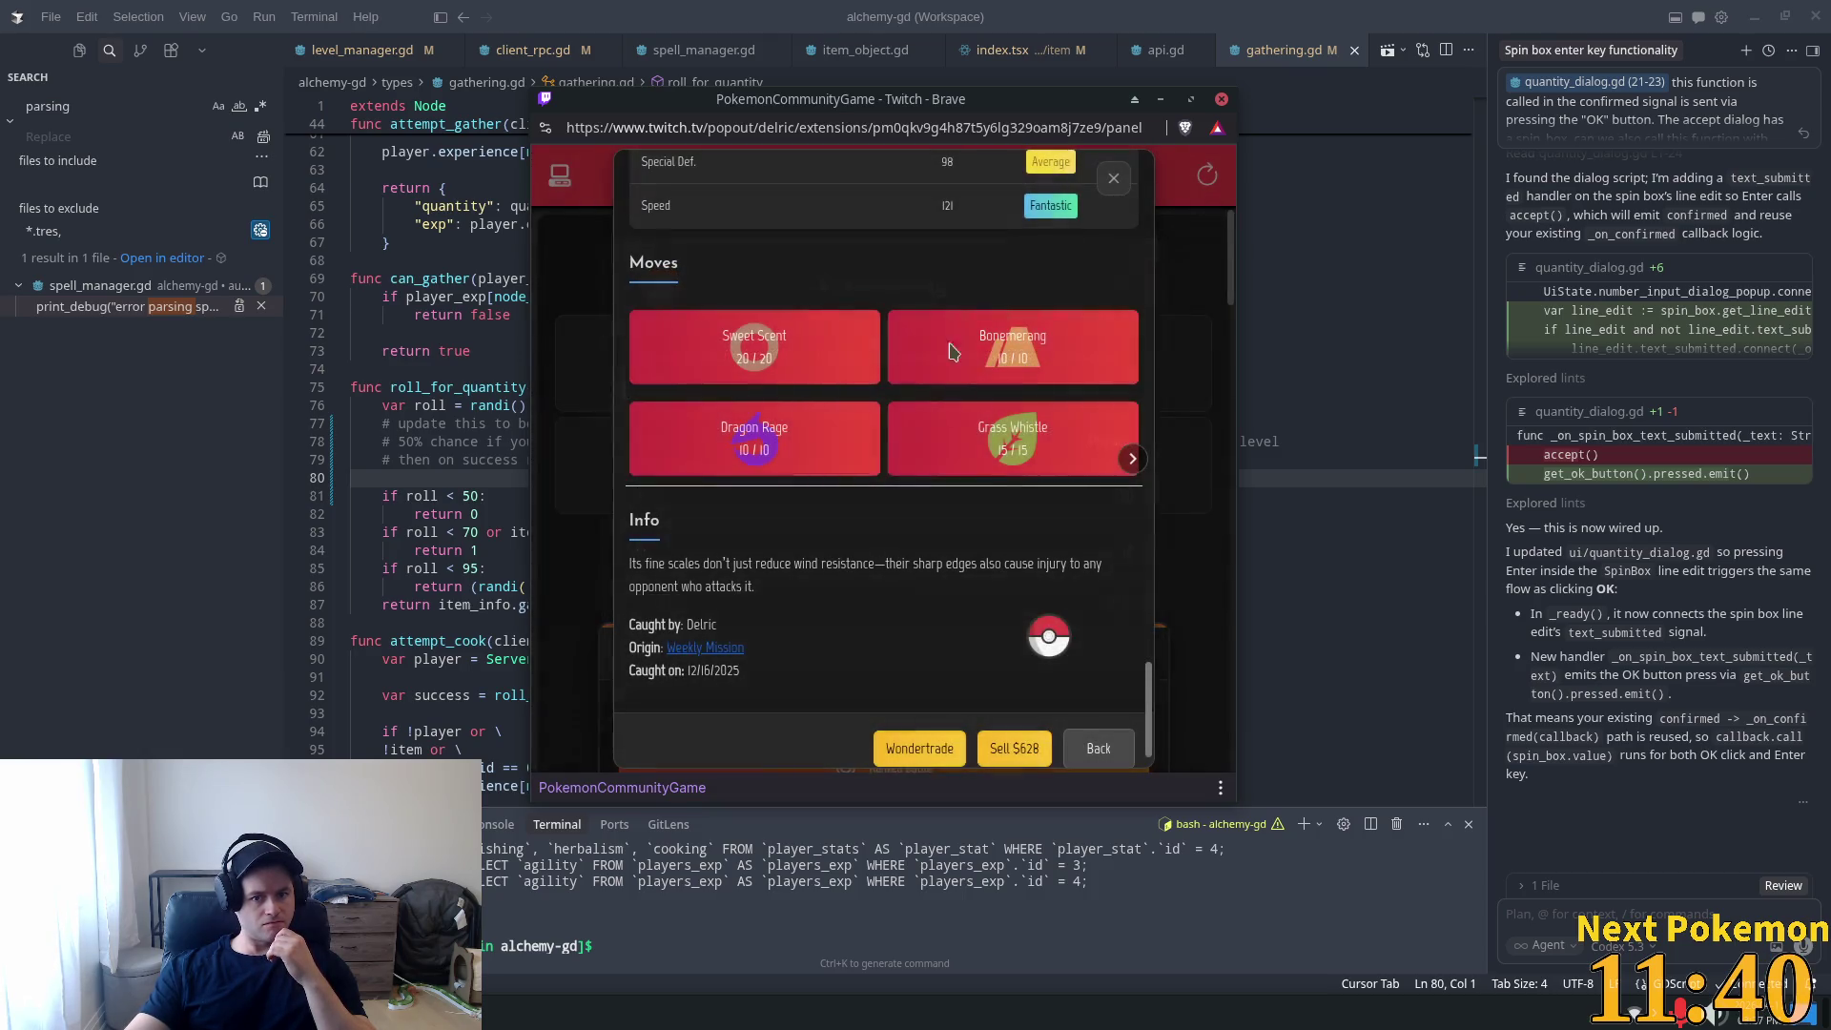
{"action": "left_click", "coordinate": [758, 426]}
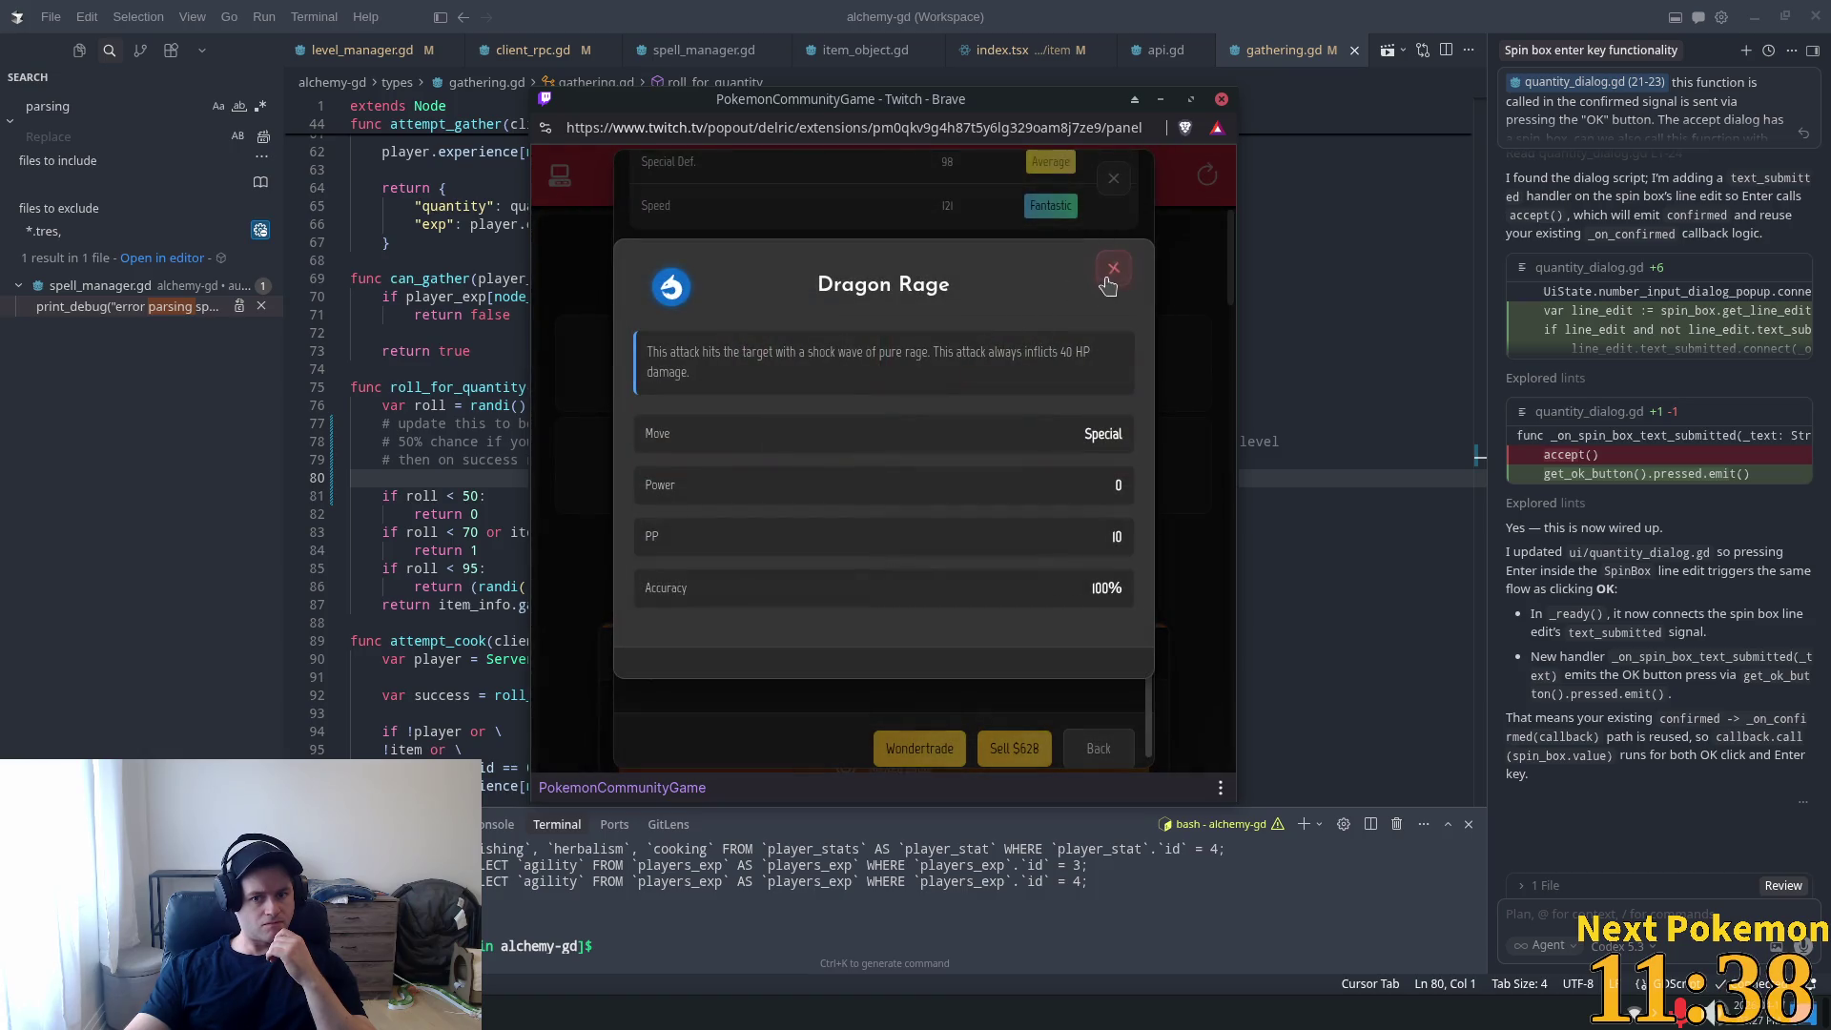
{"action": "left_click", "coordinate": [1114, 270]}
{"action": "left_click", "coordinate": [1009, 458]}
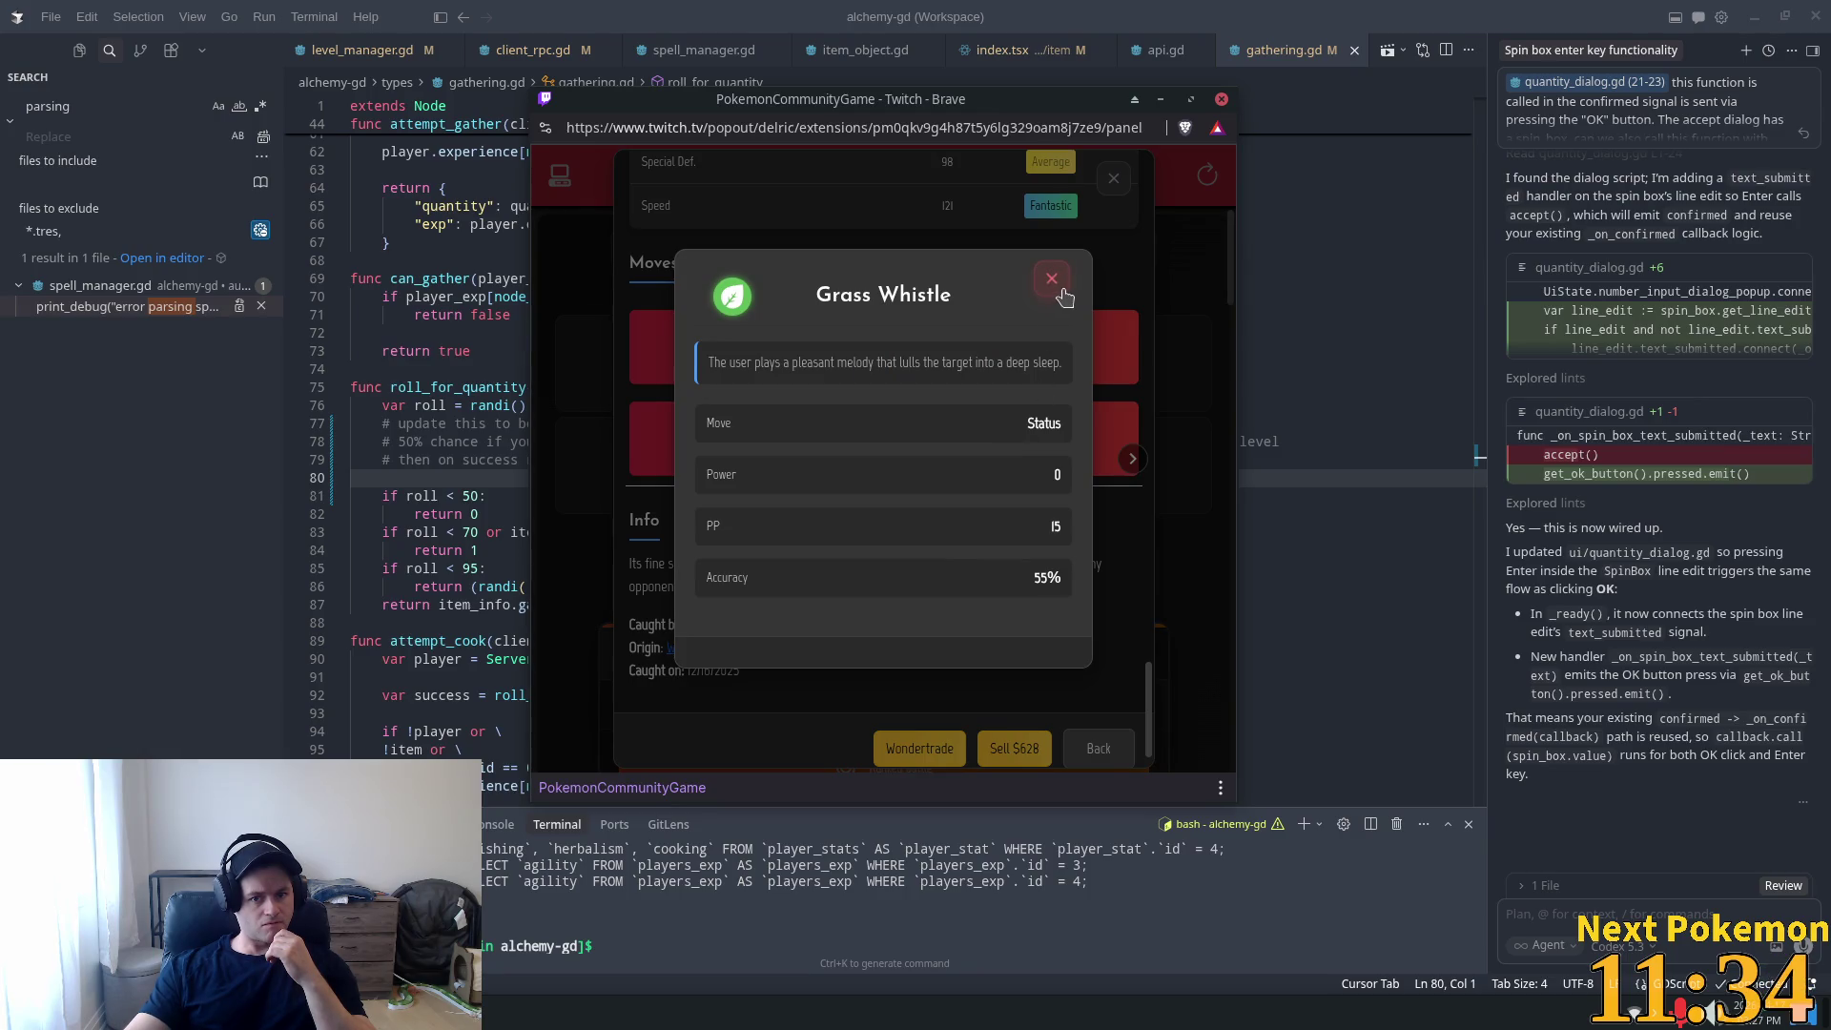
{"action": "left_click", "coordinate": [1058, 297]}
{"action": "left_click", "coordinate": [752, 447]}
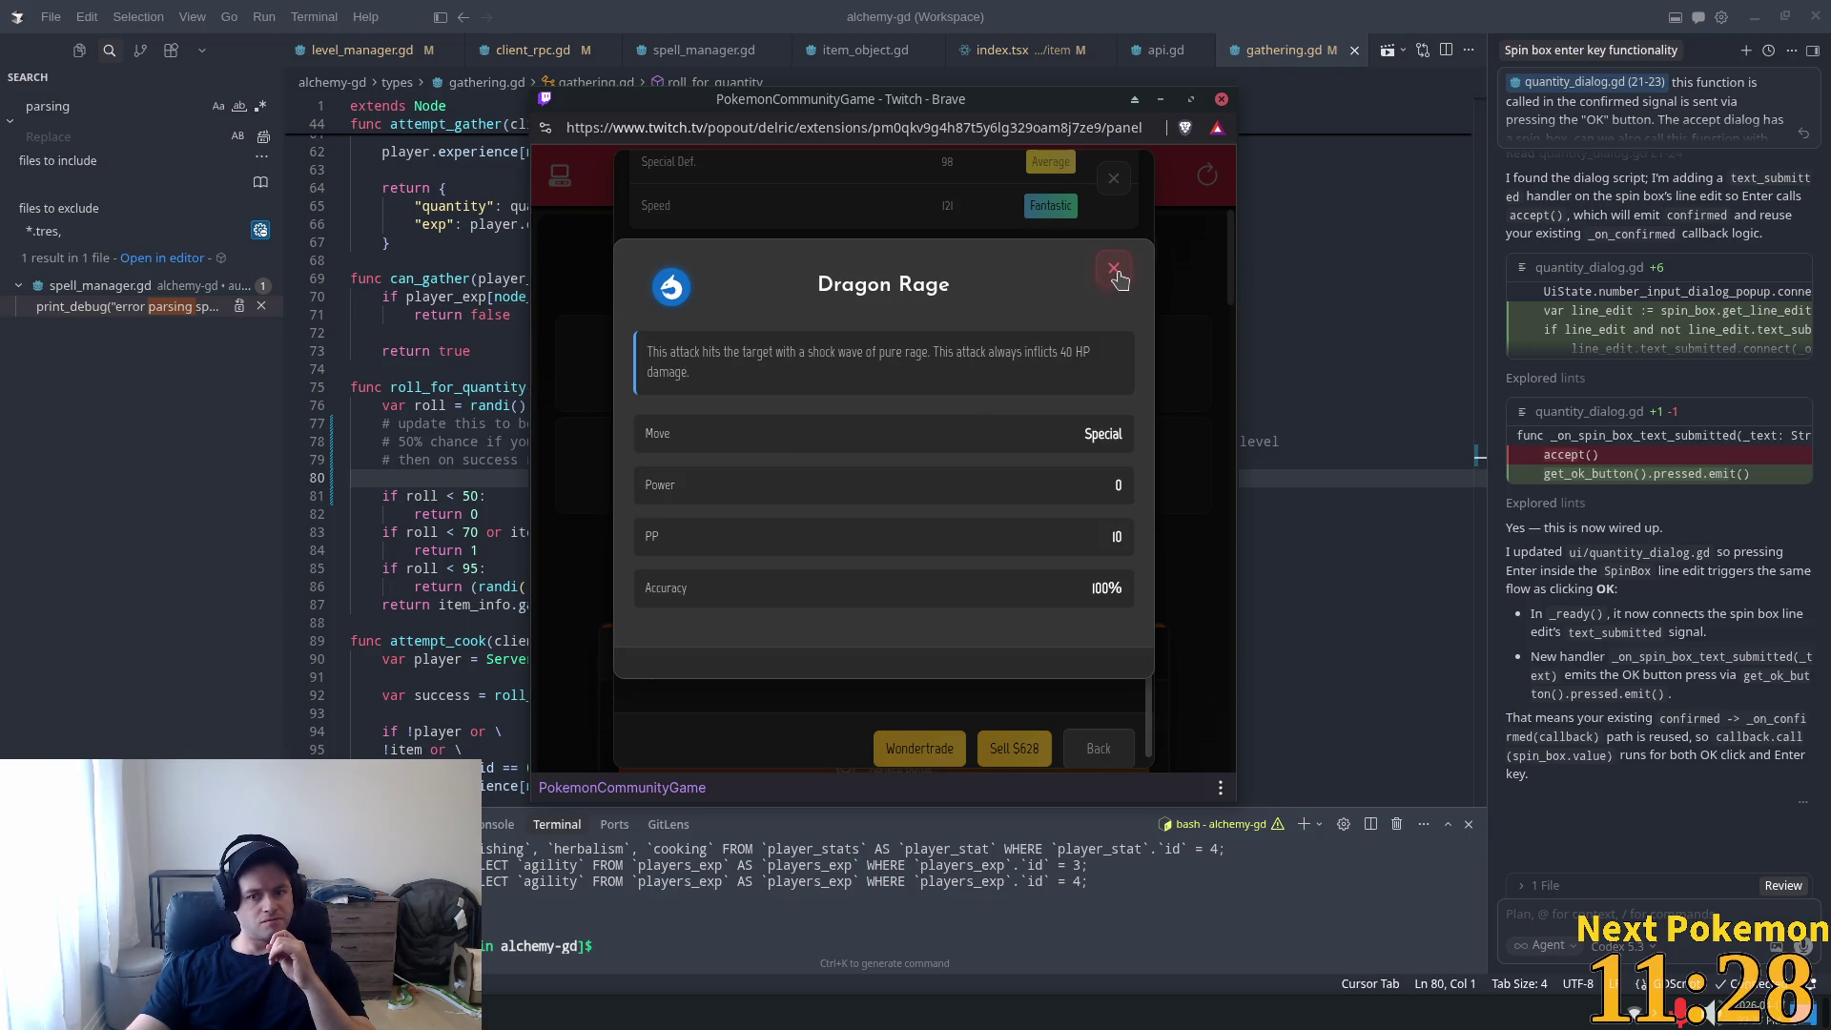
{"action": "left_click", "coordinate": [1114, 271]}
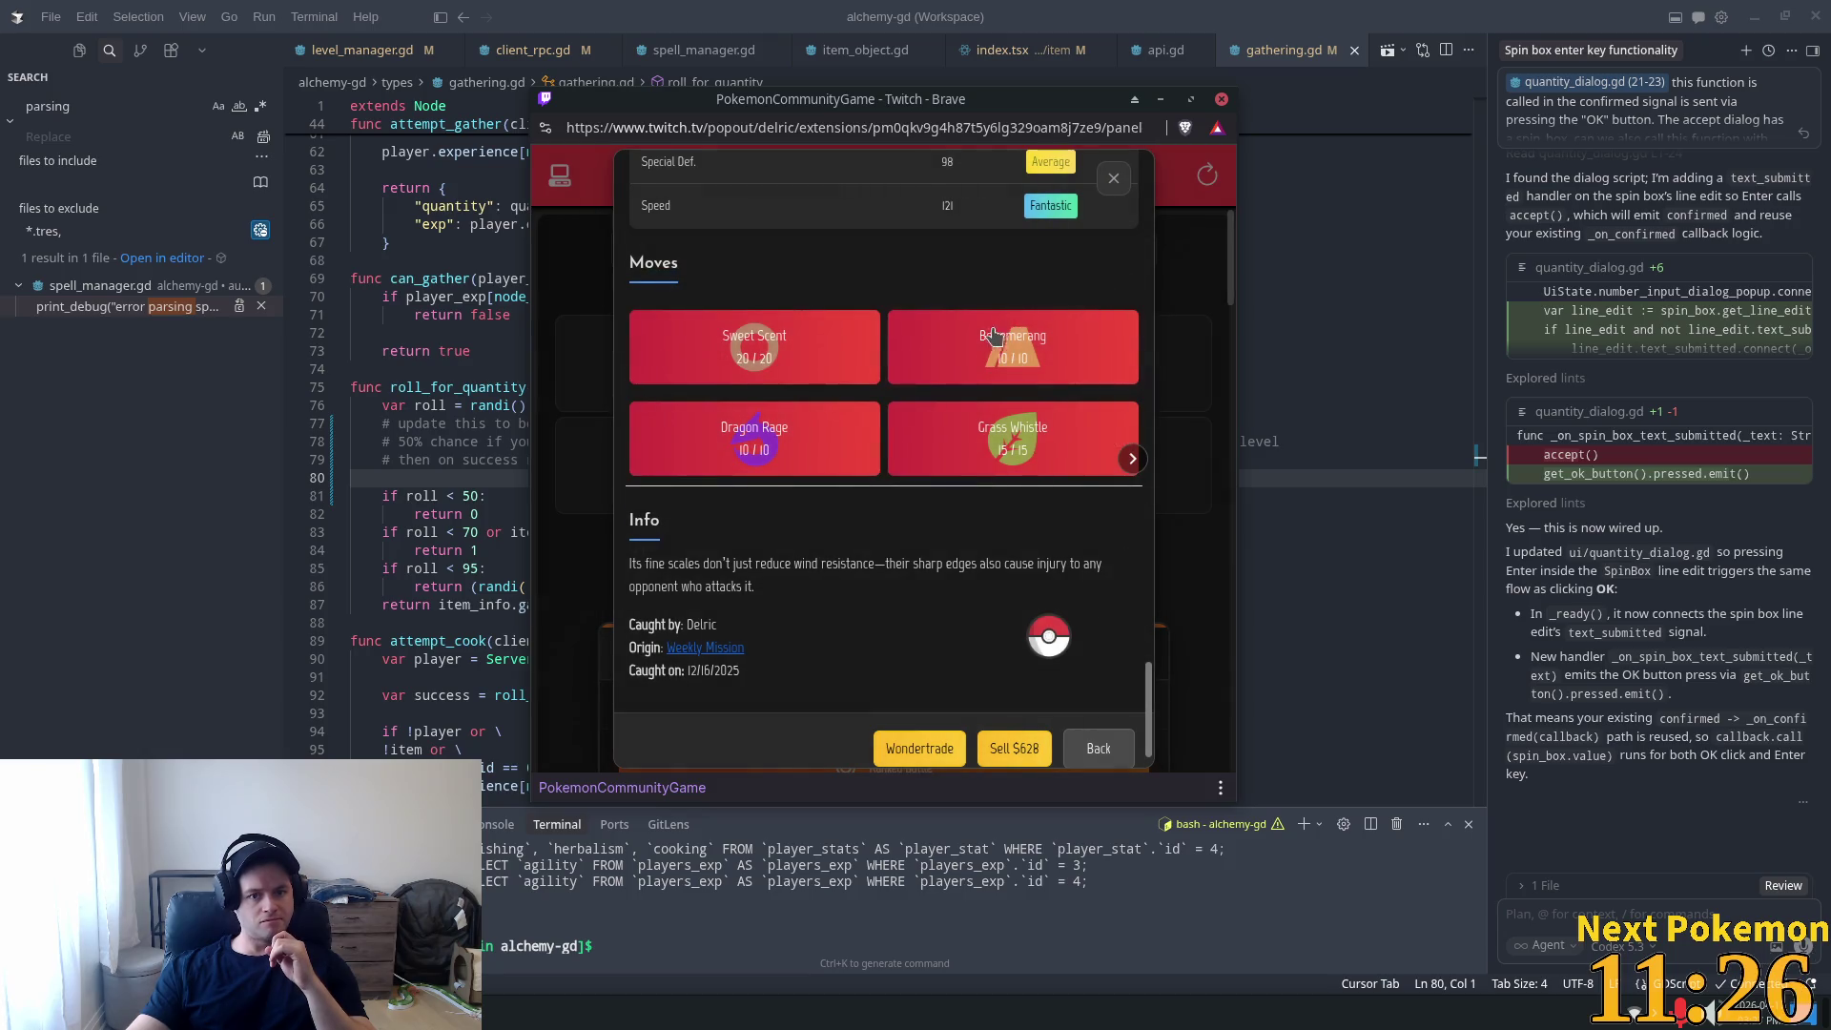
{"action": "scroll", "coordinate": [1097, 296], "scroll_direction": "up", "scroll_amount": 5}
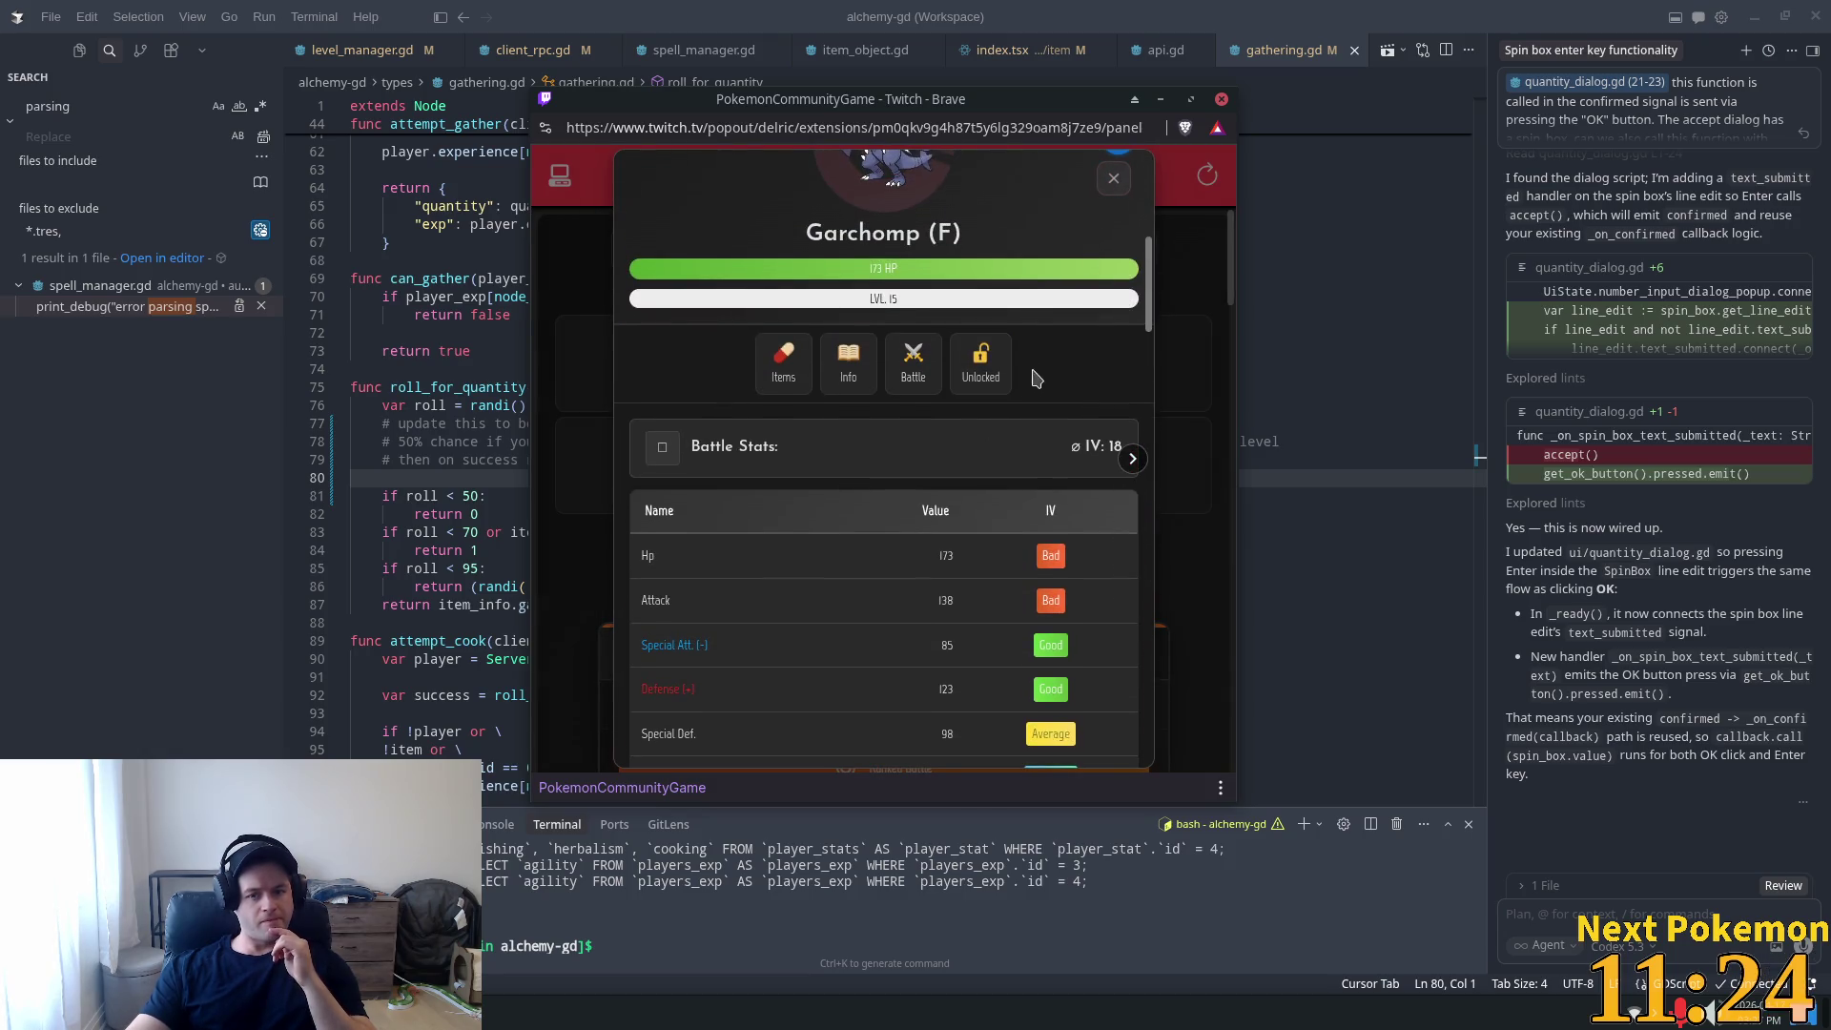
{"action": "left_click", "coordinate": [1110, 191]}
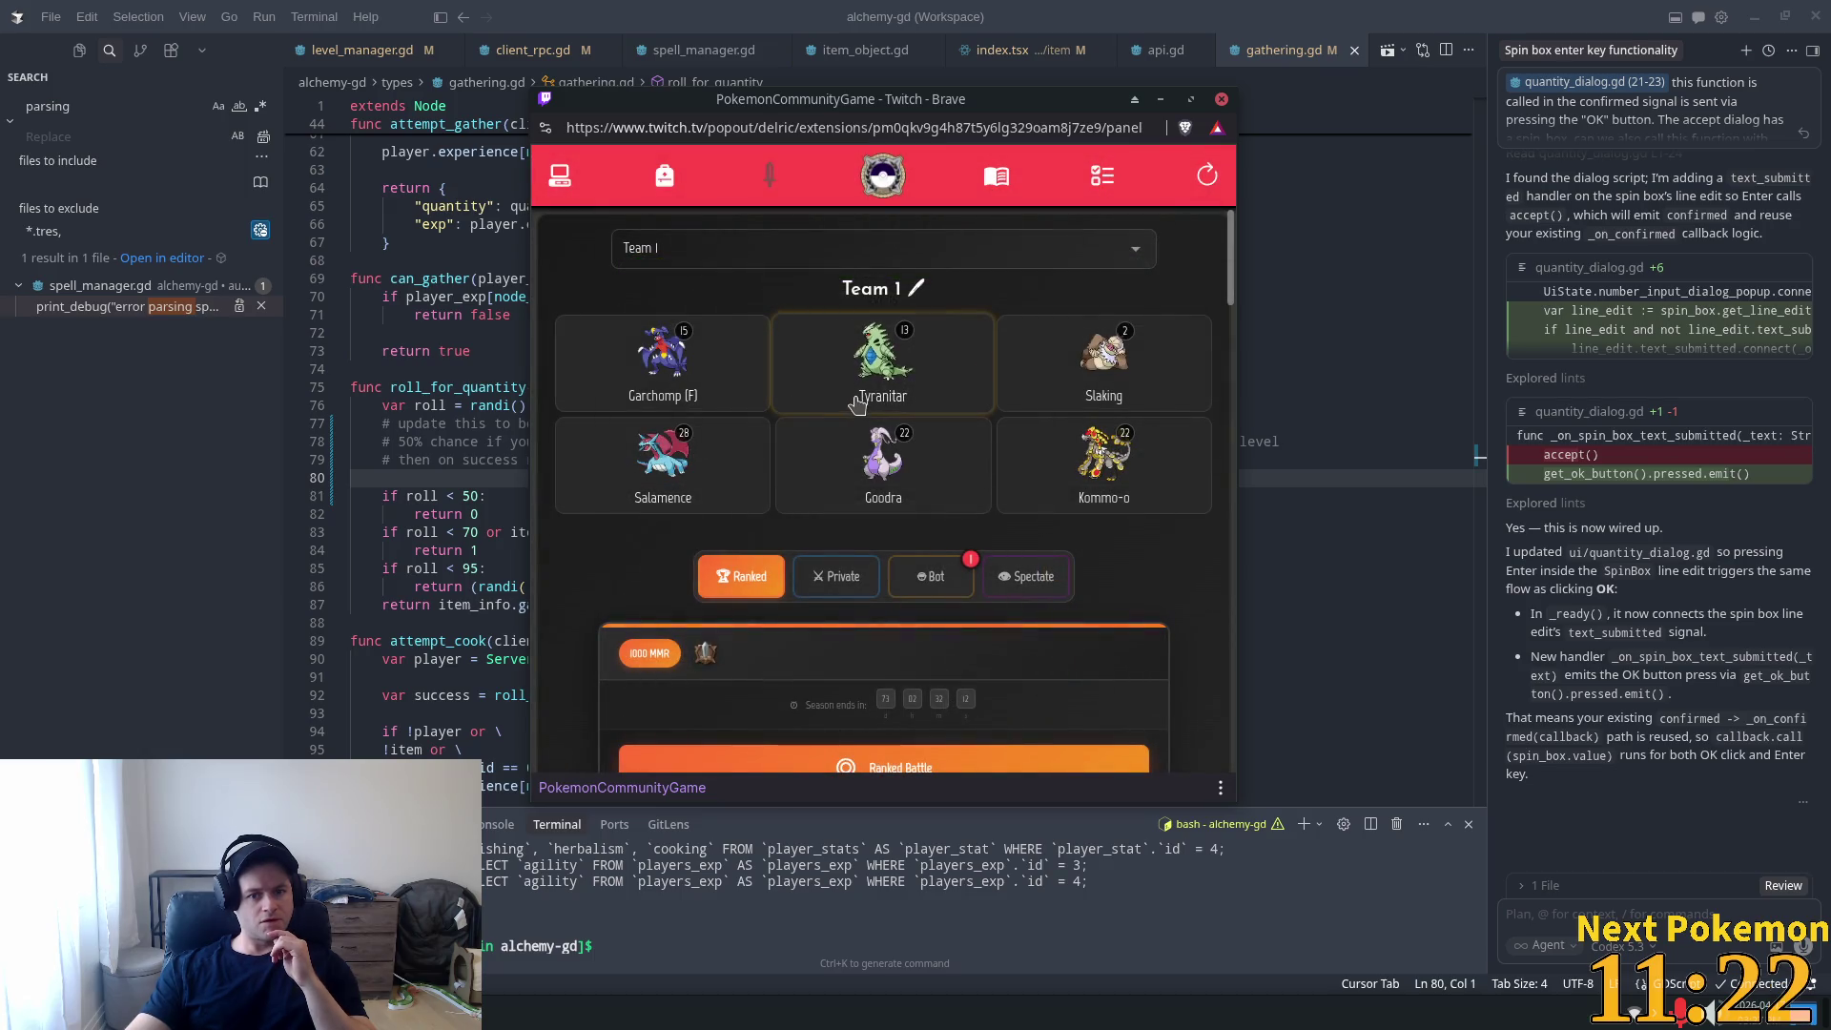
Start an Easy Stadium bot battle, sending Garchomp (F) out against Stoutland.
{"action": "scroll", "coordinate": [907, 477], "scroll_direction": "down", "scroll_amount": 3}
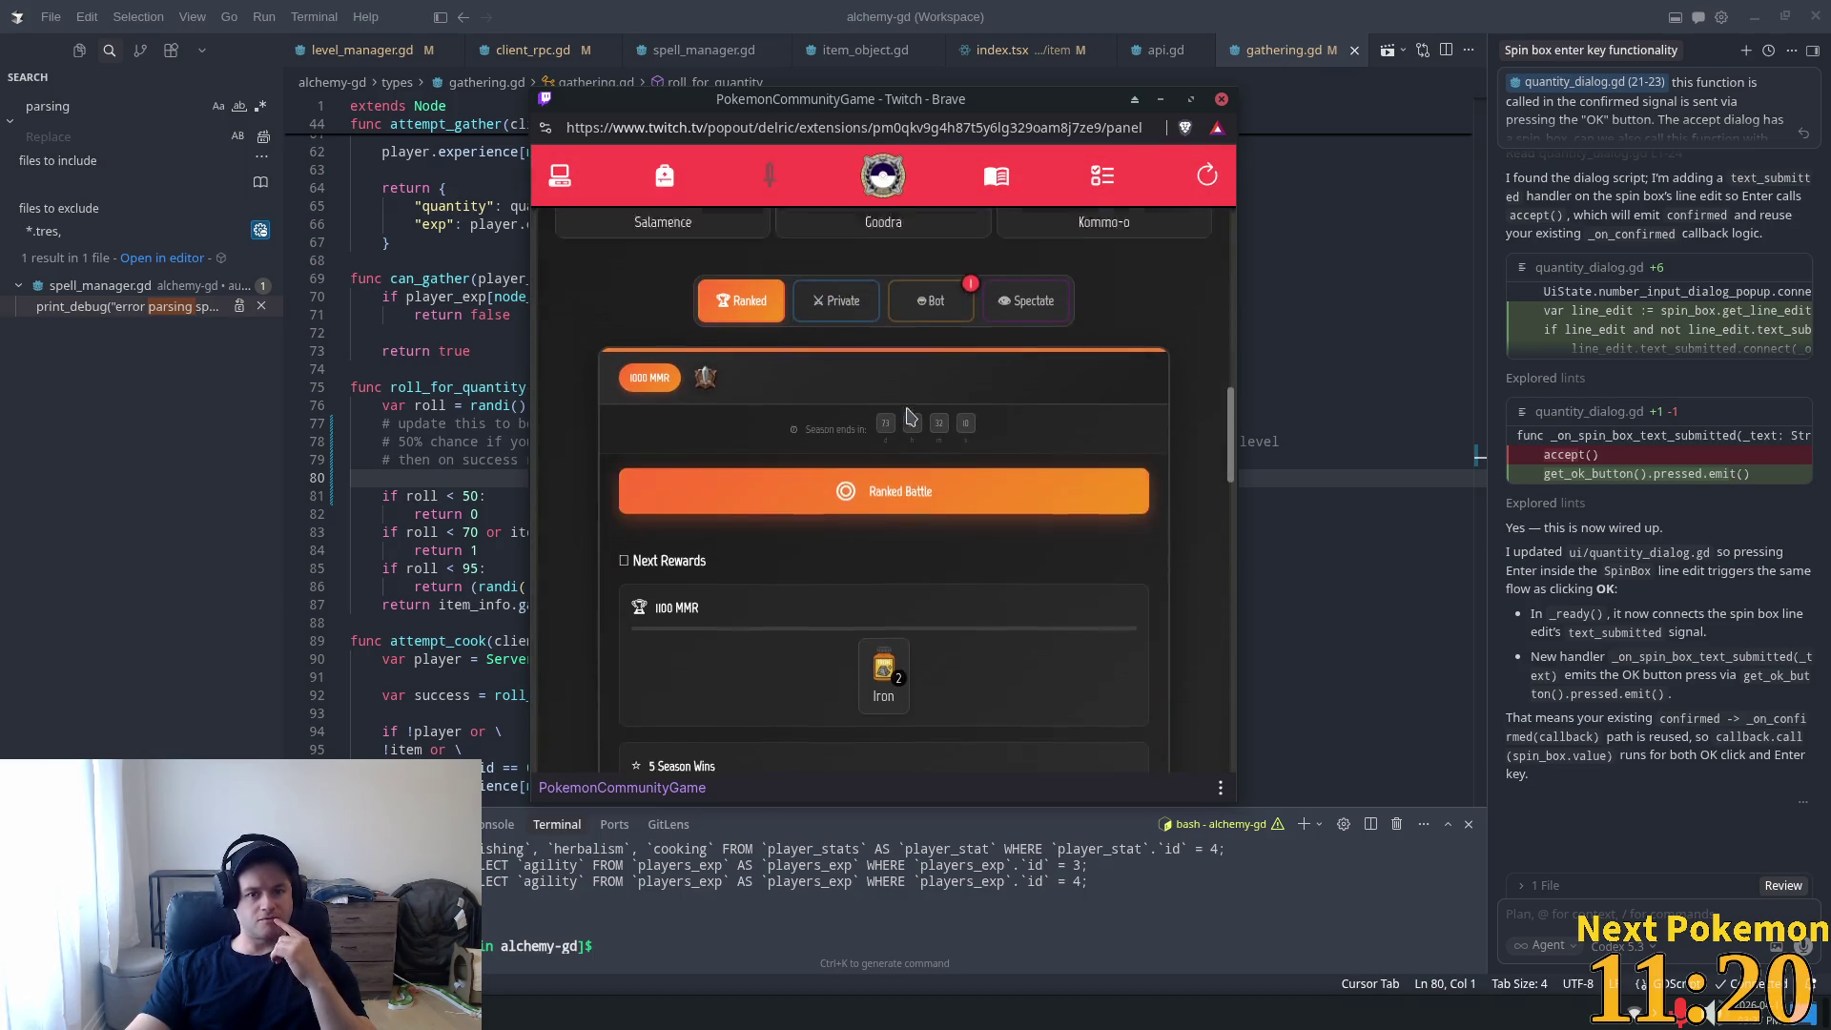
{"action": "scroll", "coordinate": [939, 475], "scroll_direction": "up", "scroll_amount": 2}
{"action": "left_click", "coordinate": [906, 472]}
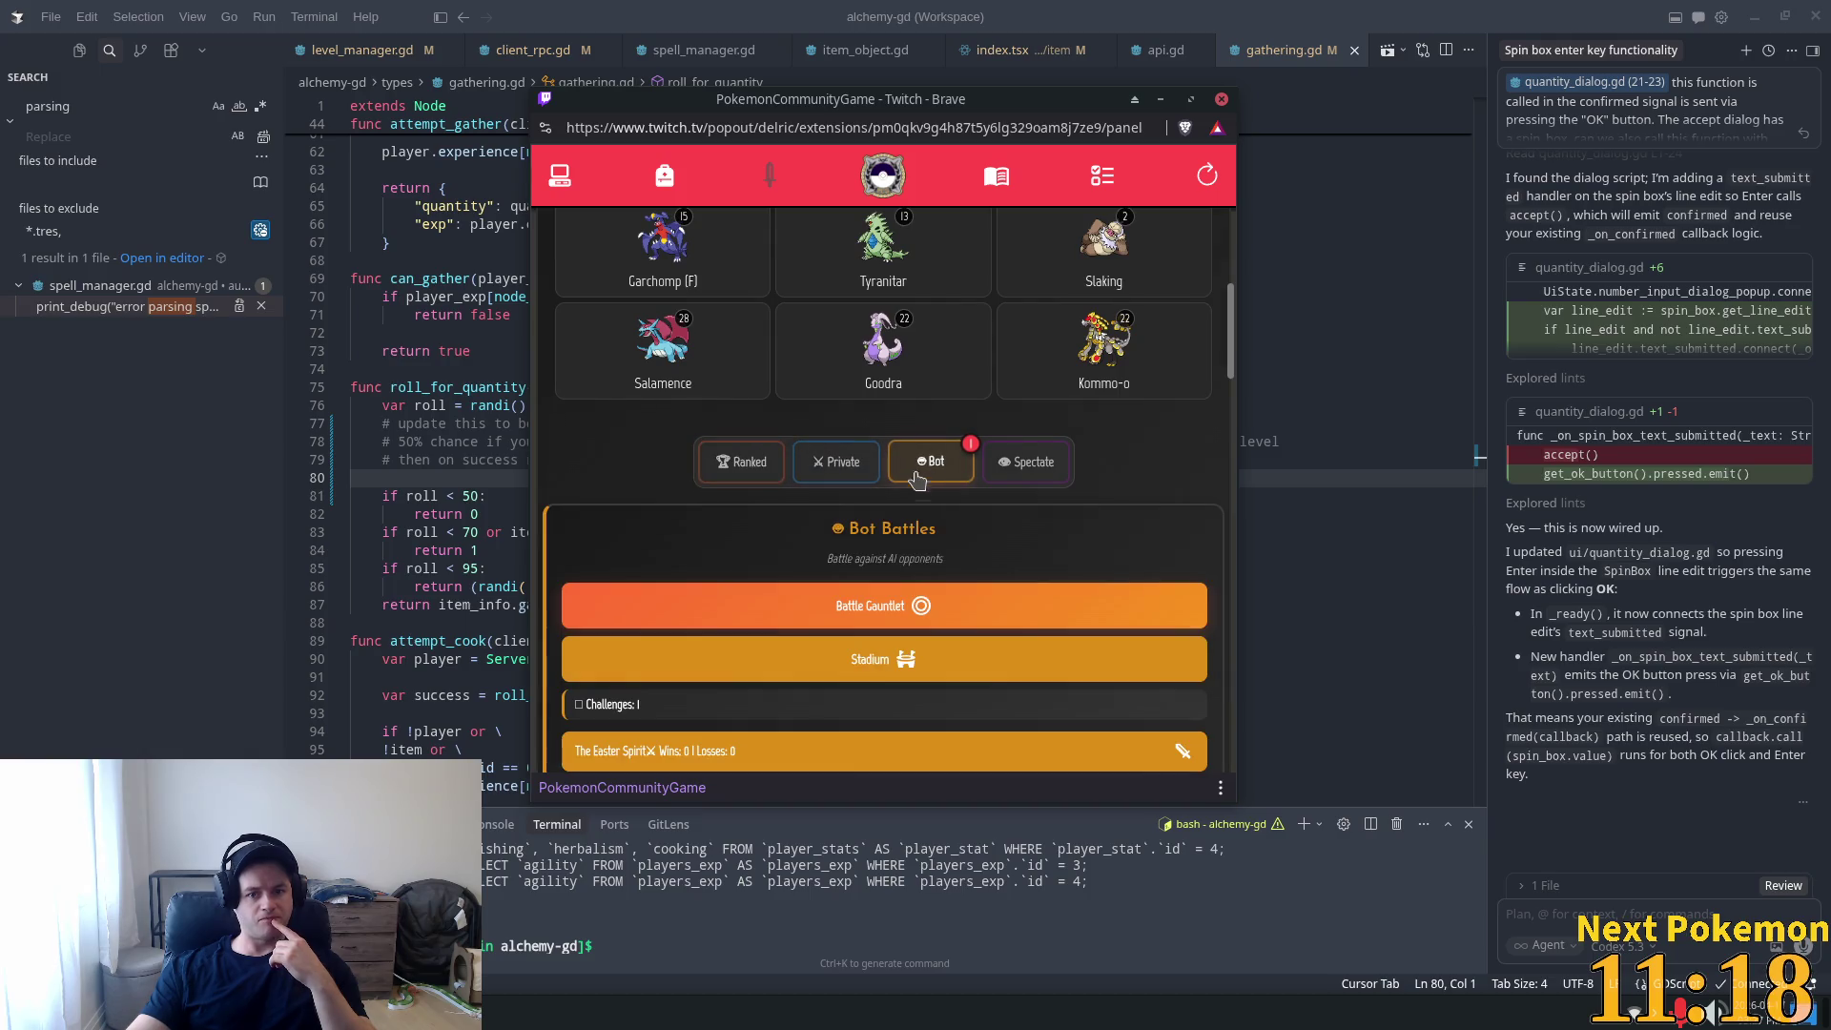
{"action": "scroll", "coordinate": [858, 562], "scroll_direction": "down", "scroll_amount": 1}
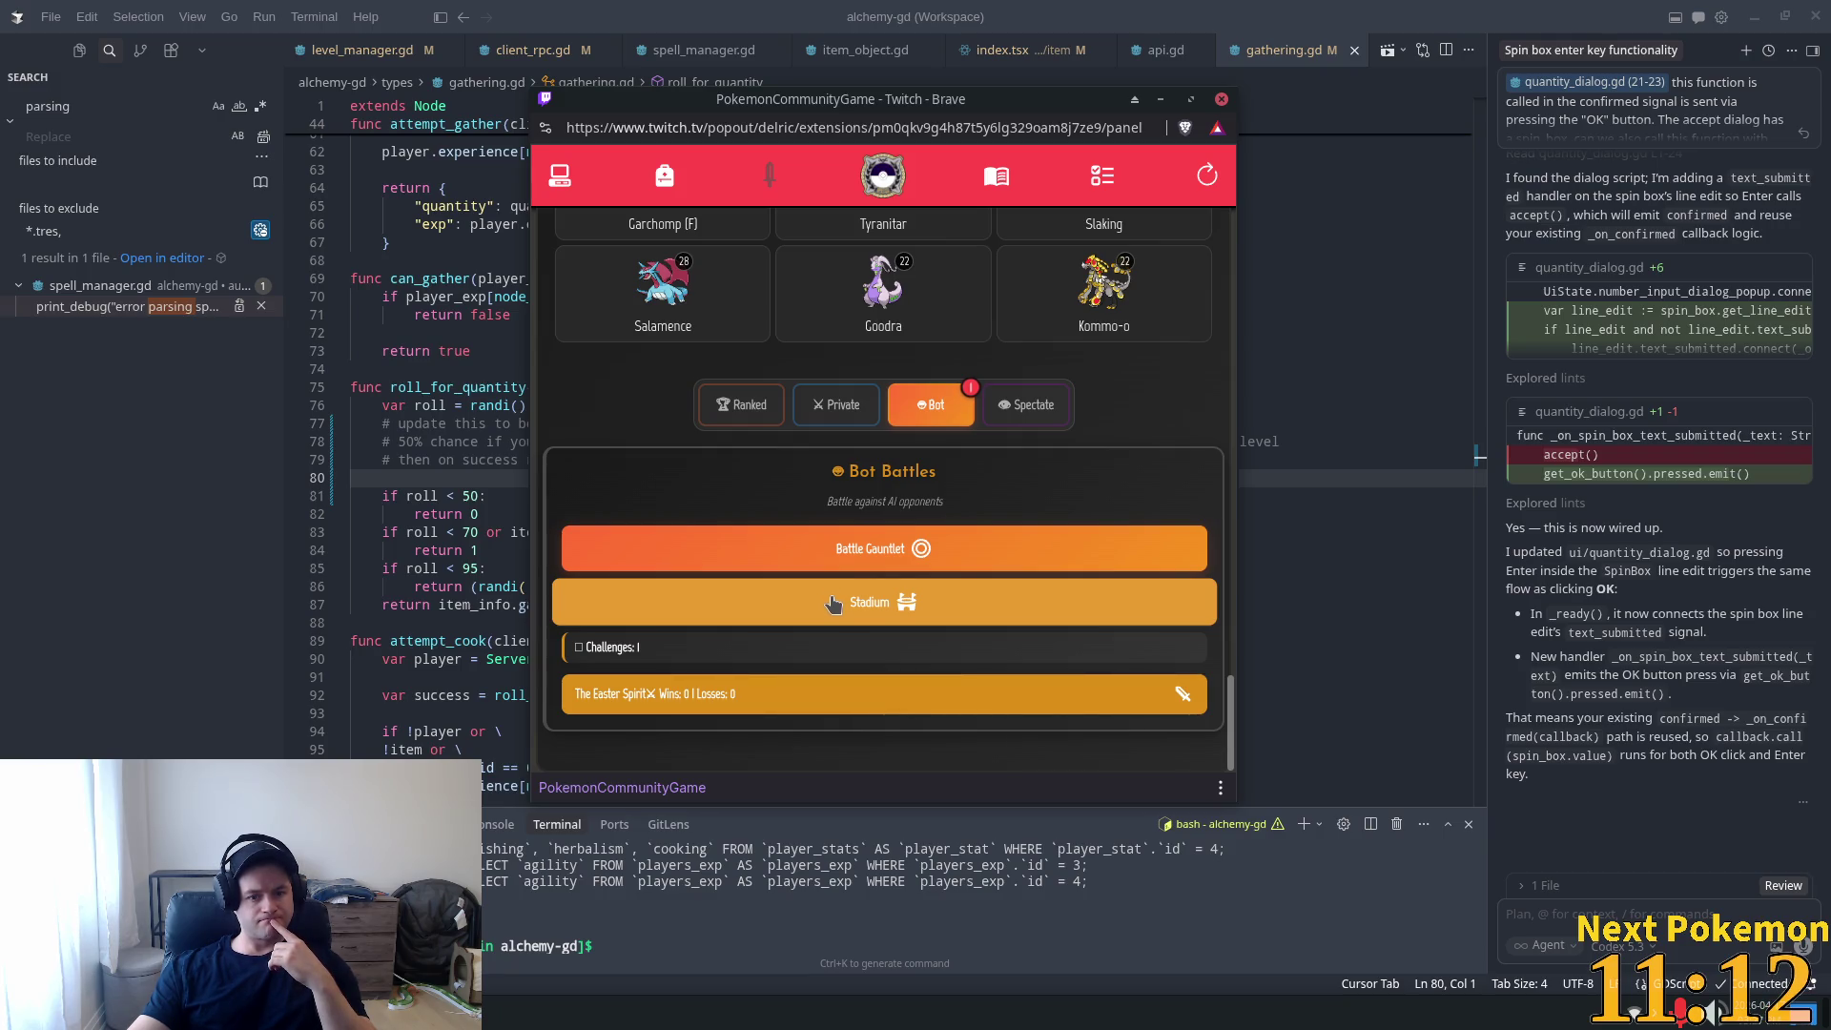
{"action": "left_click", "coordinate": [834, 604]}
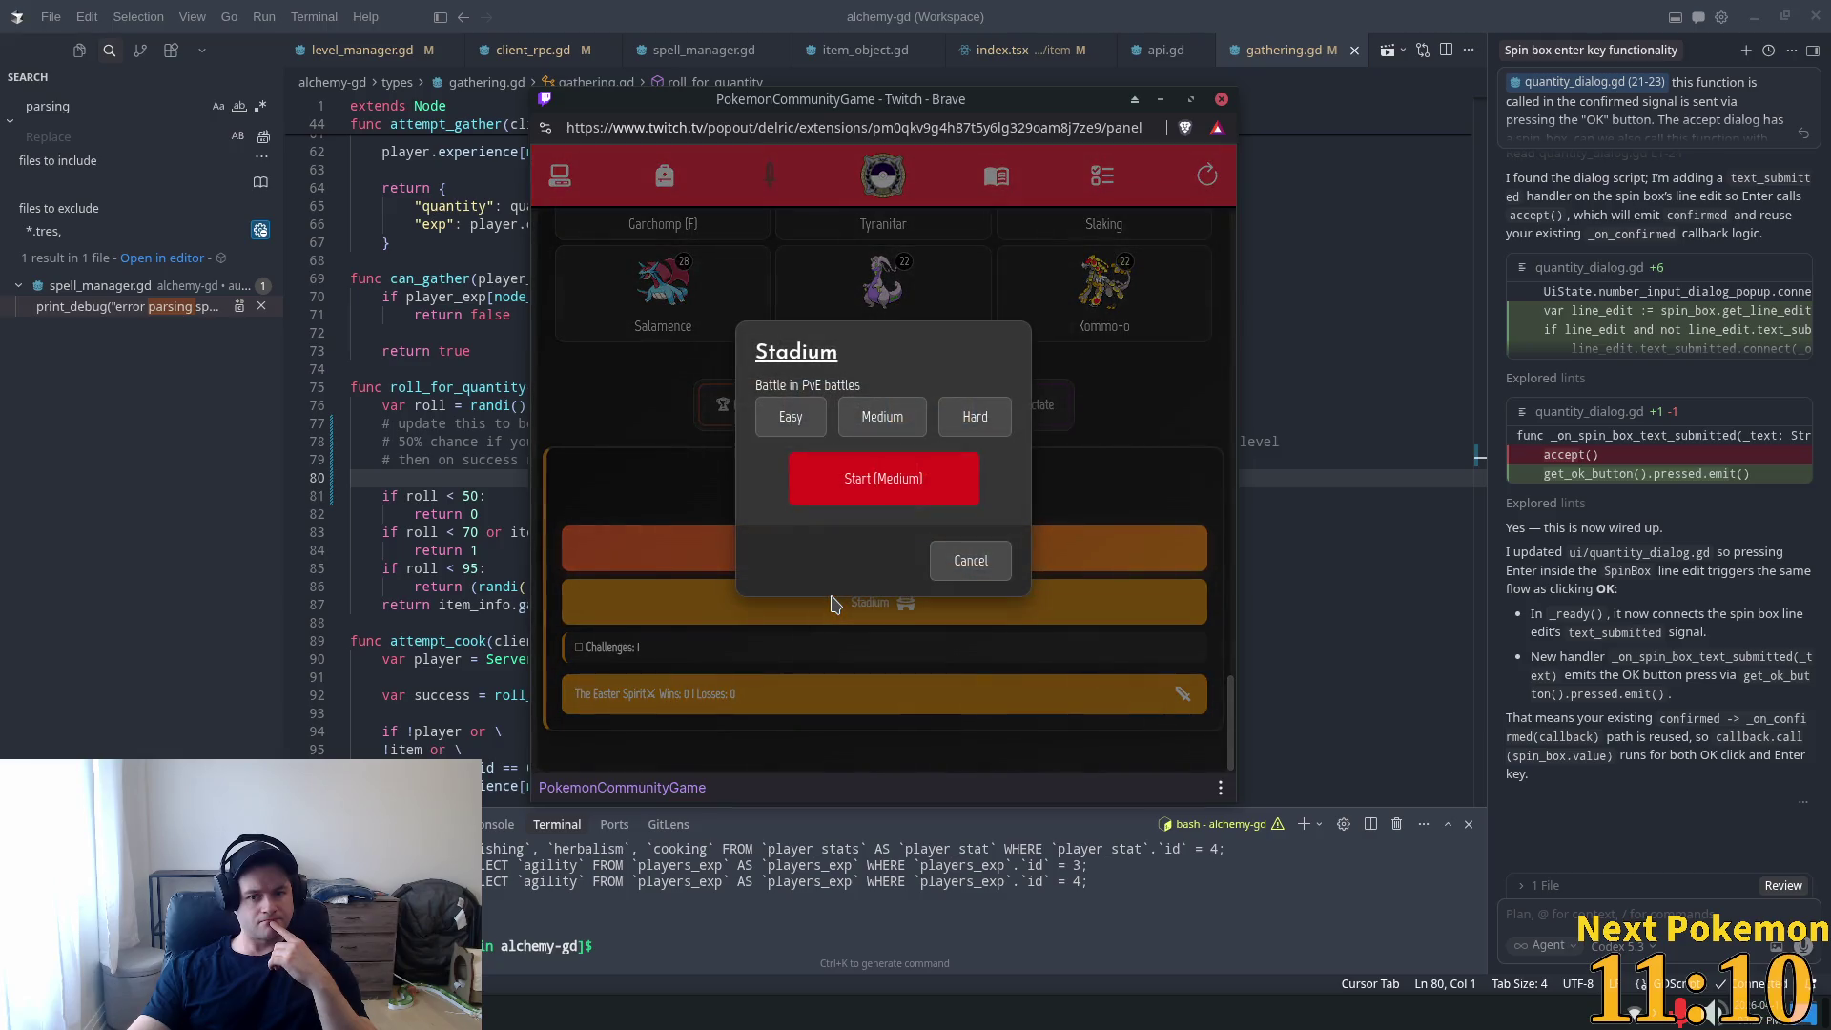
{"action": "left_click", "coordinate": [791, 416]}
{"action": "left_click", "coordinate": [833, 469]}
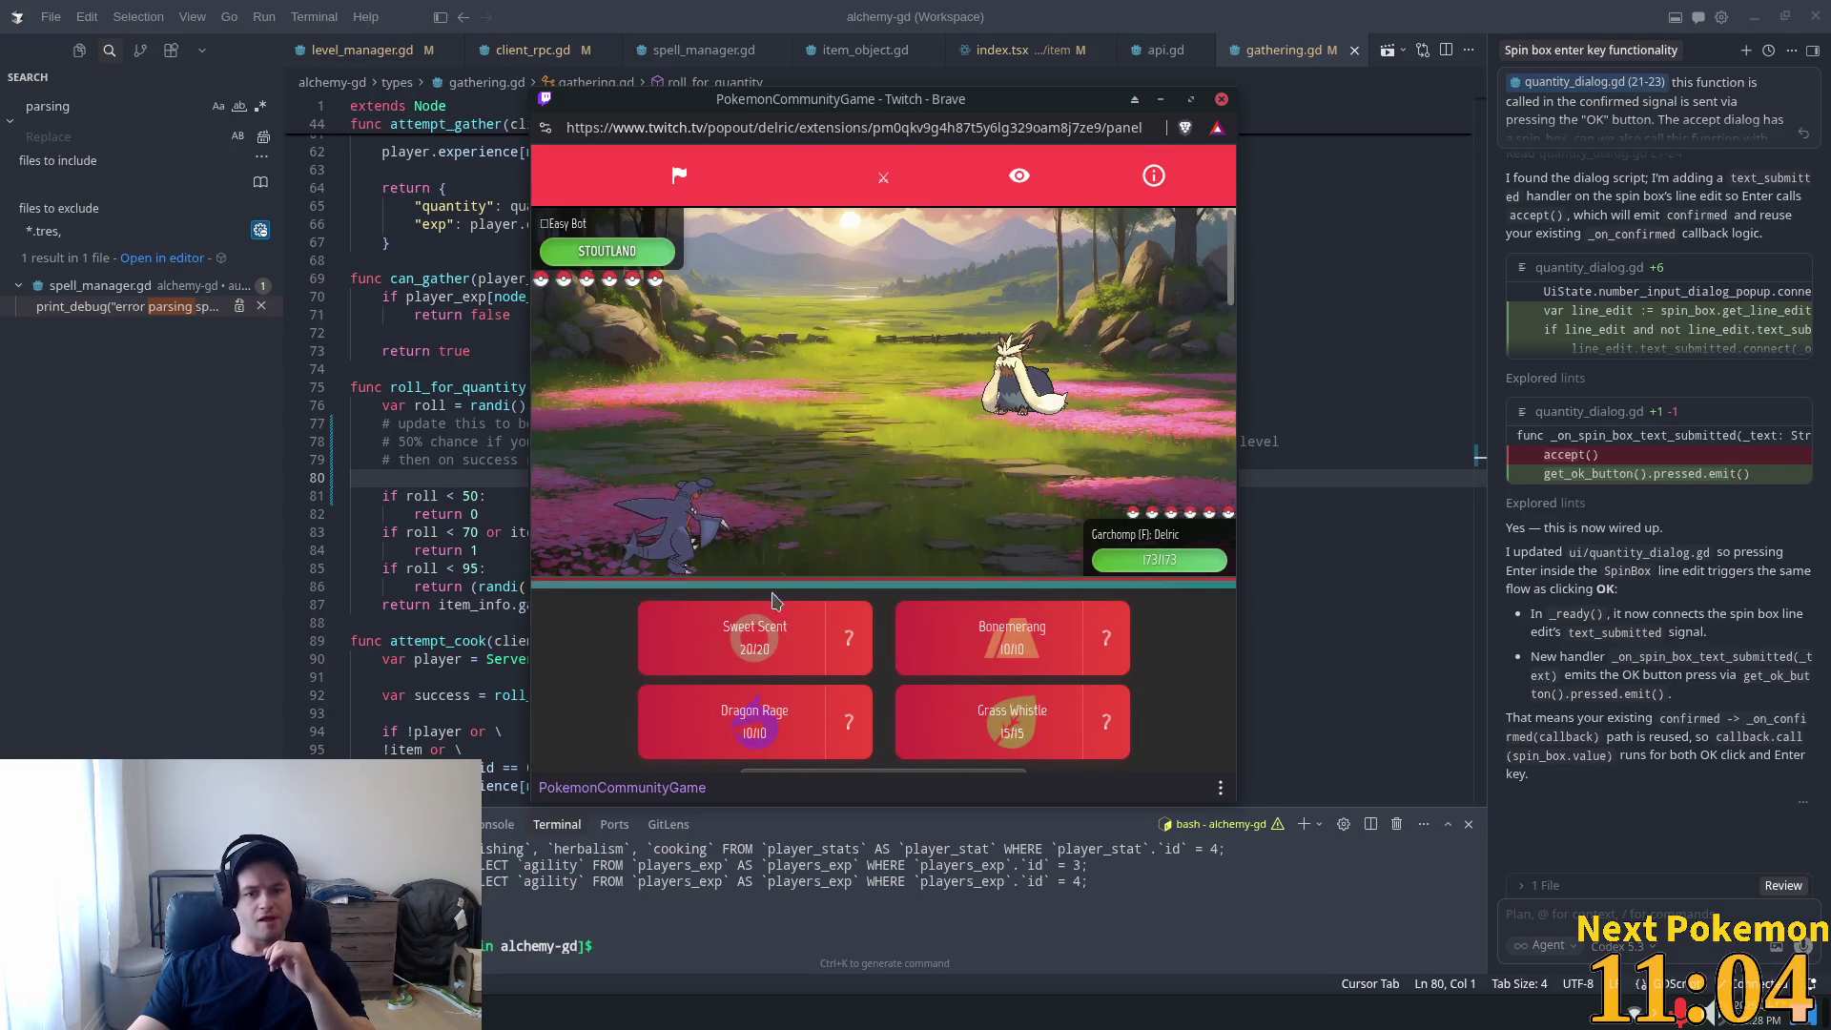
Have Garchomp use Sweet Scent, then enlarge and reposition the game window.
{"action": "left_click", "coordinate": [762, 620]}
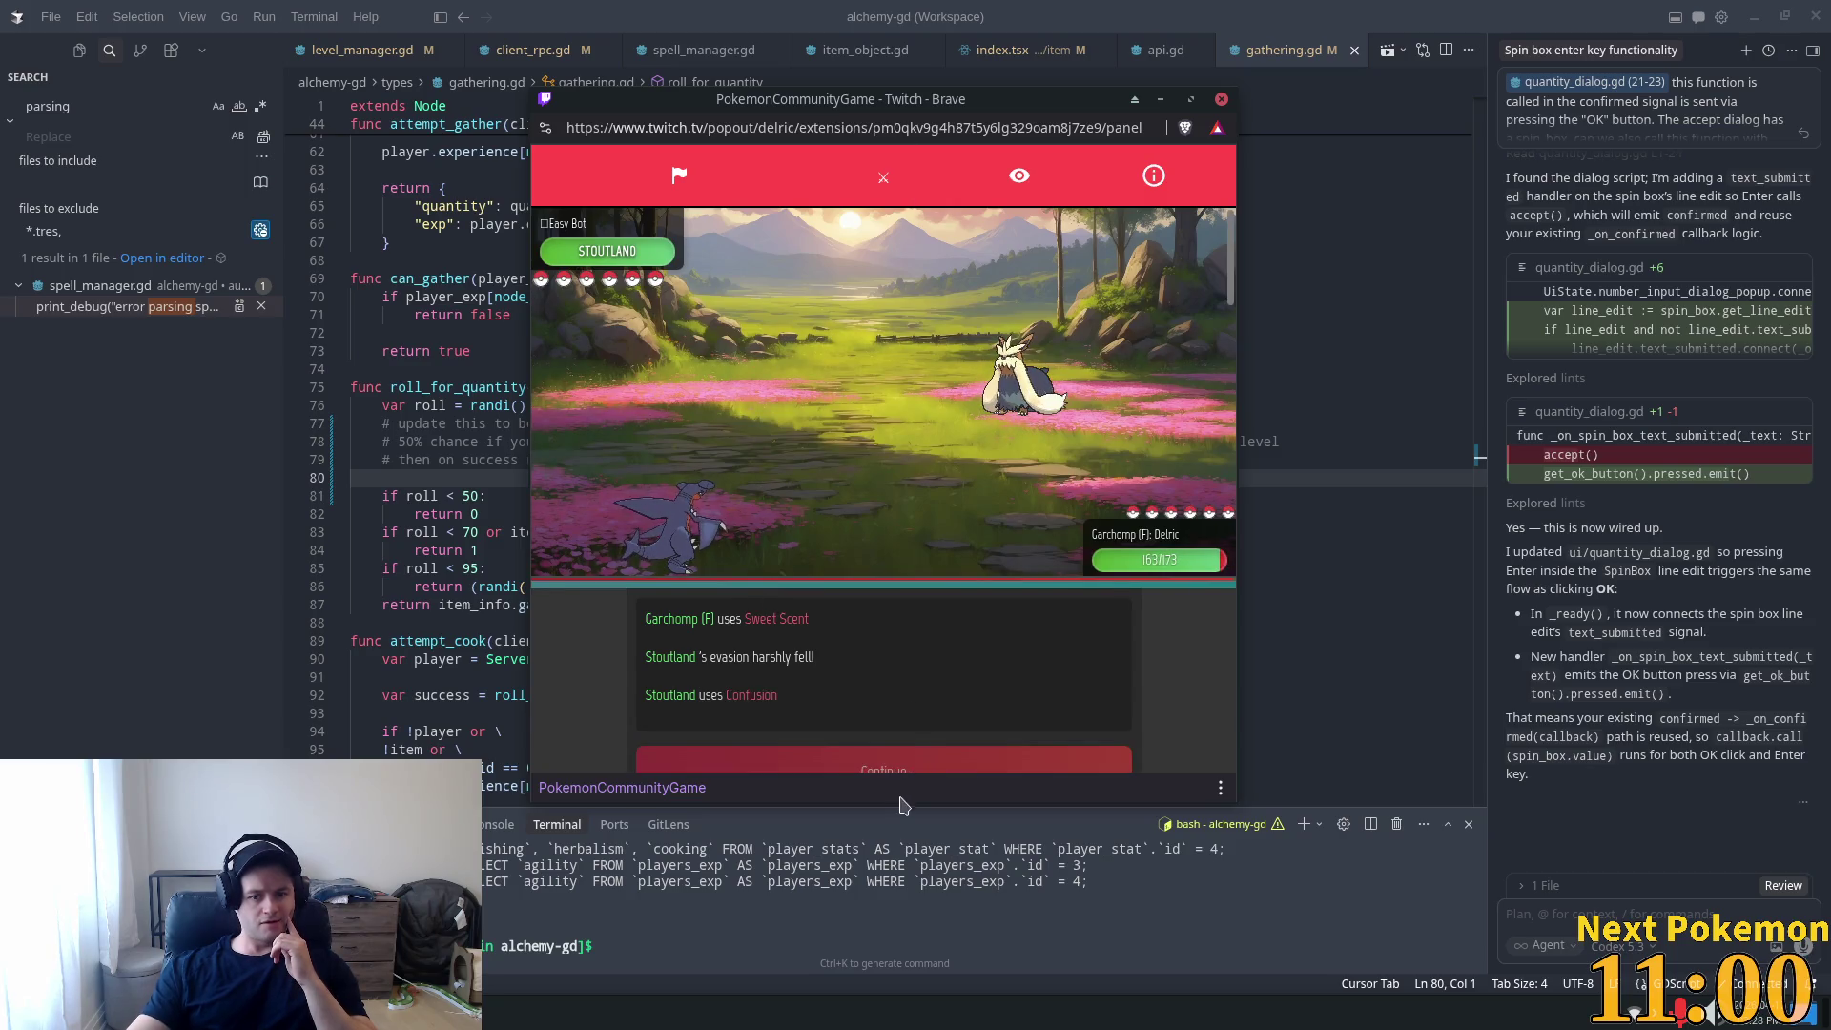
{"action": "left_click", "coordinate": [836, 923]}
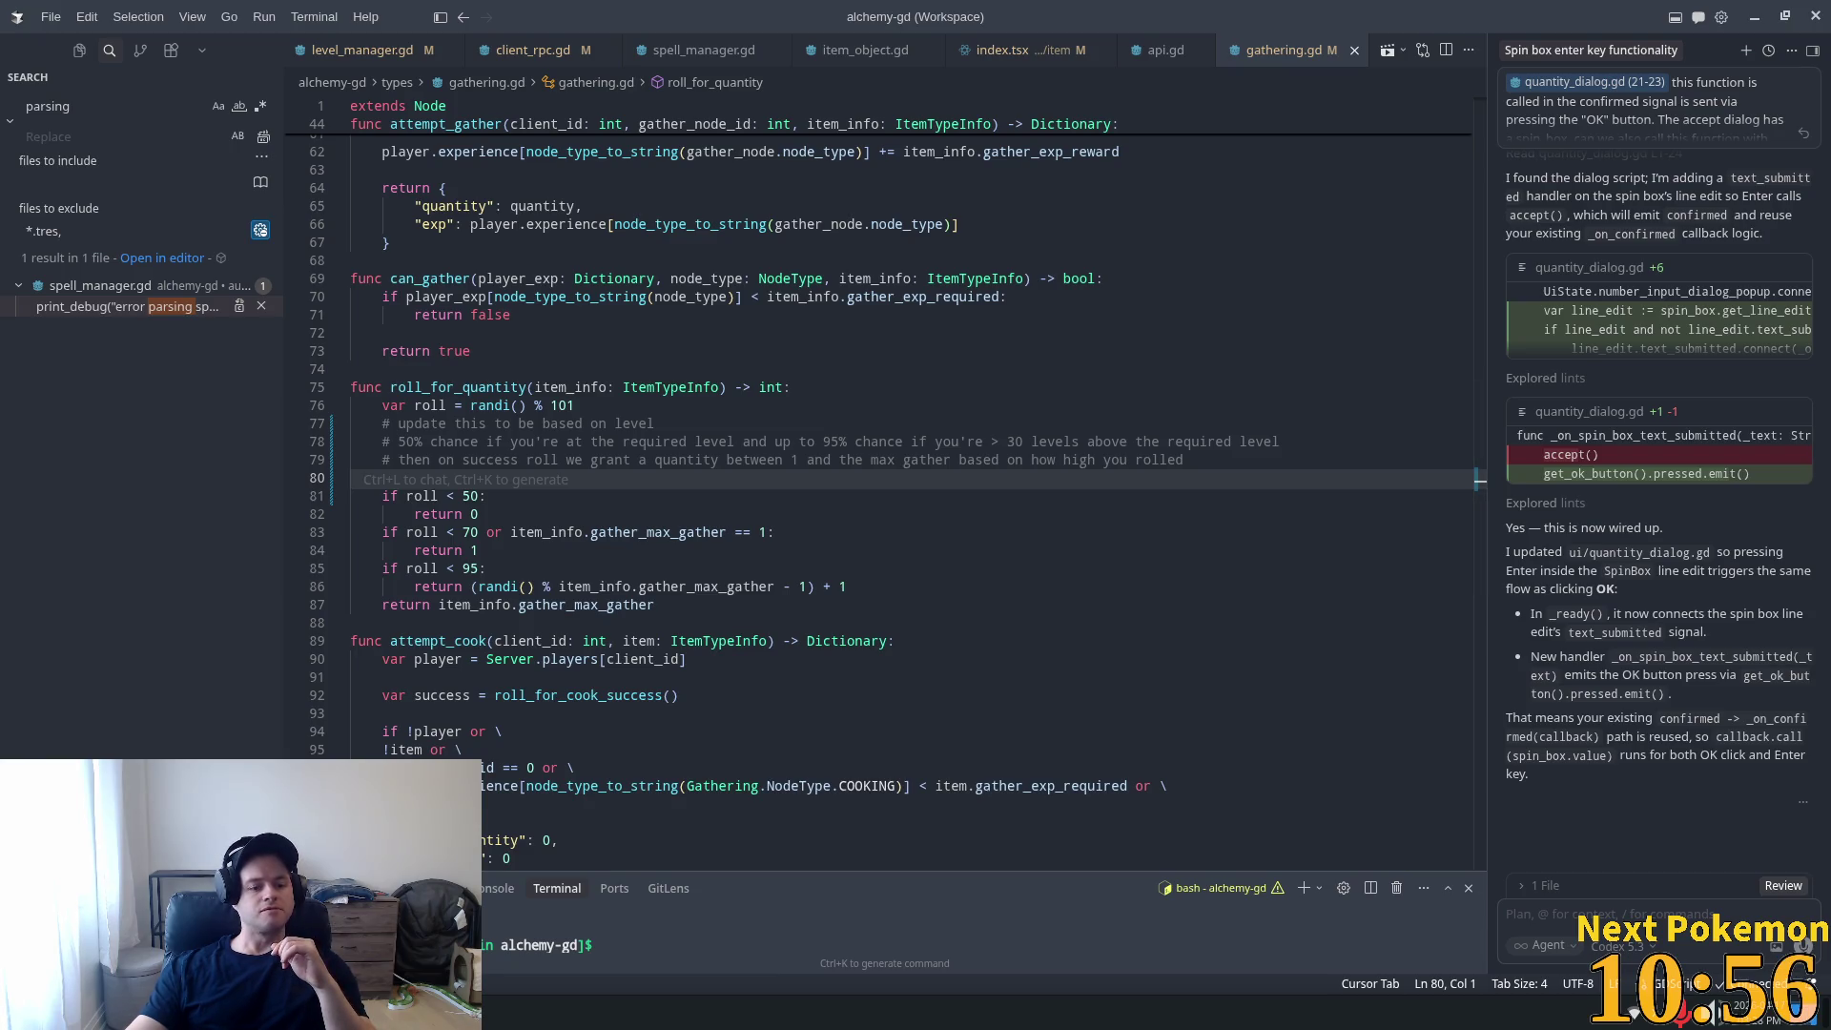
{"action": "key", "text": "alt+Tab"}
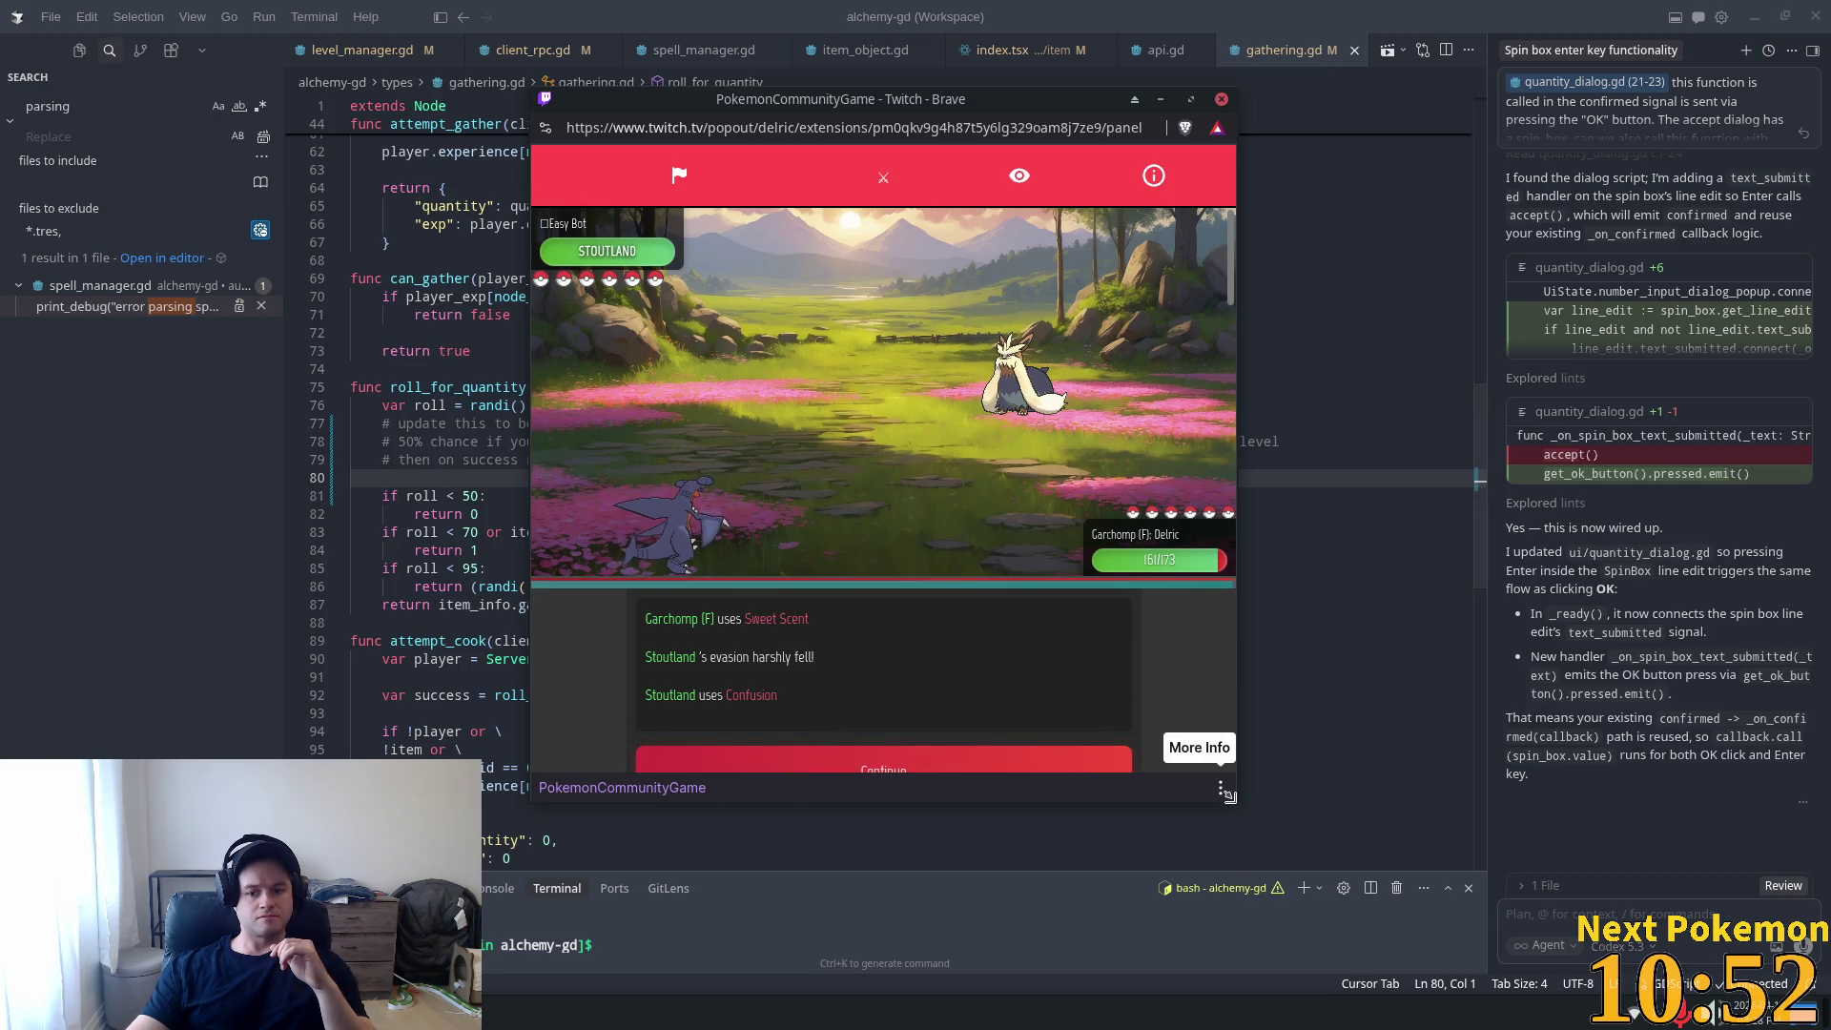
{"action": "left_click_drag", "start_coordinate": [1238, 809], "coordinate": [1251, 924]}
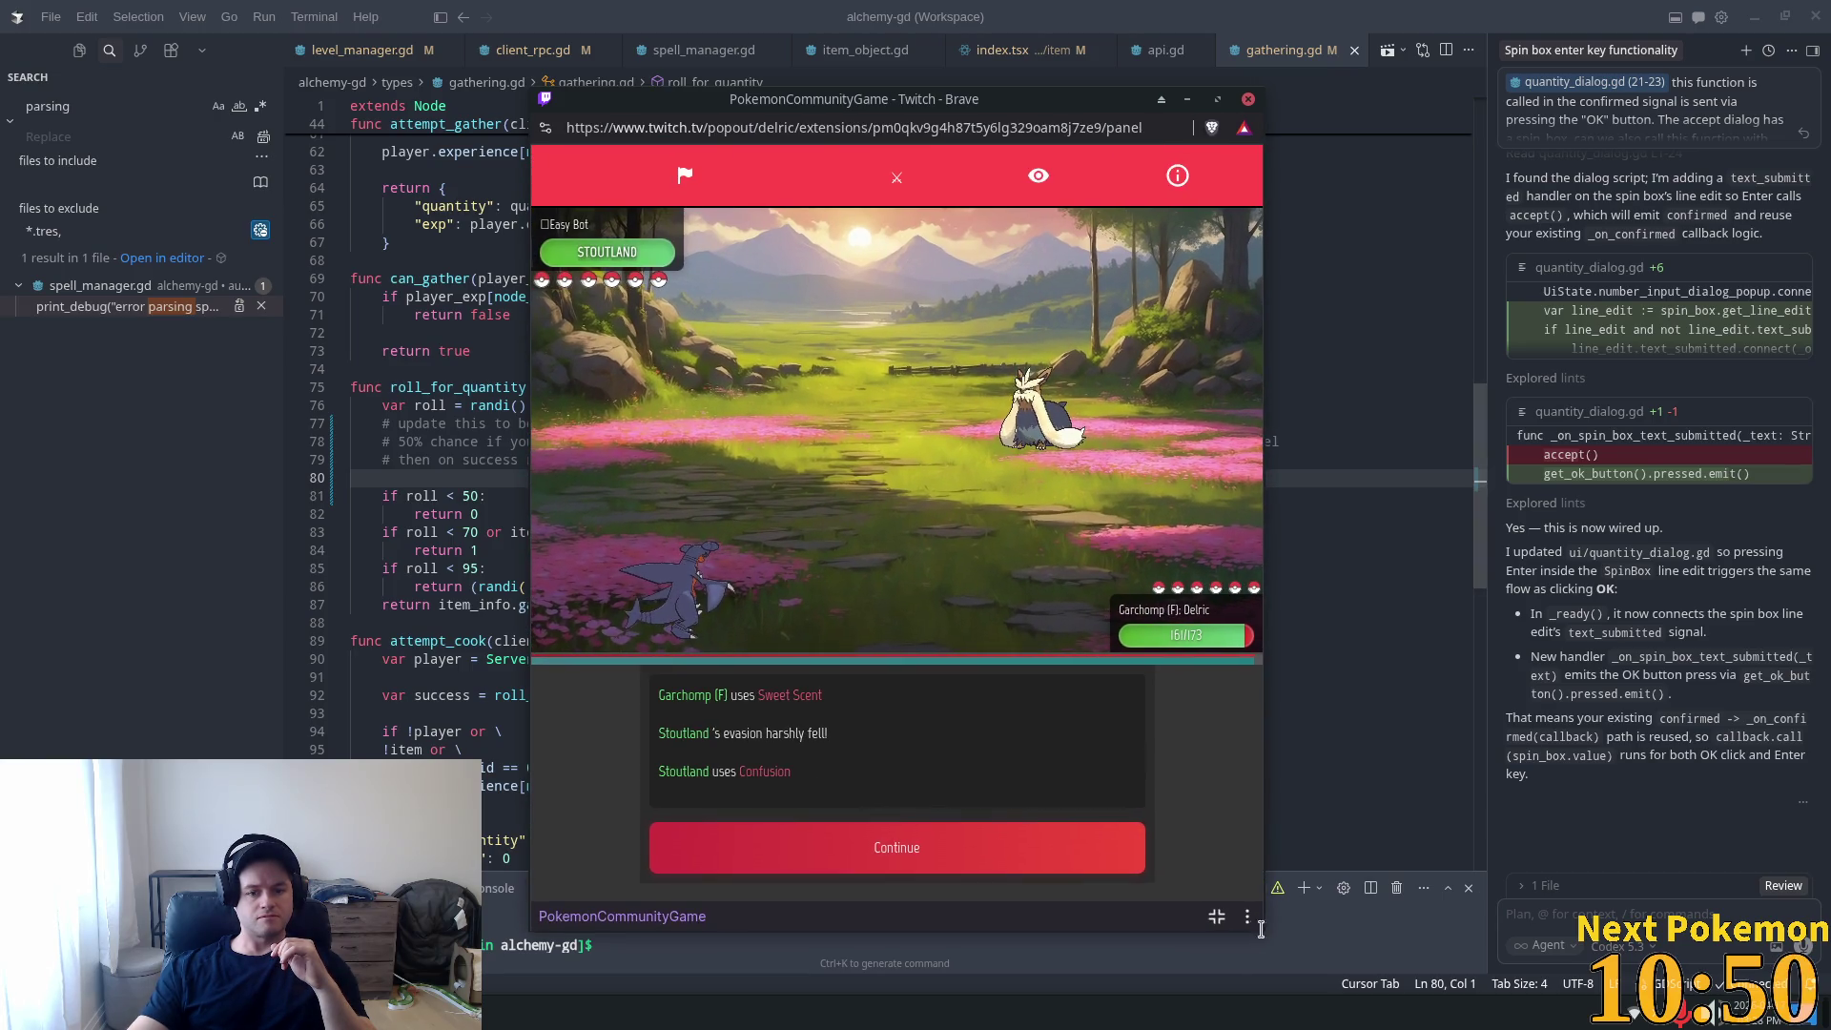
{"action": "mouse_move", "coordinate": [916, 89]}
{"action": "left_mouse_down"}
{"action": "mouse_move", "coordinate": [901, 1]}
{"action": "mouse_move", "coordinate": [910, 59]}
{"action": "left_mouse_up"}
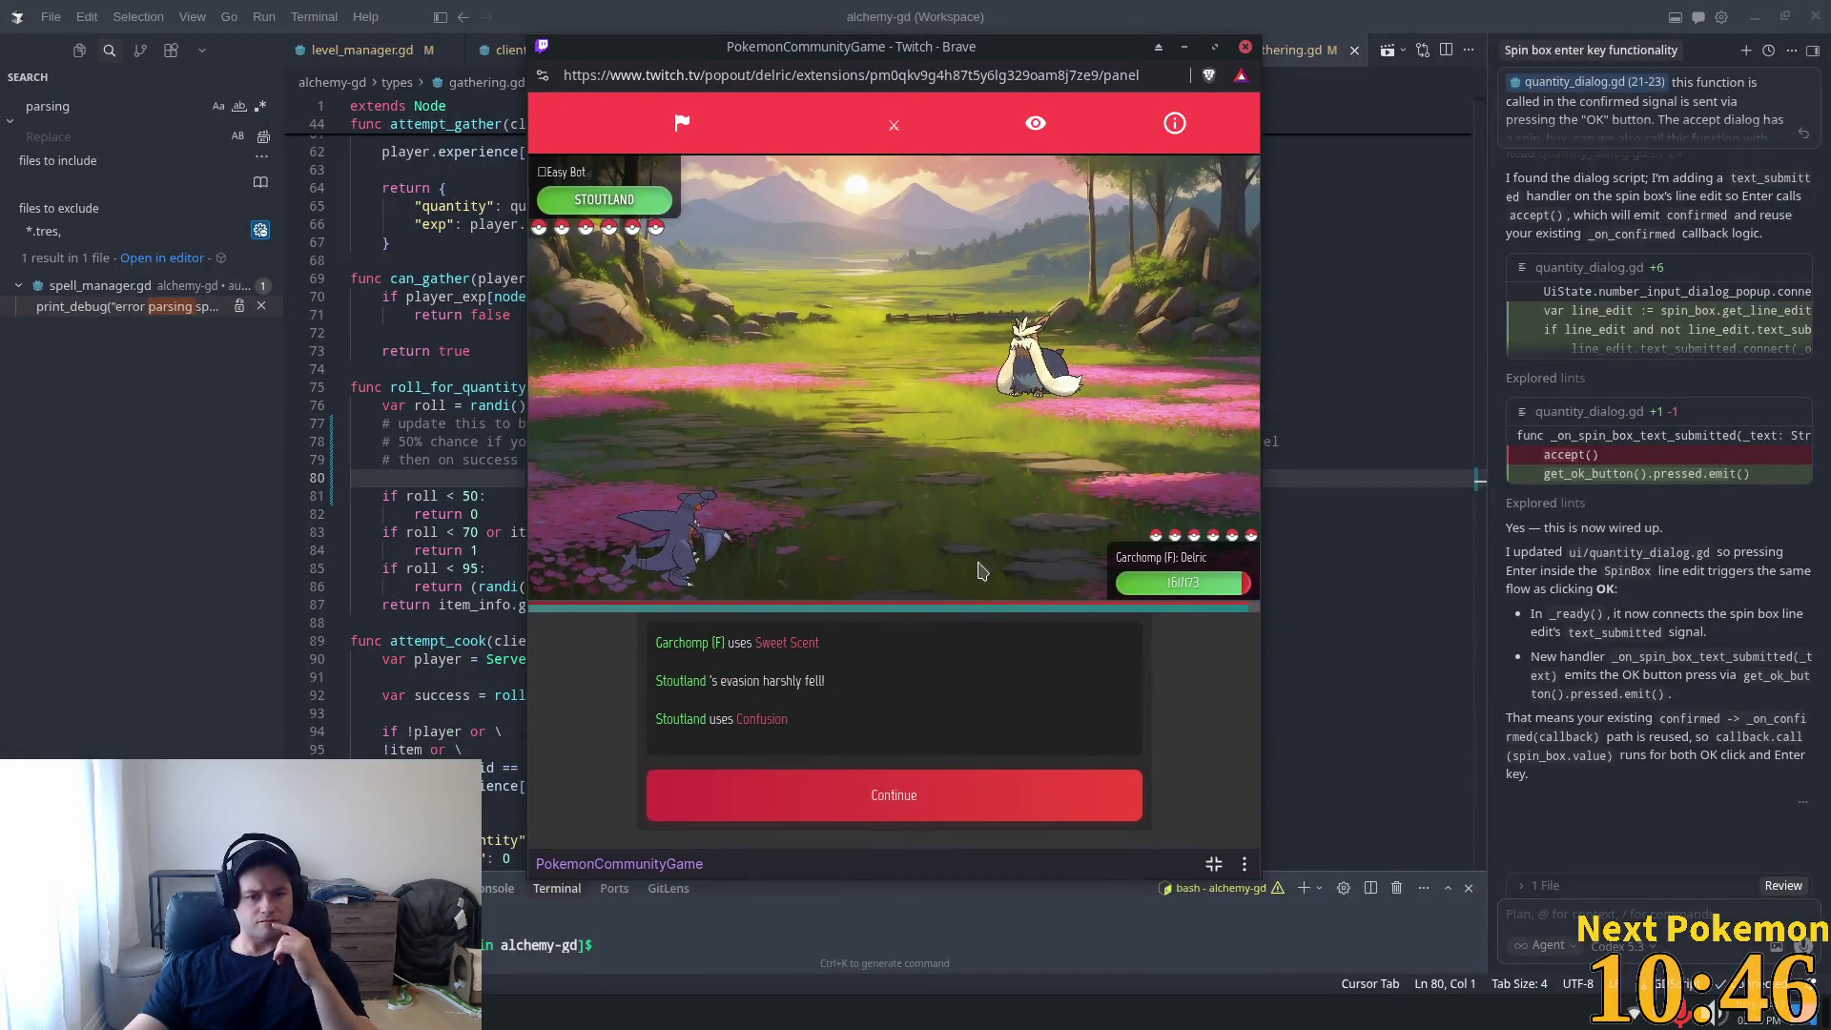
Check Bonemerang's info, then have Garchomp use Dragon Rage on Stoutland.
{"action": "left_click", "coordinate": [855, 797]}
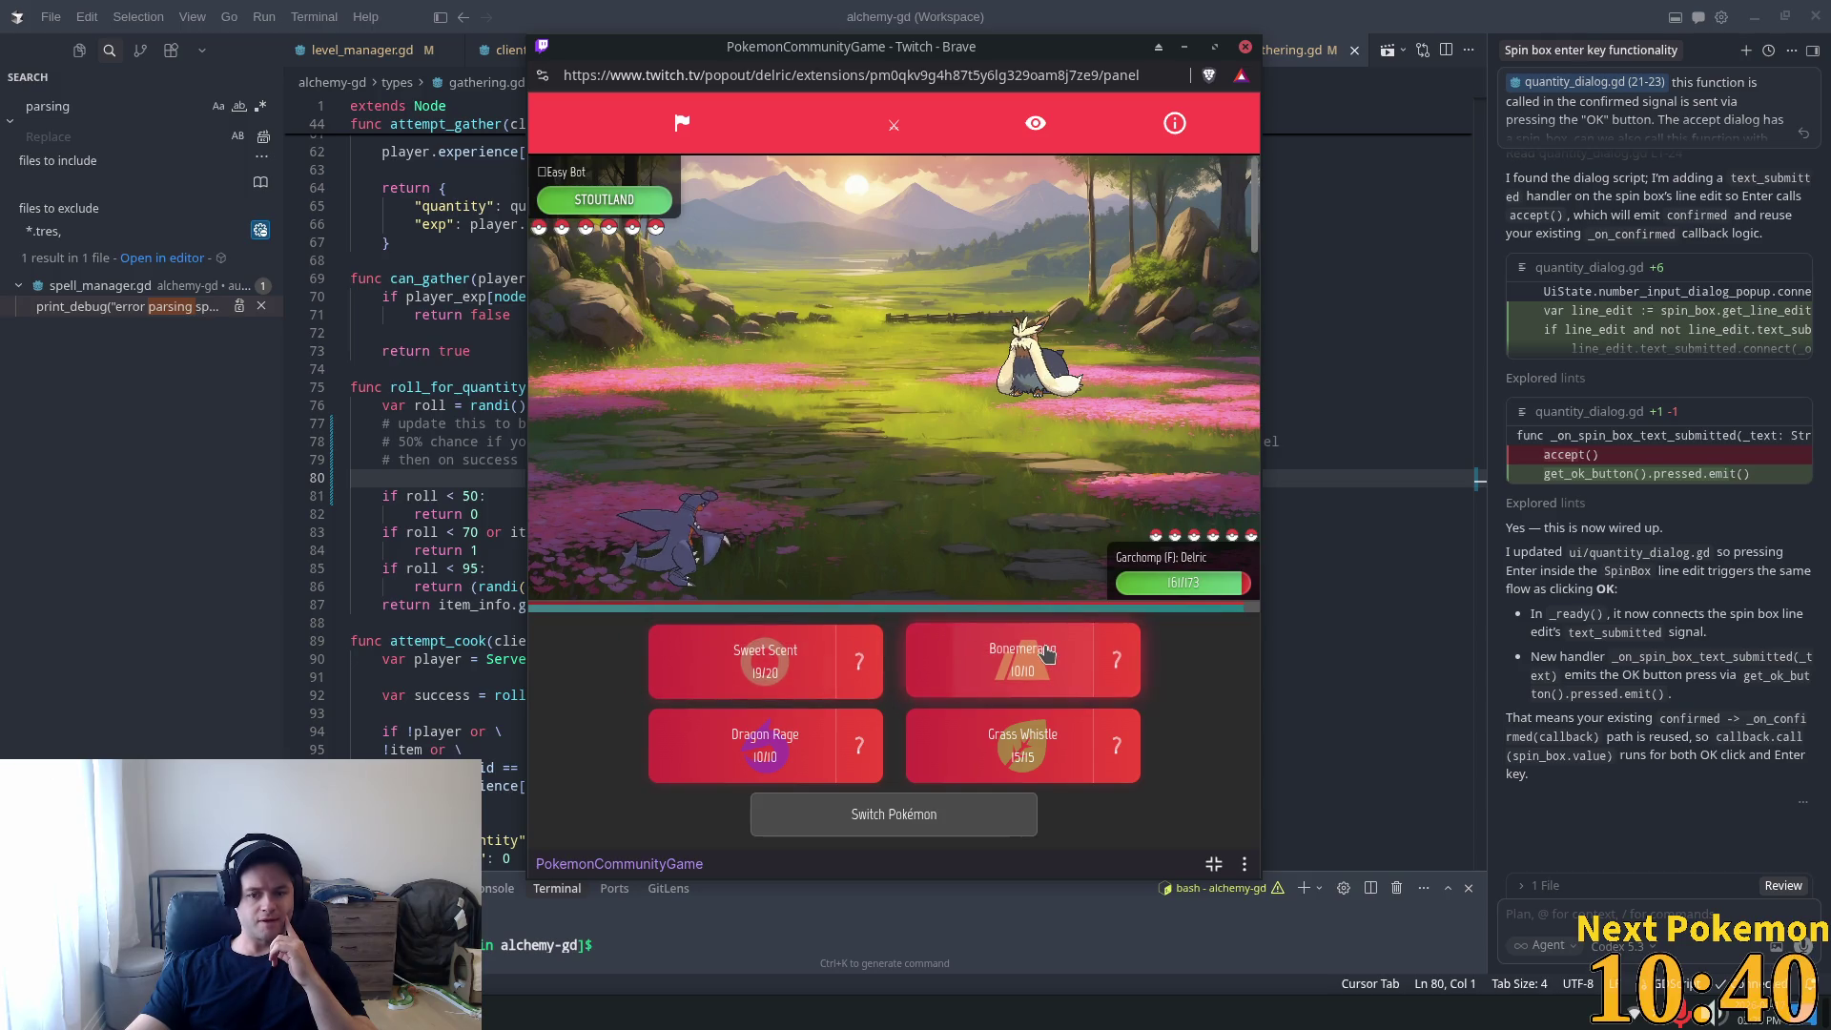
{"action": "left_click", "coordinate": [1117, 660]}
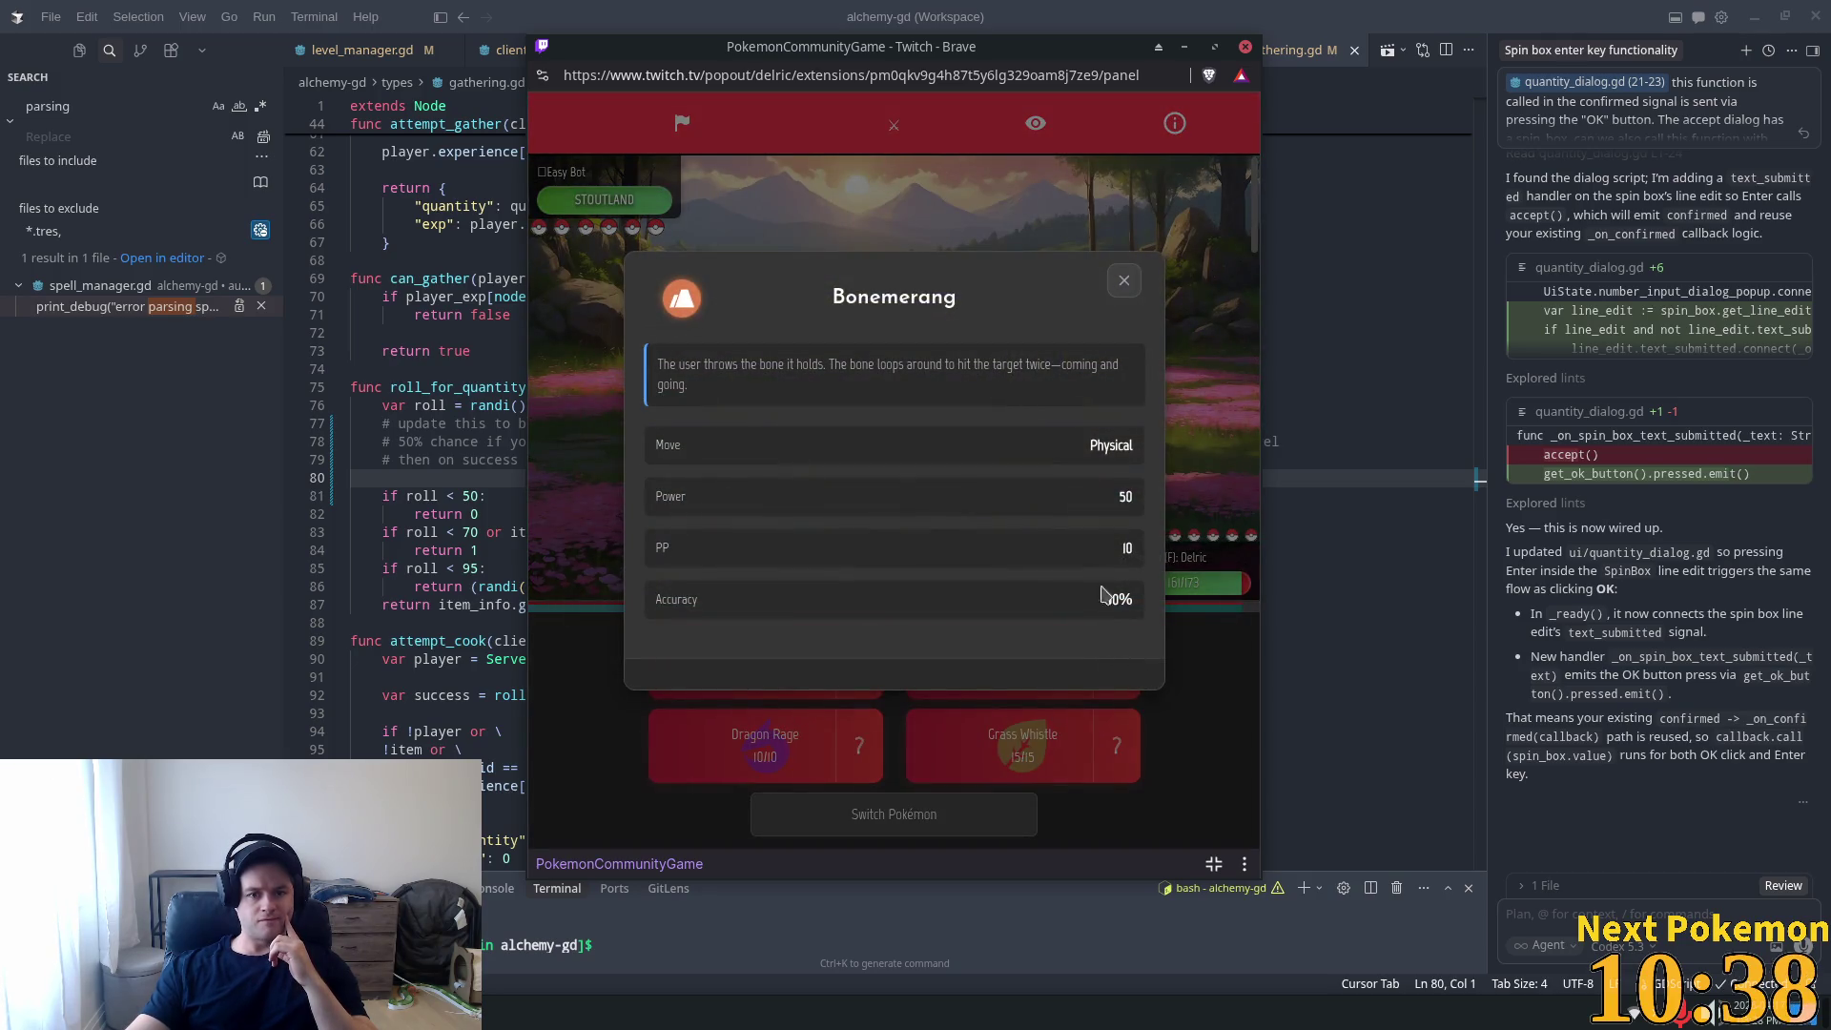
{"action": "left_click", "coordinate": [1121, 295]}
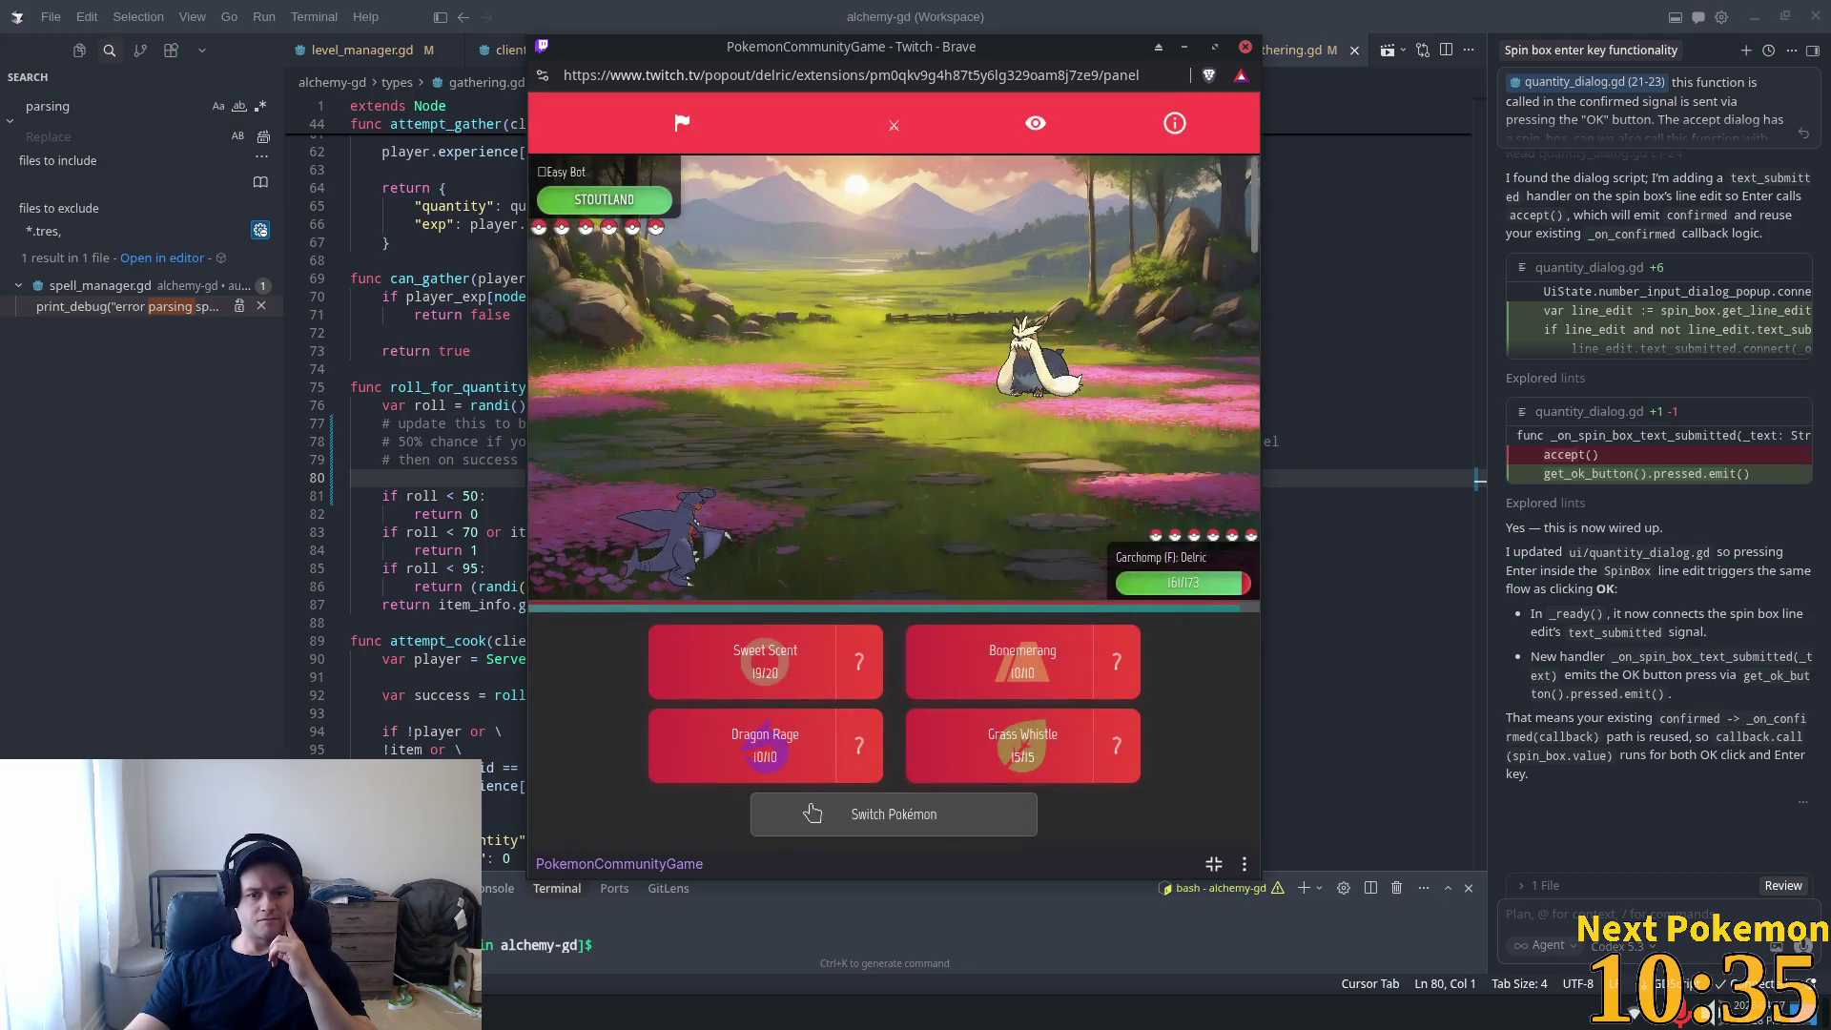
{"action": "left_click", "coordinate": [726, 756]}
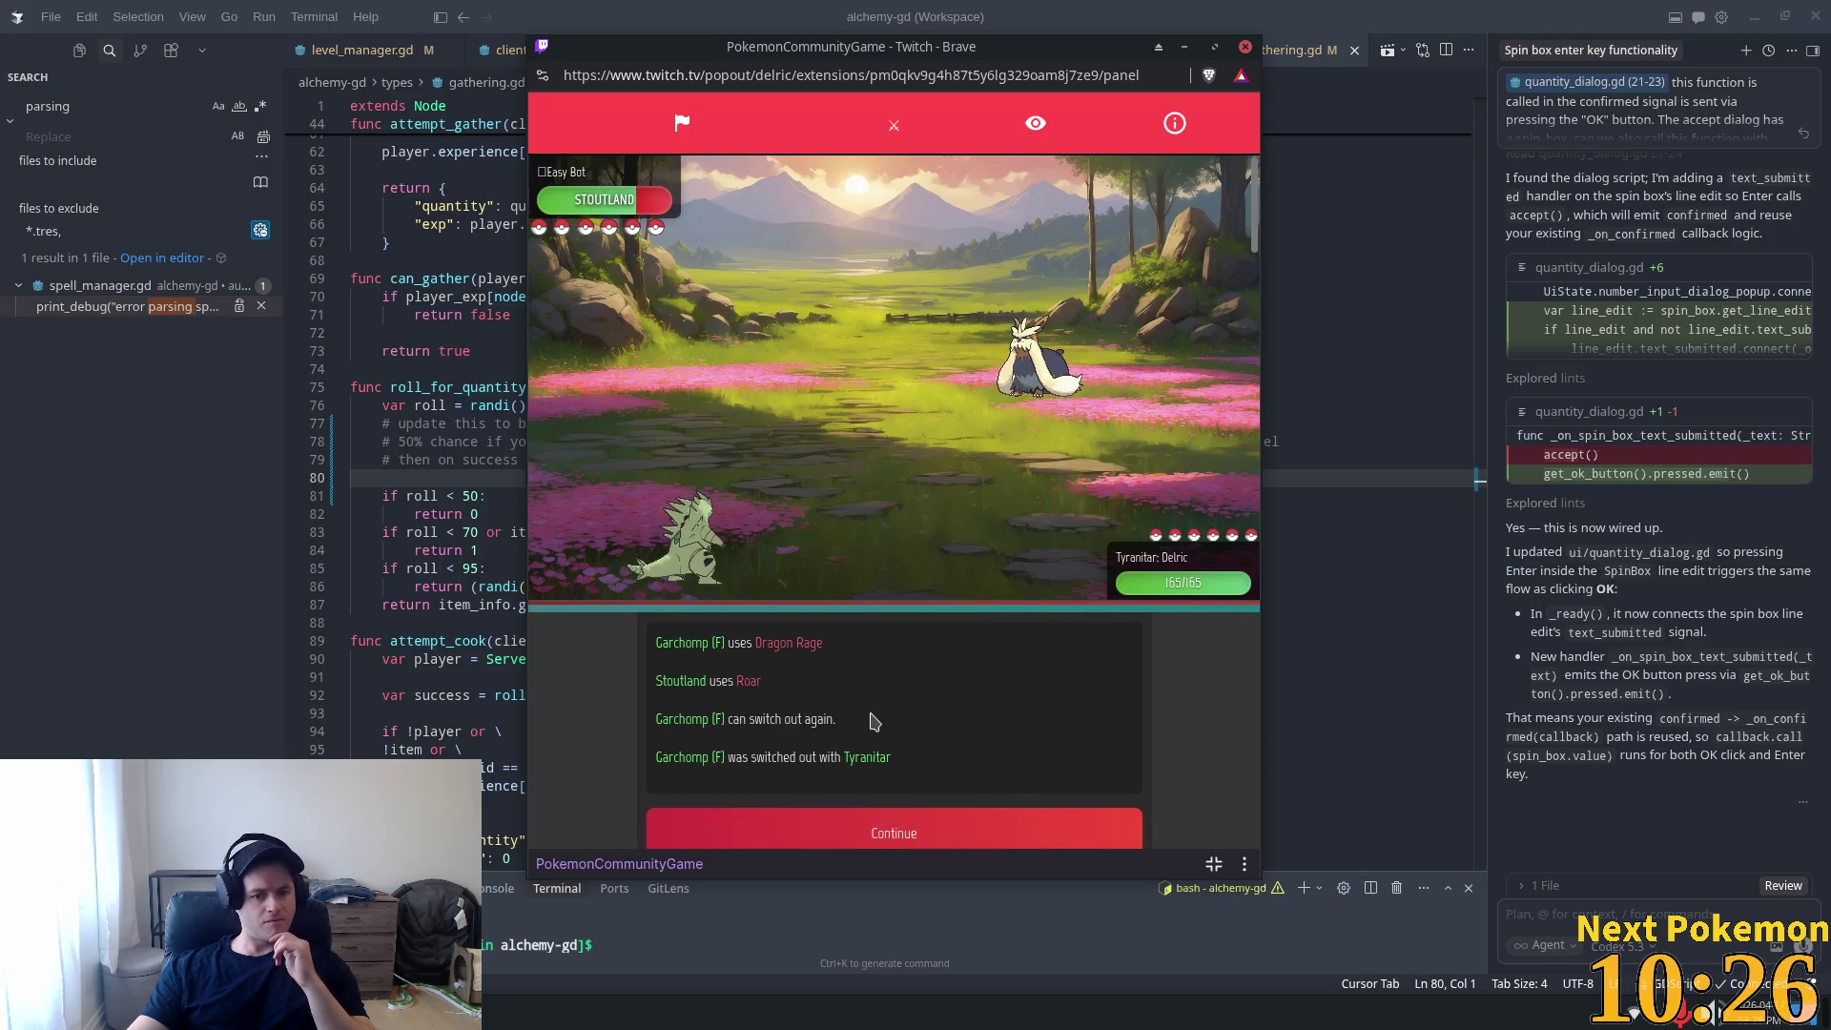
Read the info for Tyranitar's Super Fang, Brutal Swing and Rock Tomb moves.
{"action": "left_click", "coordinate": [883, 830]}
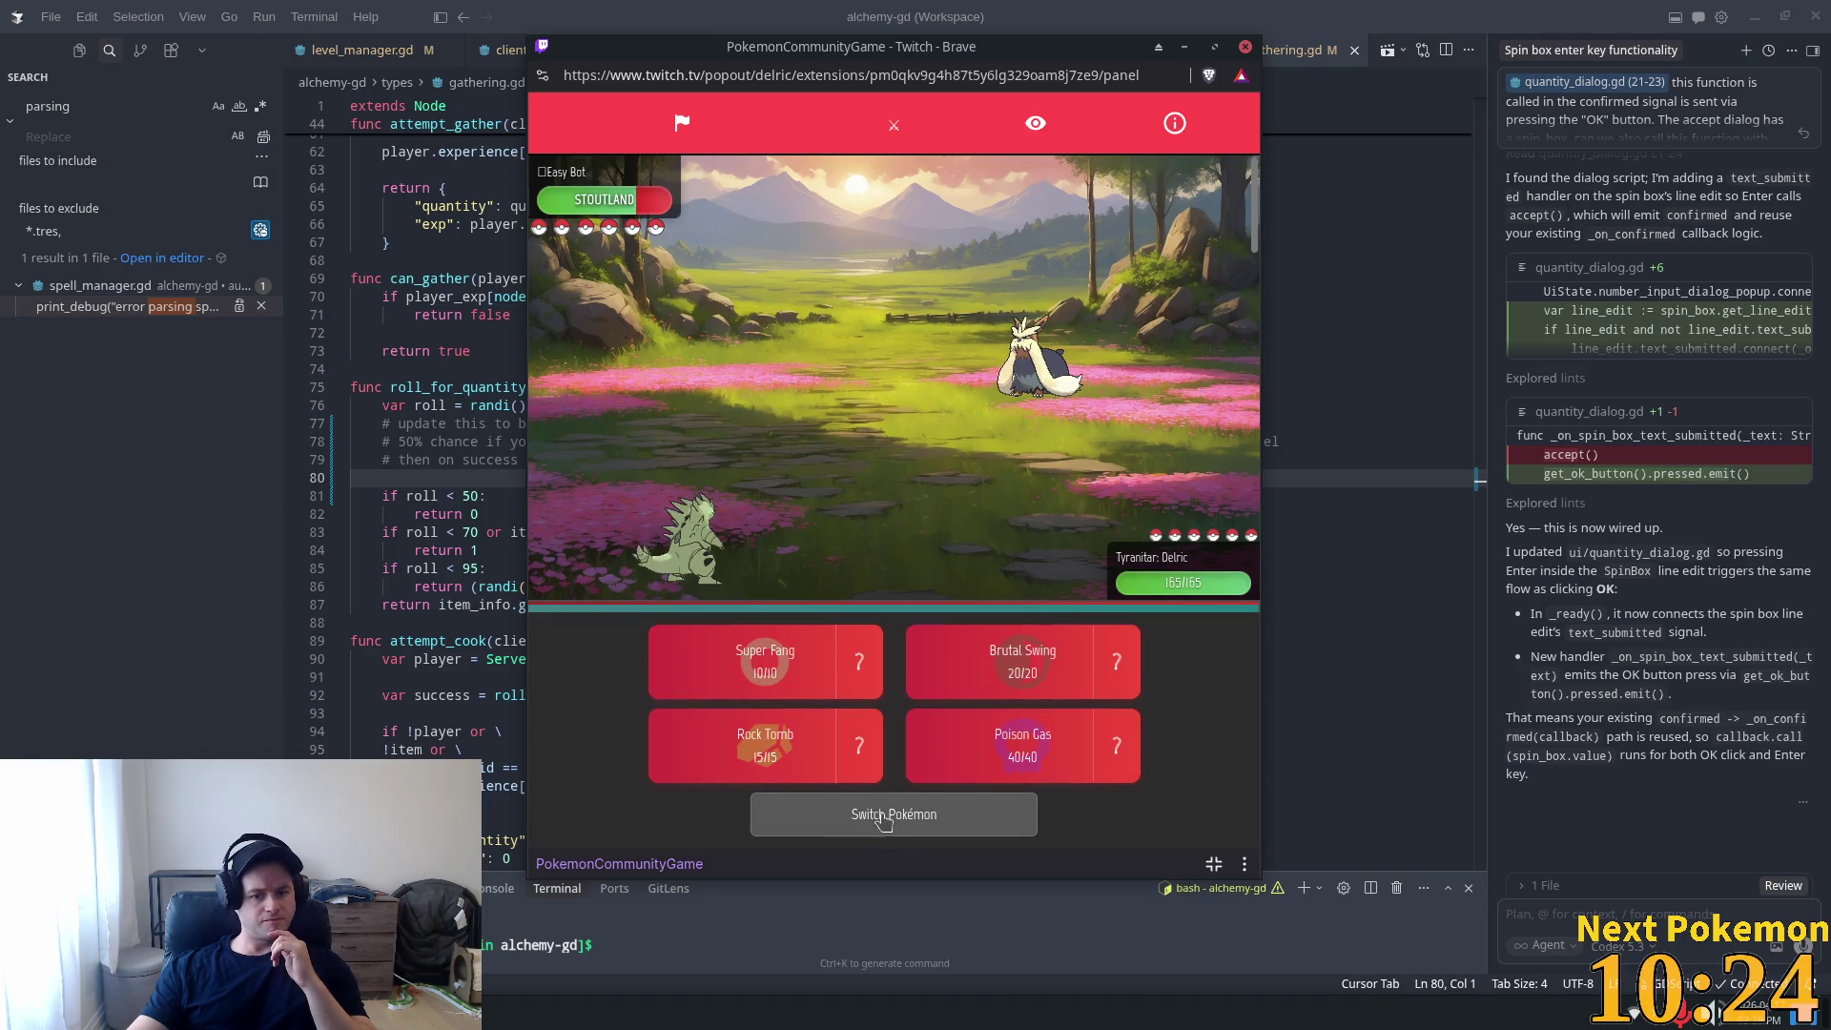
{"action": "left_click", "coordinate": [852, 665]}
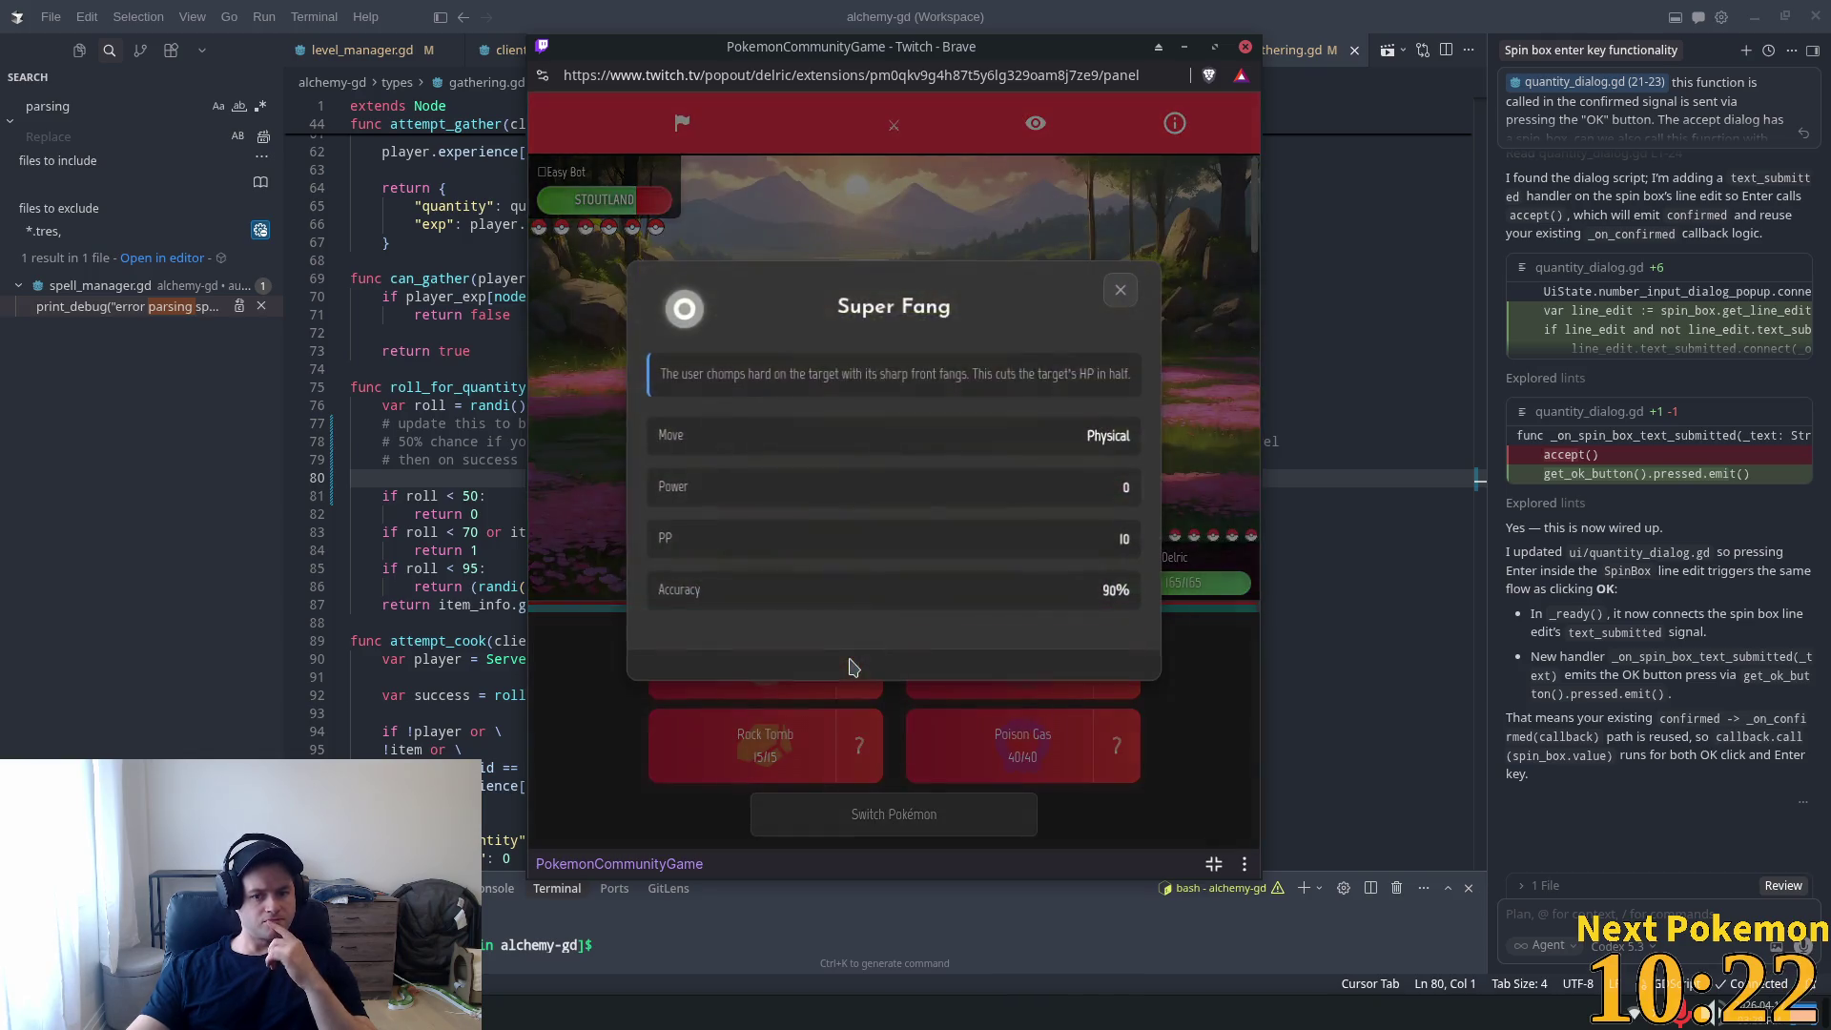
{"action": "left_click", "coordinate": [1128, 294]}
{"action": "left_click", "coordinate": [1133, 665]}
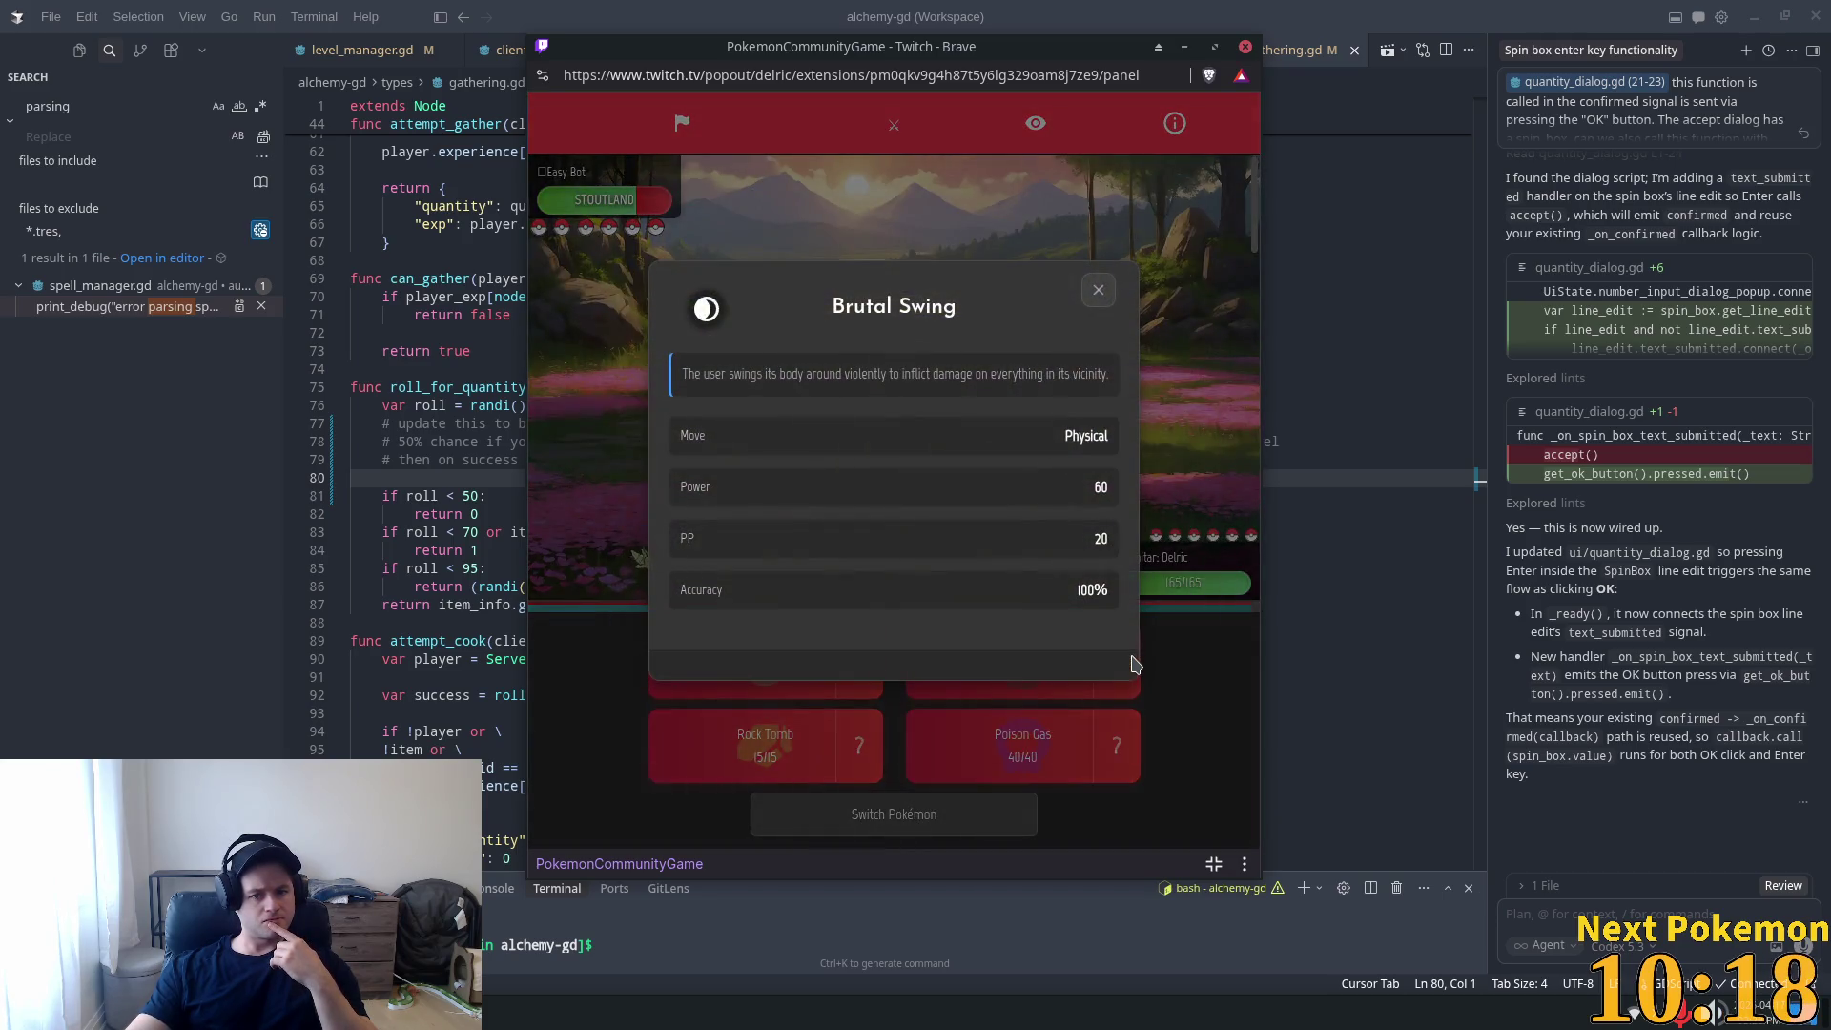
{"action": "left_click", "coordinate": [1106, 288]}
{"action": "left_click", "coordinate": [868, 756]}
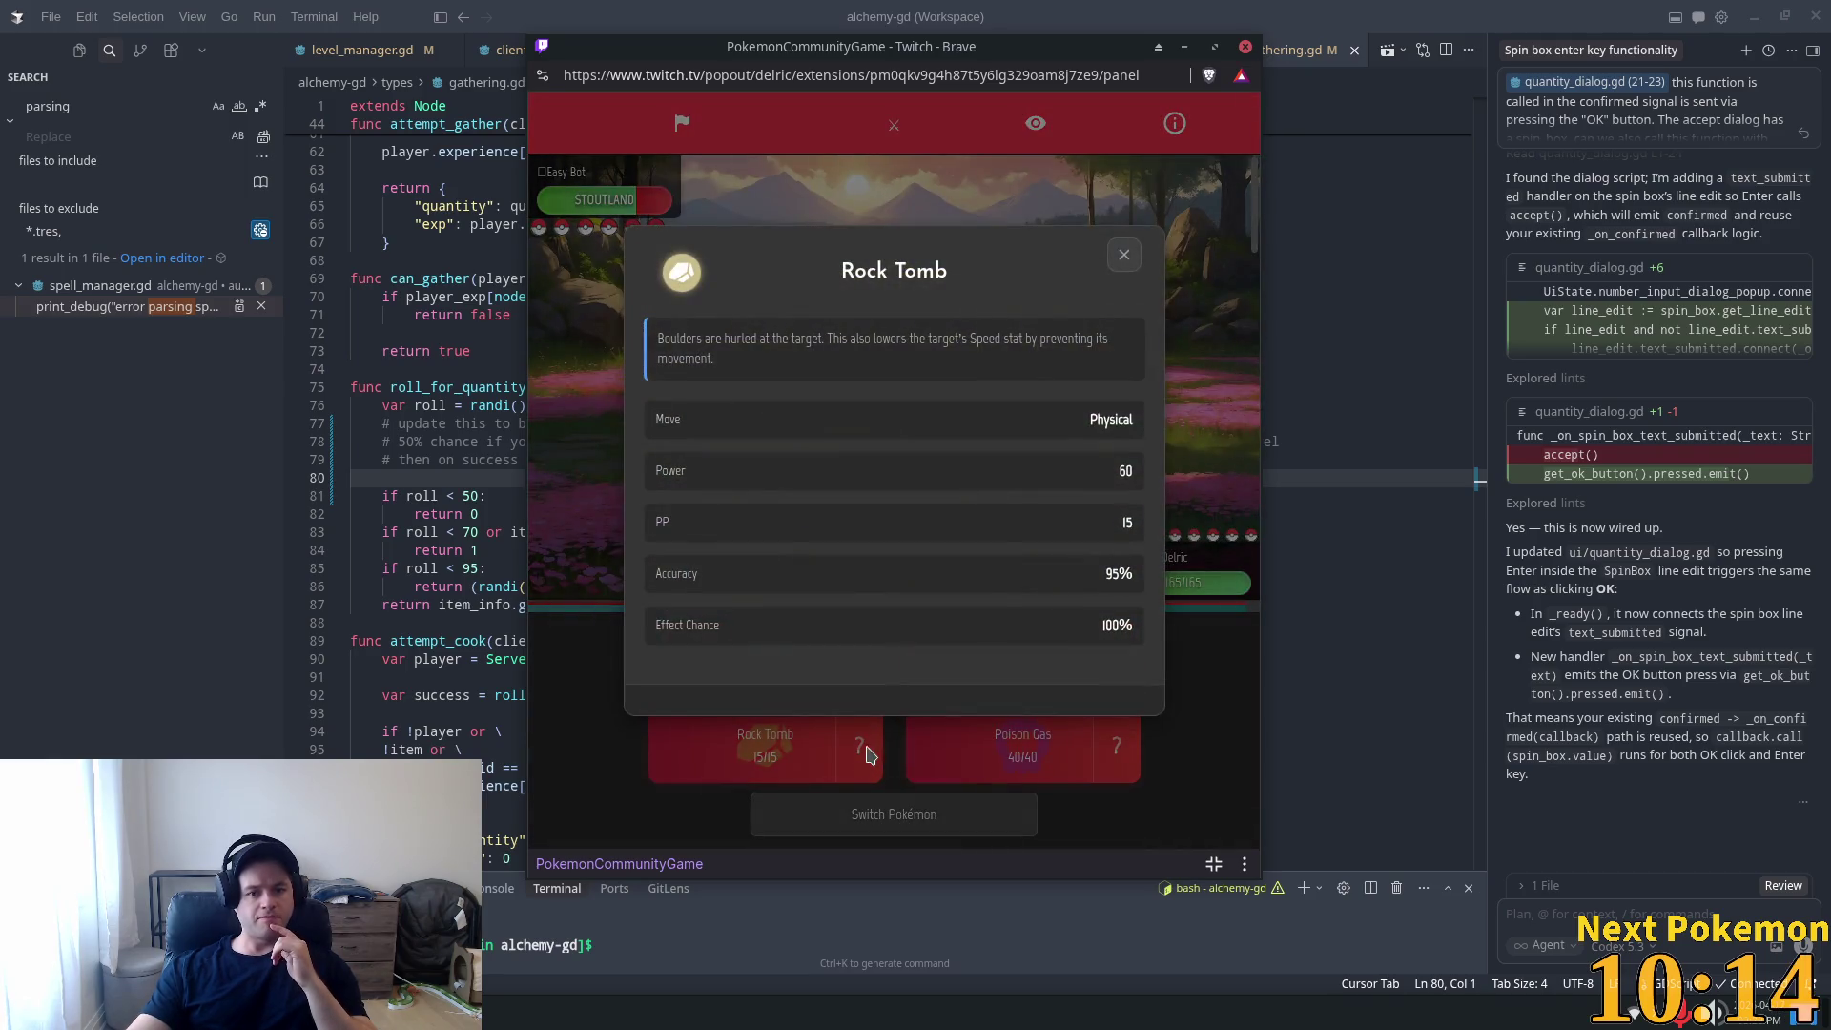
{"action": "left_click", "coordinate": [1123, 258]}
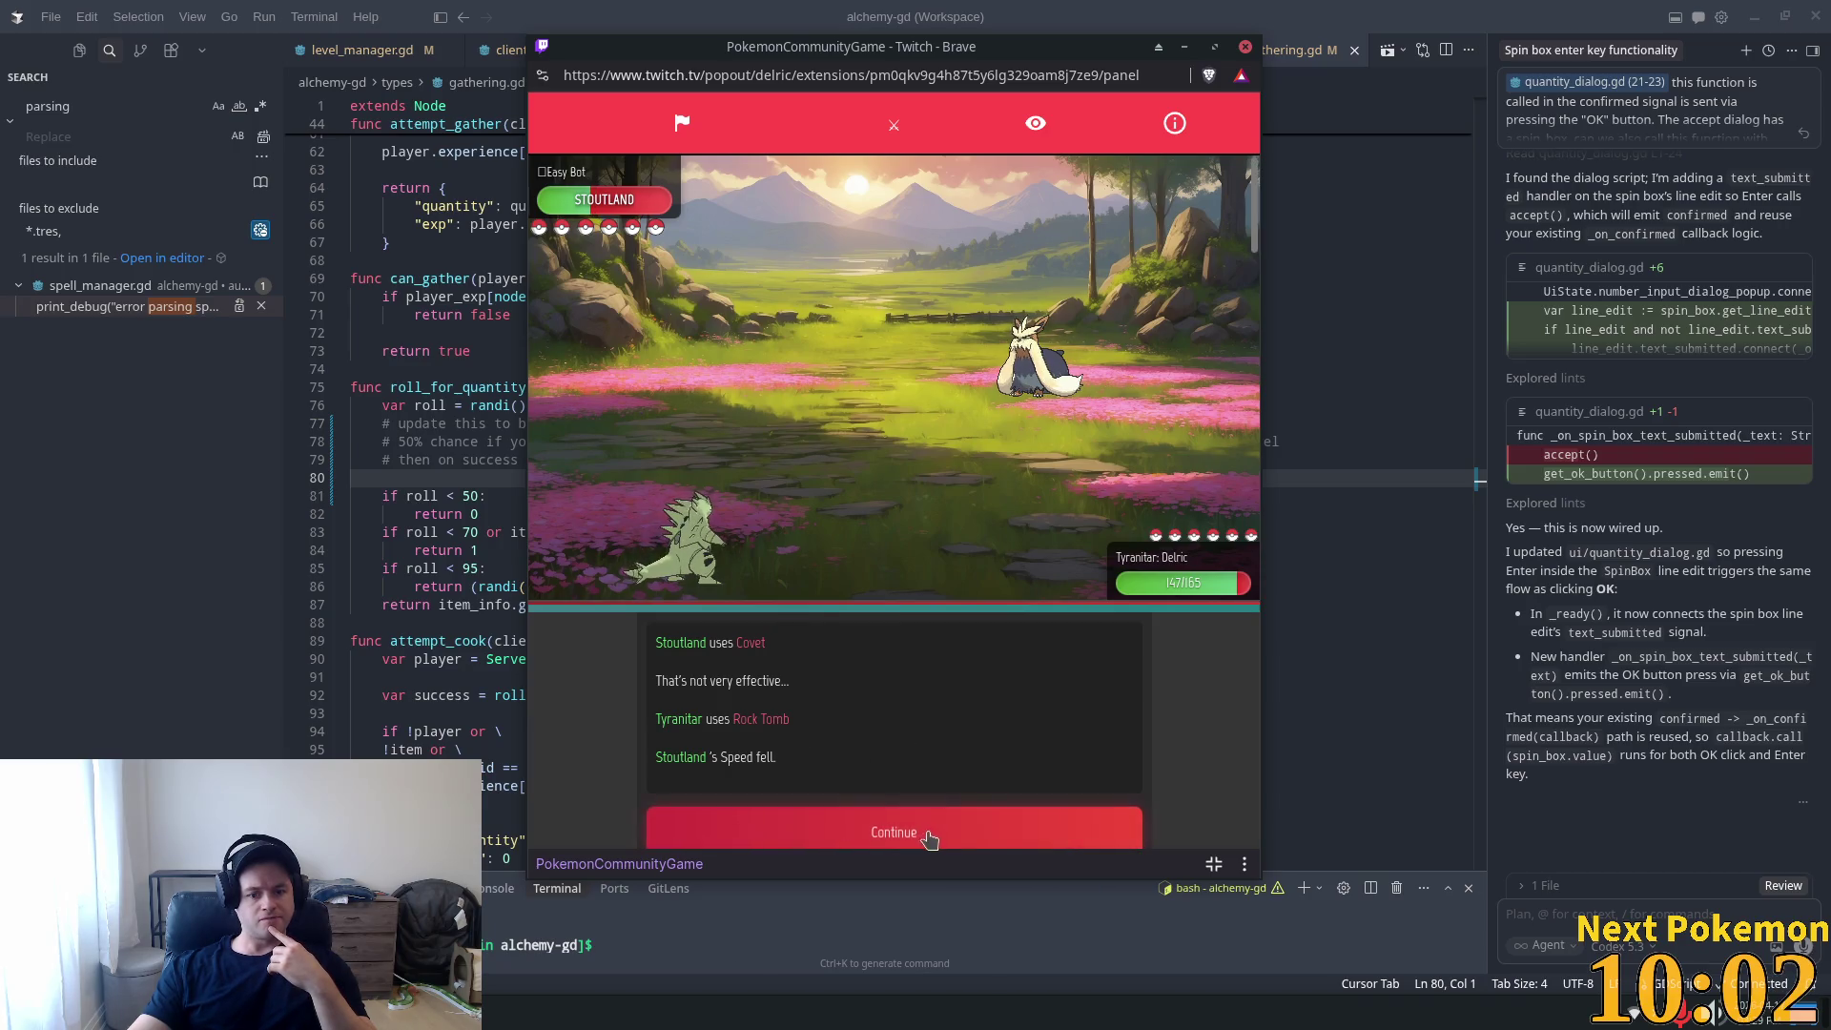
After Rock Tomb lowers Stoutland's Speed, continue to the moves and check Poison Gas's info.
{"action": "left_click", "coordinate": [930, 835]}
{"action": "left_click", "coordinate": [1116, 745]}
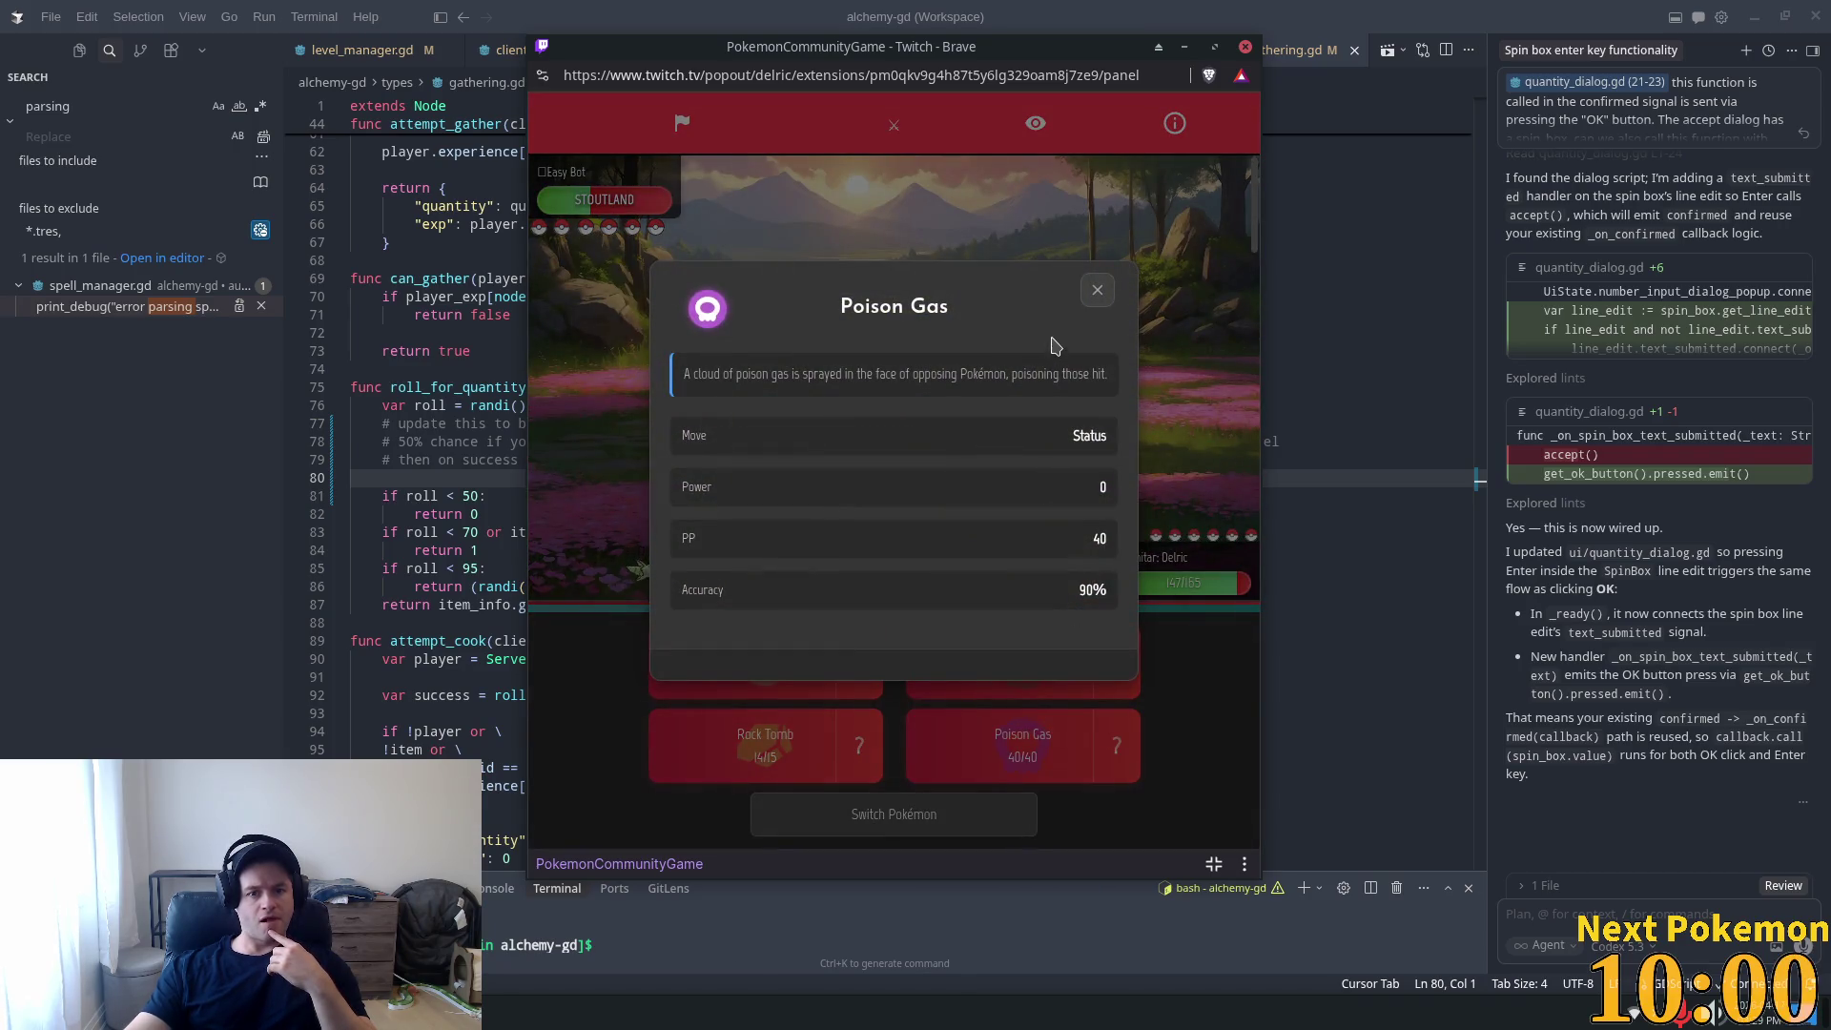
{"action": "left_click", "coordinate": [1097, 294]}
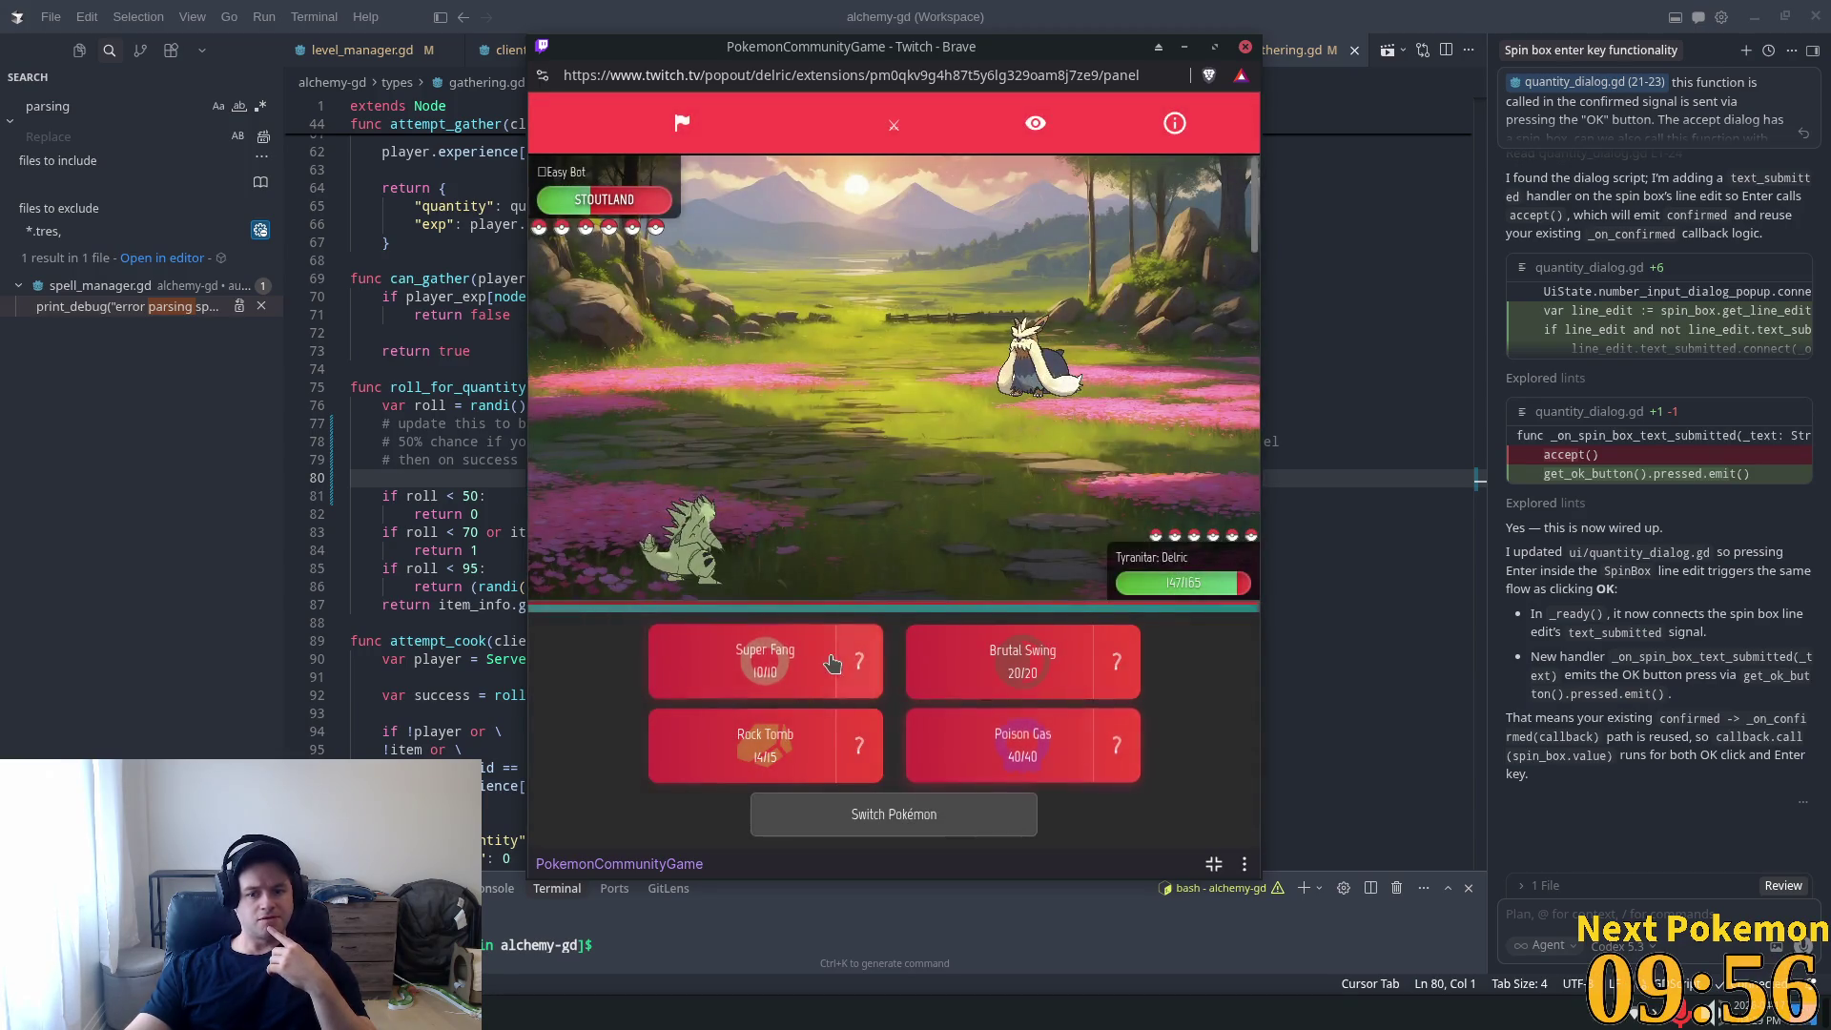